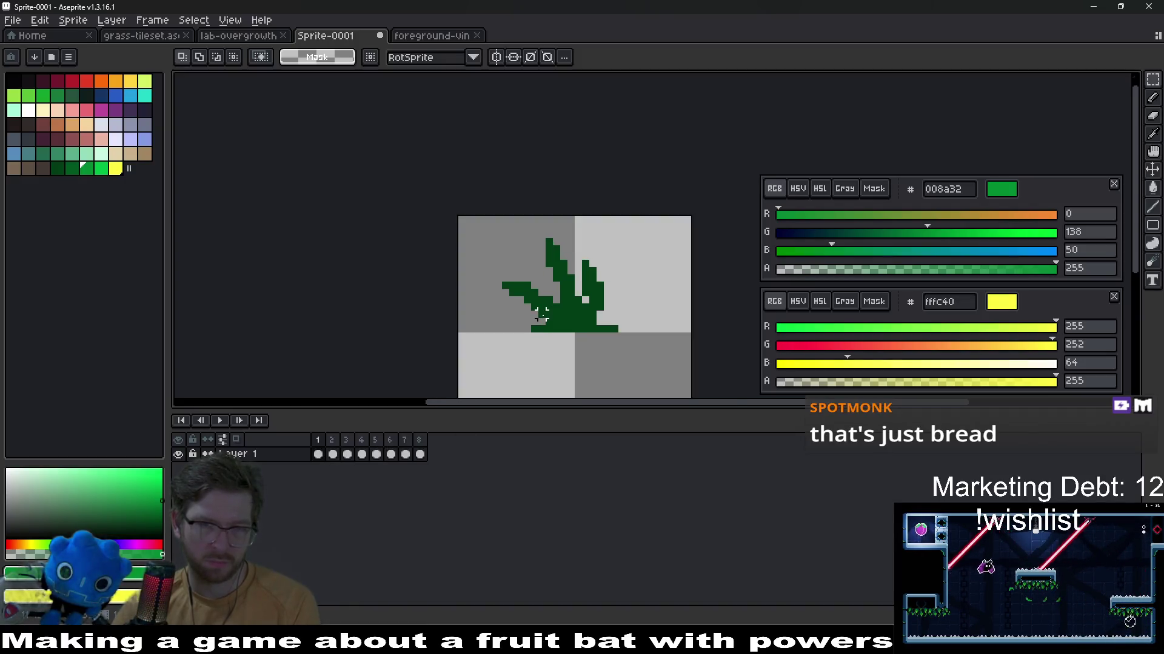
scroll(524, 333, "up", 2)
Check frame 2 against frame 1, then move the left flower bud leftward and drop it on the branch
left_click(332, 453)
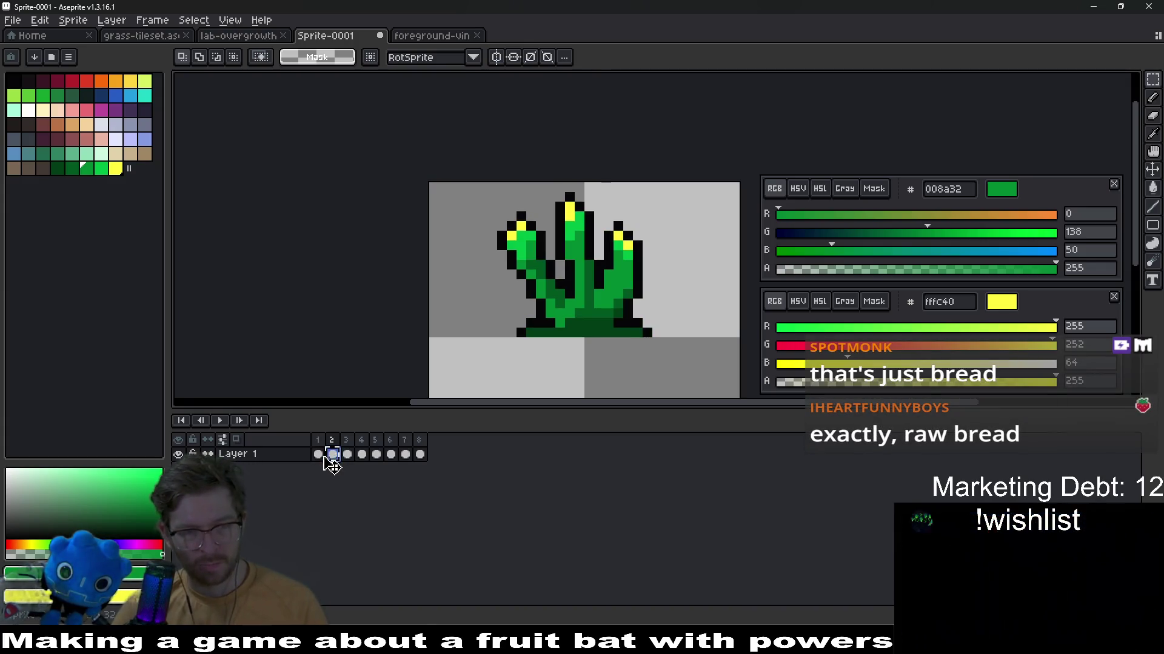
left_click(317, 453)
scroll(592, 289, "up", 1)
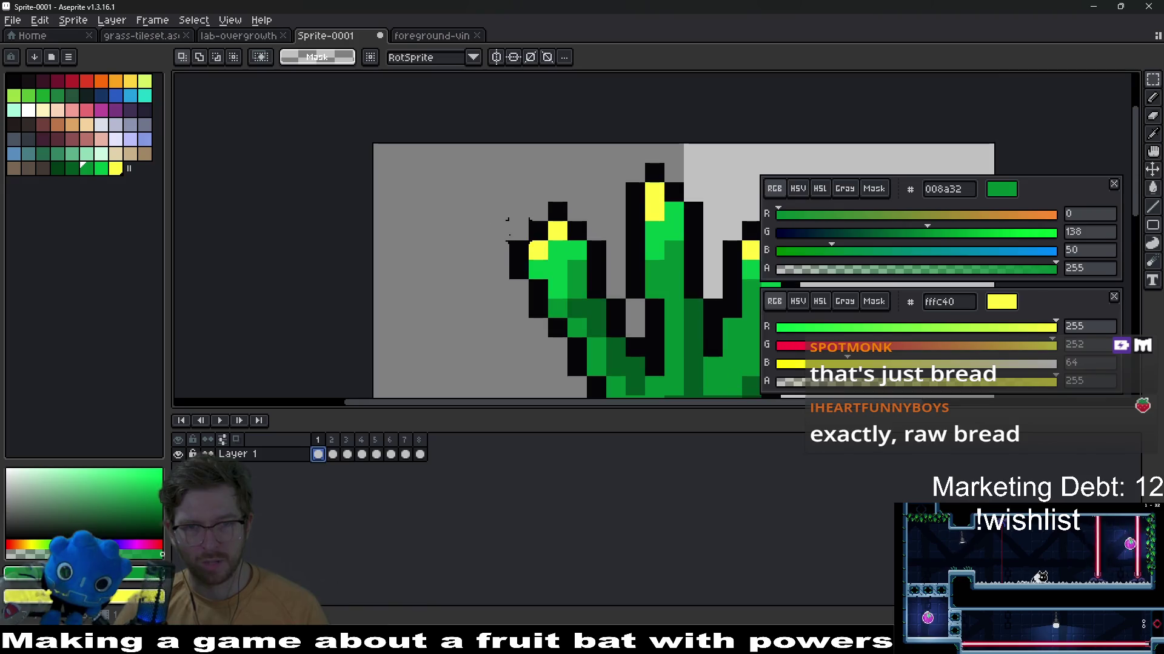
key("ctrl+v")
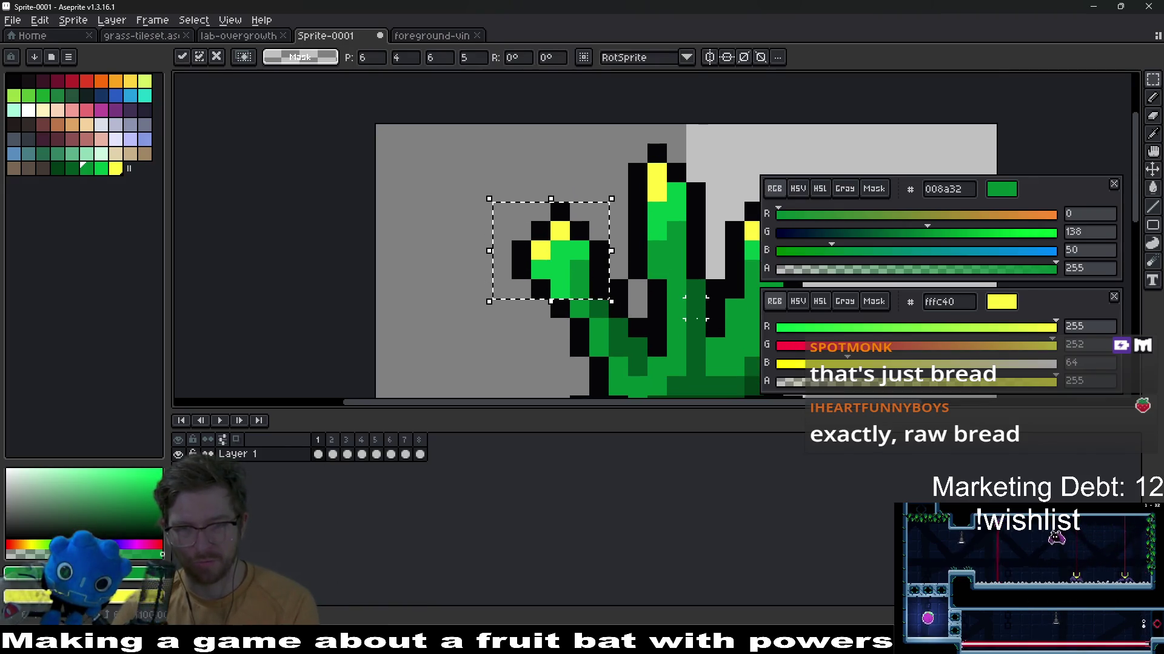
mouse_move(581, 246)
left_mouse_down()
mouse_move(537, 237)
mouse_move(541, 208)
left_mouse_up()
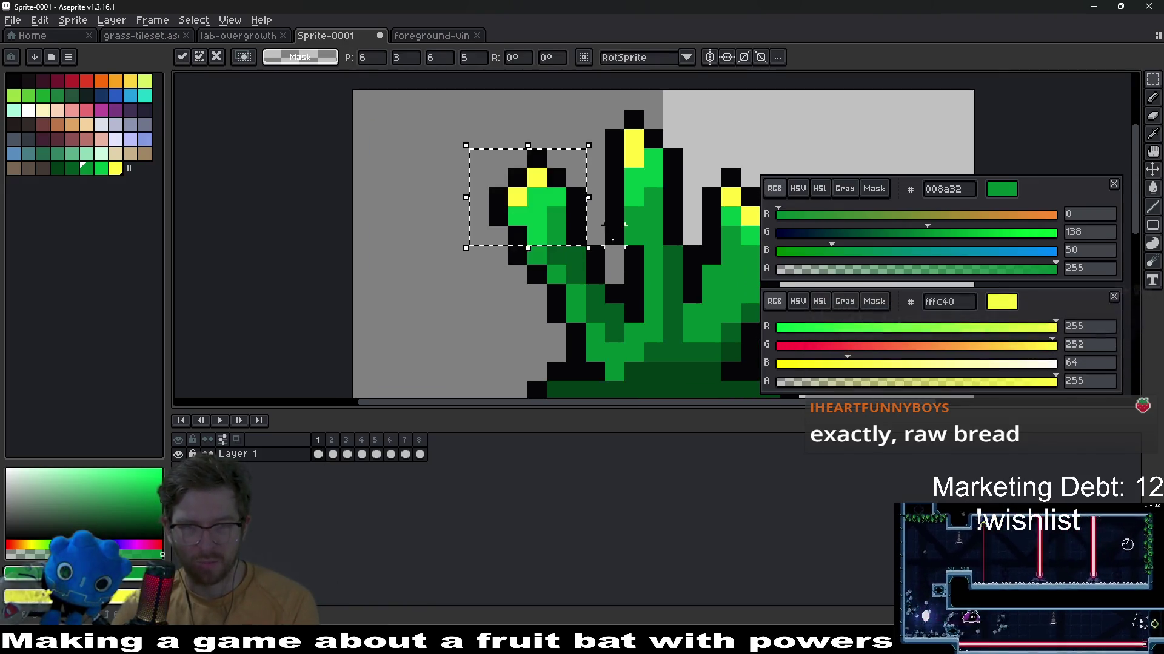
key("ctrl+d")
Nudge the left flower down a pixel and reposition its tip beside the stem
left_click_drag(468, 146, 589, 232)
left_click_drag(528, 182, 527, 202)
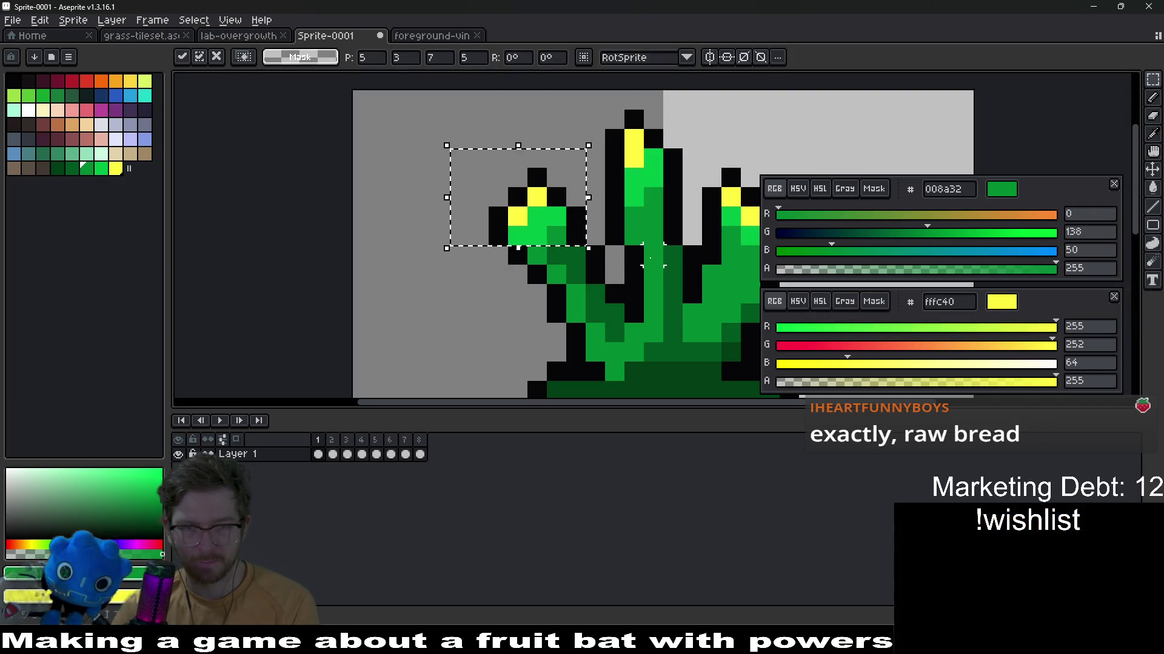
key("ctrl+d")
mouse_move(469, 148)
left_mouse_down()
mouse_move(589, 210)
mouse_move(574, 211)
left_mouse_up()
left_click_drag(447, 166, 607, 288)
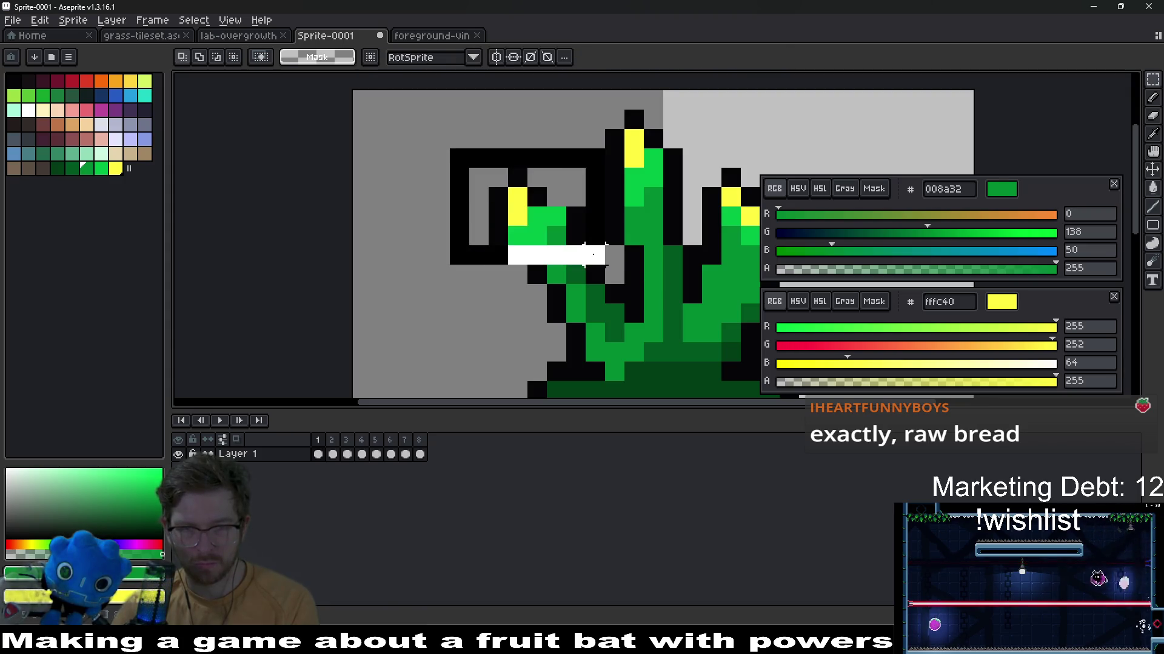
key("ctrl+d")
Add a black outline pixel atop the left flower, then undo the recent flower edits
key("g")
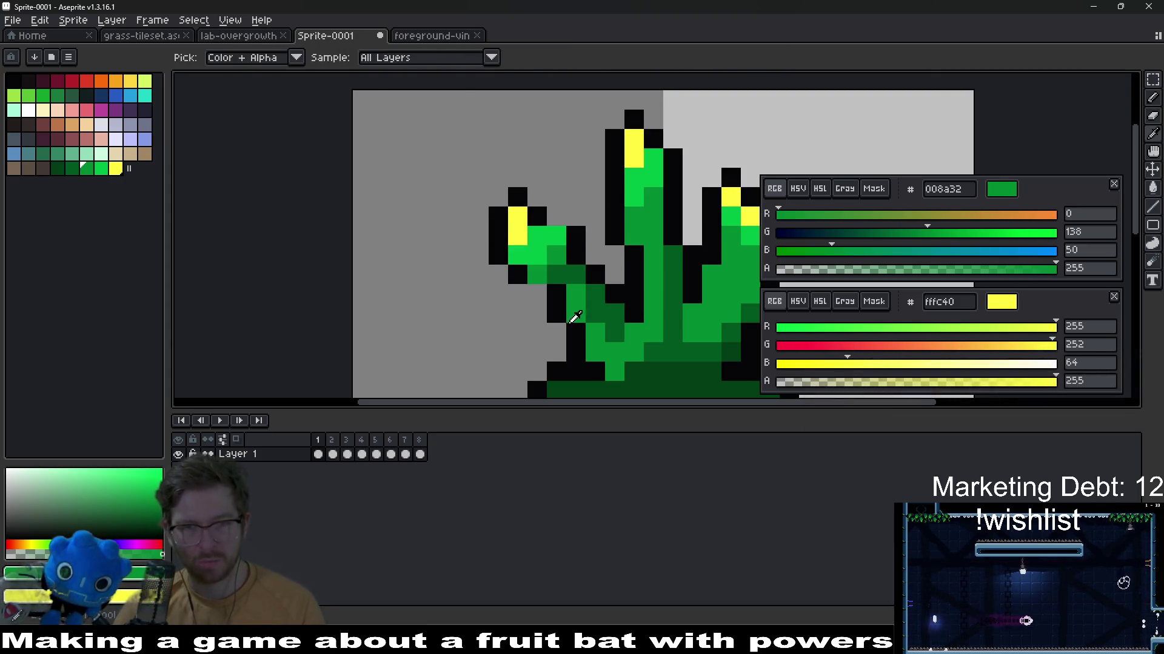
key("b")
left_click(533, 287, "alt")
left_click(558, 223)
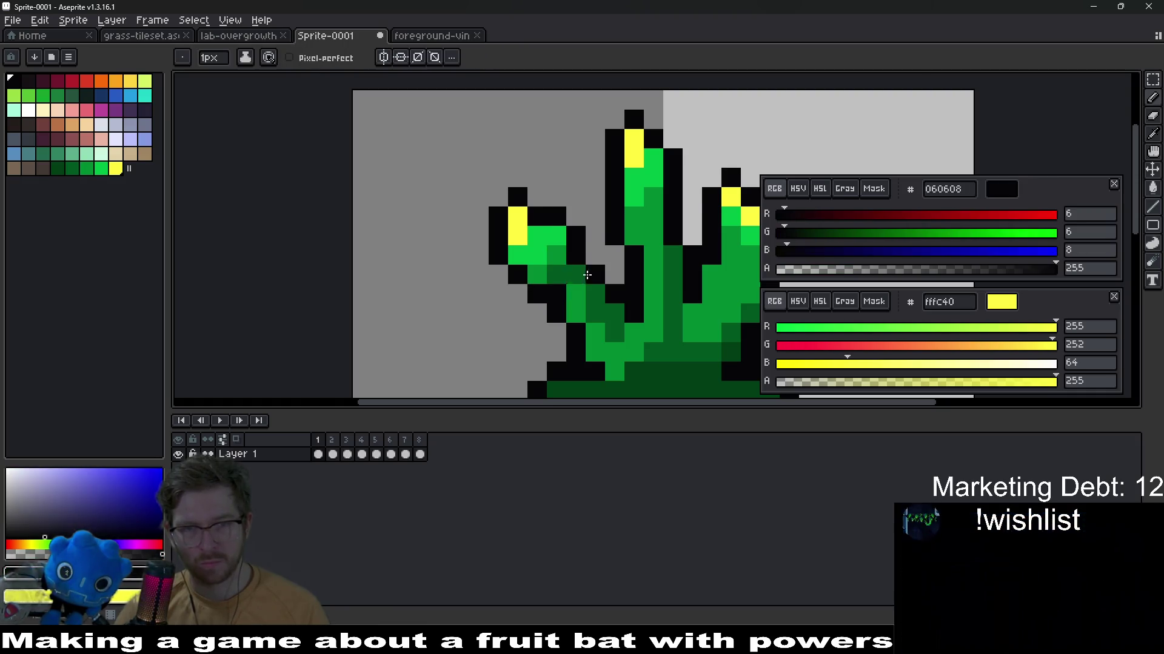
scroll(587, 274, "down", 4)
scroll(593, 274, "up", 3)
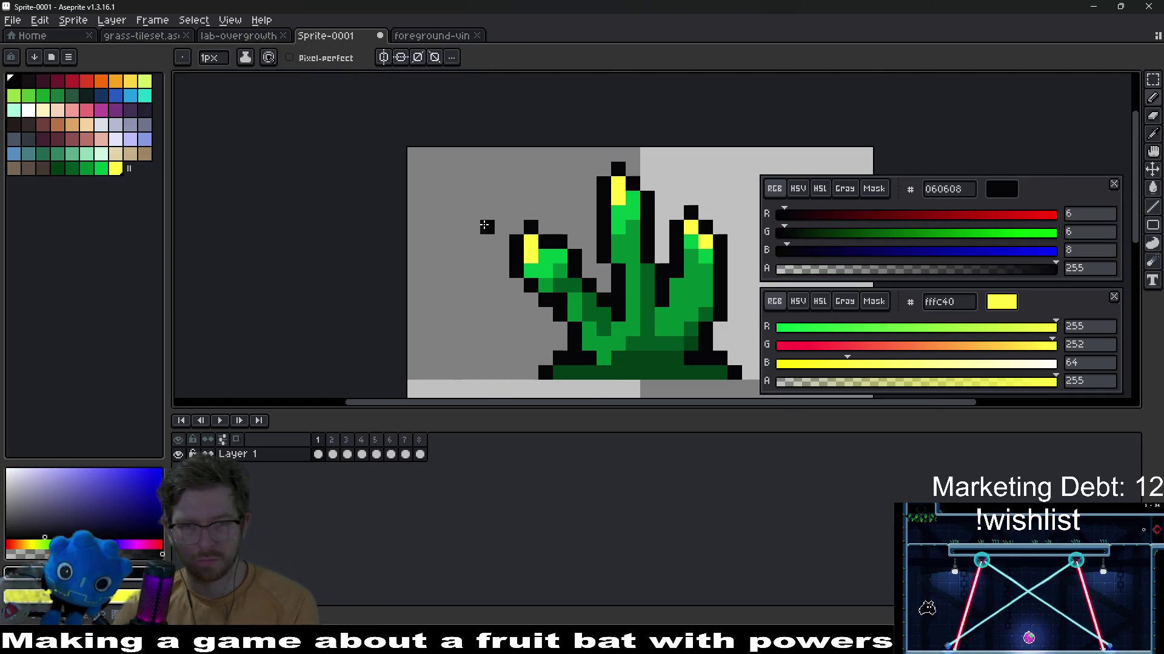
key("m")
left_click_drag(465, 208, 566, 308)
key("ctrl+z")
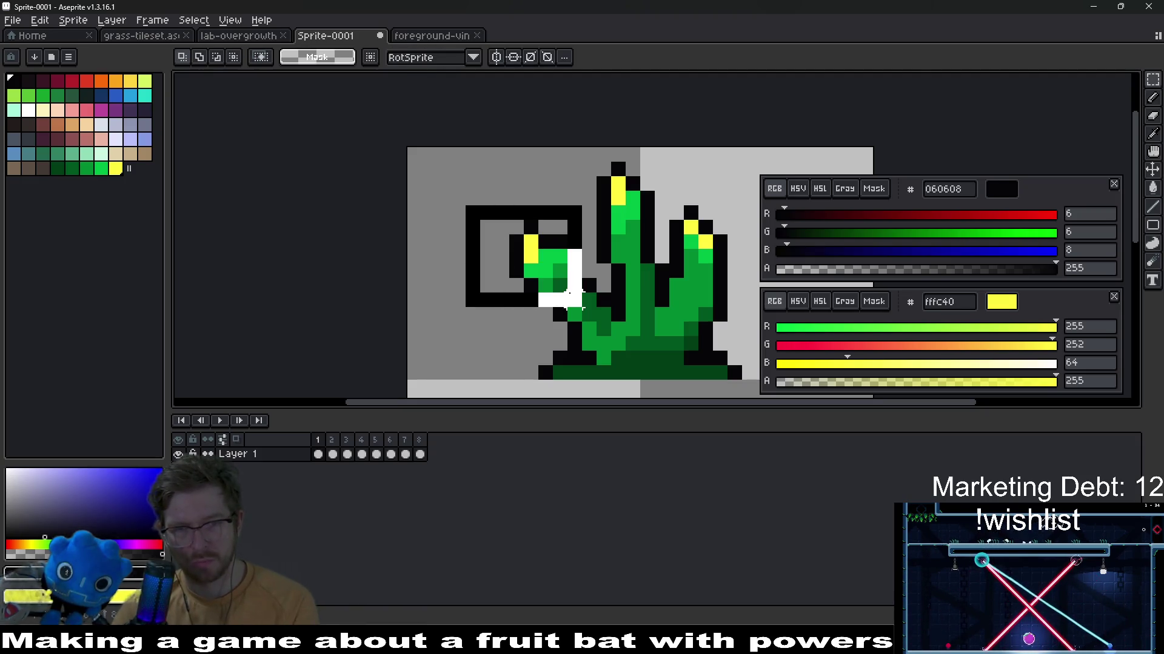
key("ctrl+z")
key("ctrl+z")
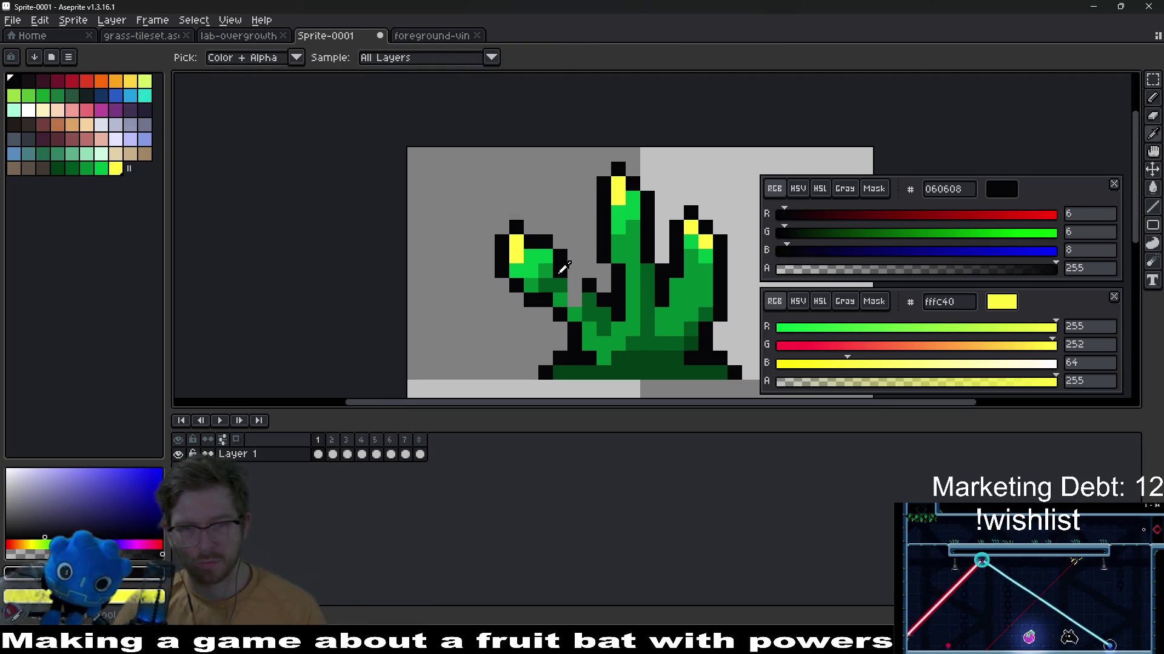
Sample the dark green stem colour with the pencil ready for shading
key("b")
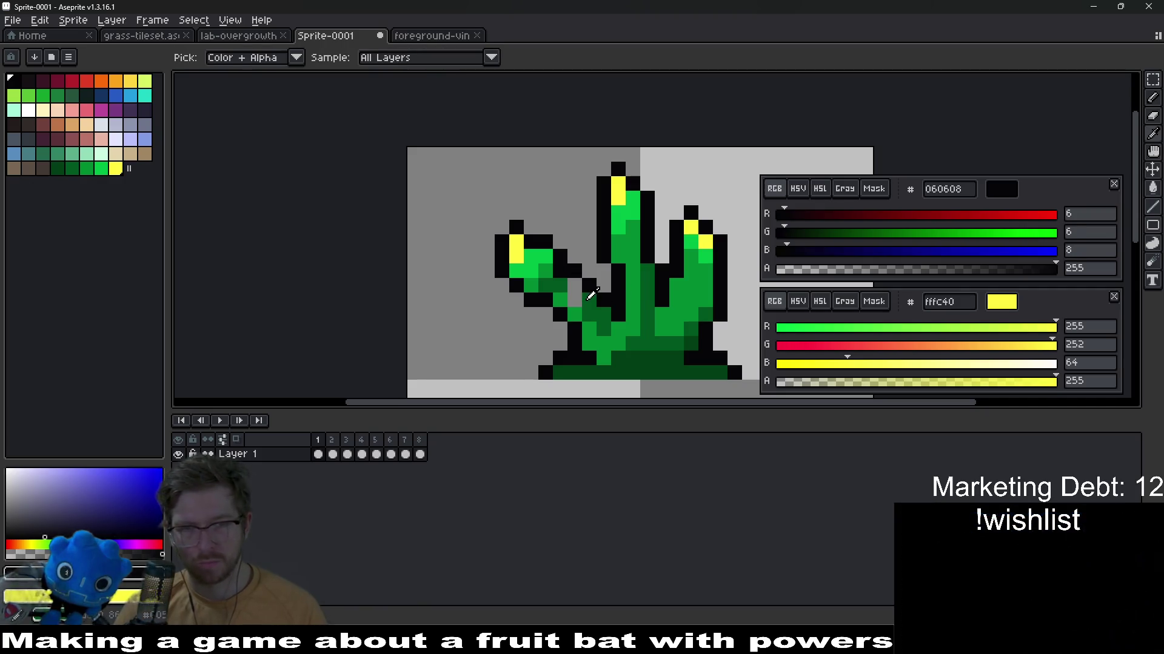
left_click(583, 294, "alt")
scroll(575, 294, "down", 3)
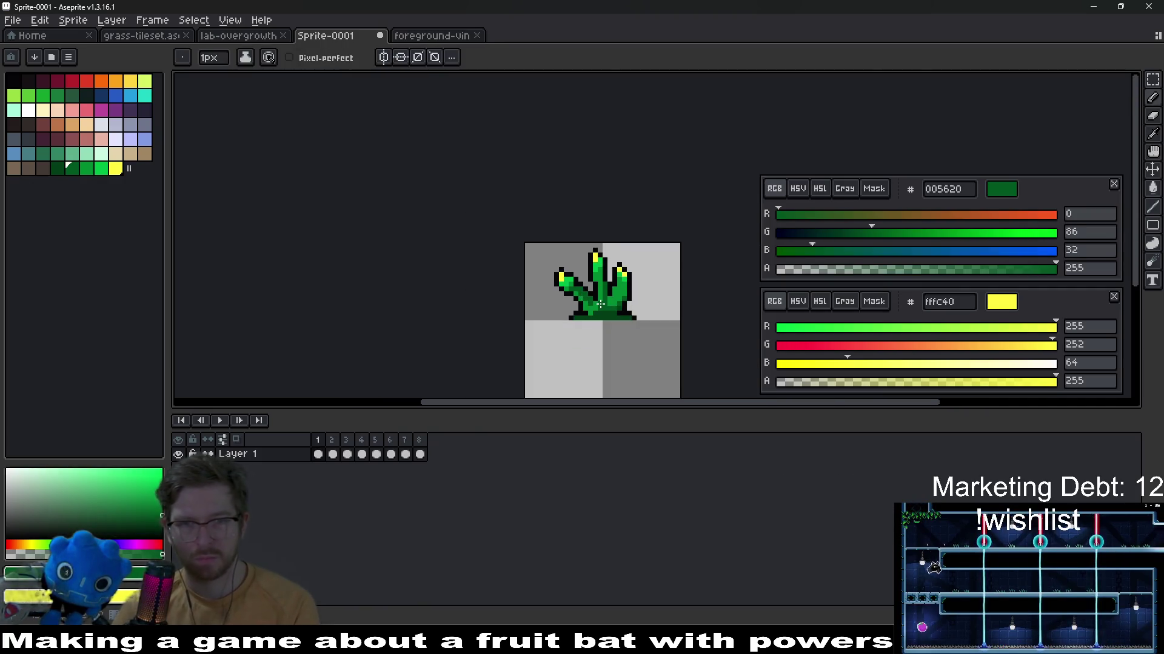
scroll(592, 288, "up", 2)
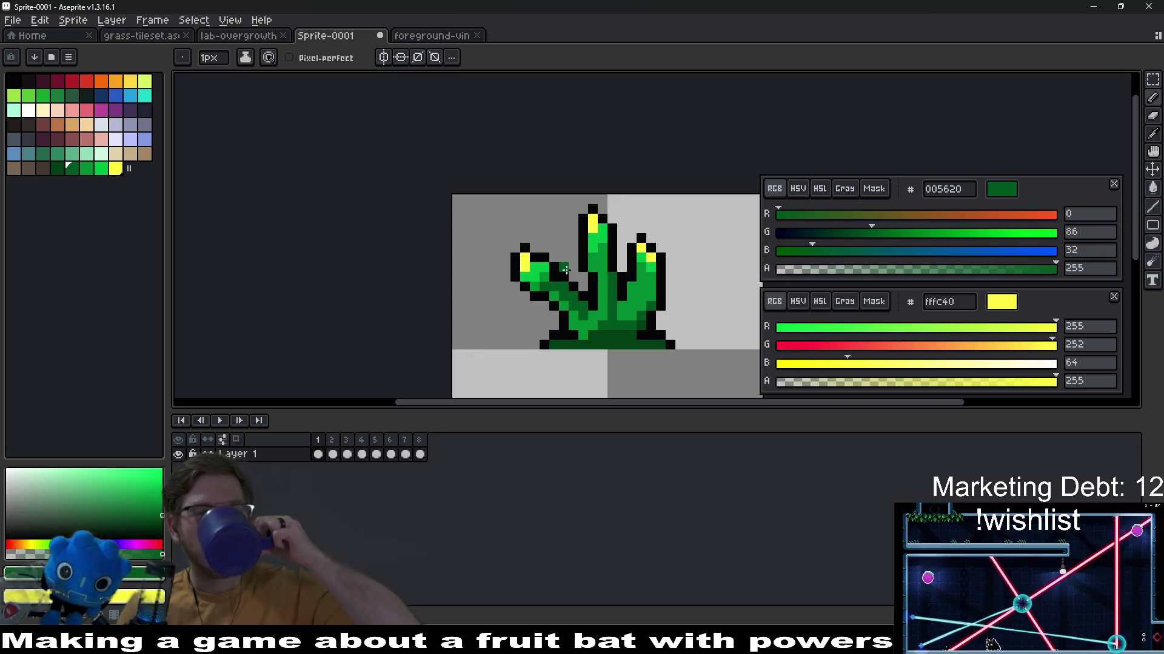
scroll(565, 269, "up", 2)
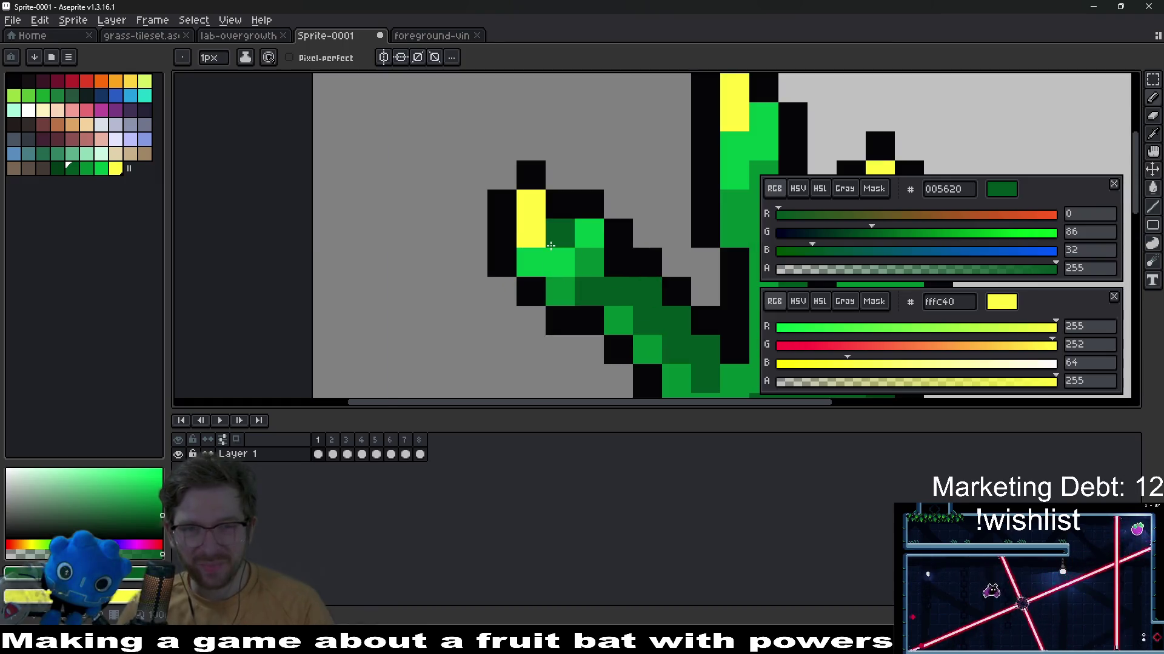
Paint dark green pixels reshaping the bud body on the left branch
left_click(551, 245)
scroll(550, 245, "down", 3)
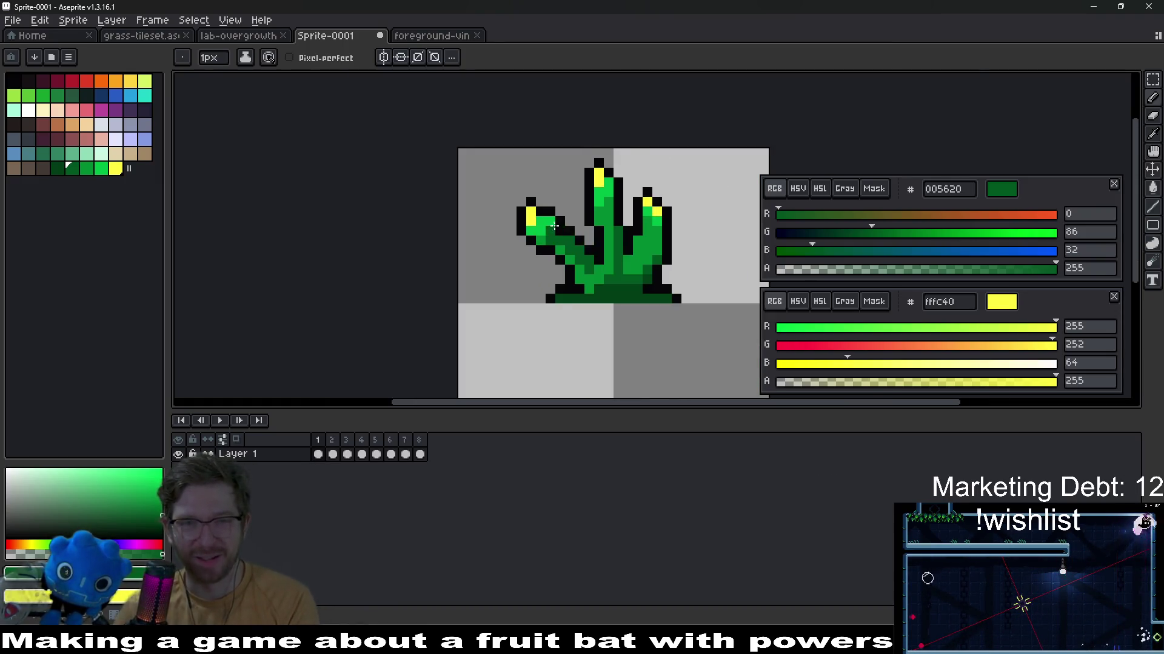
scroll(553, 226, "up", 4)
left_click(510, 209)
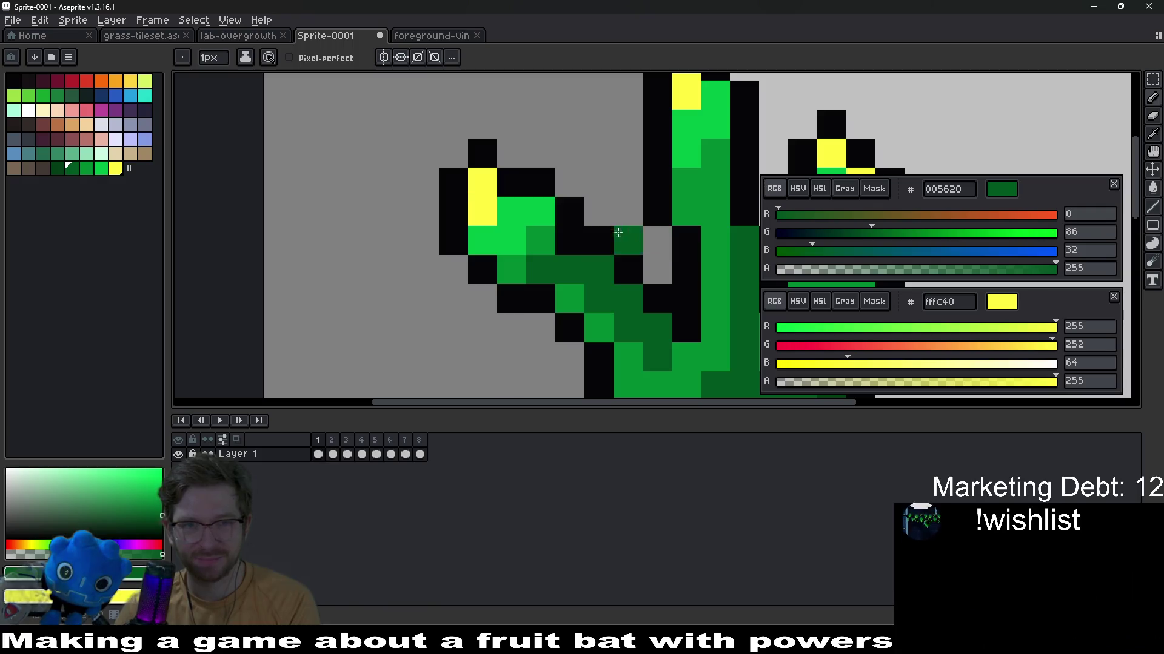
left_click(618, 232)
left_click(509, 185)
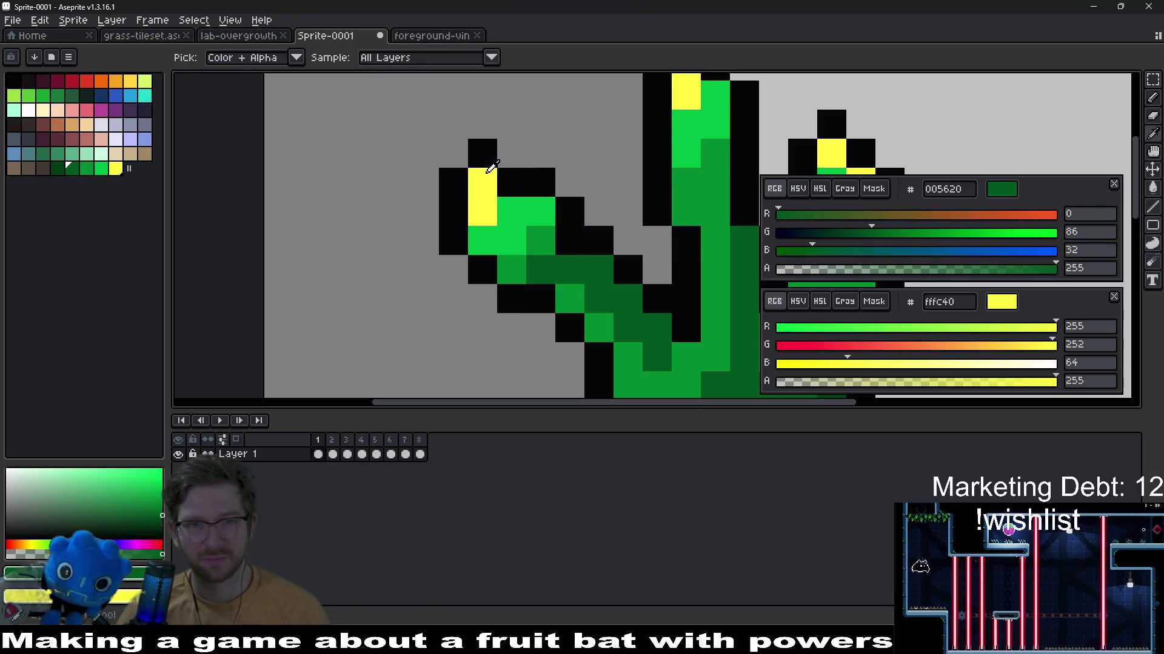
Paint yellow onto the bud tip and sample the near-black outline colour
left_click(501, 174, "alt")
left_click(480, 155, "alt")
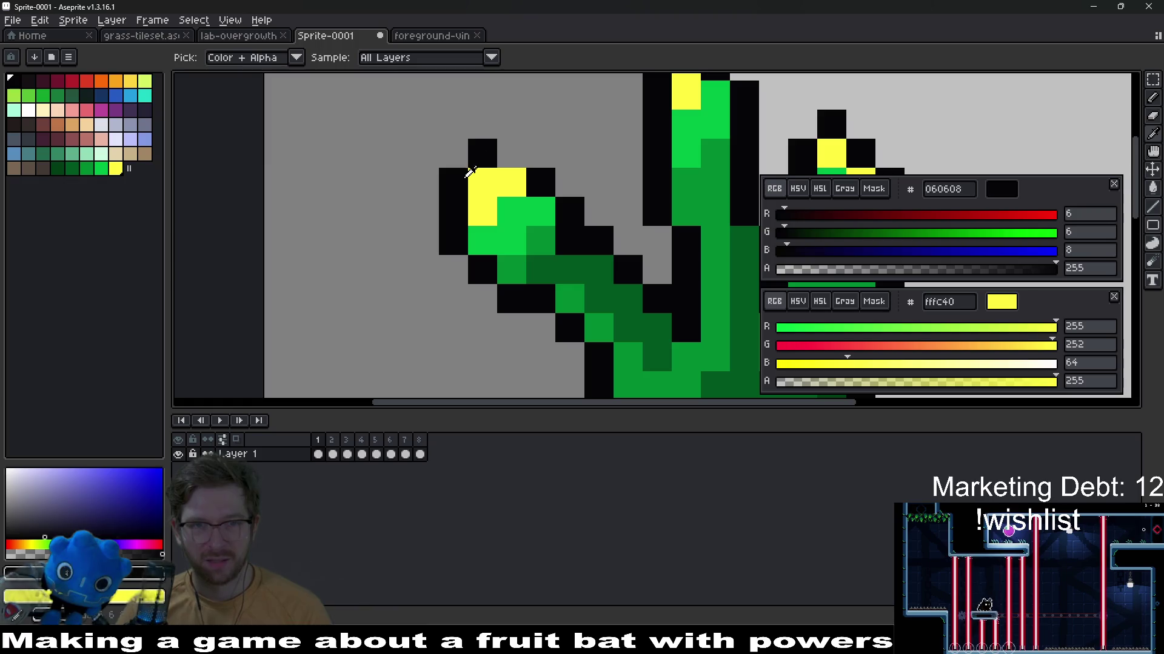
right_click(475, 182)
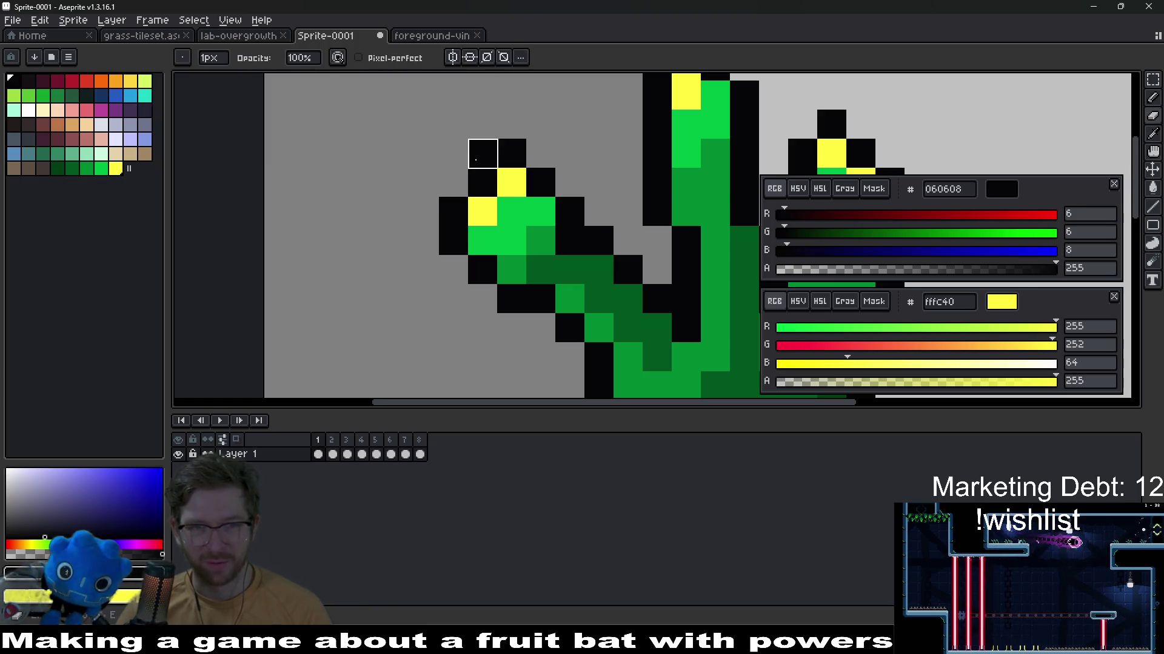
scroll(482, 155, "down", 5)
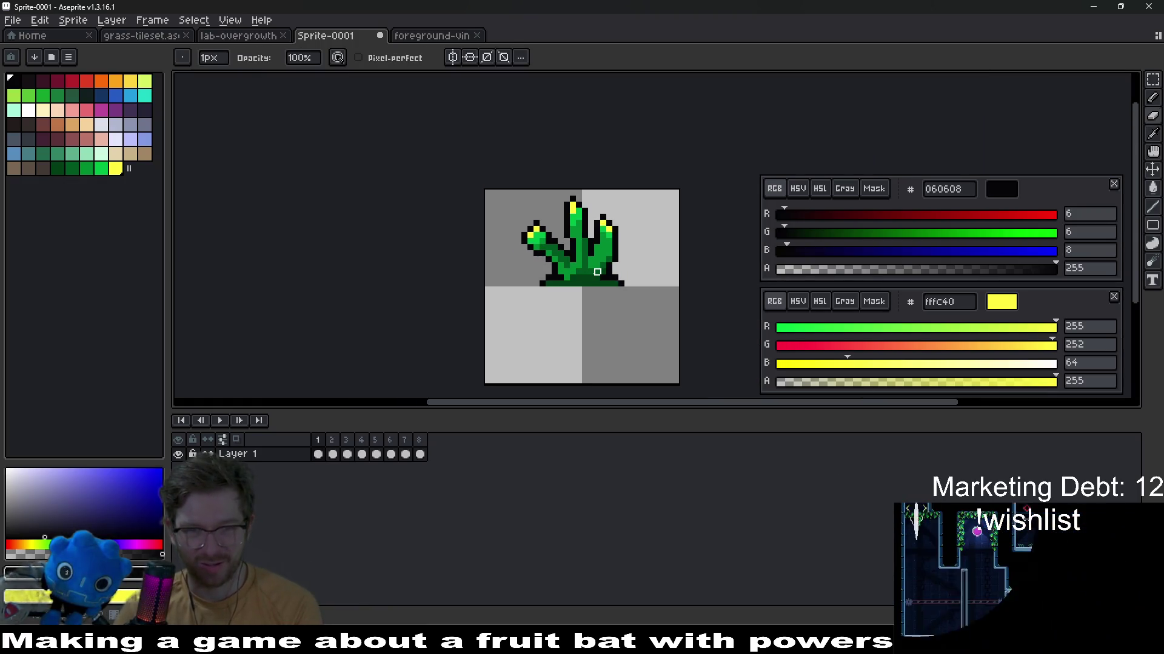
scroll(598, 272, "up", 3)
key("m")
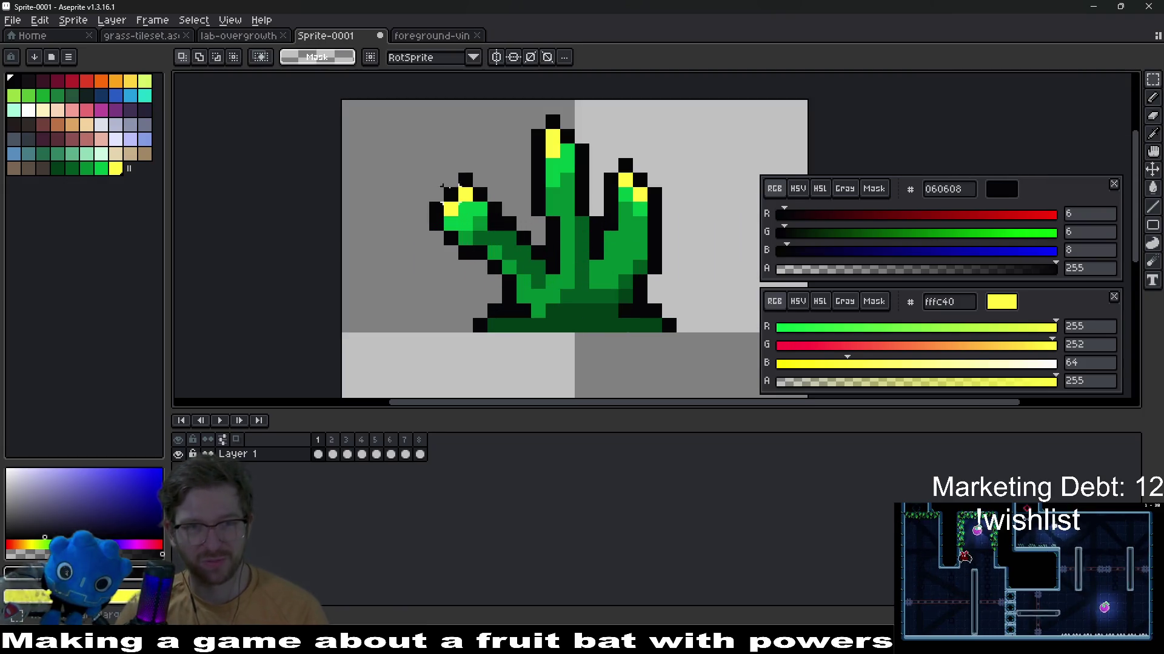
Shift the selected left branch slightly, sample dark green, and play the animation
left_click_drag(407, 164, 489, 271)
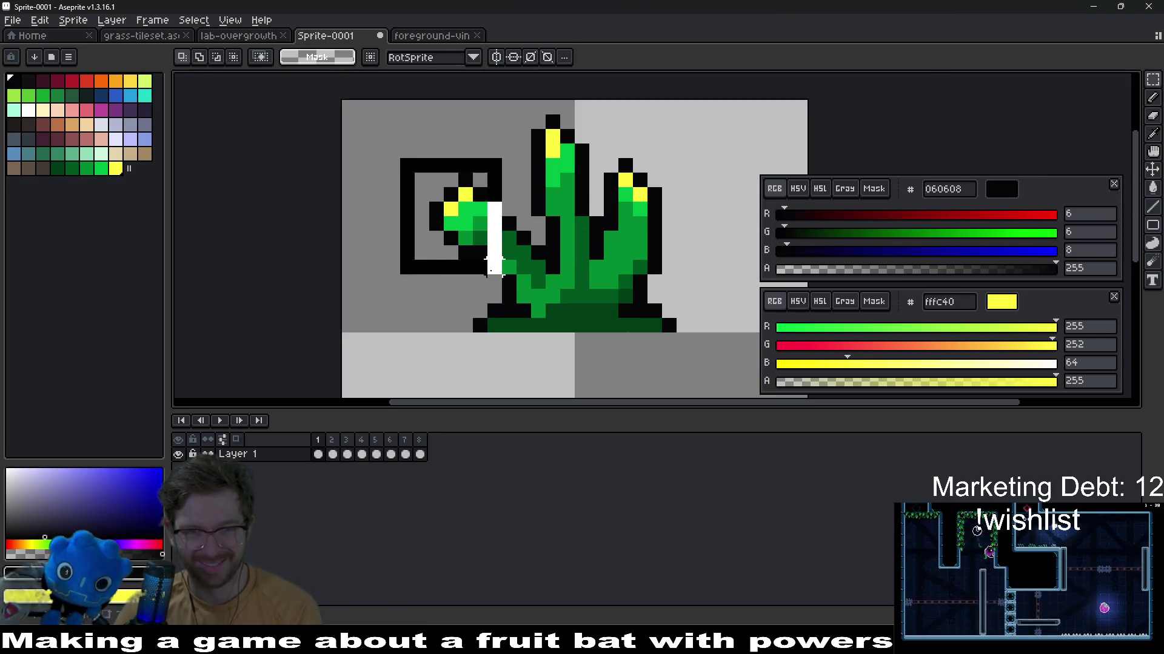
left_click_drag(454, 227, 523, 273)
scroll(523, 273, "up", 3)
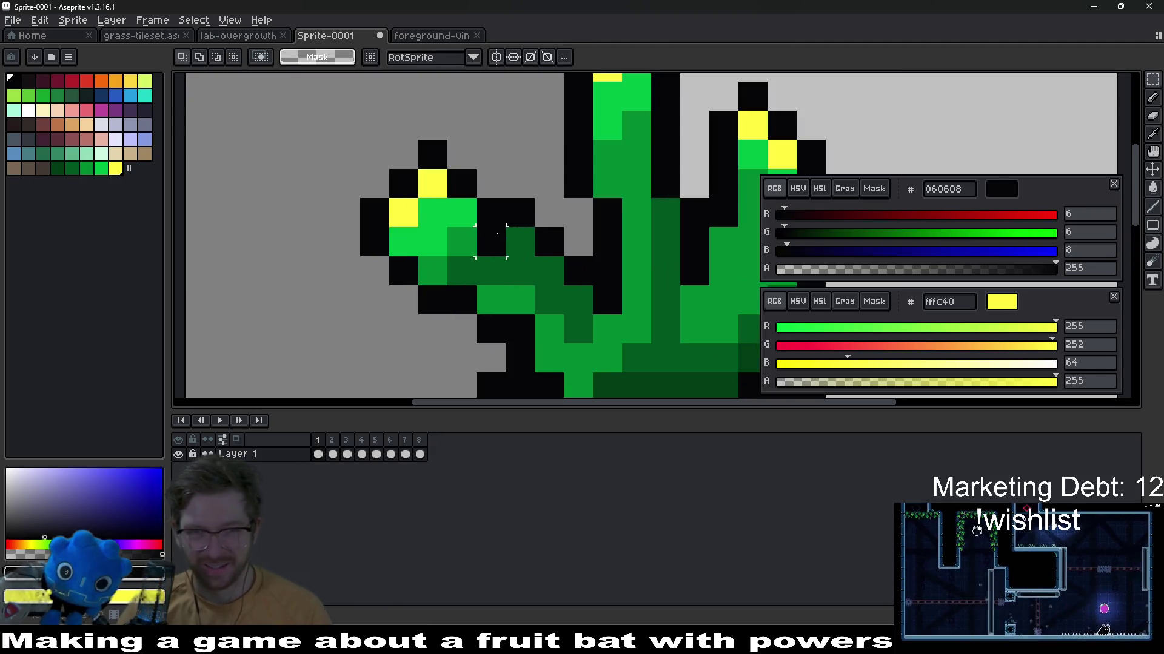
key("alt")
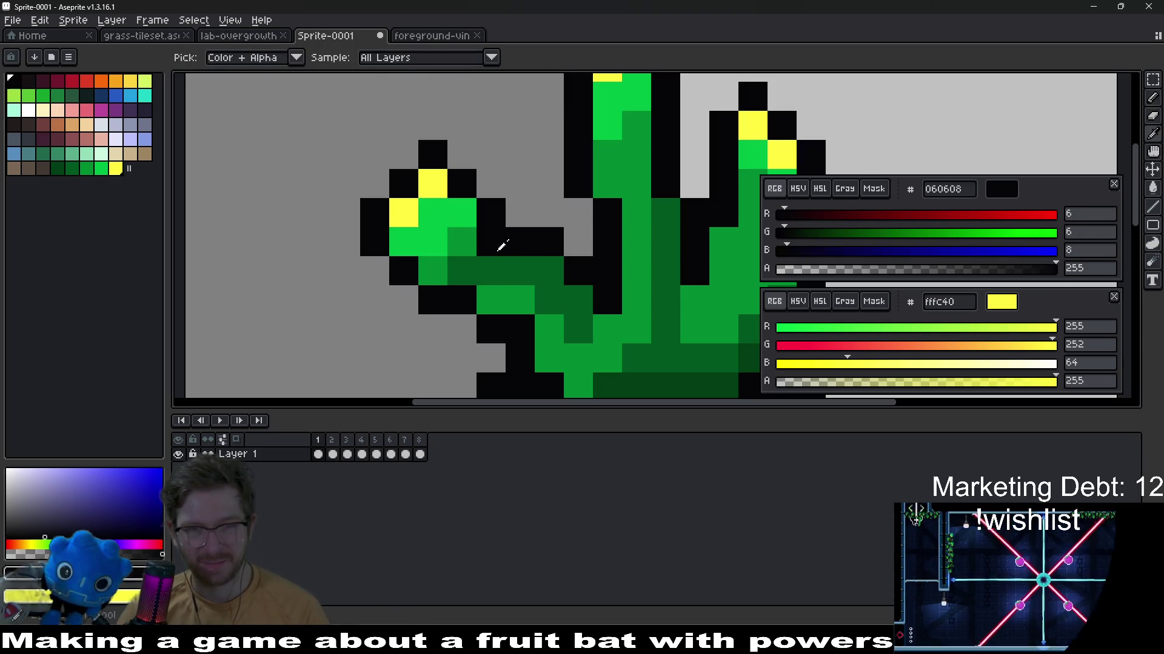
left_click(493, 274, "alt")
scroll(512, 247, "down", 4)
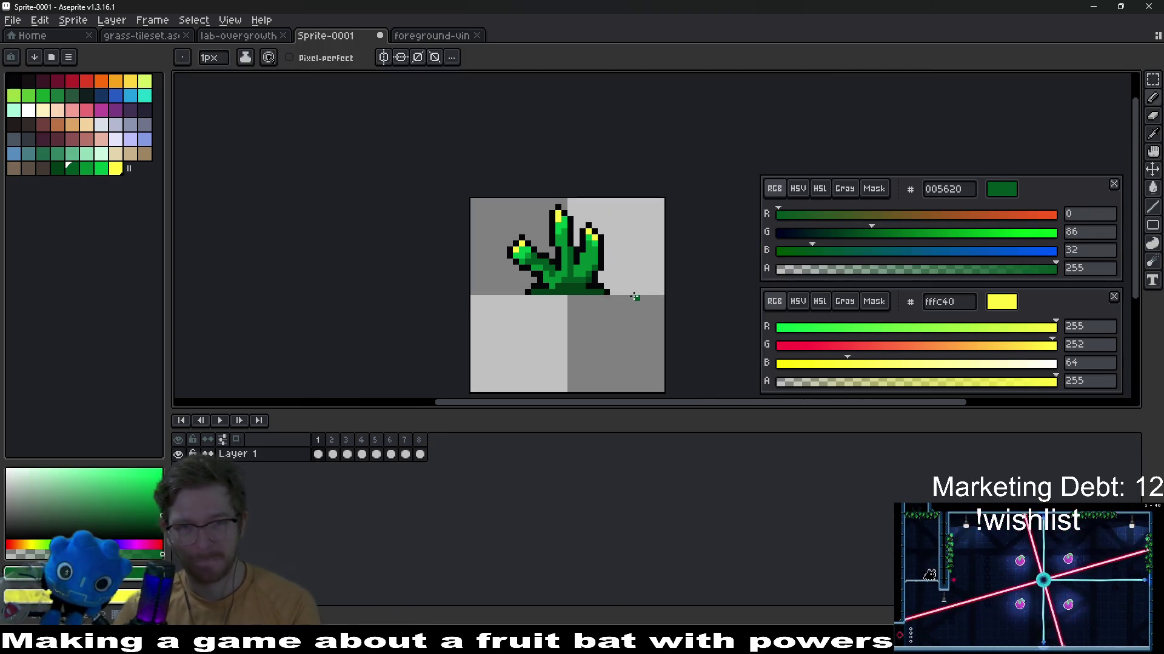
scroll(547, 261, "up", 1)
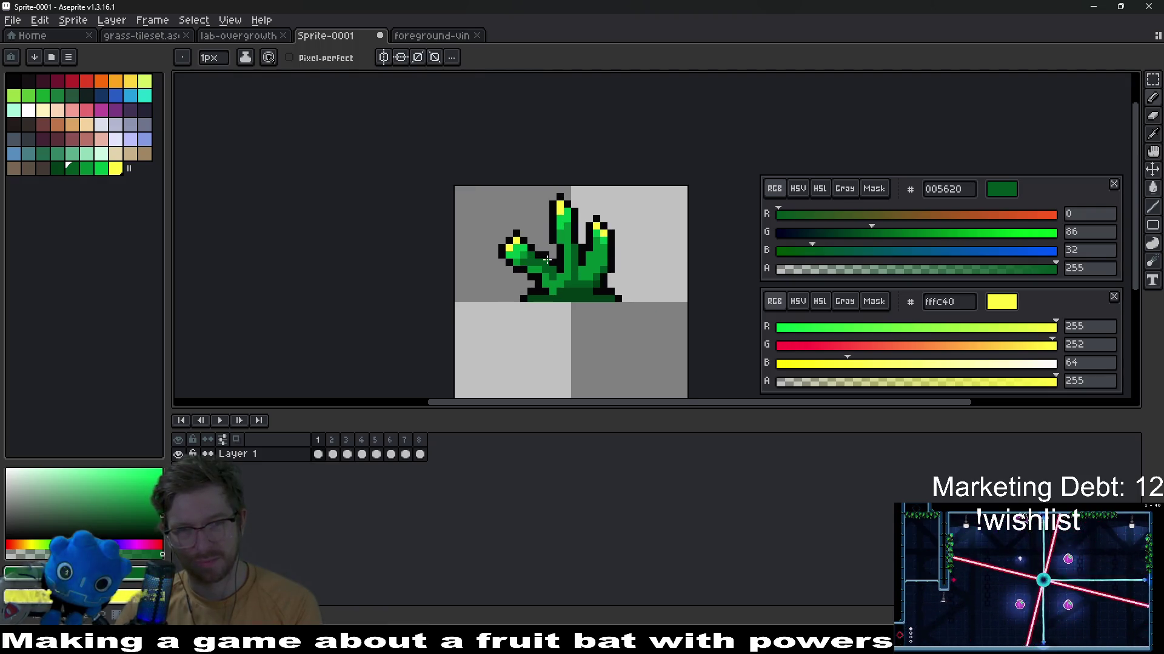
key("Return")
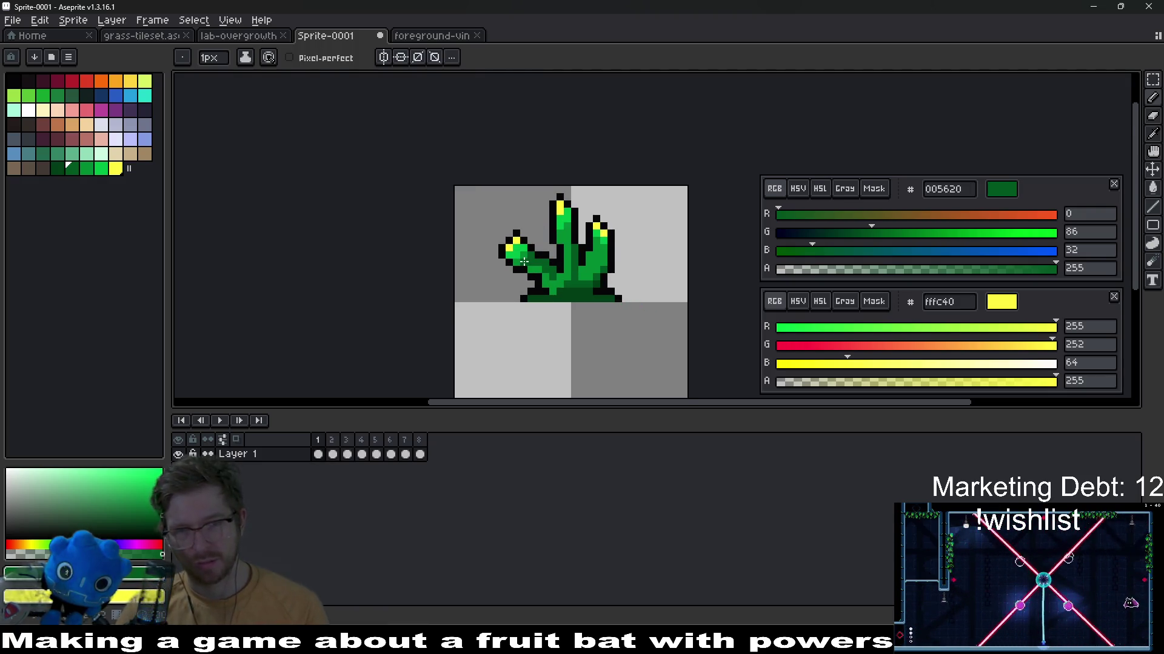
scroll(523, 263, "up", 1)
Nudge the left arm one pixel left and one pixel down and drop it in place
key("m")
left_click_drag(430, 169, 568, 305)
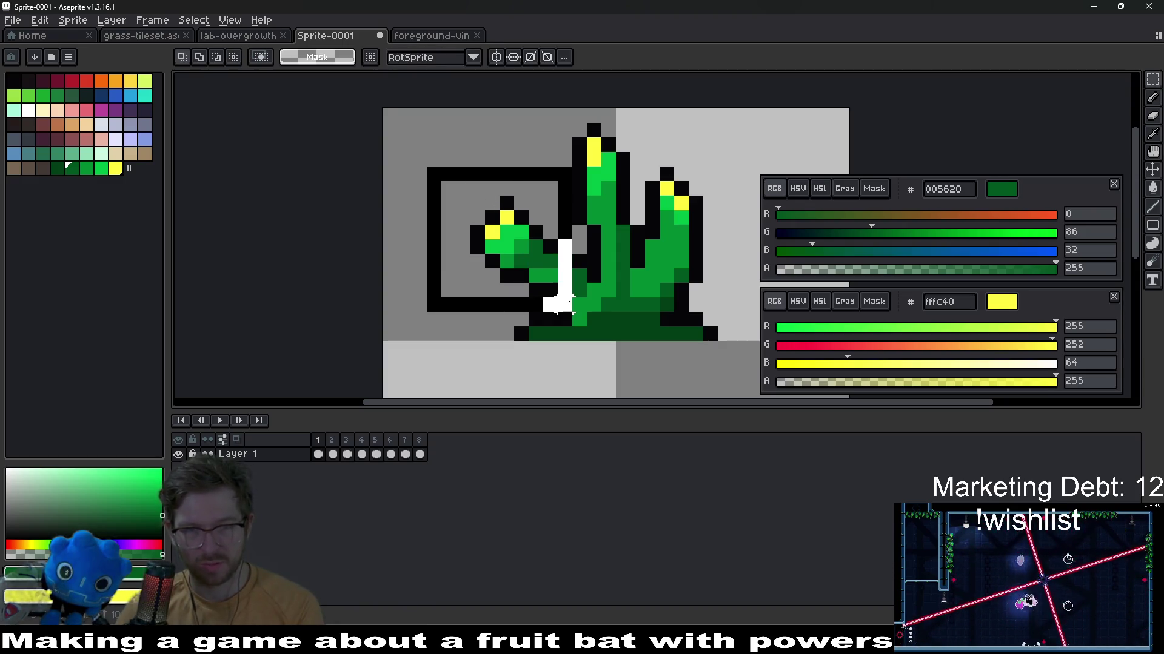
key("Left")
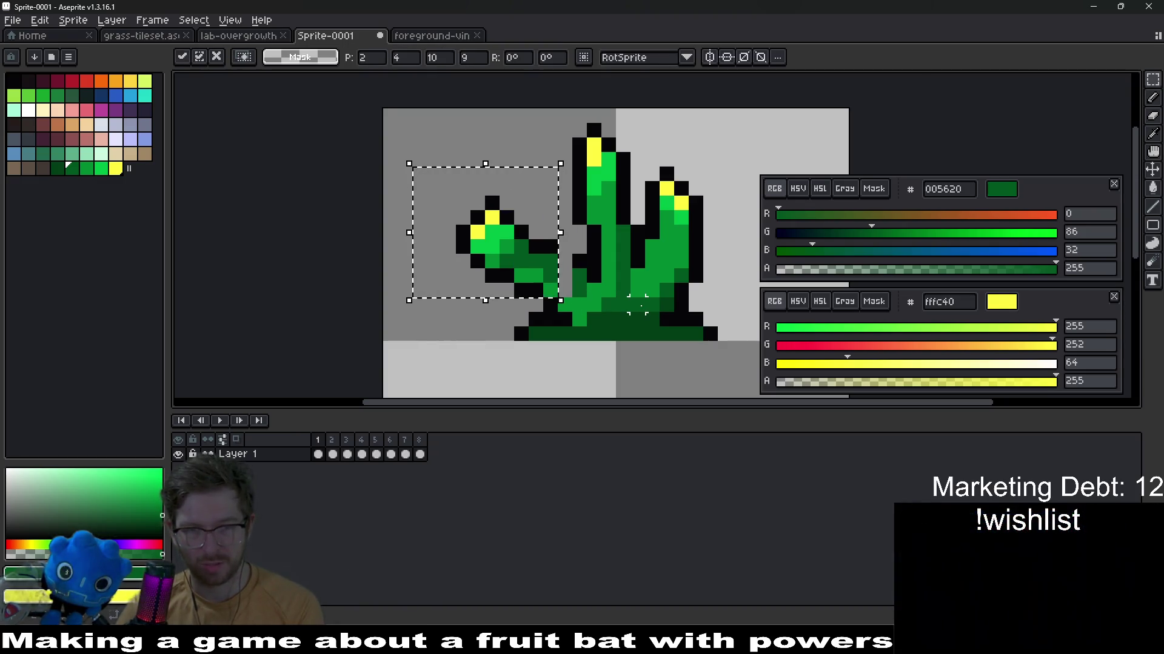
key("Down")
key("ctrl+d")
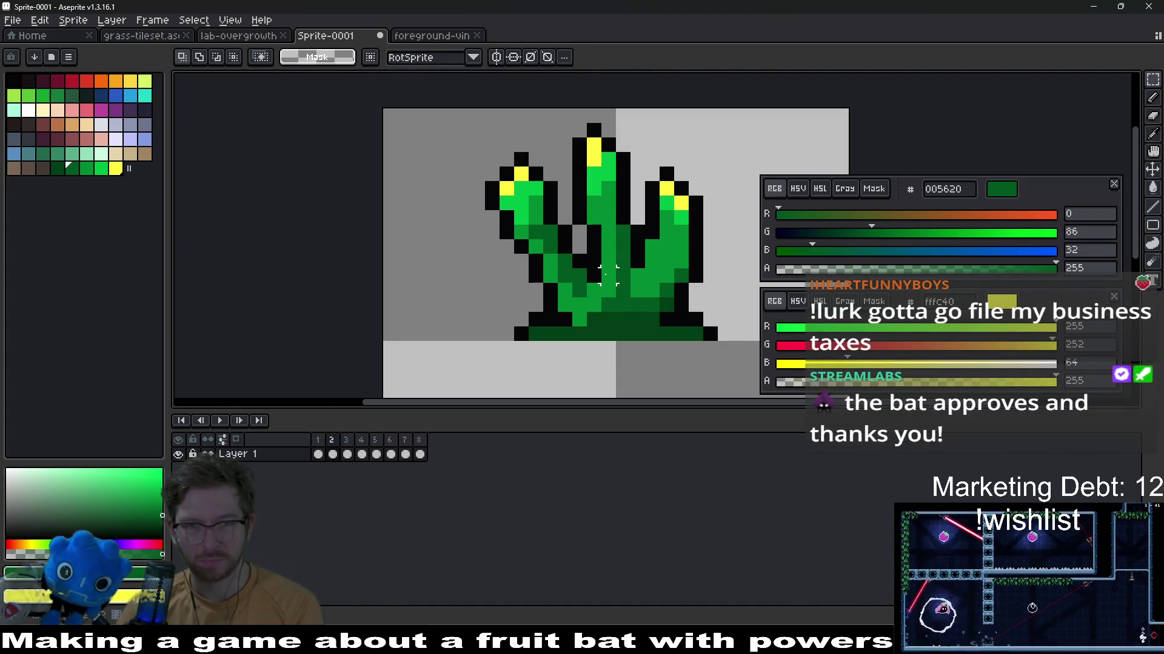
Move the left arm up one pixel, then pick the near-black outline colour
left_click_drag(433, 188, 550, 313)
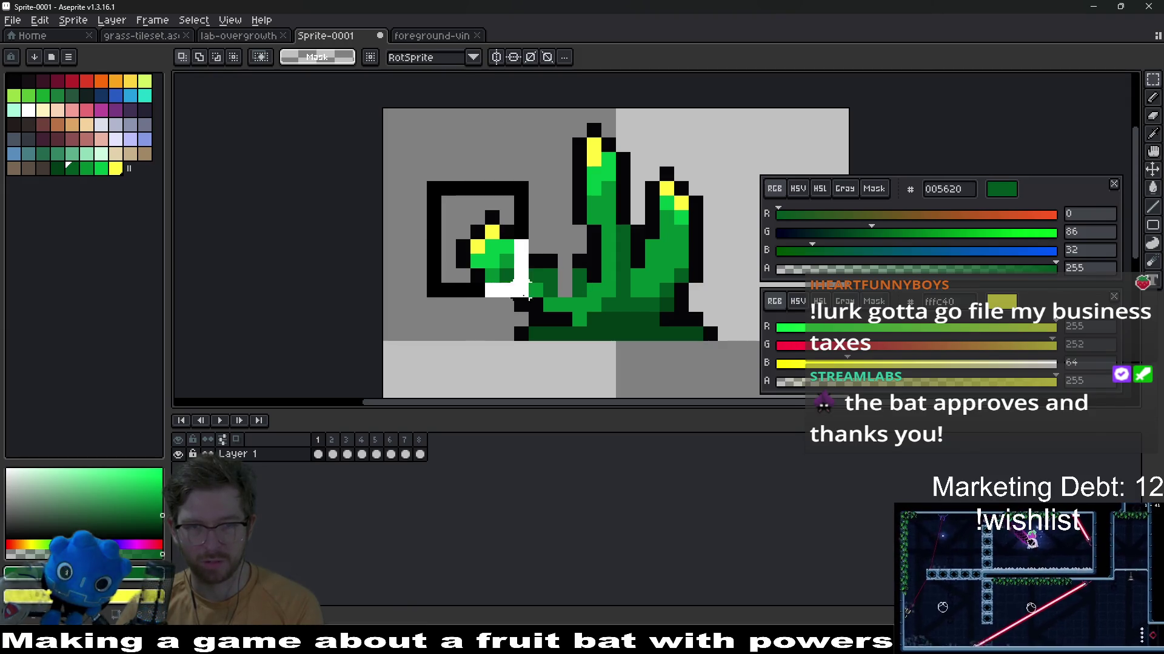
key("Up")
key("ctrl+d")
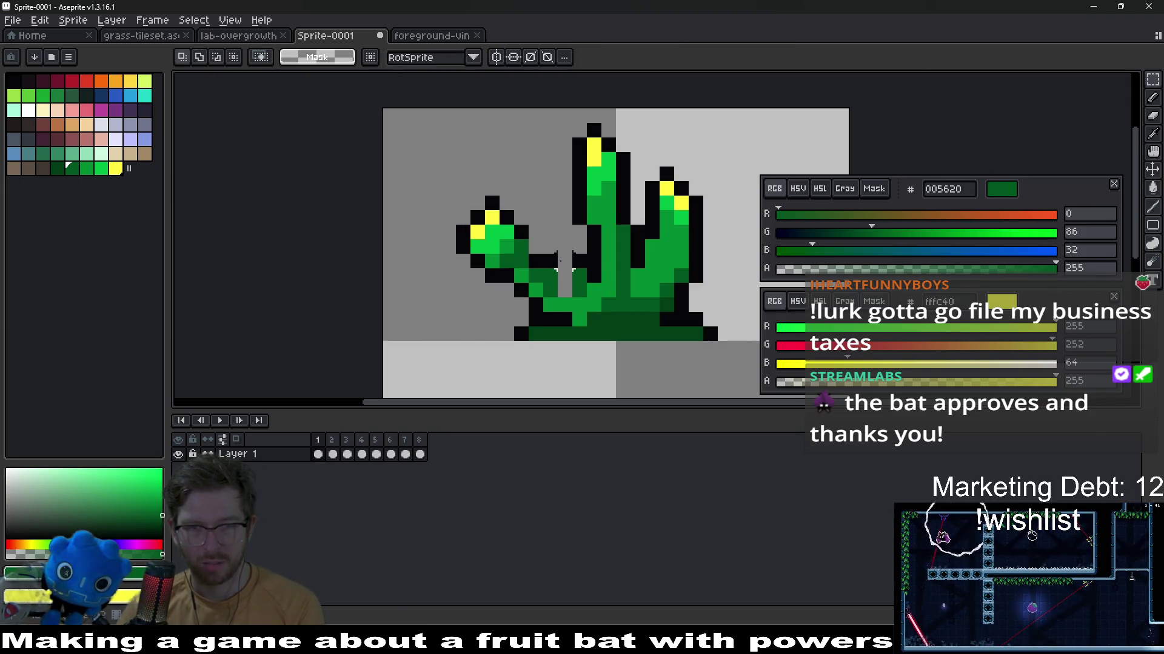
key("b")
left_click(543, 263, "alt")
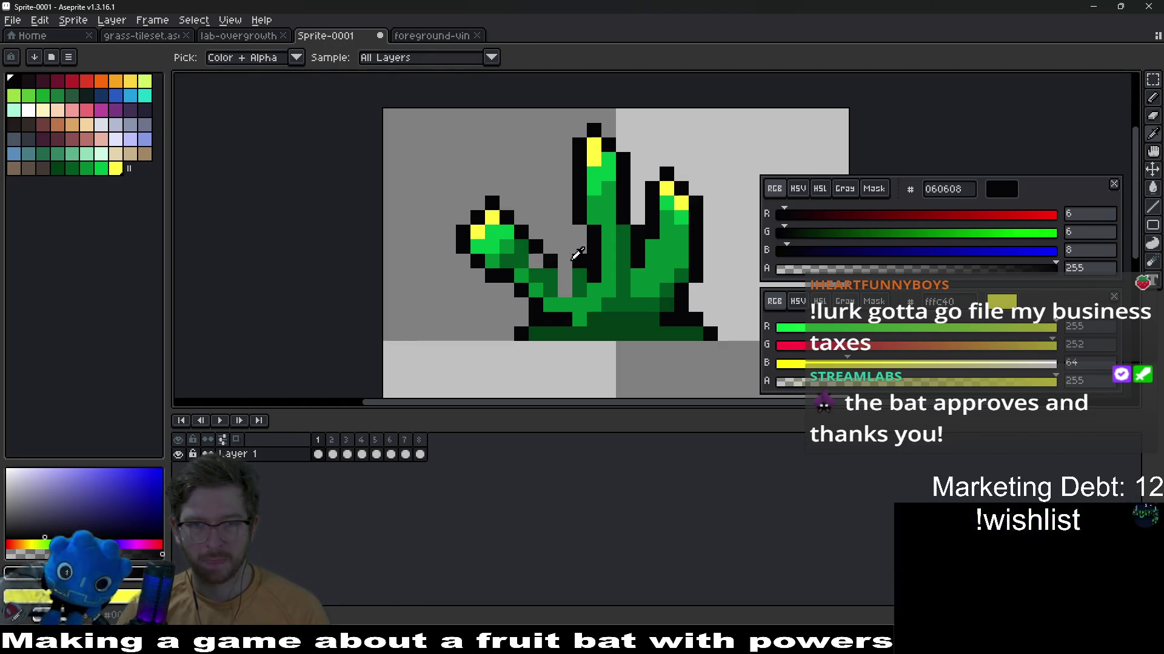
On the next frame, lasso the left finger and move it up-left into place
left_click(563, 271, "alt")
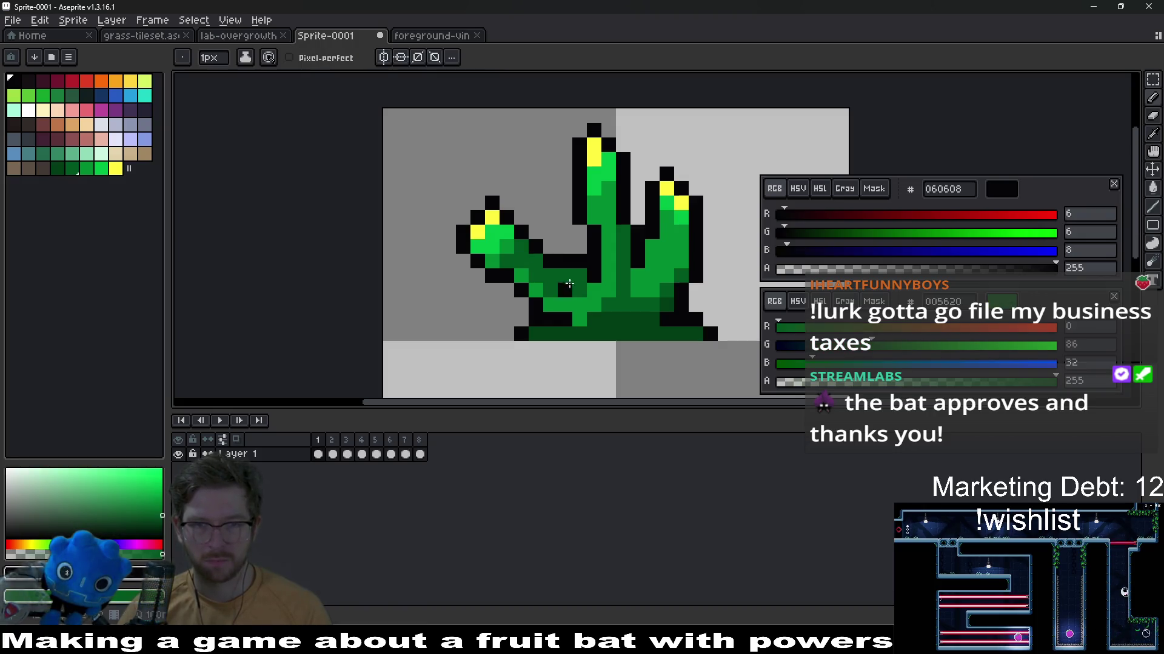
scroll(569, 284, "down", 3)
key("Right")
key("Right")
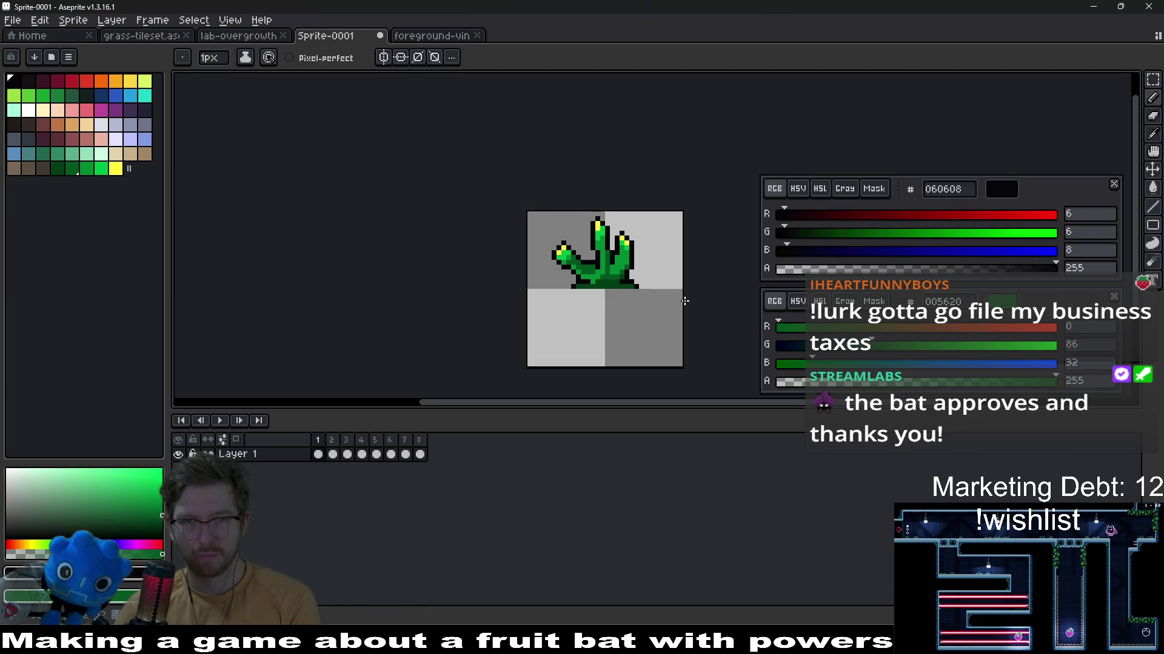
scroll(592, 255, "up", 4)
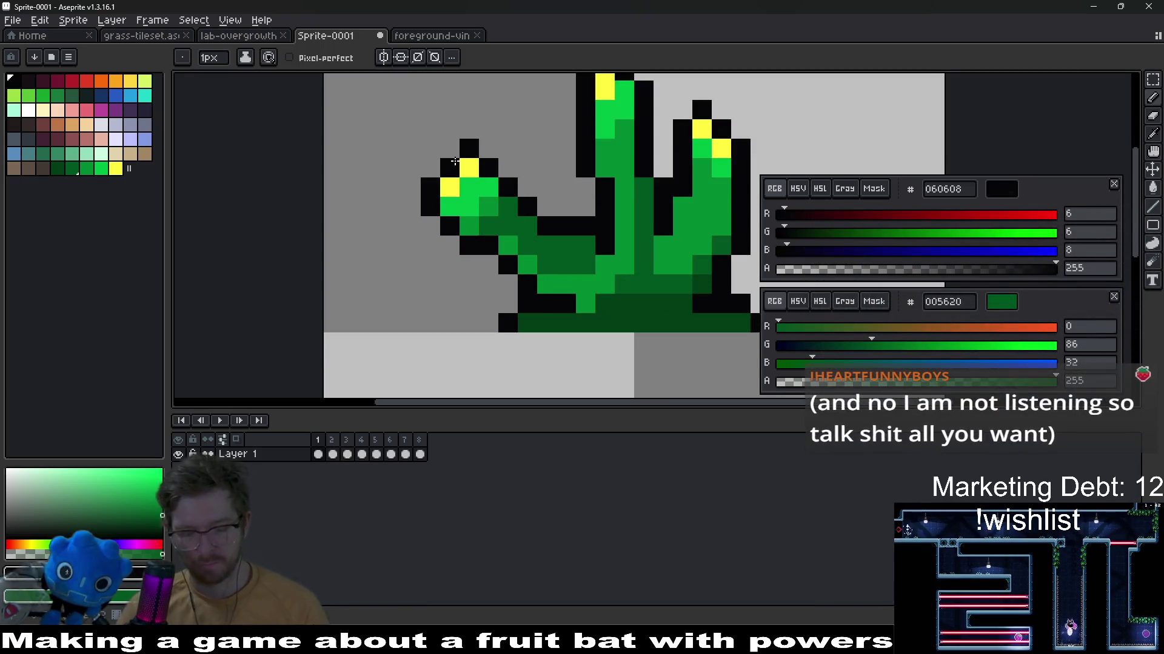
key("q")
mouse_move(454, 162)
left_mouse_down()
mouse_move(531, 303)
mouse_move(546, 282)
left_mouse_up()
key("ctrl+d")
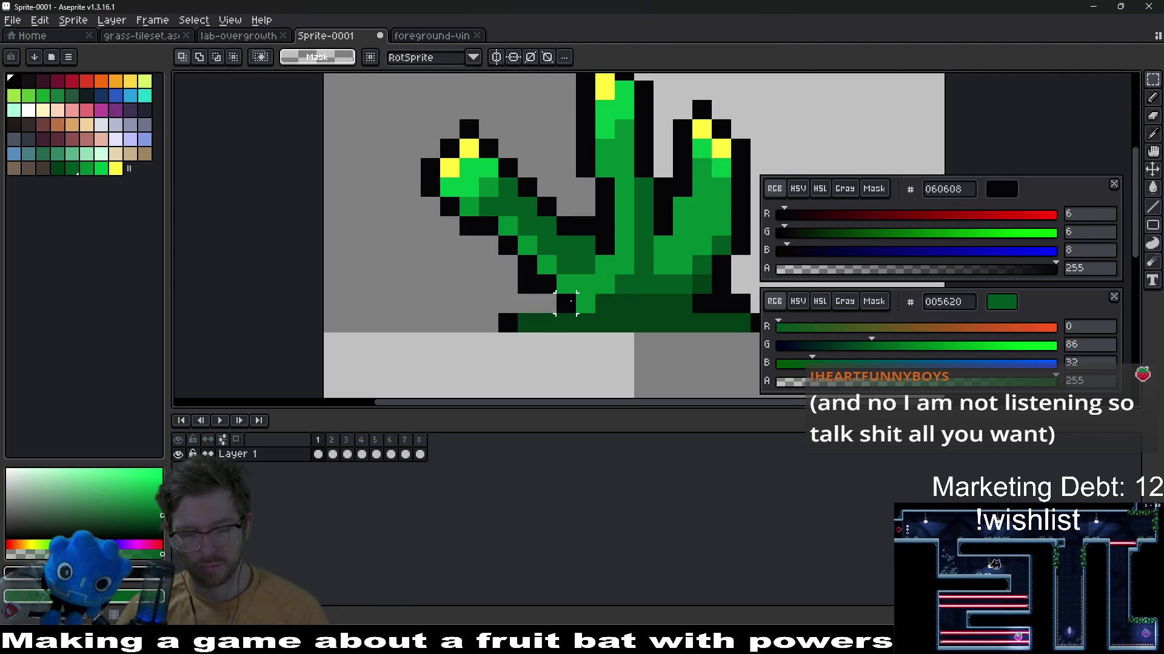
Tidy outline pixels around the finger with pencil and eraser, then step back a frame
key("b")
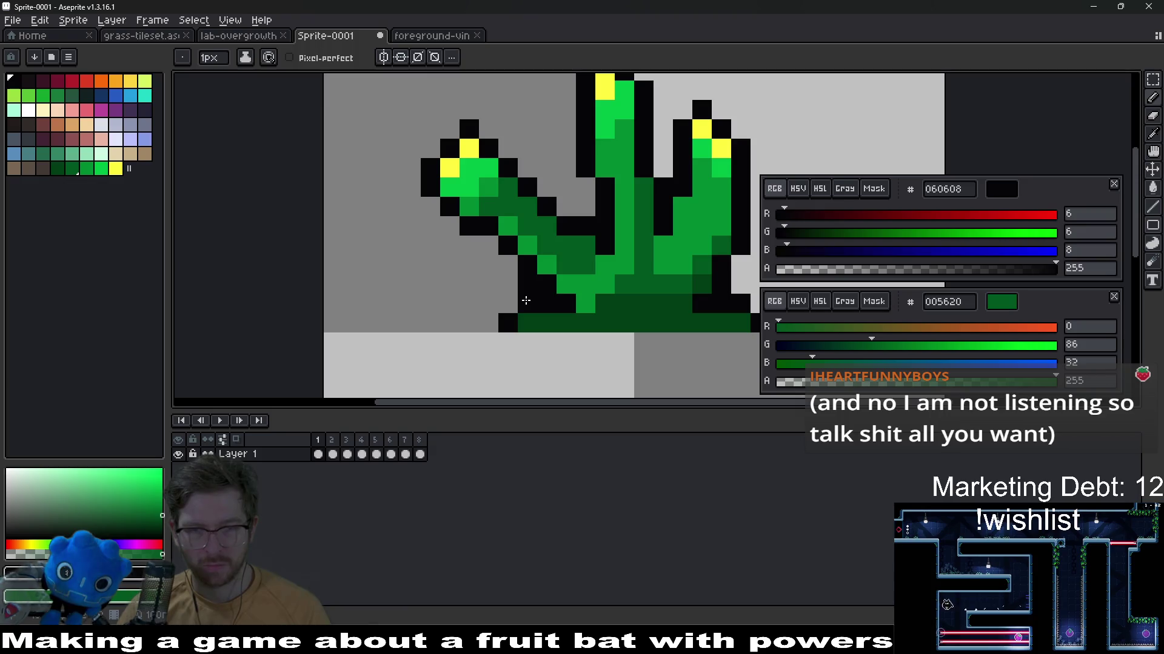
key("e")
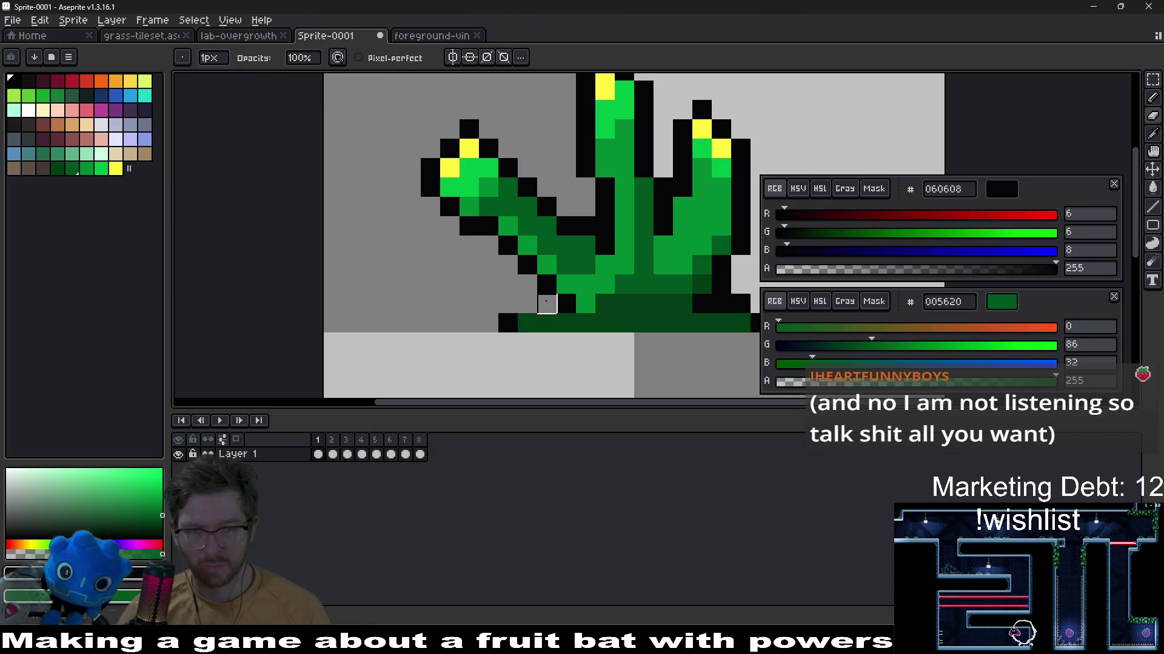
scroll(626, 322, "down", 4)
scroll(552, 319, "up", 1)
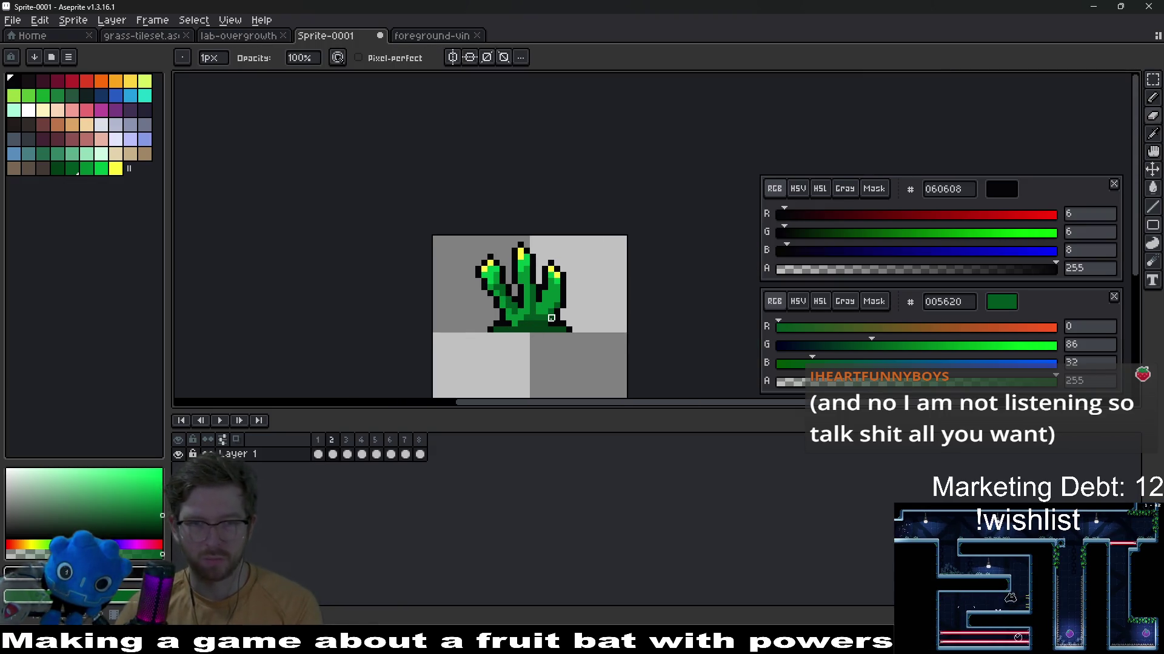
key("Left")
scroll(536, 318, "up", 3)
key("b")
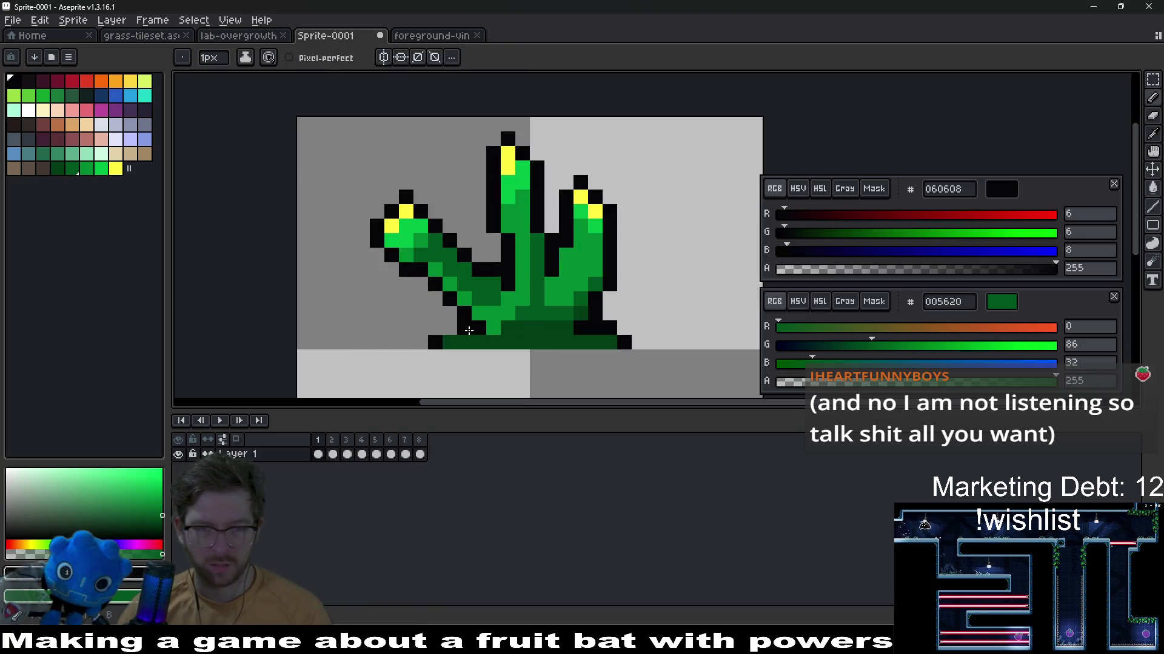
scroll(546, 318, "down", 3)
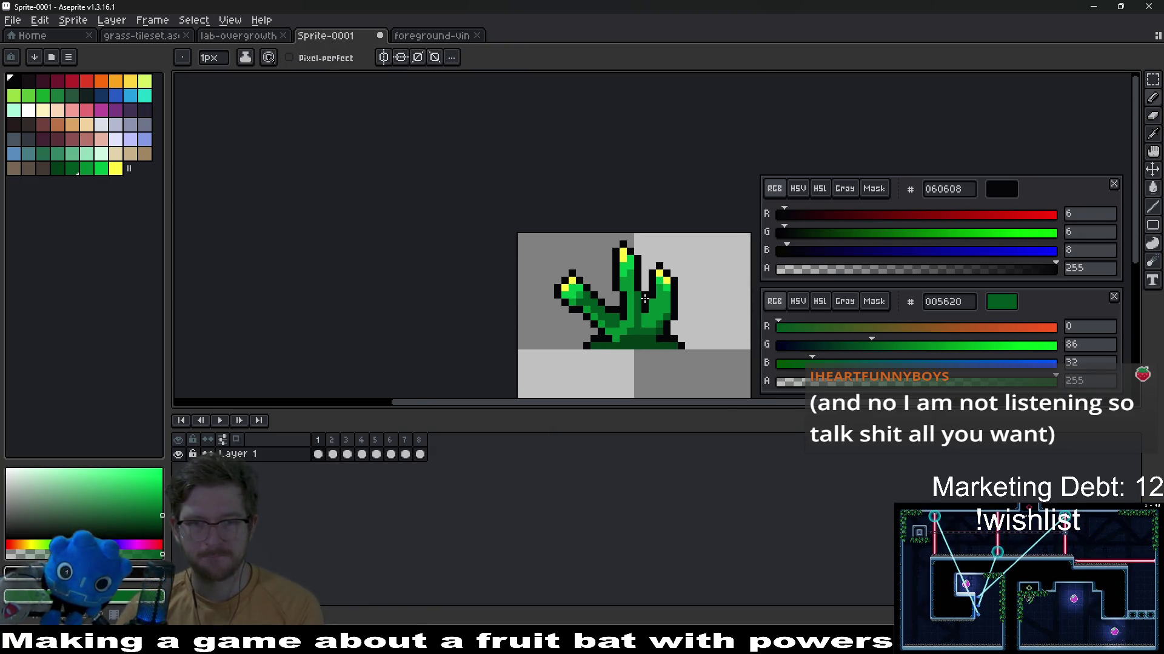
Flip frames to compare, then shift the left arm one pixel right toward the stem
key("Right")
key("Left")
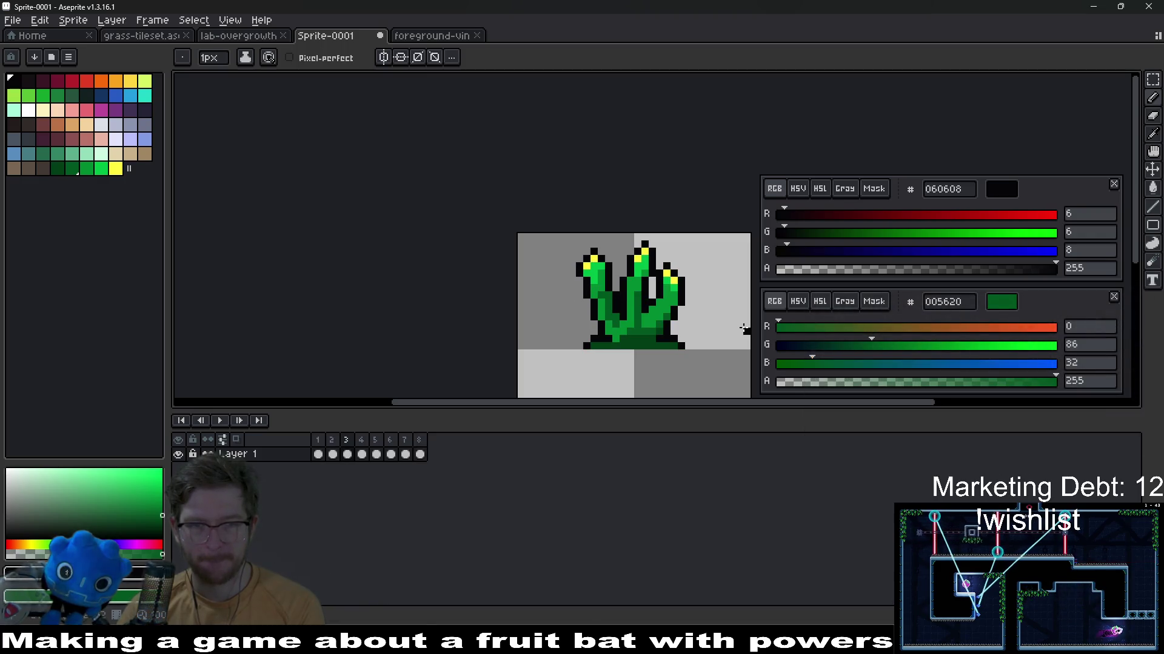
key("Right")
scroll(643, 295, "up", 3)
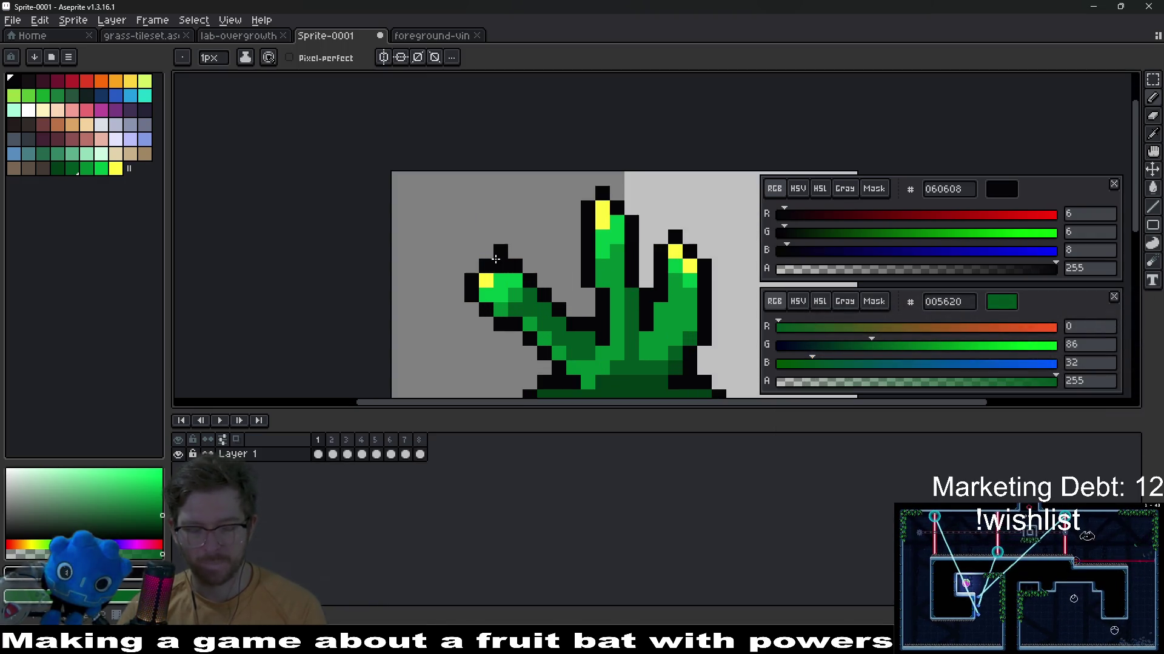
key("m")
left_click_drag(448, 271, 528, 337)
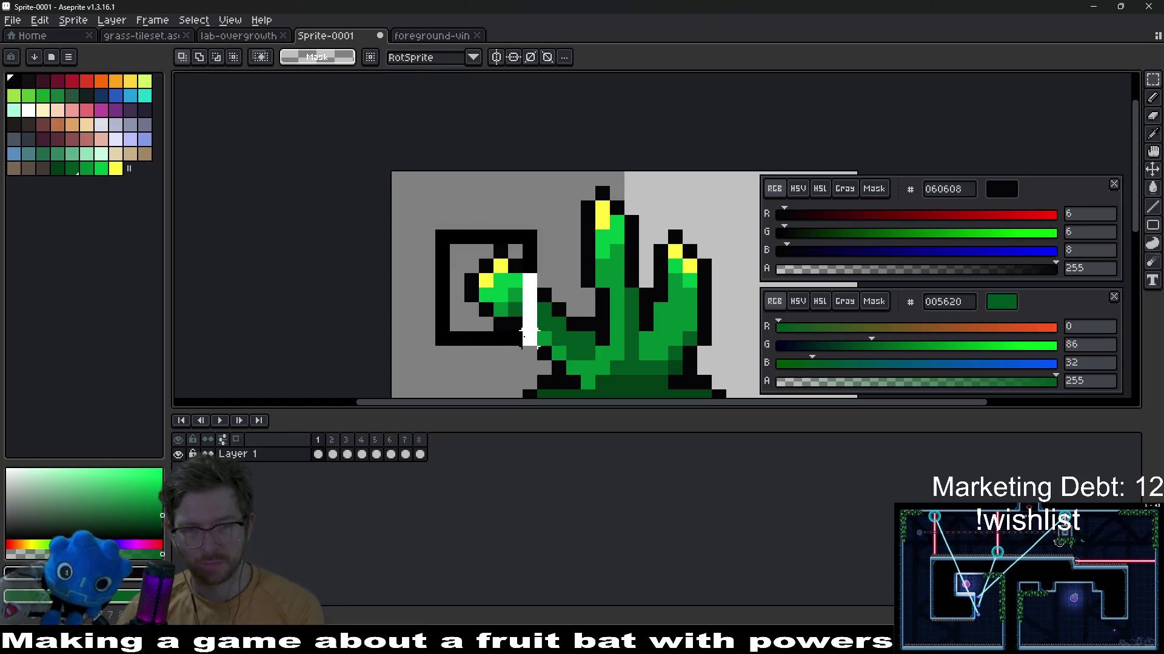
left_click_drag(509, 291, 523, 292)
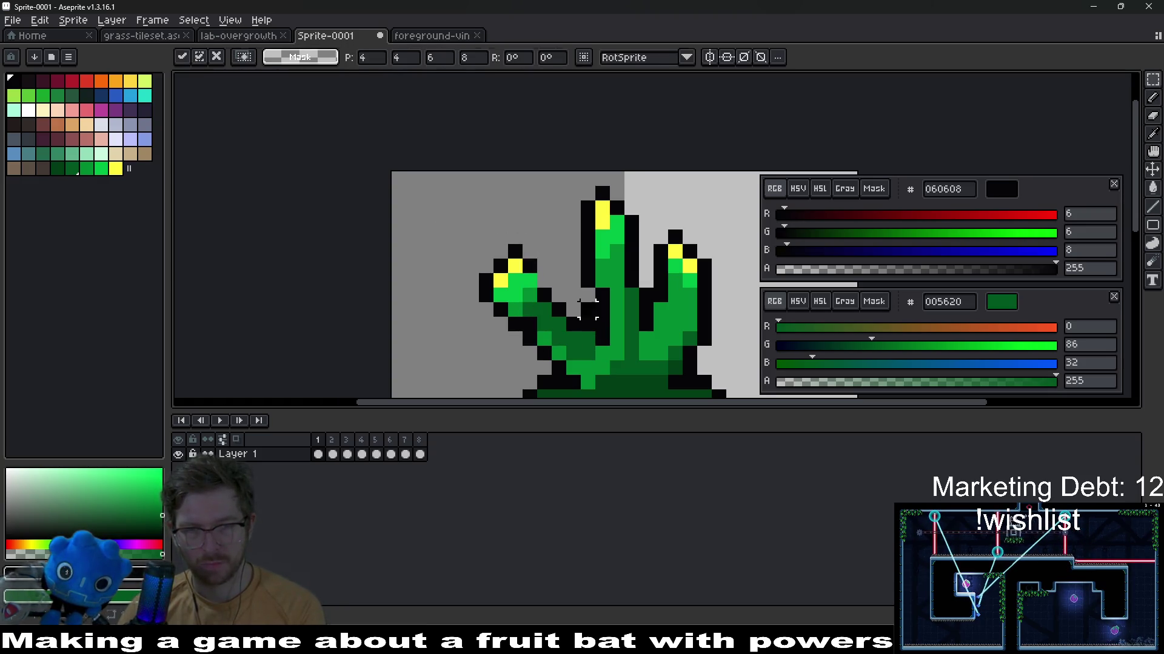
key("Escape")
Pick the bright green from the leaf and return to frame 1
key("b")
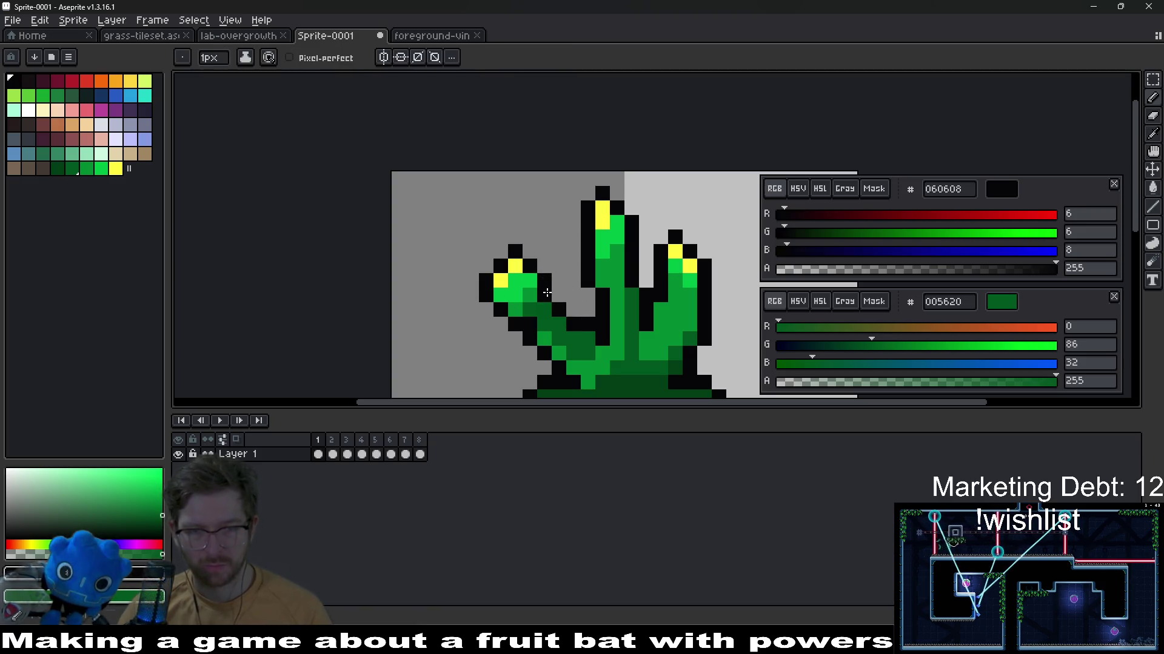
key("alt")
left_click(553, 337, "alt")
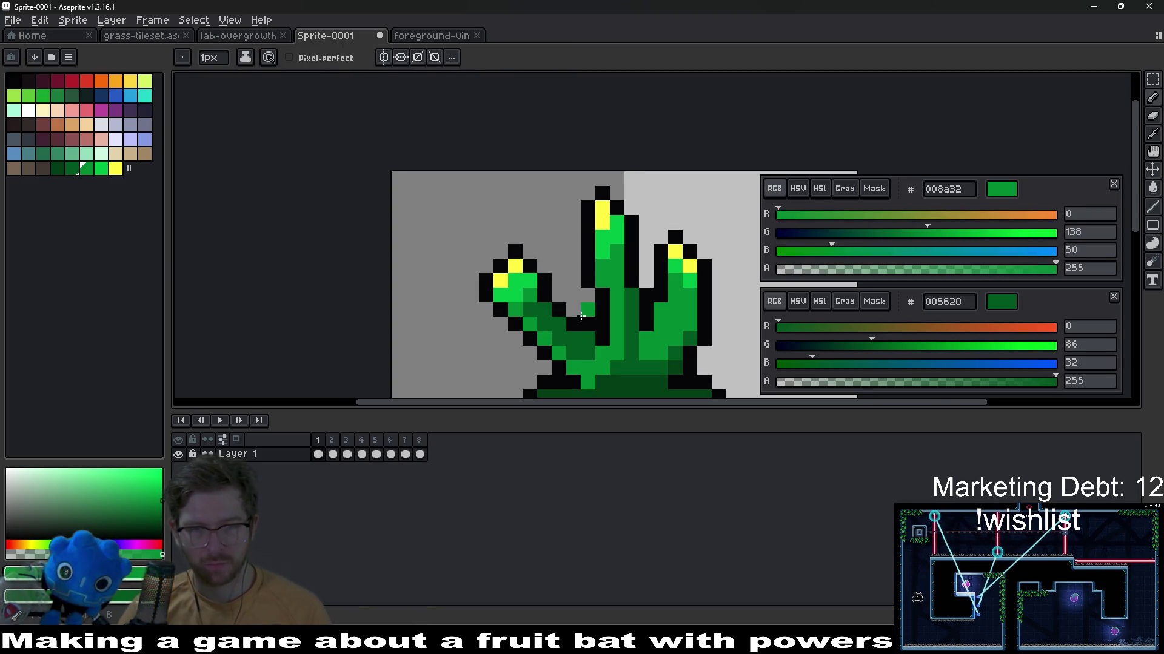
scroll(582, 309, "down", 3)
key("Home")
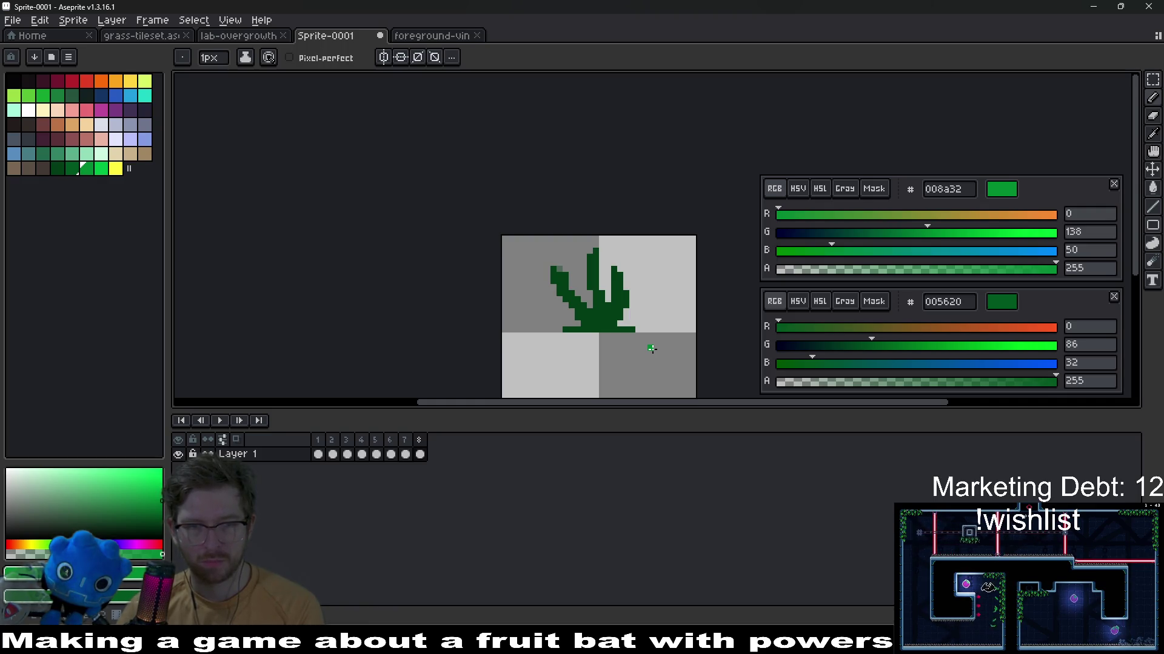
key("Home")
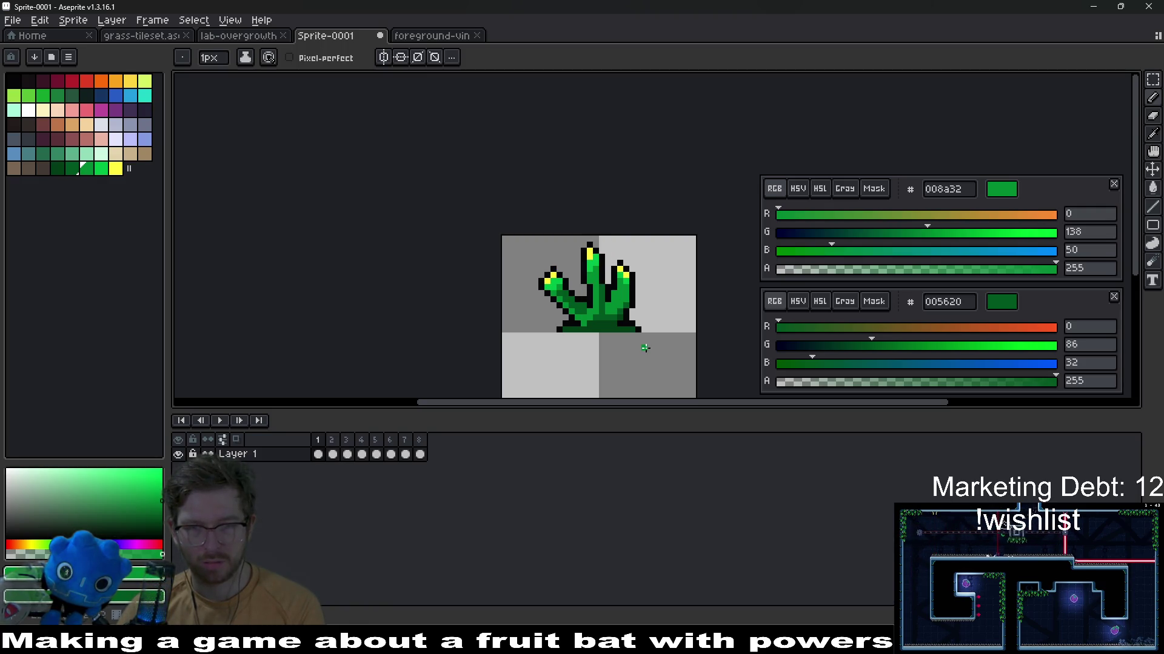
left_click(318, 454)
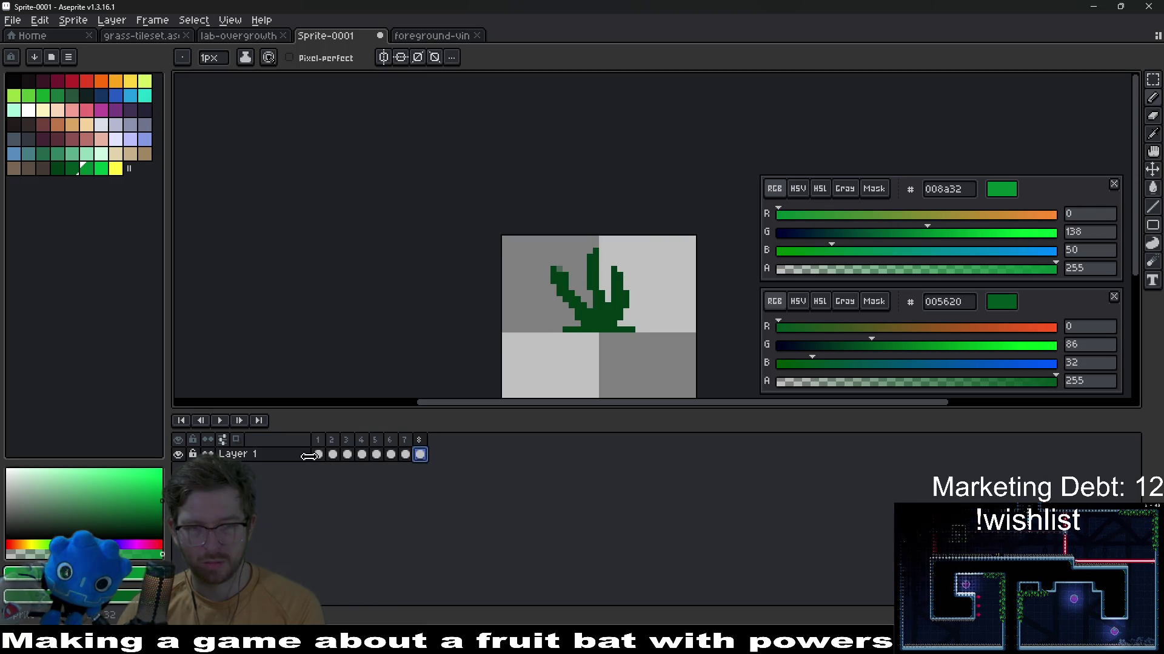
scroll(558, 364, "up", 1)
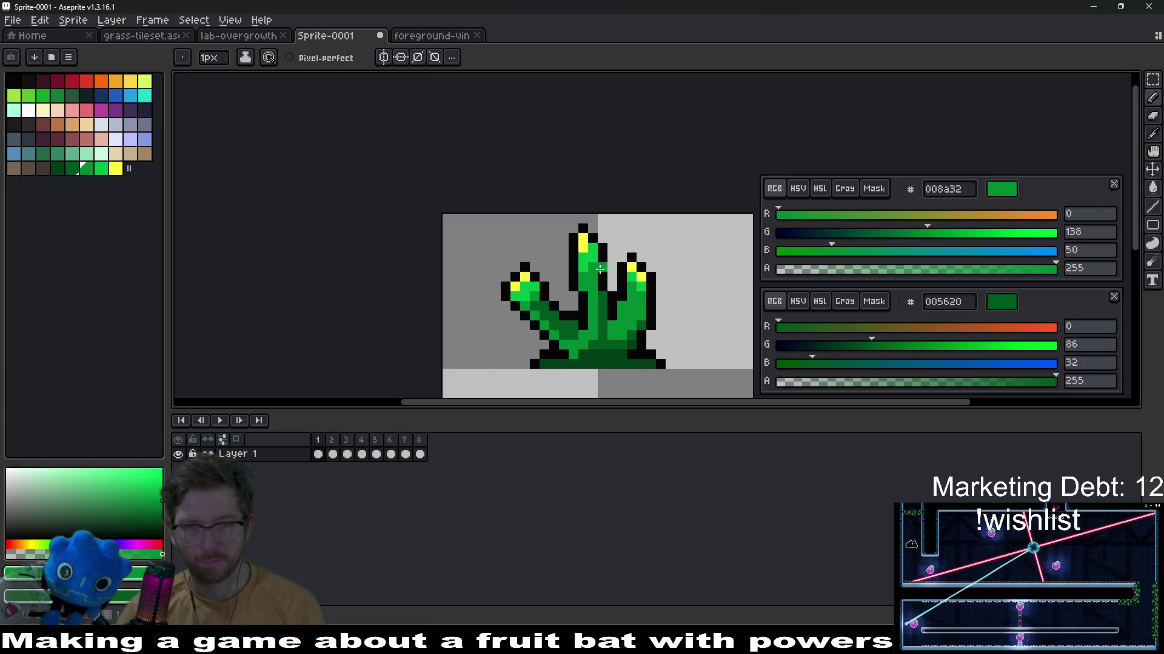
key("m")
Shift the top of the middle finger one pixel left and drop it in place
left_click_drag(562, 227, 604, 301)
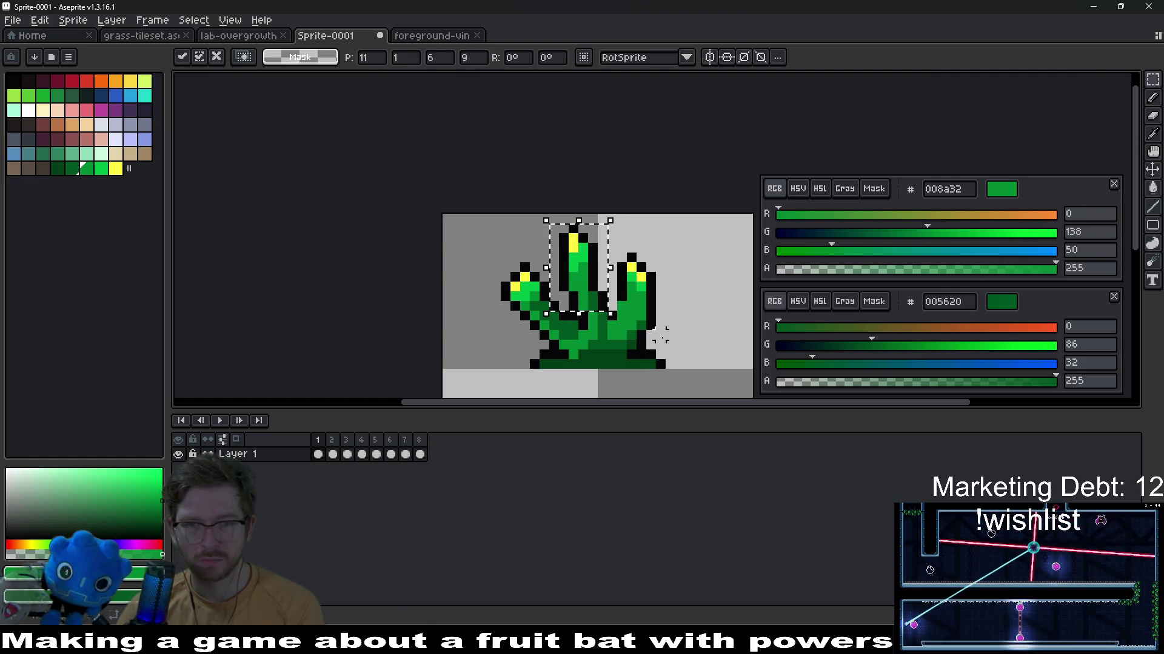
key("ctrl+d")
scroll(629, 305, "up", 1)
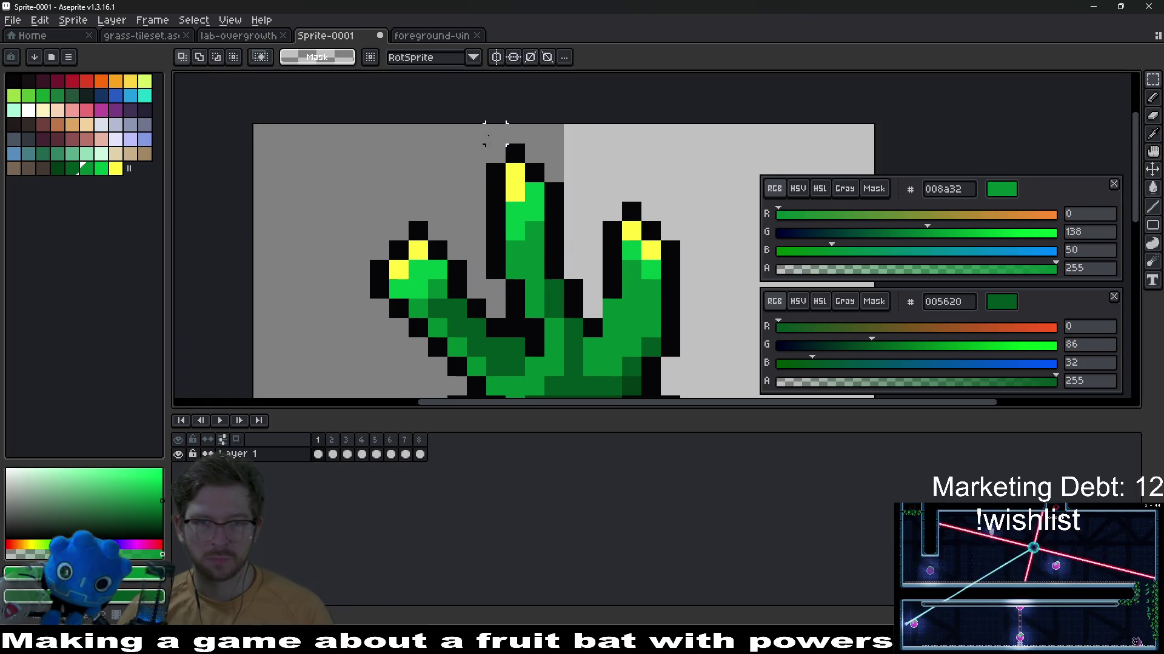
left_click_drag(485, 144, 564, 250)
left_click_drag(523, 195, 505, 195)
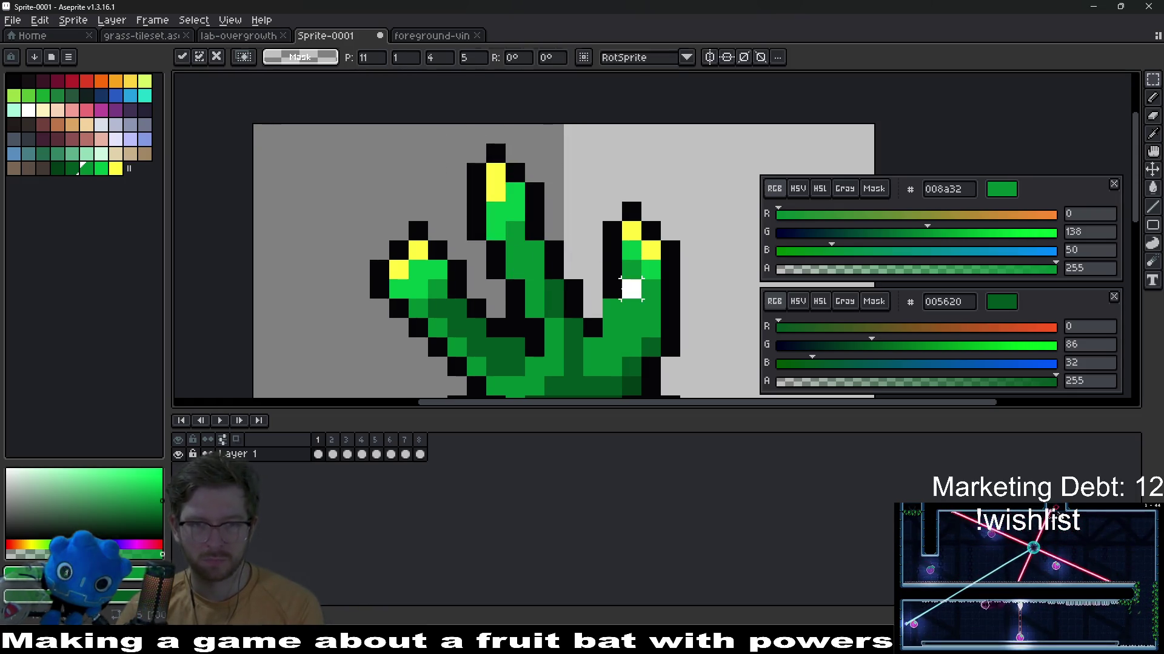
key("ctrl+d")
scroll(630, 290, "down", 1)
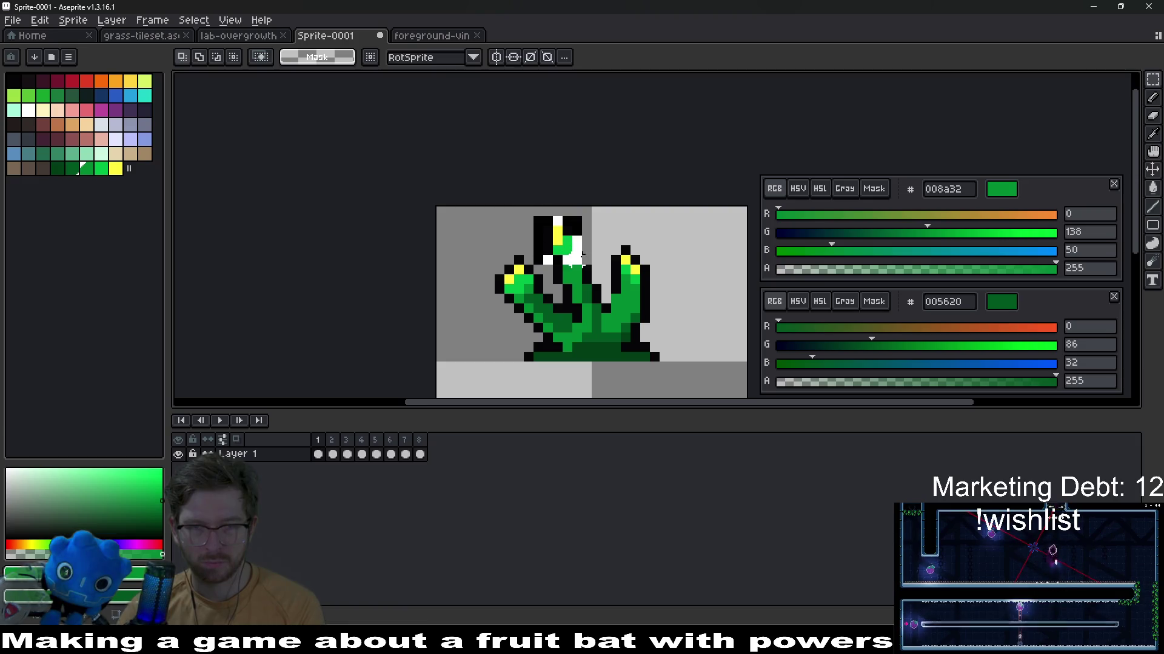
scroll(564, 273, "up", 3)
Repaint beside the middle finger, sampling dark green and black from the plant
key("b")
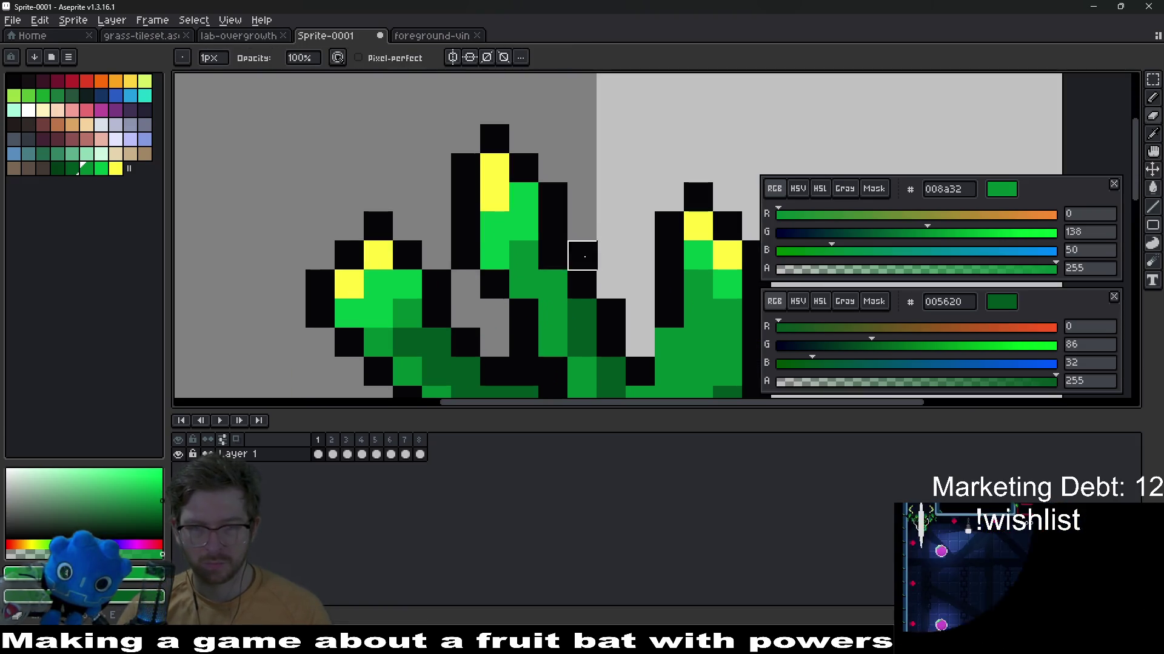
scroll(583, 291, "down", 4)
scroll(596, 305, "up", 3)
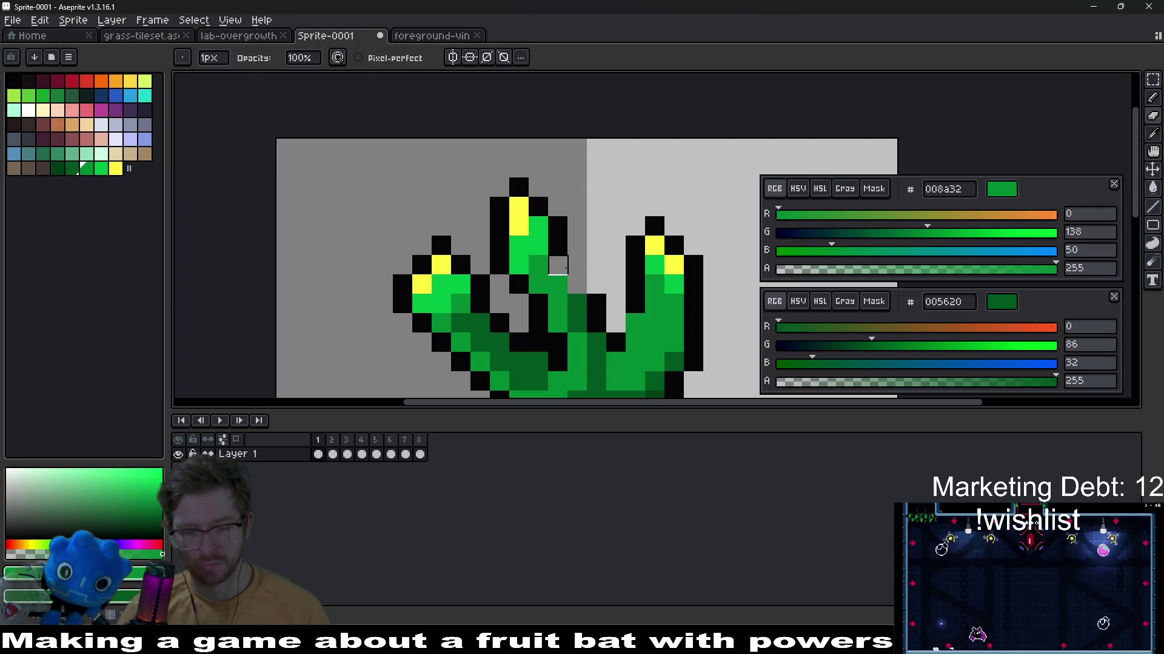
left_click(579, 283, "alt")
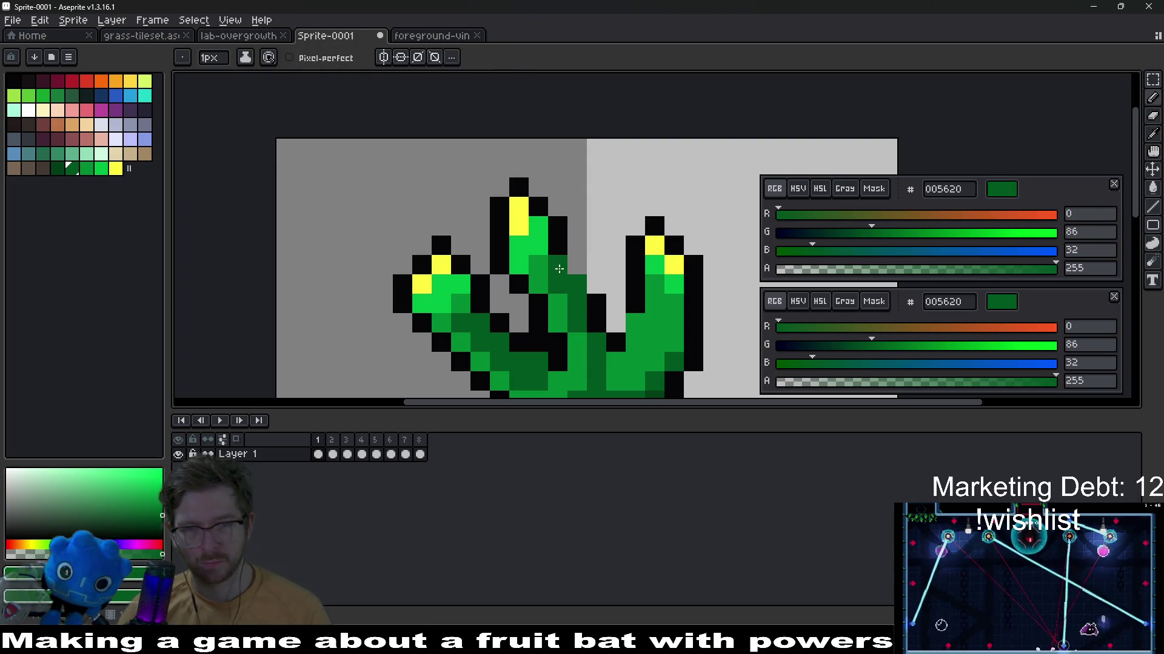
left_click(598, 290, "alt")
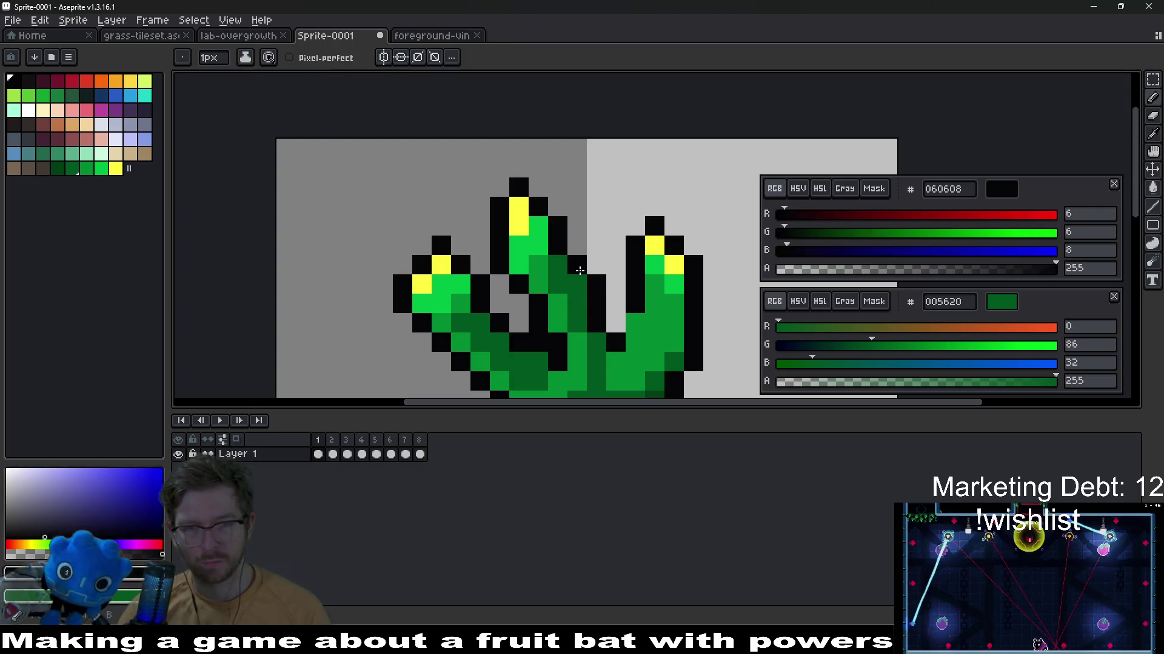
scroll(578, 270, "down", 4)
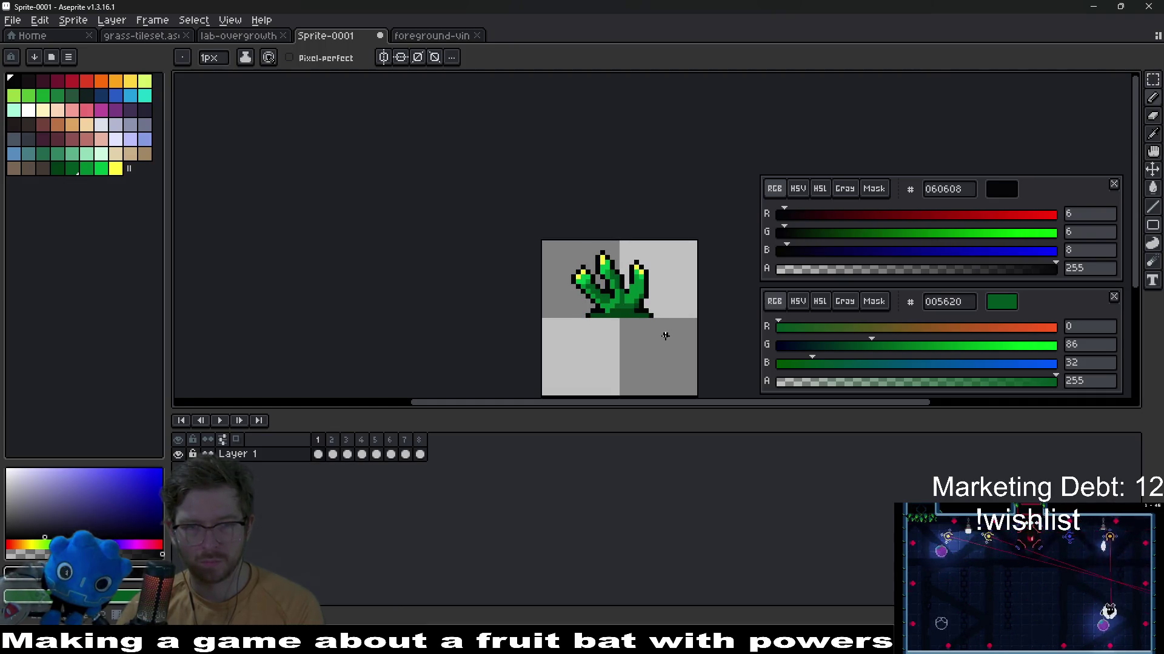
scroll(665, 335, "up", 2)
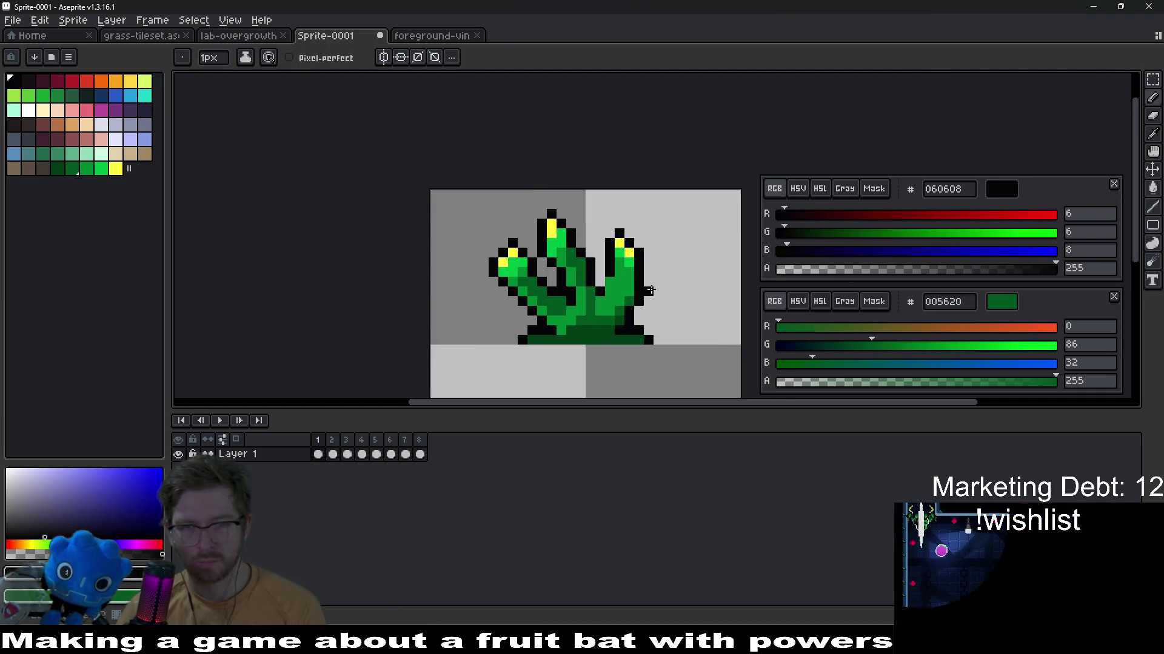
scroll(664, 335, "up", 2)
Move the plant's right finger one pixel left and drop it in place
key("m")
left_click_drag(545, 222, 639, 316)
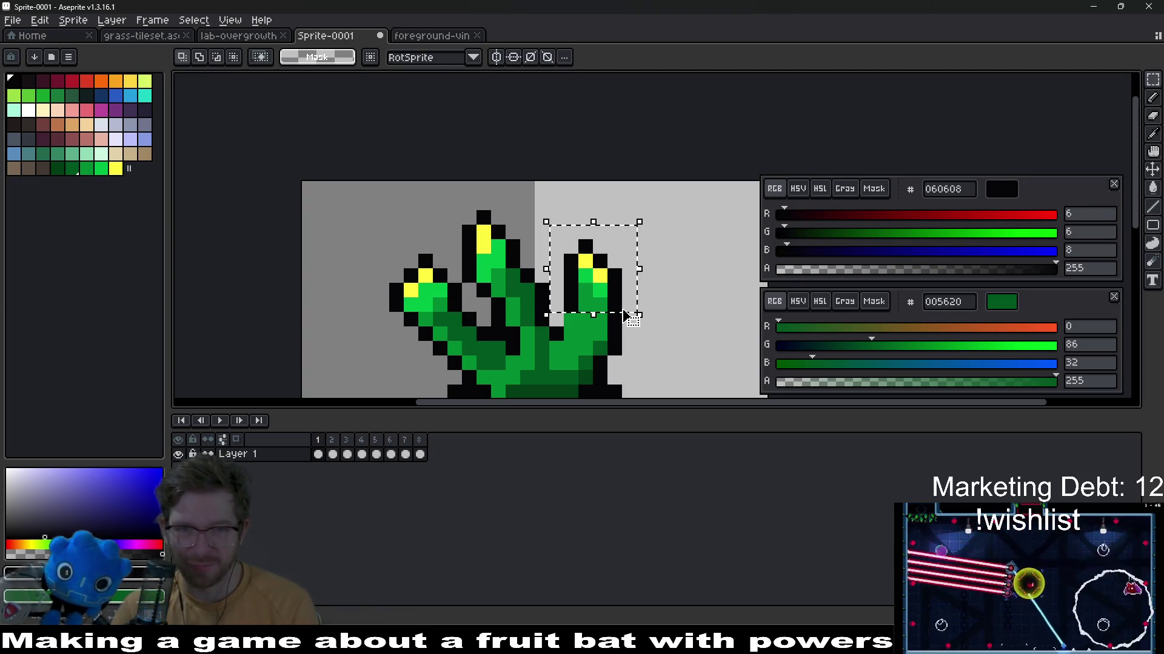
left_click_drag(628, 317, 613, 317)
key("ctrl+d")
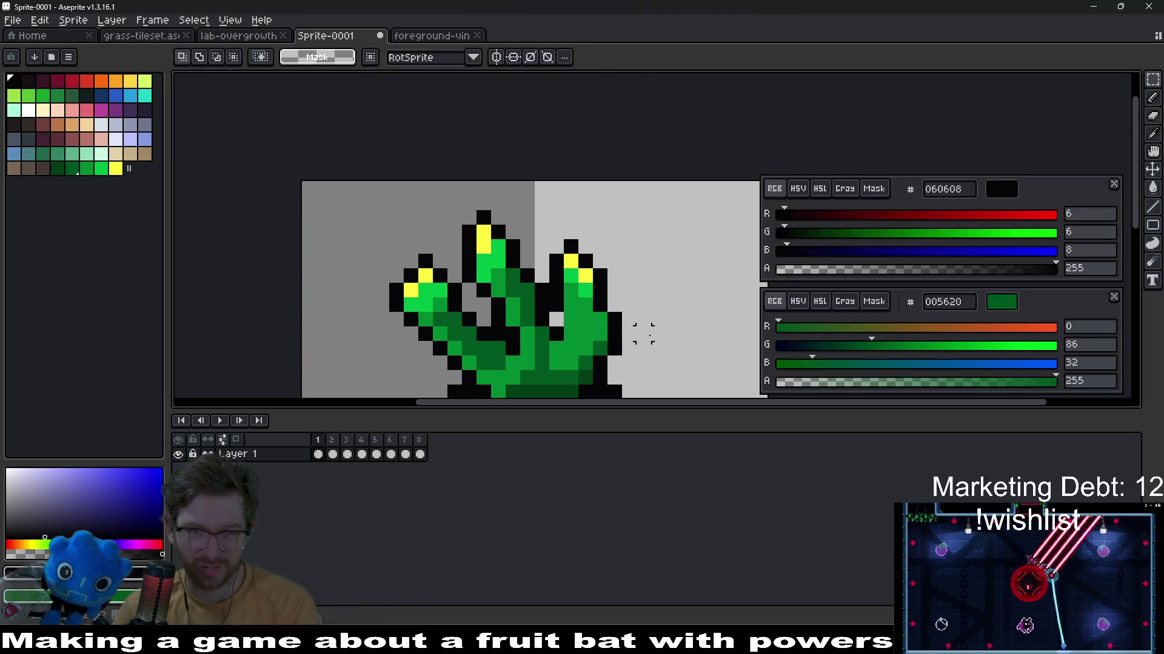
scroll(645, 309, "up", 1)
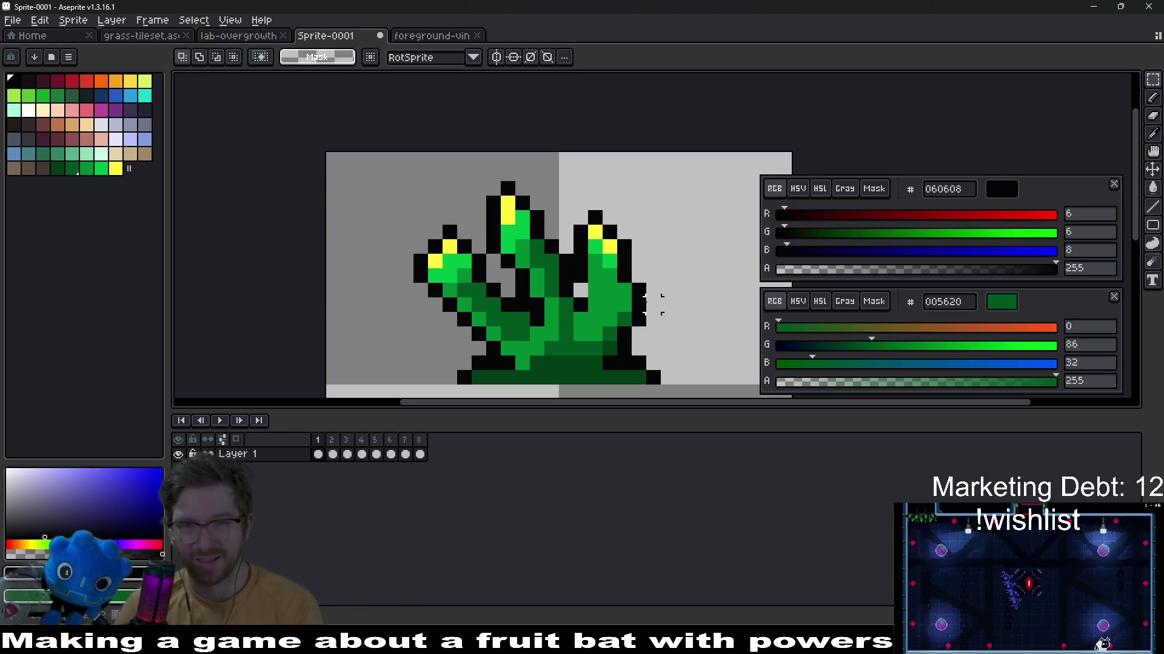
Compare with neighbouring frames and sample a colour for the finger's edge
key("Right")
key("Right")
key("Left")
key("Left")
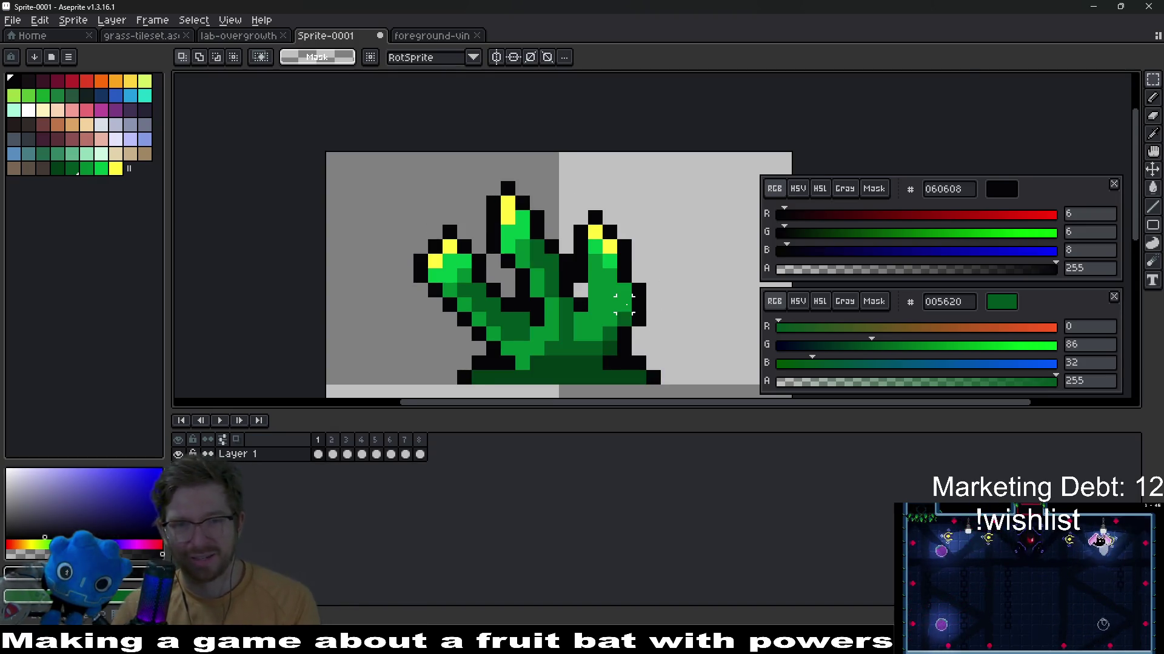
scroll(626, 304, "up", 2)
key("alt")
key("alt")
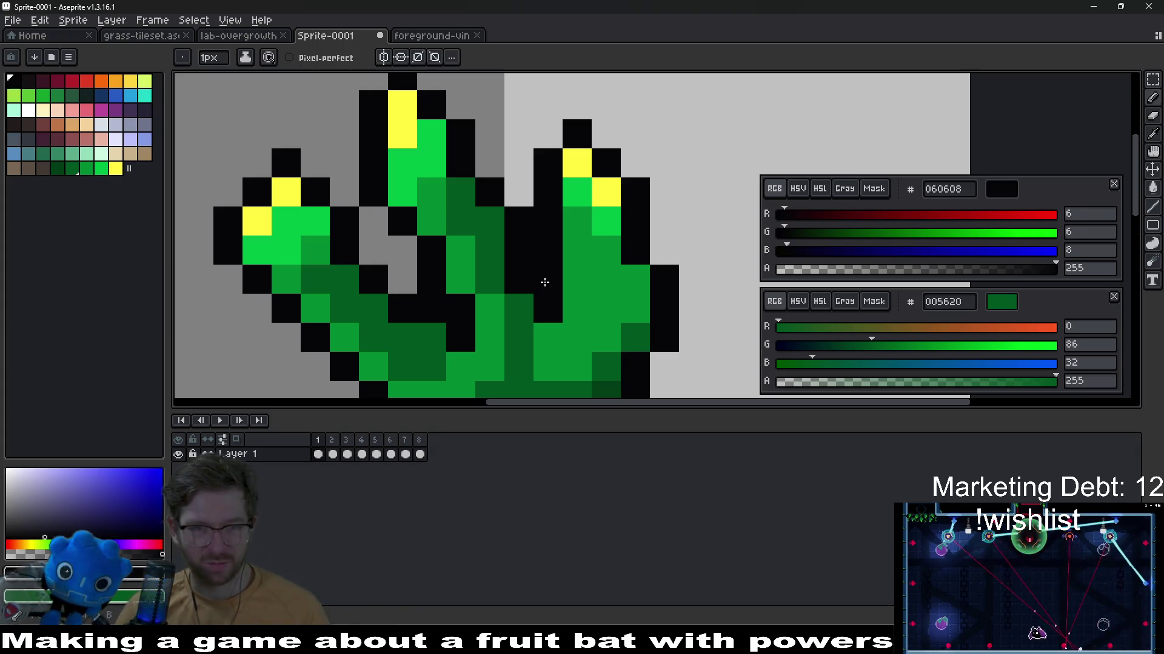
scroll(537, 295, "down", 3)
scroll(582, 273, "up", 2)
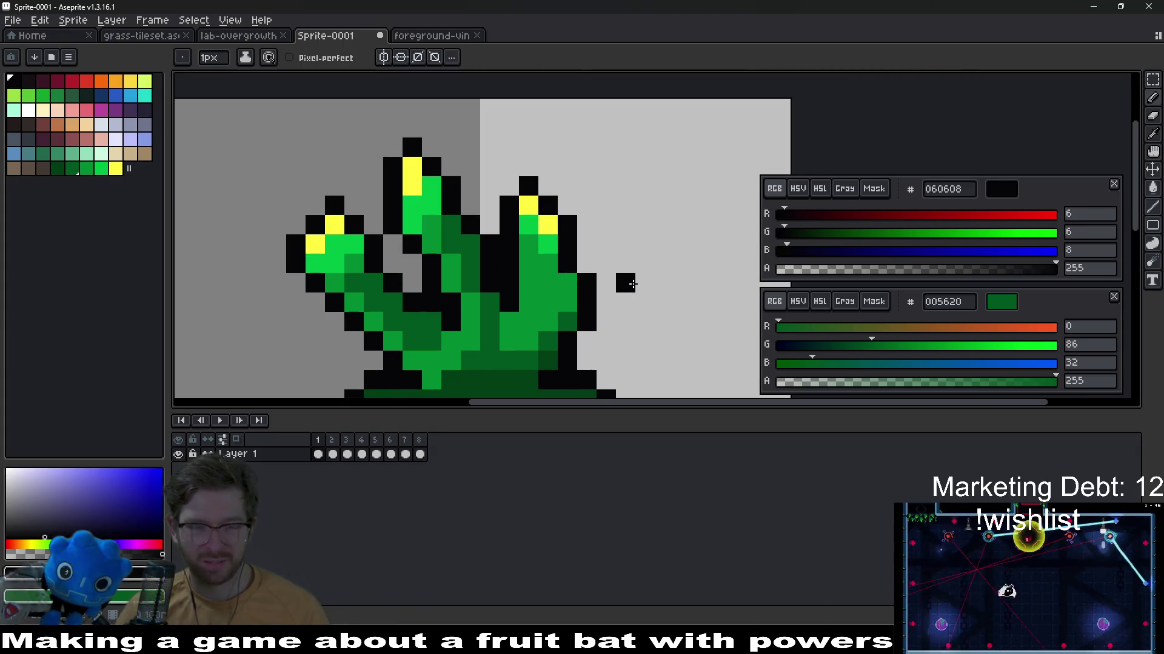
key("Right")
key("Left")
scroll(632, 284, "down", 3)
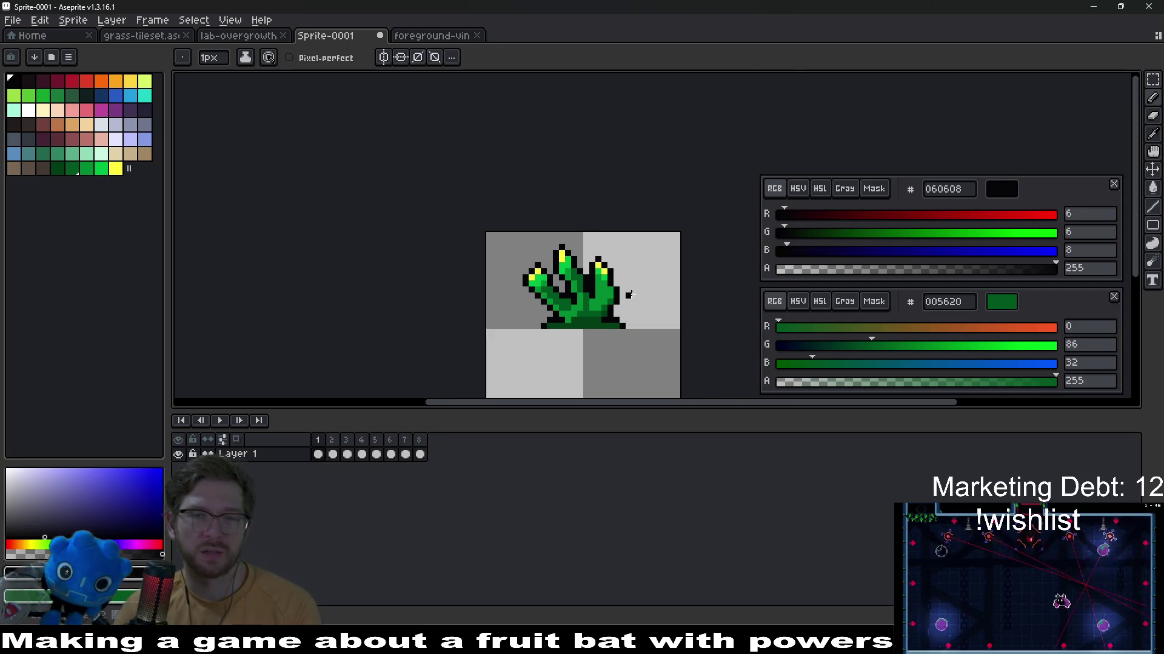
key("Right")
key("Left")
key("Right")
key("Right")
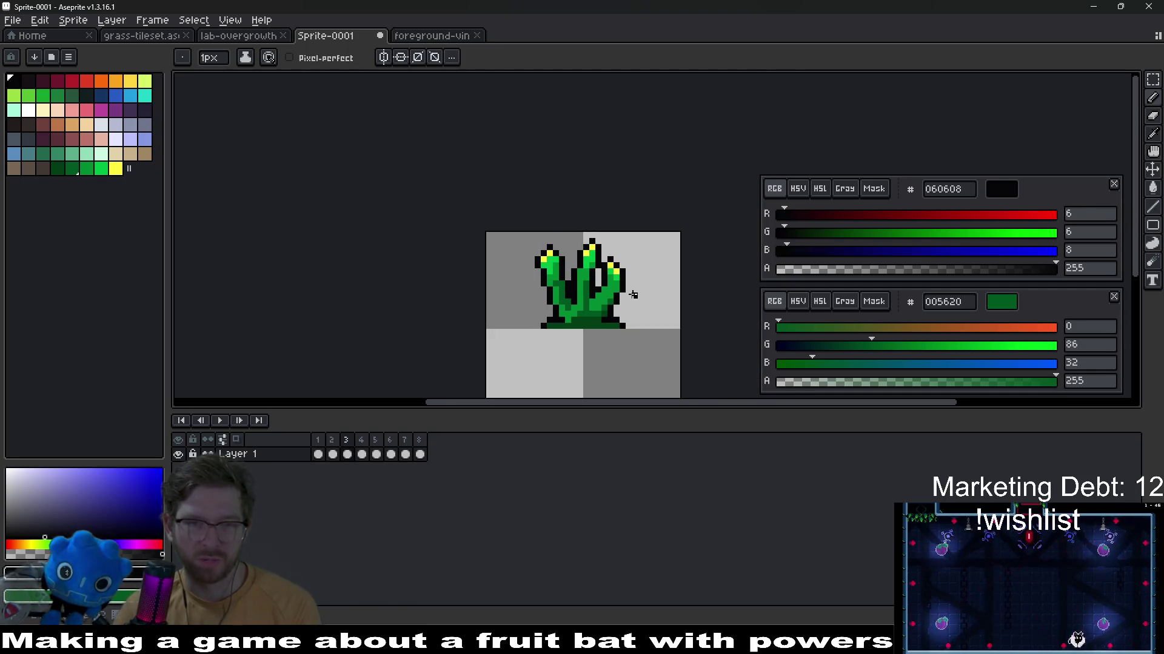
key("Right")
key("Left")
key("Right")
key("Left")
key("Right")
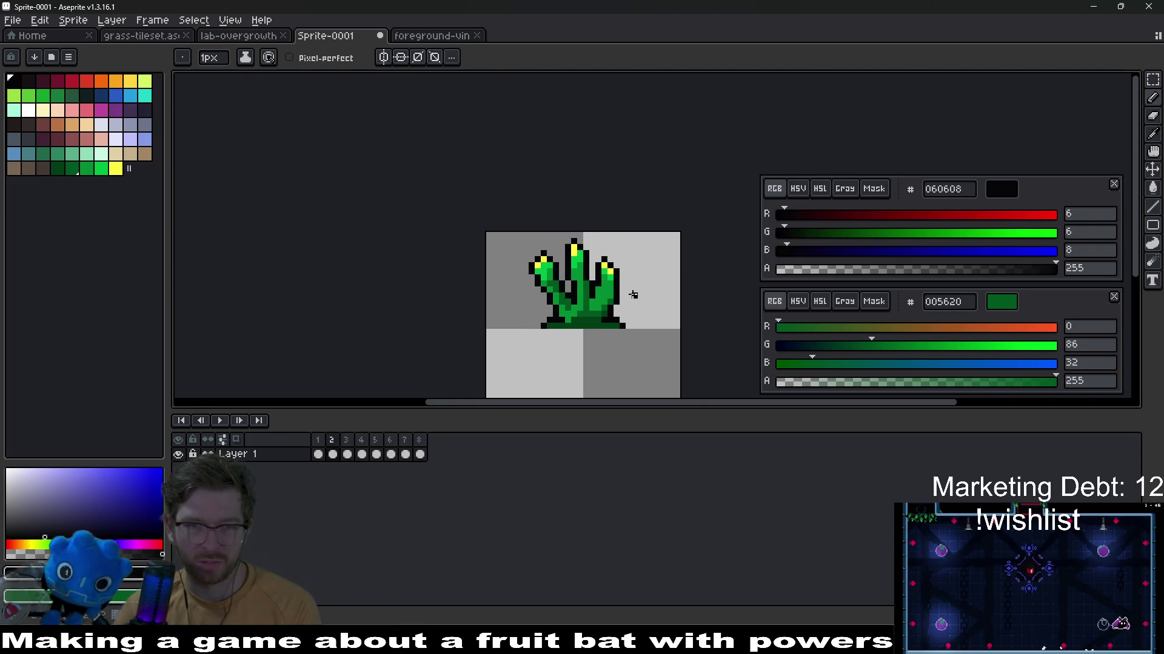
key("Left")
key("Right")
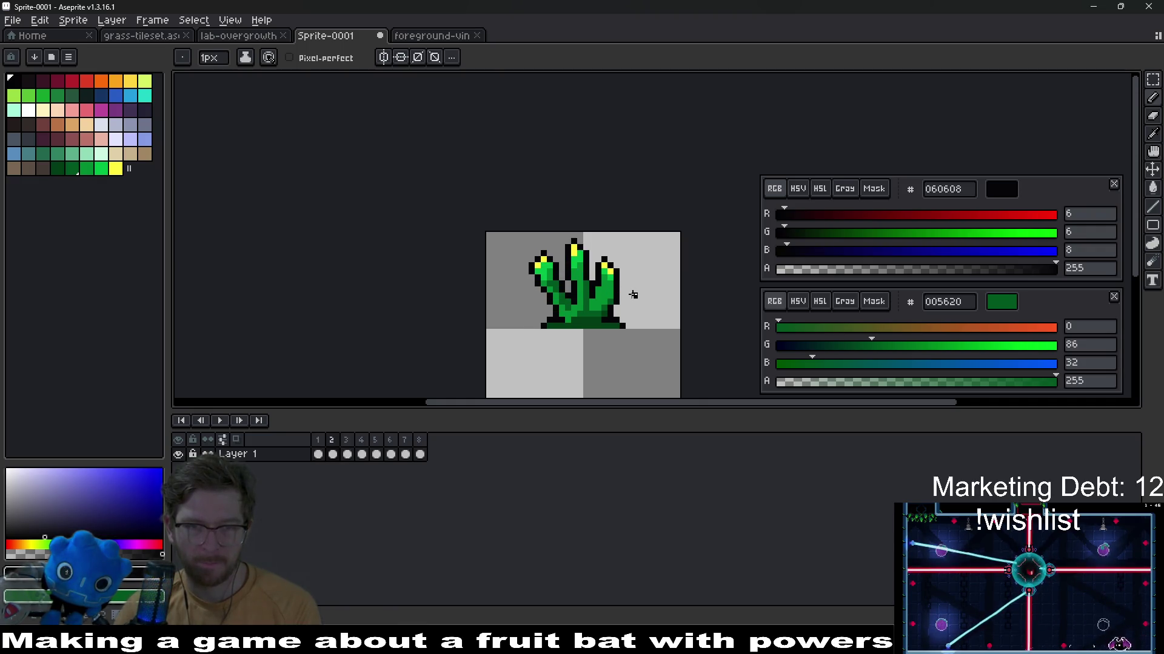
key("Right")
scroll(633, 294, "down", 4)
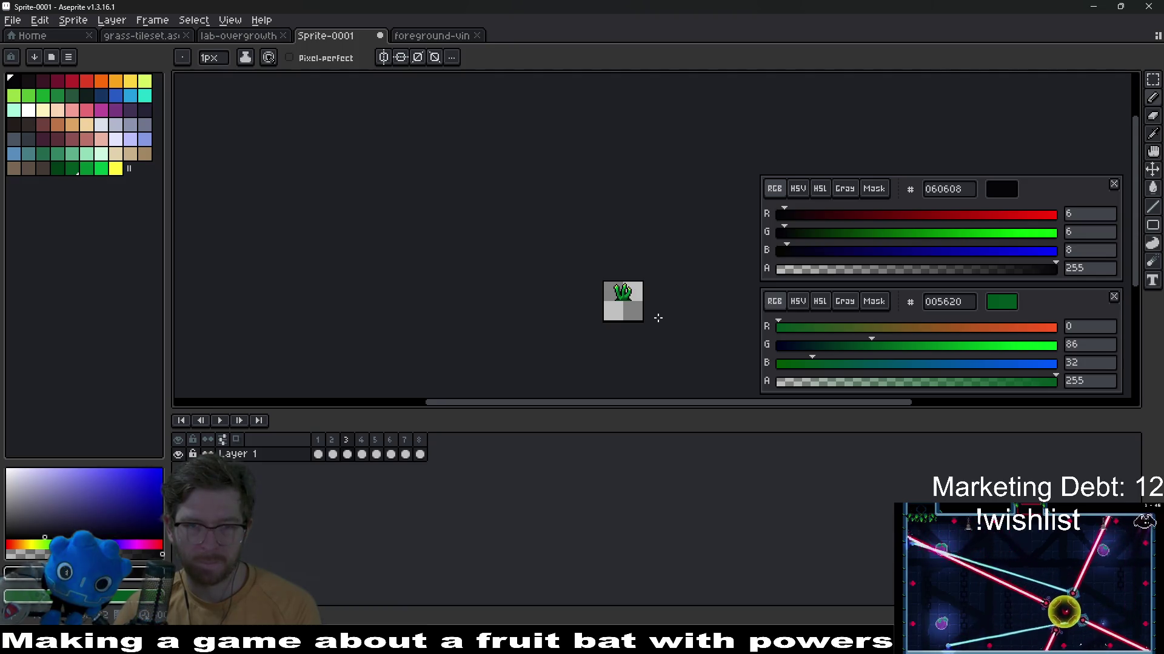
scroll(657, 317, "up", 3)
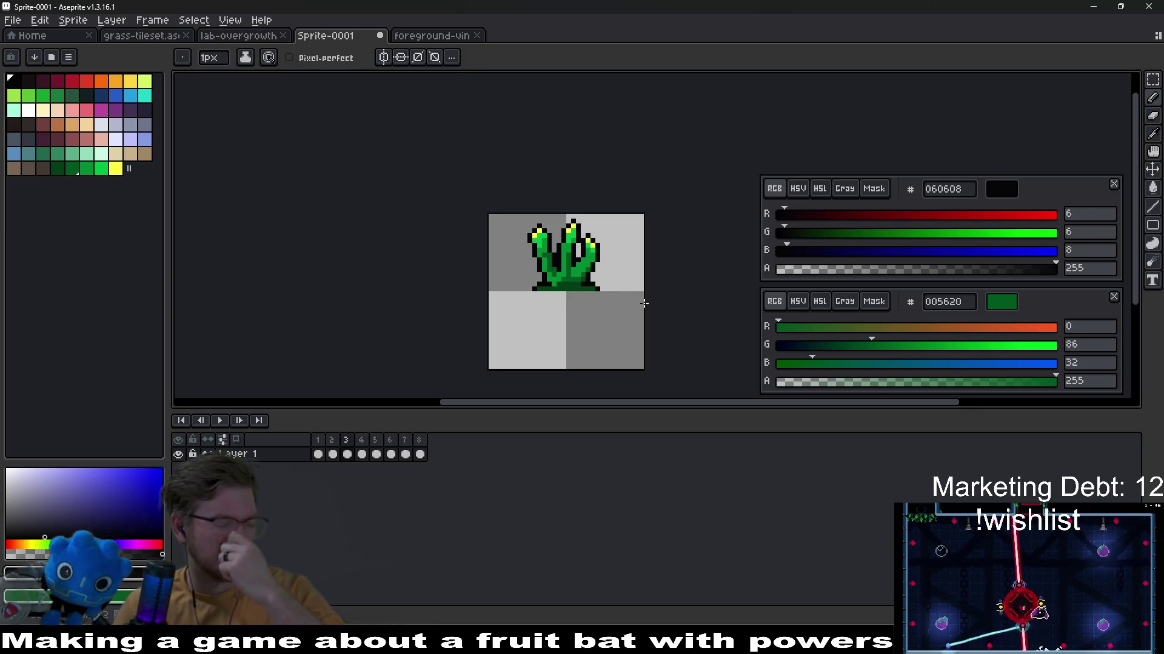
scroll(563, 300, "up", 2)
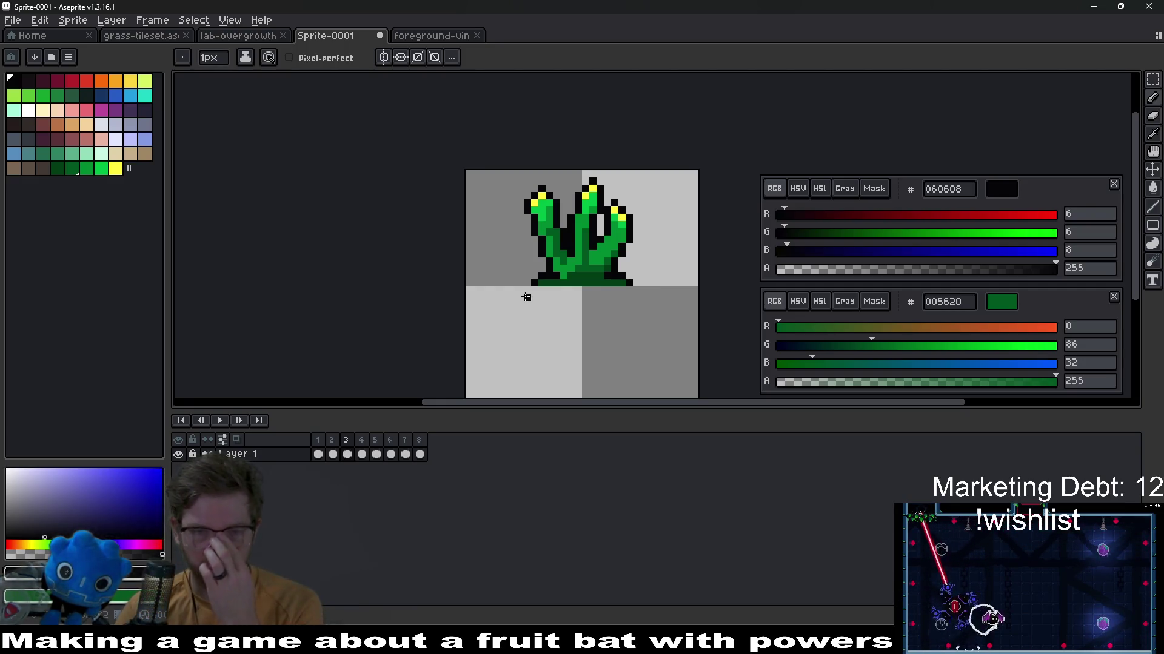
key("Right")
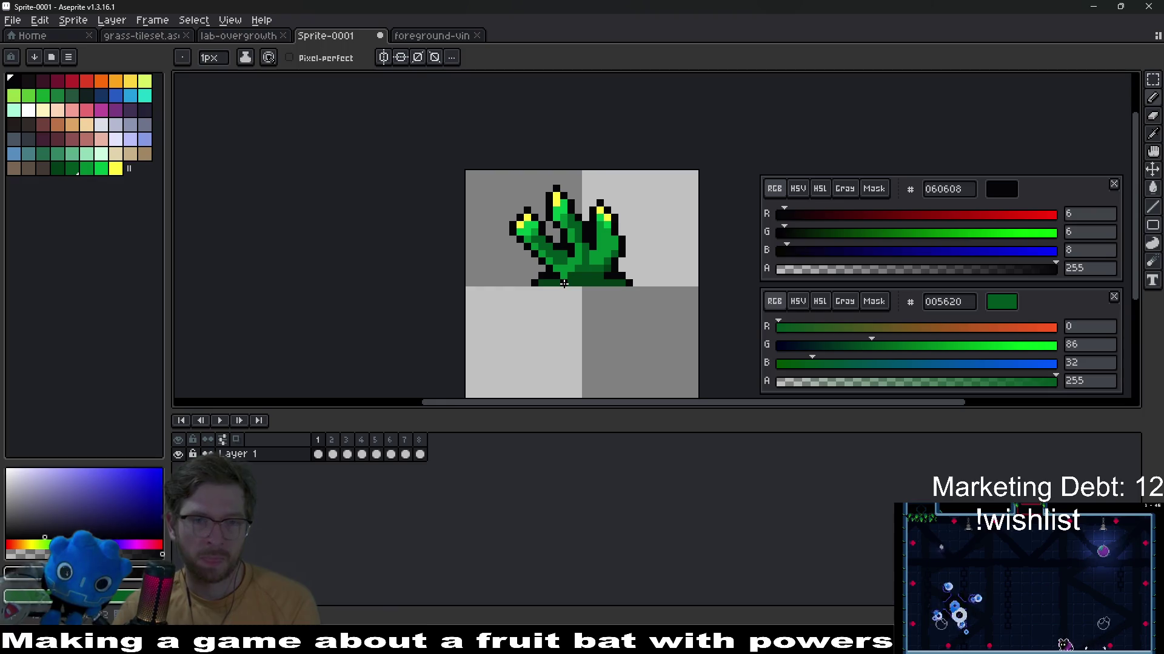
Flip through the animation frames to compare the finger positions
key("Left")
key("Right")
scroll(601, 228, "up", 1)
scroll(601, 228, "up", 1)
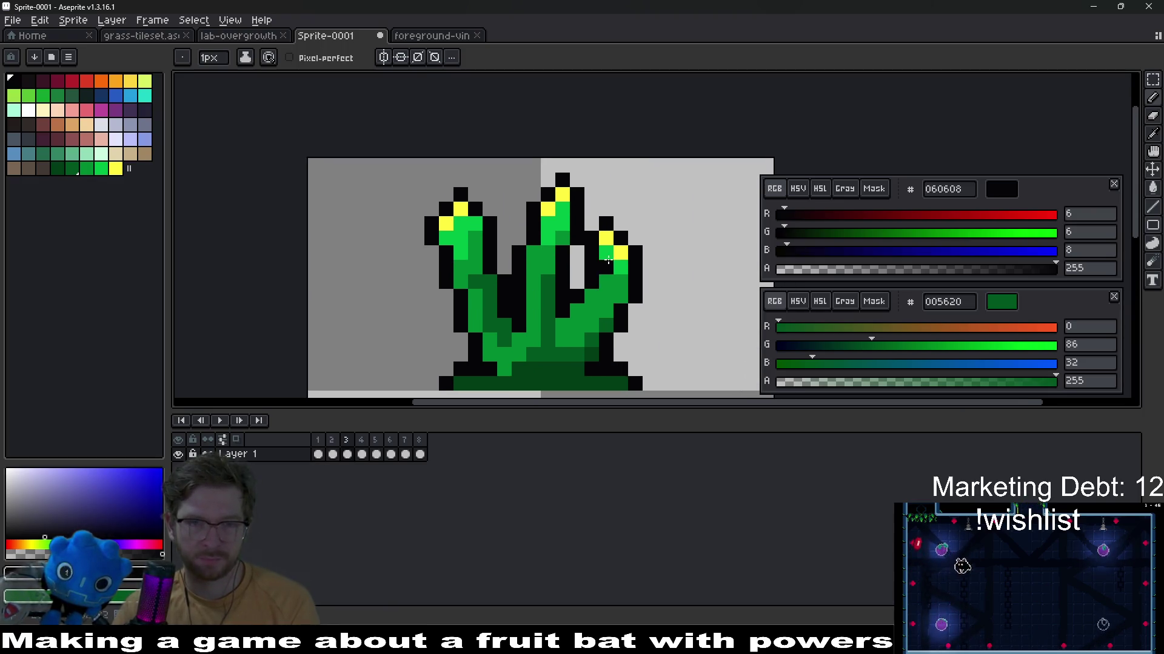
key("Right")
key("Right")
key("Right")
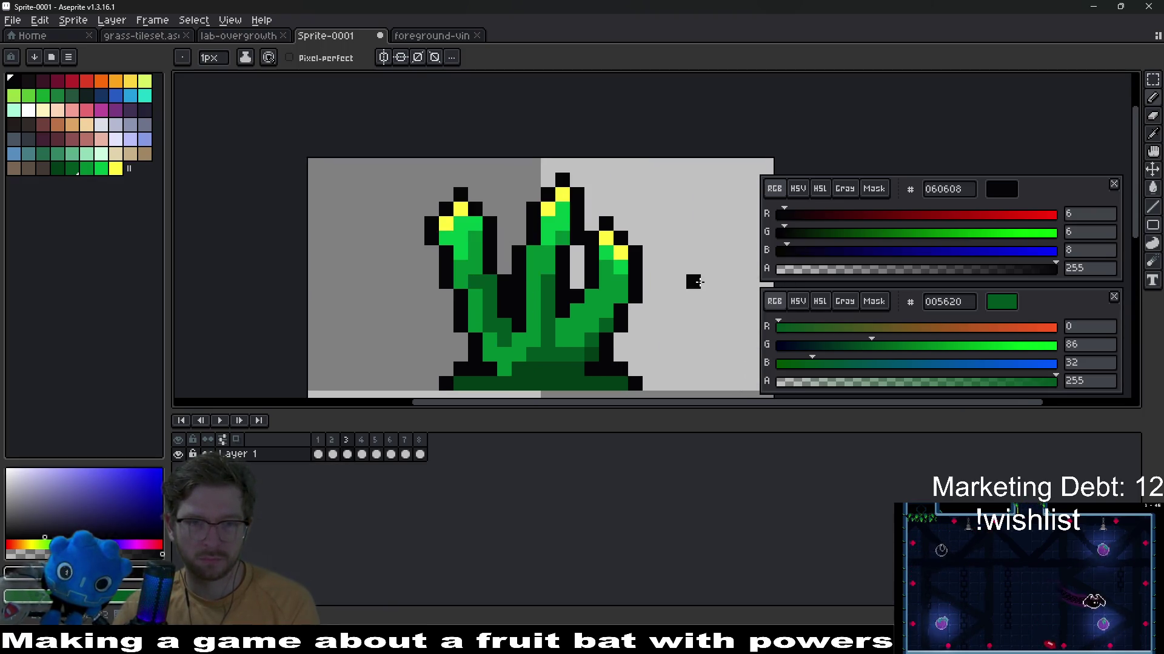
key("Right")
key("Left")
key("Right")
key("Left")
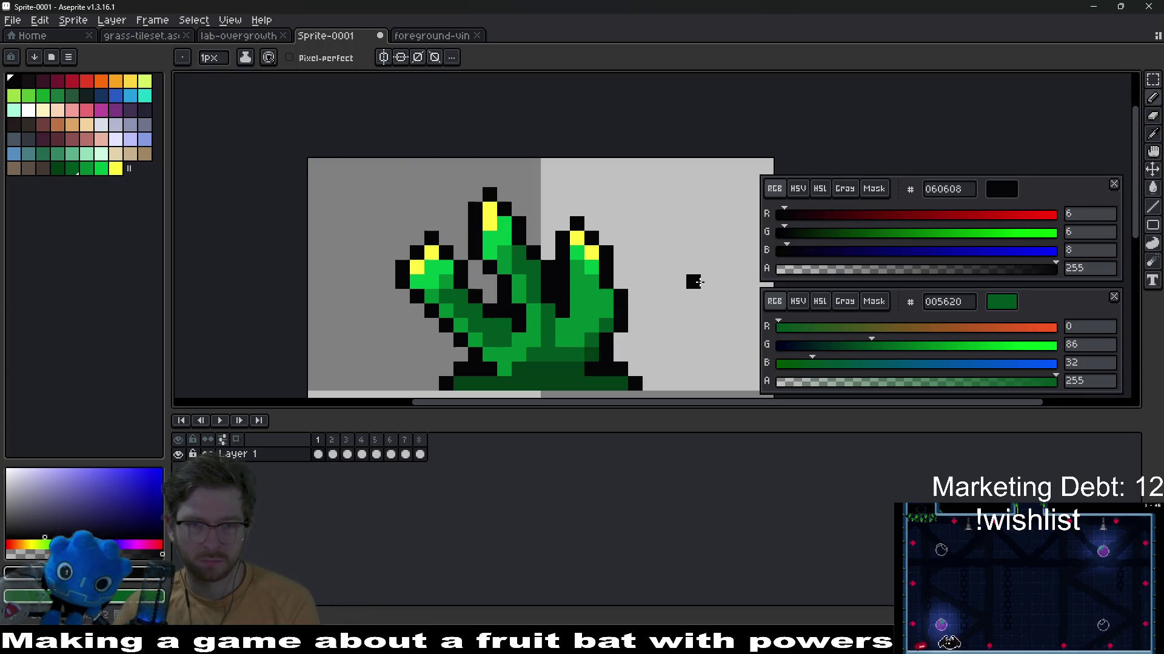
key("Right")
key("Right")
key("Right")
key("Right")
key("Right")
key("Right")
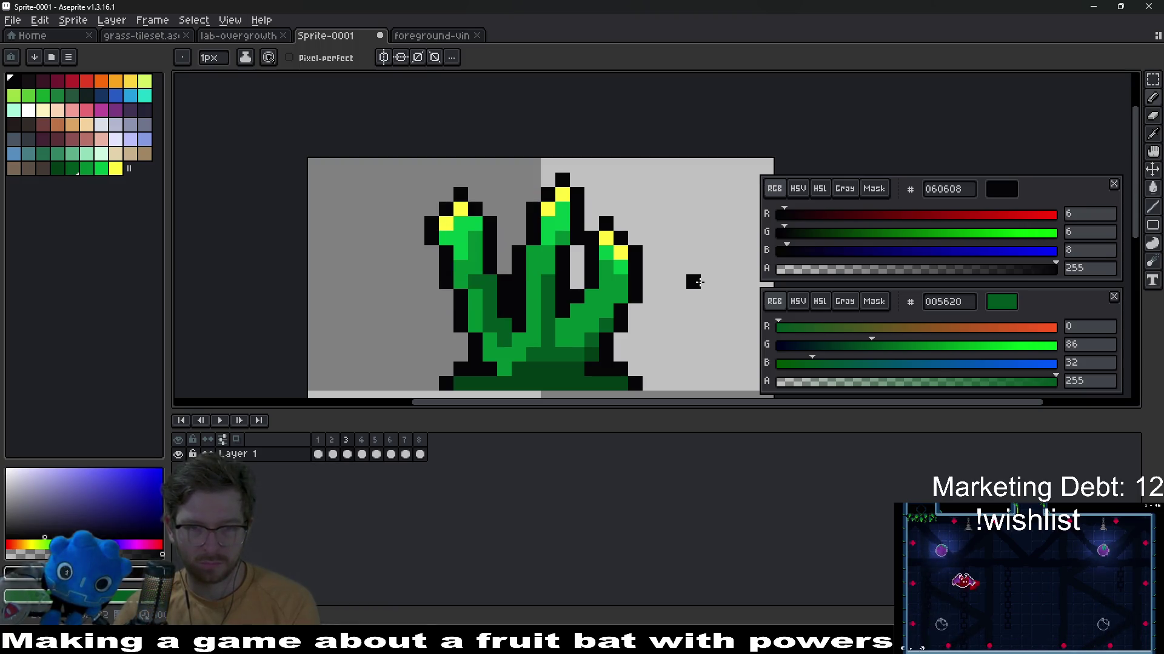
key("Right")
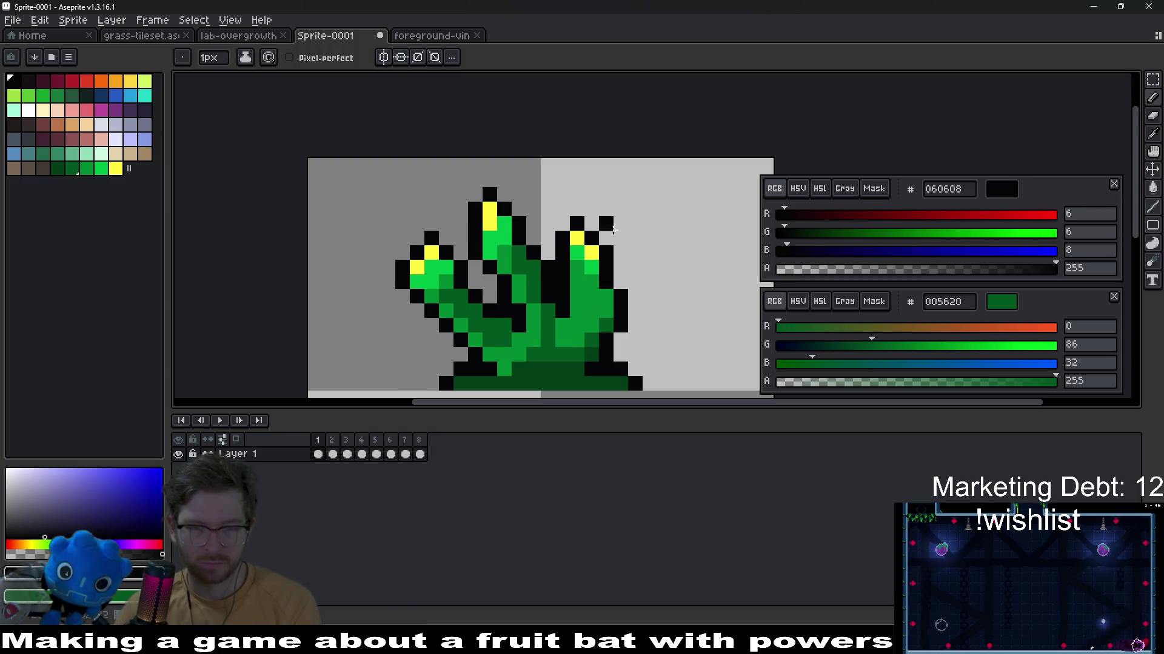
key("Left")
key("Right")
Try a marquee around the right finger, clear it, and bring up frame 4
key("m")
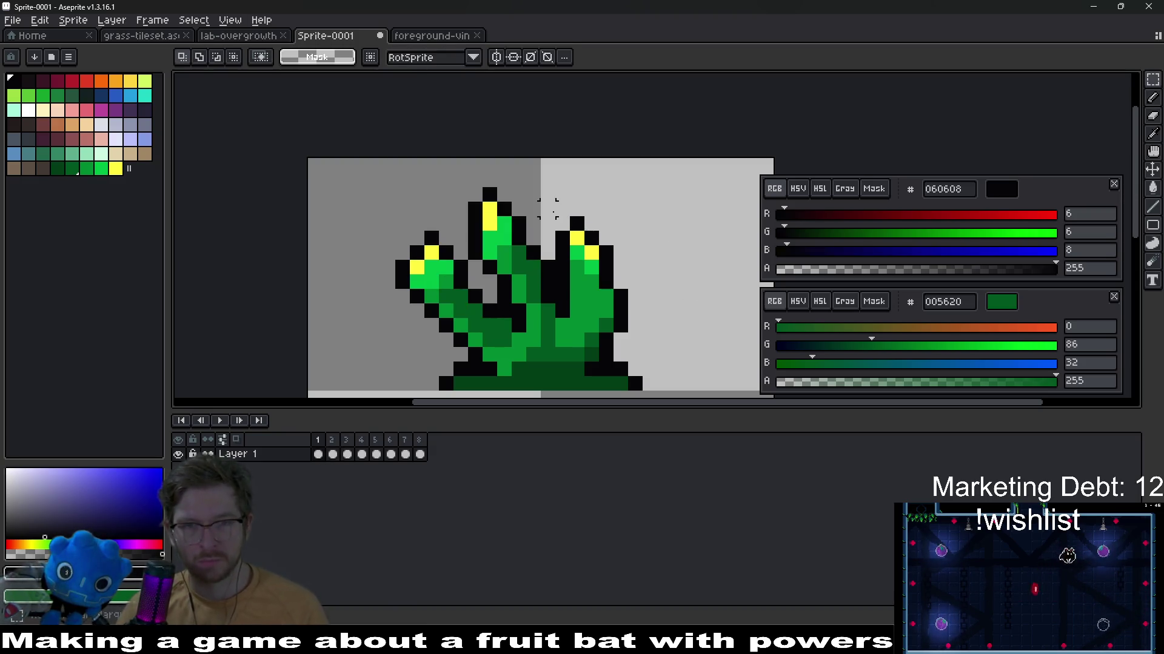
left_click_drag(556, 218, 637, 310)
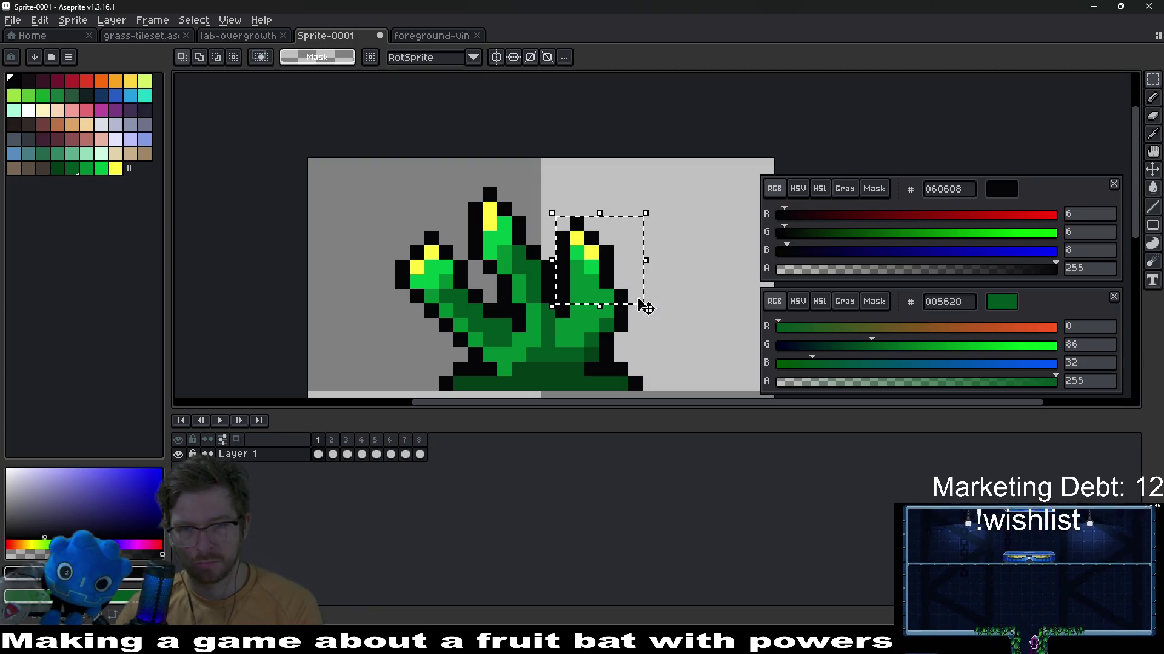
key("ctrl+d")
key("Right")
key("Right")
key("Left")
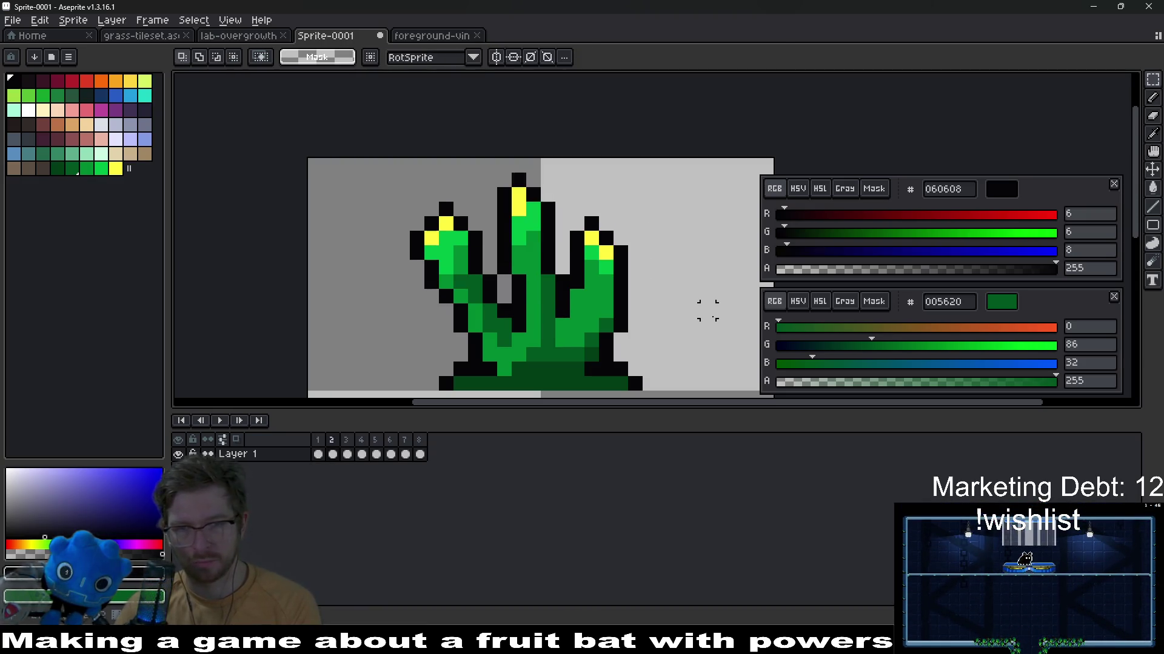
key("Left")
scroll(707, 309, "down", 3)
key("Right")
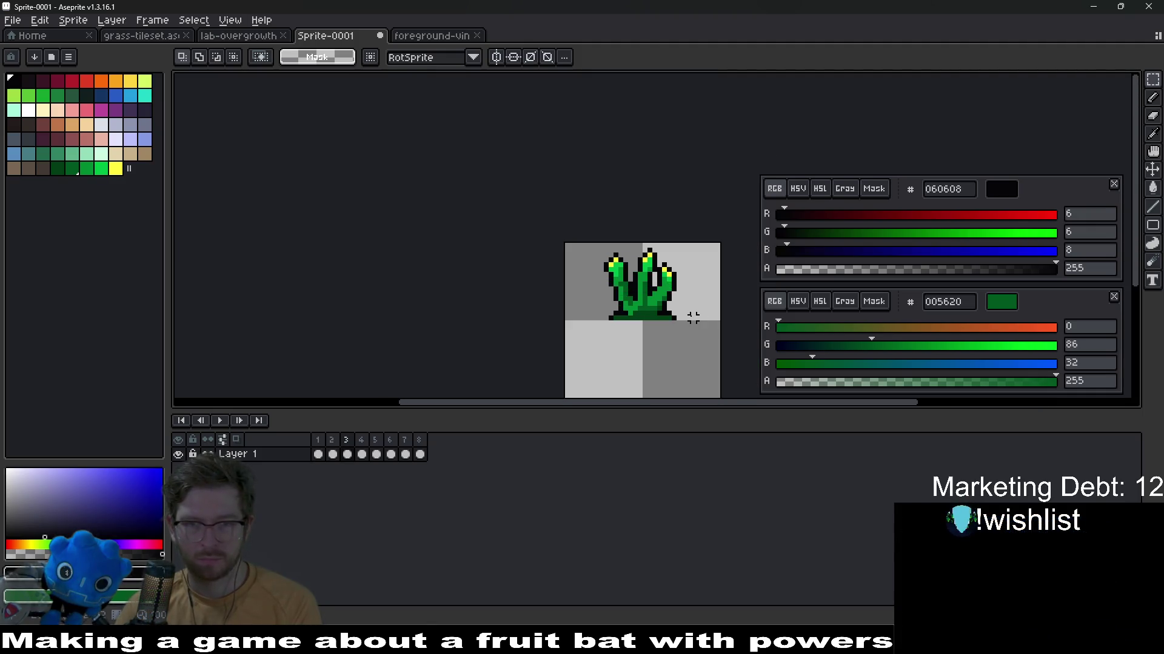
key("Right")
left_click(361, 454)
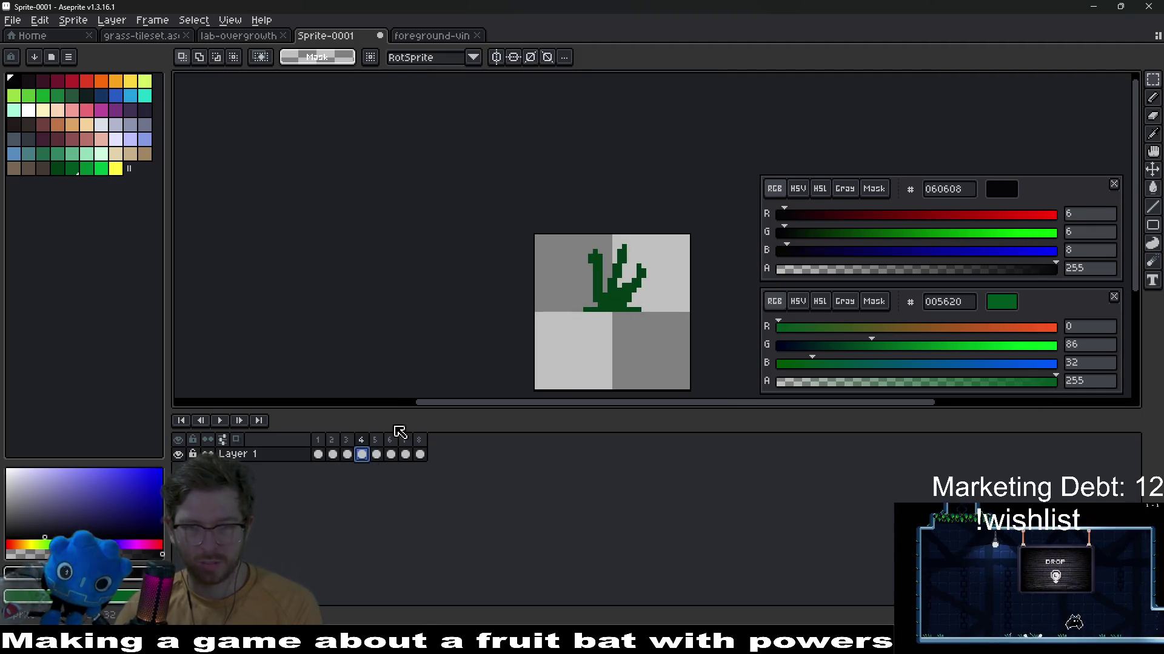
Toggle frames 3 and 4, bring the left finger into view, and undo a stray stroke
left_click(348, 455)
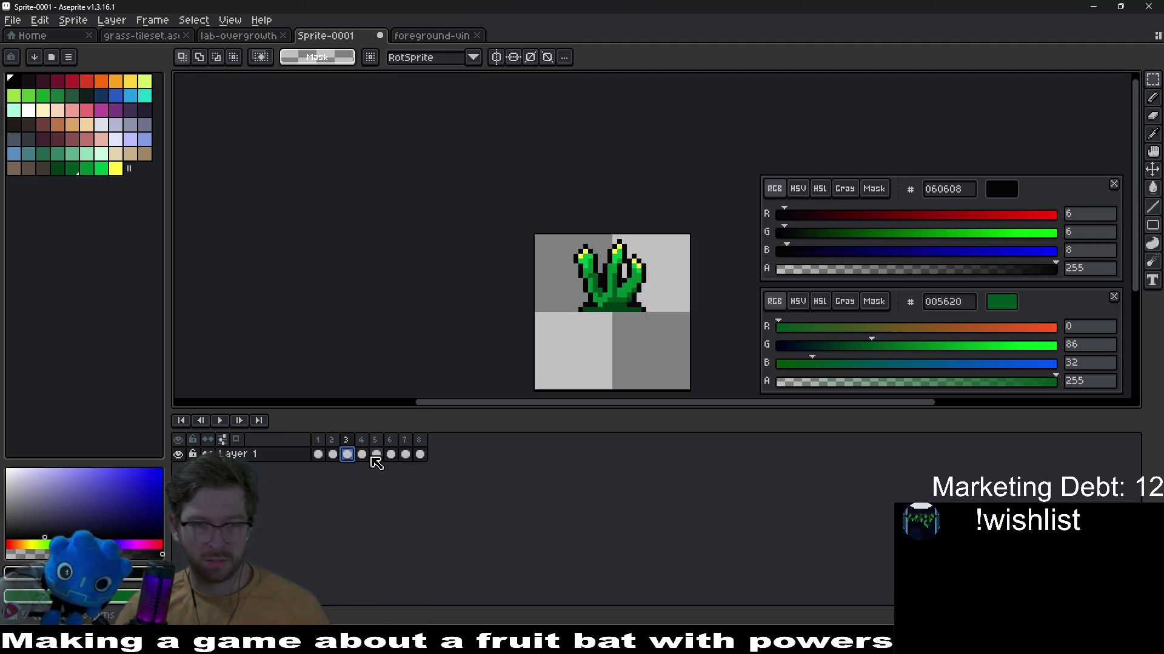
left_click(360, 455)
scroll(609, 274, "up", 2)
scroll(605, 227, "up", 2)
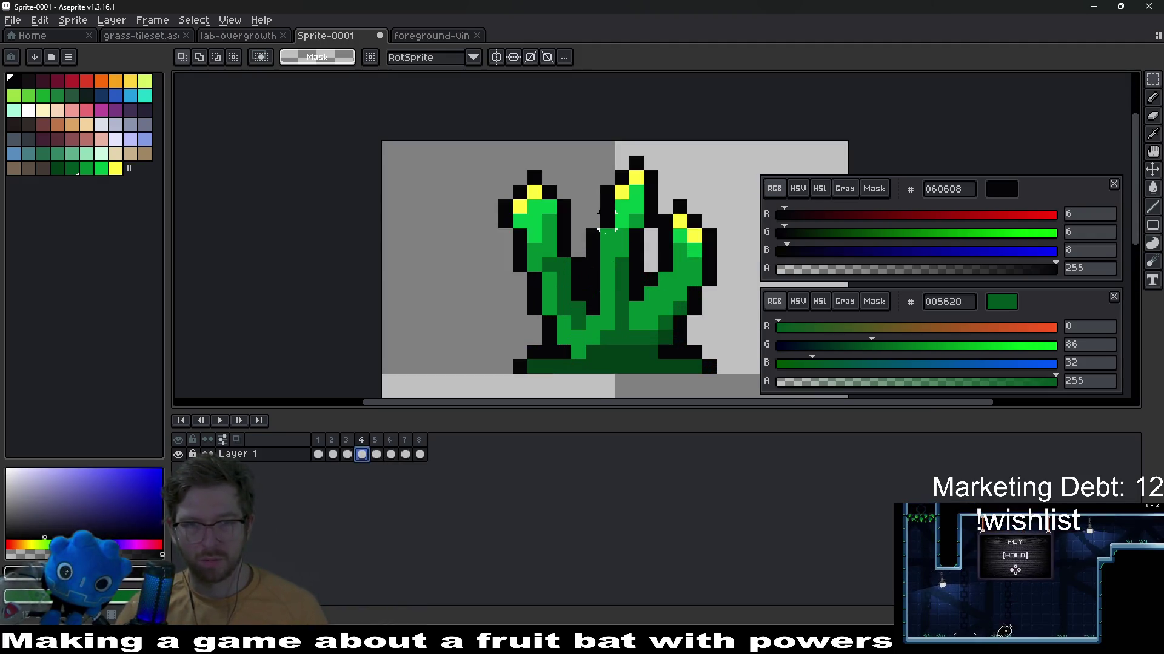
left_click_drag(569, 175, 537, 223)
mouse_move(428, 327)
left_mouse_down()
mouse_move(528, 274)
mouse_move(532, 320)
left_mouse_up()
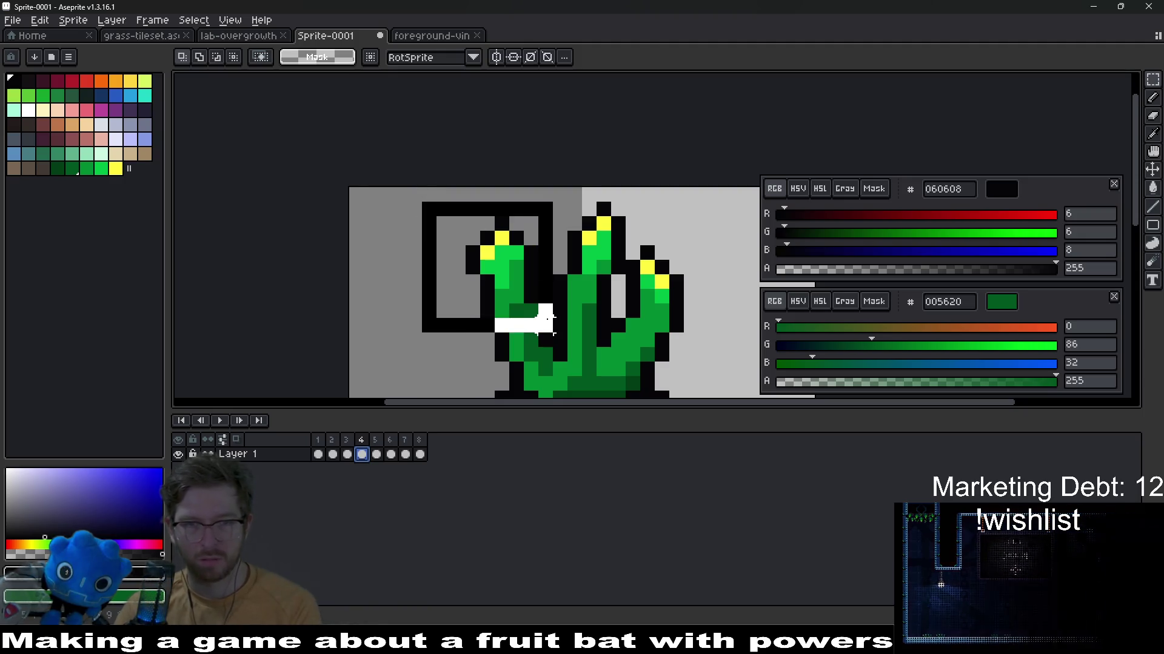
key("ctrl+z")
key("ctrl+z")
key("ctrl+z")
Move the left finger one pixel right in frame 4, then step to frame 5
left_click_drag(418, 196, 545, 326)
left_click_drag(501, 273, 523, 273)
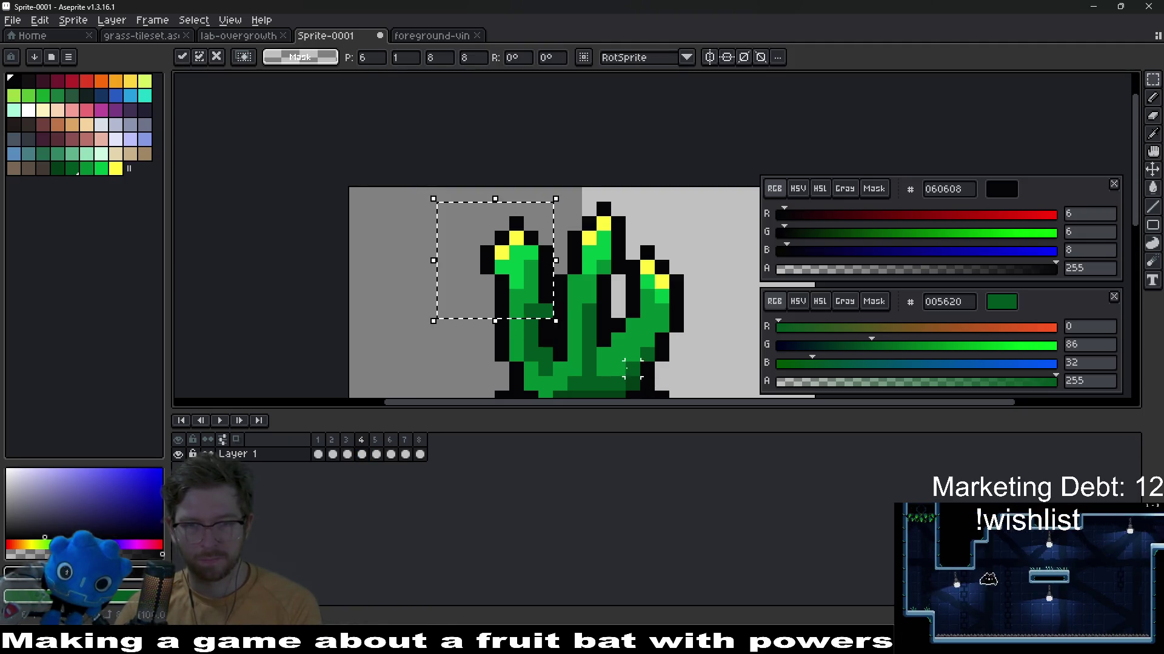
key("ctrl+d")
key("e")
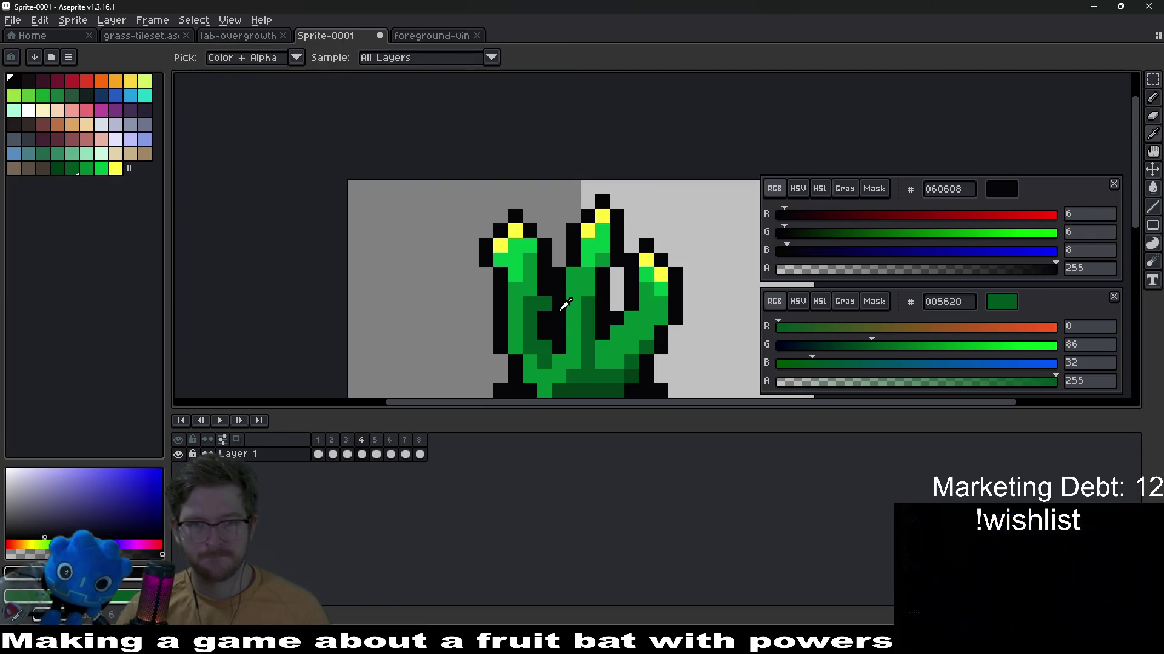
key("b")
scroll(540, 303, "down", 4)
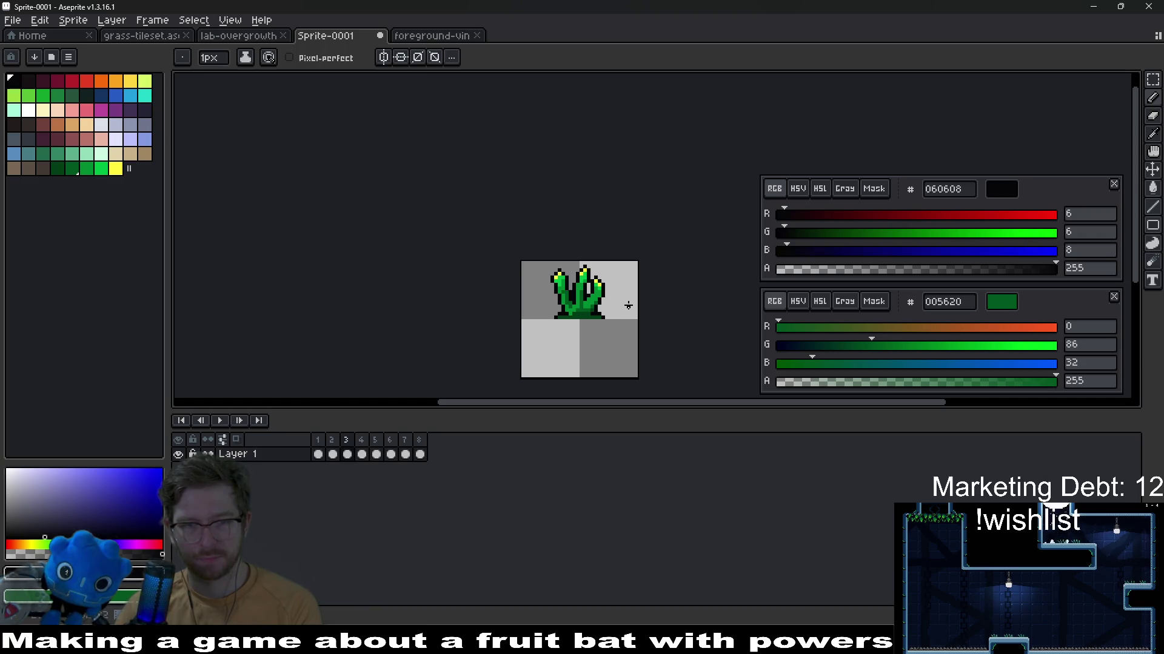
scroll(627, 306, "up", 1)
scroll(619, 282, "up", 1)
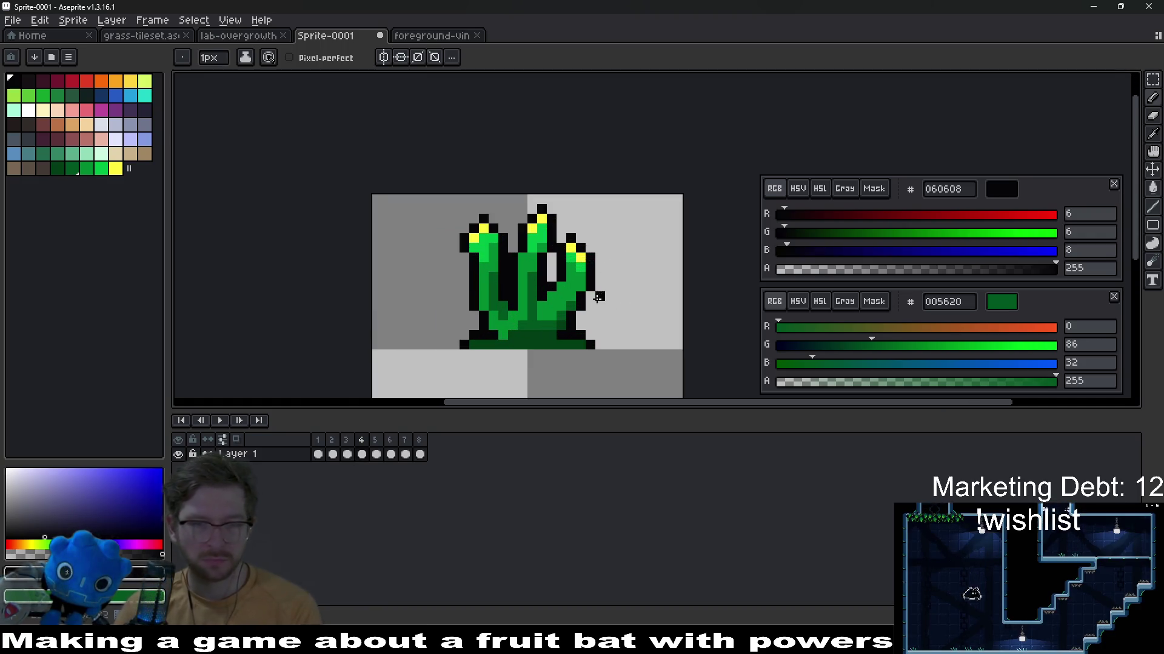
key("Right")
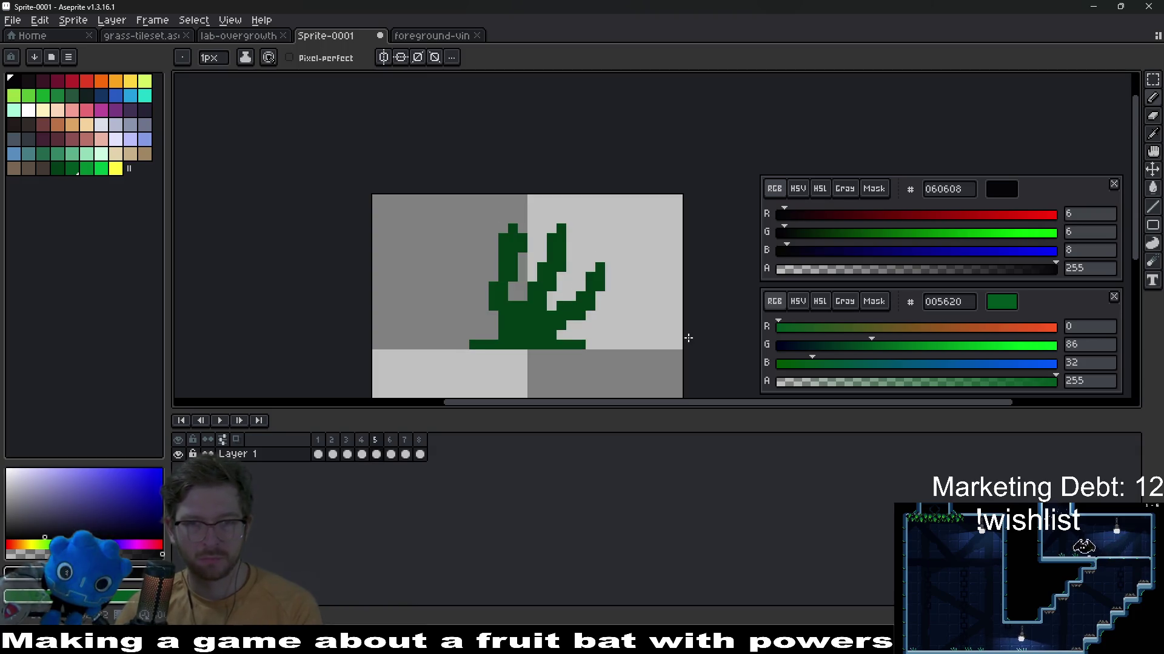
Back on frame 4, nudge the rightmost finger outward to the right and drop it
key("Left")
key("m")
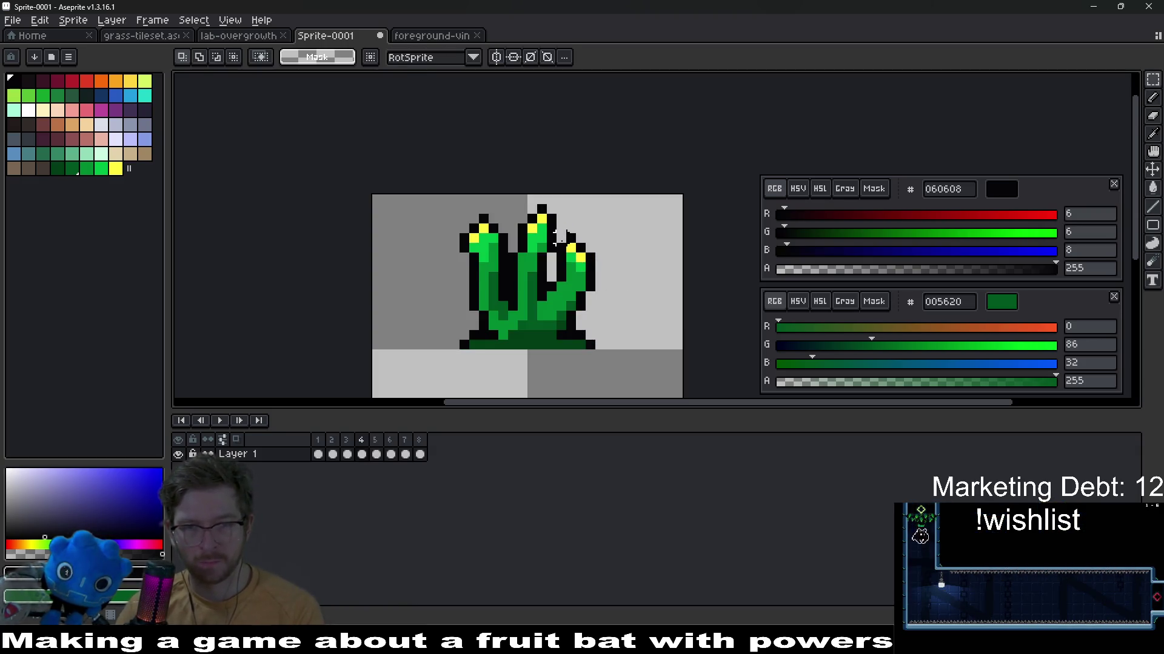
left_click_drag(554, 232, 608, 296)
key("Right")
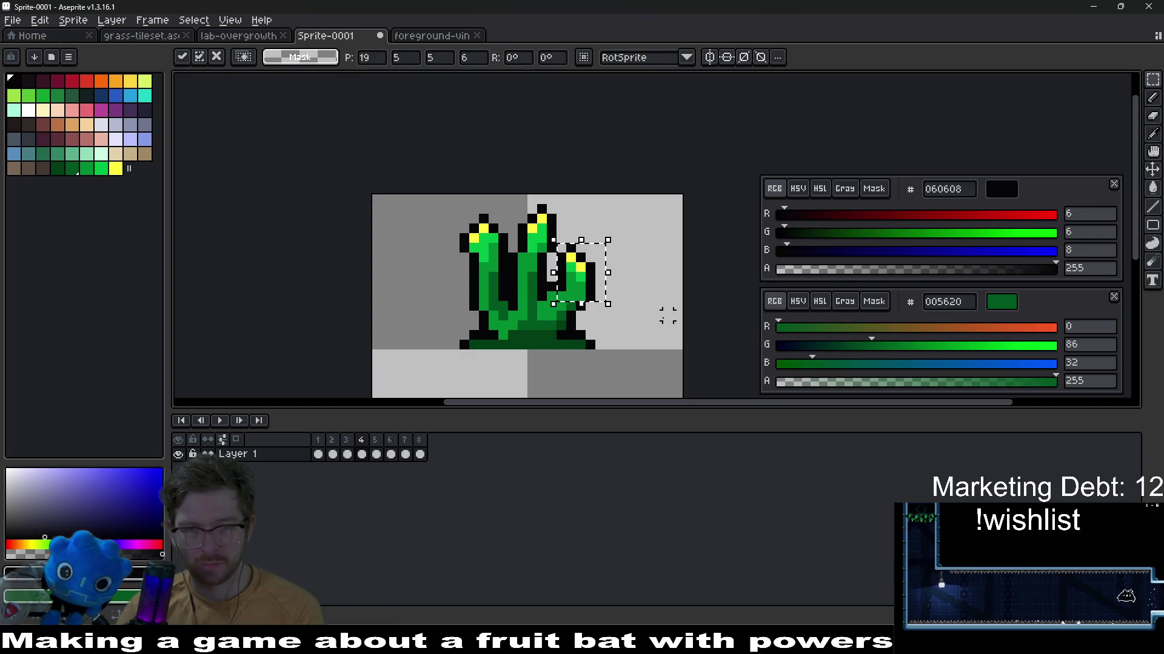
key("Escape")
scroll(545, 273, "up", 2)
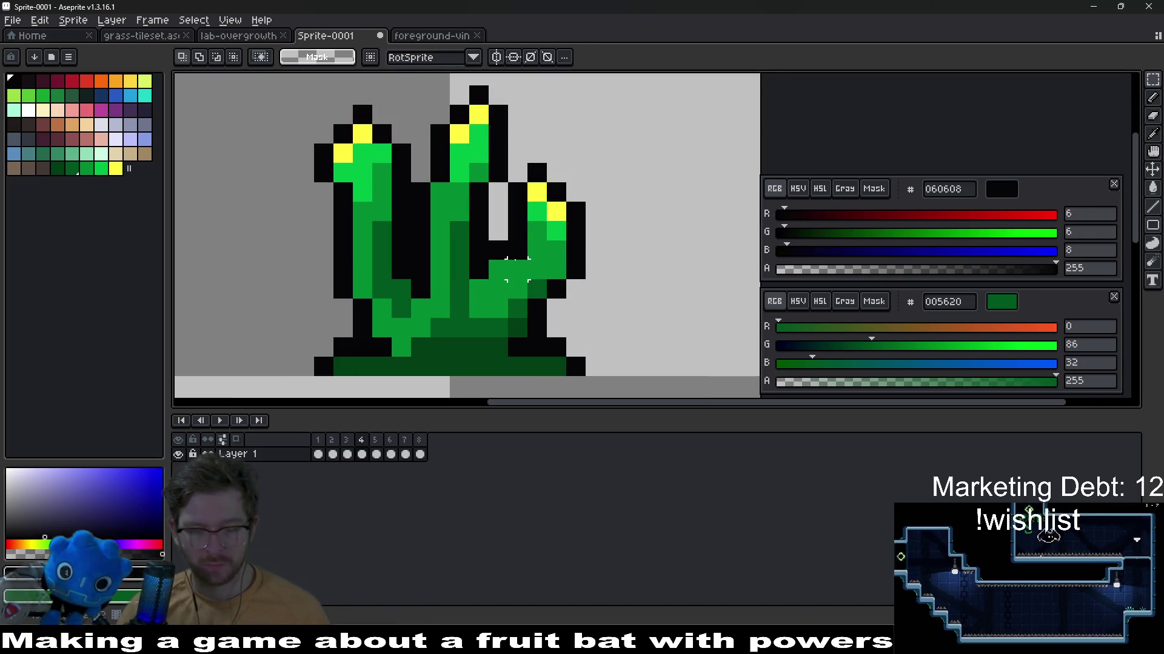
key("v")
key("m")
key("b")
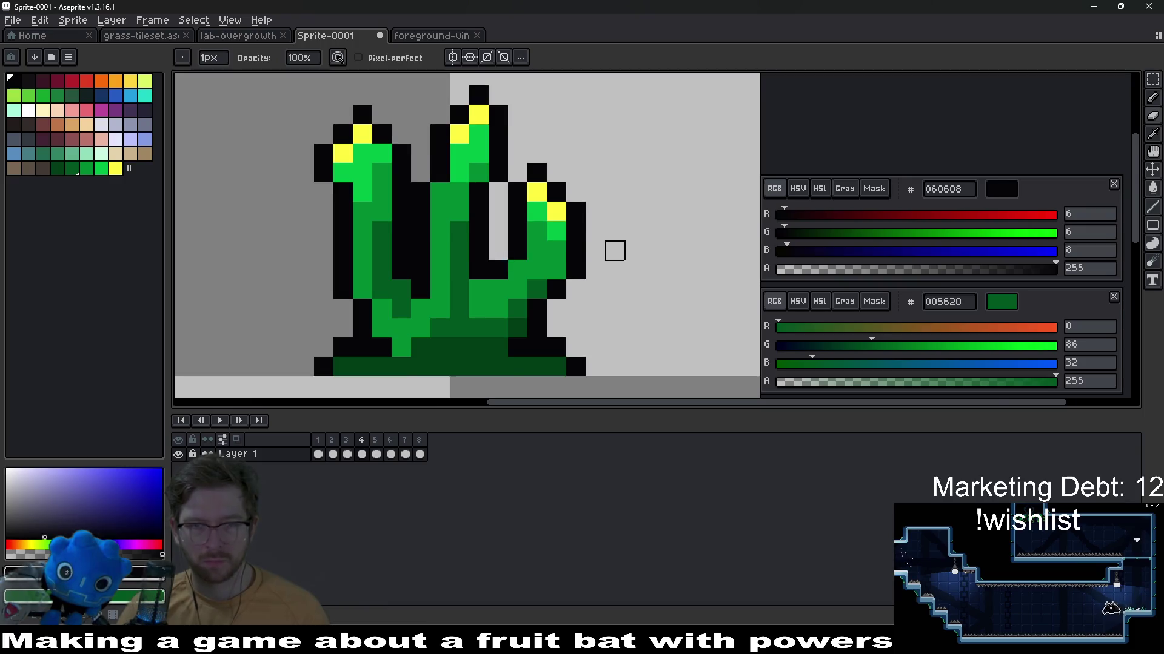
scroll(615, 250, "down", 3)
scroll(591, 224, "up", 1)
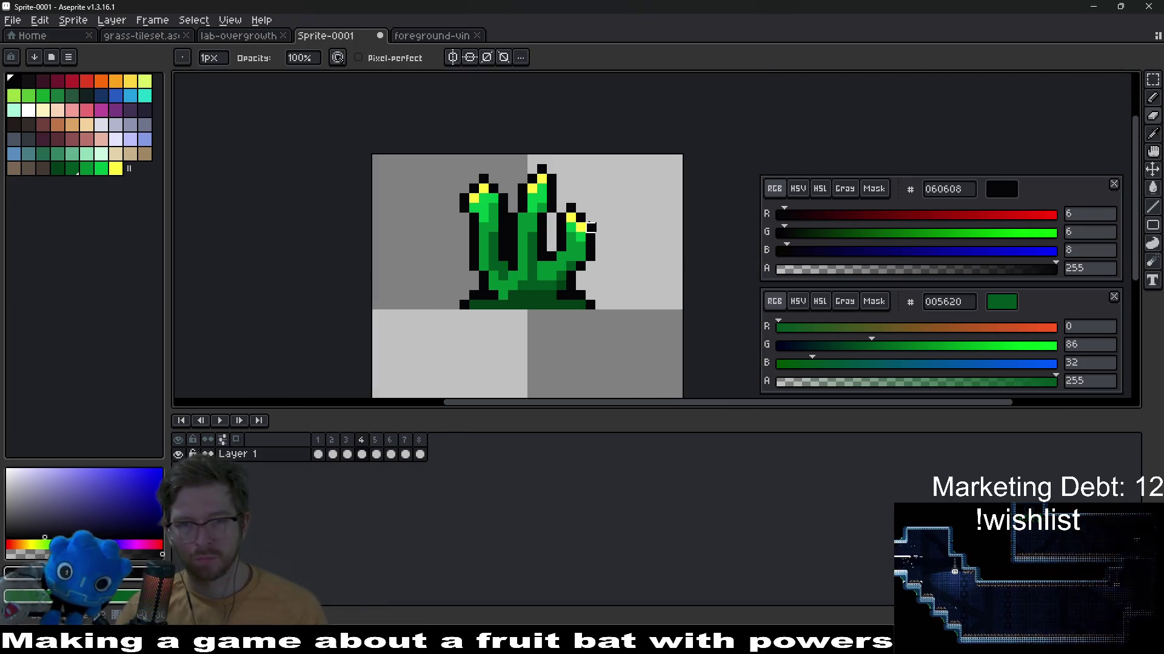
scroll(591, 224, "up", 1)
scroll(591, 225, "up", 2)
Adjust the right finger's tip and play the animation to preview it
key("m")
left_click_drag(496, 228, 551, 291)
key("ctrl+d")
scroll(638, 341, "down", 3)
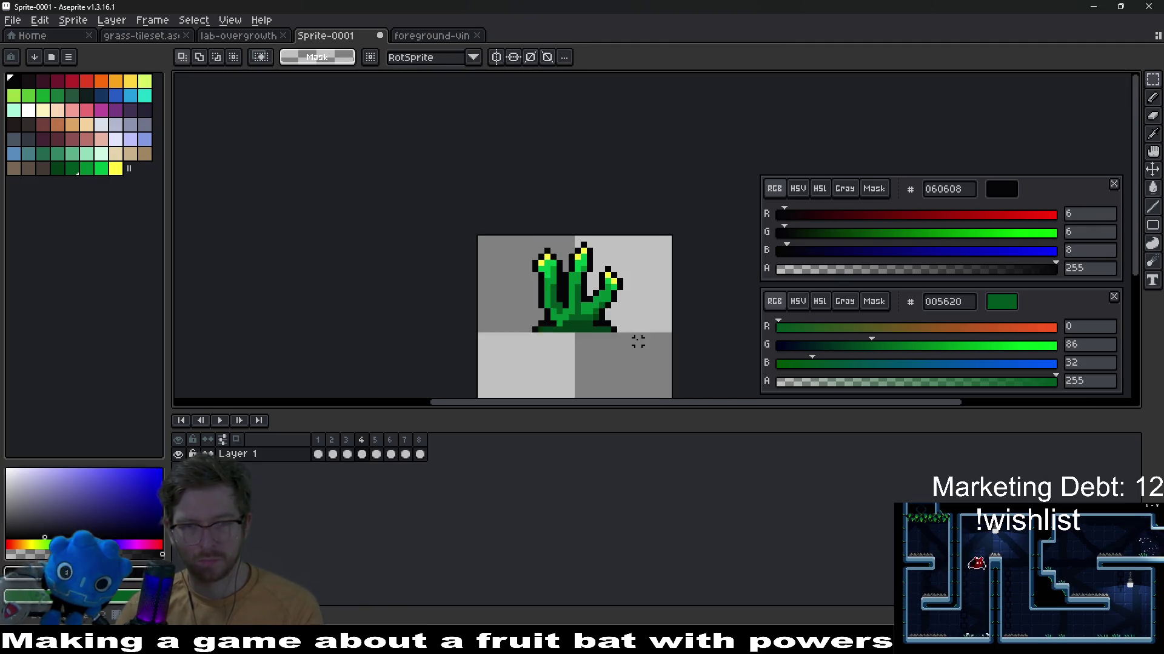
scroll(639, 342, "down", 1)
key("Return")
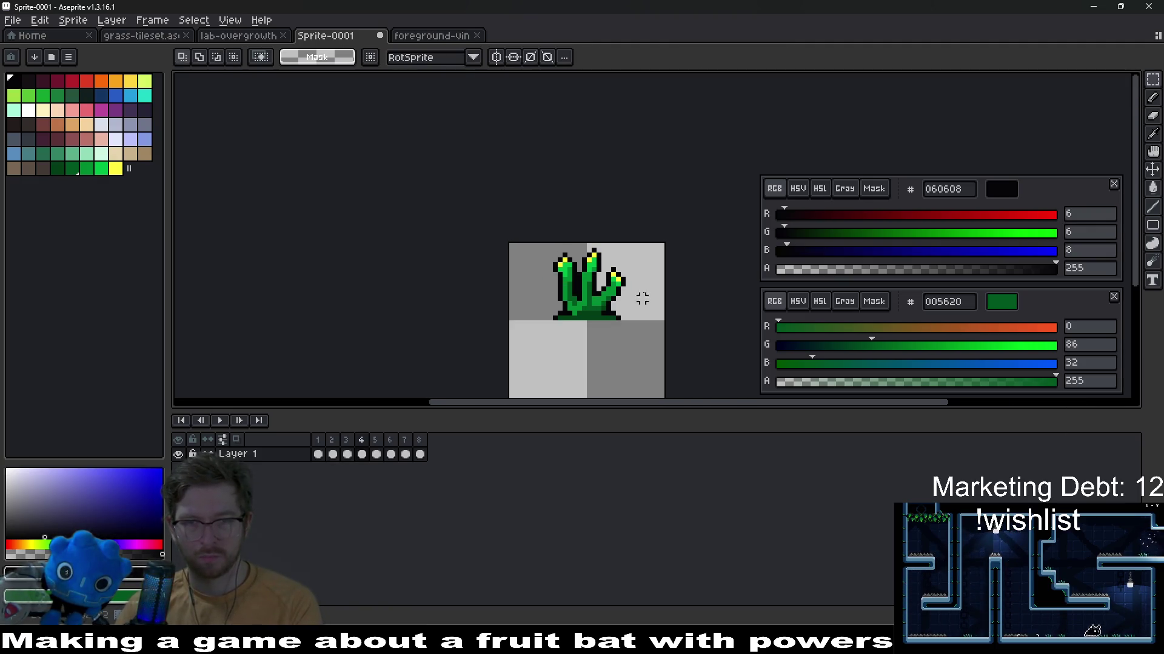
scroll(642, 300, "up", 2)
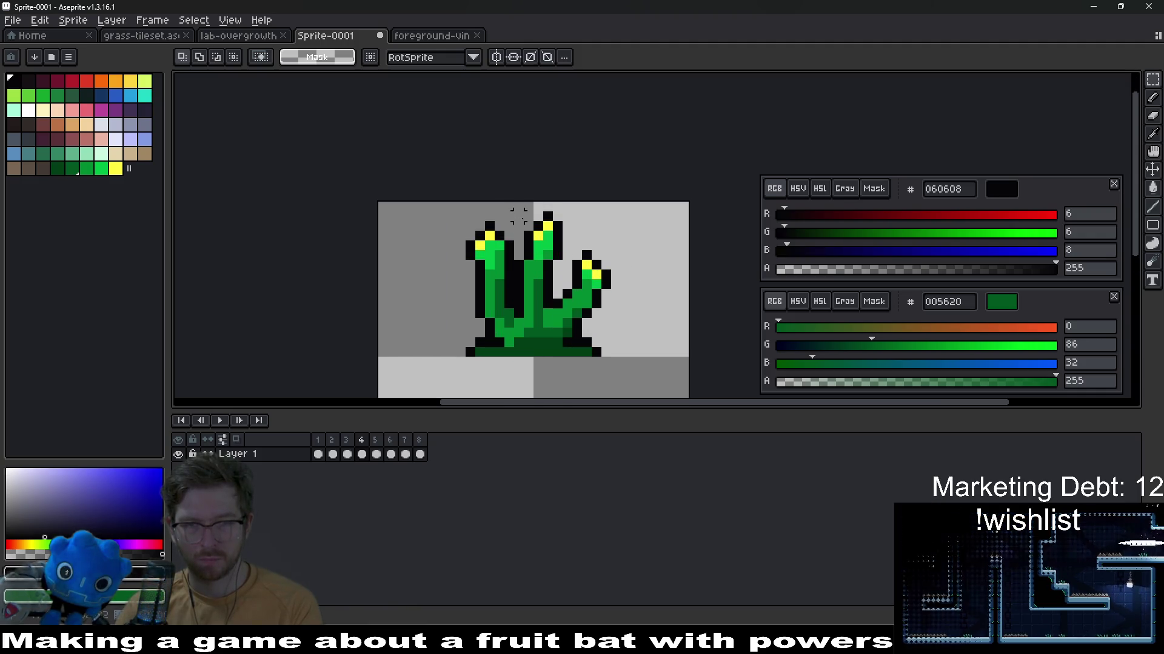
Lasso the second finger as a movable piece and play the preview again
left_click_drag(519, 211, 573, 291)
key("Escape")
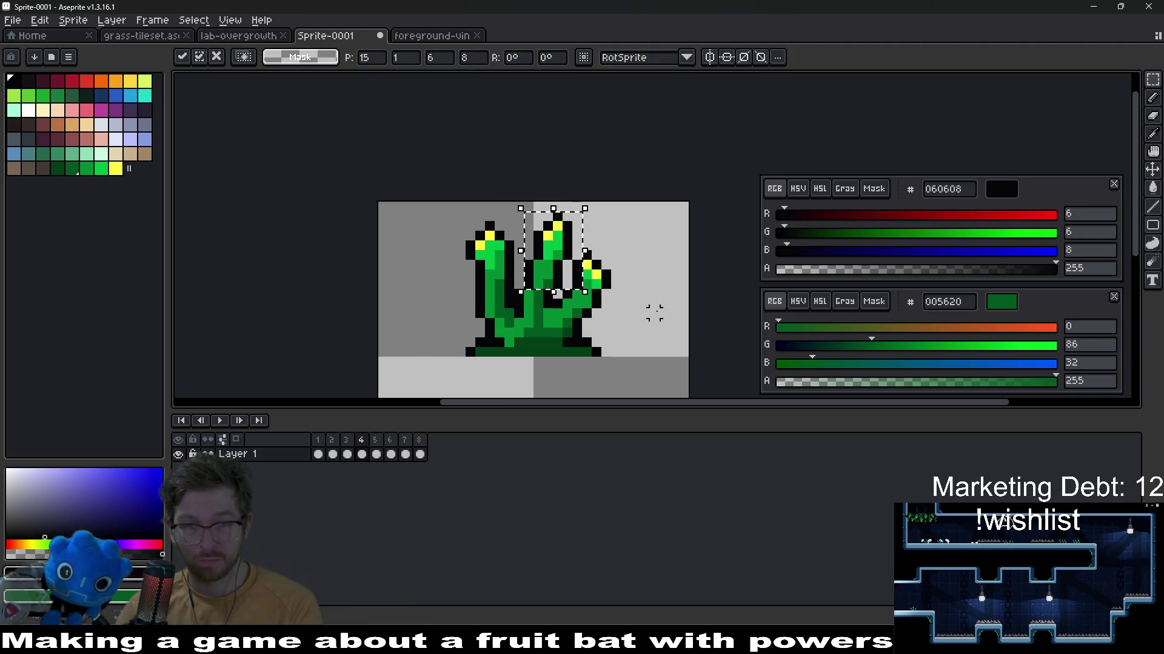
key("Return")
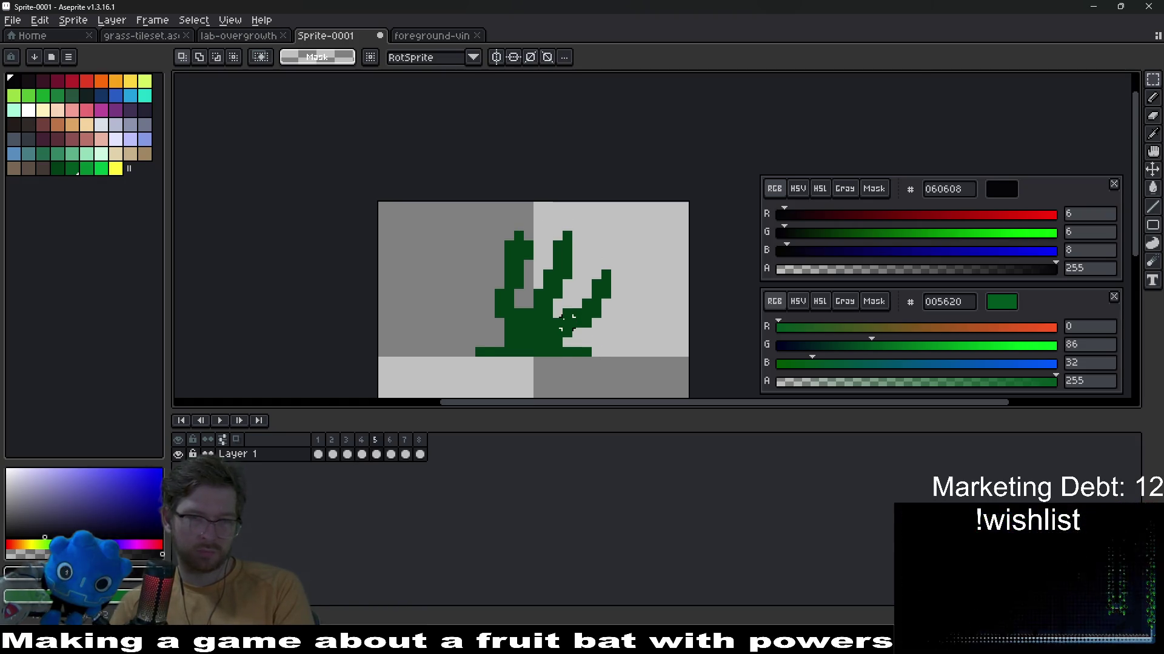
Stop playback, go to frame 5 and nudge the top-left leaf into a new spot
left_click(361, 453)
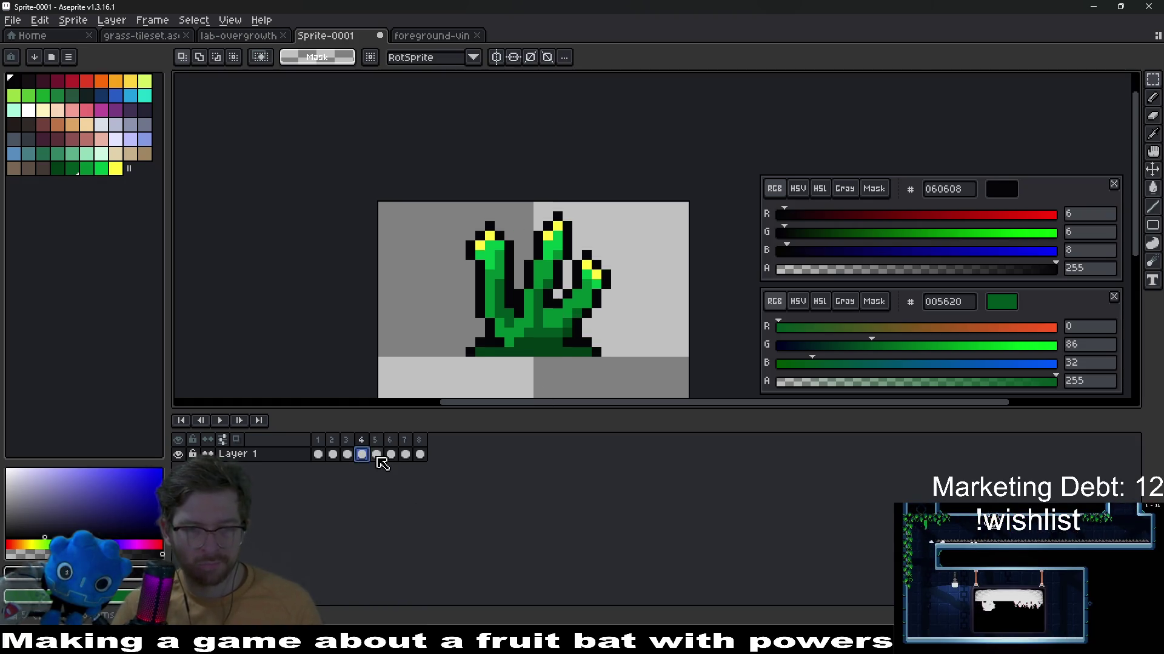
left_click(375, 454)
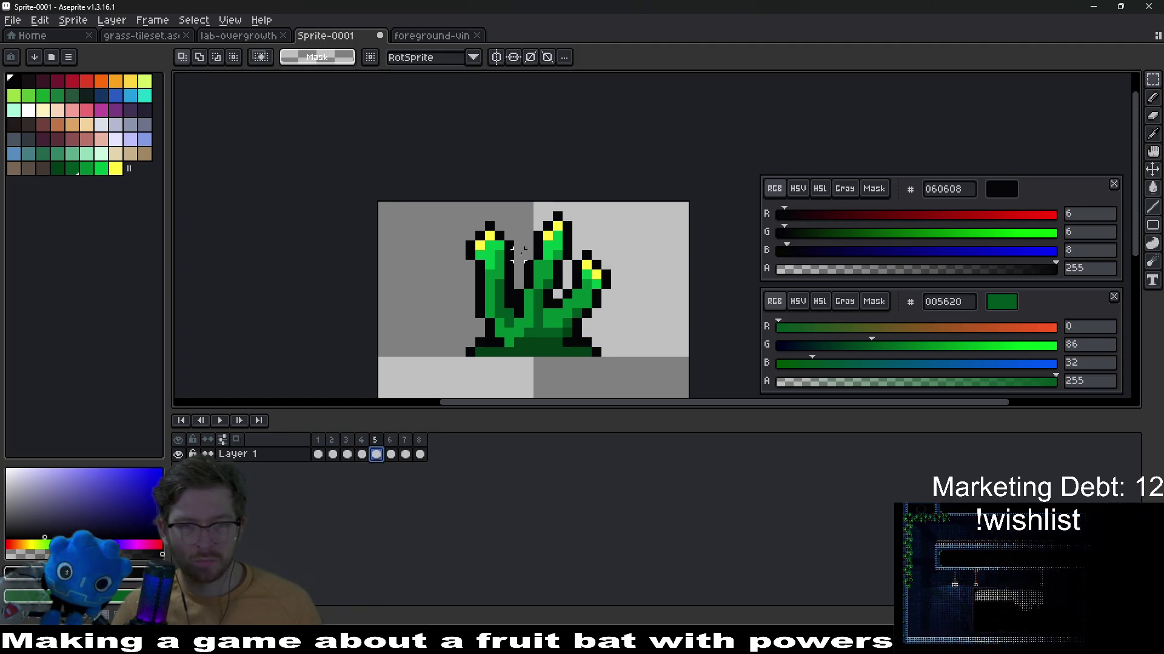
left_click_drag(451, 254, 491, 260)
left_click_drag(444, 211, 518, 256)
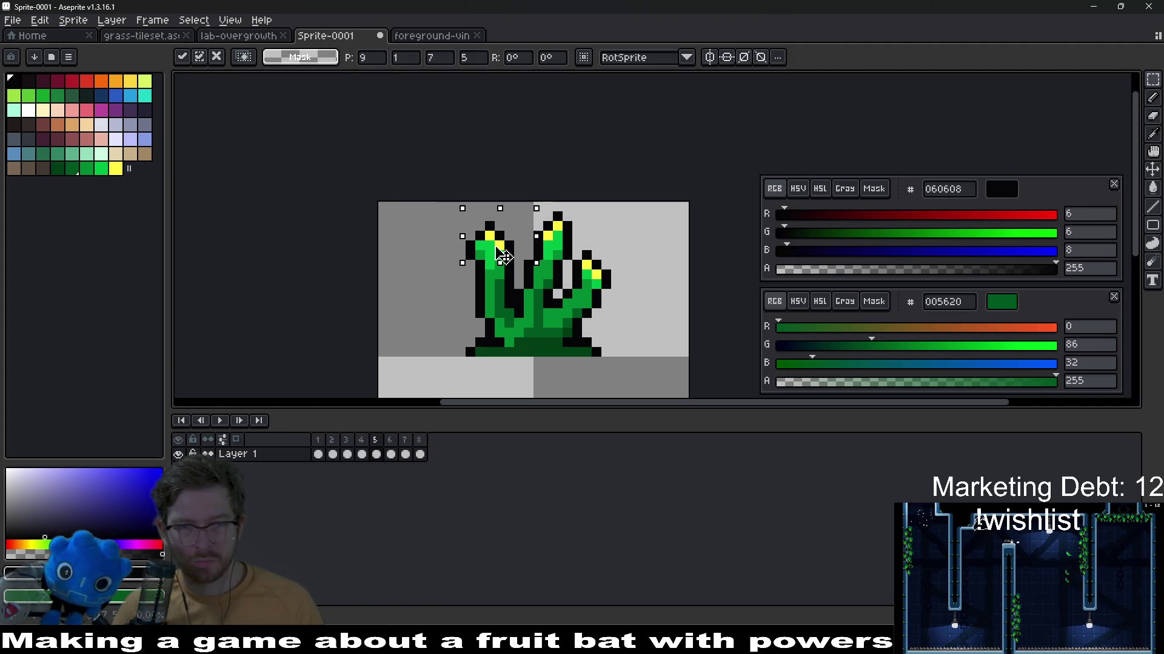
key("ctrl+z")
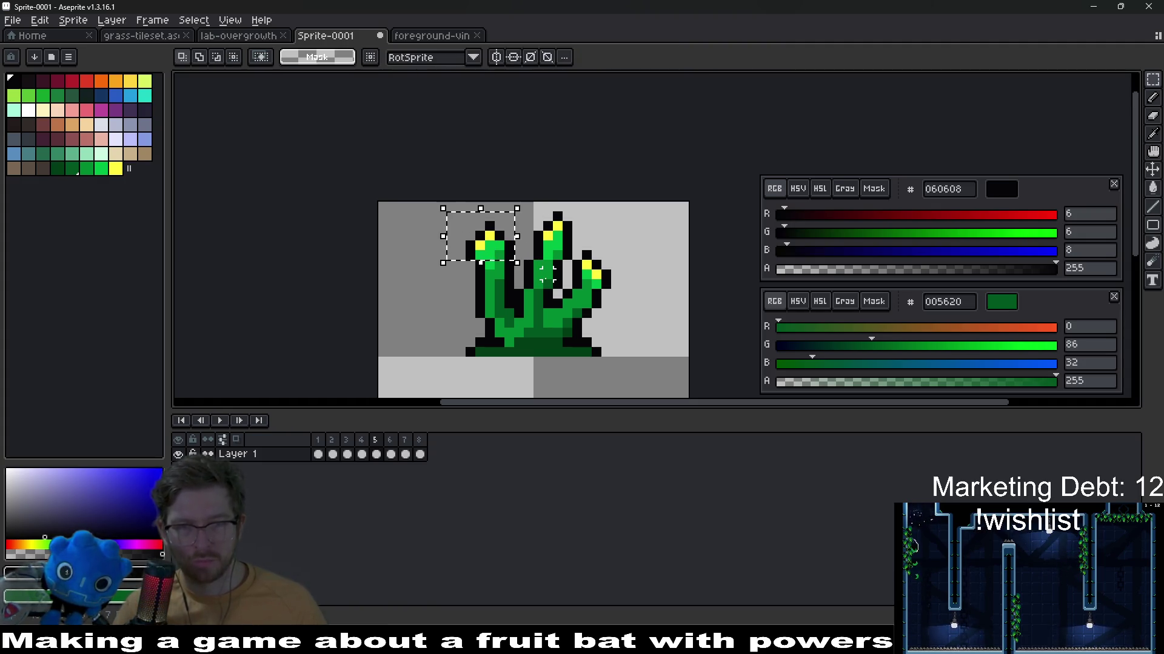
left_click_drag(512, 258, 501, 250)
key("ctrl+d")
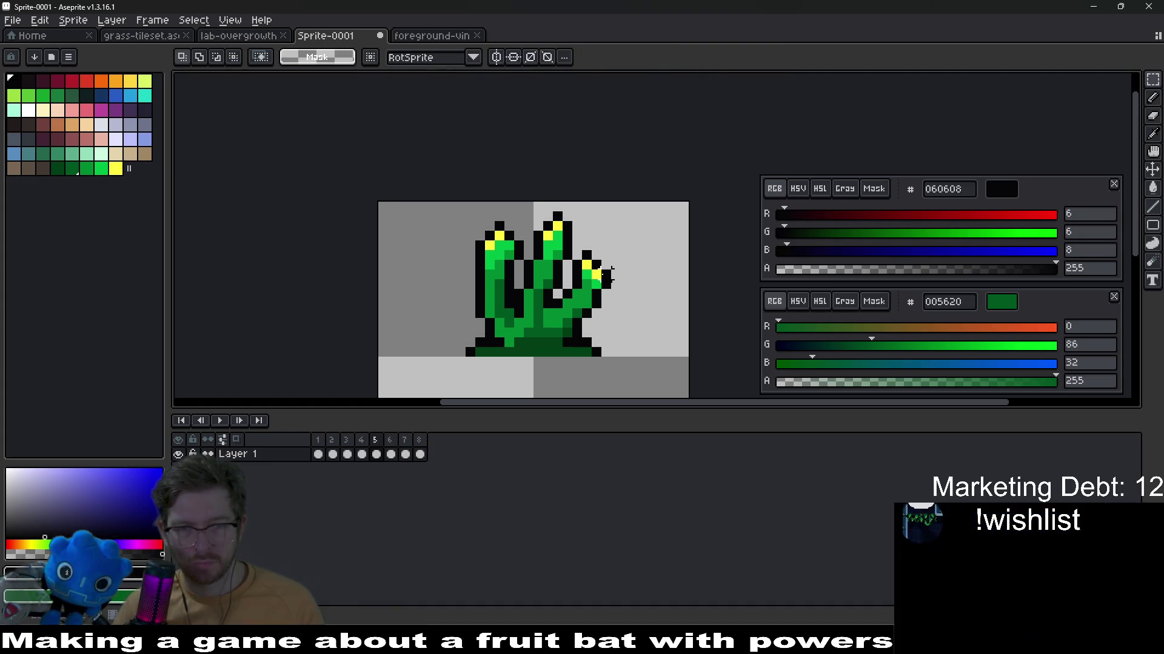
scroll(605, 273, "down", 1)
scroll(605, 273, "up", 1)
scroll(608, 271, "up", 1)
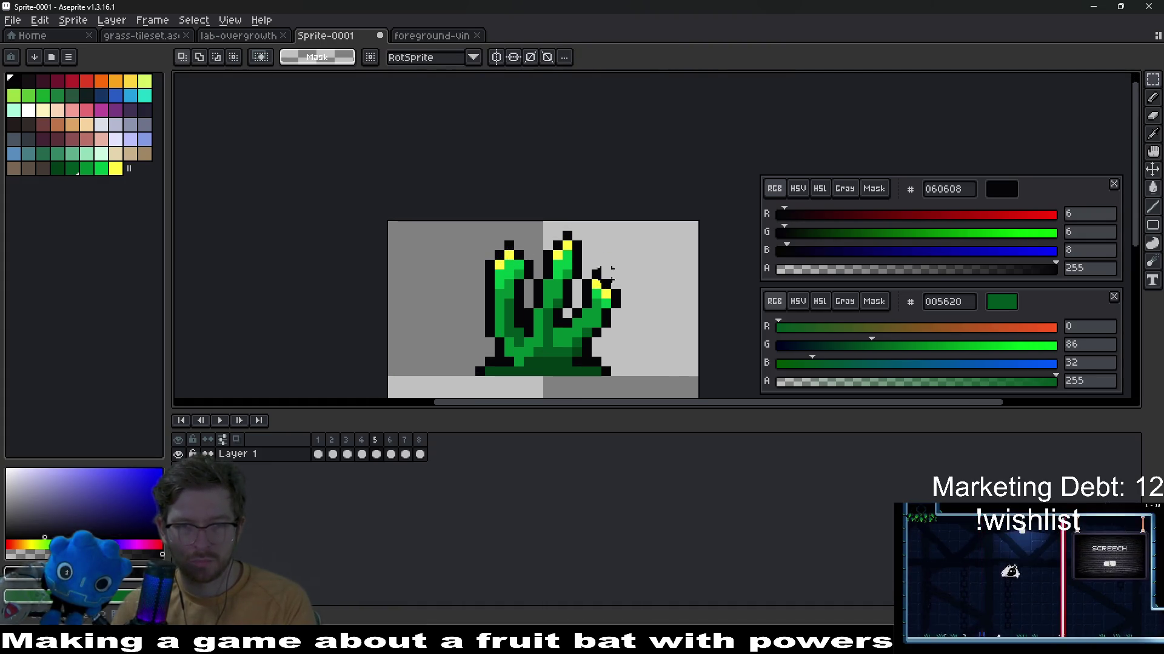
scroll(612, 268, "up", 1)
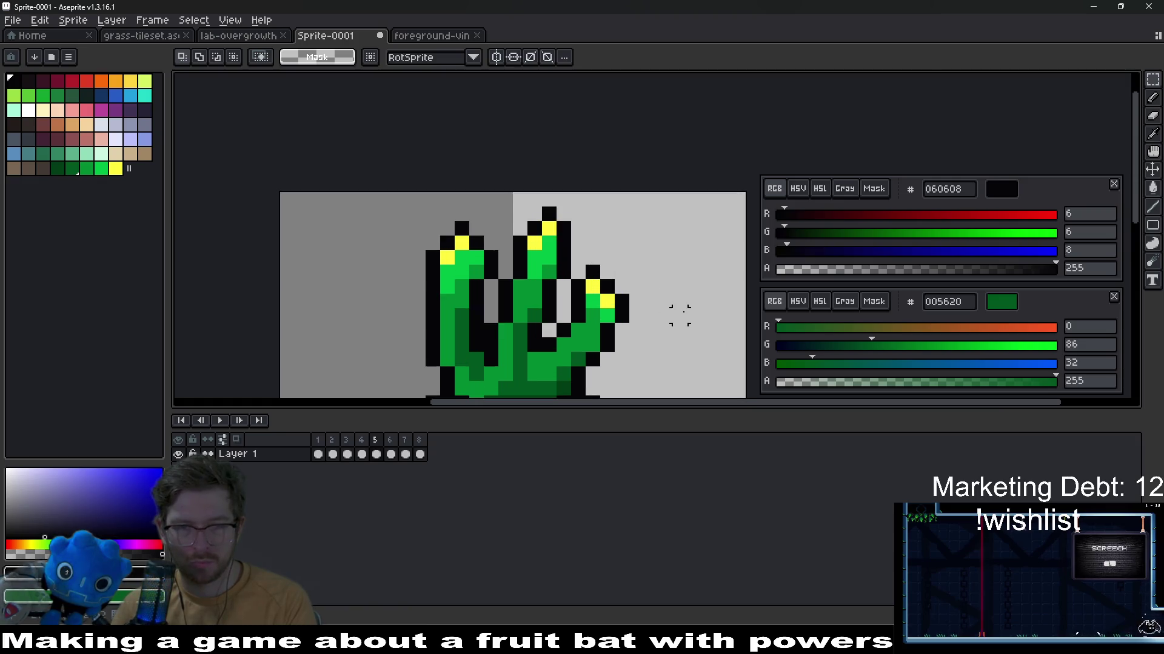
Try moving the small right leaf, undo it, and reselect that leaf
left_click_drag(569, 265, 637, 316)
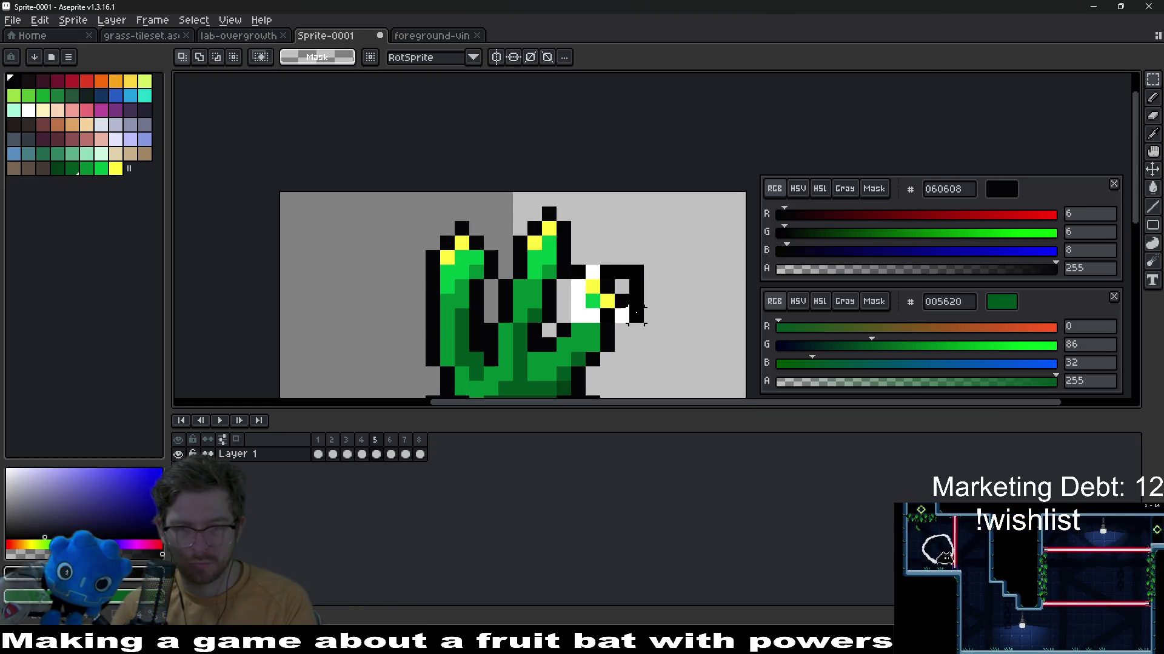
key("ctrl+z")
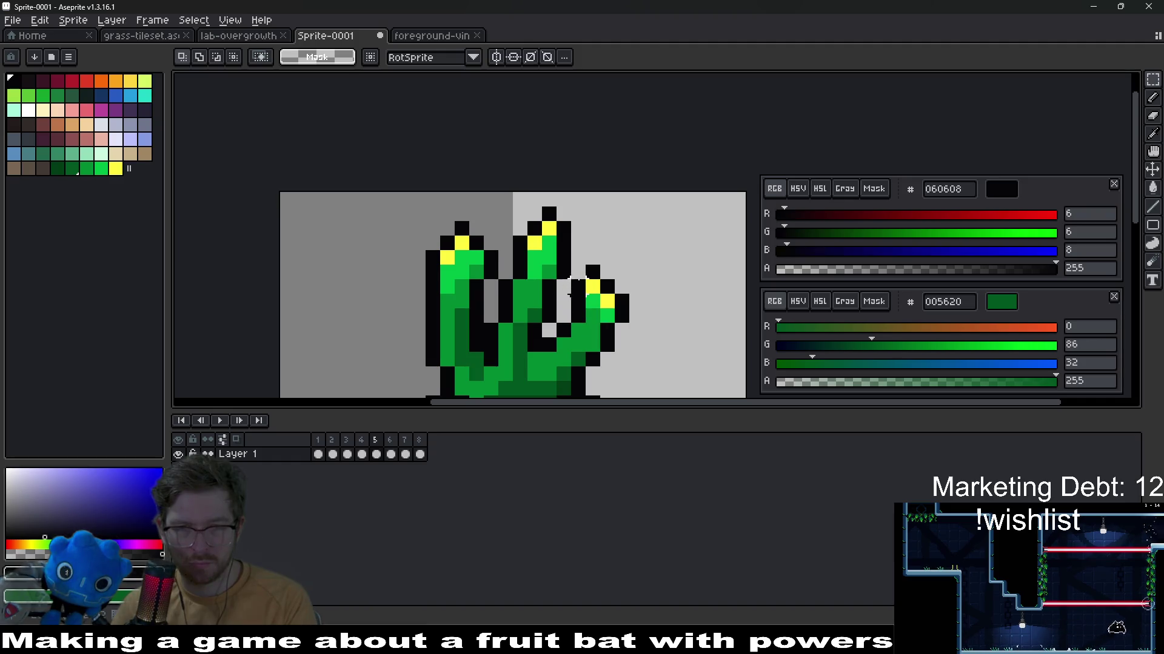
left_click_drag(567, 263, 648, 354)
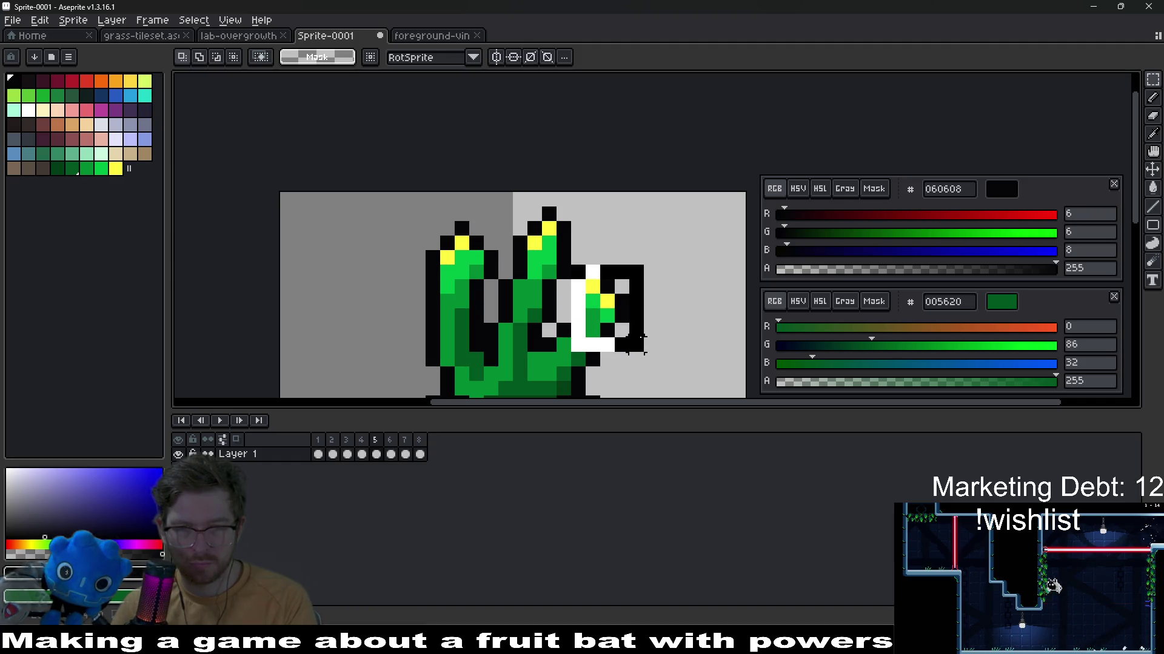
Select the small right leaf on frame 5 and shift it up and to the right
left_click(680, 314)
left_click_drag(568, 277, 646, 341)
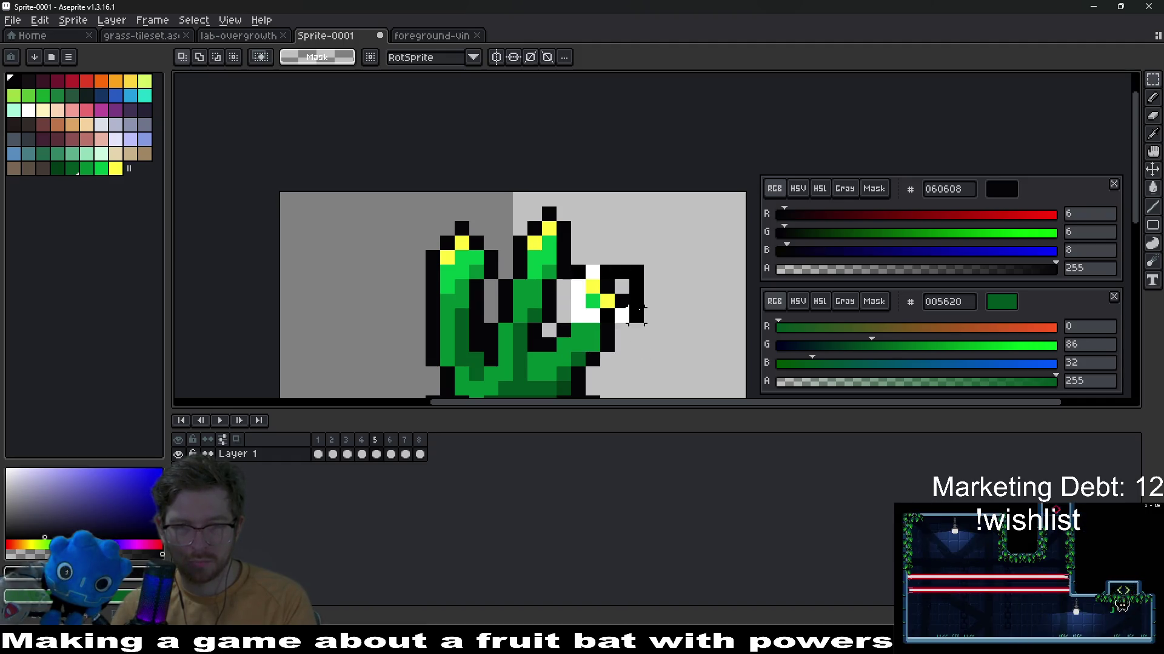
left_click(680, 343)
scroll(568, 255, "down", 3)
left_click_drag(546, 228, 664, 318)
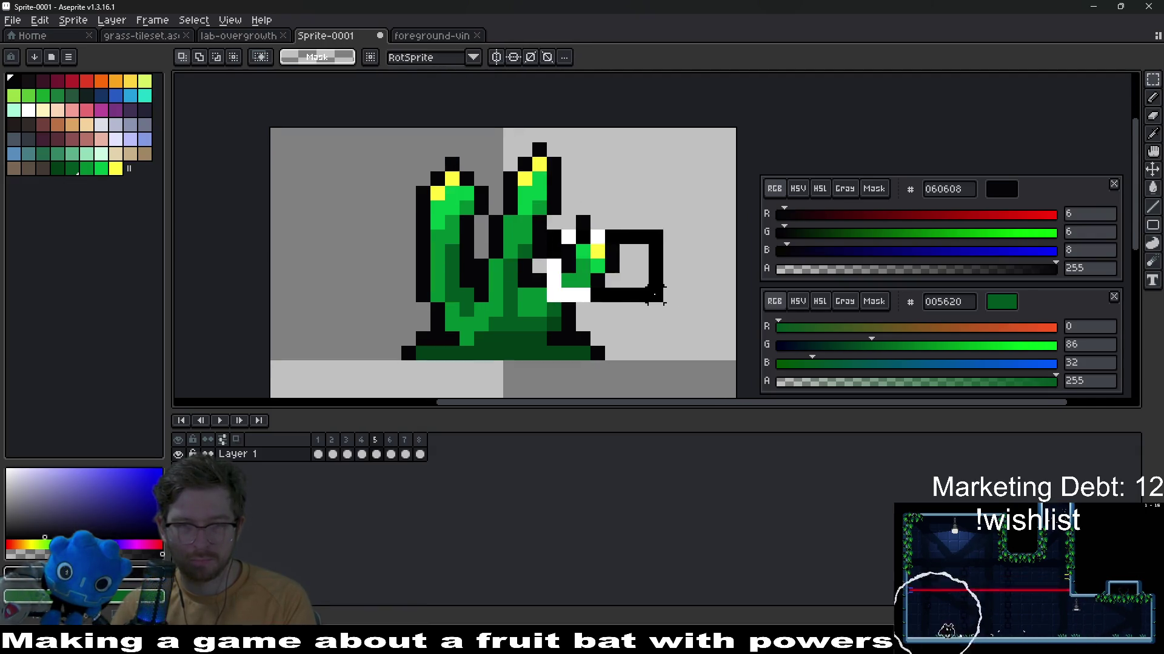
left_click(670, 192)
left_click_drag(548, 218, 636, 304)
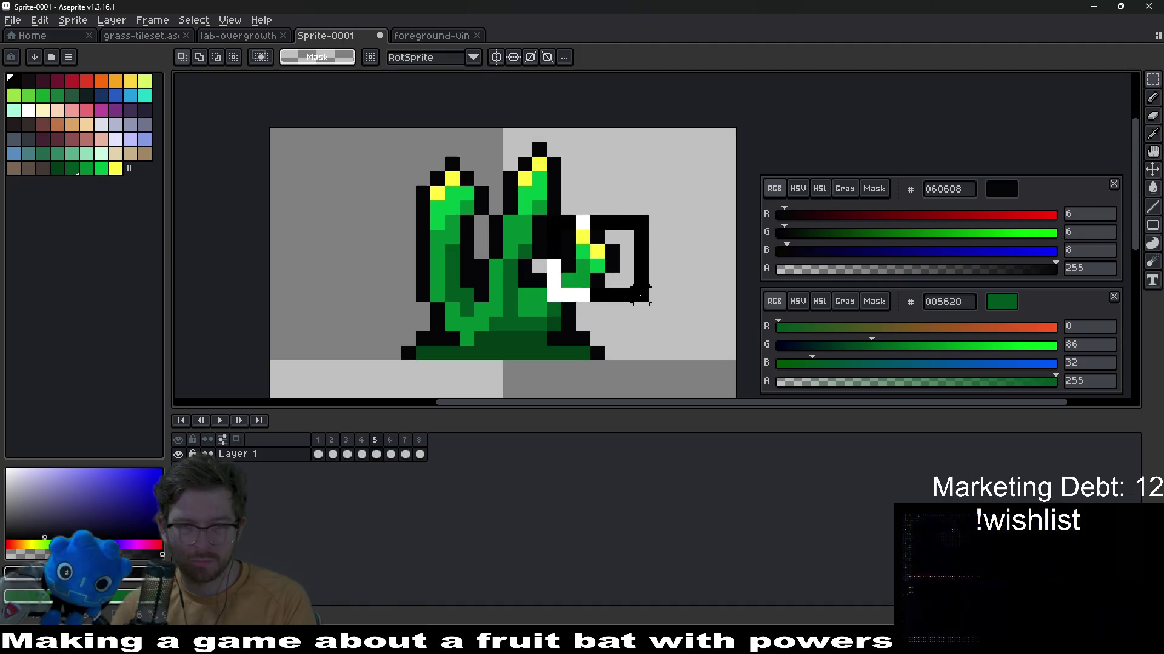
left_click_drag(581, 259, 601, 246)
left_click(682, 355)
scroll(619, 283, "up", 1)
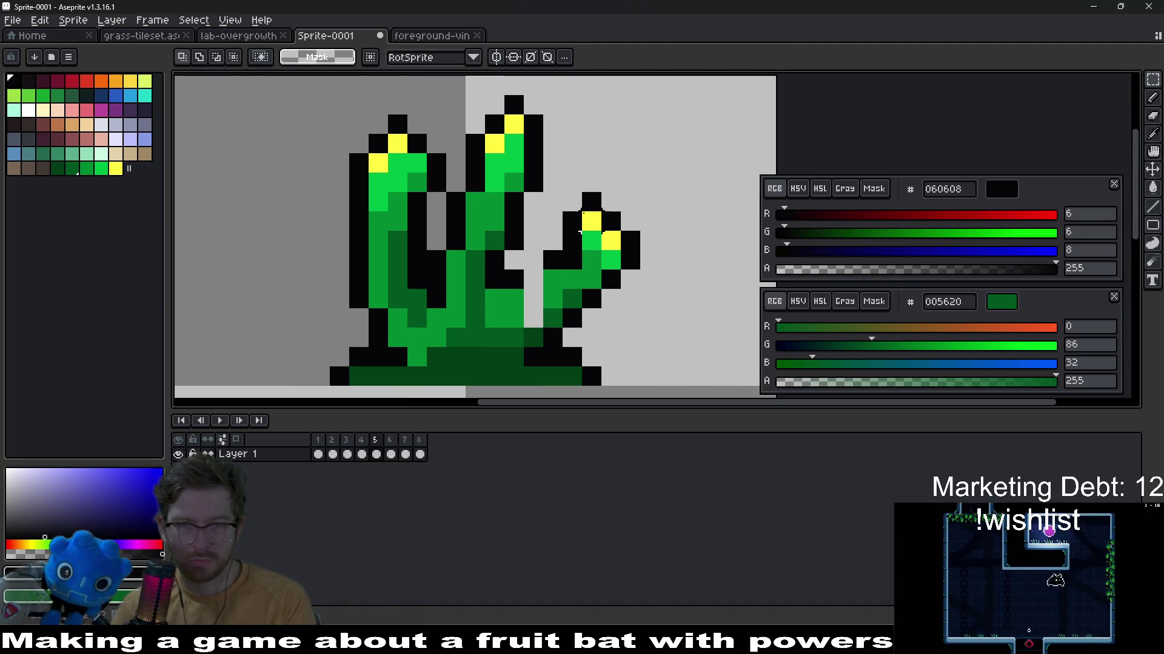
Fill the gap under the moved leaf with sampled green and black outline pixels
key("b")
left_click(568, 286, "alt")
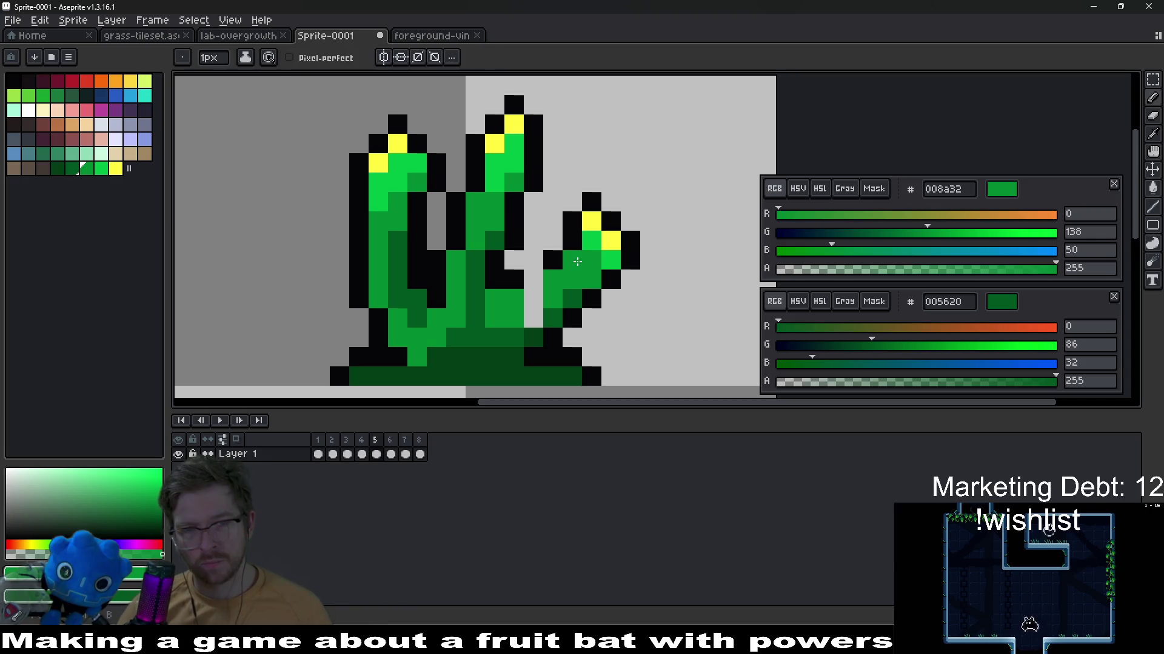
left_click(561, 289)
left_click(532, 277, "alt")
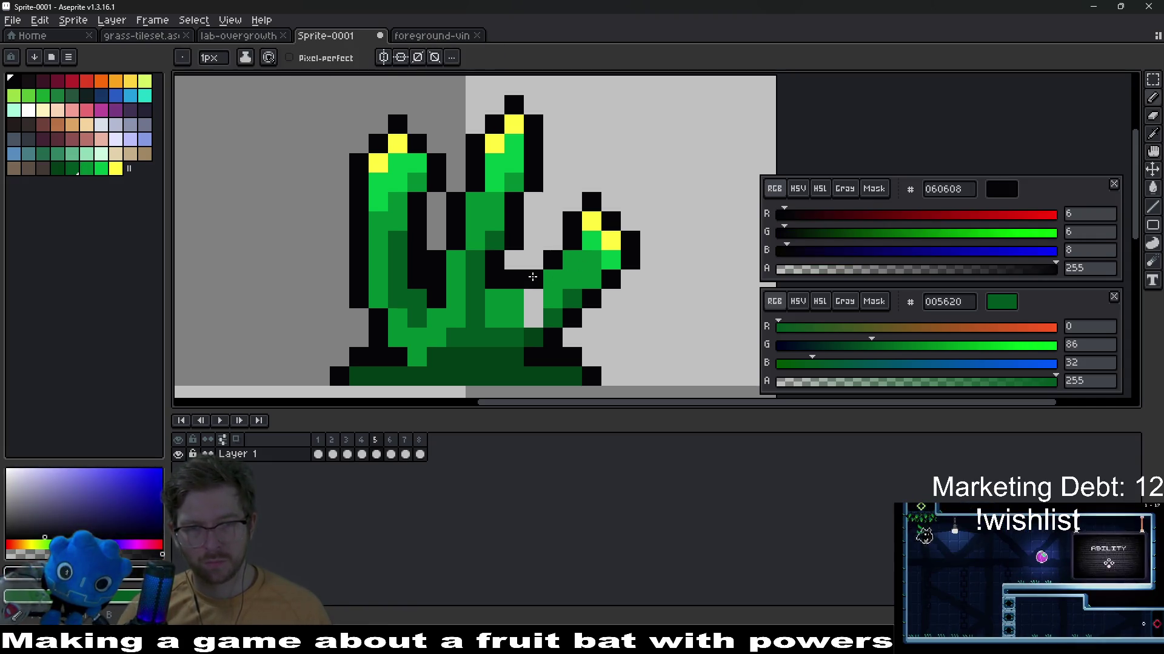
left_click(533, 277)
left_click(545, 310, "alt")
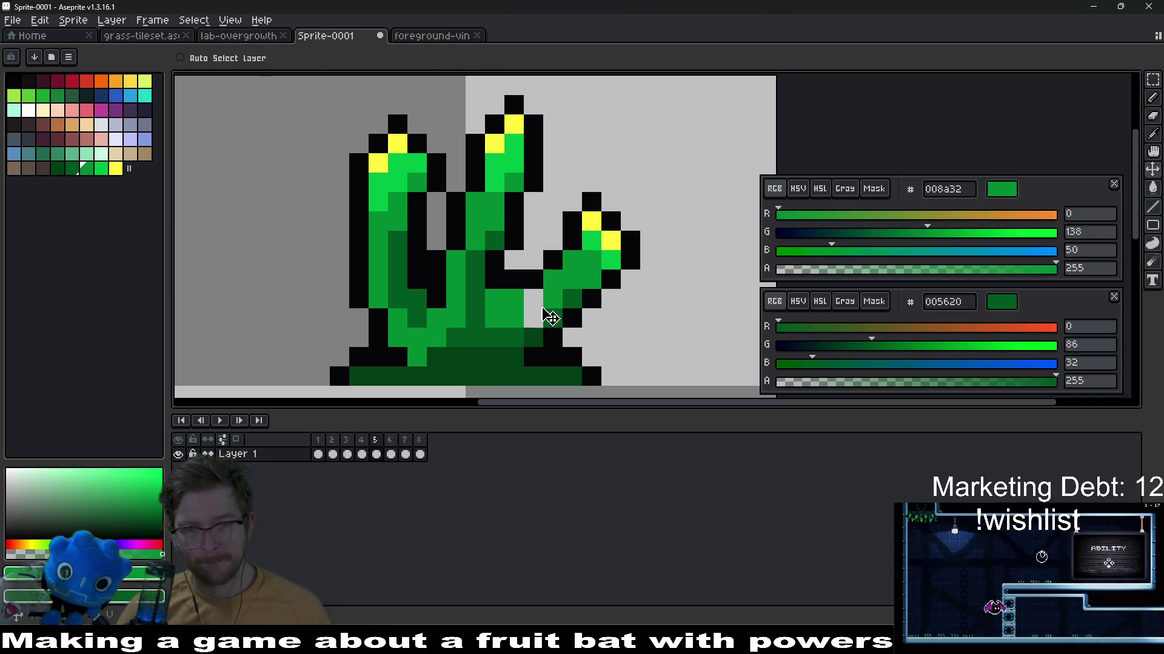
left_click(534, 314)
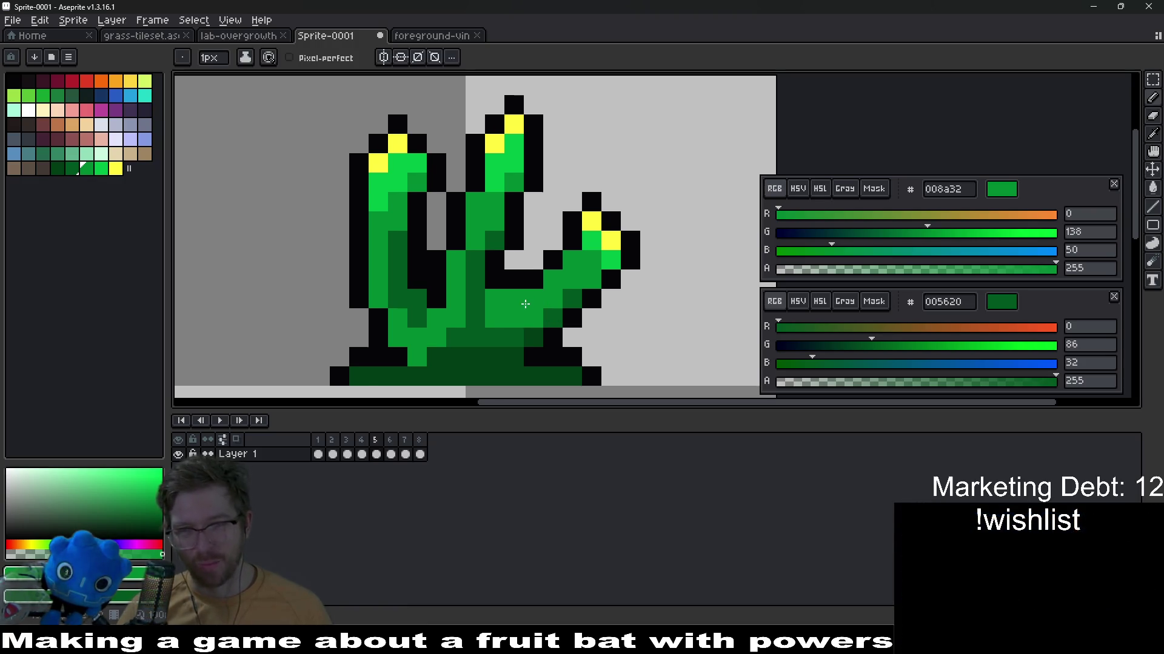
scroll(525, 304, "down", 3)
key("Return")
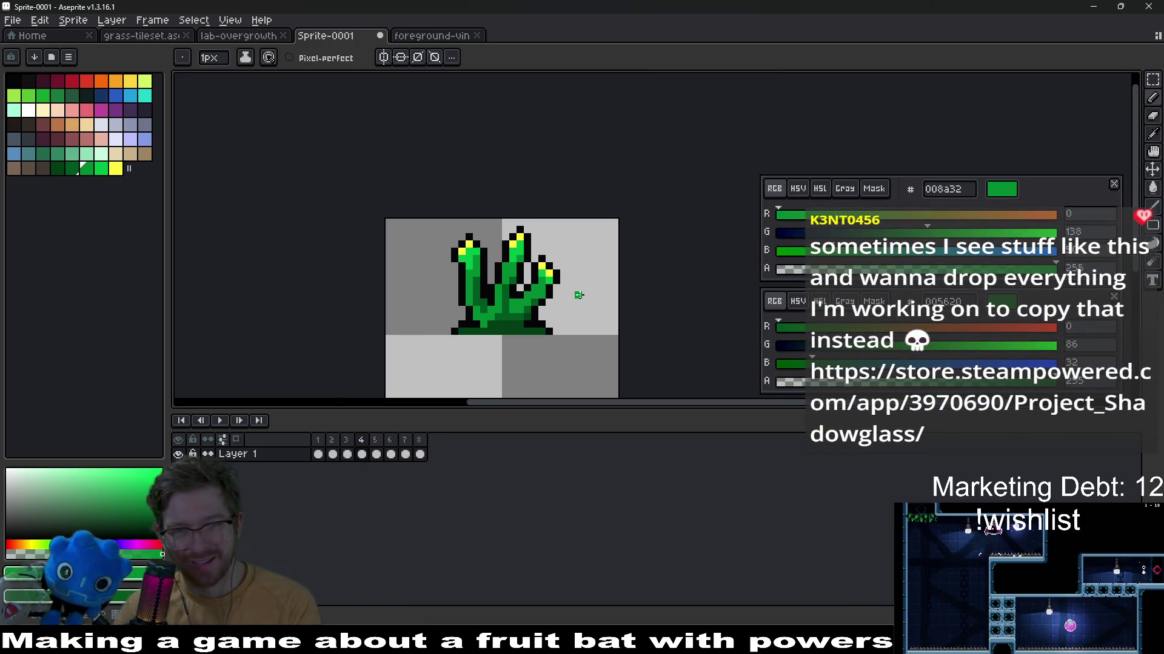
scroll(545, 292, "up", 4)
left_click(518, 278)
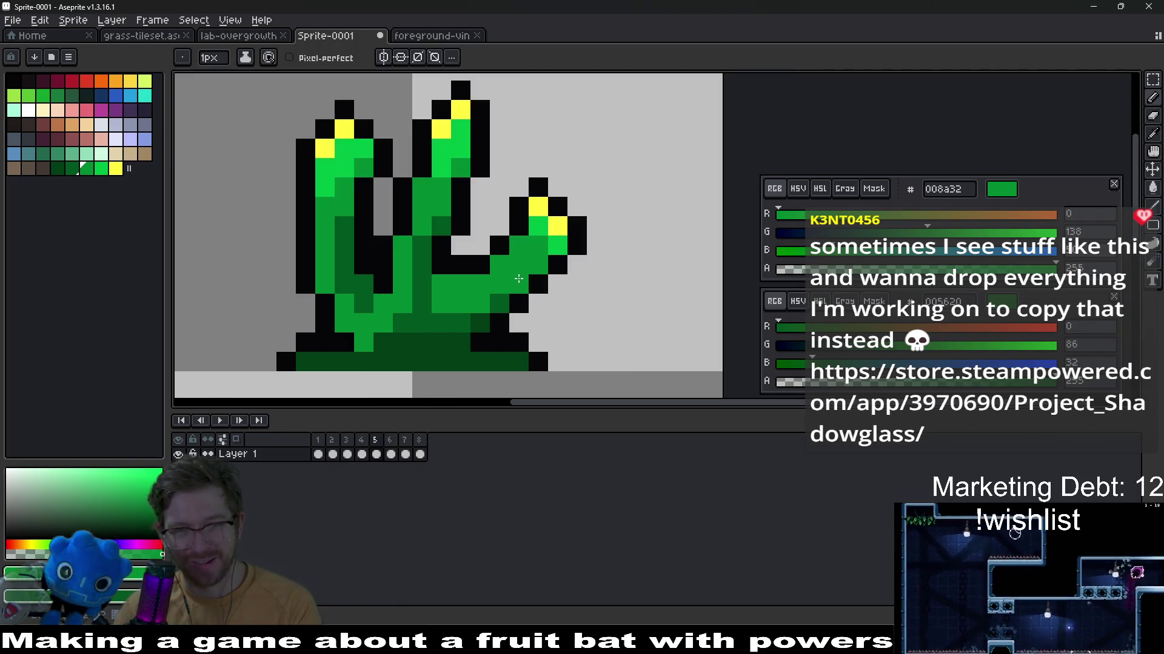
key("alt")
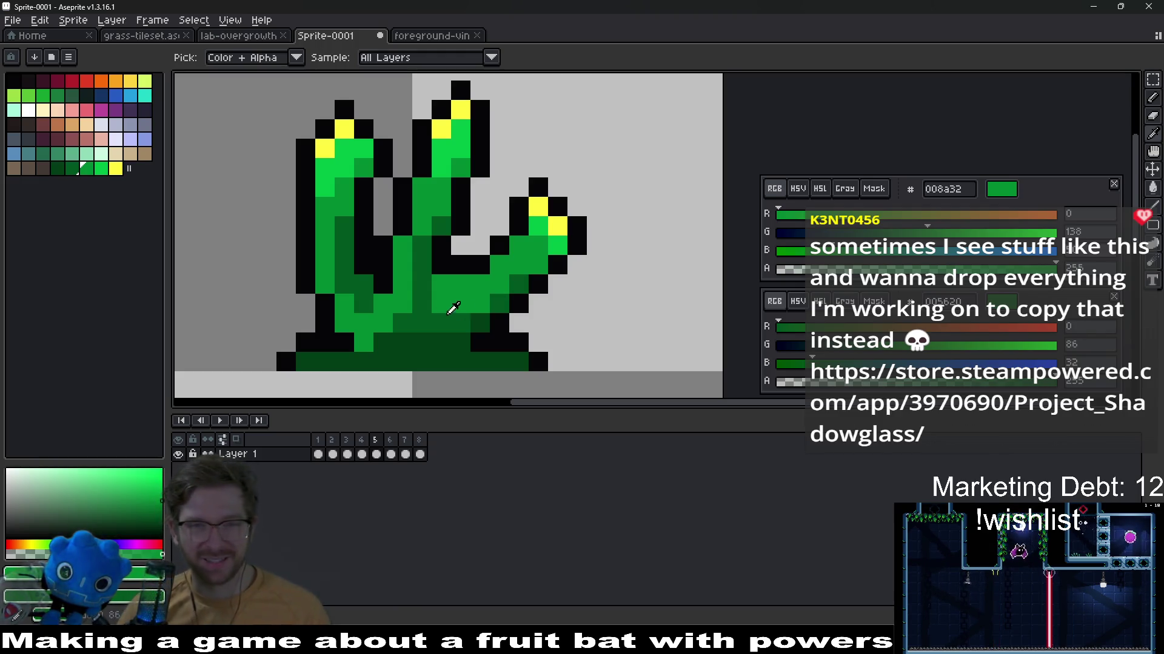
left_click(502, 246)
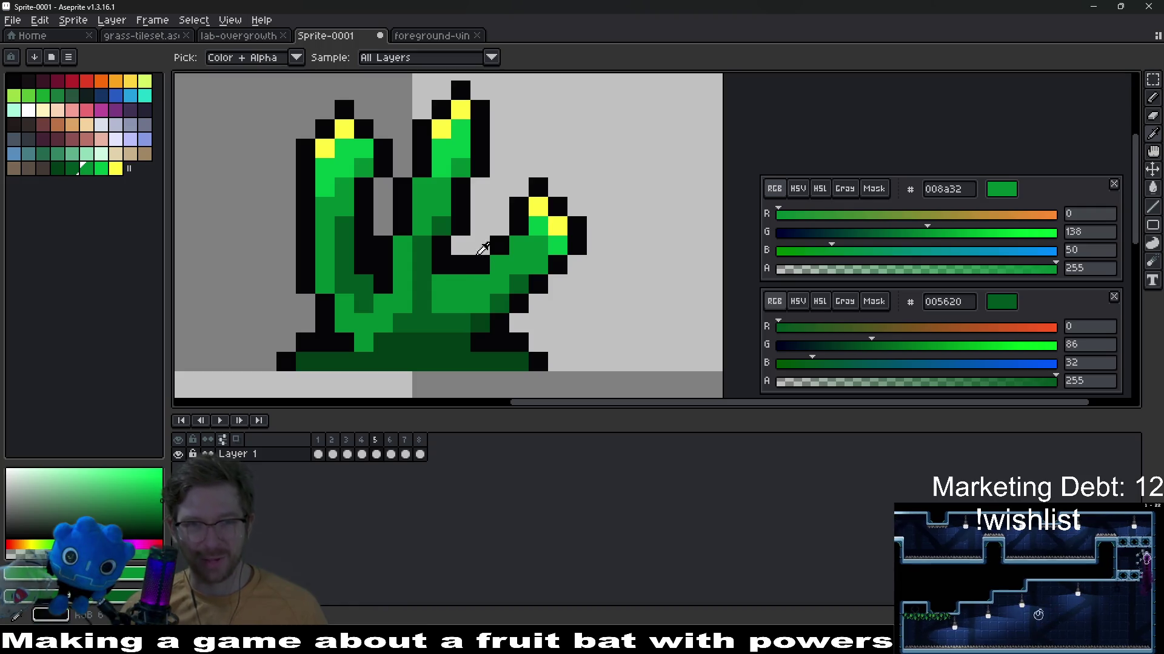
scroll(452, 277, "up", 3)
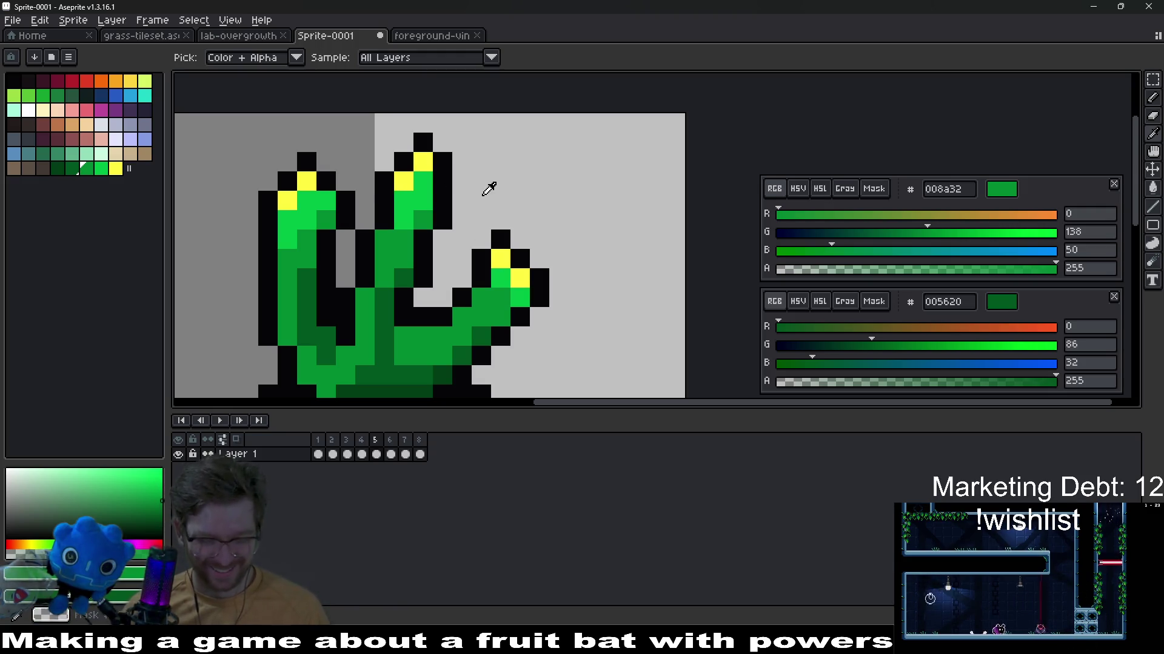
Paste the copied middle stalk and place it lower on the plant
key("ctrl+v")
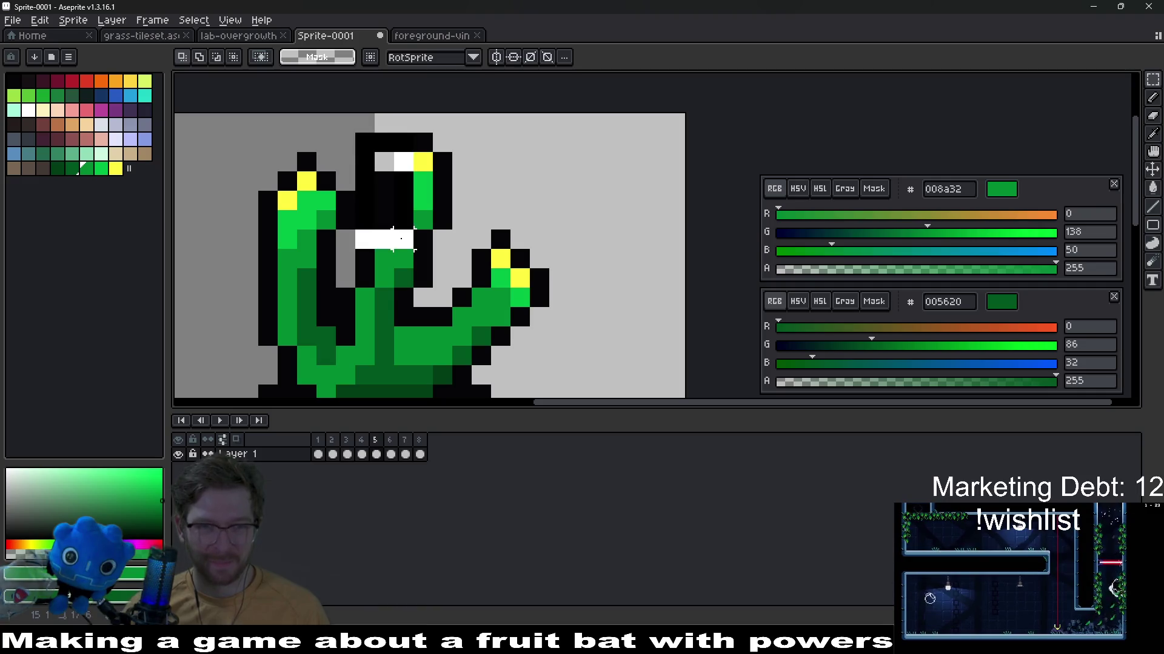
left_click_drag(400, 182, 433, 300)
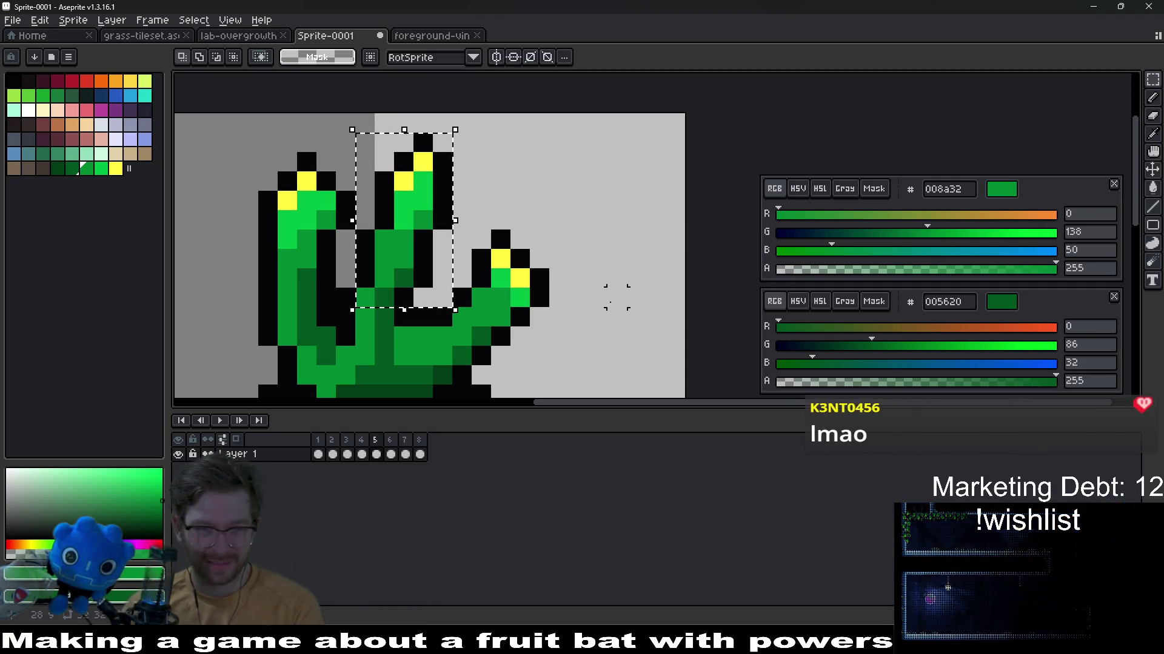
key("ctrl+d")
key("alt")
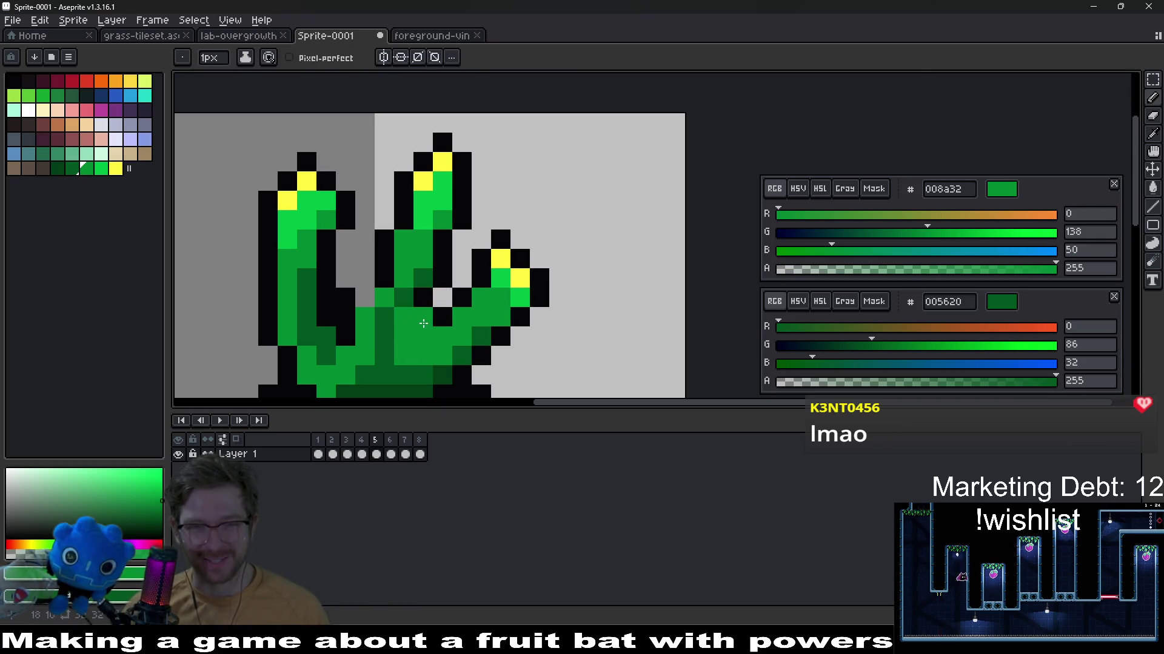
scroll(423, 323, "down", 2)
scroll(443, 315, "up", 2)
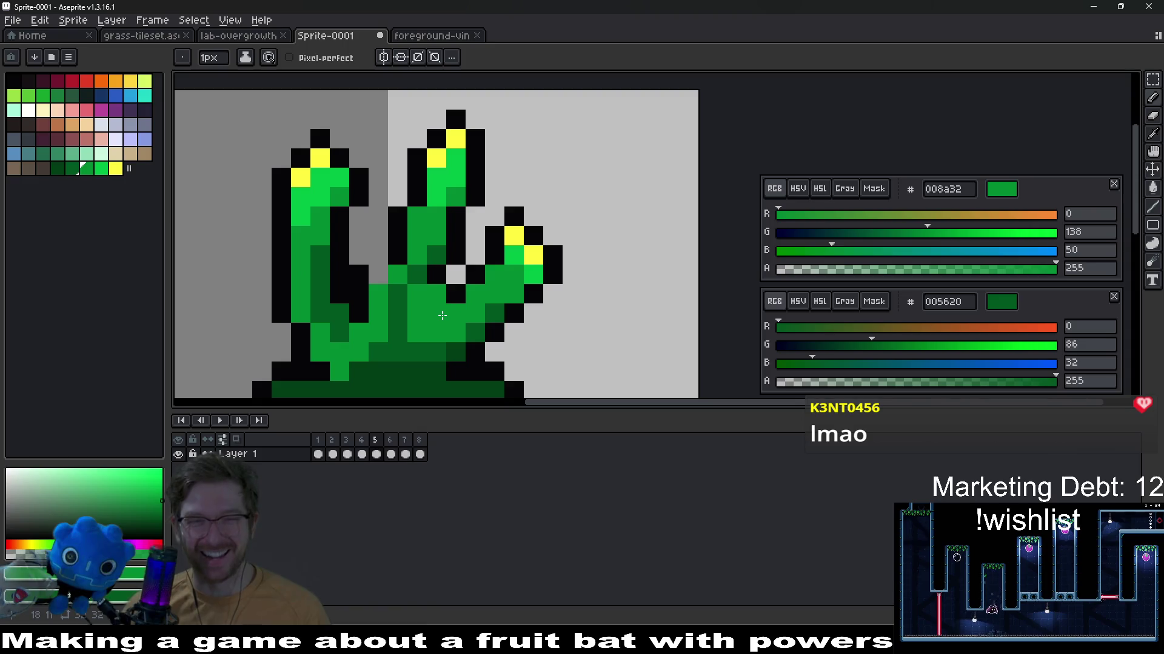
Shift the stalk base one pixel right, fill its light gap with green, and check playback
key("m")
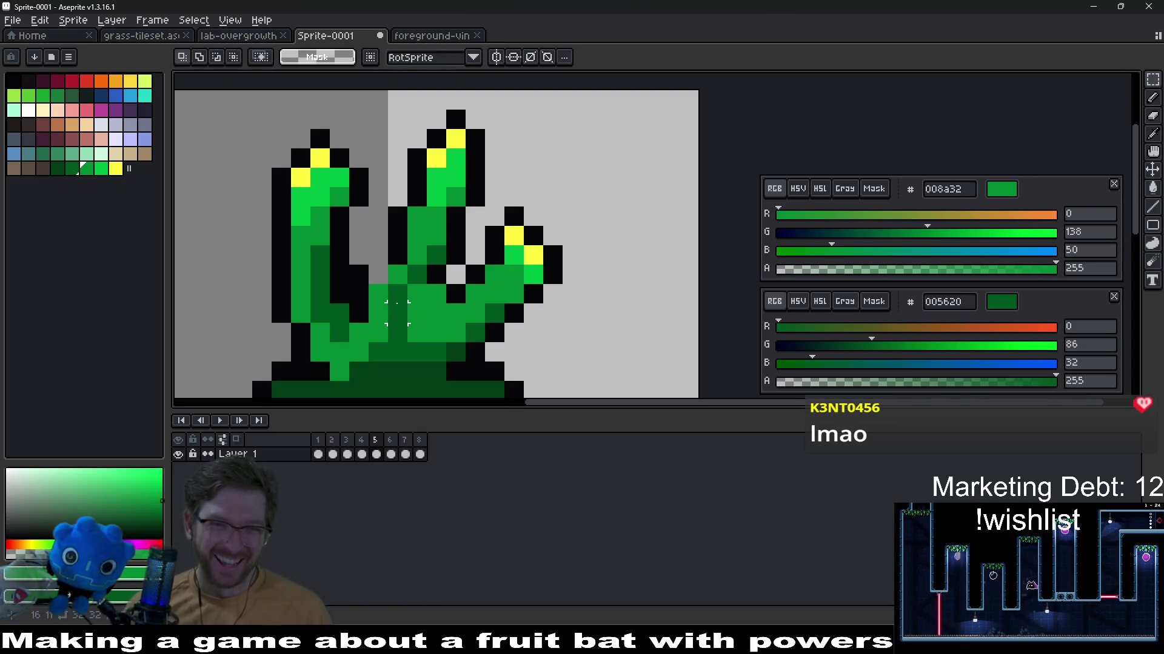
mouse_move(392, 284)
left_mouse_down()
mouse_move(437, 345)
mouse_move(428, 314)
left_mouse_up()
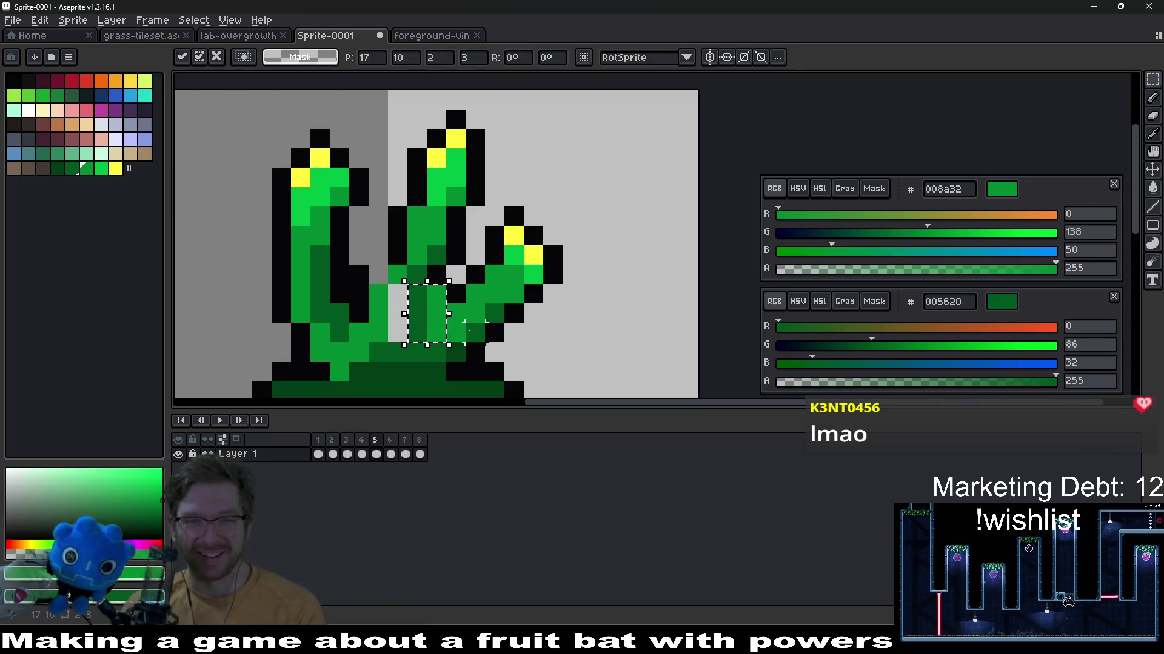
key("Escape")
key("i")
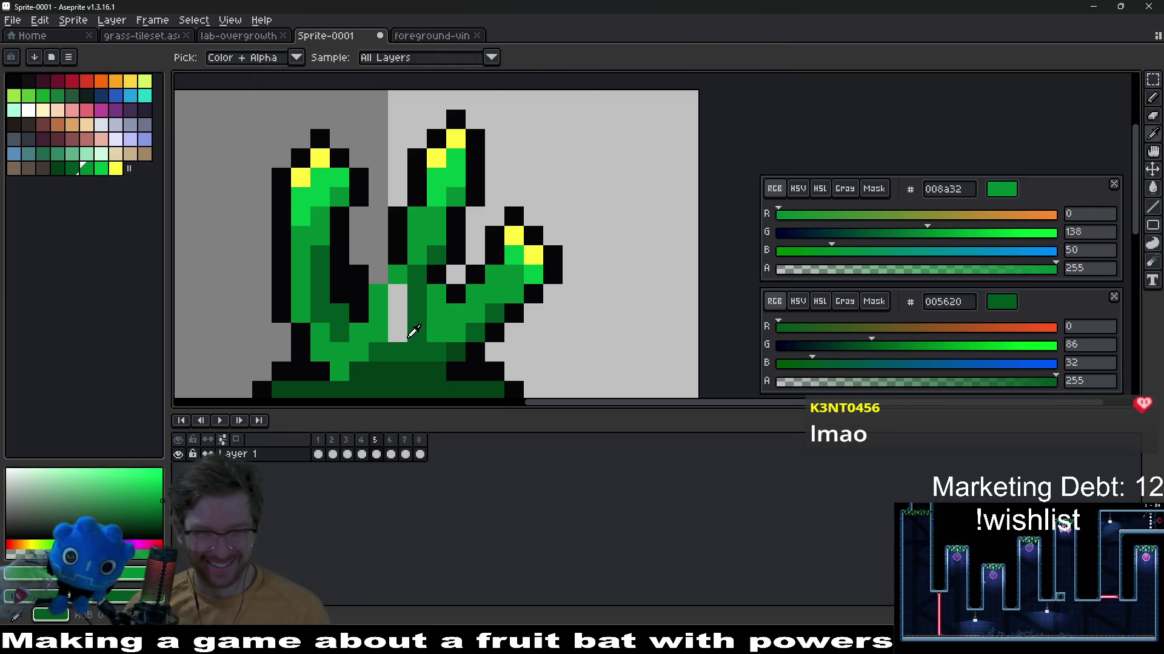
key("b")
left_click_drag(397, 336, 402, 294)
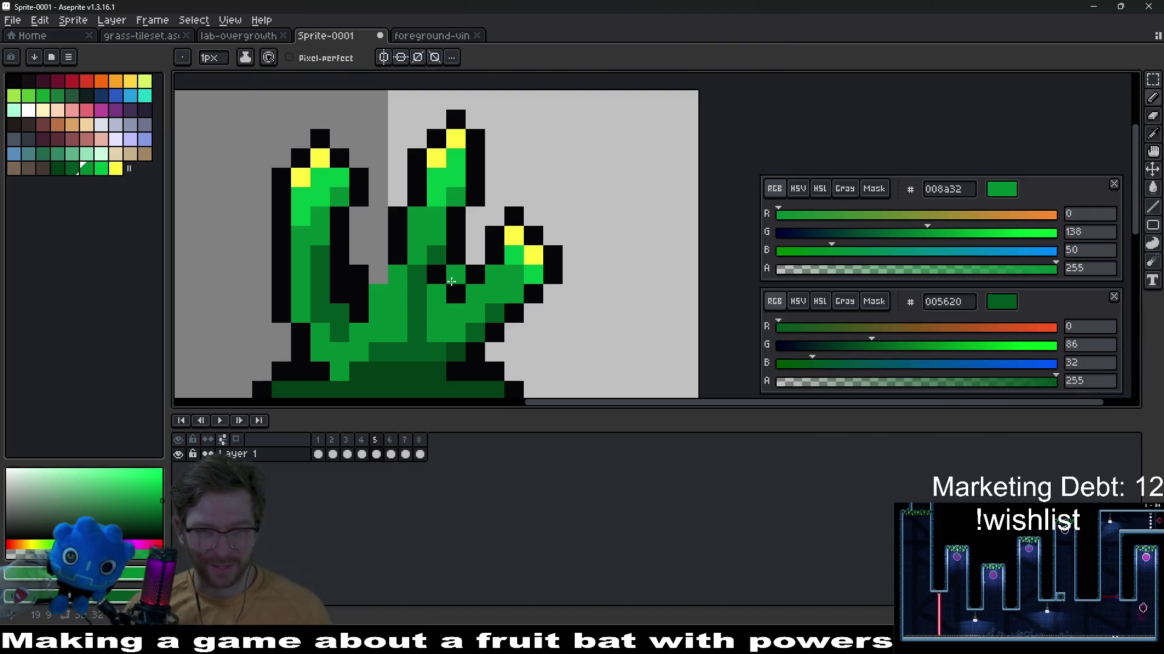
scroll(450, 283, "down", 4)
key("Return")
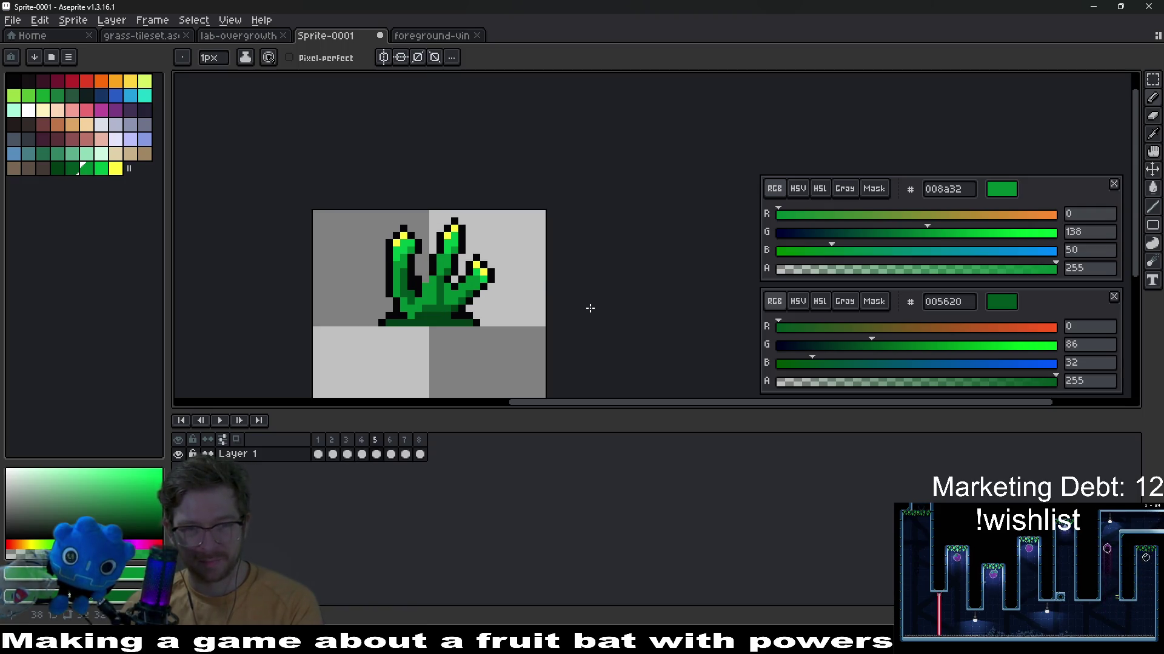
Check the cel bounds, lasso the middle stalk, then switch to the browser window
key("v")
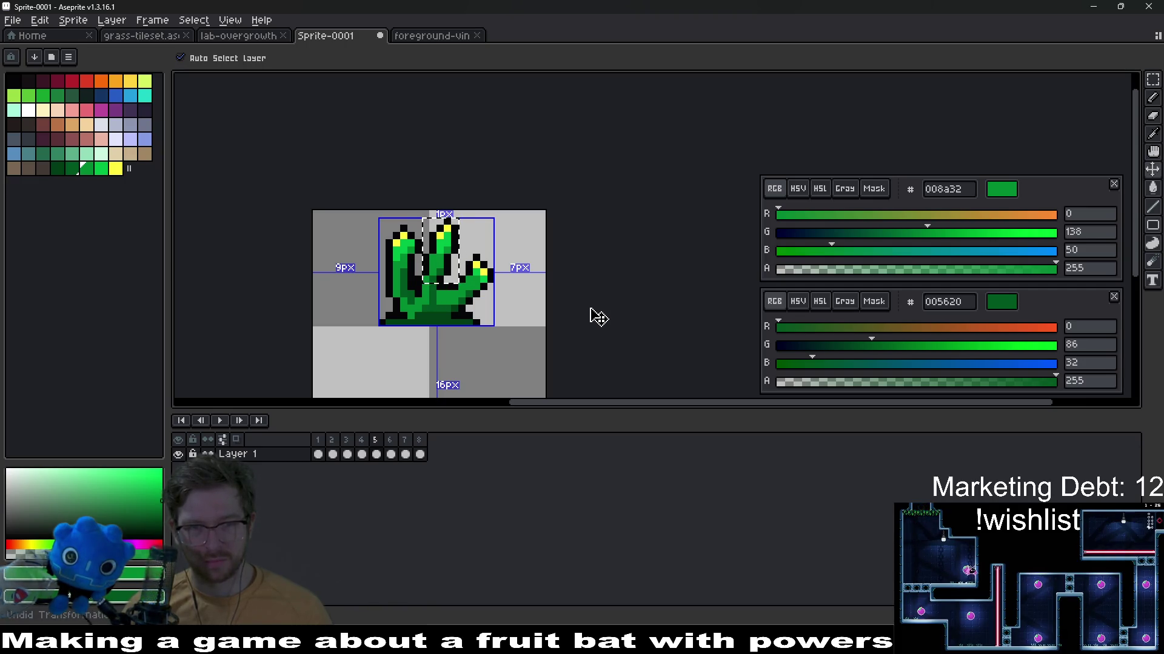
key("b")
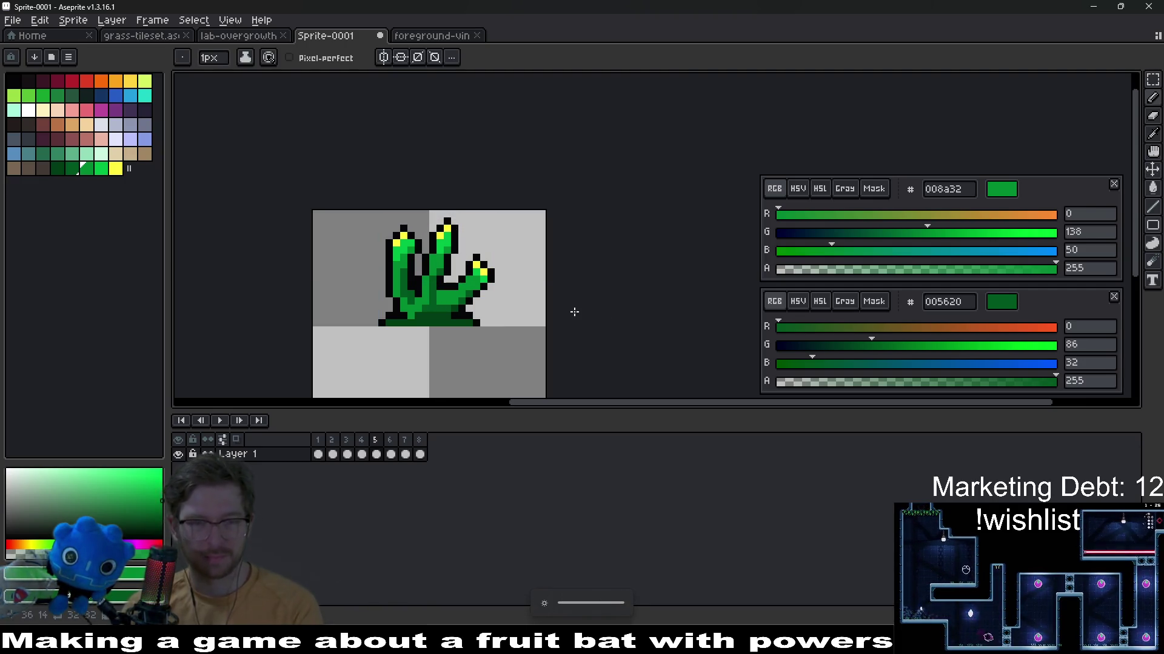
key("Right")
key("Right")
scroll(457, 231, "up", 2)
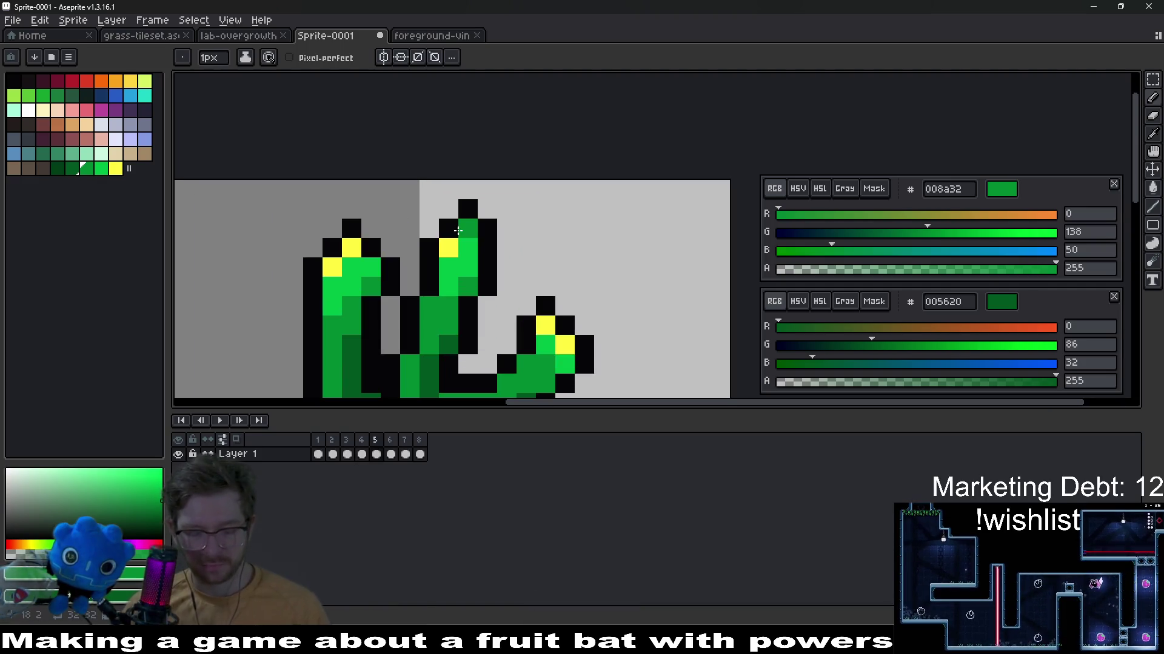
key("q")
mouse_move(423, 196)
left_mouse_down()
mouse_move(497, 332)
mouse_move(420, 197)
left_mouse_up()
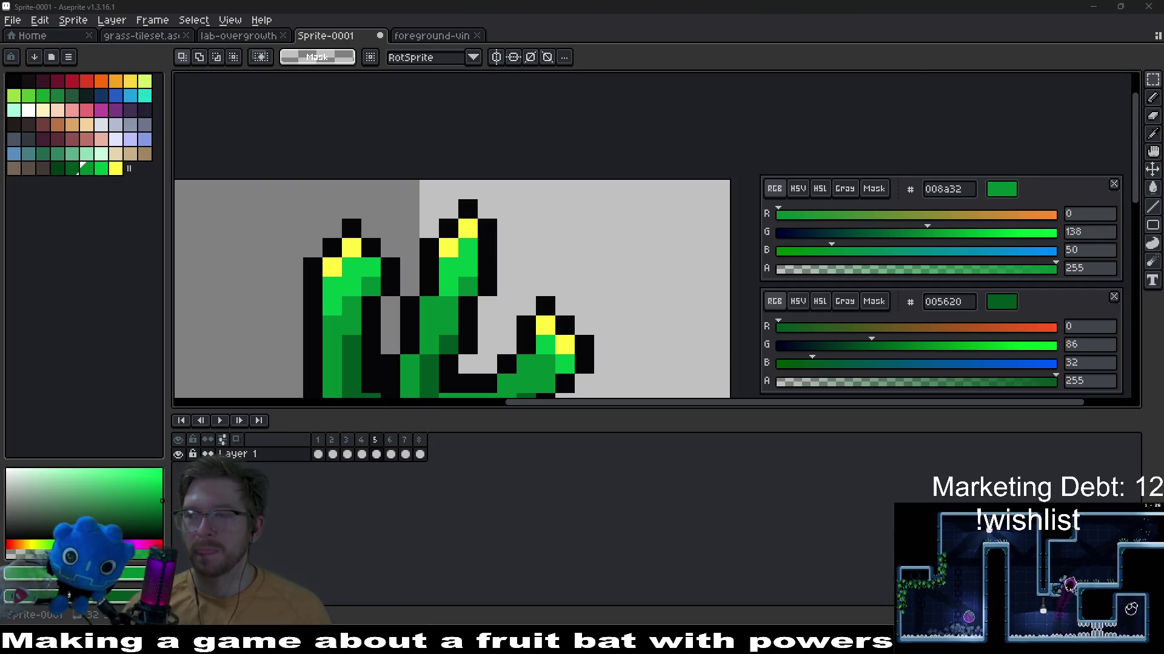
key("alt+Tab")
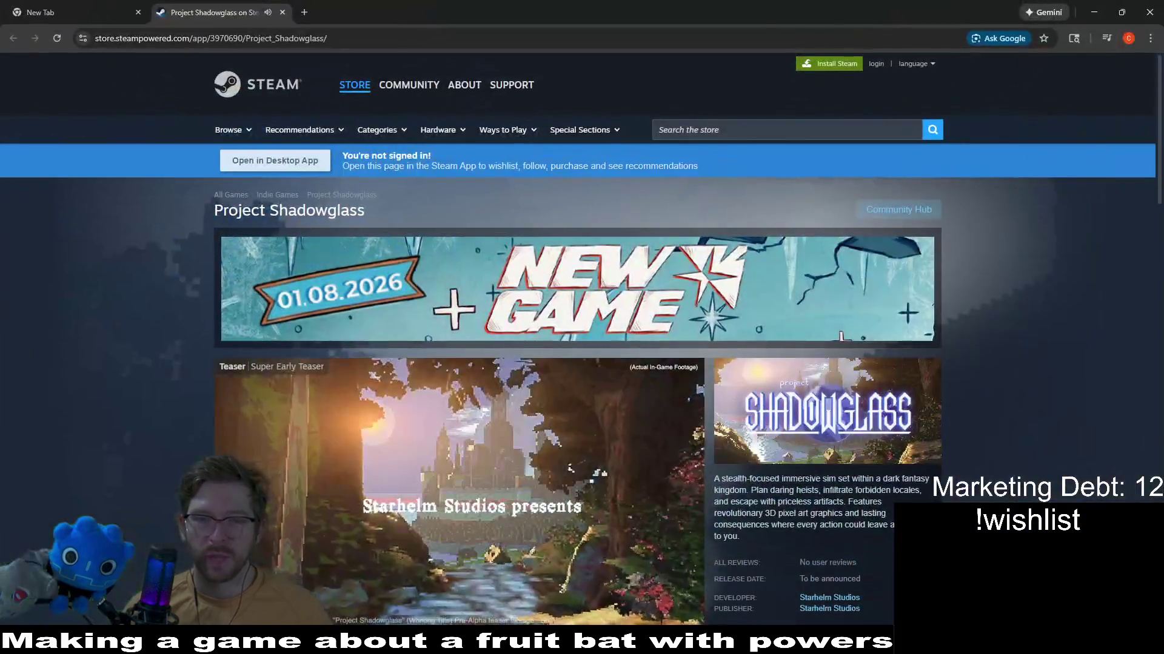
scroll(1091, 275, "down", 2)
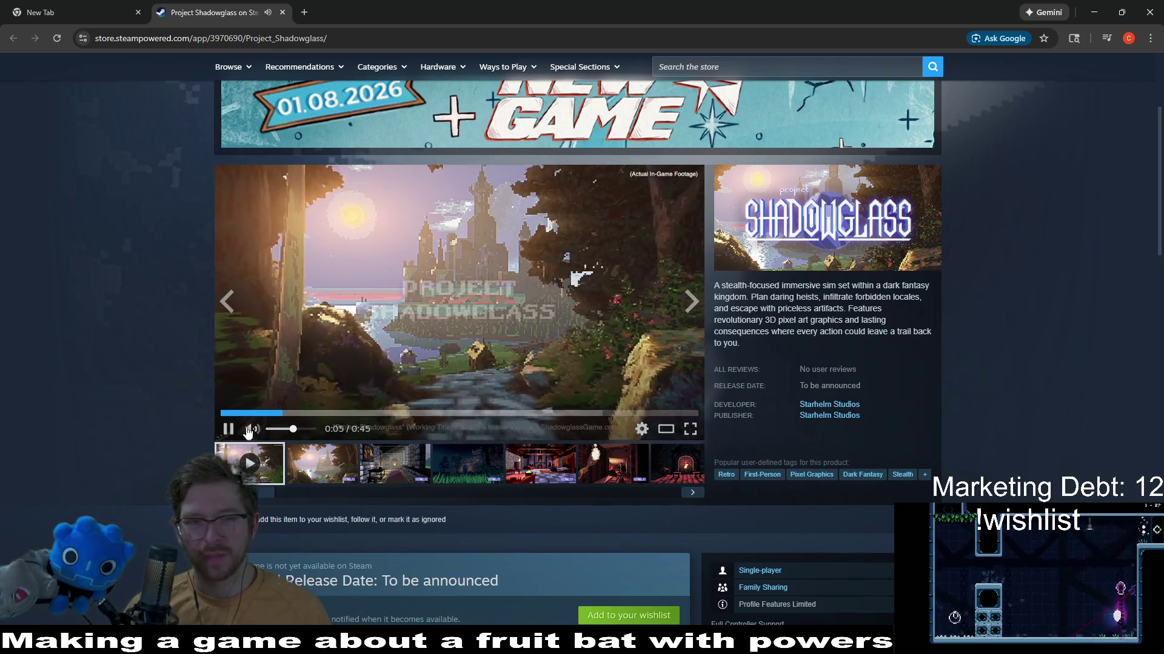
Mute and pause the Project Shadowglass trailer and view its first screenshots
left_click(253, 430)
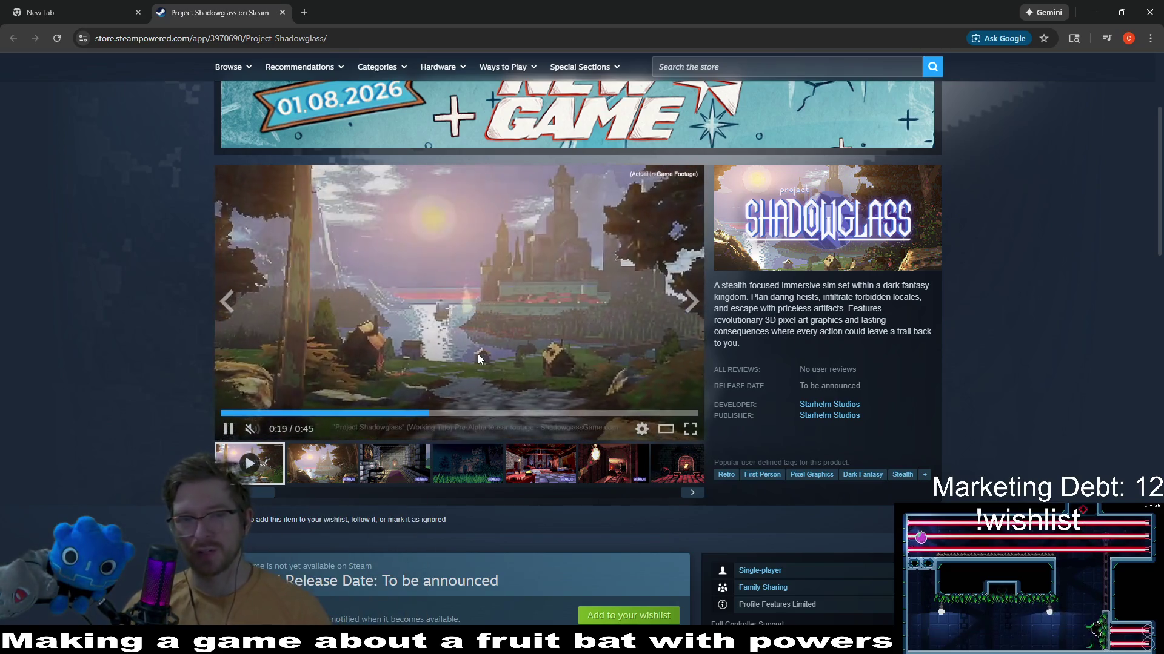
left_click(469, 323)
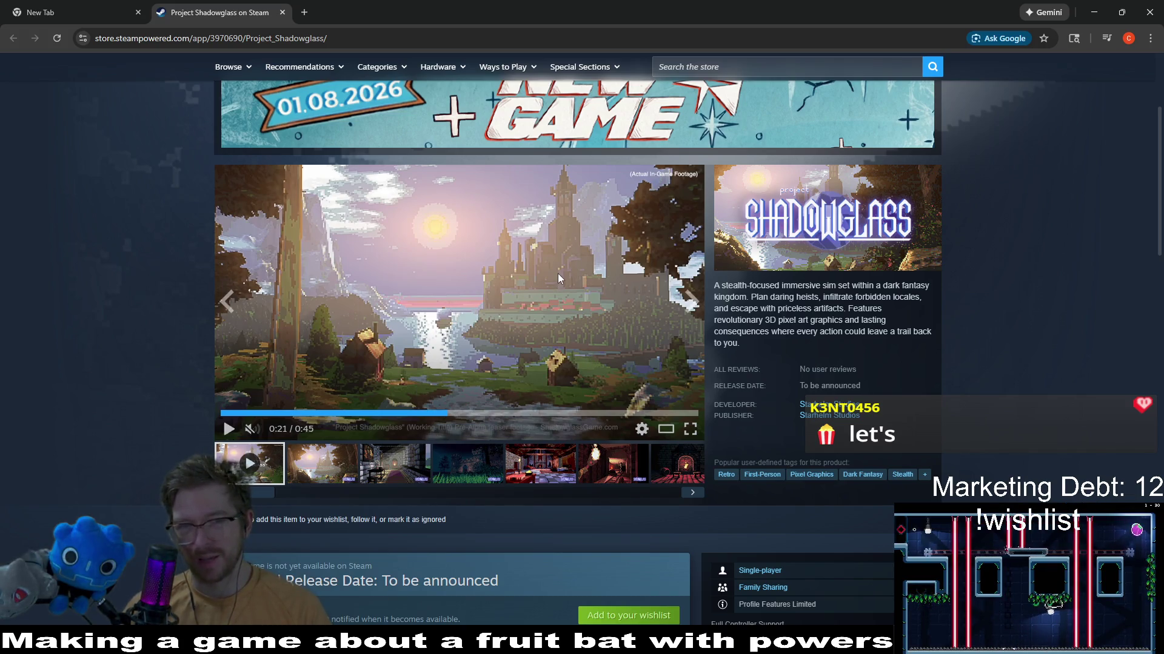
left_click(324, 466)
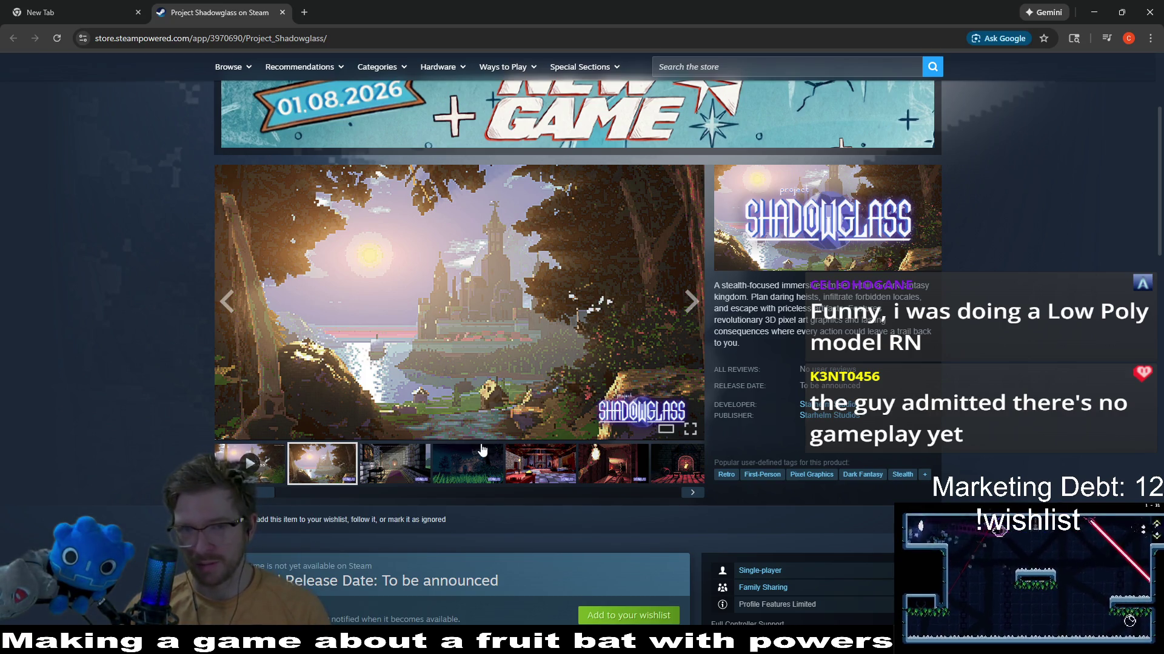
left_click(380, 468)
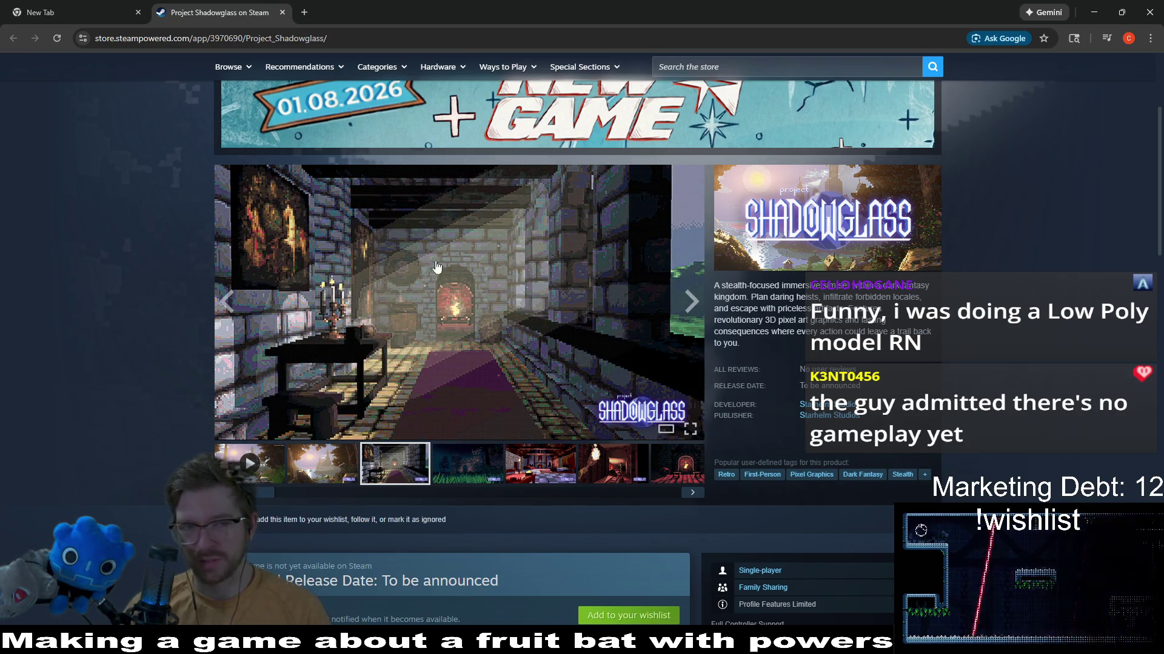
left_click(466, 466)
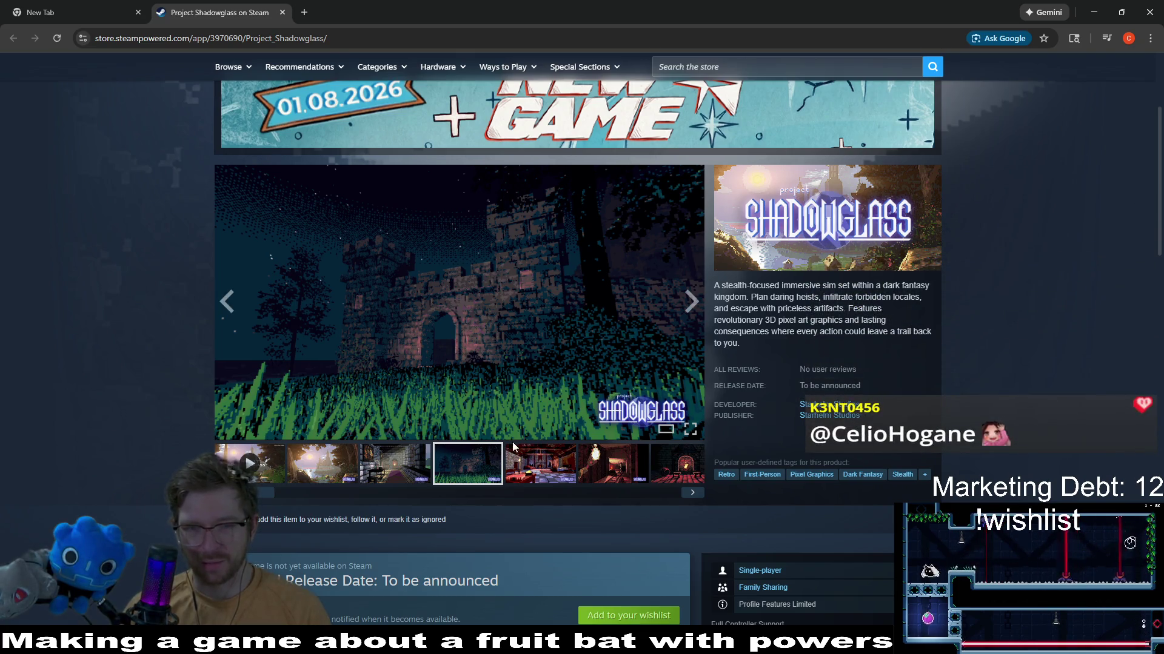
Browse the remaining screenshots, select the description text, and minimise the browser
left_click(542, 466)
left_click(614, 465)
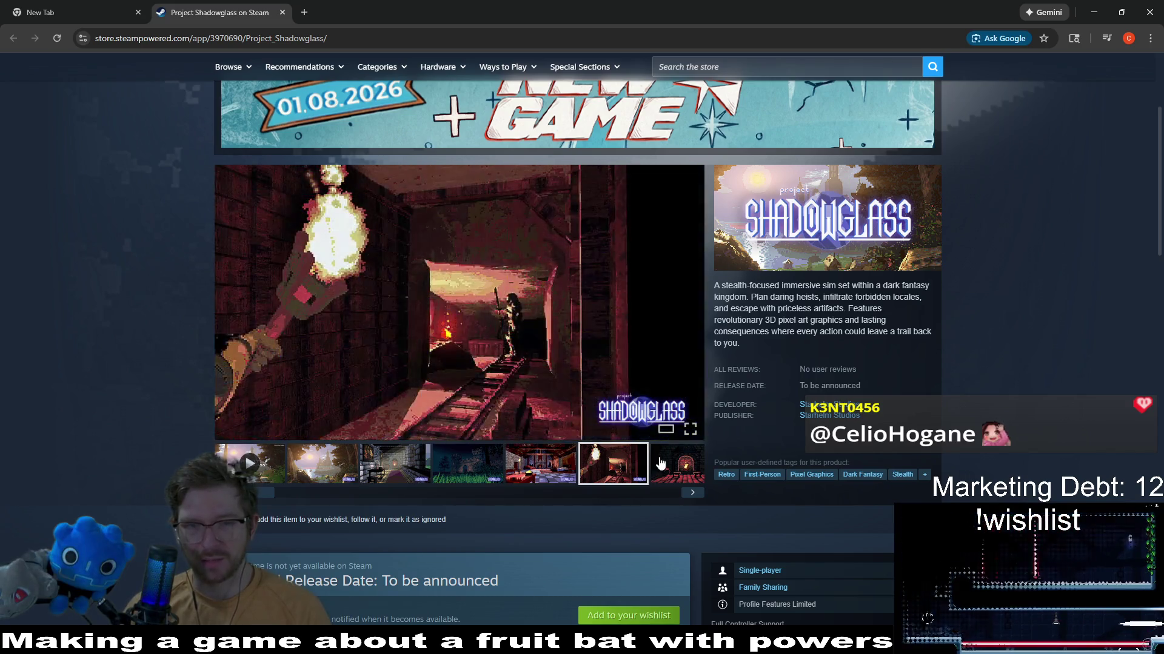
left_click(661, 463)
scroll(632, 462, "down", 15)
scroll(632, 461, "up", 20)
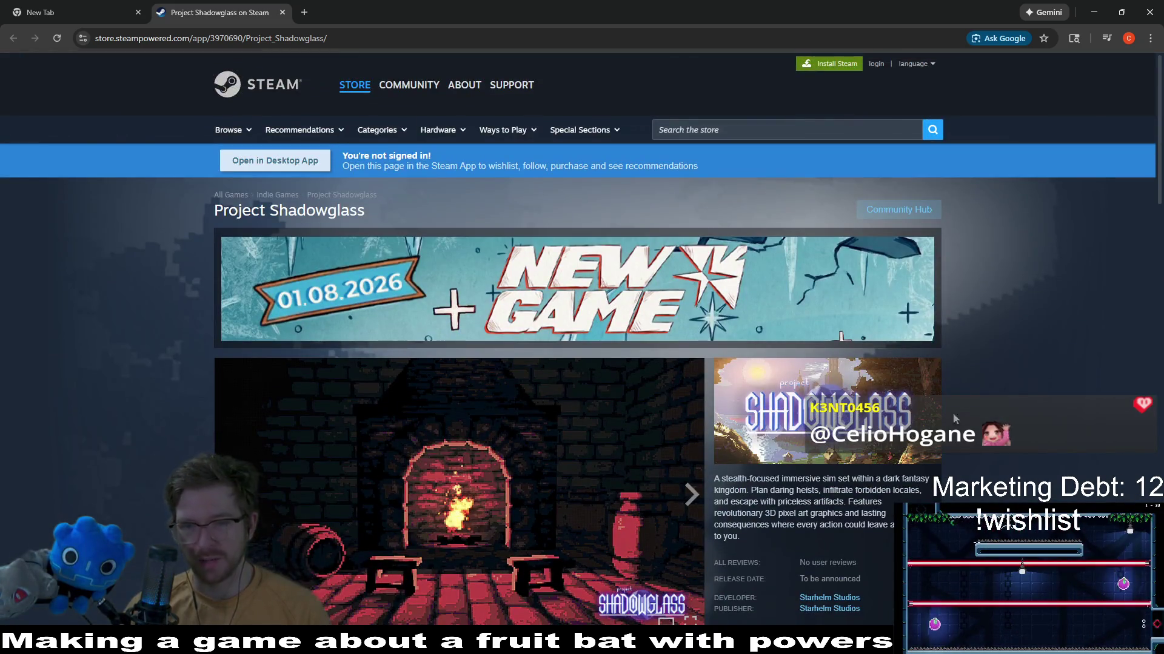
scroll(1003, 336, "down", 2)
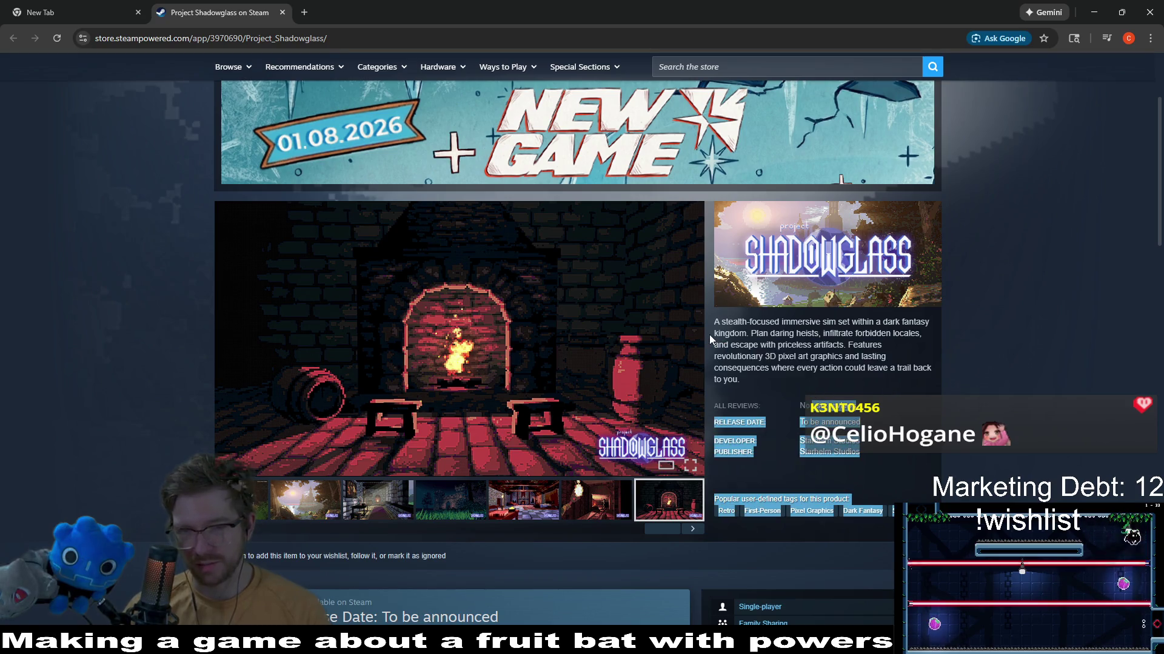
left_click(817, 348)
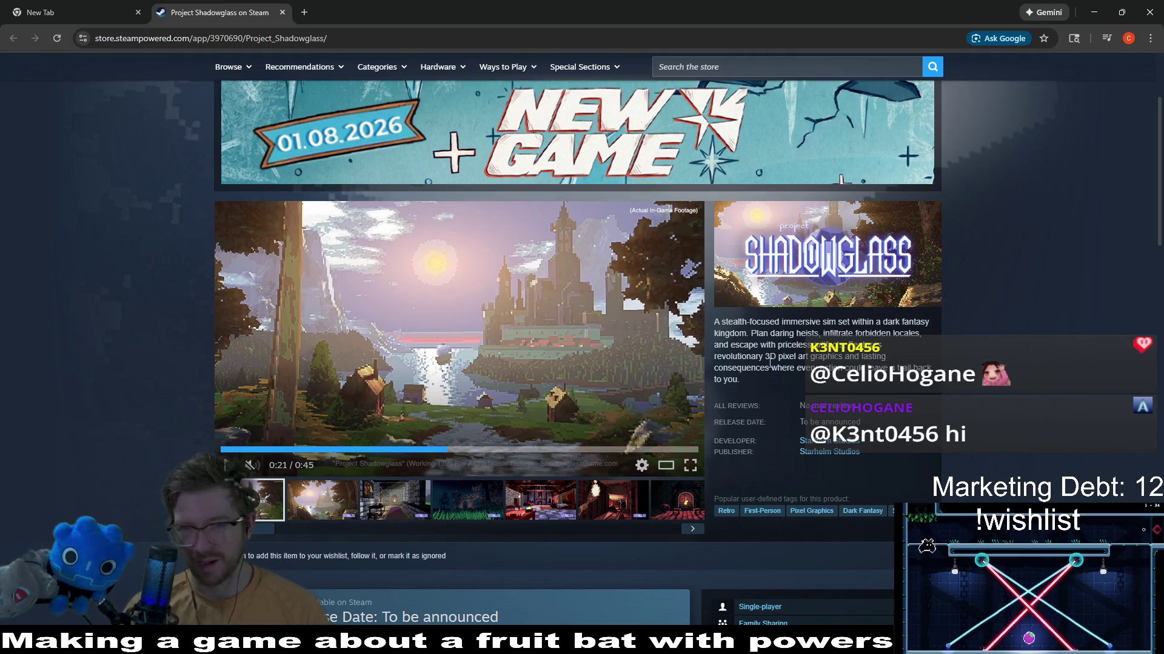
left_click_drag(773, 367, 457, 372)
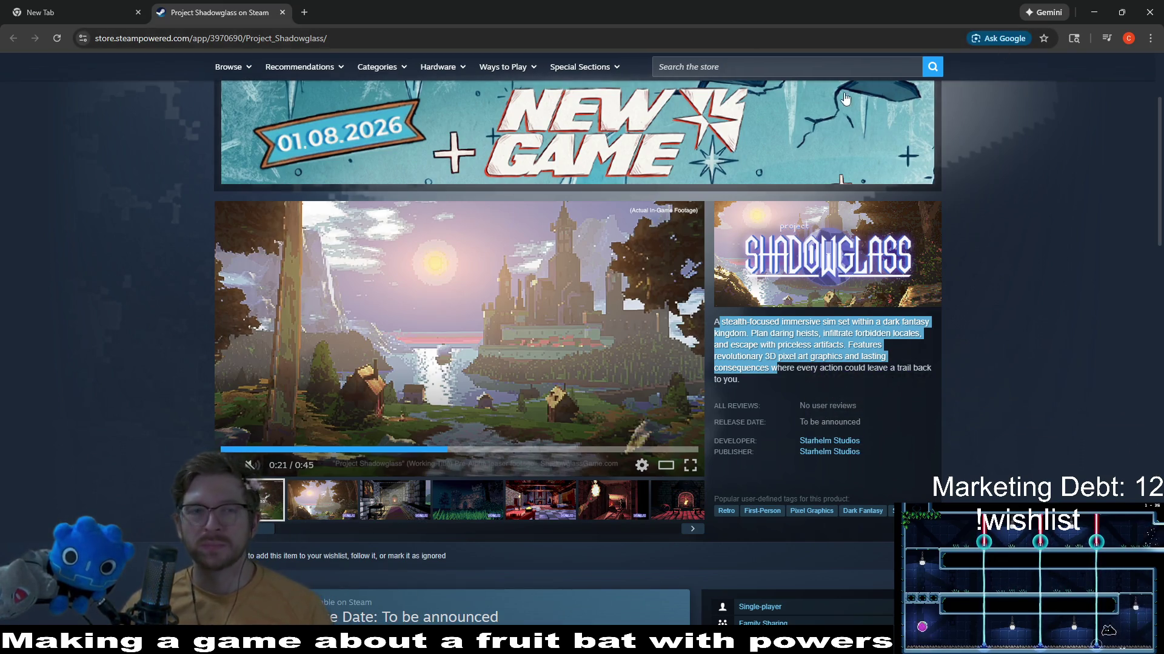
left_click(1097, 13)
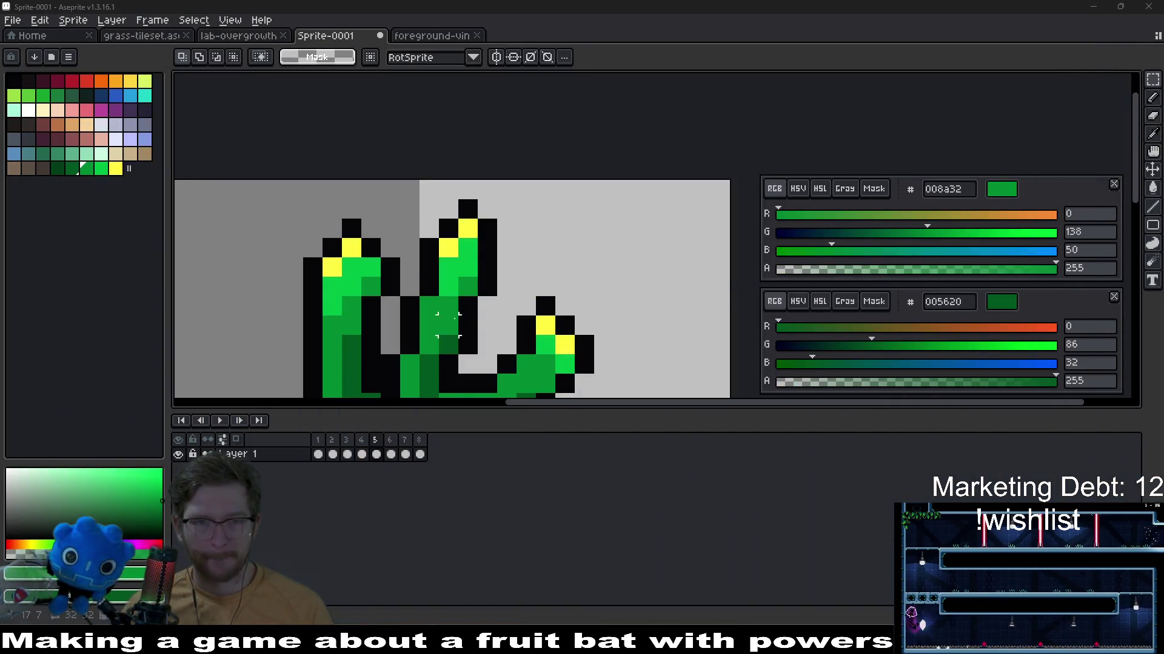
scroll(449, 326, "down", 2)
scroll(509, 326, "down", 2)
scroll(564, 325, "down", 1)
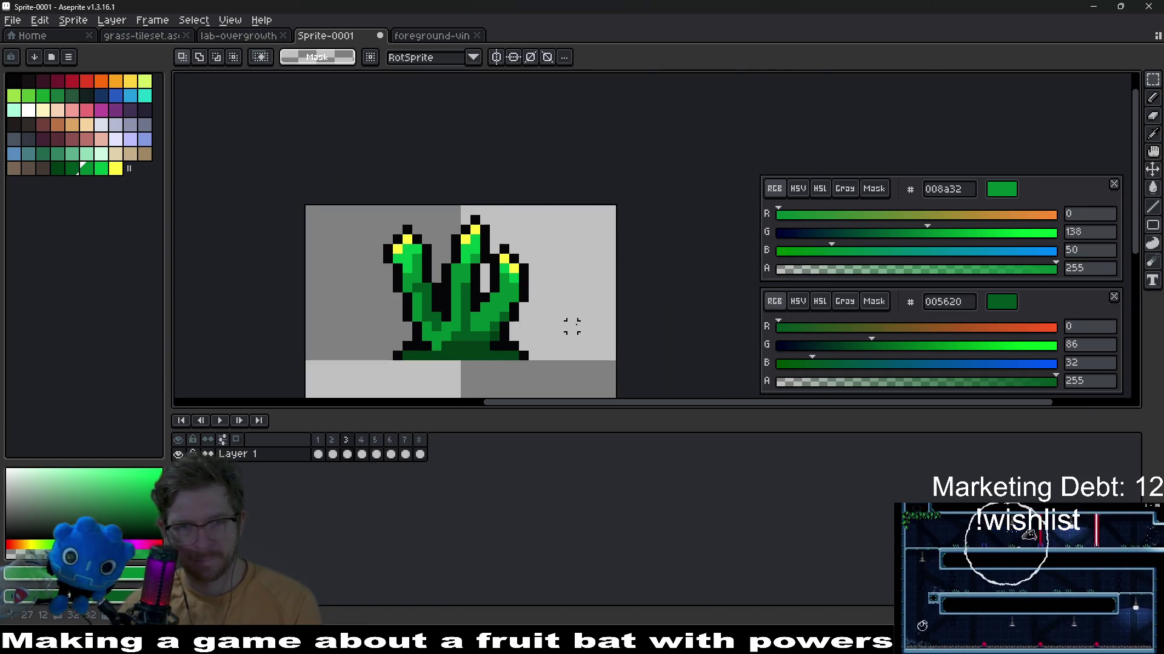
Flip back and forth through the plant frames and settle on frame 5
key("Right")
key("Left")
key("Right")
key("Left")
key("Right")
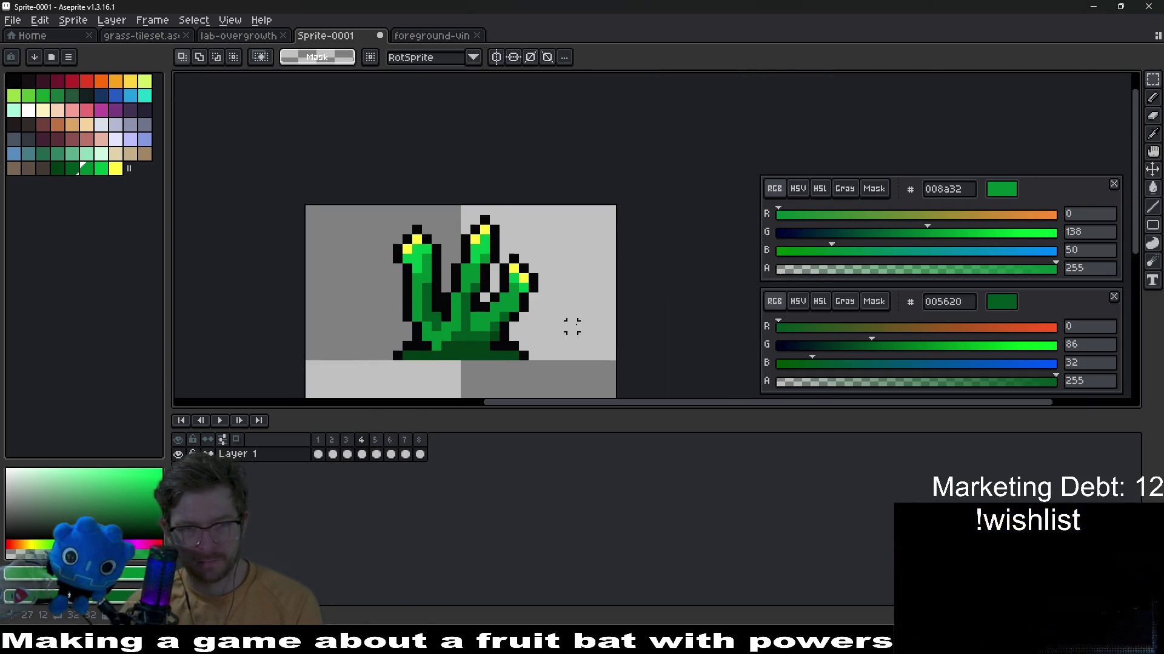
key("Right")
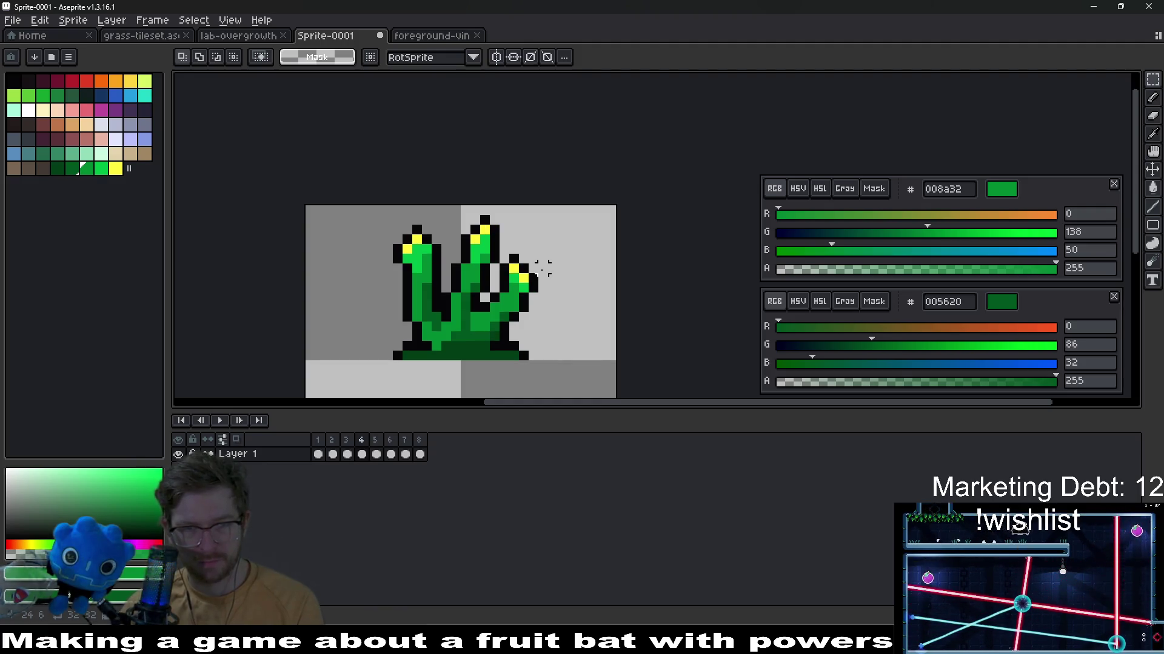
key("Left")
key("Right")
scroll(543, 263, "up", 3)
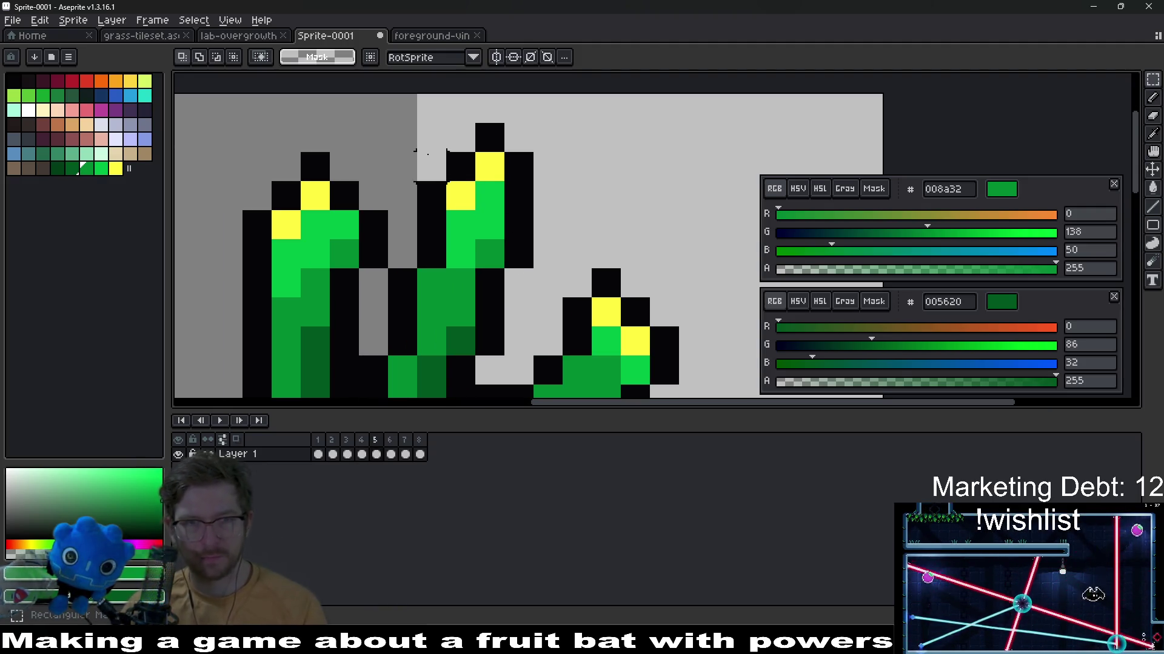
Try clearing and repainting the middle stalk top, undo it, and play the animation
left_click_drag(387, 121, 533, 285)
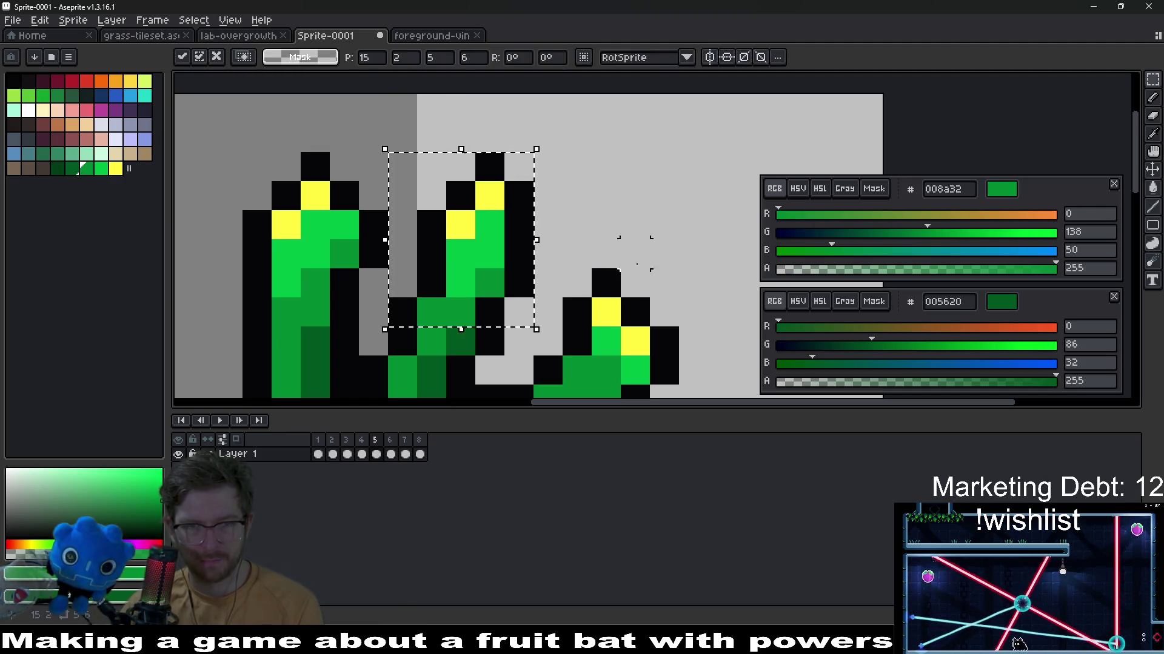
key("Delete")
key("b")
left_click_drag(432, 166, 534, 238)
key("ctrl+z")
key("ctrl+z")
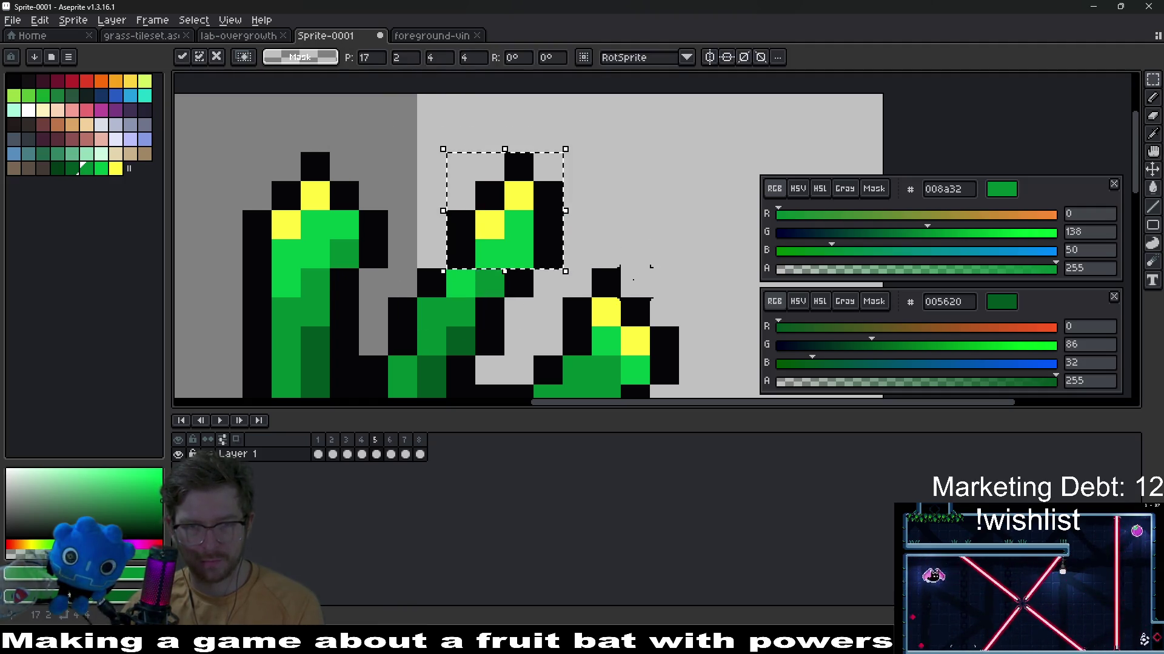
key("ctrl+z")
scroll(653, 273, "down", 4)
key("Return")
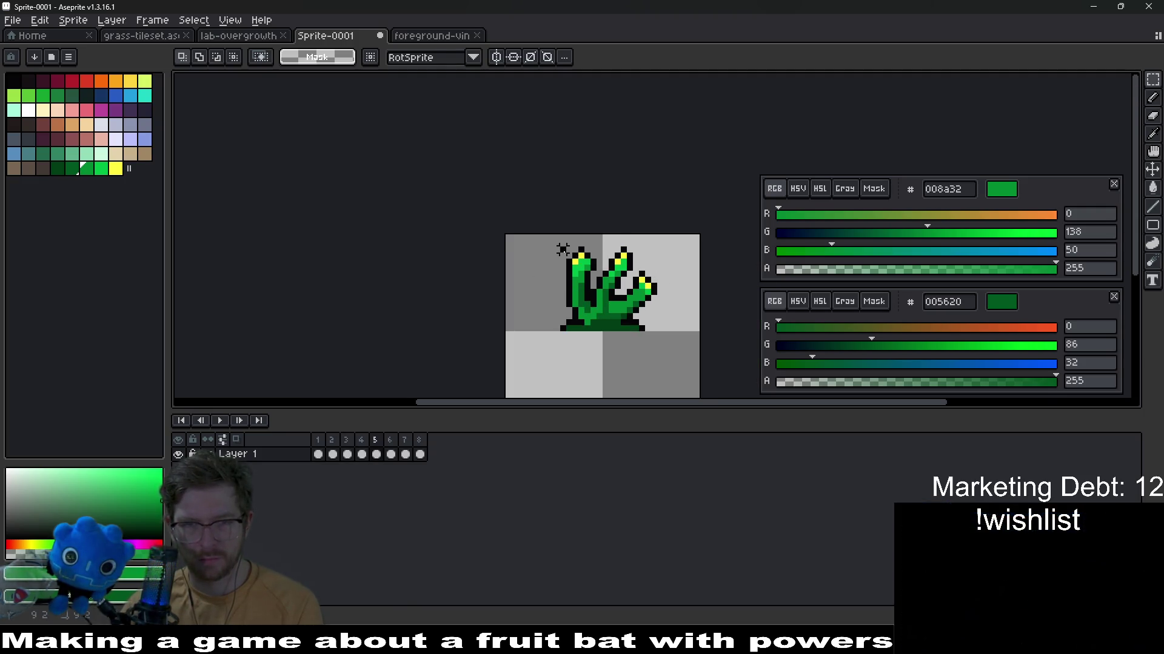
scroll(593, 269, "up", 1)
Trim the top-left leaf tip and move the left leaf up and leftward
left_click_drag(546, 235, 597, 279)
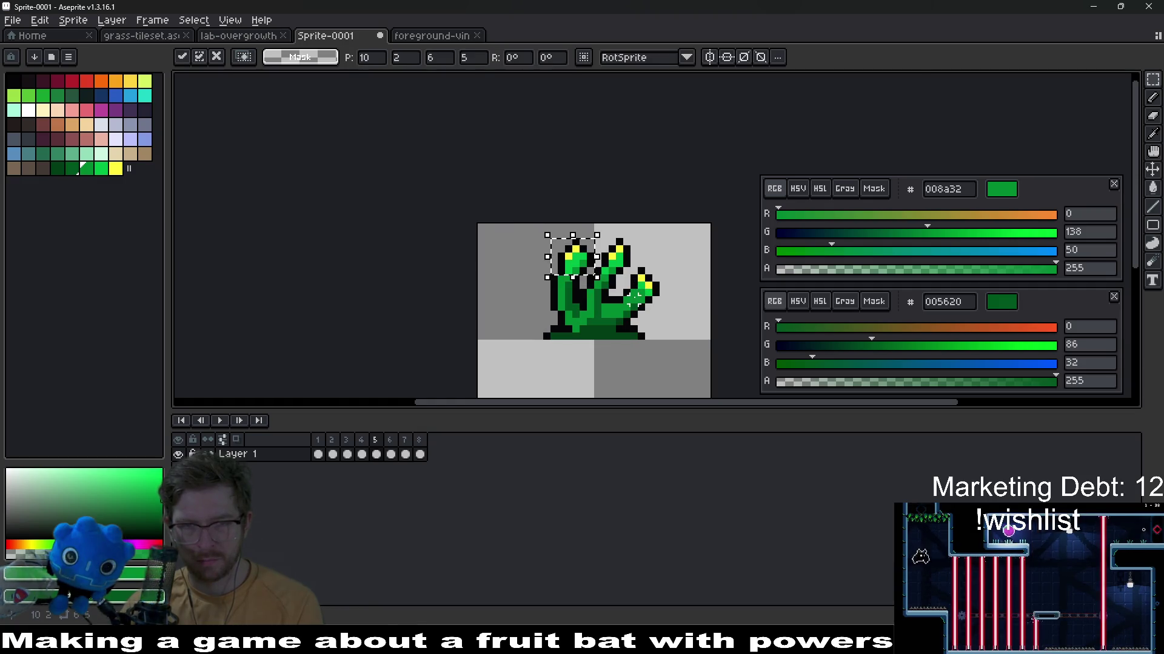
key("ctrl+d")
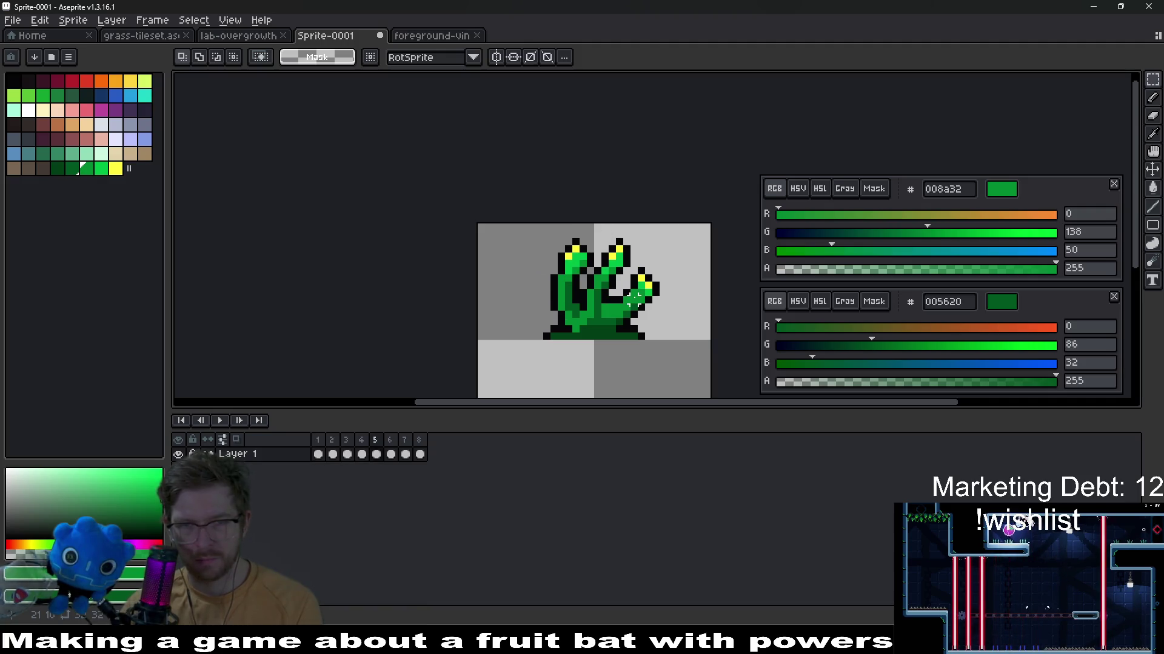
scroll(635, 301, "up", 2)
mouse_move(546, 191)
left_mouse_down()
mouse_move(627, 261)
mouse_move(531, 182)
left_mouse_up()
left_click_drag(582, 227, 545, 219)
key("ctrl+d")
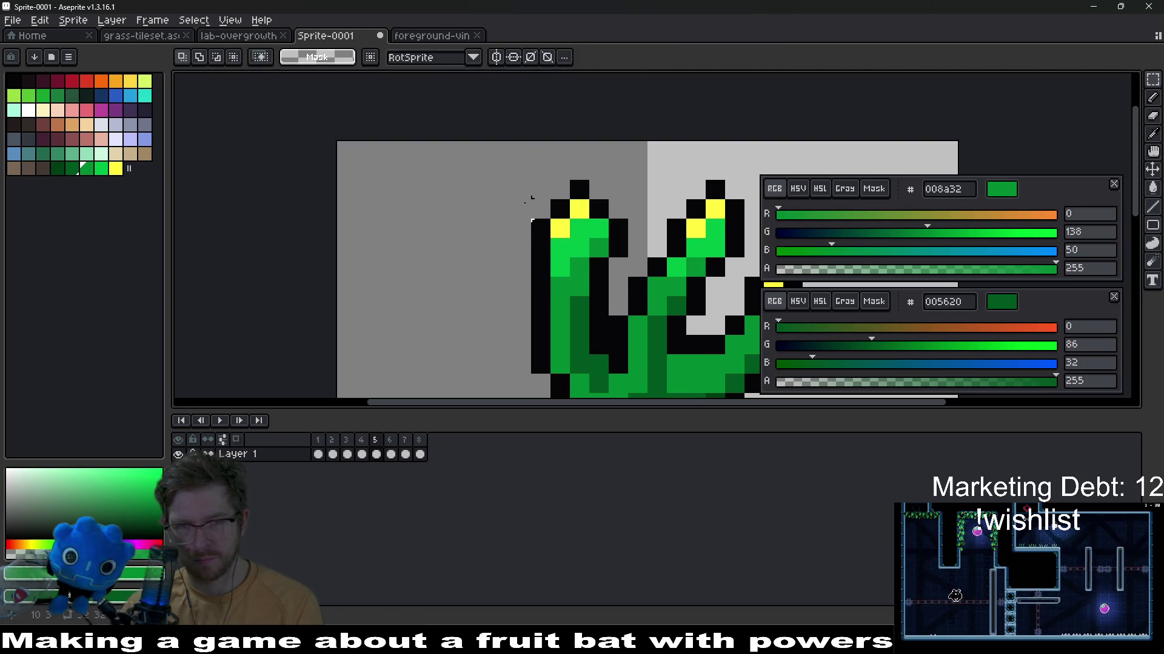
Shift the left leaf slightly right, nudge it a pixel left, and check it against playback
left_click_drag(472, 183, 633, 320)
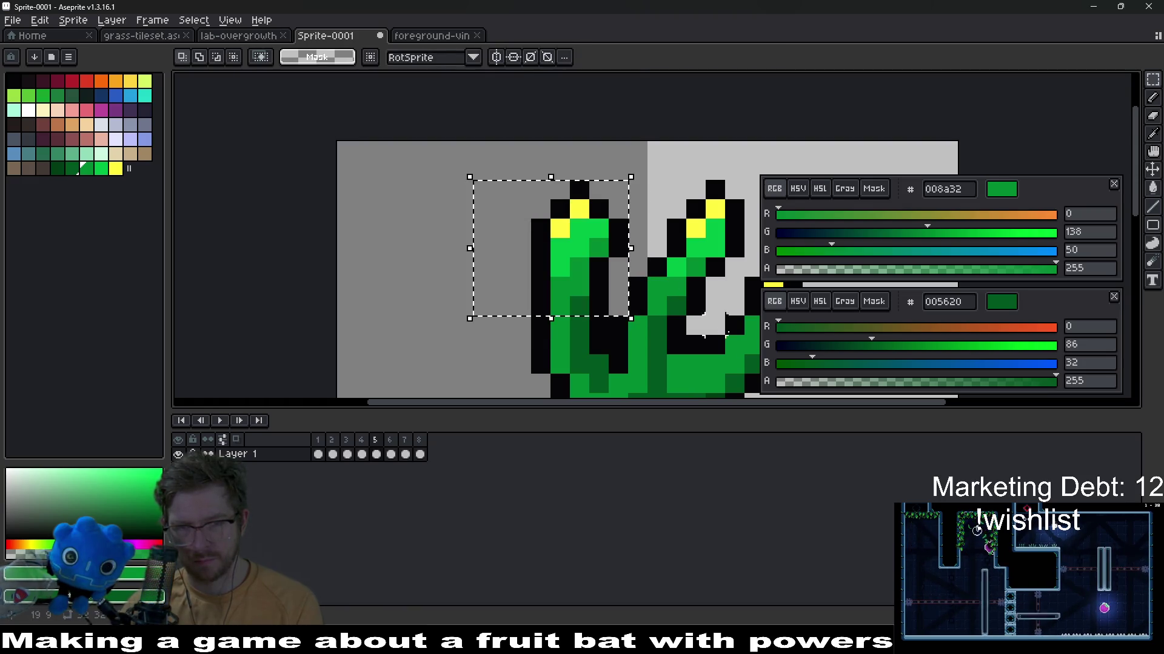
left_click_drag(563, 255, 591, 254)
key("Escape")
scroll(637, 291, "down", 3)
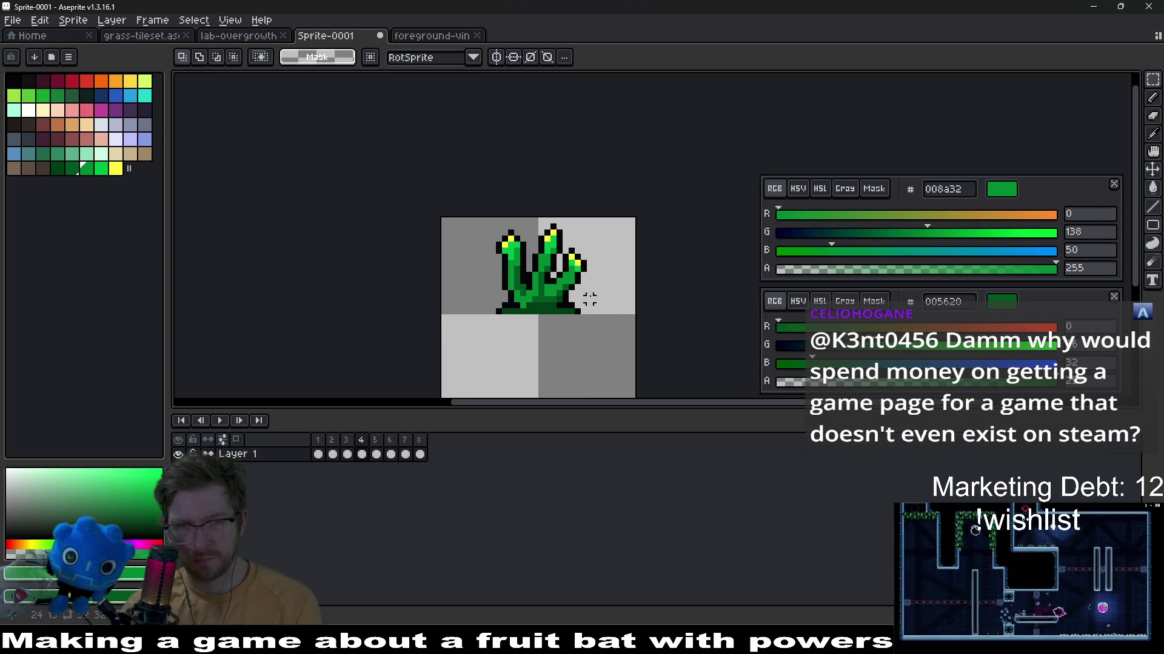
key("Left")
key("Left")
key("Right")
key("Right")
key("Right")
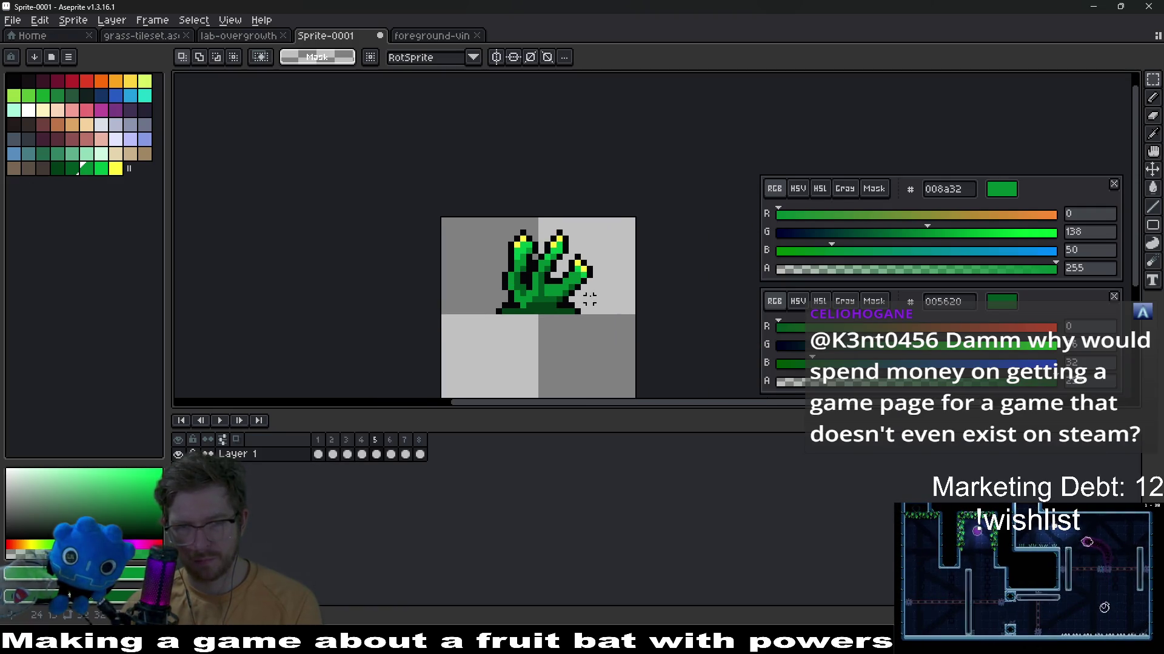
scroll(589, 301, "down", 2)
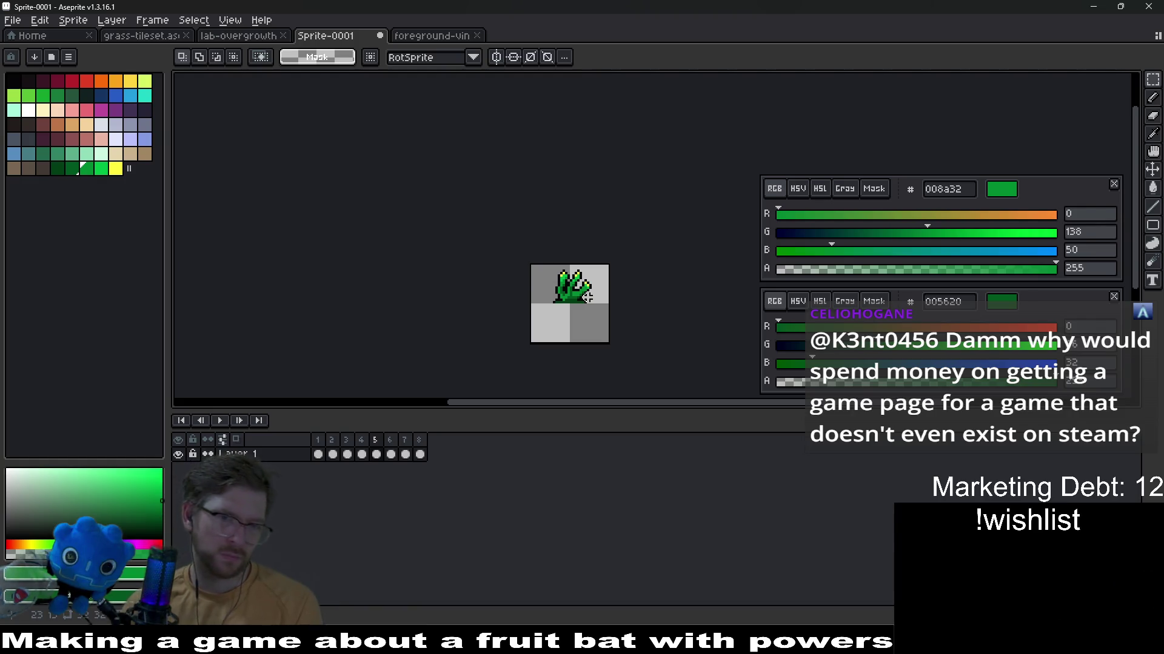
scroll(589, 295, "up", 1)
key("Return")
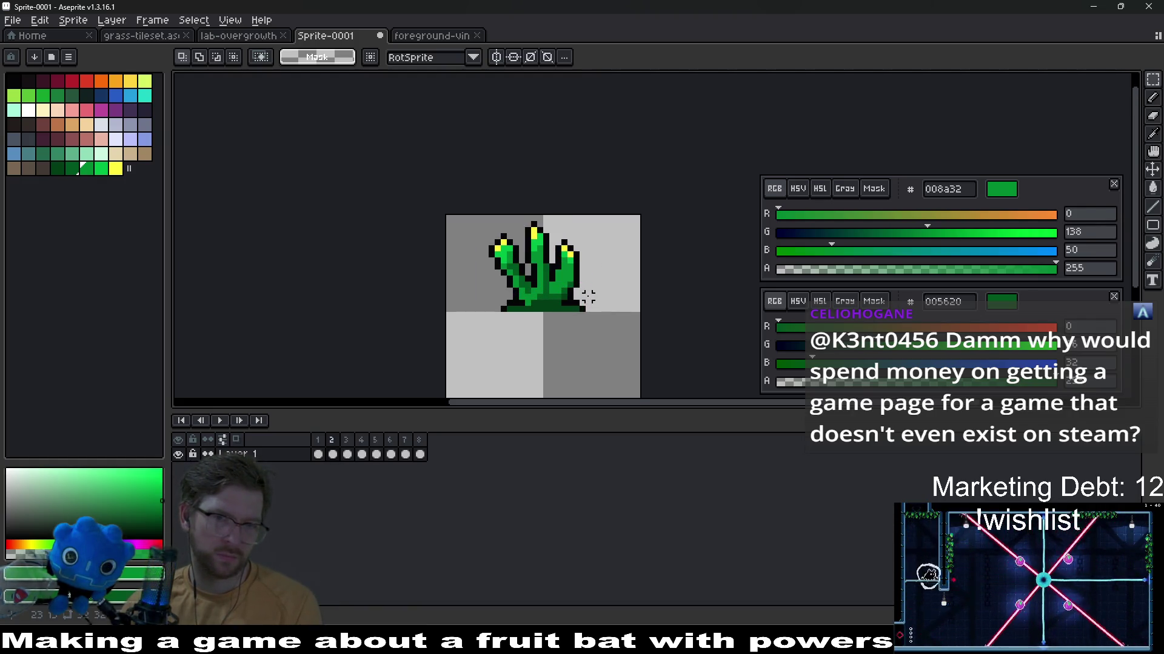
key("Return")
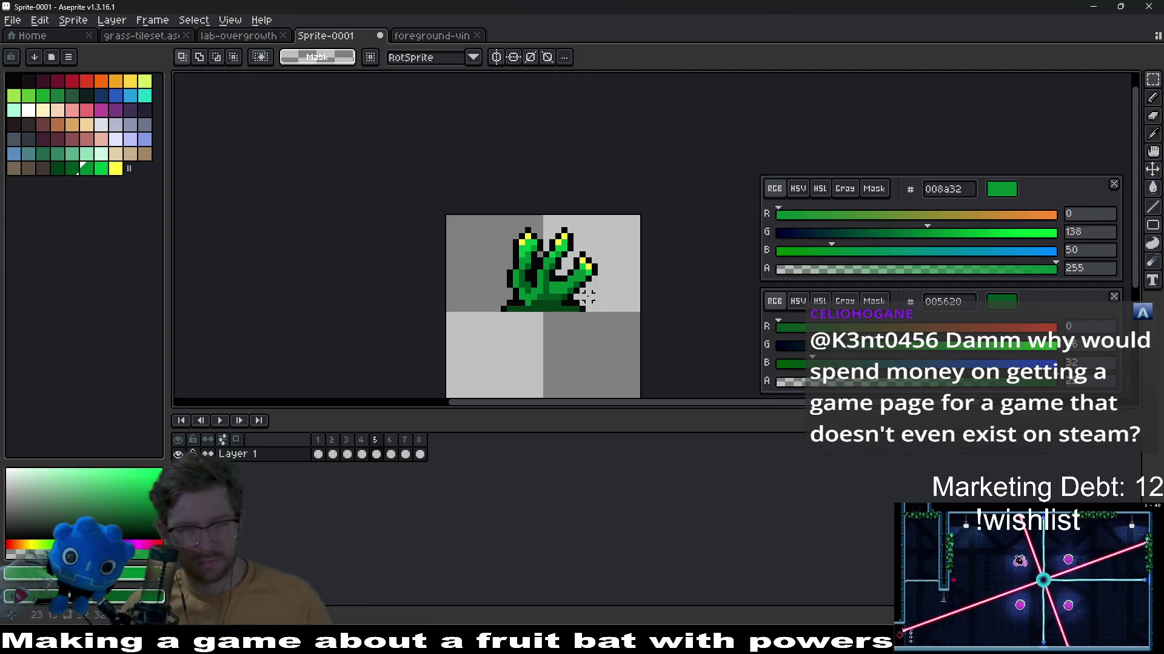
key("Left")
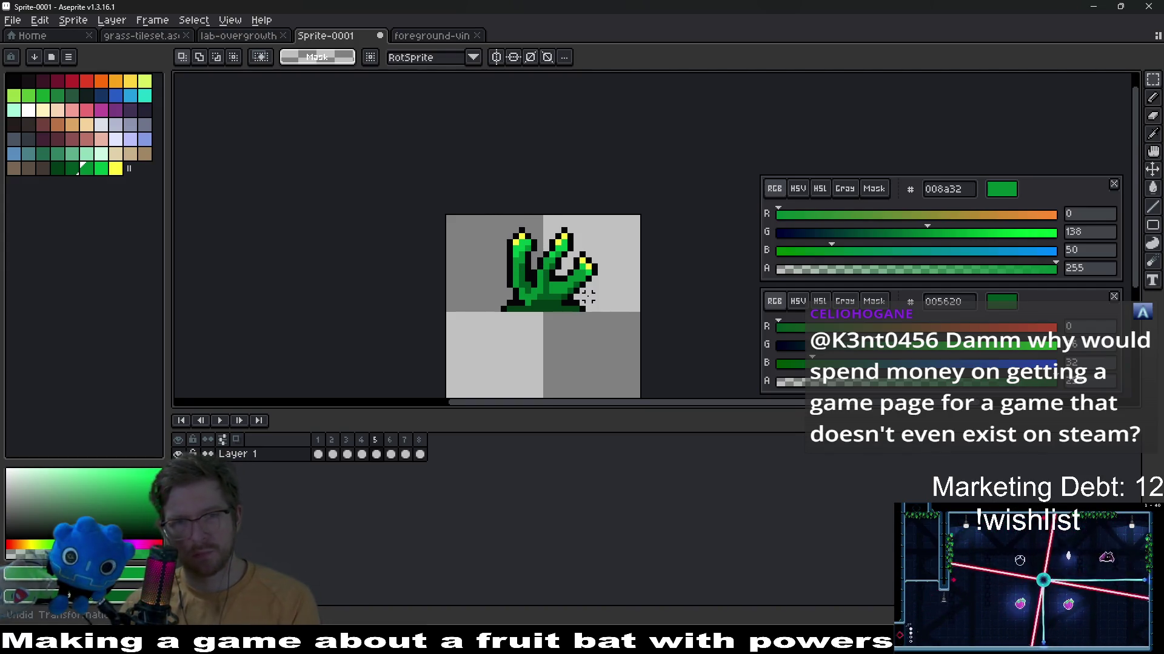
key("Return")
key("Return")
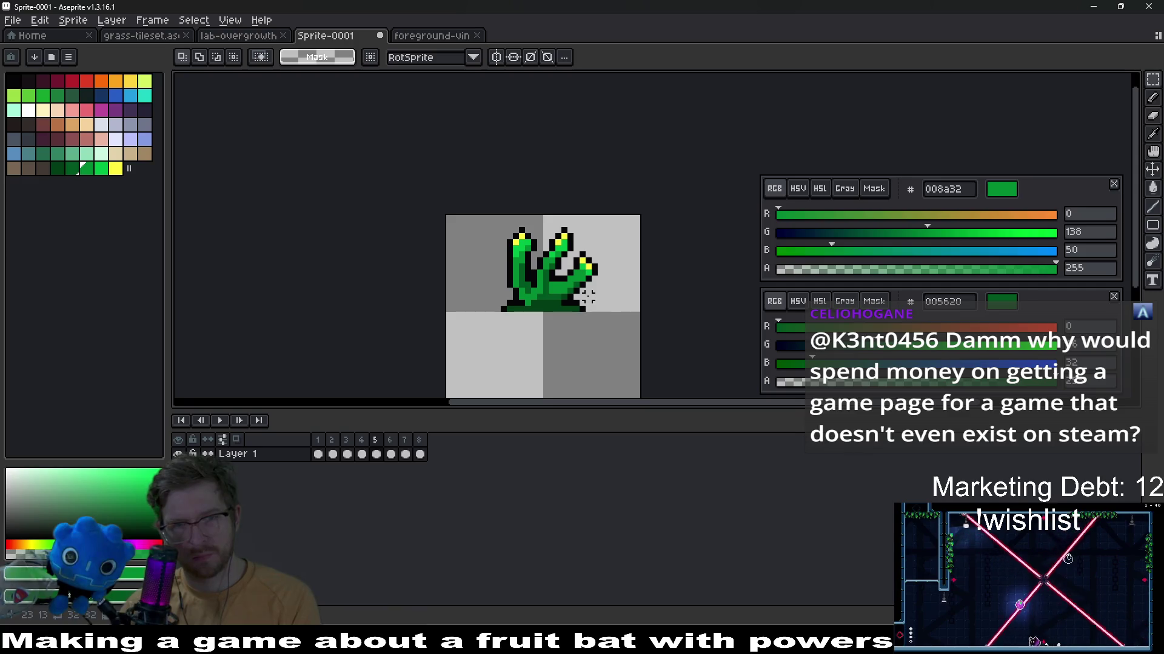
Review frames 7, 4, 6, 2 and 8 of the plant, then bring up the save dialog
left_click(404, 441)
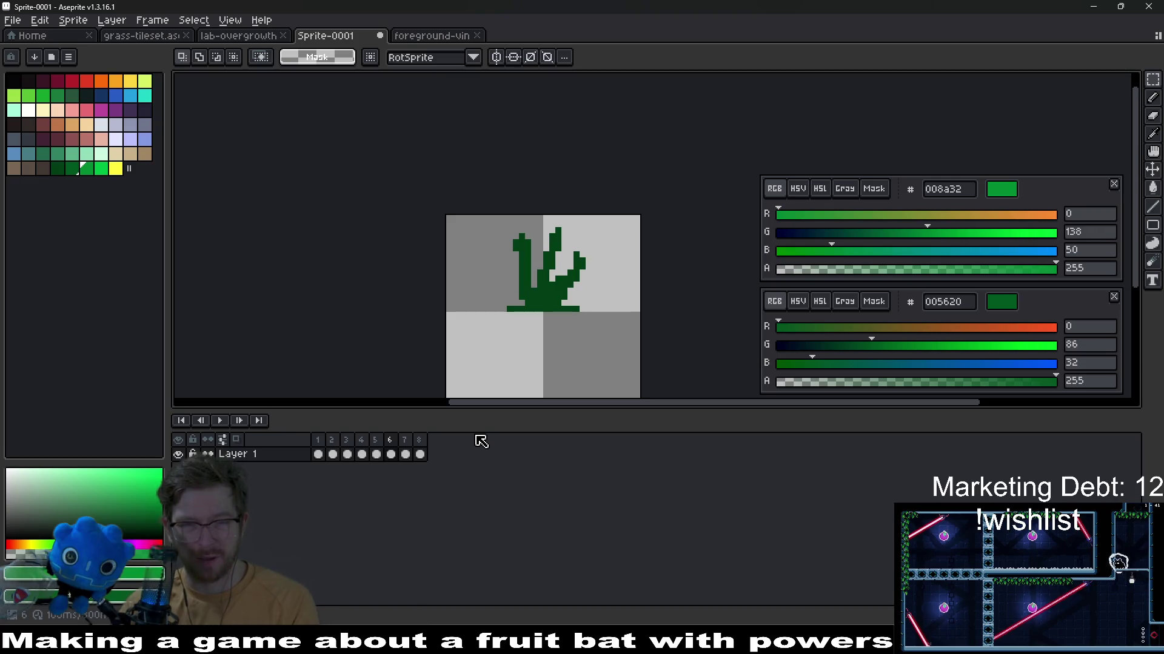
key("Right")
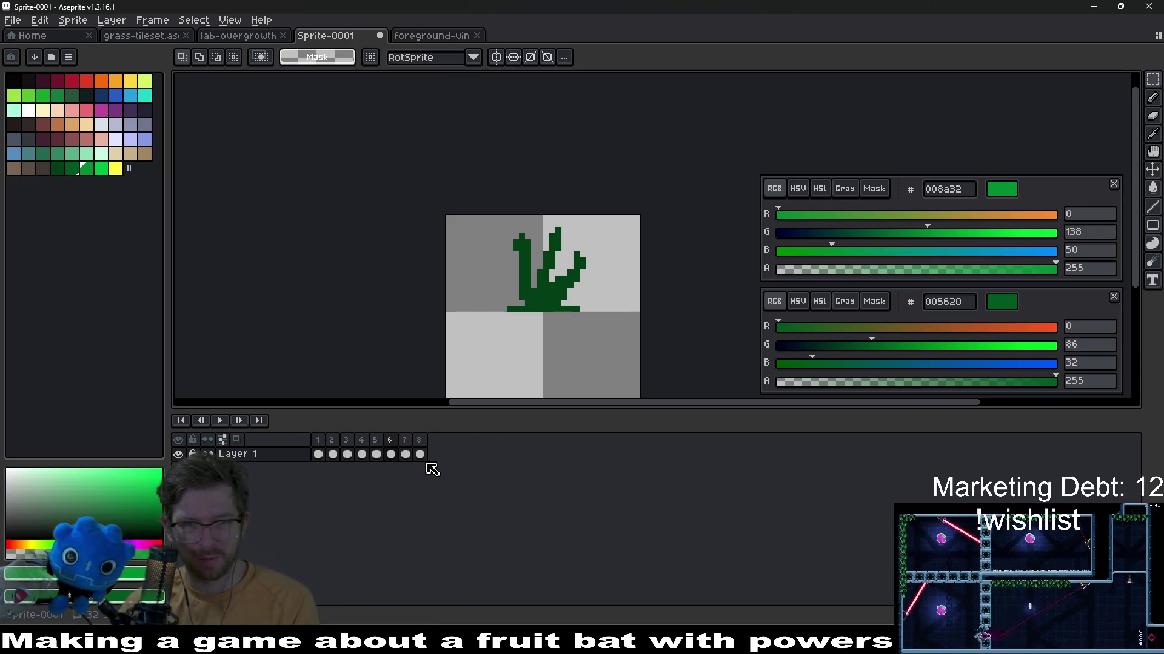
key("Return")
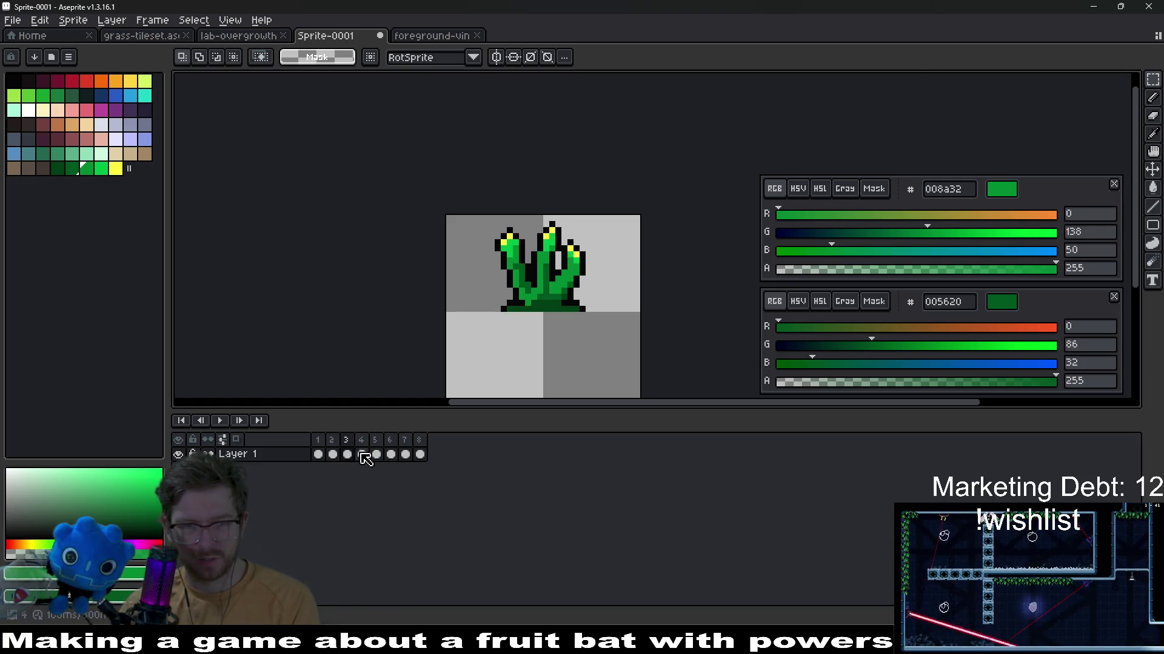
left_click(405, 456)
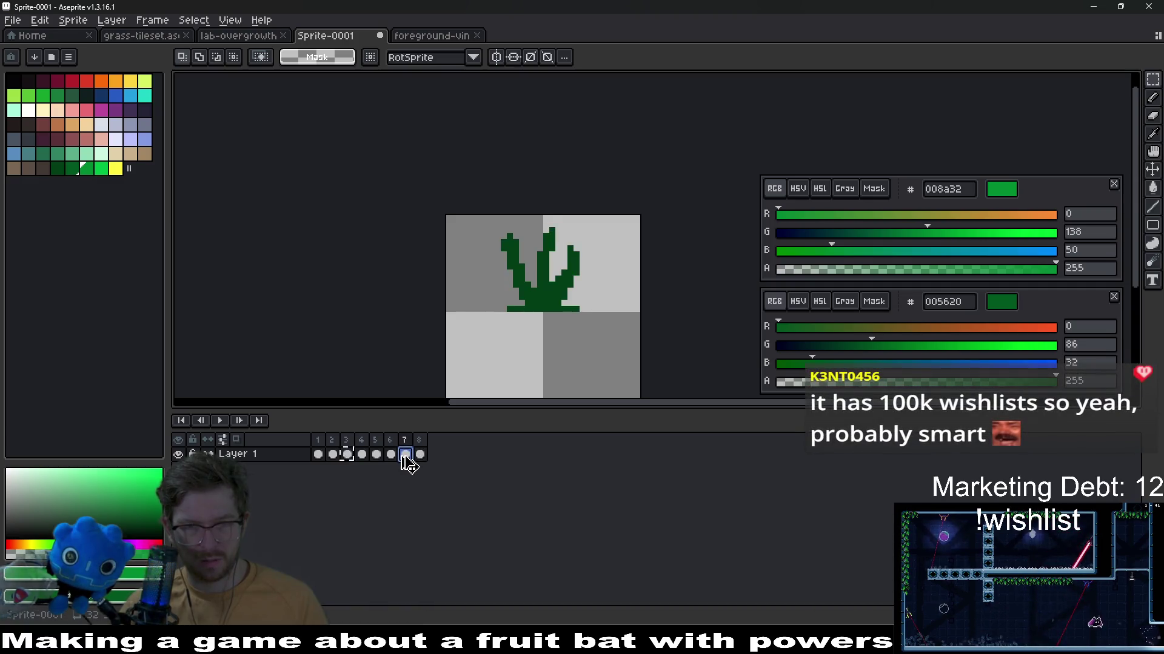
left_click(362, 454)
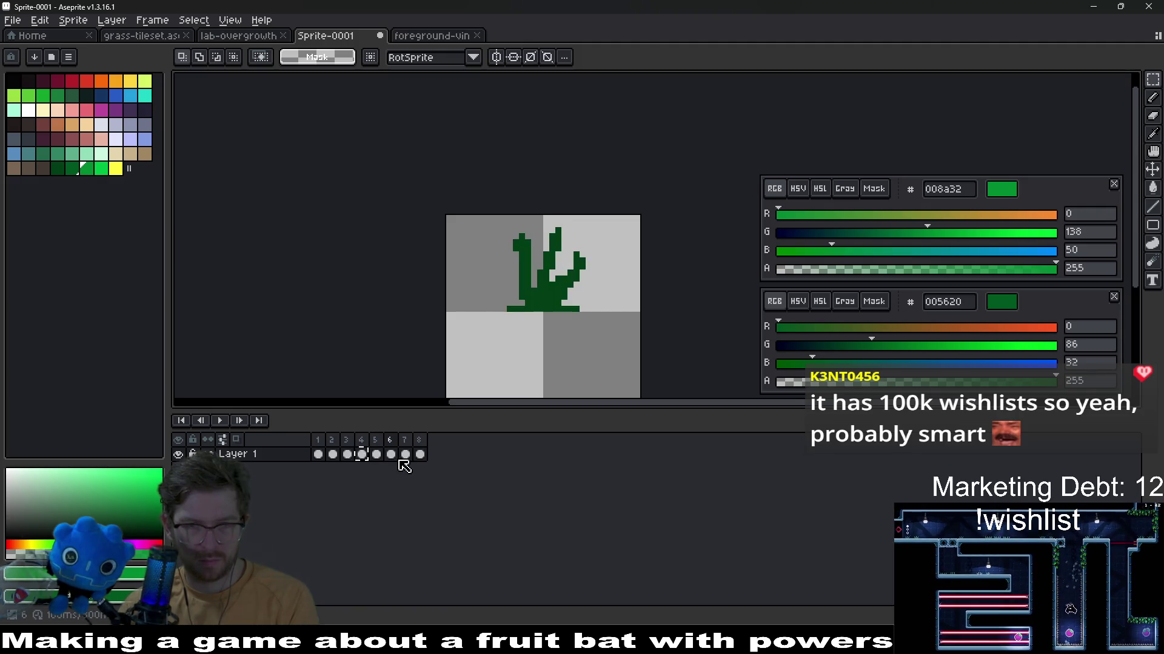
left_click(392, 455)
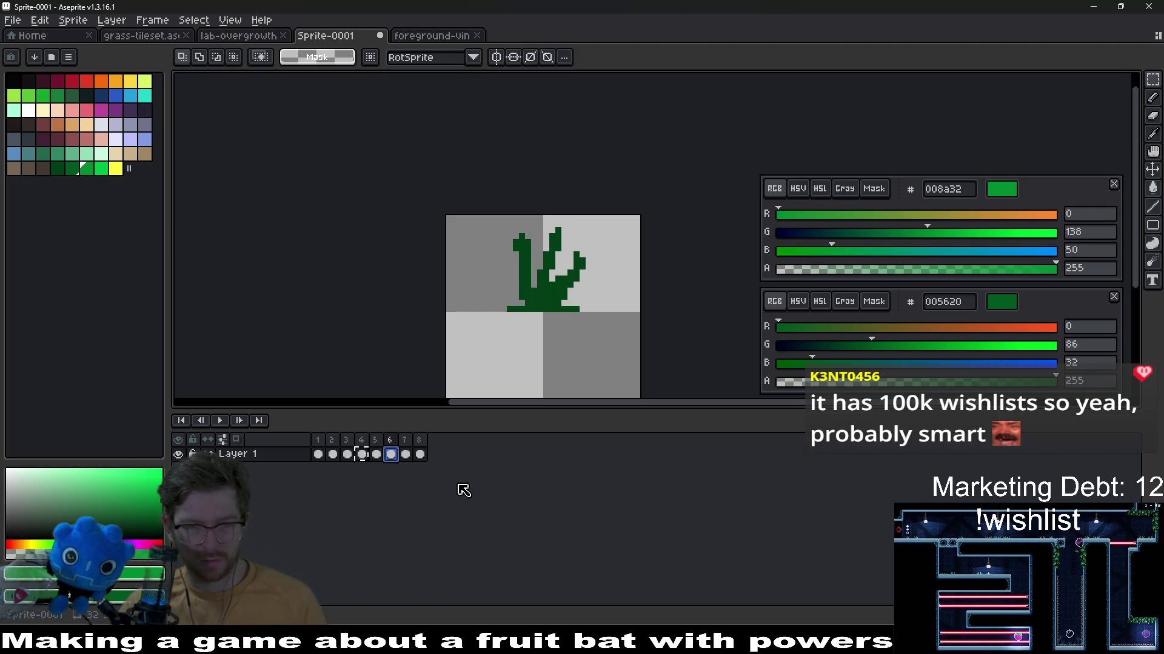
left_click(333, 455)
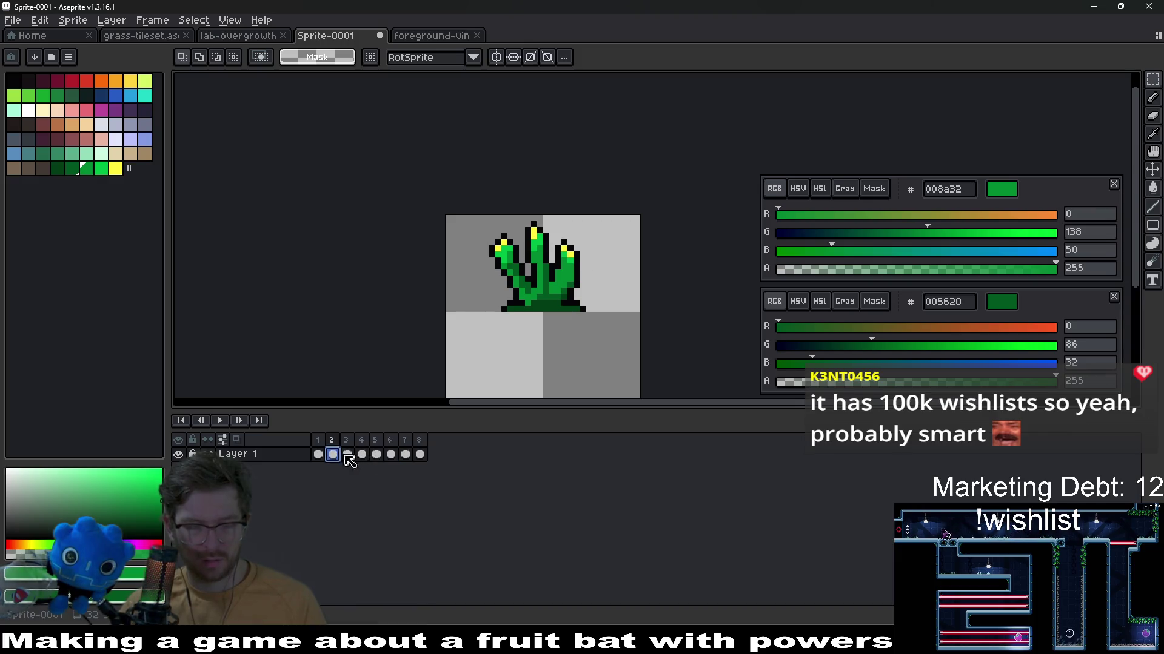
left_click(420, 455)
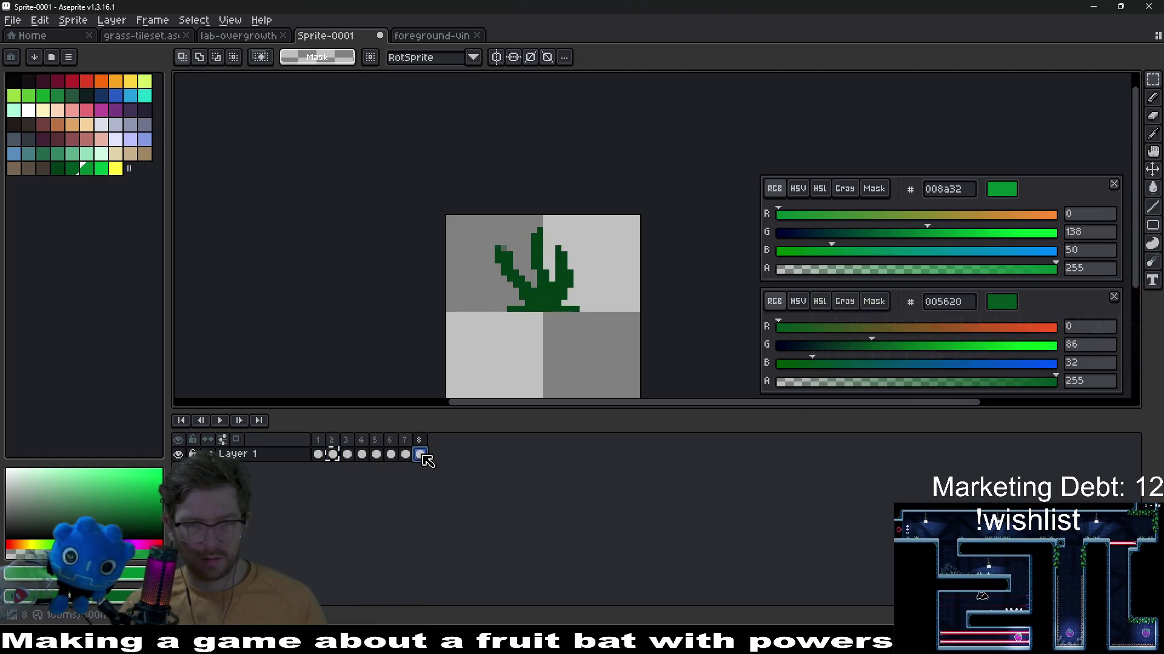
key("ctrl+shift+s")
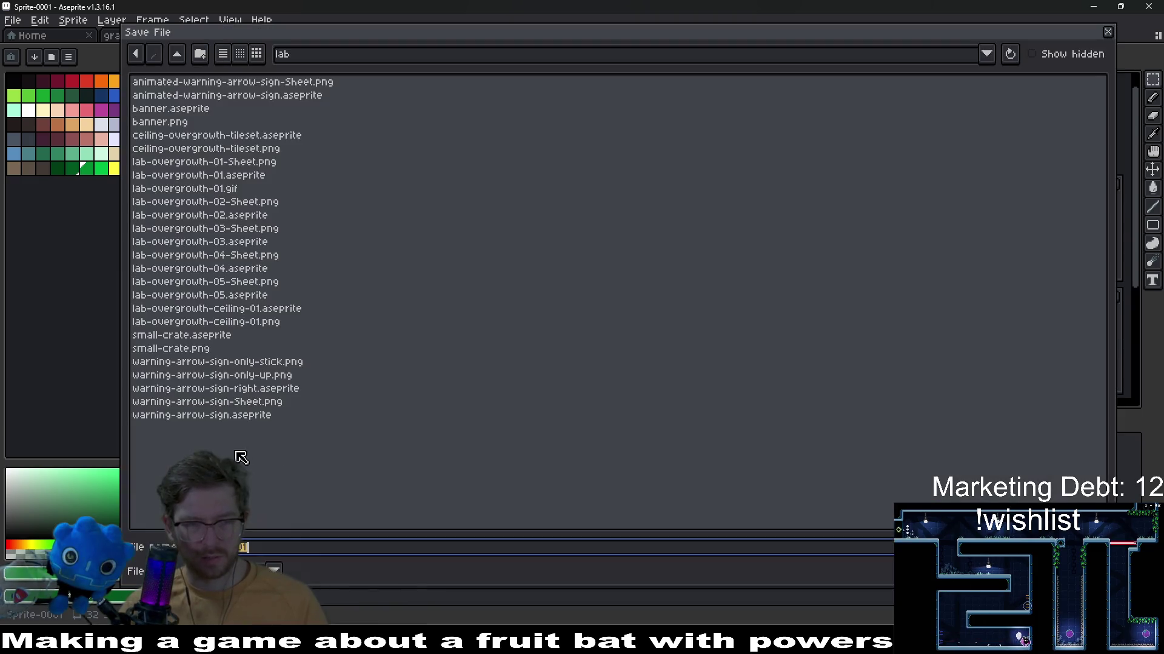
Replay the animation, reopen Save As and navigate into the environment/forest folder
key("Escape")
left_click(220, 420)
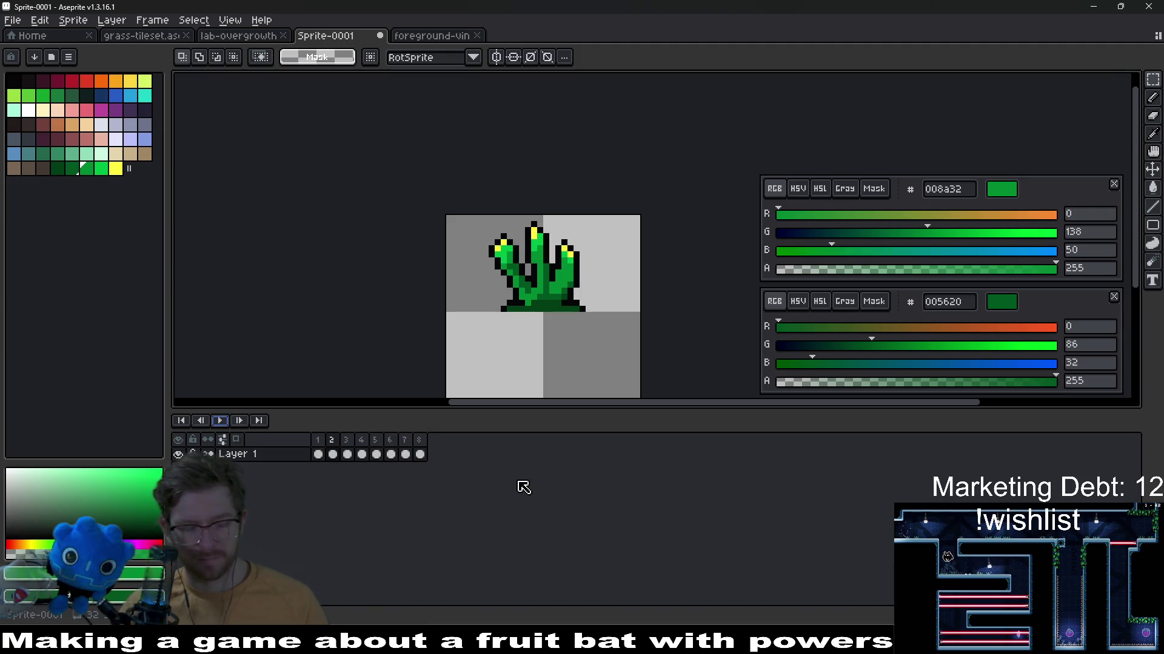
key("ctrl+shift+s")
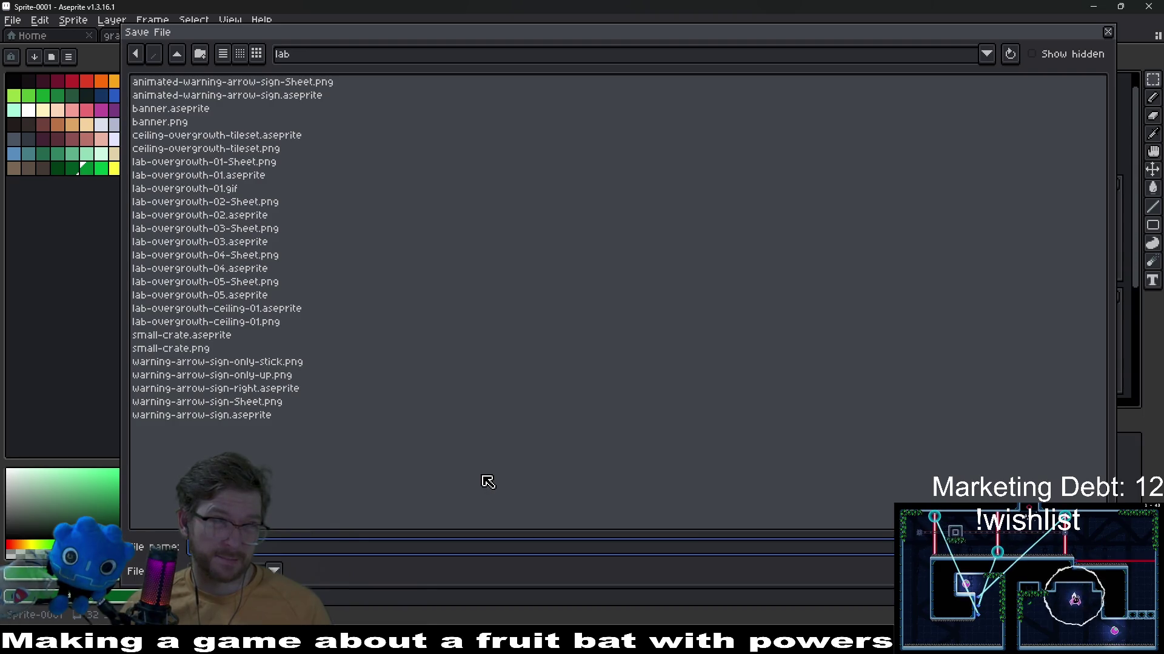
left_click(176, 53)
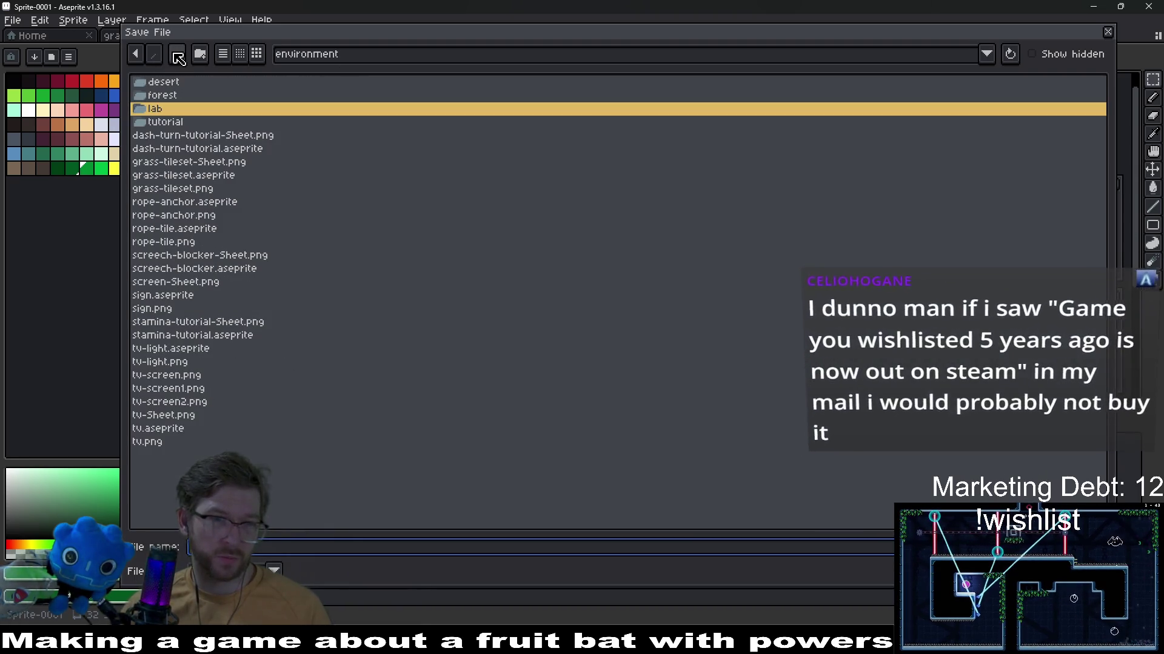
double_click(168, 95)
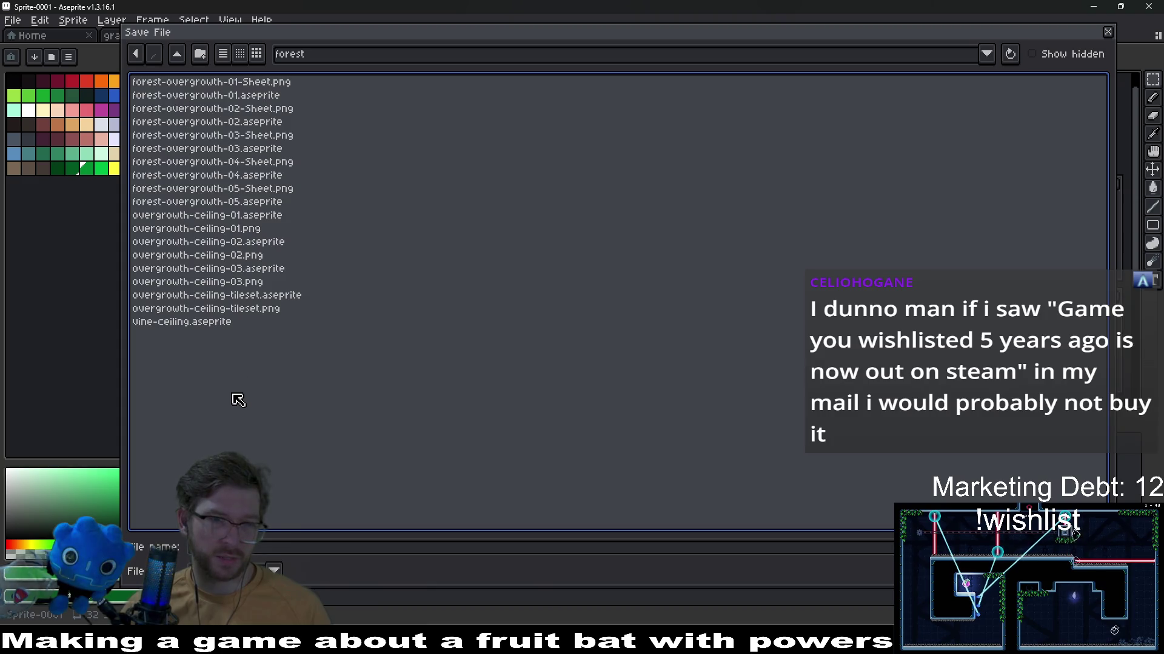
Set the file name to forest-overgrowth-01.aseprite, then switch over to Godot
left_click(264, 546)
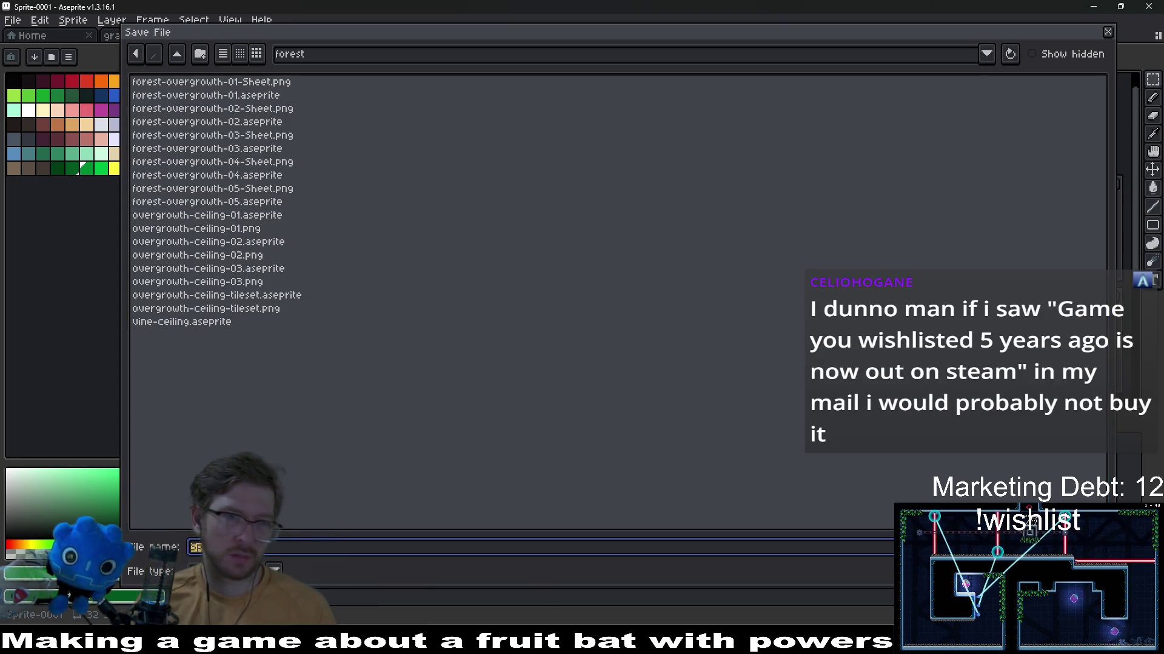
type("f")
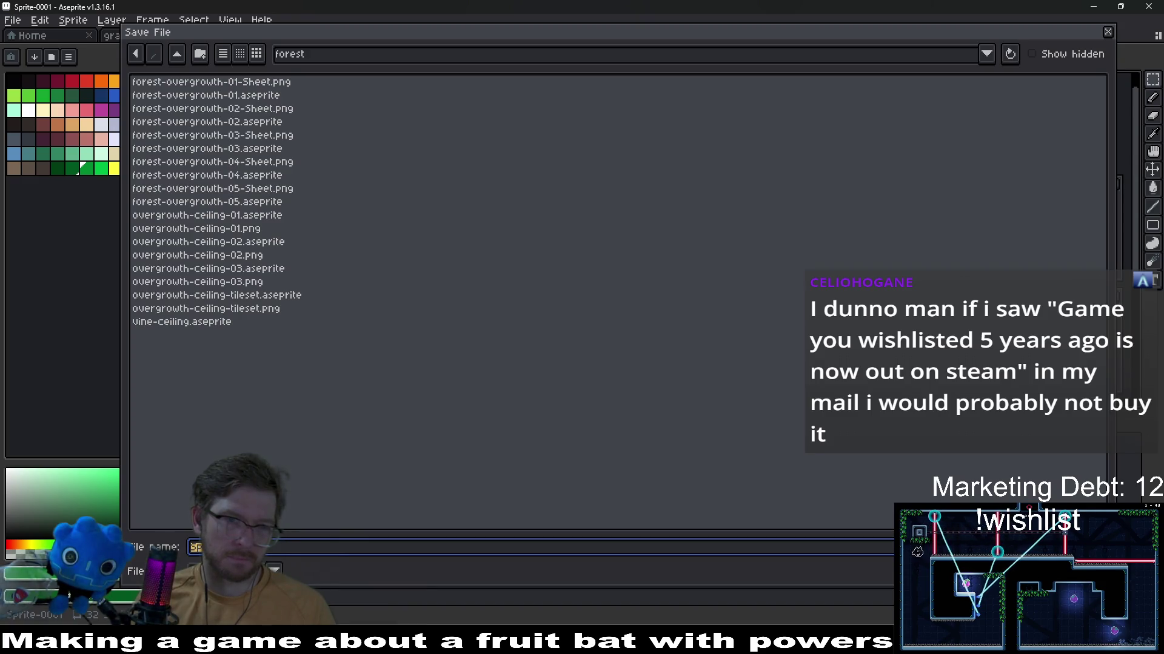
key("BackSpace")
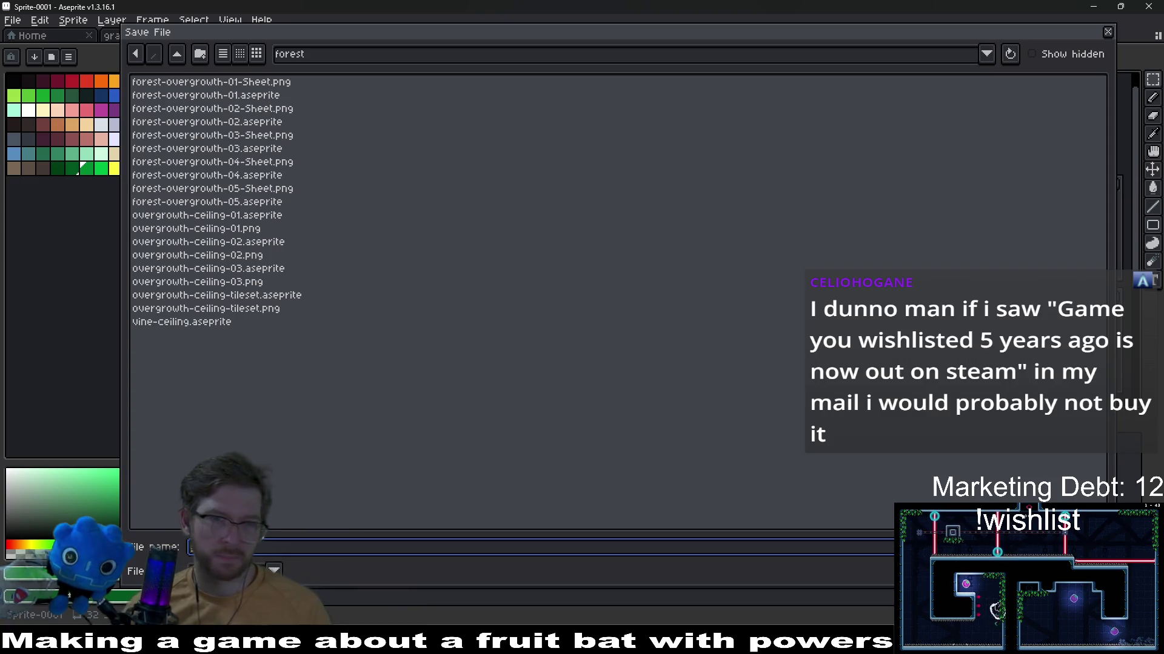
left_click(235, 96)
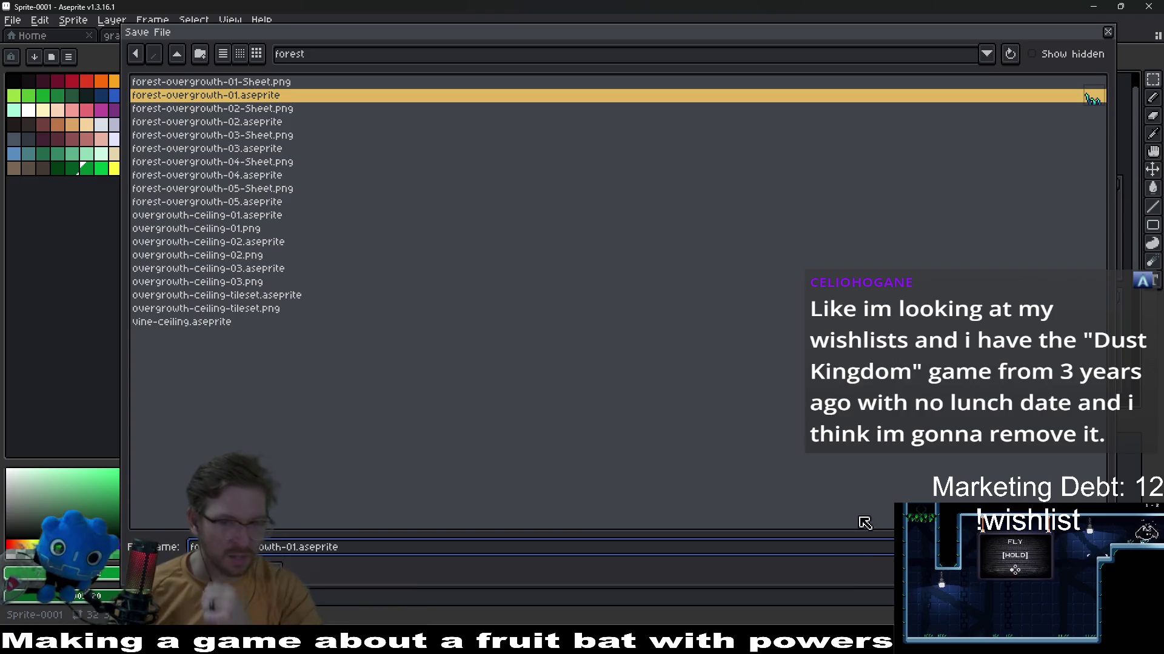
key("alt+Tab")
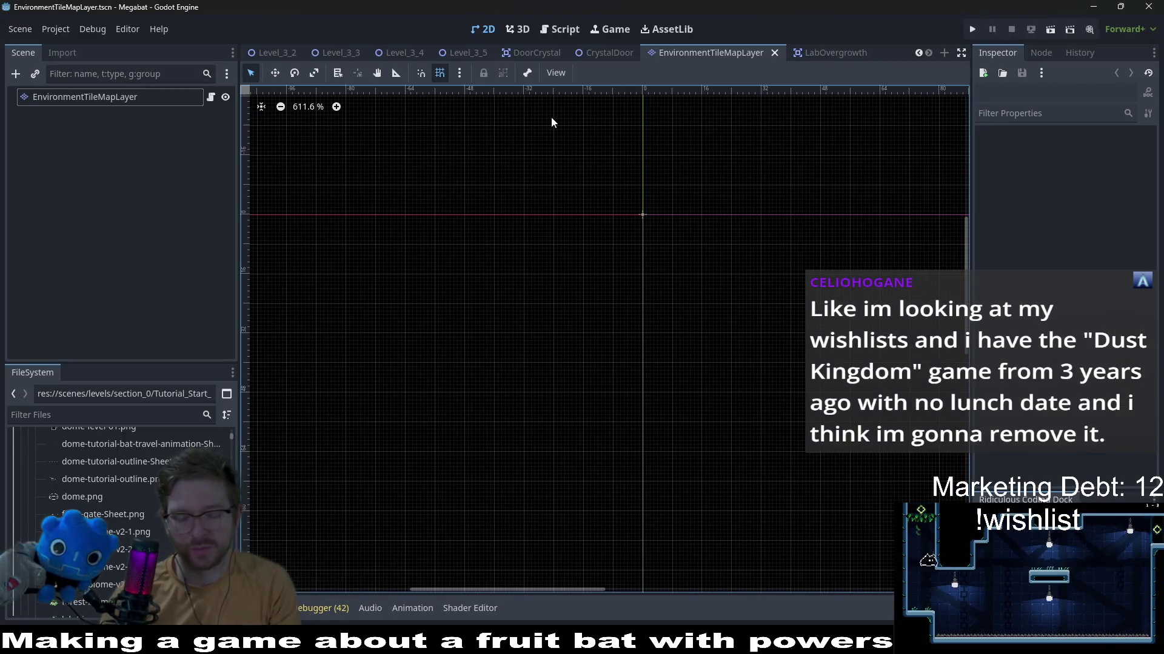
Browse the forest-overgrowth sheet results in Godot's quick resource search, then return to Aseprite
key("shift+alt+o")
type("forest")
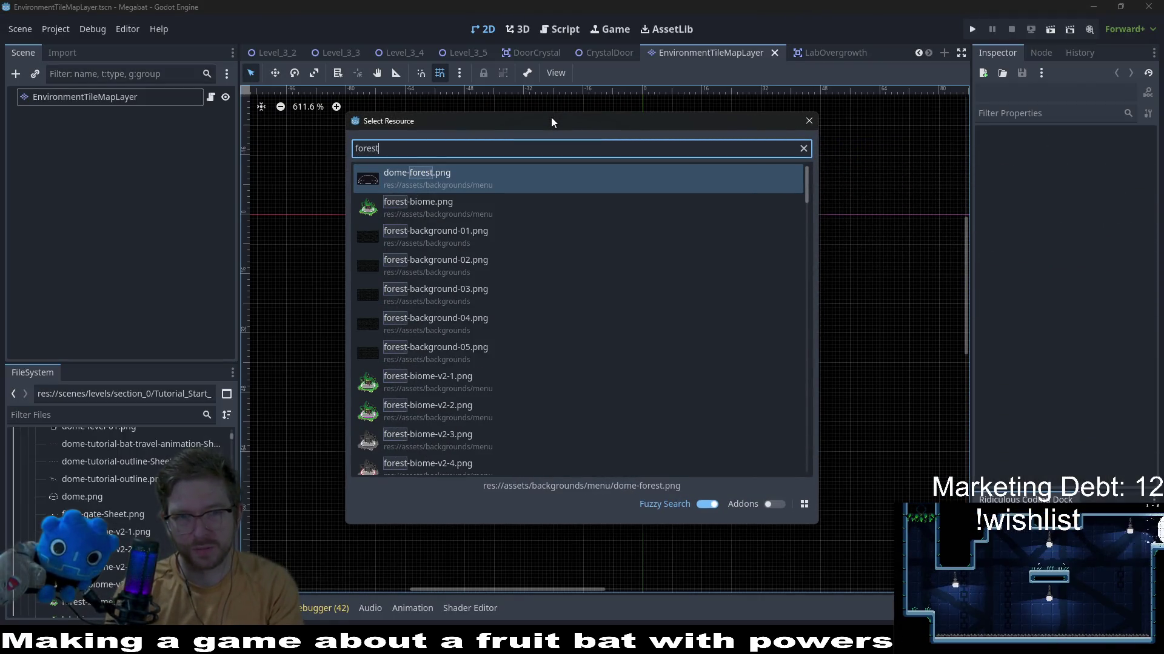
type("-over")
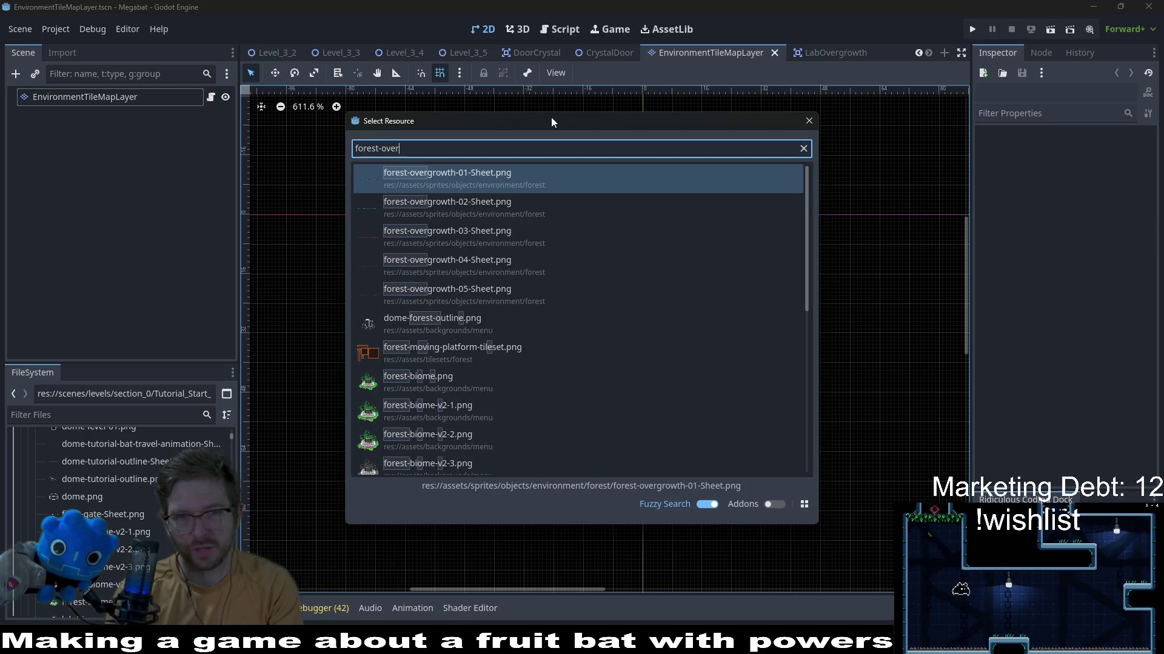
key("Down")
key("Down")
key("Down")
key("Down")
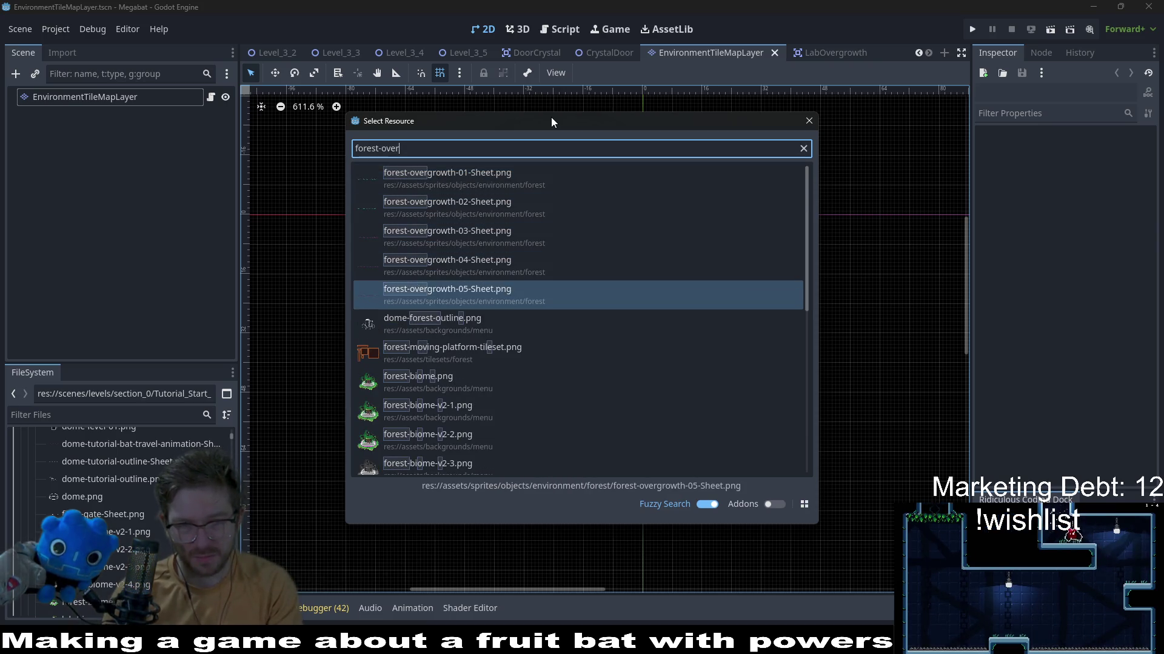
key("Down")
key("Down")
key("Down")
key("Down")
key("Down")
key("Down")
key("Down")
key("Down")
key("Down")
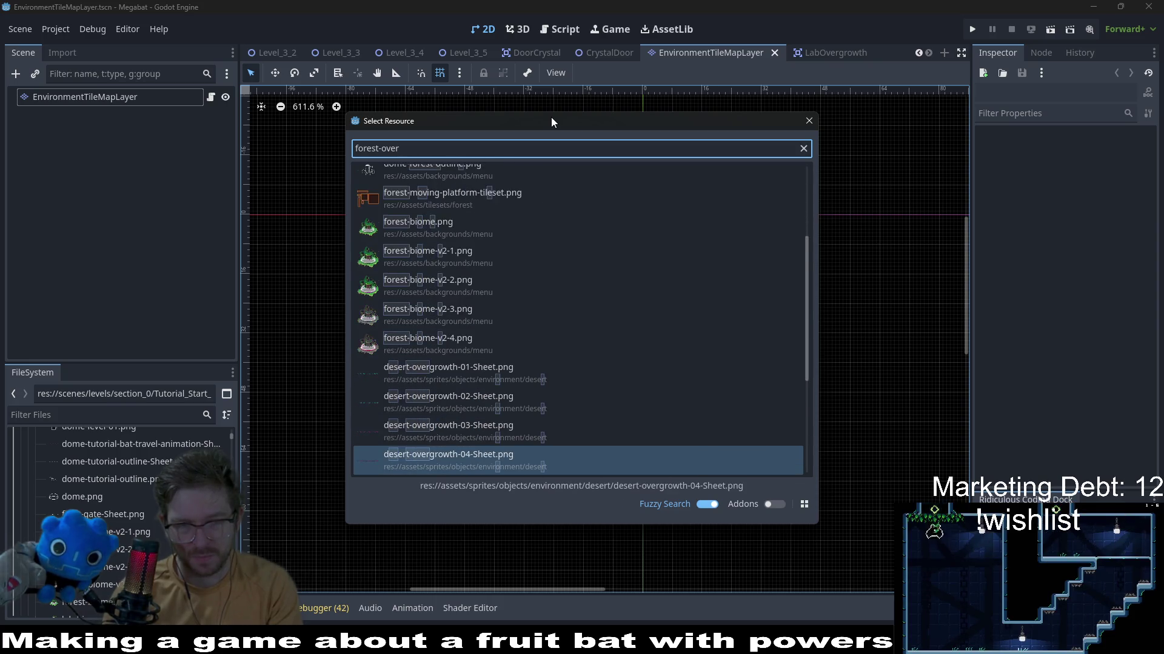
key("Down")
key("Down")
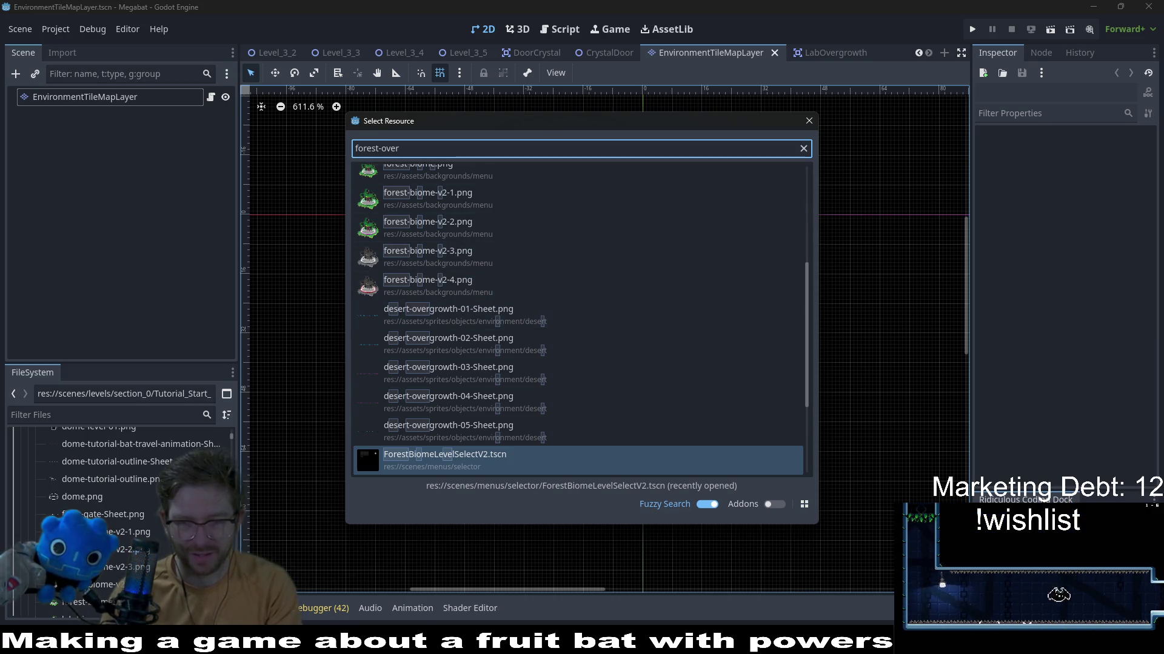
key("alt+Tab")
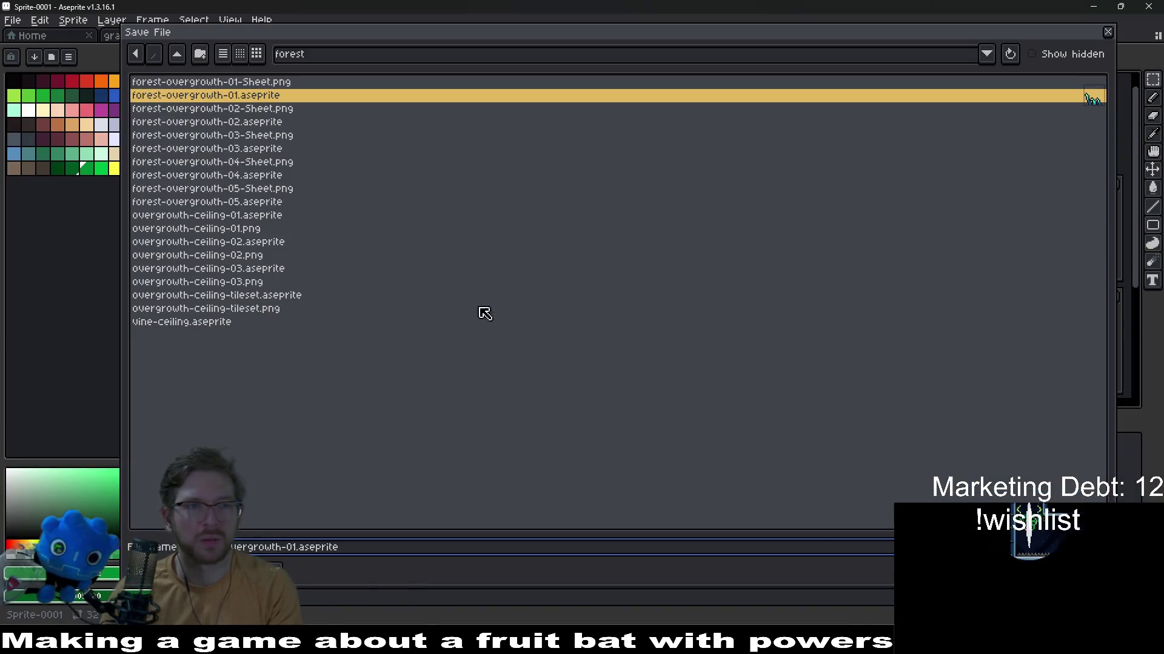
Cancel the save and preview desert-overgrowth-01, 04 and 05 in the Open dialog
key("Escape")
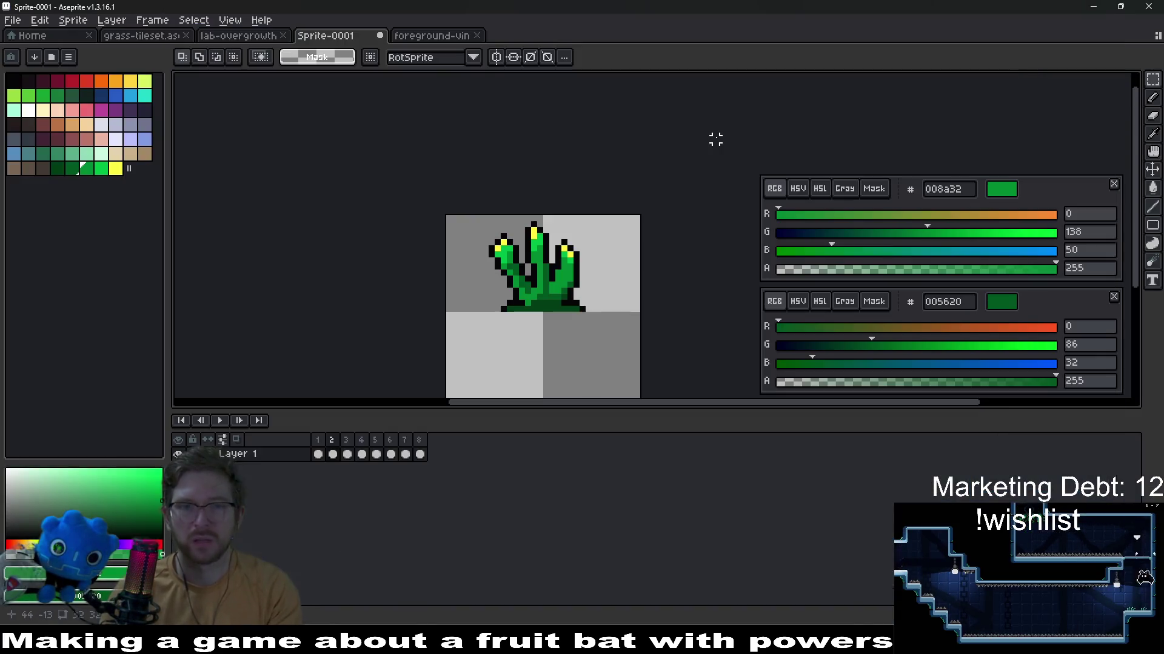
left_click(13, 19)
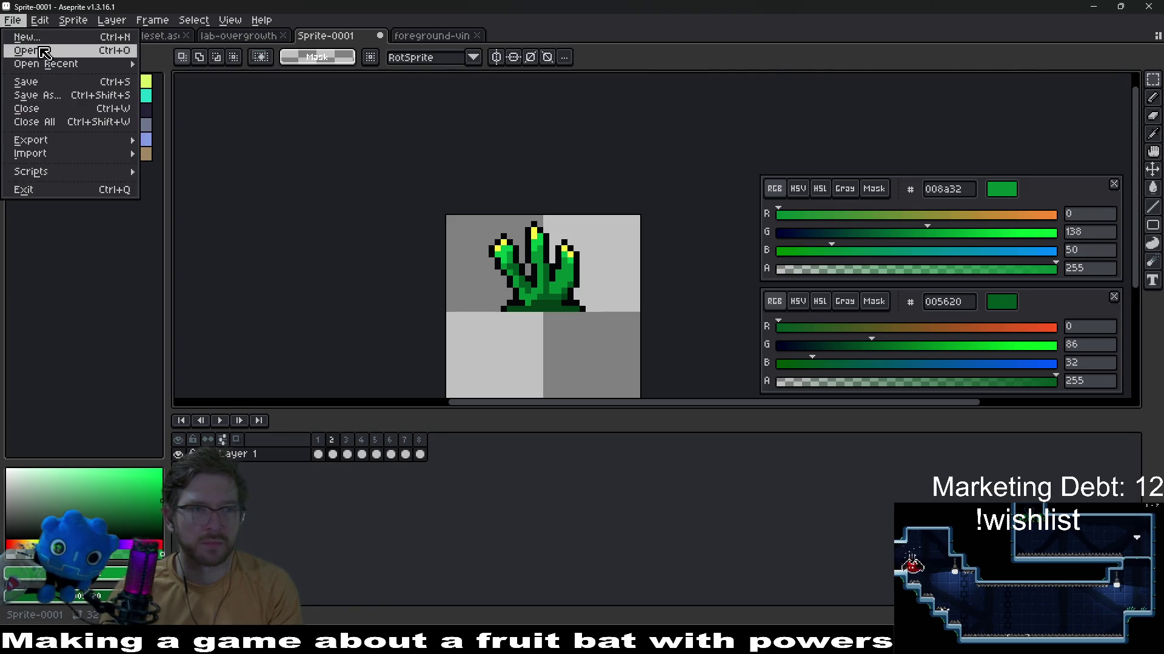
left_click(28, 41)
left_click(177, 54)
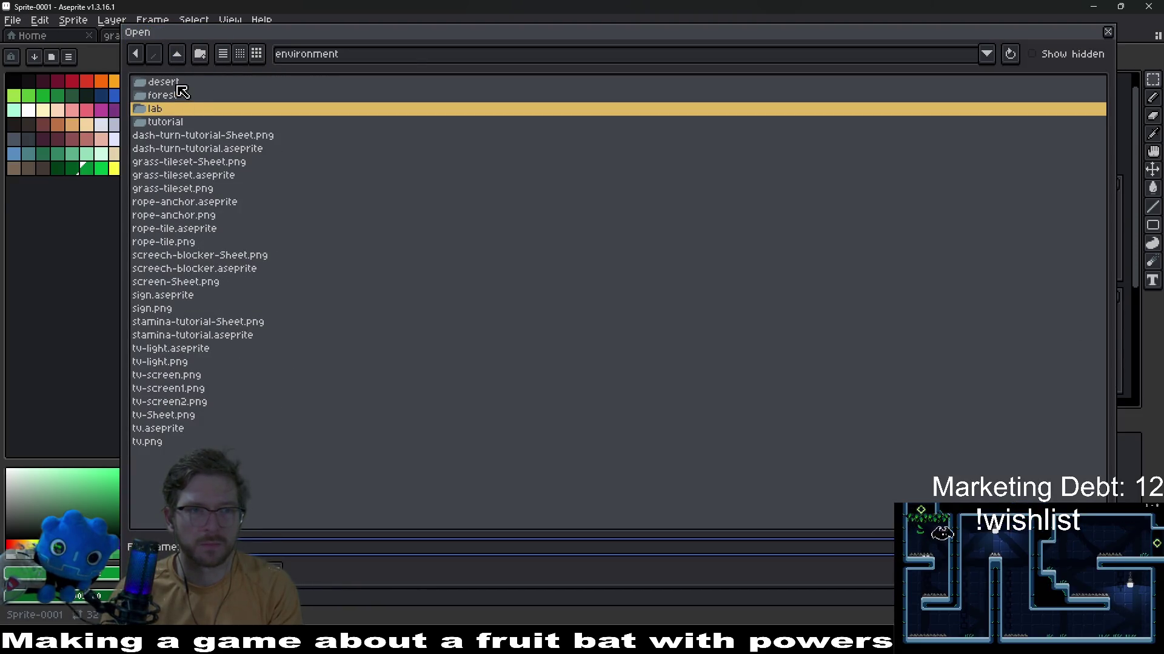
double_click(181, 112)
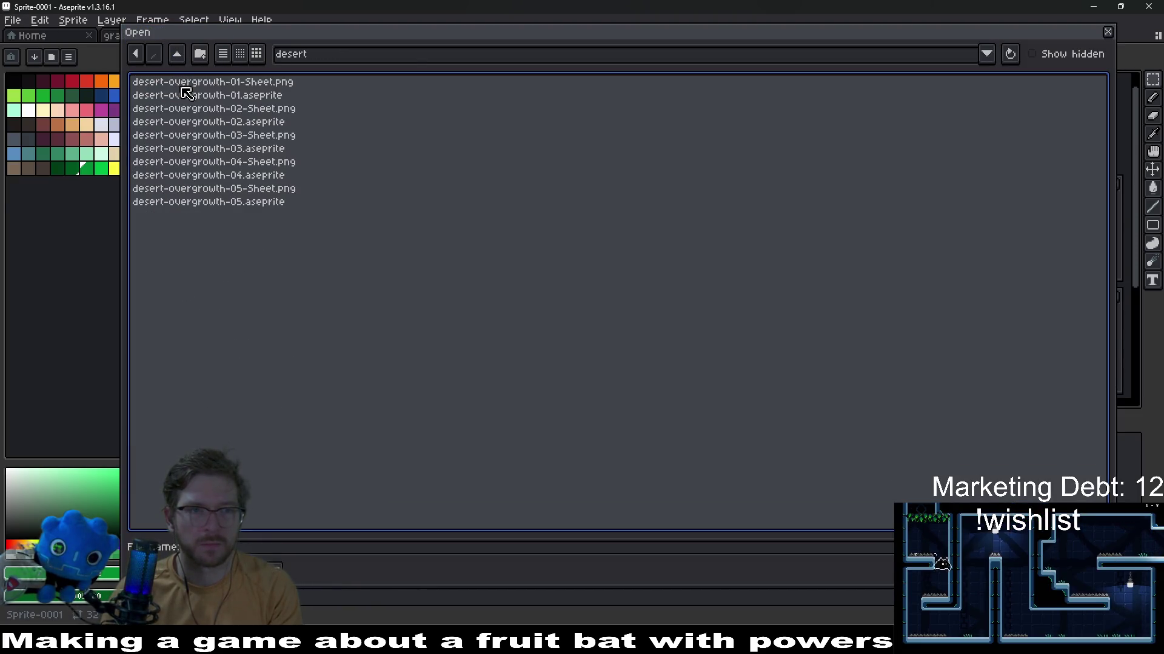
left_click(267, 96)
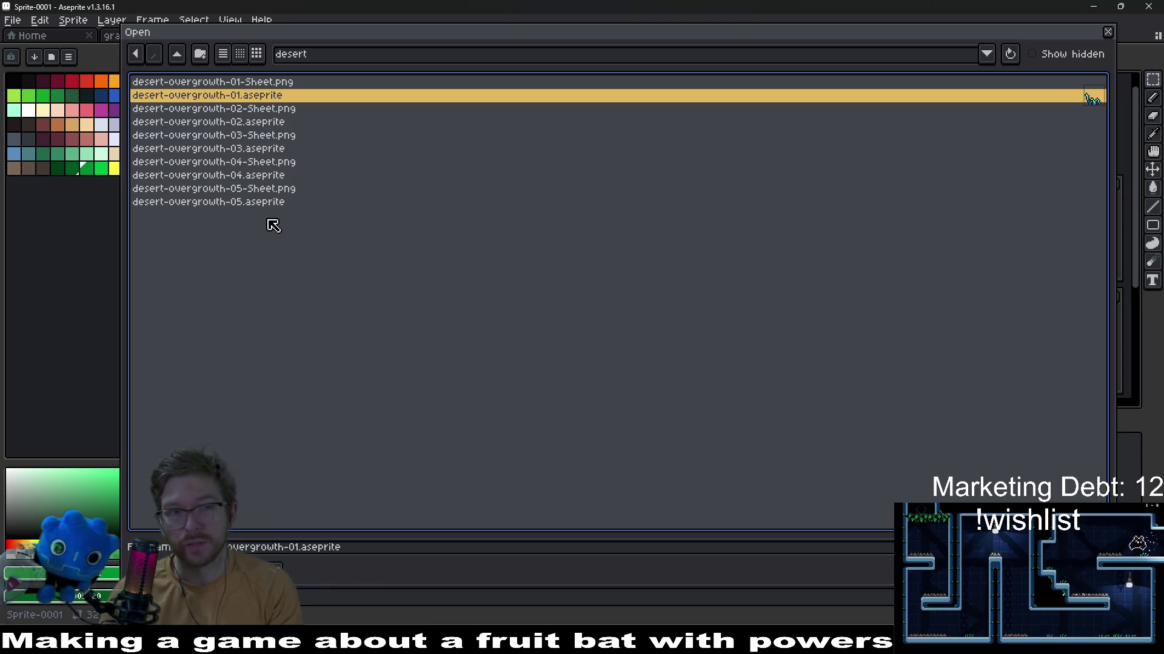
left_click(262, 176)
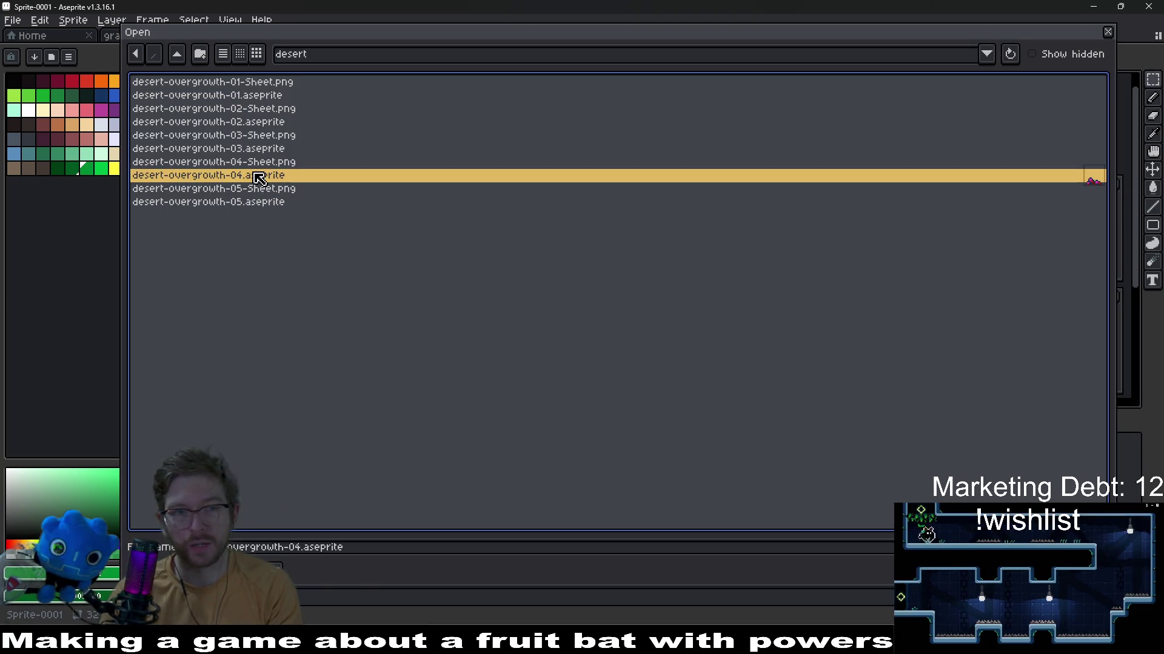
left_click(259, 206)
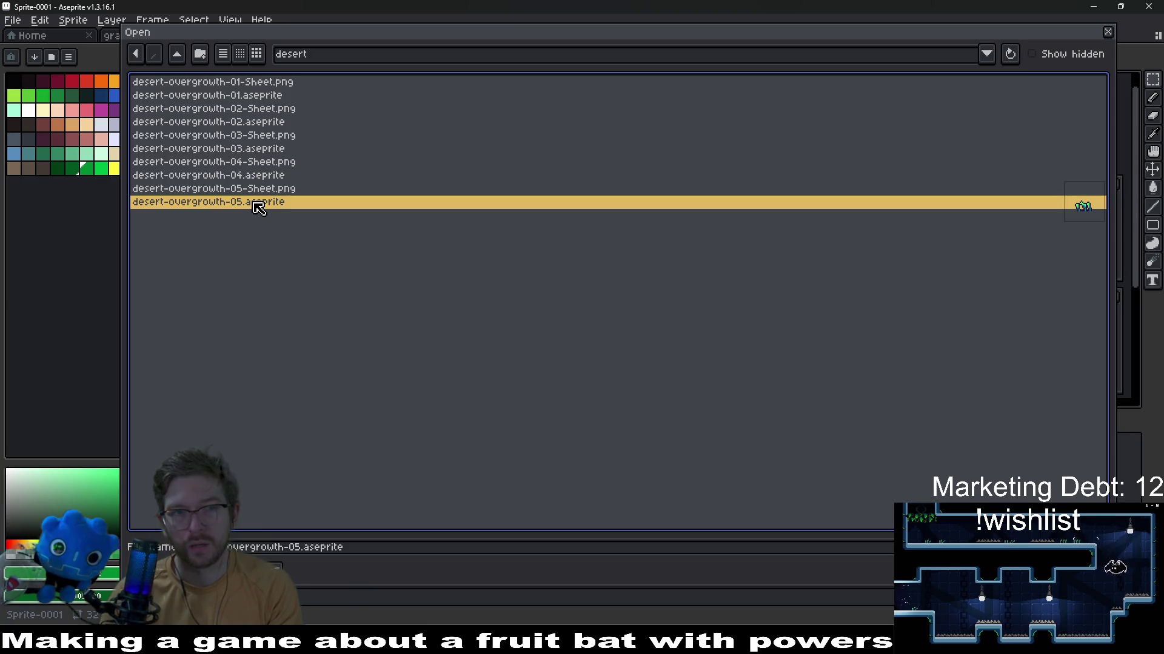
Open forest-overgrowth-01.aseprite to inspect it, close it, and return to the new sprite
left_click(177, 55)
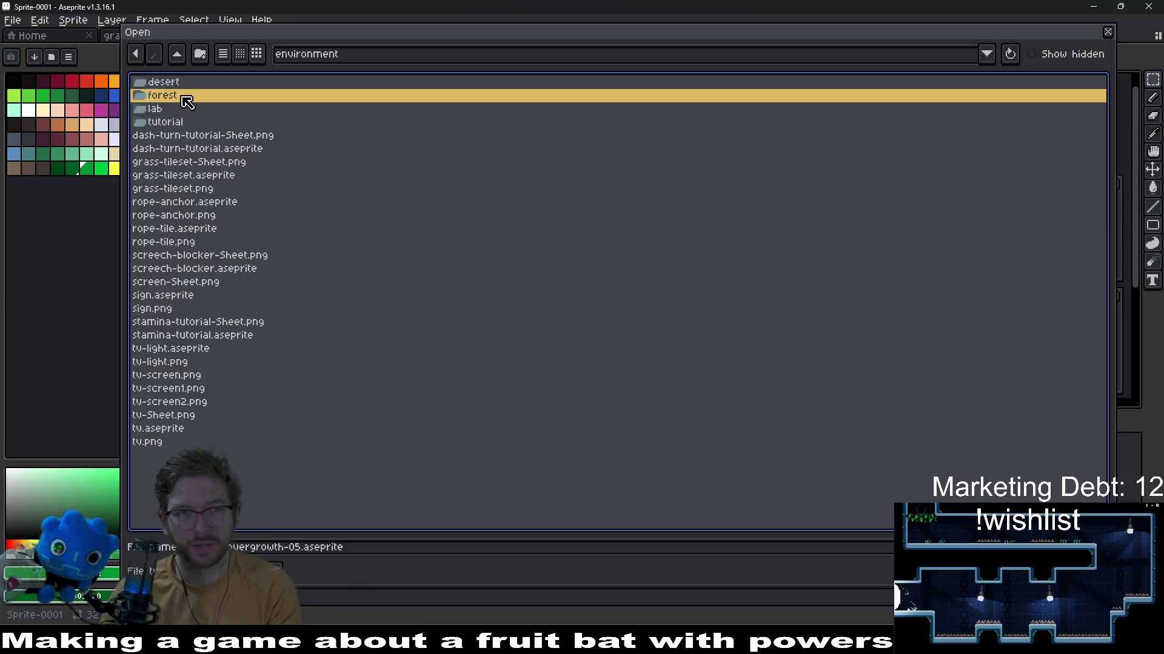
left_click(194, 97)
left_click(247, 97)
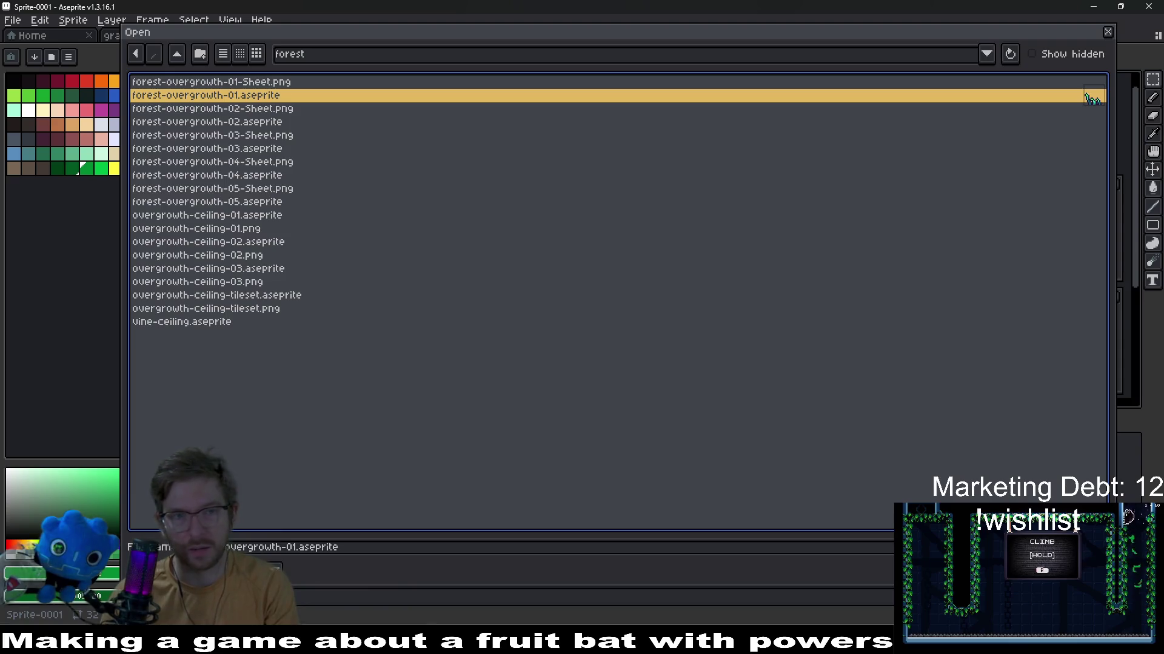
double_click(1090, 99)
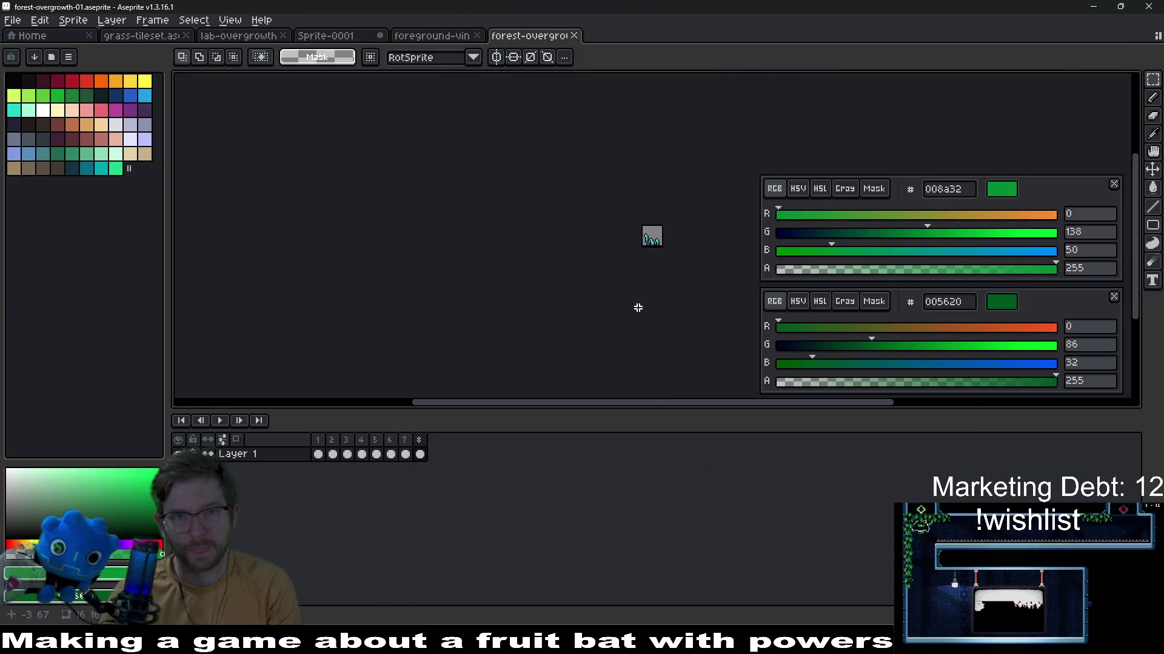
left_click(574, 34)
left_click(337, 36)
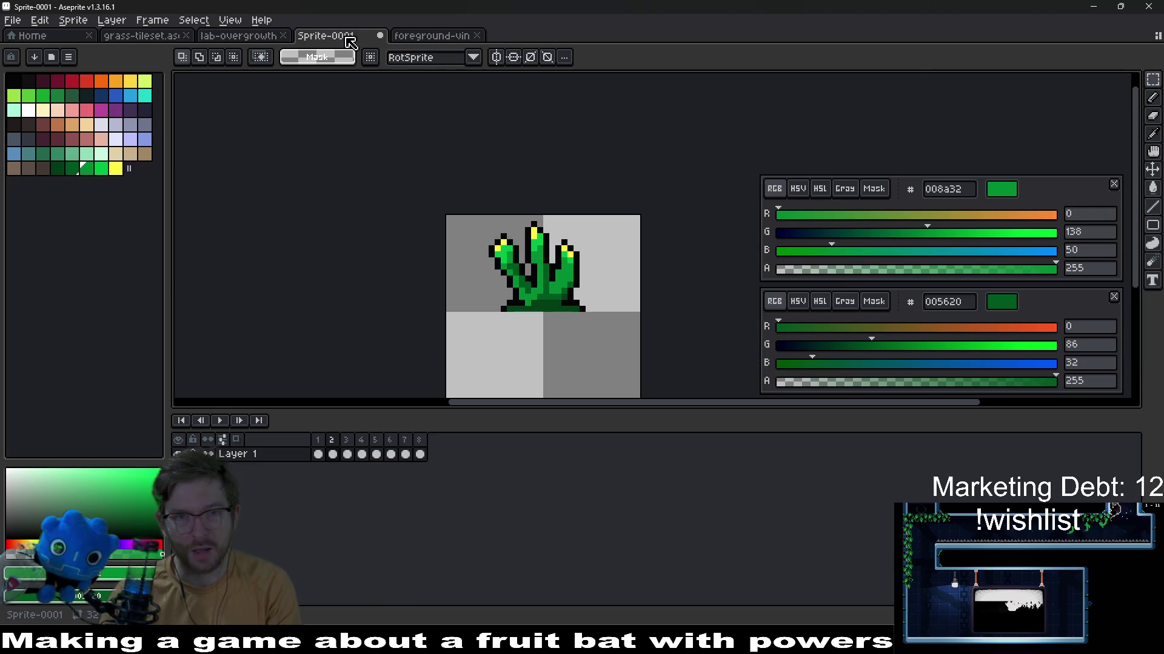
Save the new plant as forest-overgrowth-01.aseprite, overwriting the existing file
key("ctrl+s")
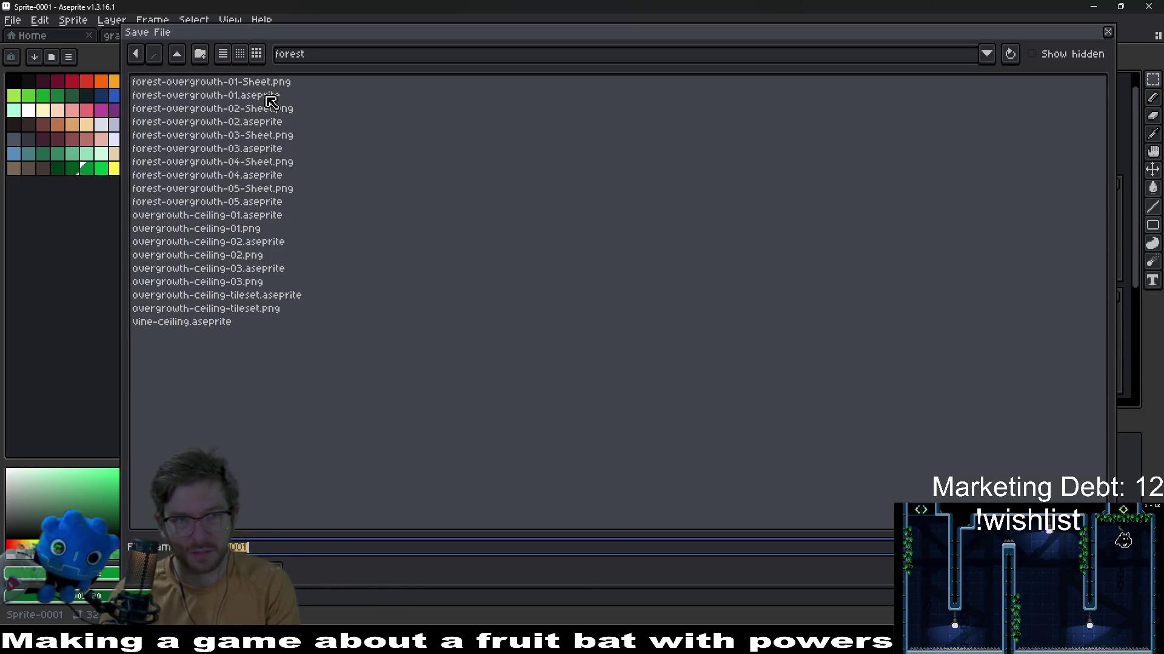
left_click(269, 97)
left_click(1091, 97)
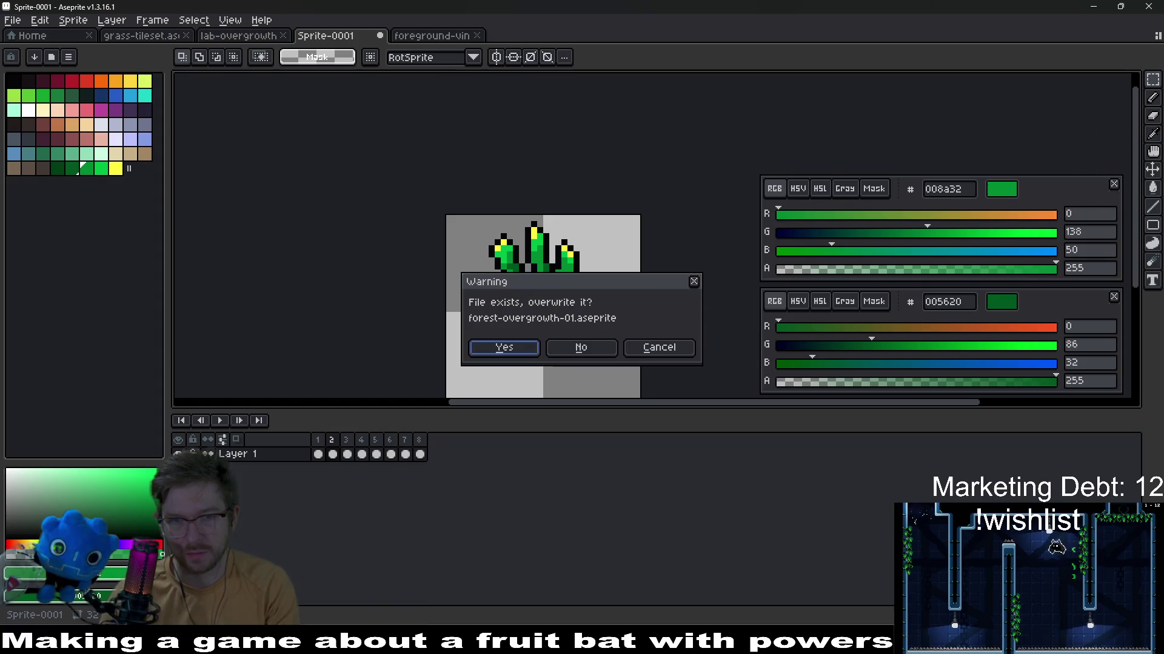
left_click(504, 348)
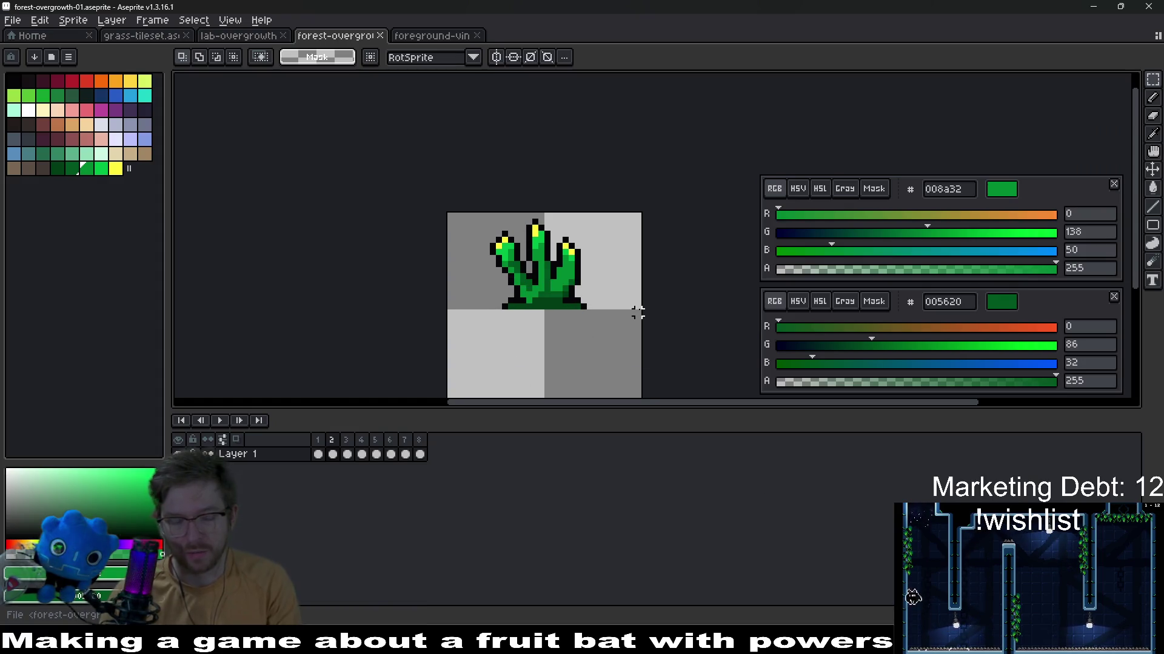
Export the plant animation as forest-overgrowth-01.gif
key("ctrl+alt+shift+s")
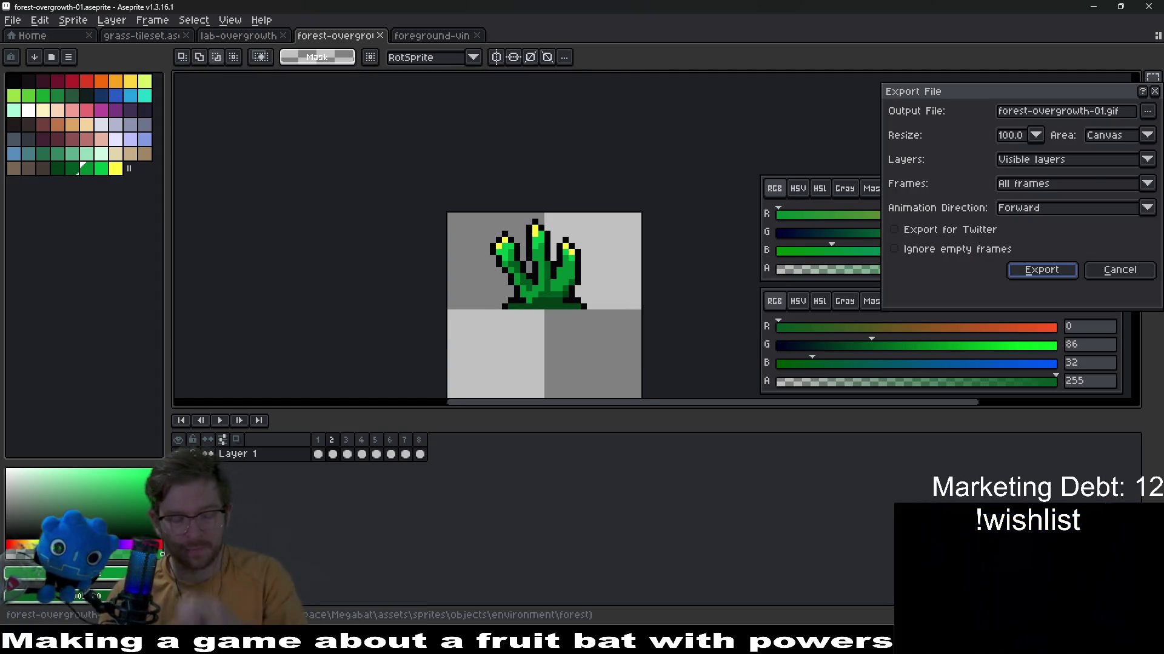
key("Return")
Export the animation as a horizontal sprite sheet with the chosen options
key("ctrl+e")
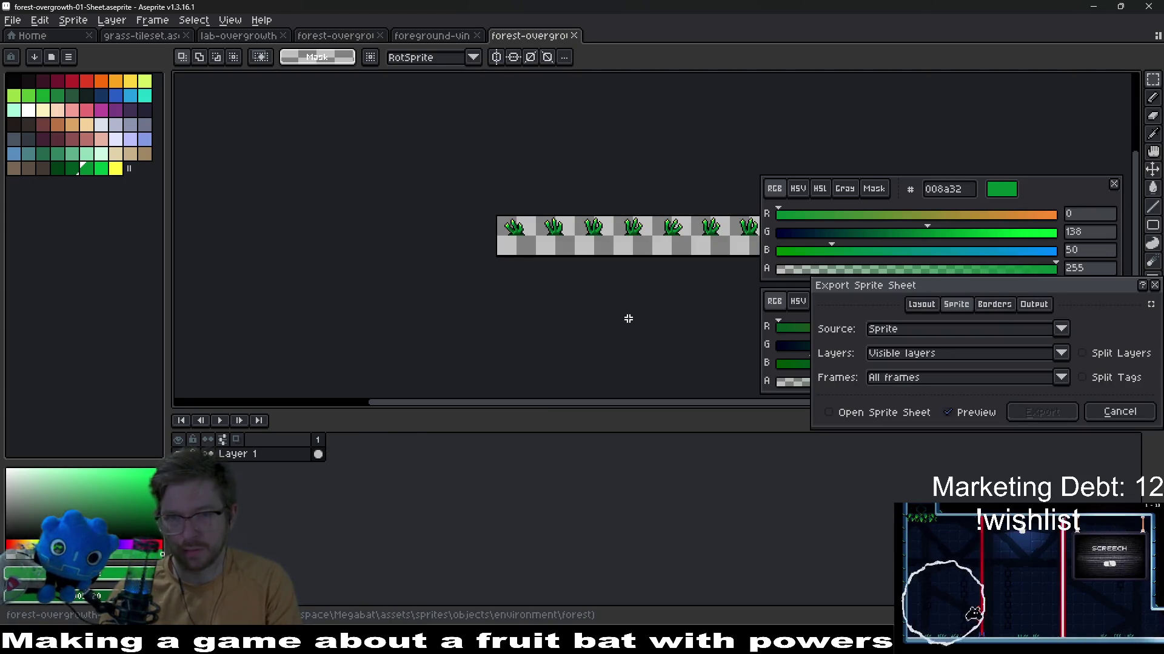
left_click(1082, 378)
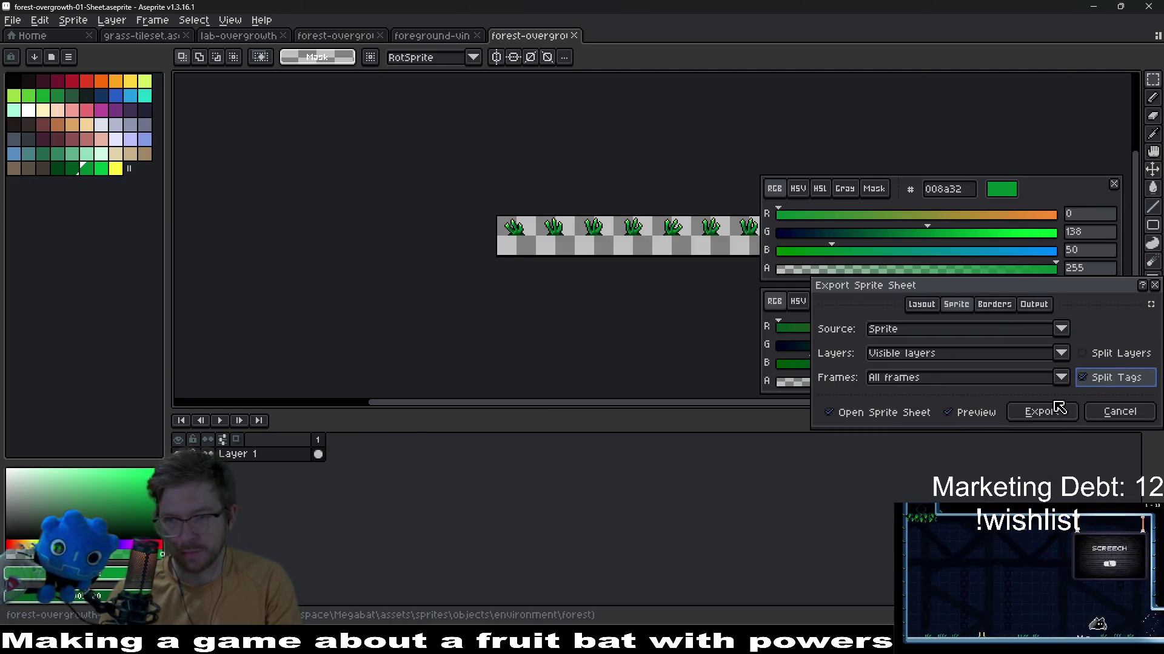
left_click(1042, 412)
Save the sheet as an image, replacing the existing forest-overgrowth-01-Sheet file
key("ctrl+alt+shift+s")
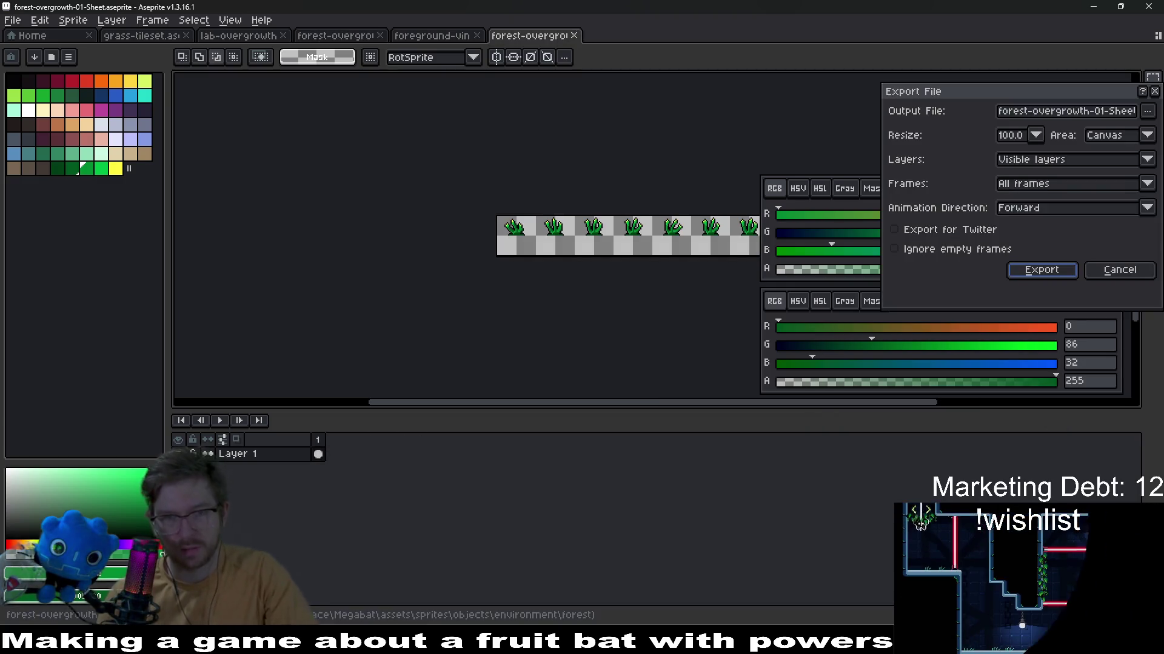
left_click(1042, 269)
left_click(543, 356)
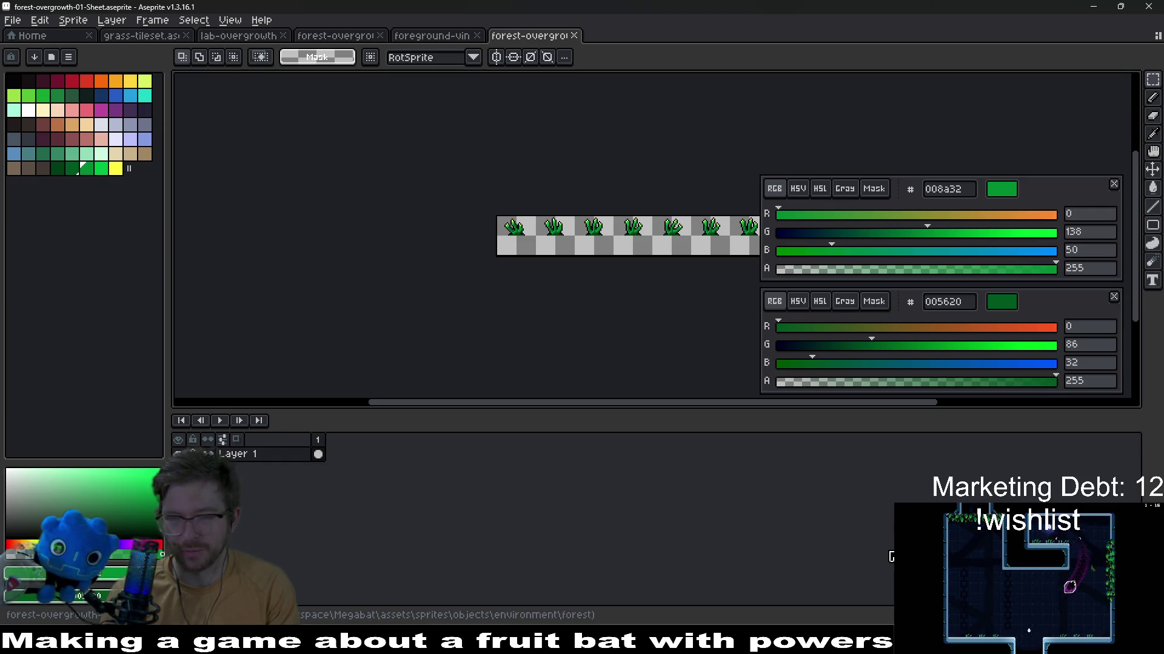
Return to Godot and bring the LabOvergrowth scene to the front
key("alt+Tab")
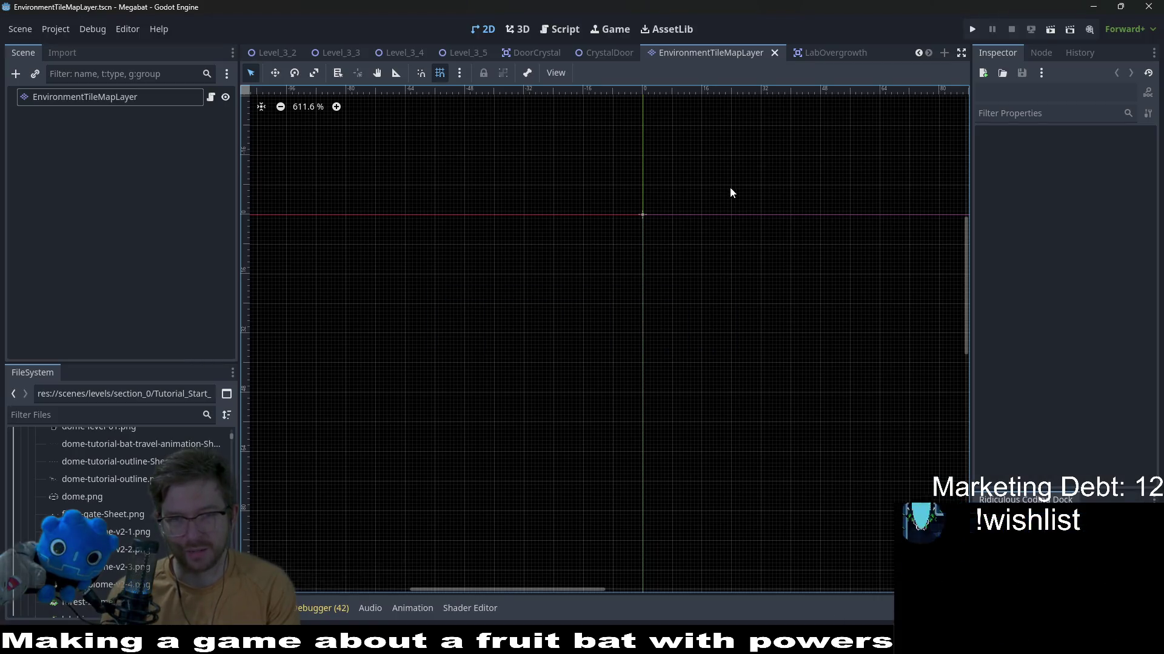
scroll(642, 256, "down", 1)
scroll(630, 230, "up", 1)
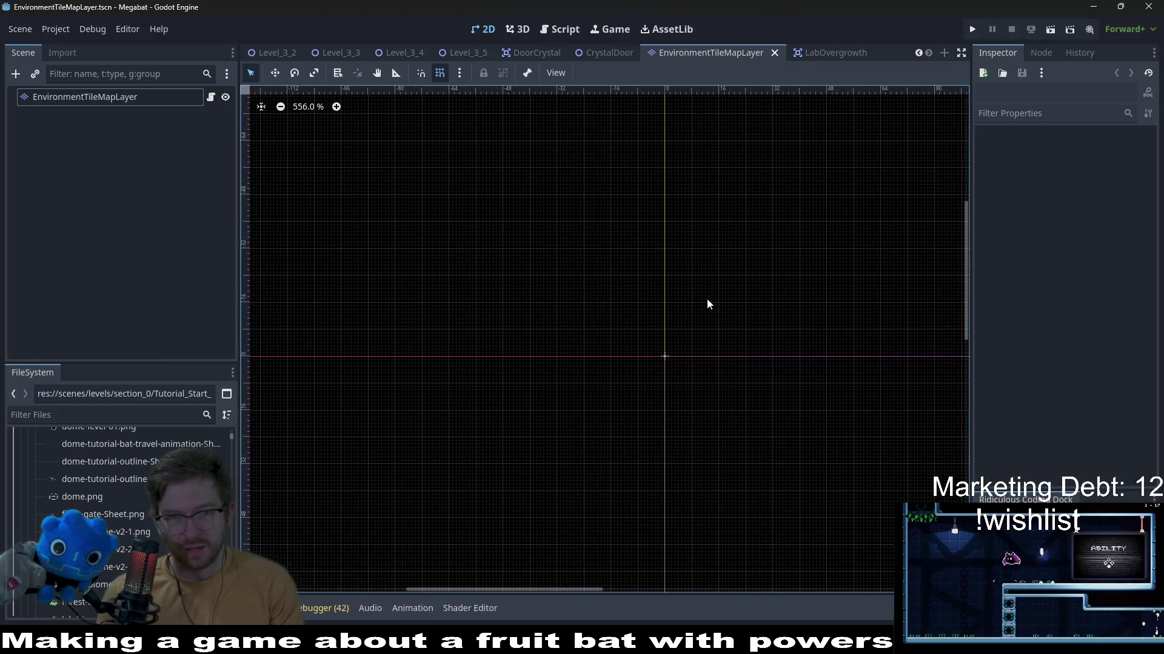
scroll(724, 379, "up", 1)
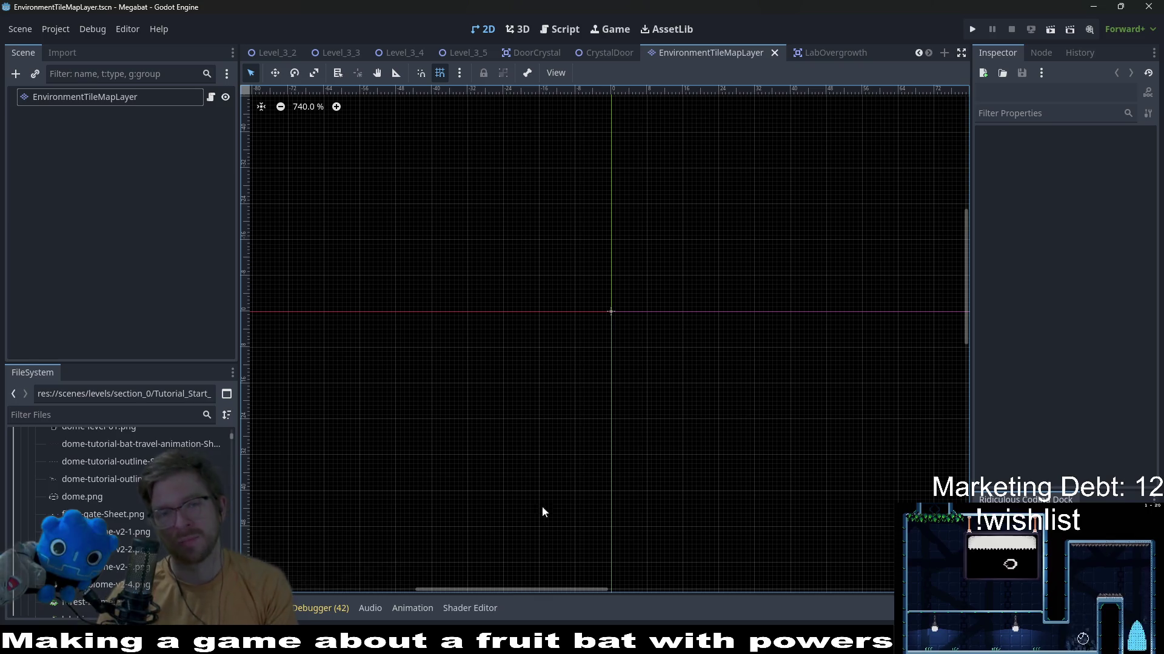
scroll(618, 373, "up", 3)
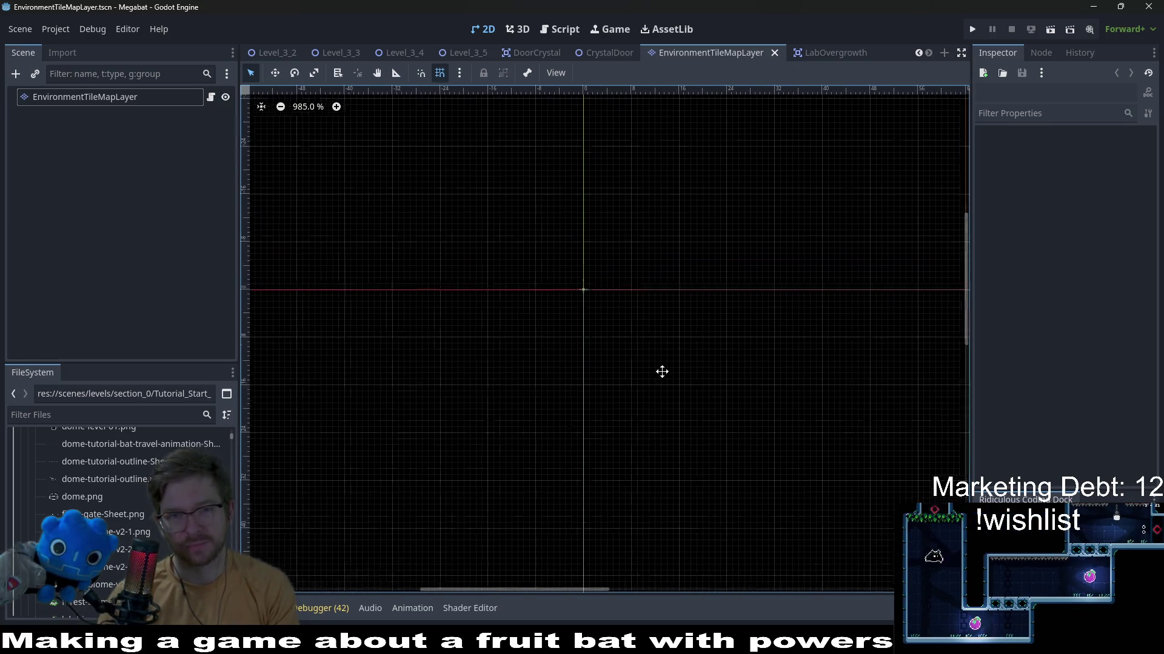
scroll(678, 389, "up", 2)
left_click_drag(677, 389, 592, 361)
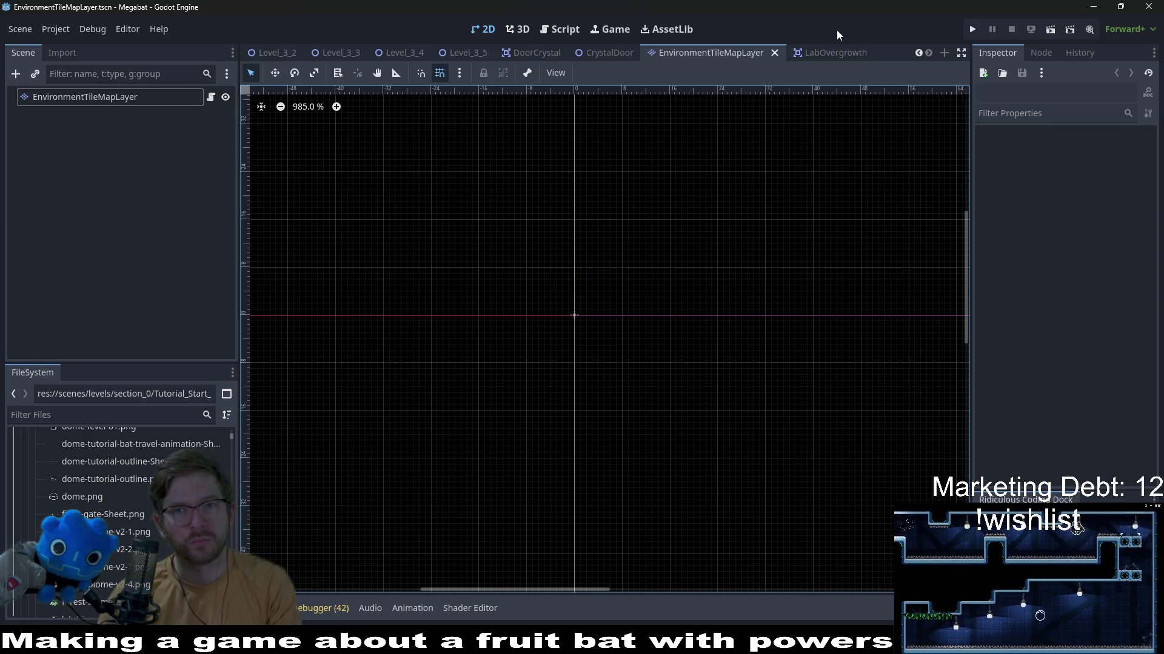
left_click(834, 54)
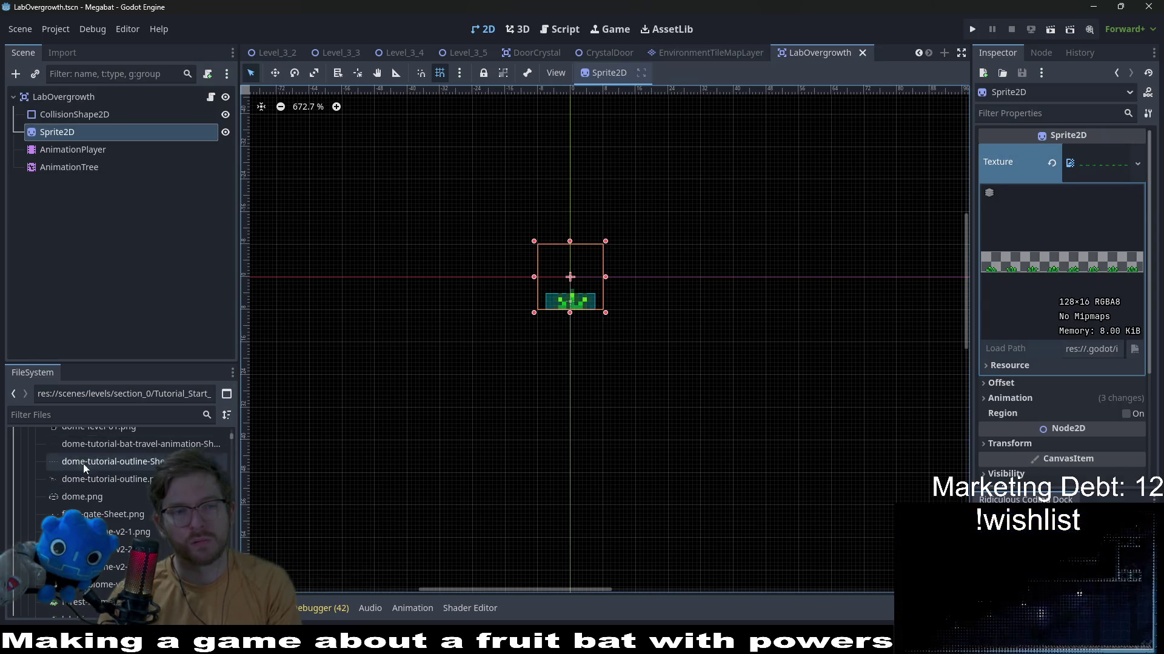
Filter the FileSystem dock with 'labover' so LabOvergrowth.tscn is listed
left_click(97, 416)
type("fore")
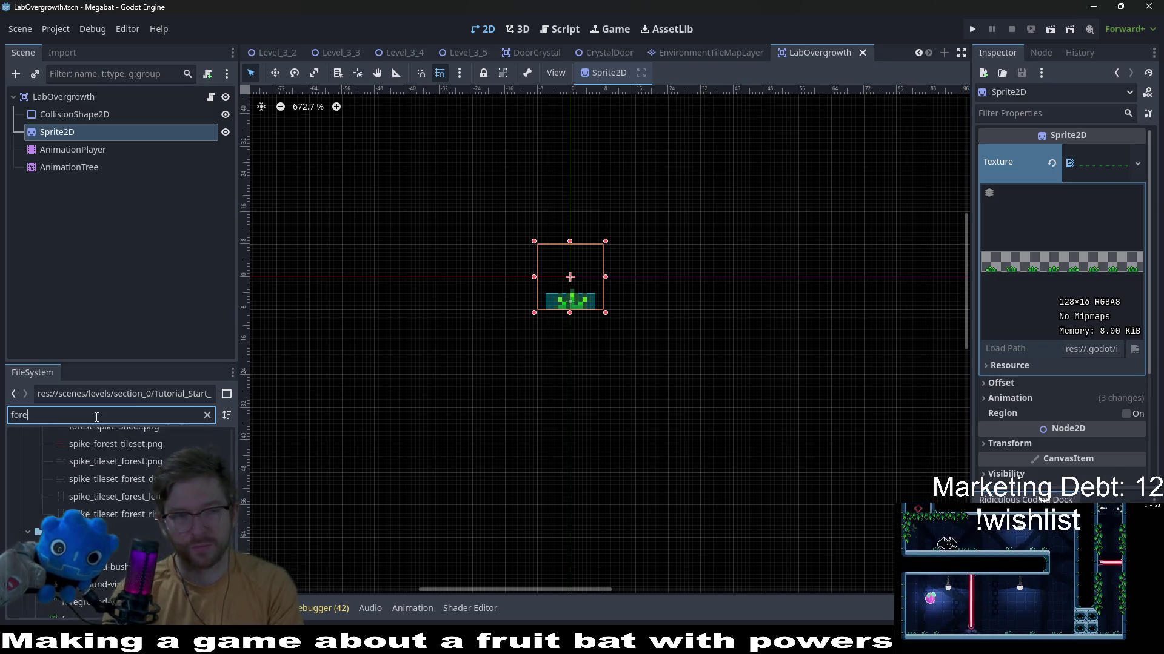
type("stover")
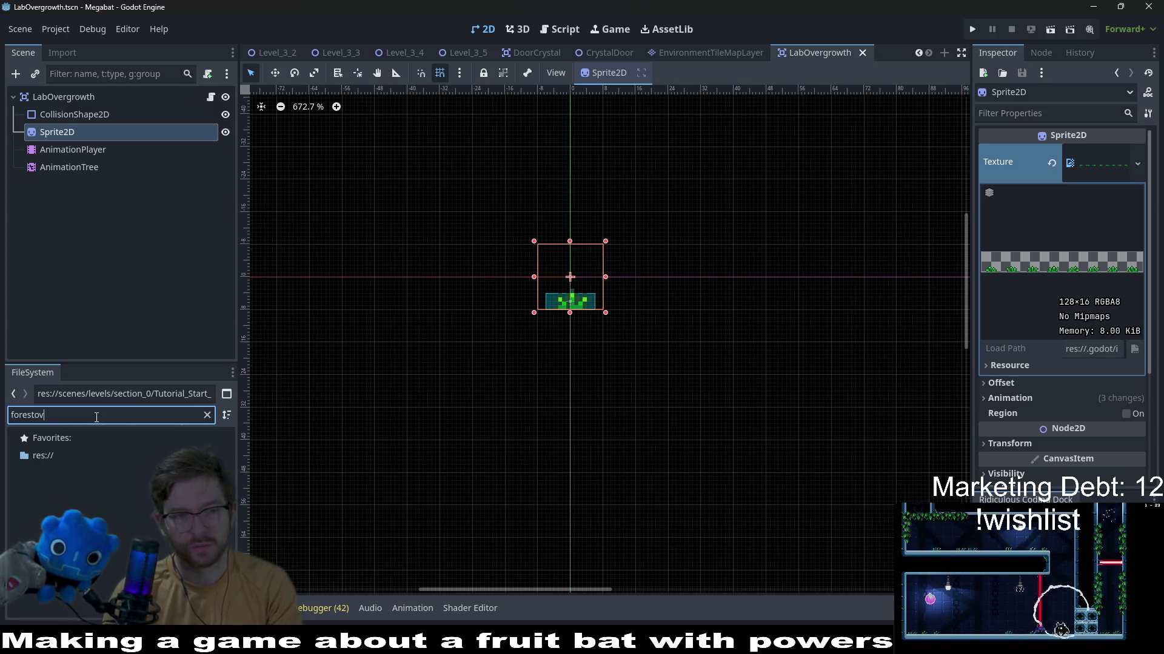
key("BackSpace")
key("BackSpace")
key("BackSpace")
key("BackSpace")
key("BackSpace")
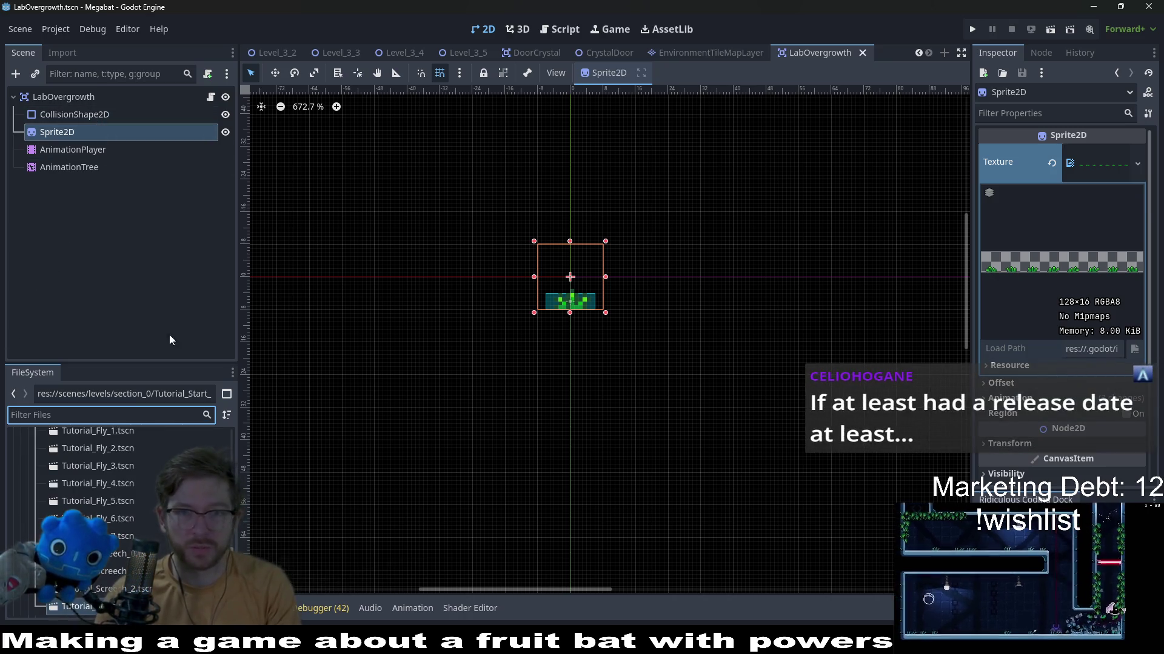
type("labover")
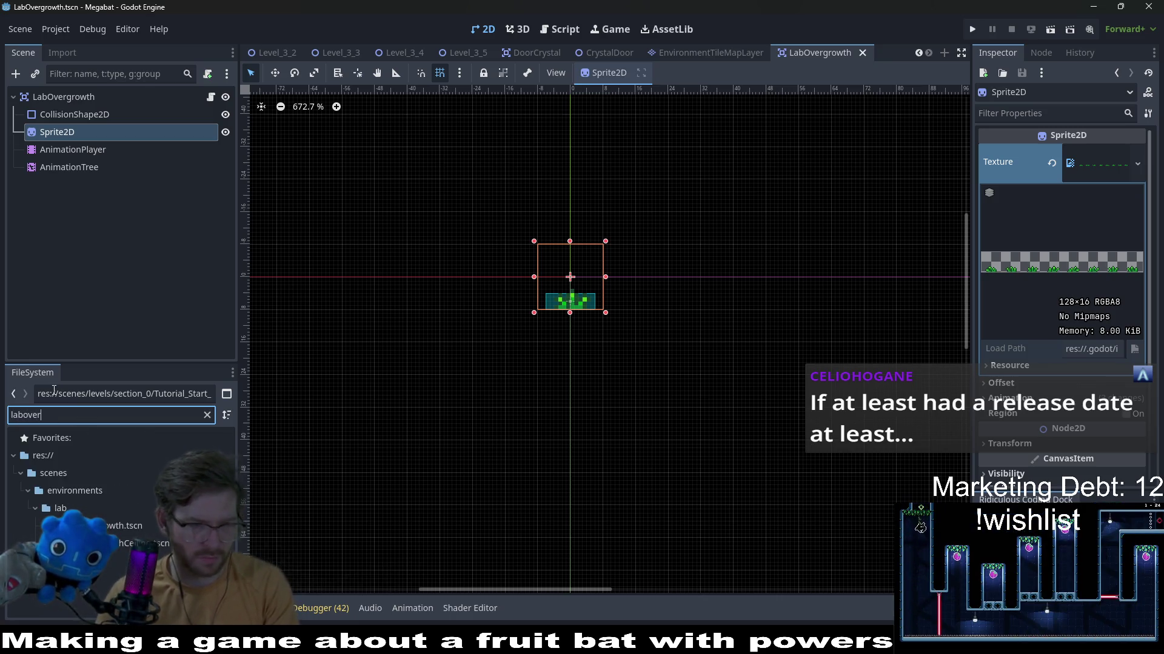
key("BackSpace")
key("BackSpace")
key("BackSpace")
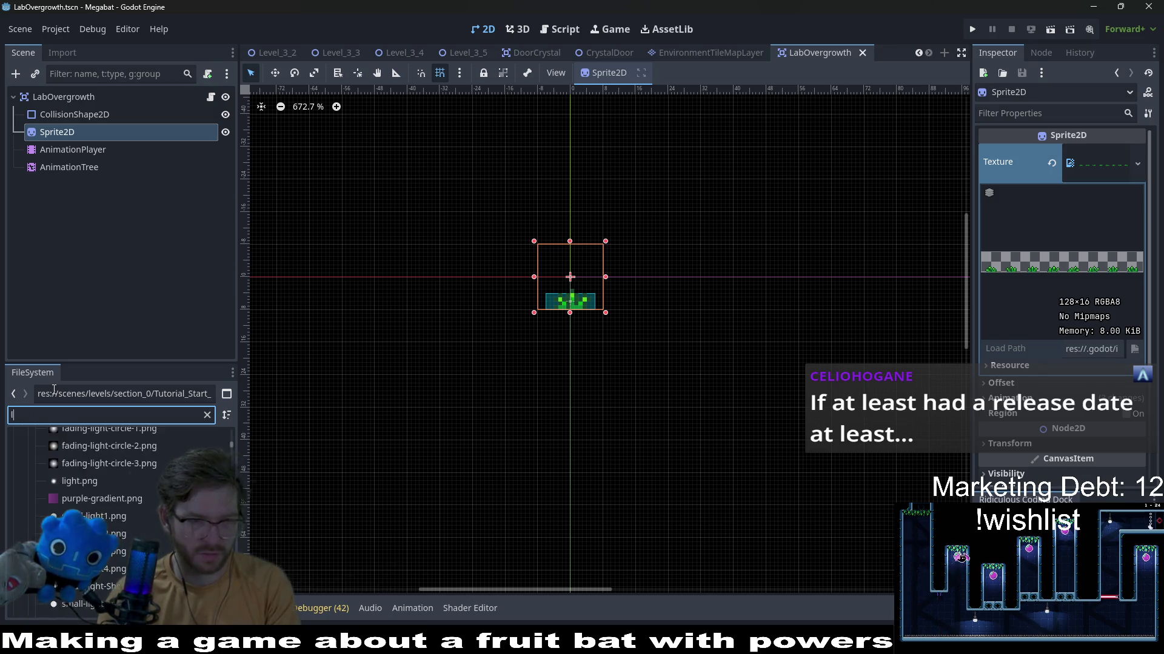
type("desert")
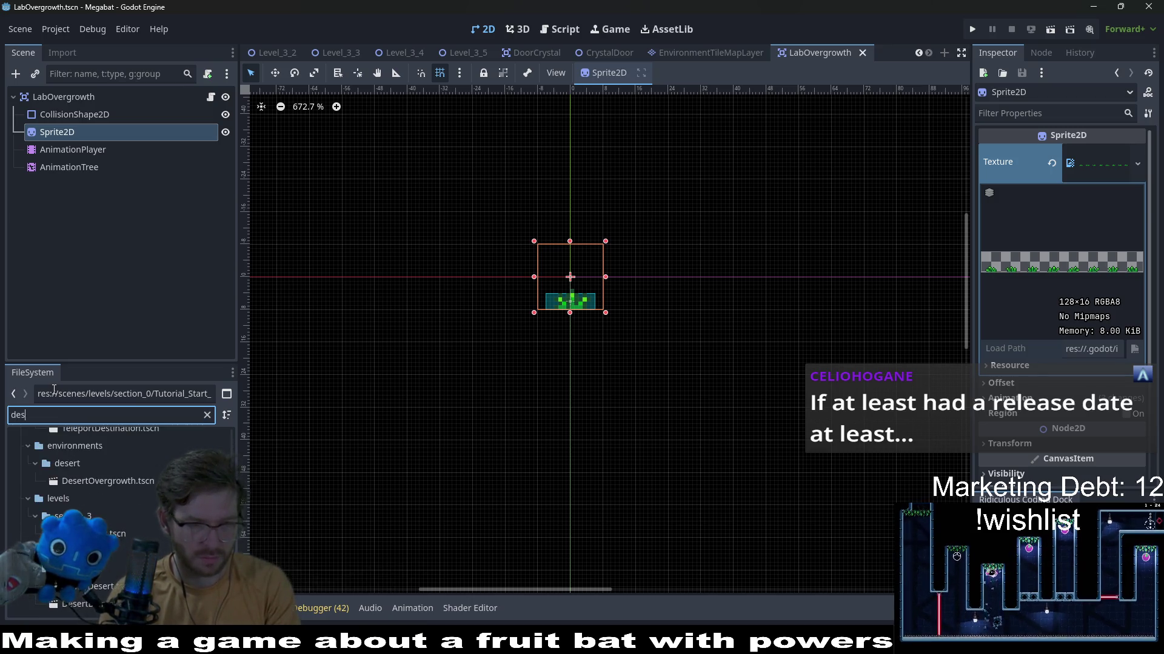
type("ov")
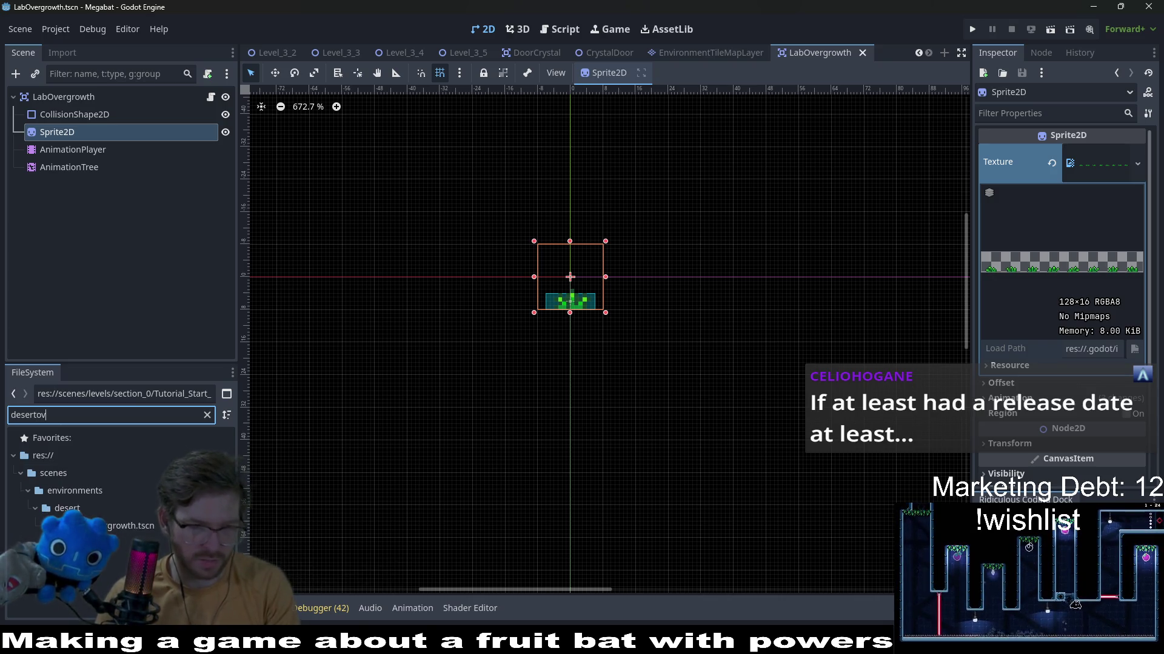
left_click_drag(11, 414, 32, 415)
type("forest")
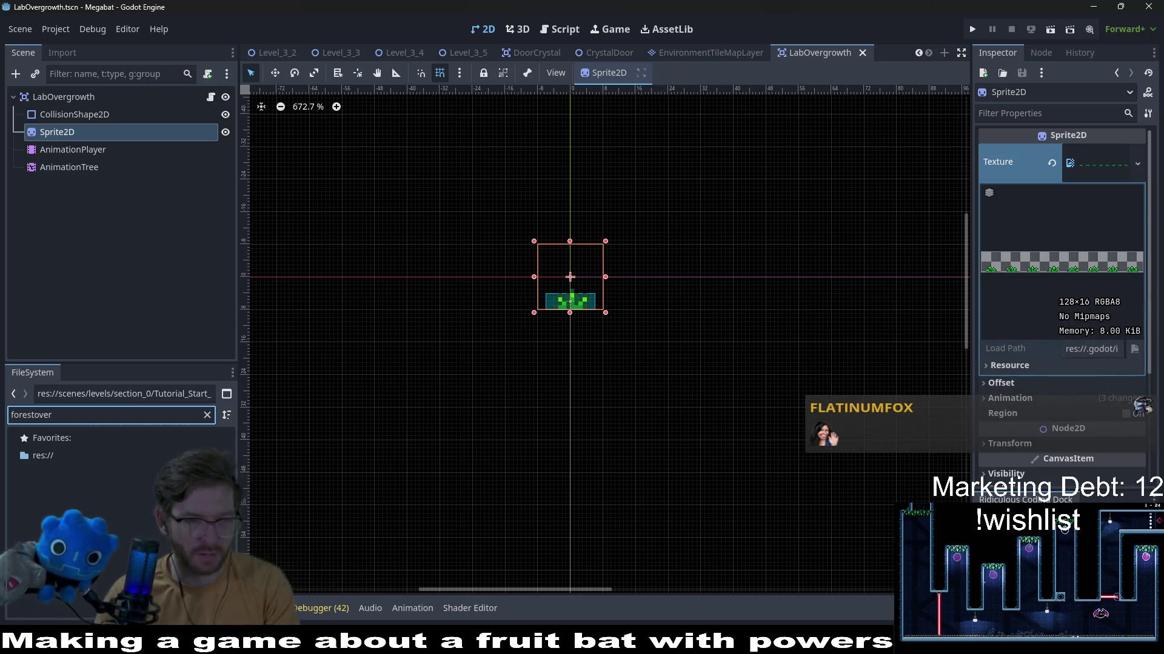
key("ctrl+a")
type("labov")
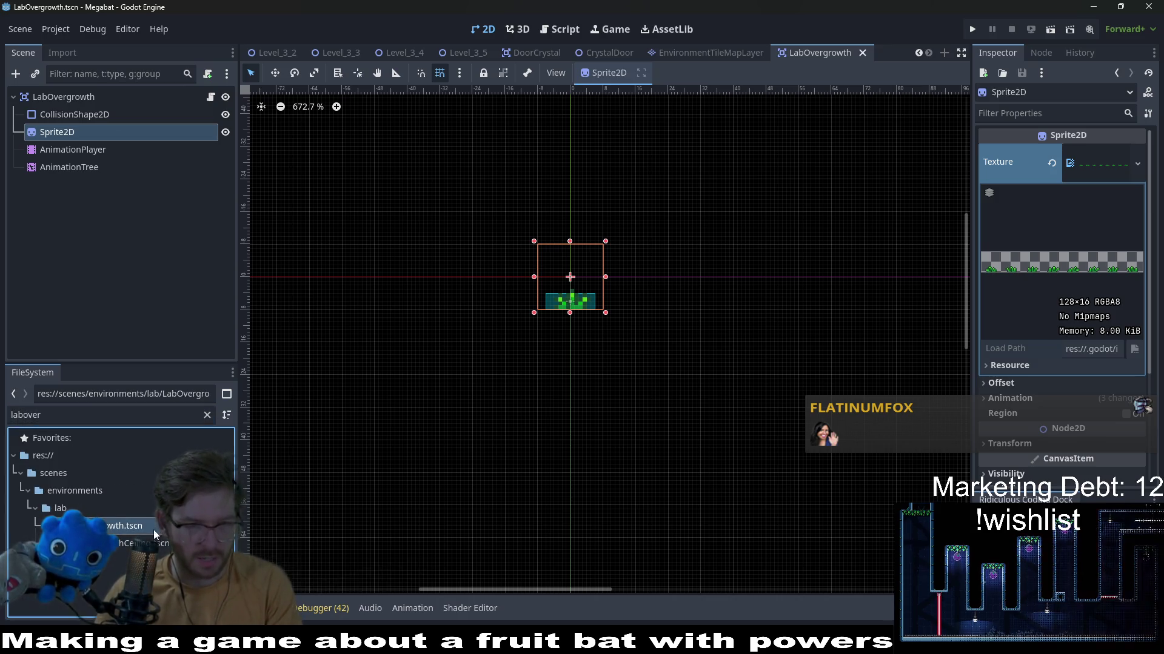
Duplicate LabOvergrowth.tscn as ForestOvergrowth.tscn
right_click(125, 525)
left_click(273, 518)
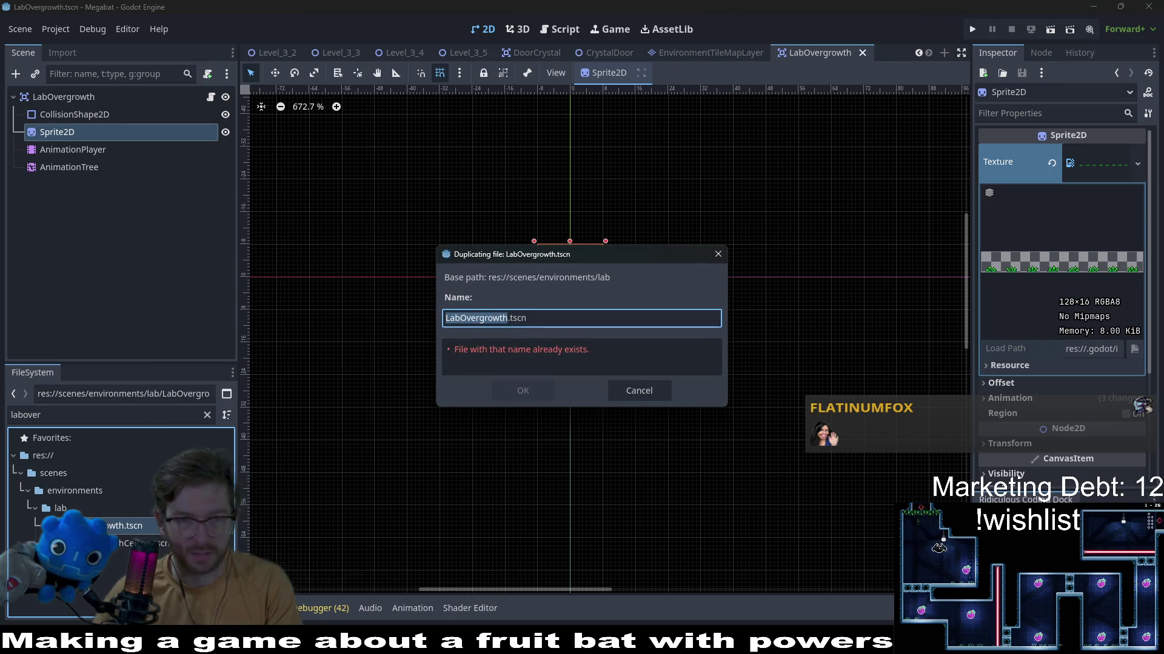
type("Forest")
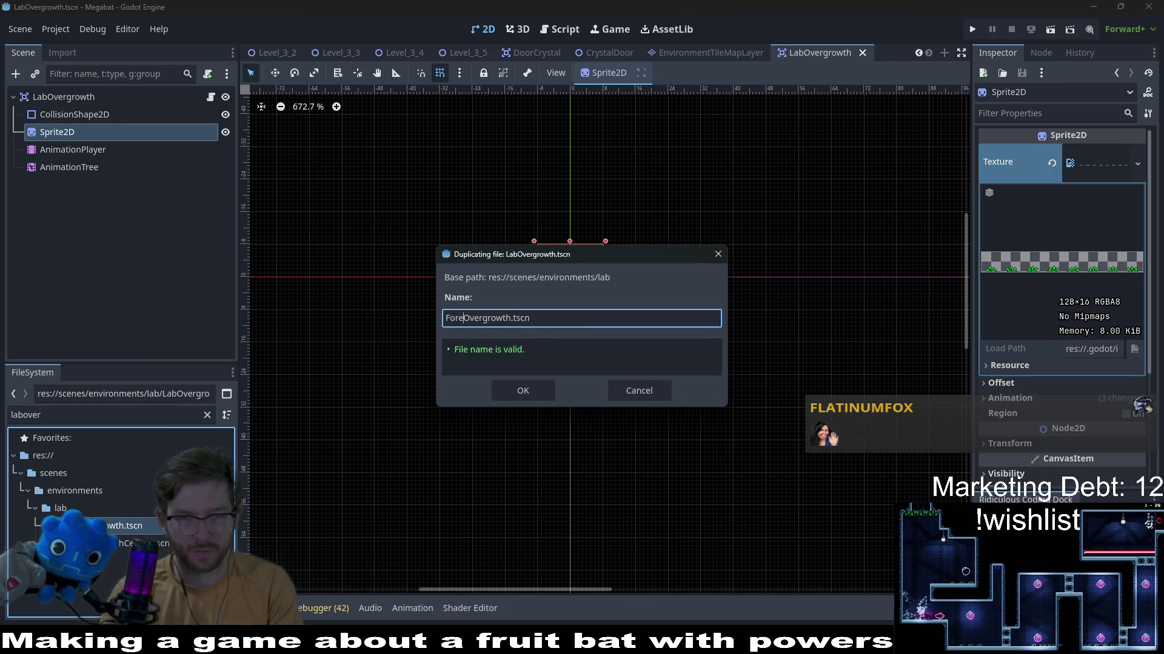
key("Return")
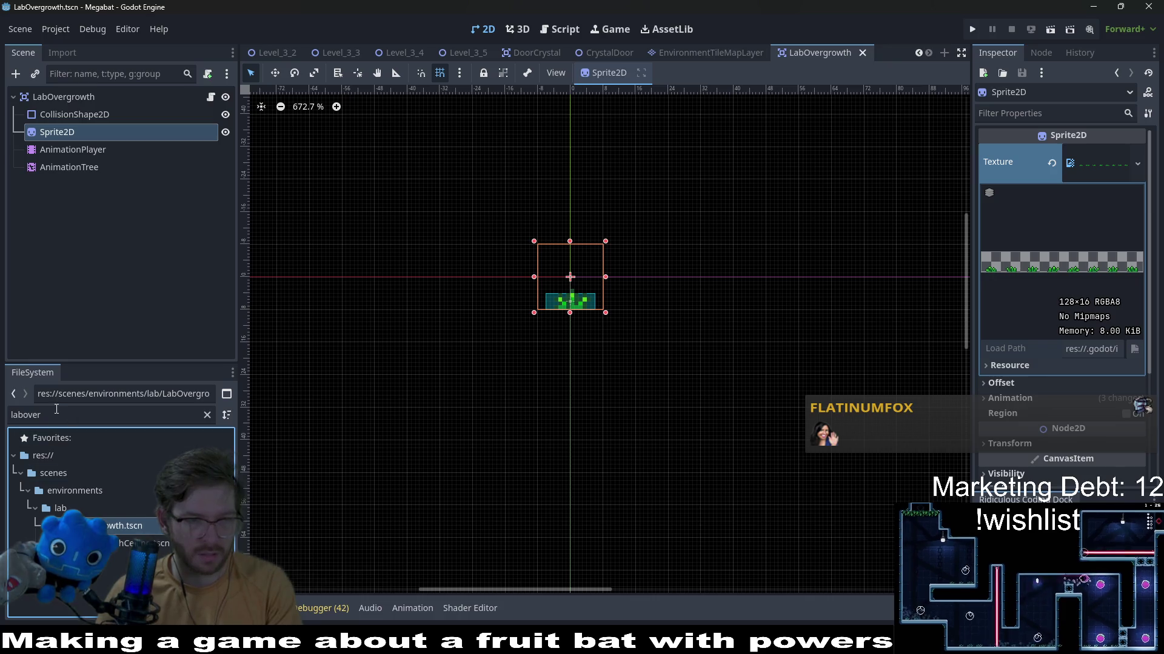
Clear the filter and move ForestOvergrowth.tscn into the forest environments folder
triple_click(109, 415)
type("forest")
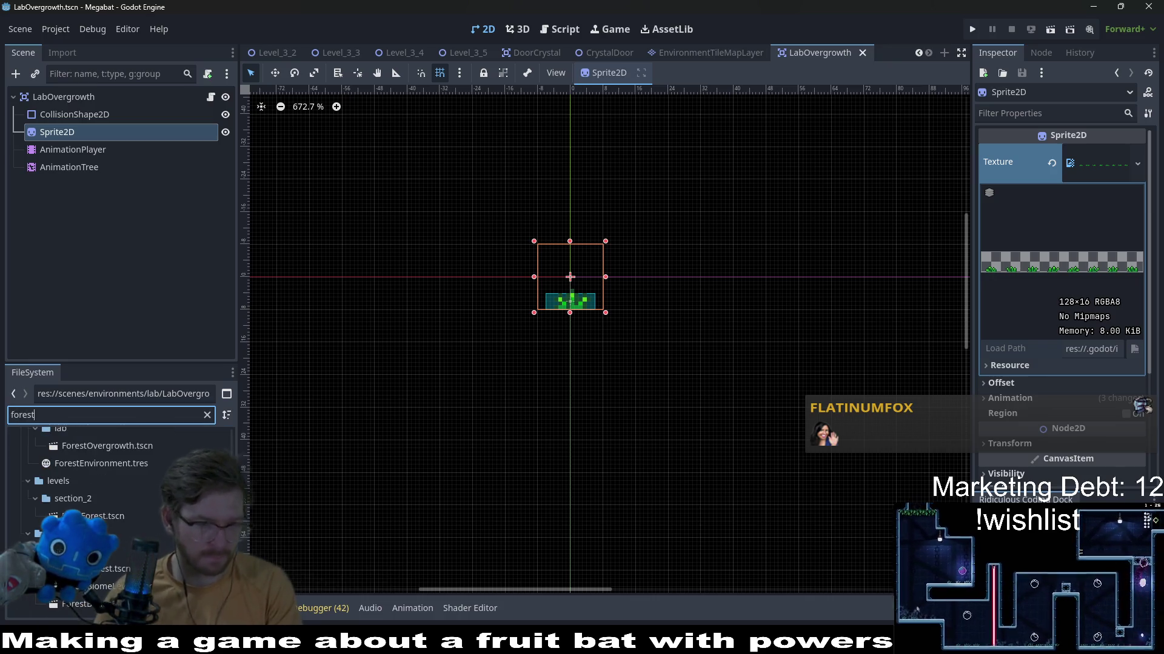
type("over")
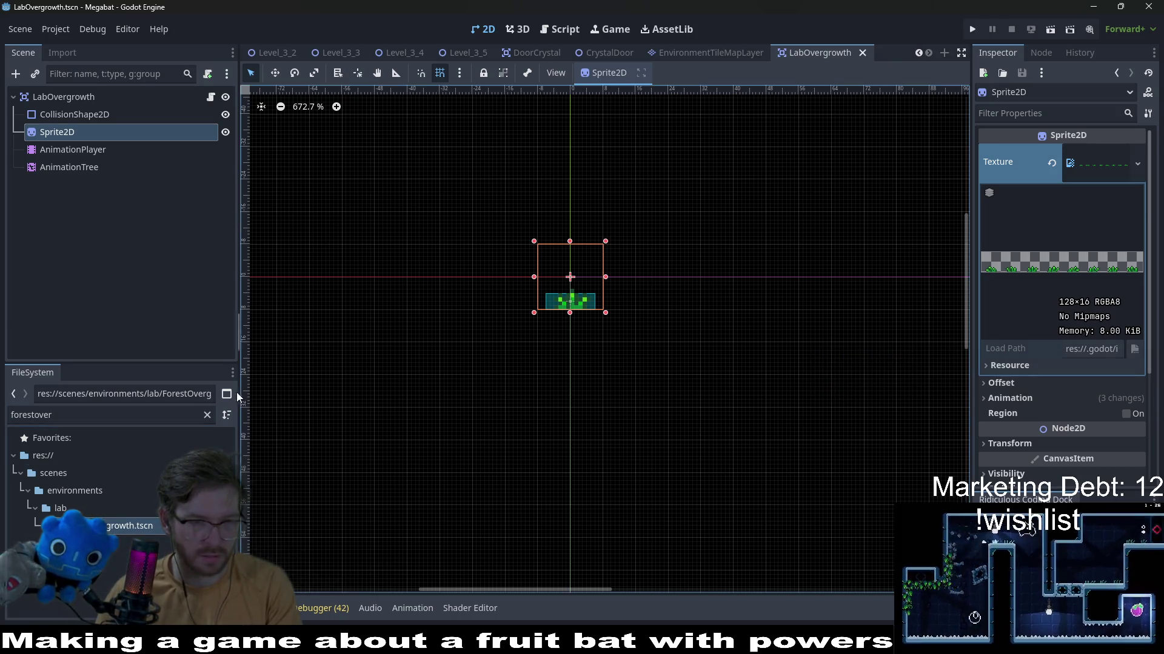
left_click(129, 526)
left_click(207, 415)
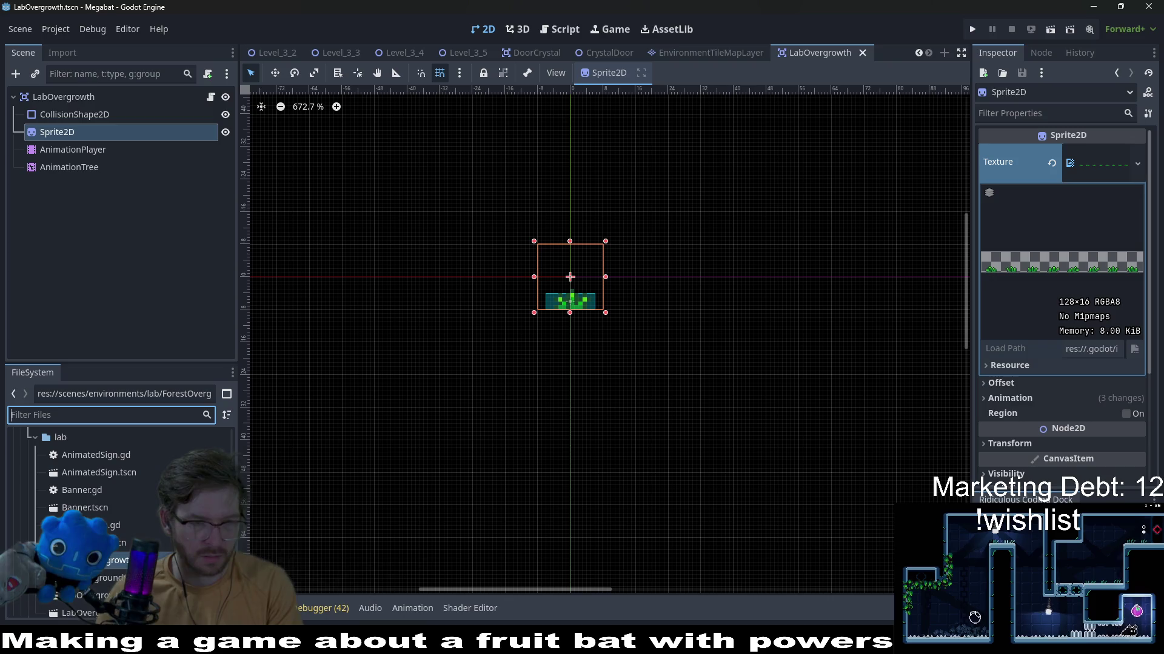
scroll(79, 546, "down", 5)
scroll(80, 545, "down", 3)
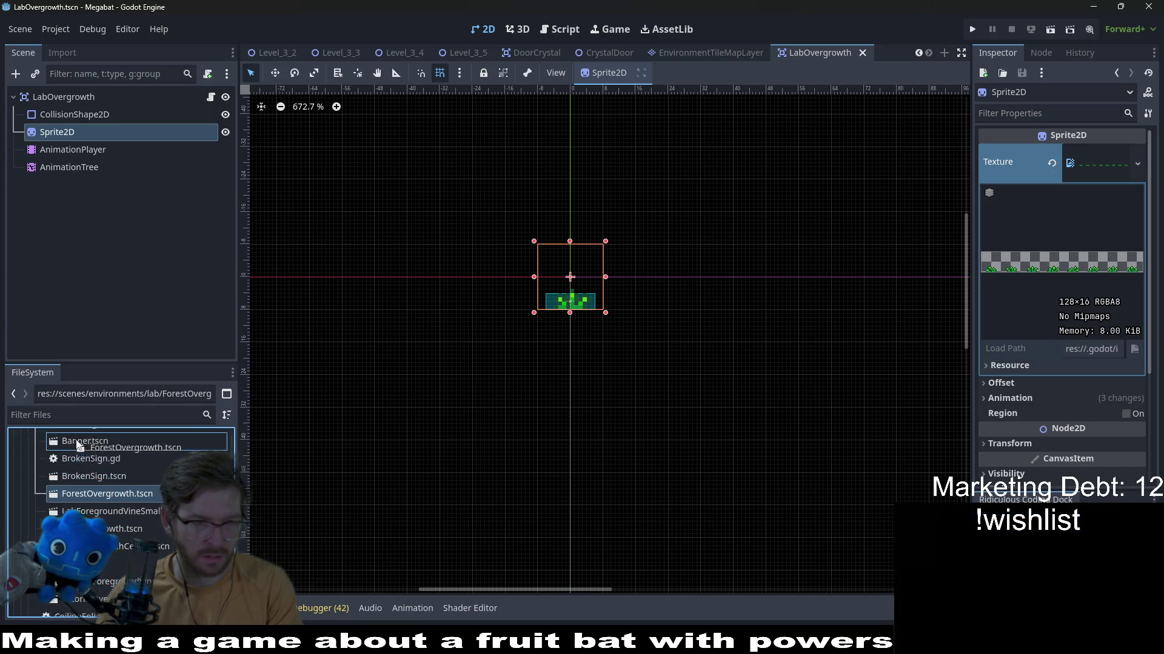
scroll(80, 445, "up", 5)
left_click_drag(78, 446, 102, 536)
scroll(91, 492, "up", 5)
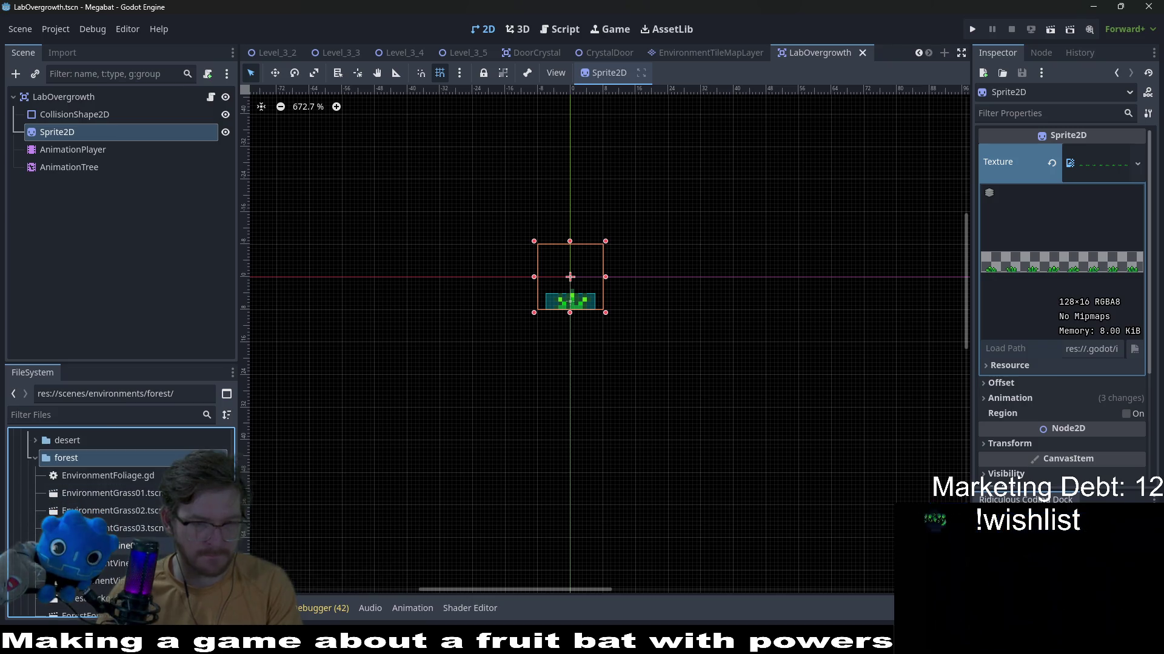
Open the EnvironmentGrass01 and EnvironmentVine01 scenes and centre each sprite in view
double_click(117, 494)
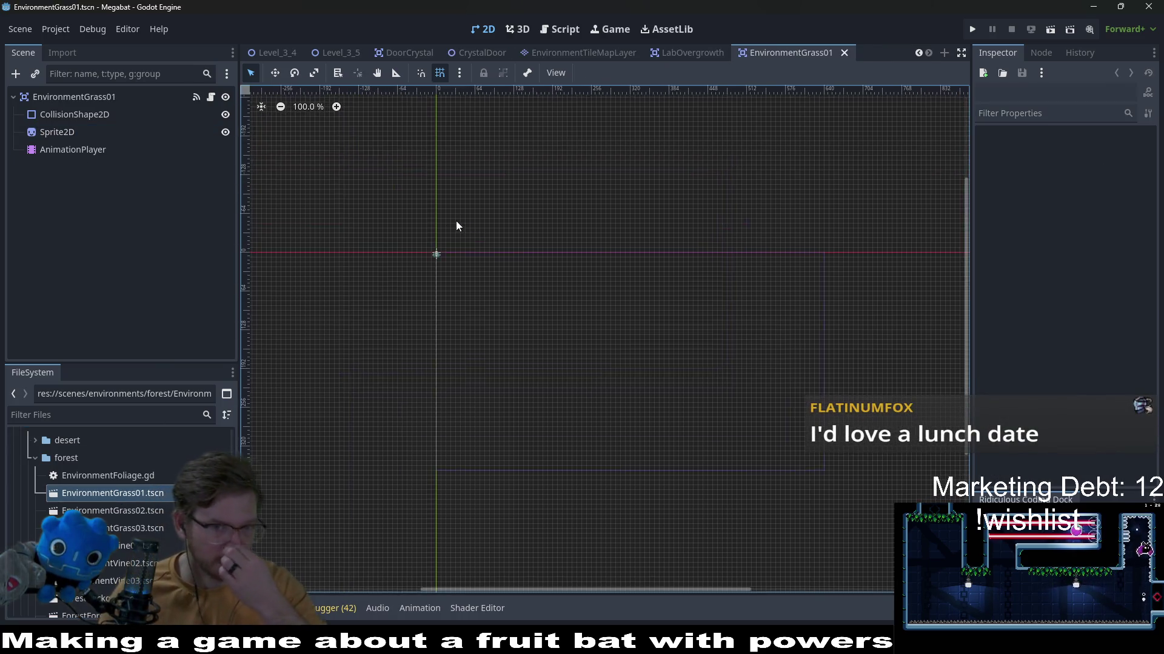
scroll(450, 246, "up", 6)
scroll(446, 273, "up", 2)
left_click_drag(420, 284, 556, 320)
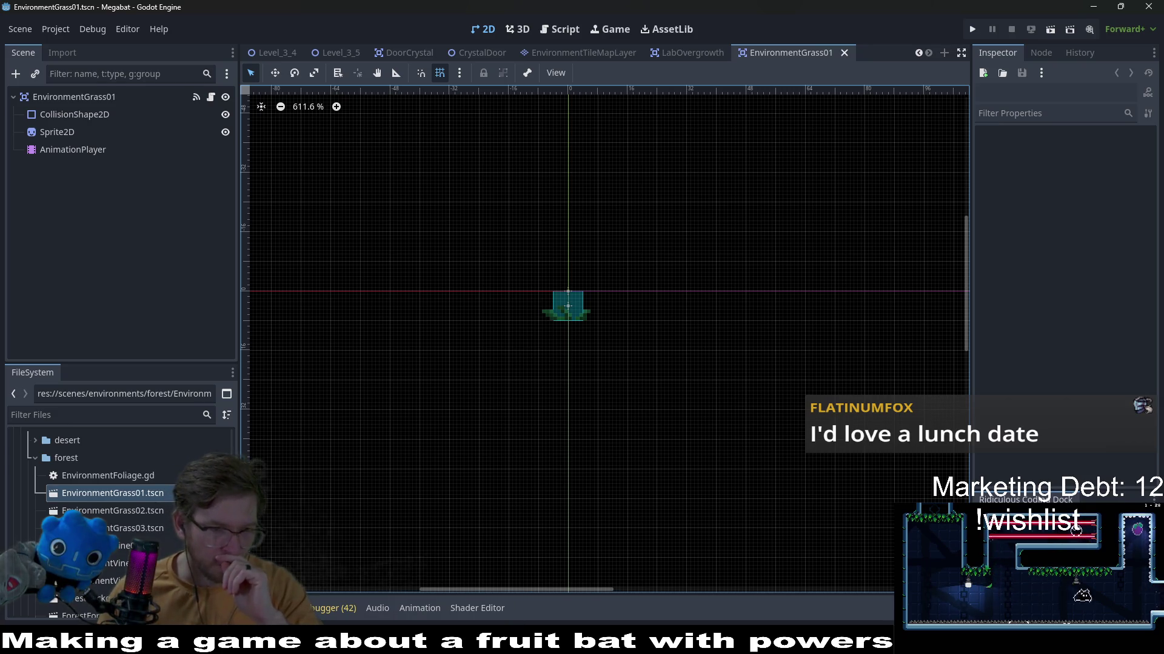
double_click(119, 544)
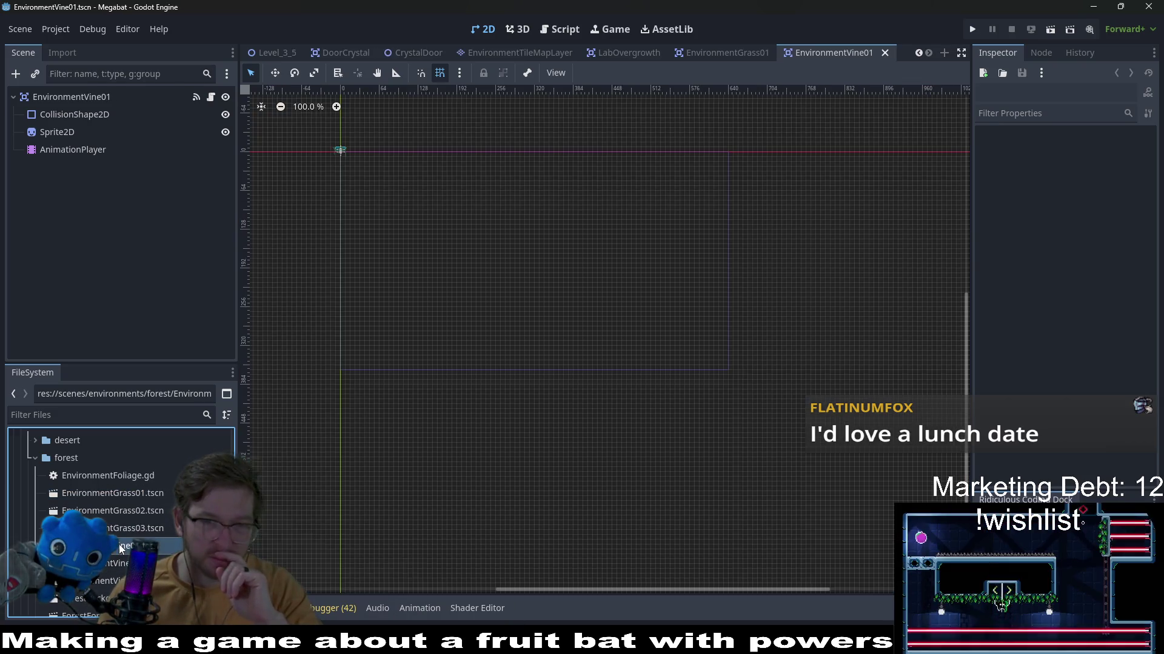
middle_click(340, 149)
left_click_drag(341, 151, 493, 236)
scroll(509, 255, "up", 8)
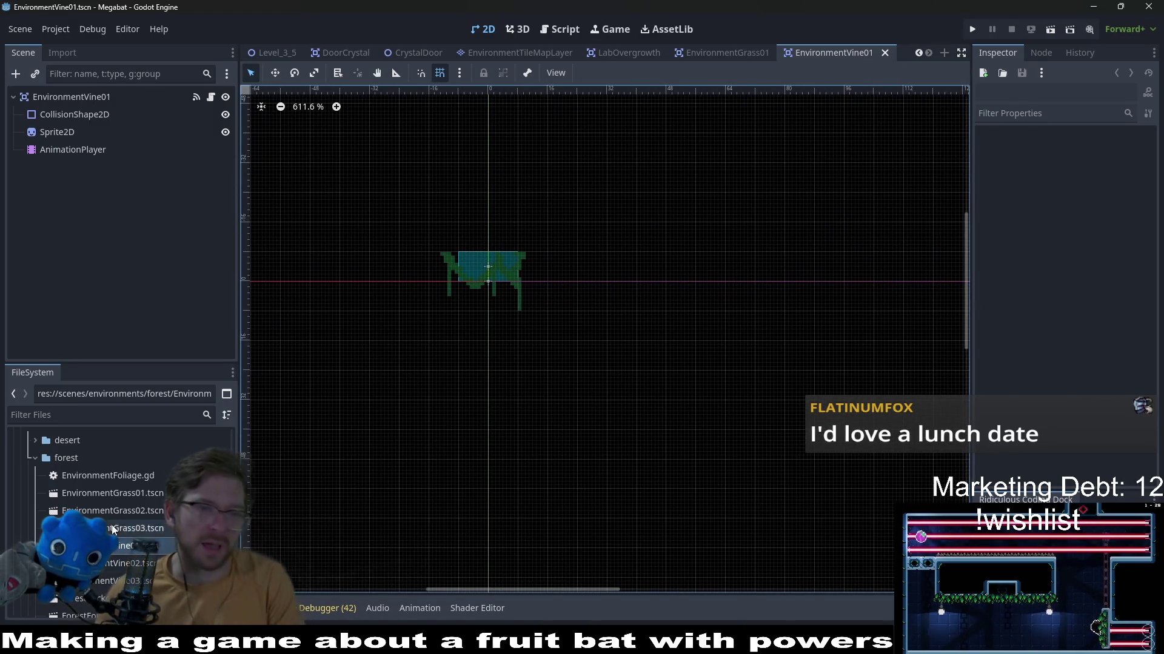
scroll(120, 510, "down", 2)
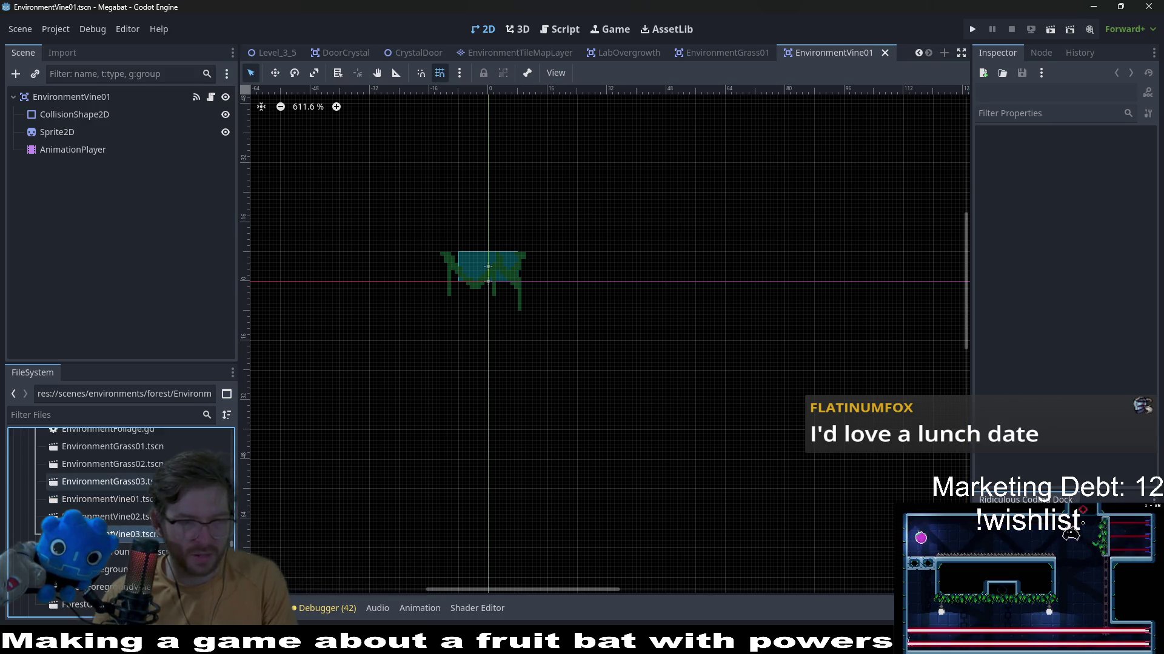
Select the old grass and vine scene files and request their deletion
left_click(143, 451, "shift")
key("Delete")
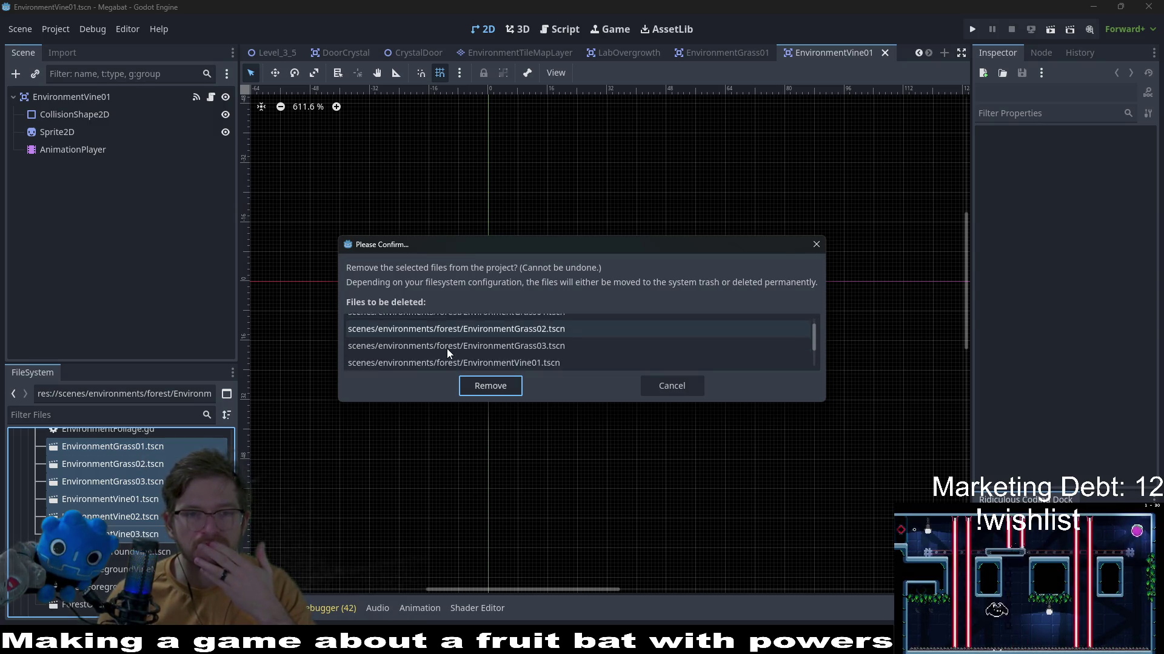
scroll(447, 348, "down", 3)
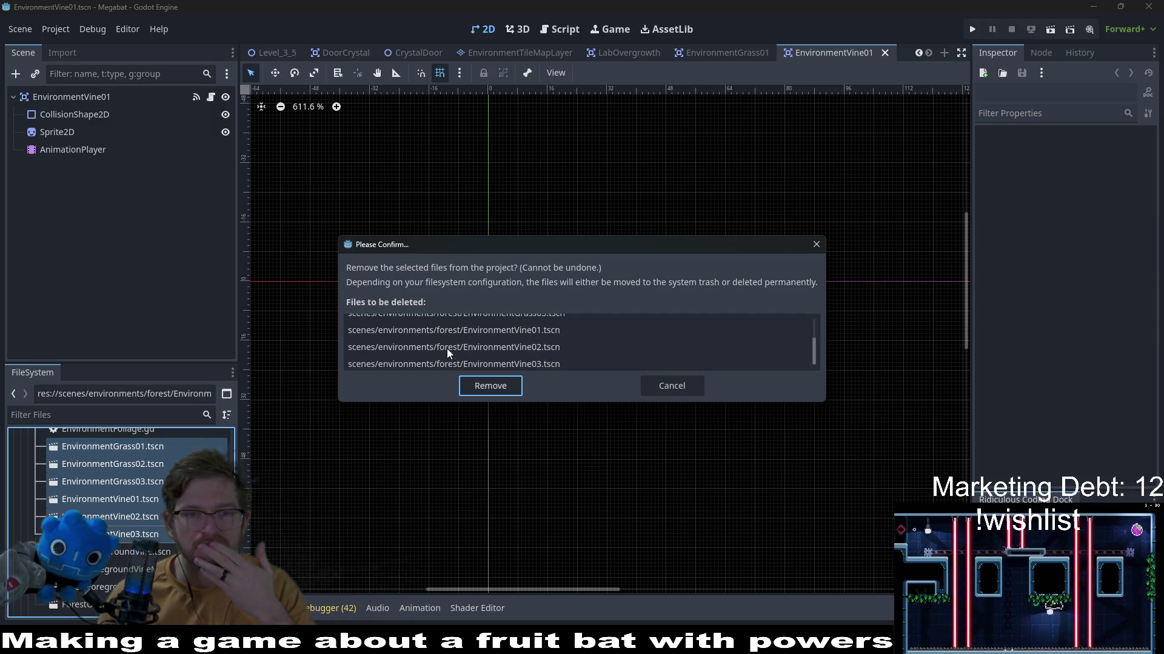
Remove the grass and vine files and close both scenes without saving
left_click(481, 386)
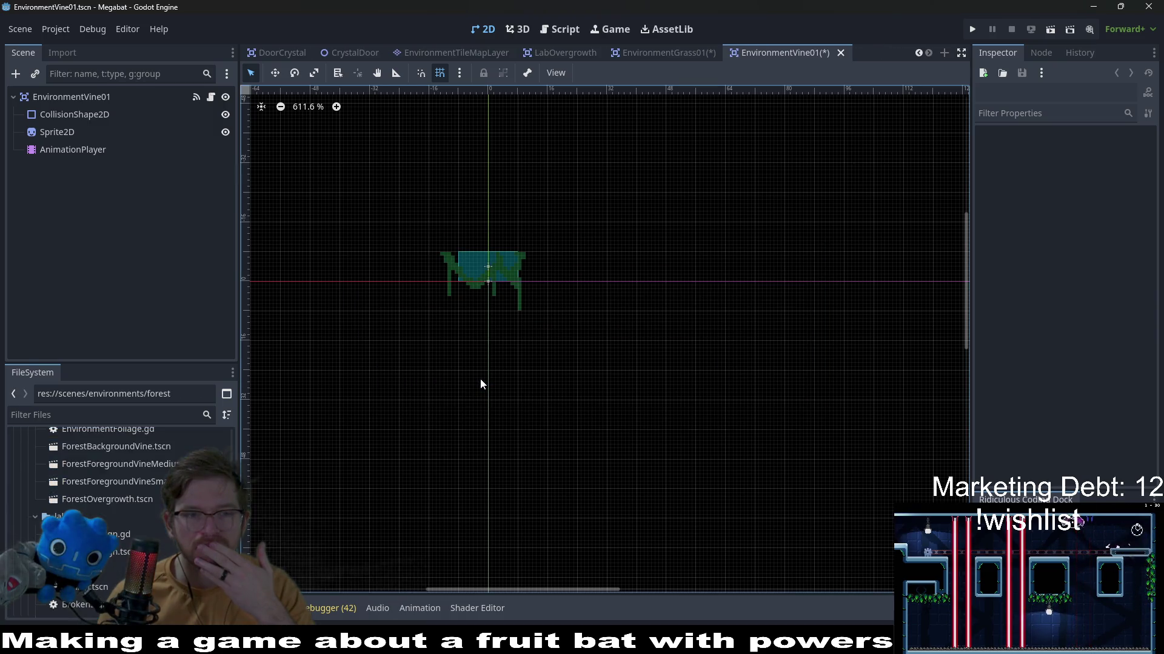
middle_click(815, 48)
left_click(647, 367)
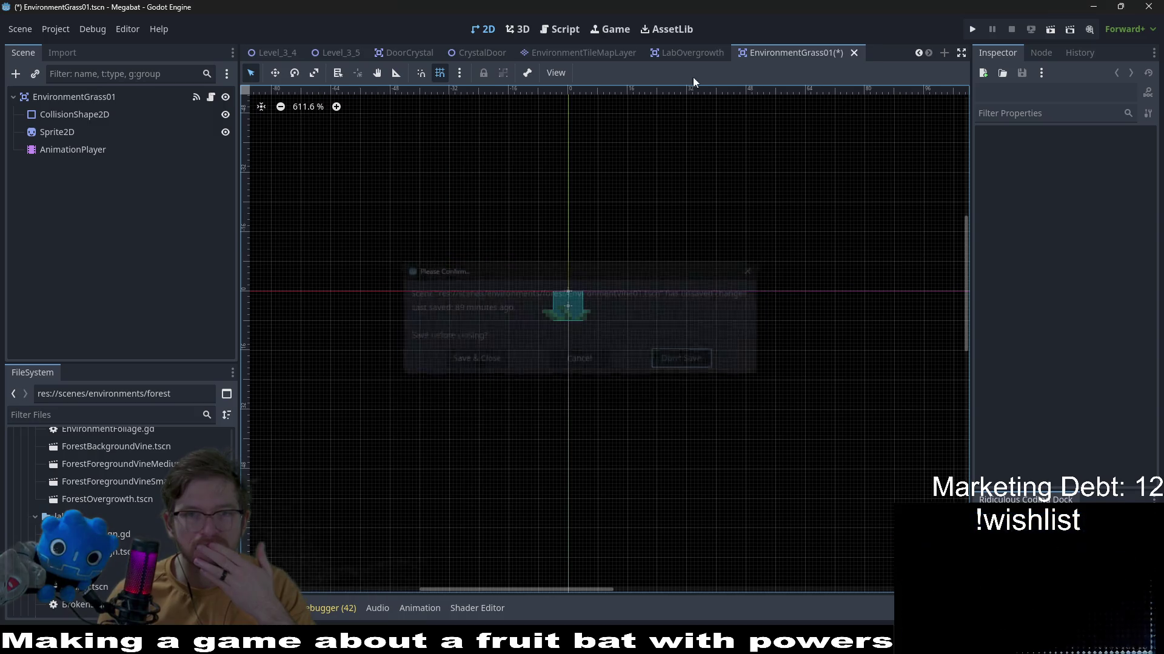
middle_click(773, 52)
left_click(700, 361)
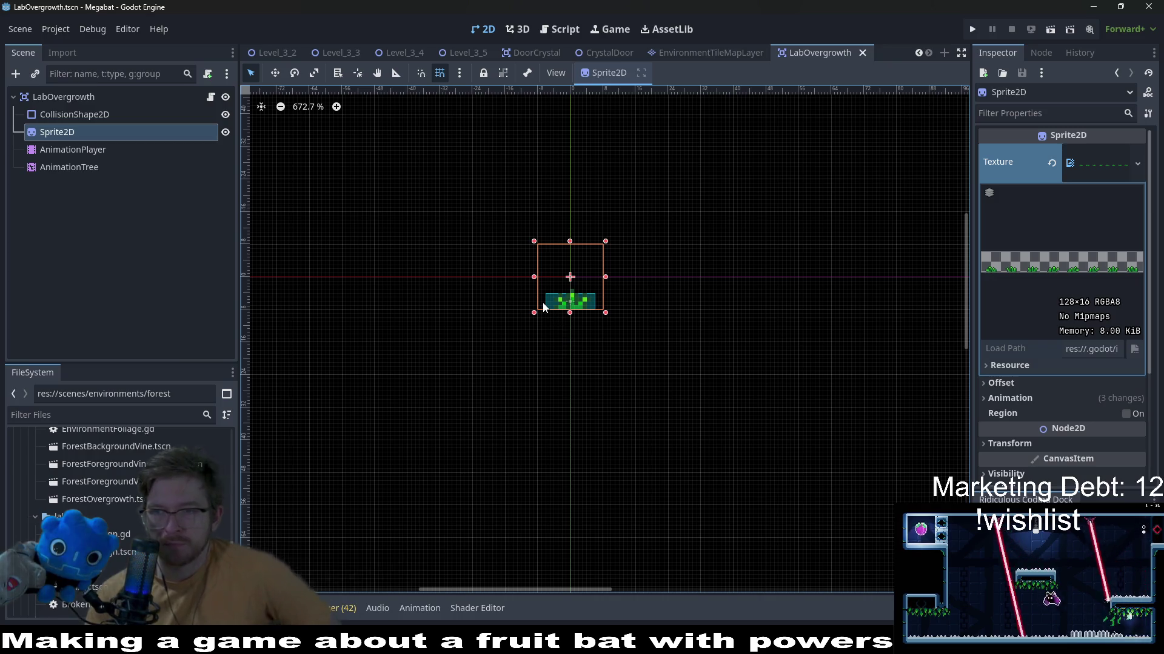
Return to the LabOvergrowth scene via the EnvironmentTileMapLayer tab
left_click(728, 52)
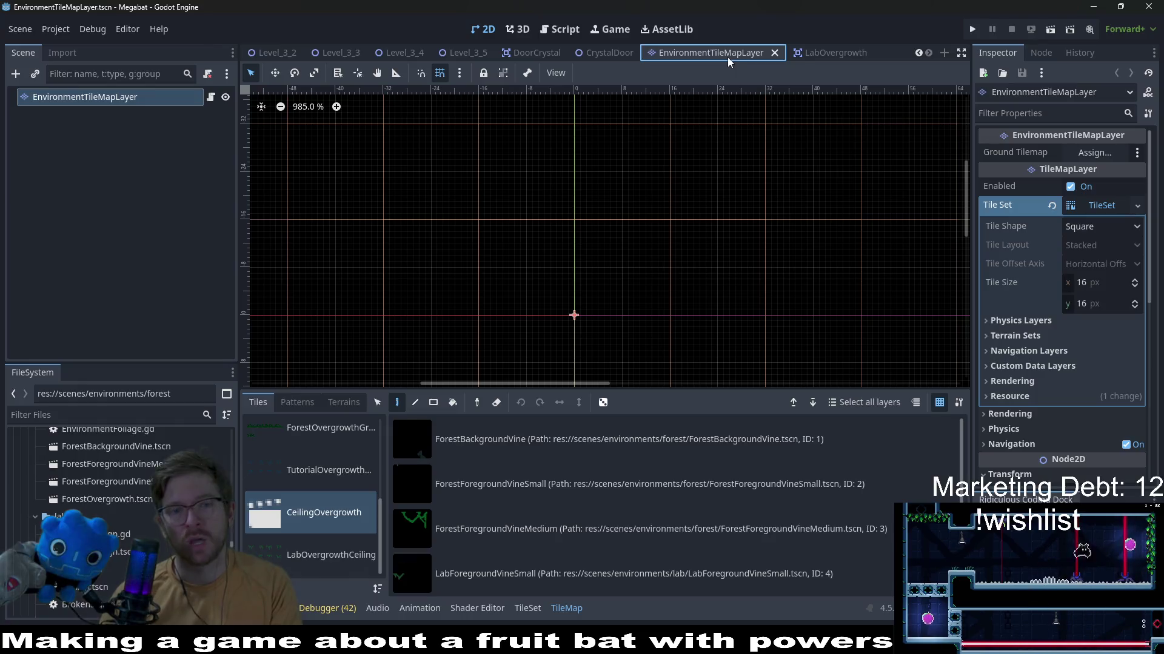
left_click(813, 52)
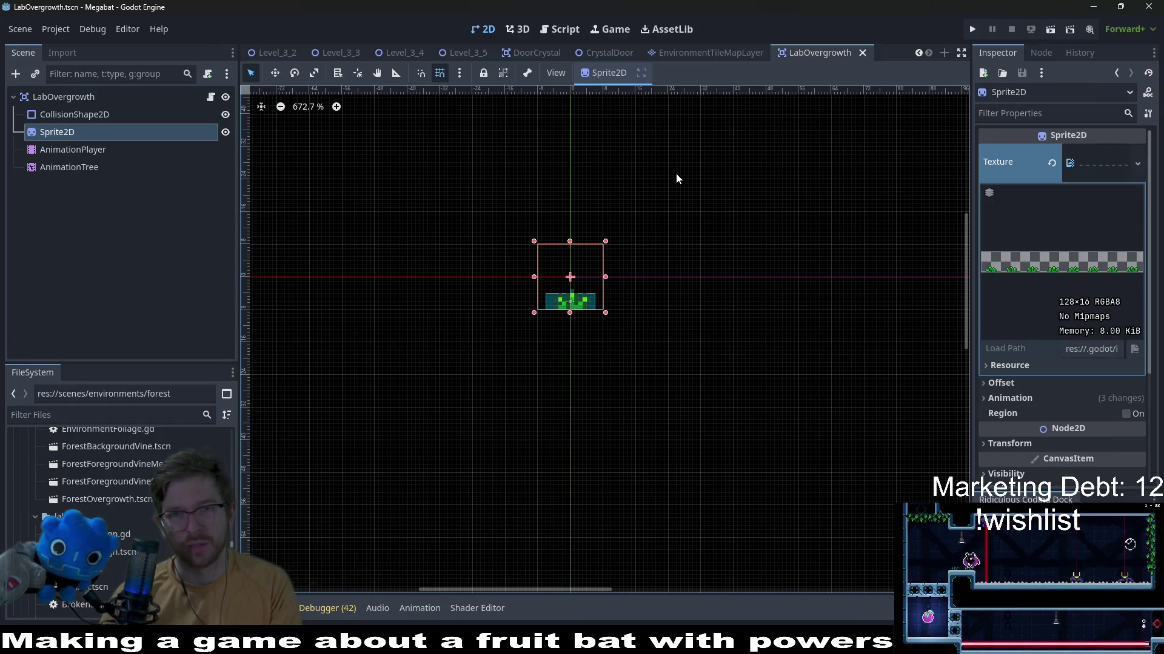
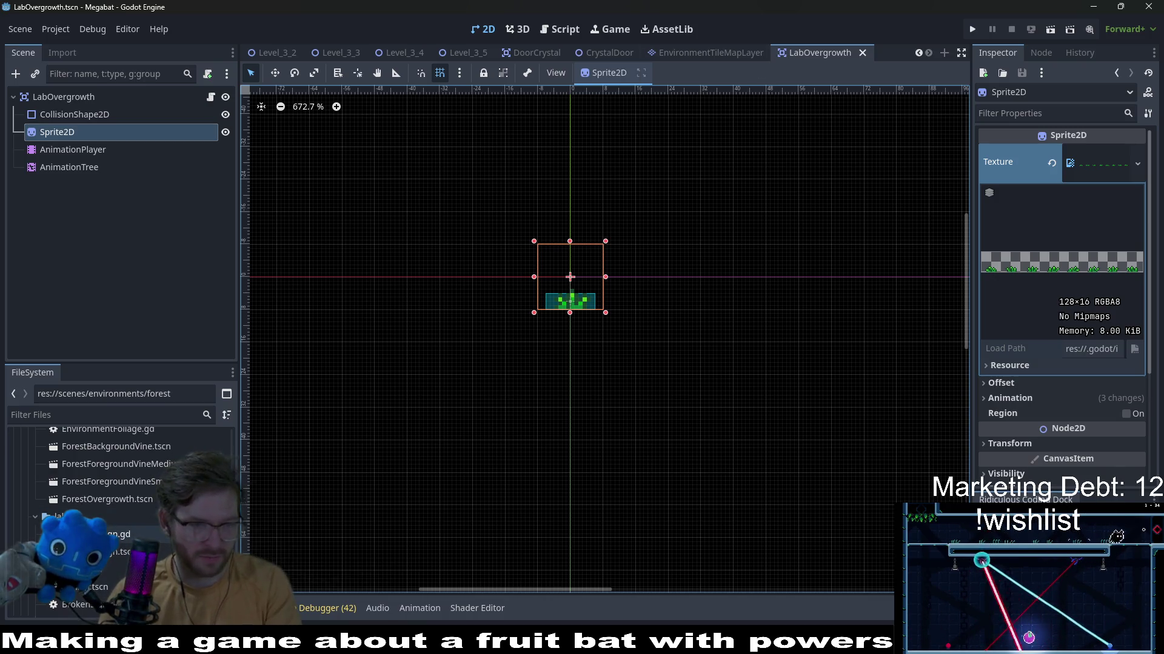
scroll(118, 491, "up", 2)
Open the ForestOvergrowth.tscn scene from the FileSystem dock
left_click(127, 545)
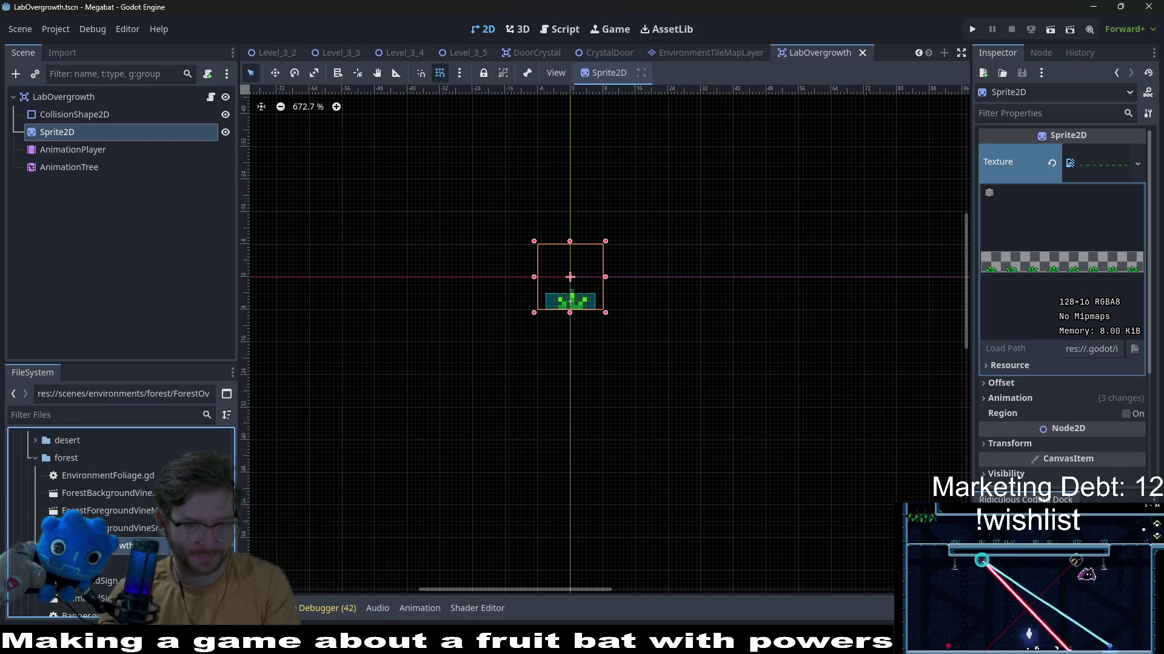
double_click(128, 546)
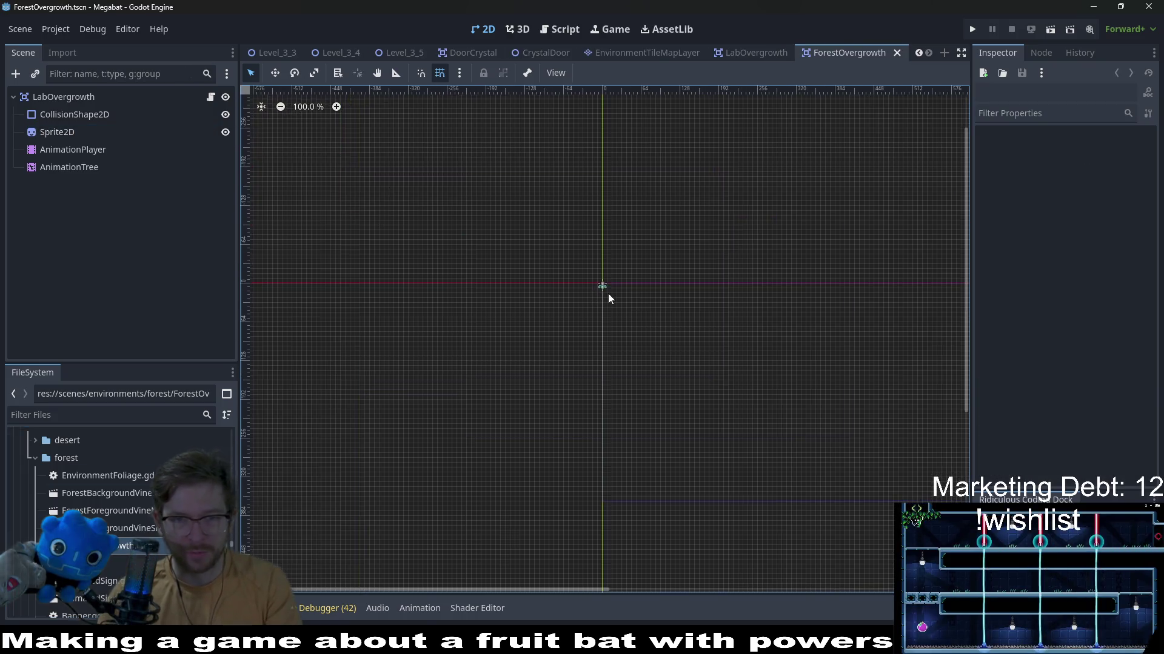
scroll(609, 294, "down", 5)
scroll(599, 288, "up", 5)
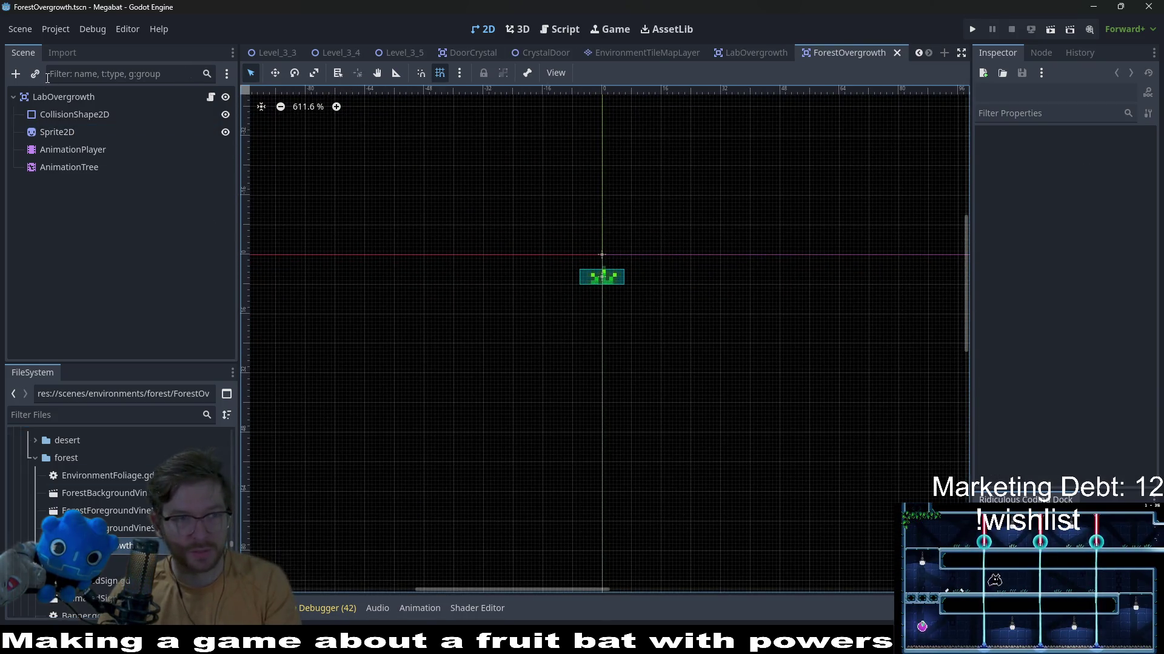
Rename the root node from LabOvergrowth to ForestOvergrowth
left_click(64, 96)
left_click(64, 97)
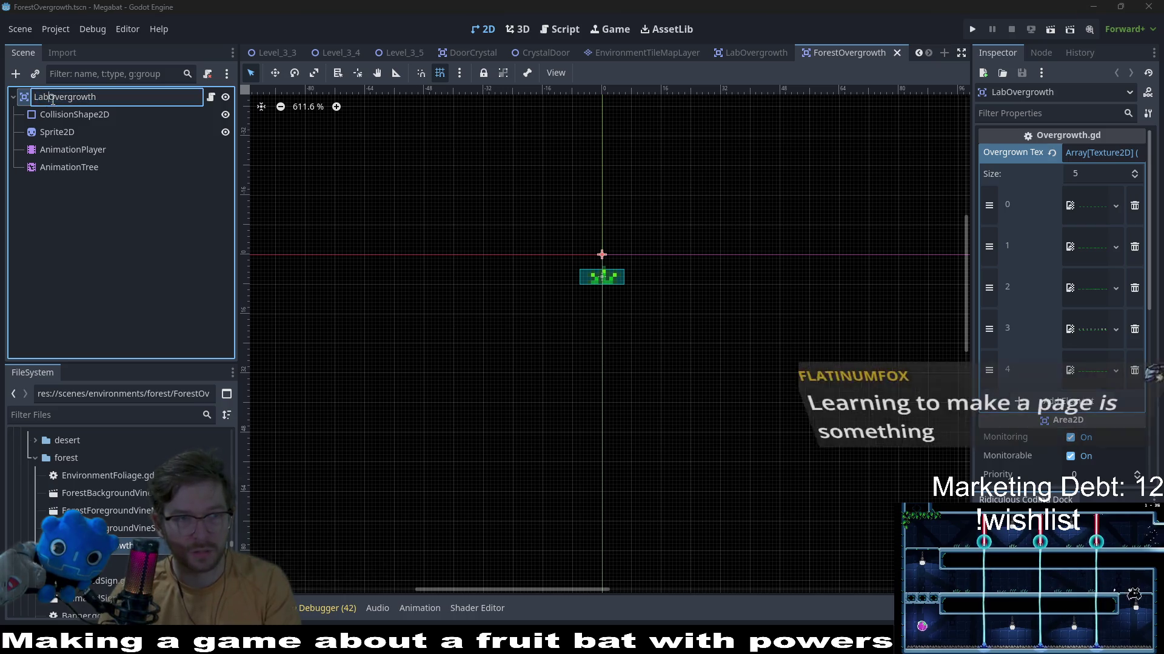
key("BackSpace")
key("BackSpace")
key("BackSpace")
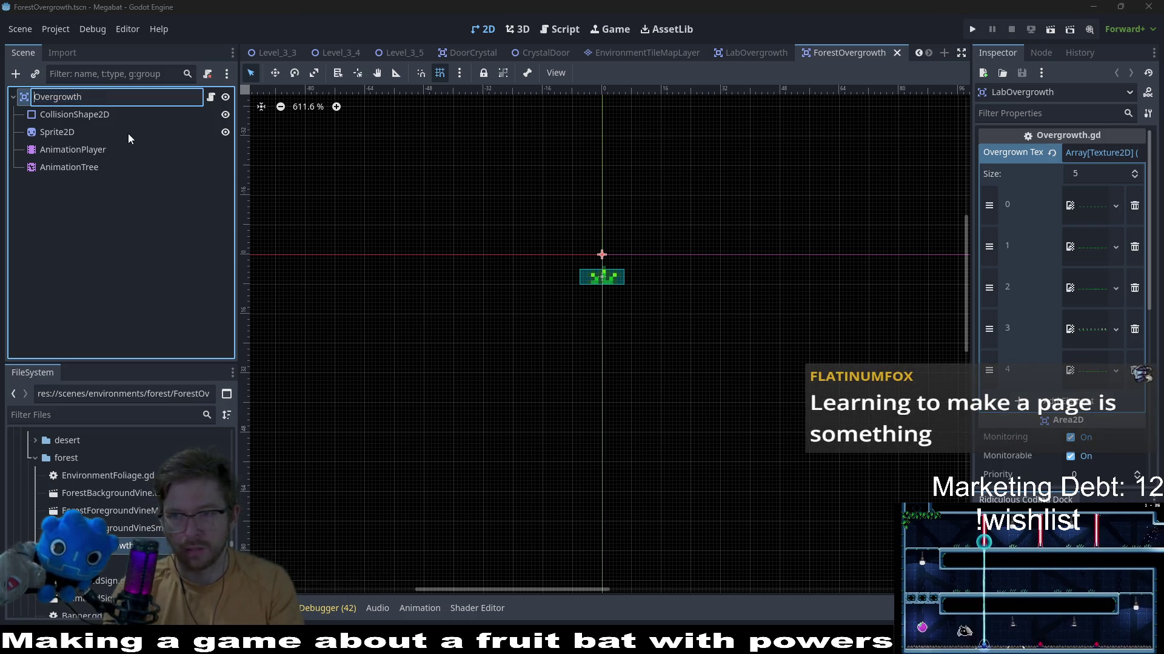
type("Forest")
key("Return")
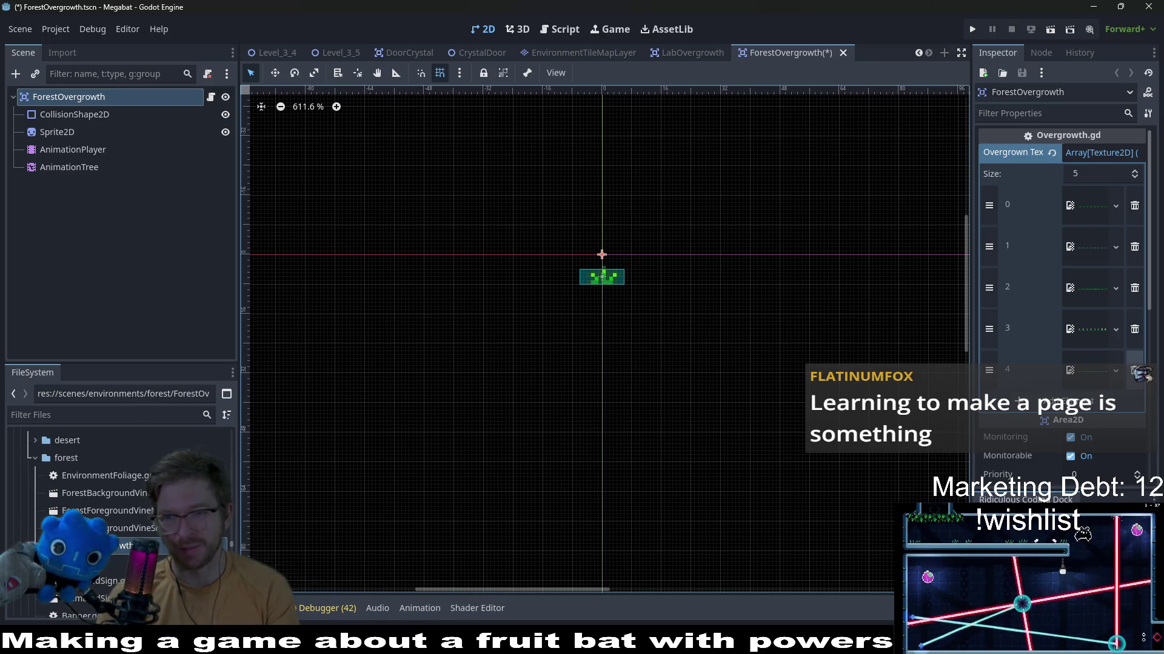
Remove overgrown texture entries 4 to 1, leaving a single entry in the list
left_click(1134, 369)
left_click(1134, 329)
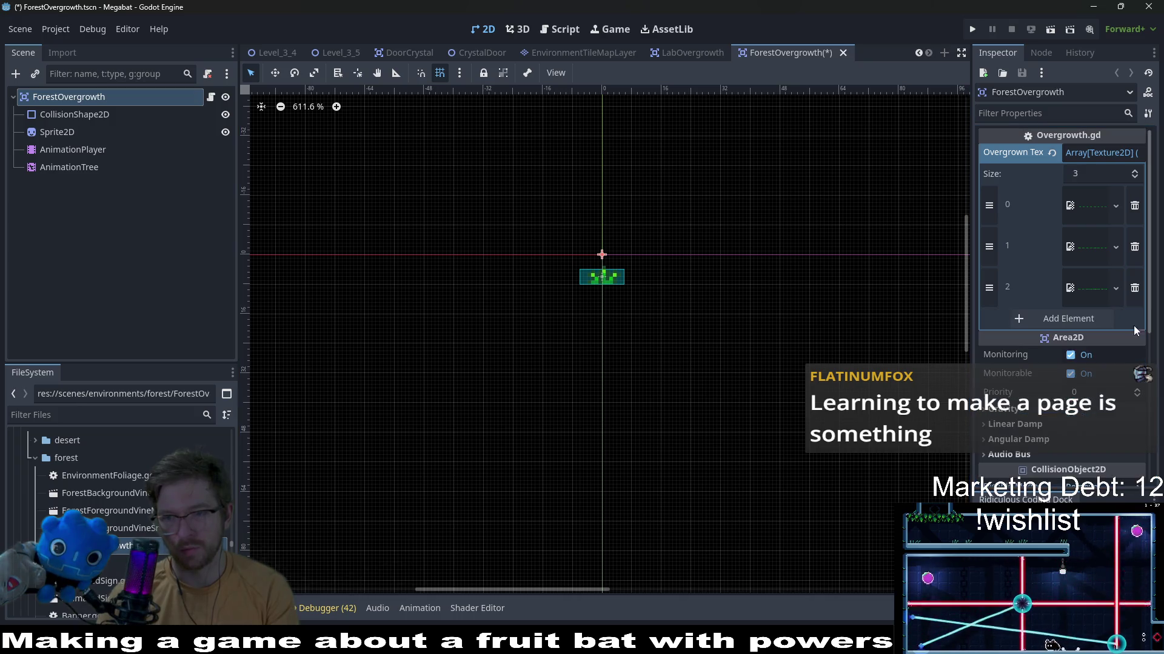
left_click(1134, 287)
left_click(1133, 247)
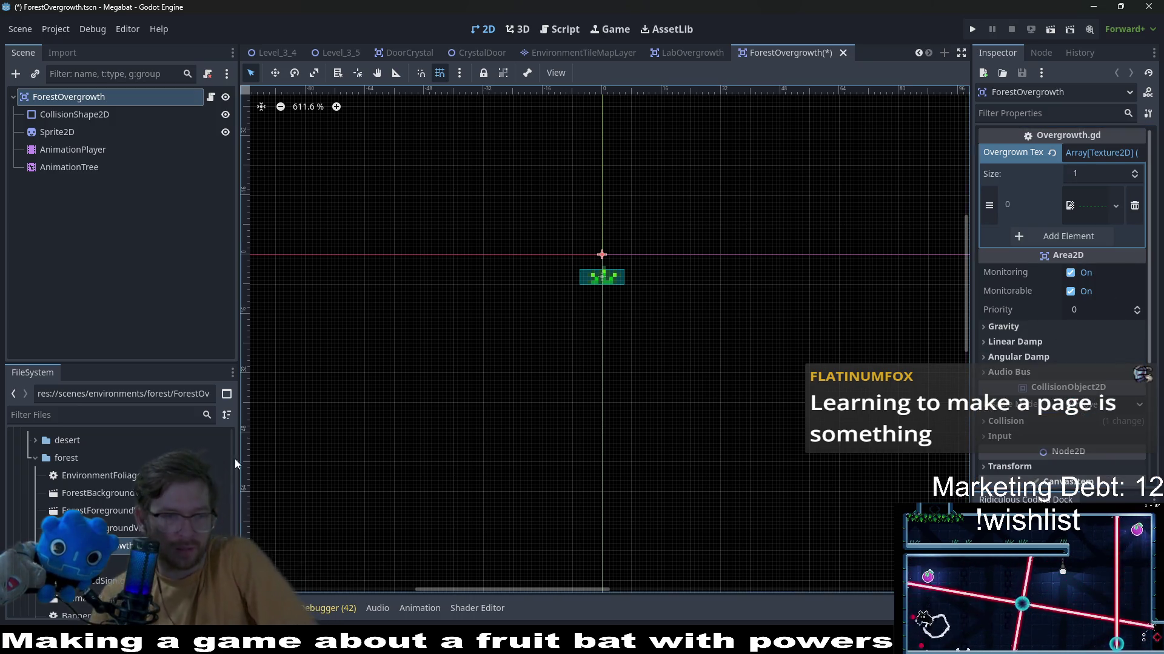
Filter project files by 'forest-over' and select the first forest overgrowth sheet and the plant sprite node
left_click(124, 415)
type("f")
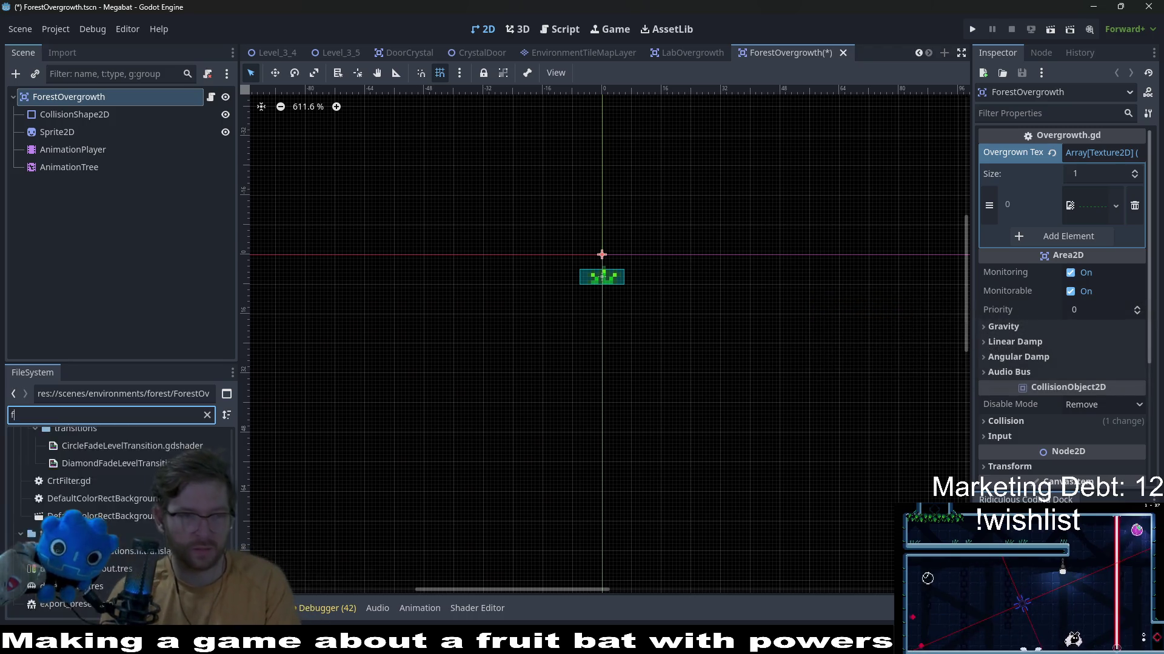
type("orest-ov")
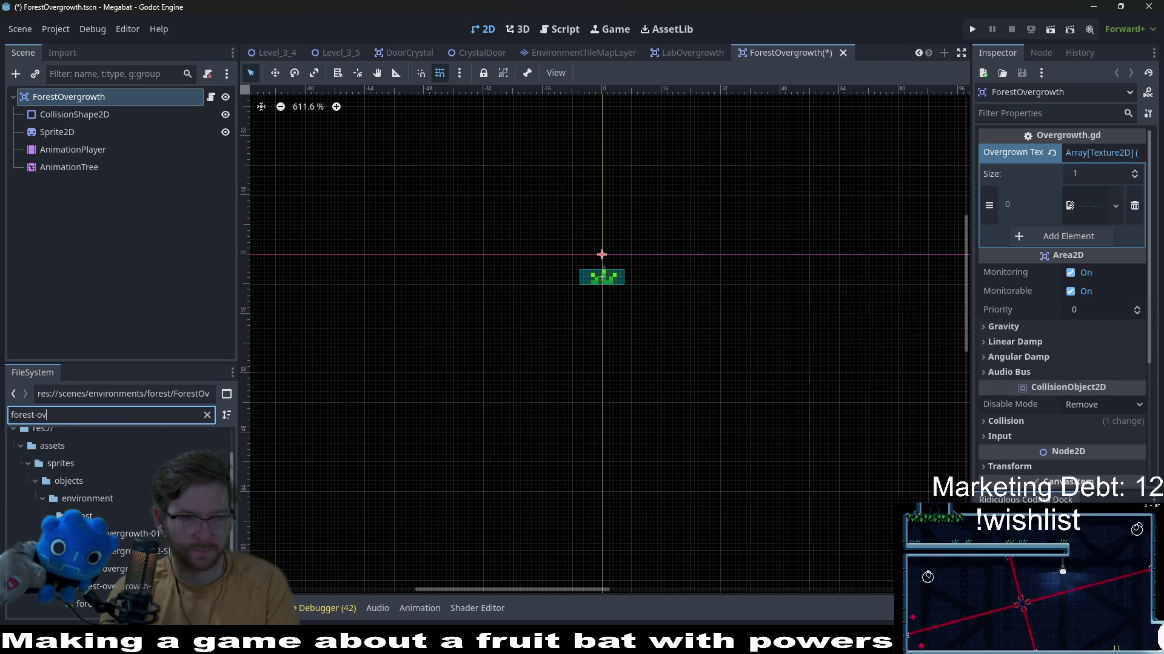
type("er")
left_click(119, 537)
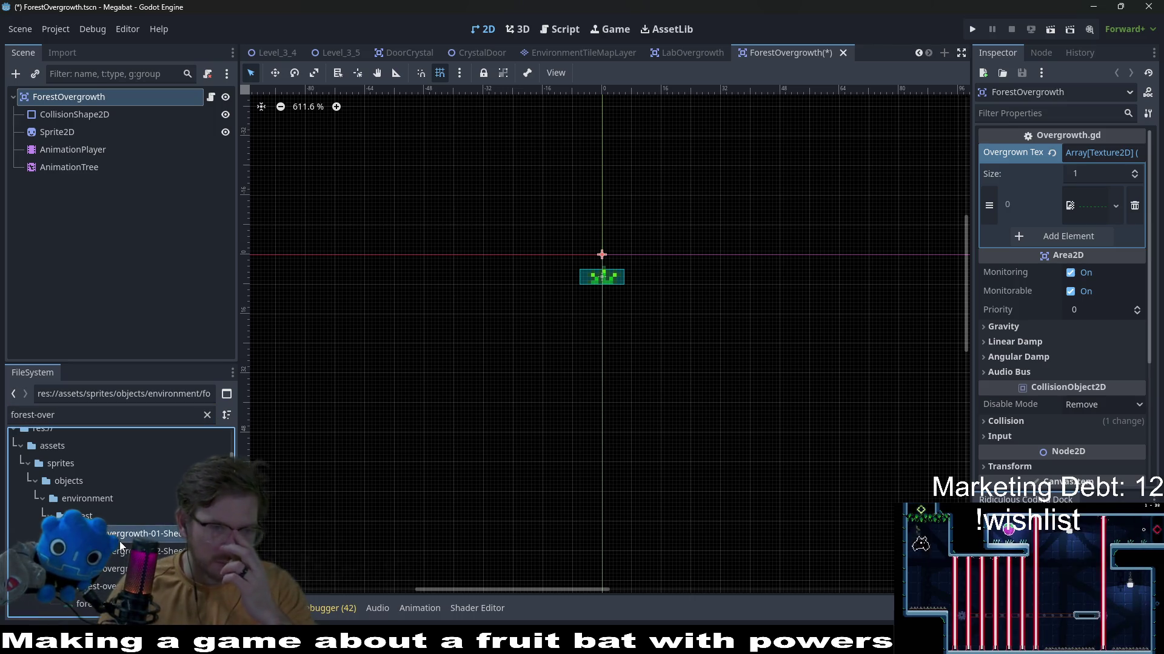
mouse_move(119, 541)
left_mouse_down()
mouse_move(1091, 225)
mouse_move(1086, 205)
left_mouse_up()
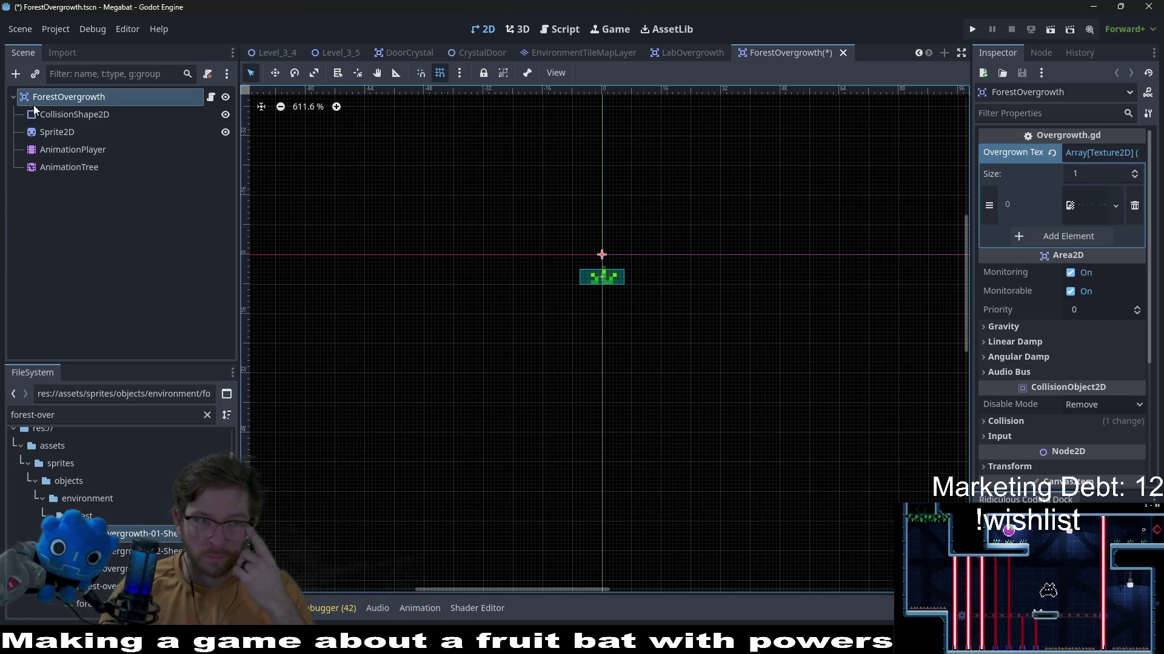
left_click(50, 132)
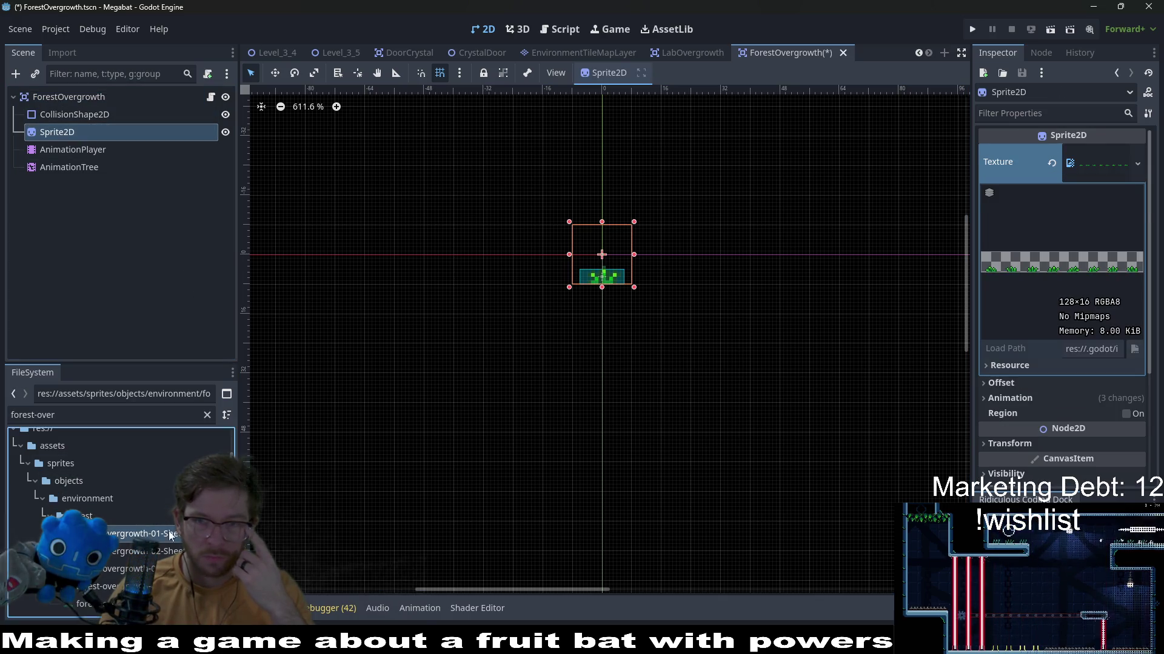
Assign the forest overgrowth sheet as the Sprite2D texture and shift the sprite down
left_click_drag(171, 534, 1150, 209)
left_click_drag(1083, 174, 1091, 163)
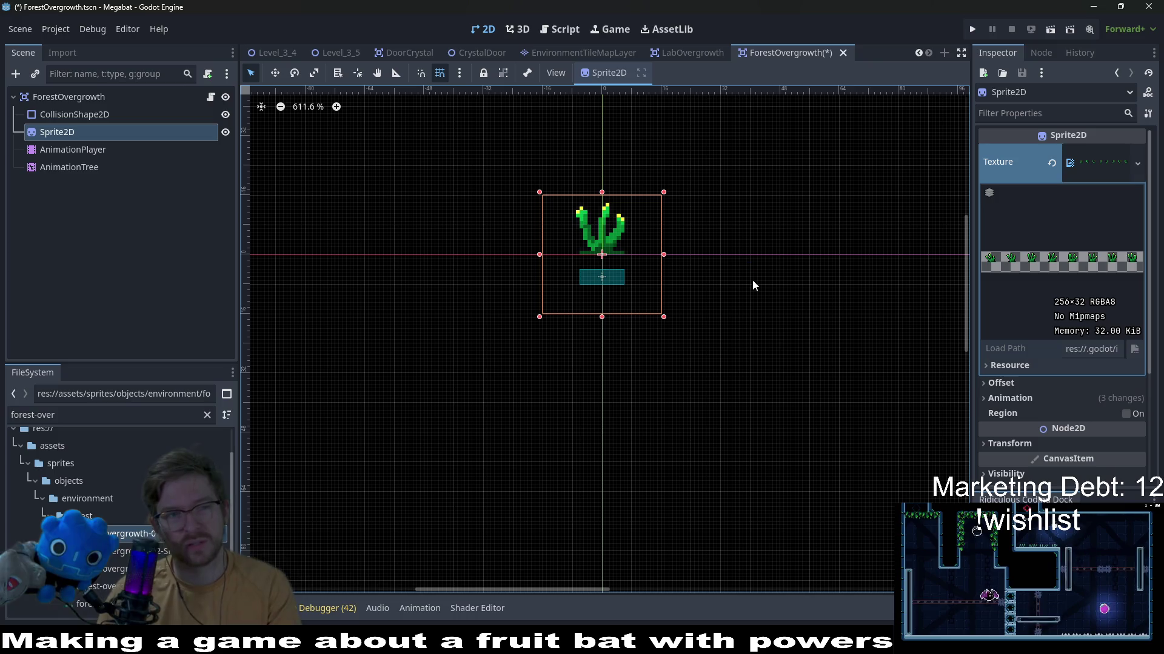
left_click_drag(622, 248, 622, 271)
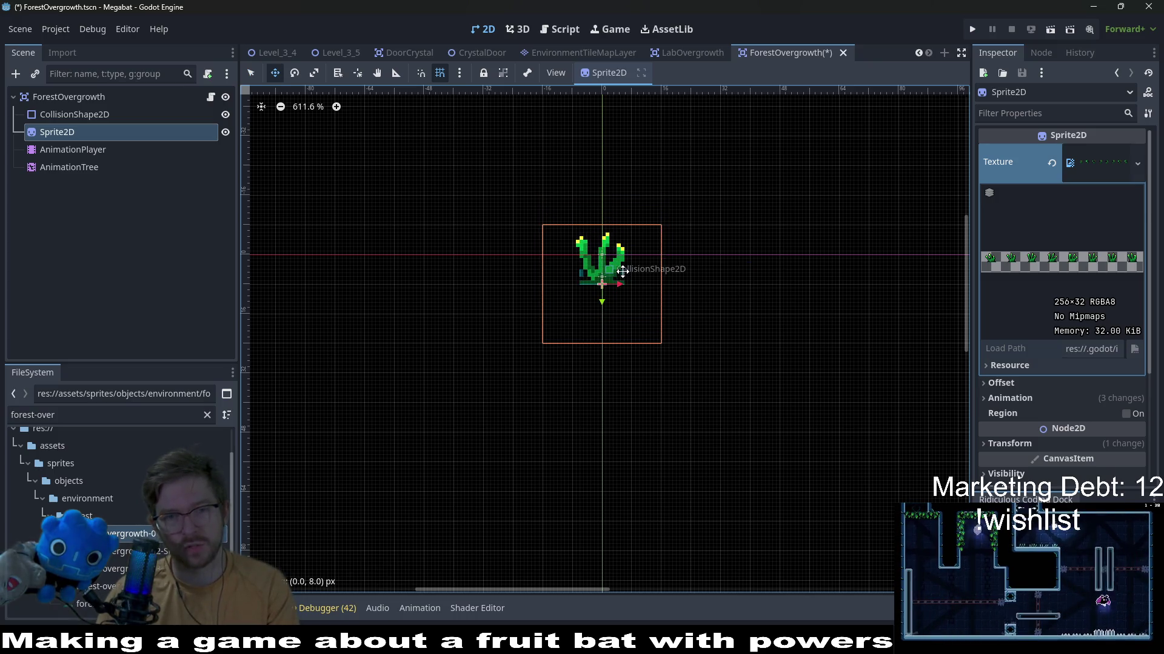
scroll(636, 273, "up", 2)
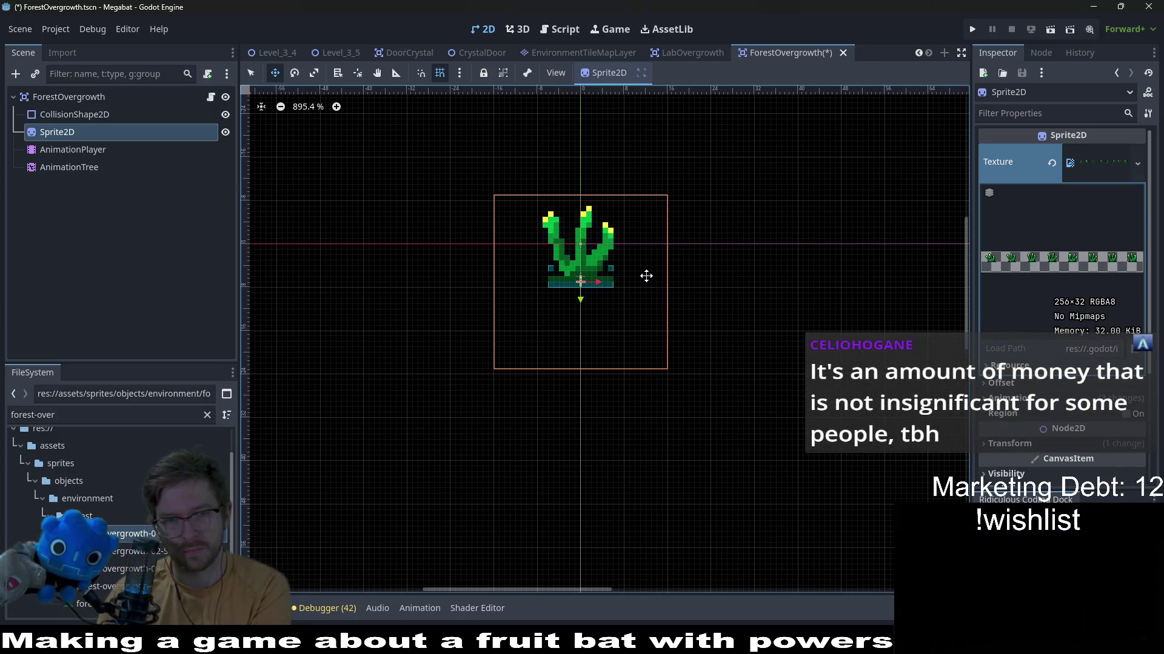
key("Down")
scroll(549, 276, "up", 1)
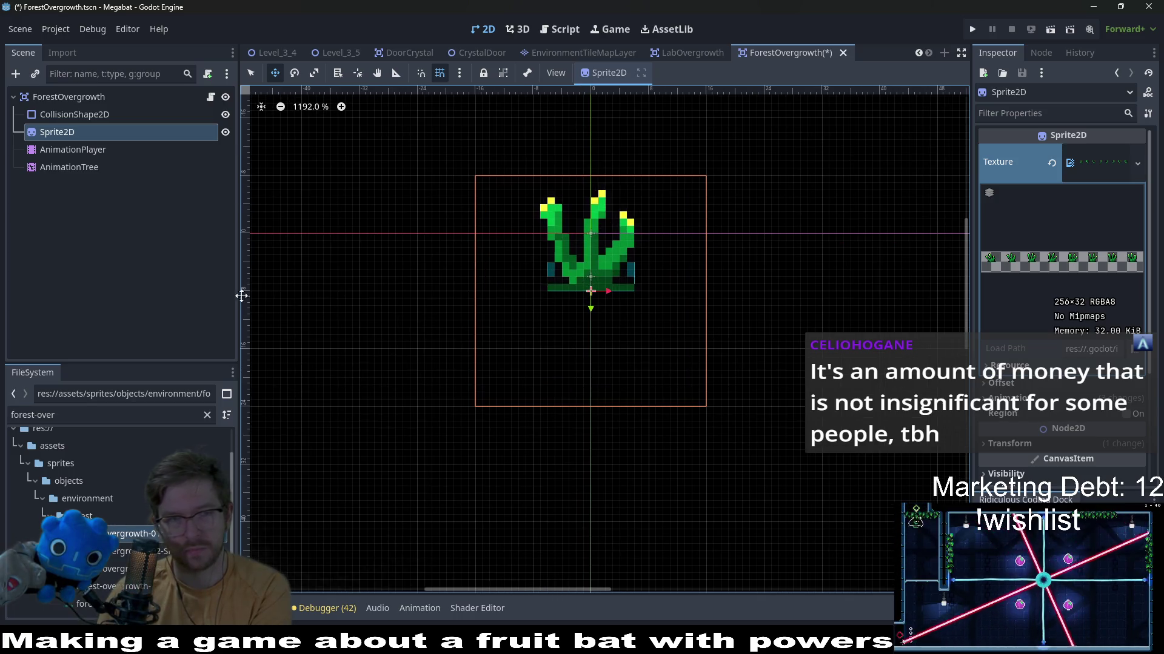
Enlarge the CollisionShape2D rectangle to cover the plant and save the scene
left_click(79, 117)
scroll(596, 265, "up", 1)
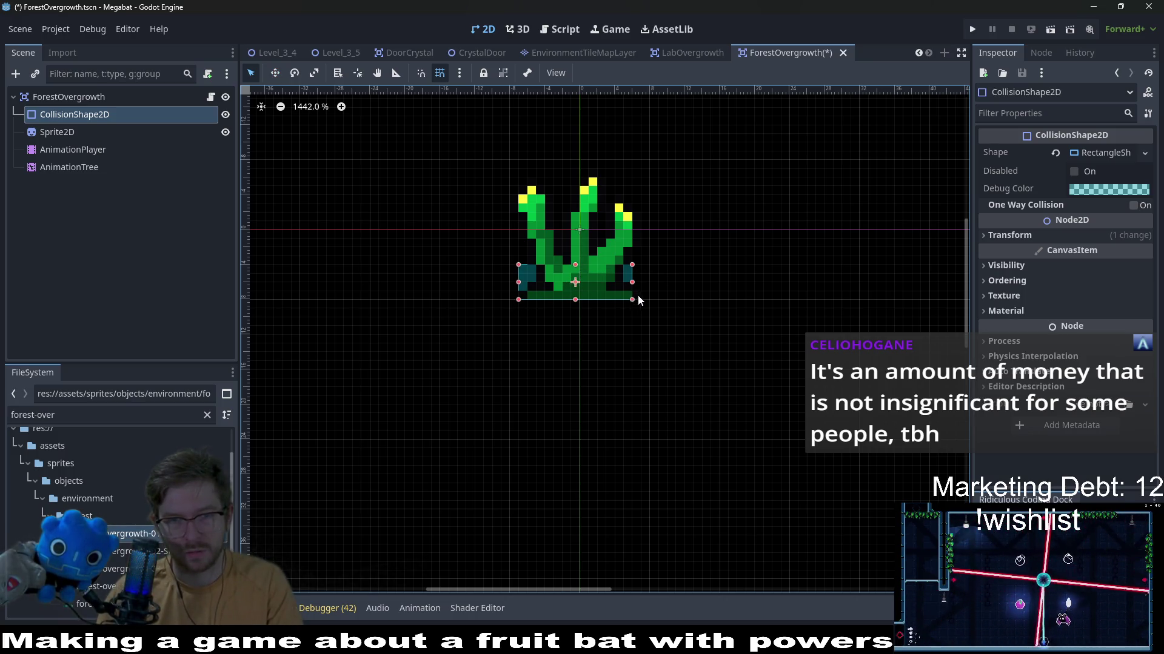
left_click_drag(633, 298, 640, 301)
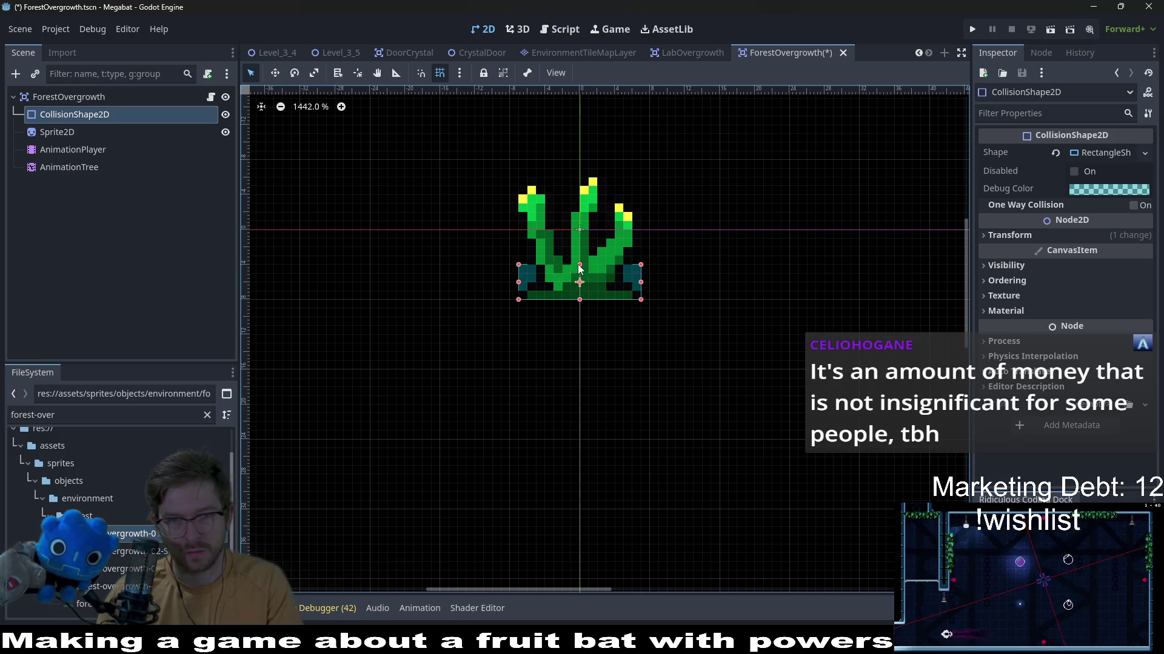
left_click_drag(579, 265, 576, 210)
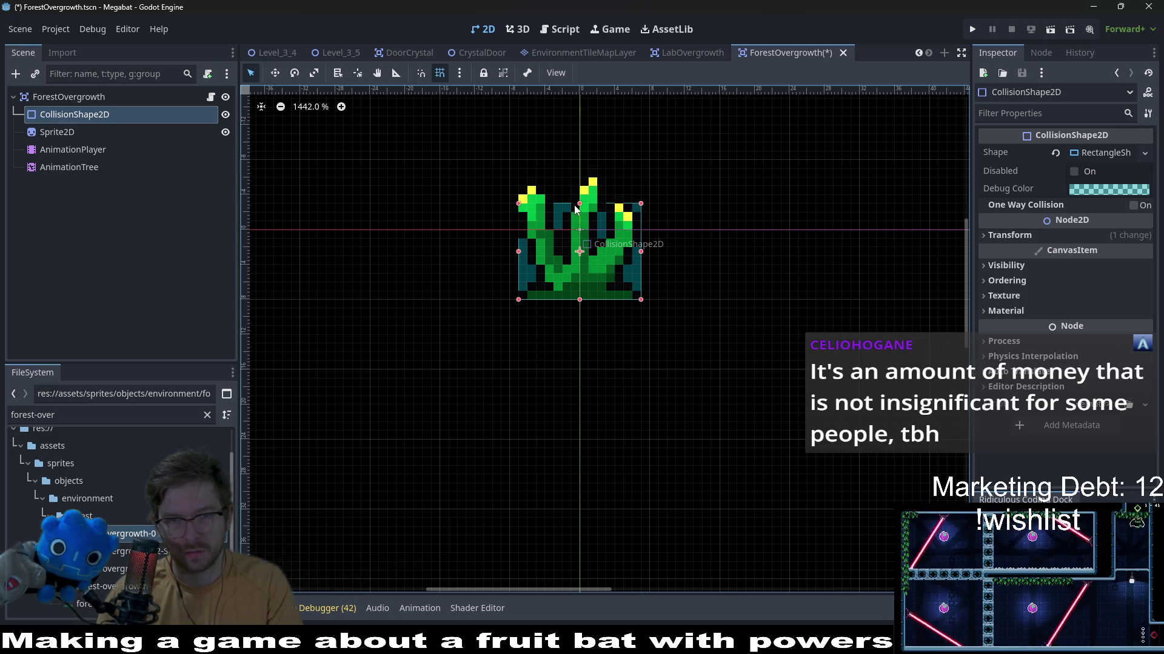
key("ctrl+s")
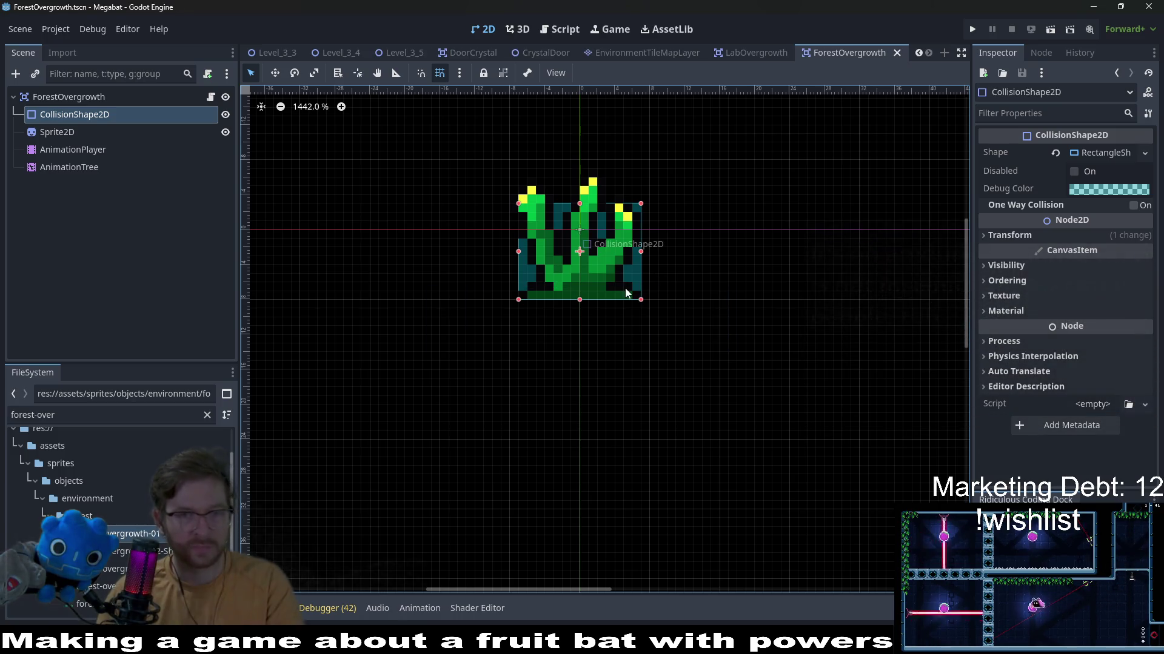
Add ForestOvergrowth.tscn to the tile set's Overgrowth scenes collection, then go to Level_2_1
left_click(647, 53)
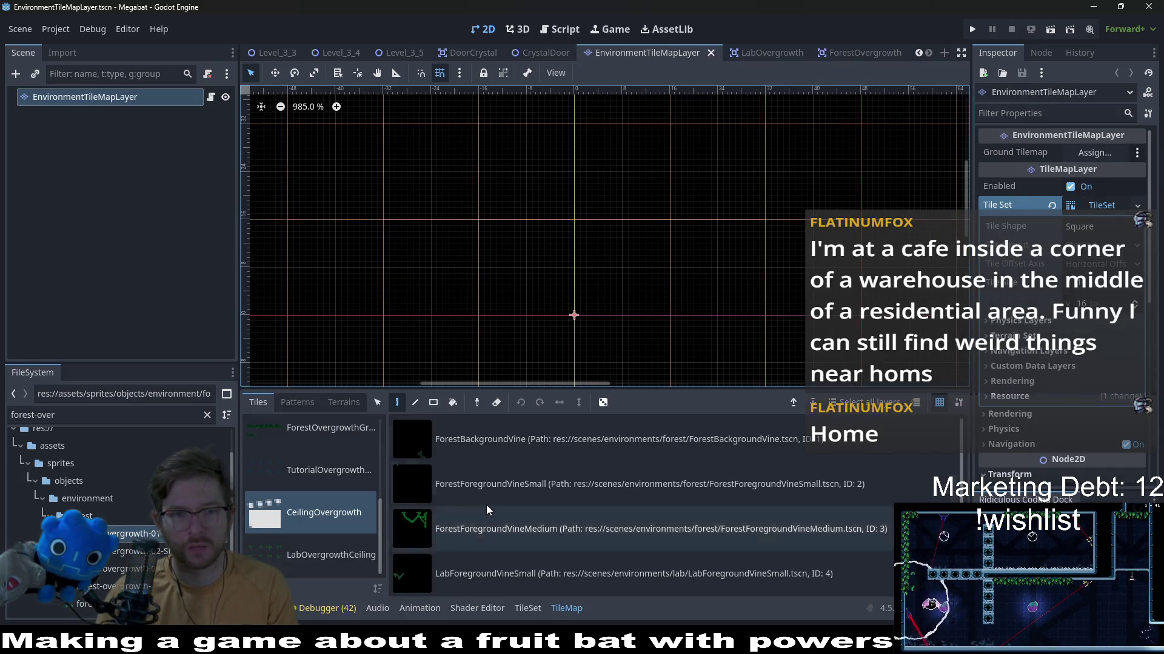
scroll(308, 514, "up", 3)
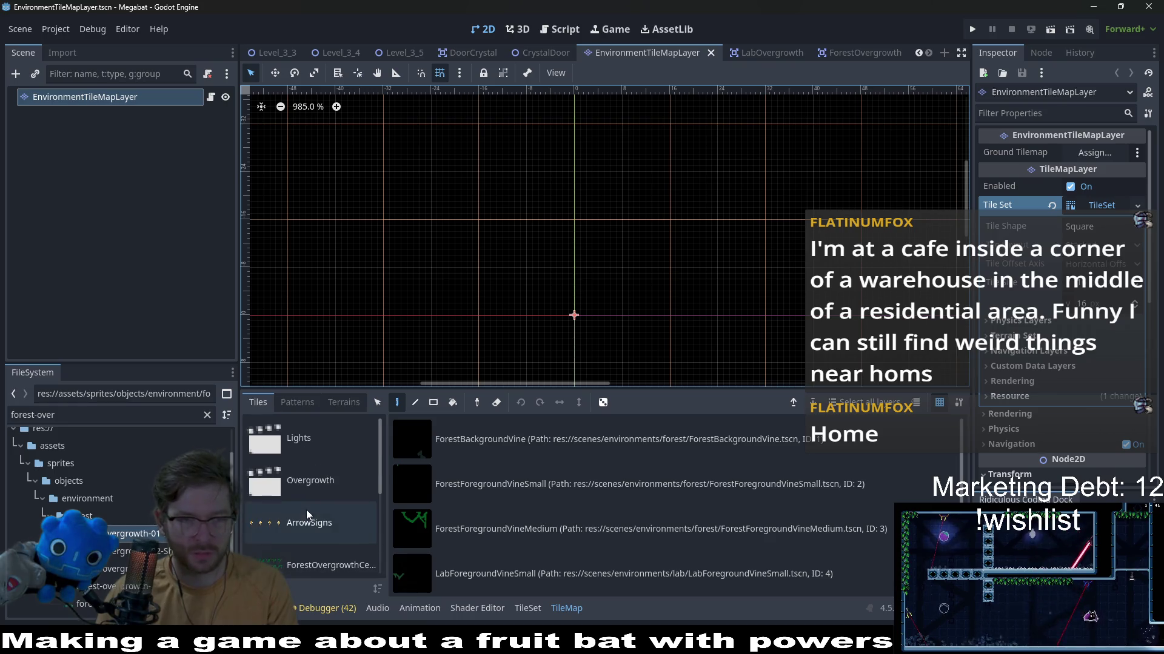
left_click(340, 486)
scroll(318, 526, "down", 1)
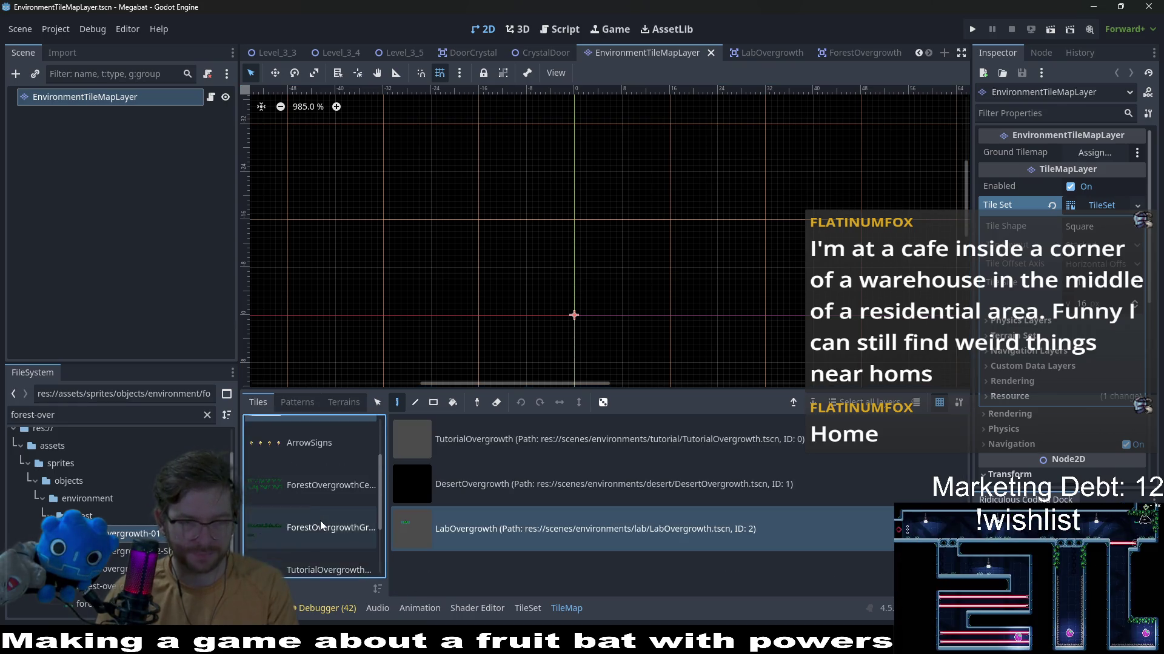
scroll(321, 520, "up", 1)
left_click(527, 607)
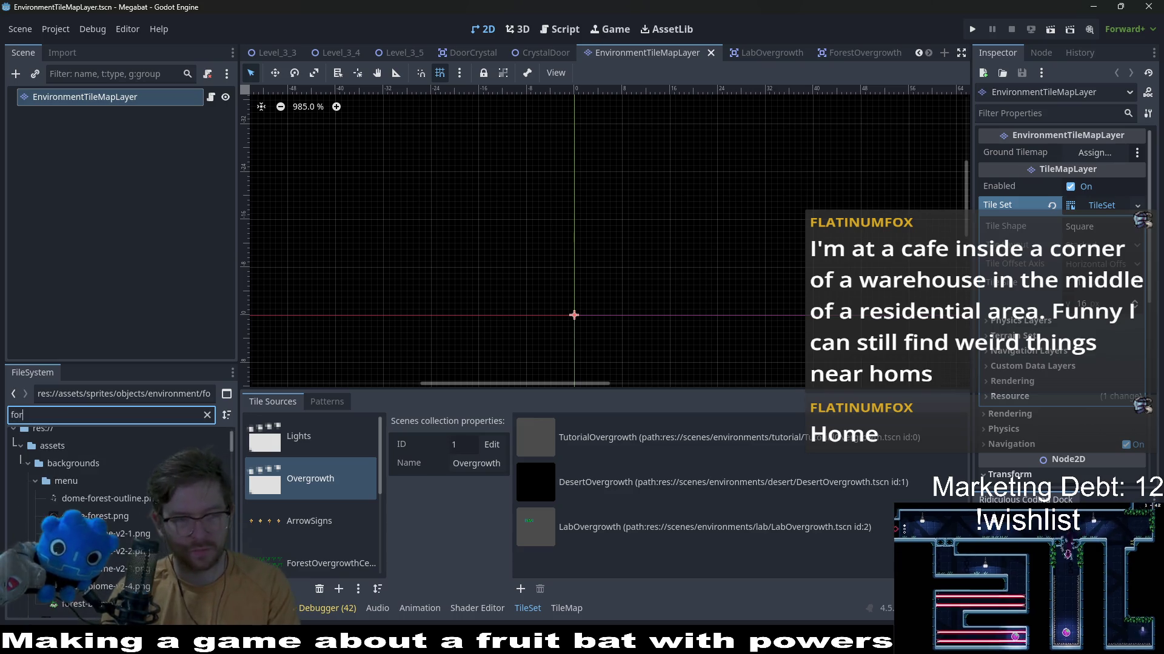
type("forestover")
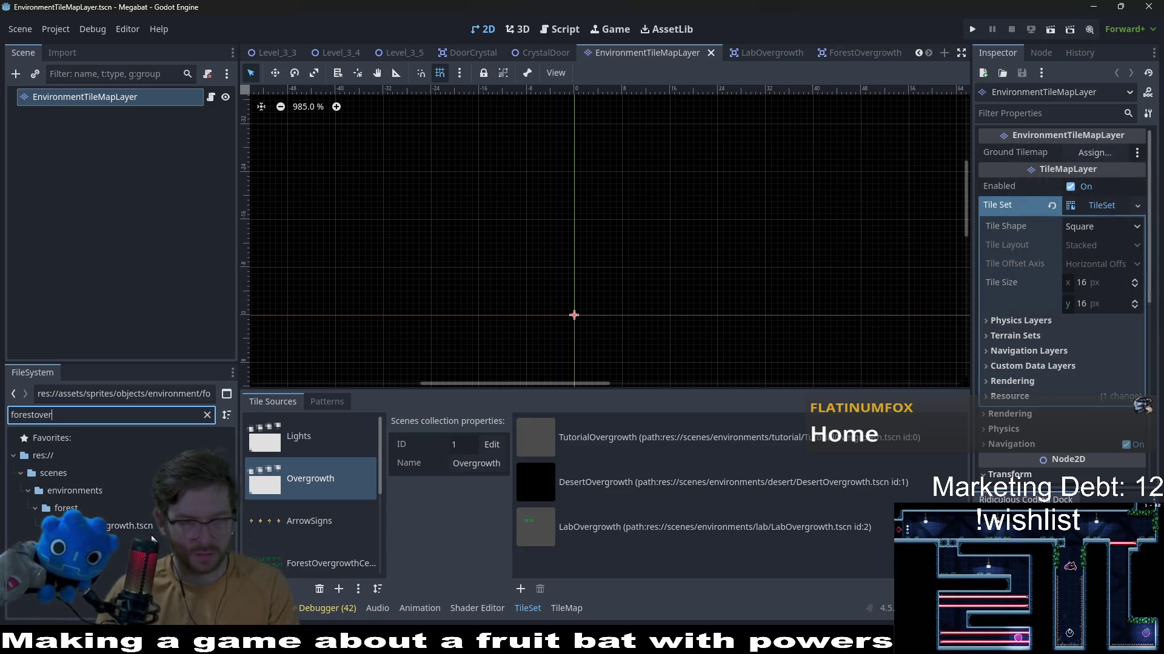
left_click_drag(127, 526, 609, 570)
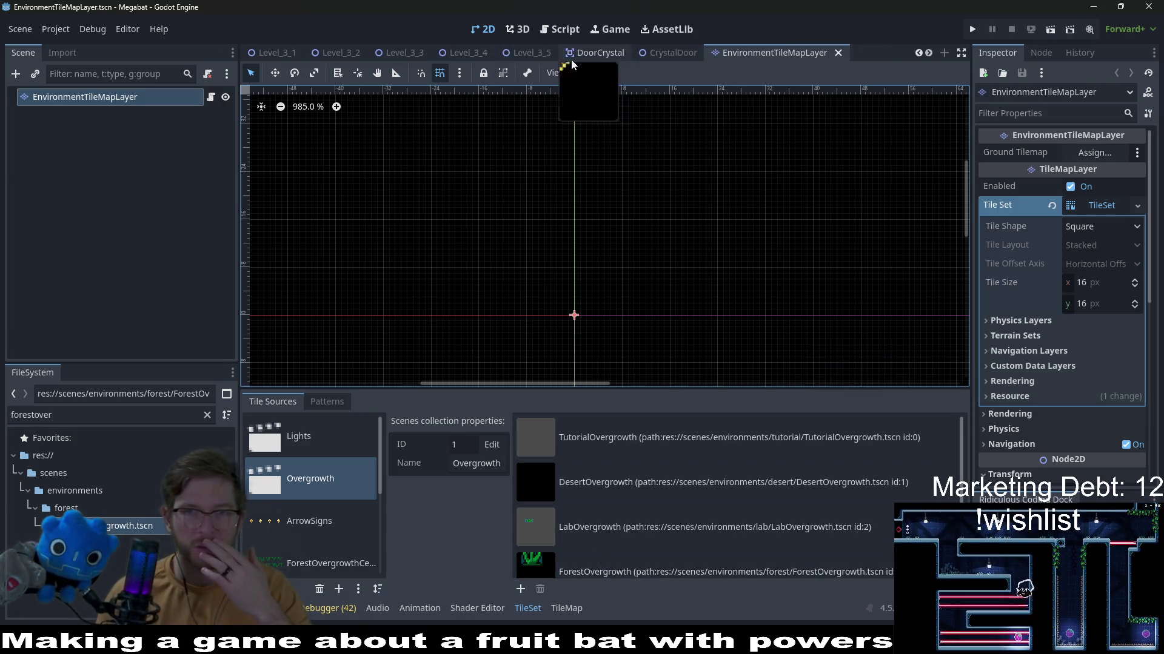
scroll(545, 55, "up", 5)
left_click(332, 51)
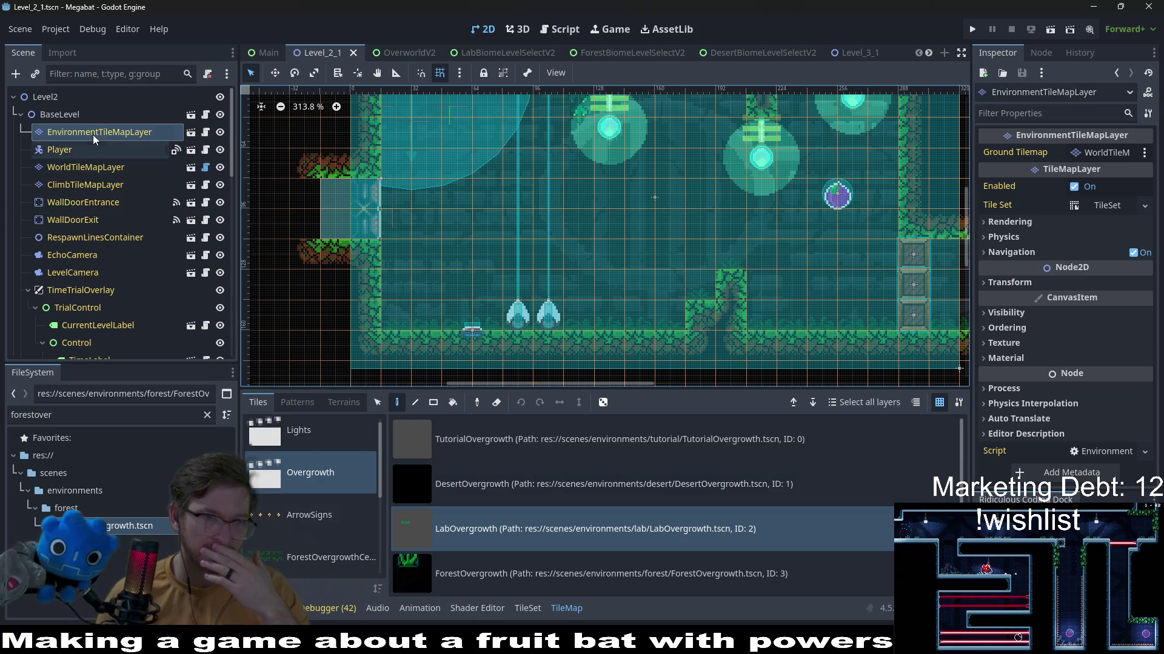
Instantiate ForestOvergrowth.tscn as a child scene and move it directly under the Level2 root
right_click(71, 98)
left_click(110, 130)
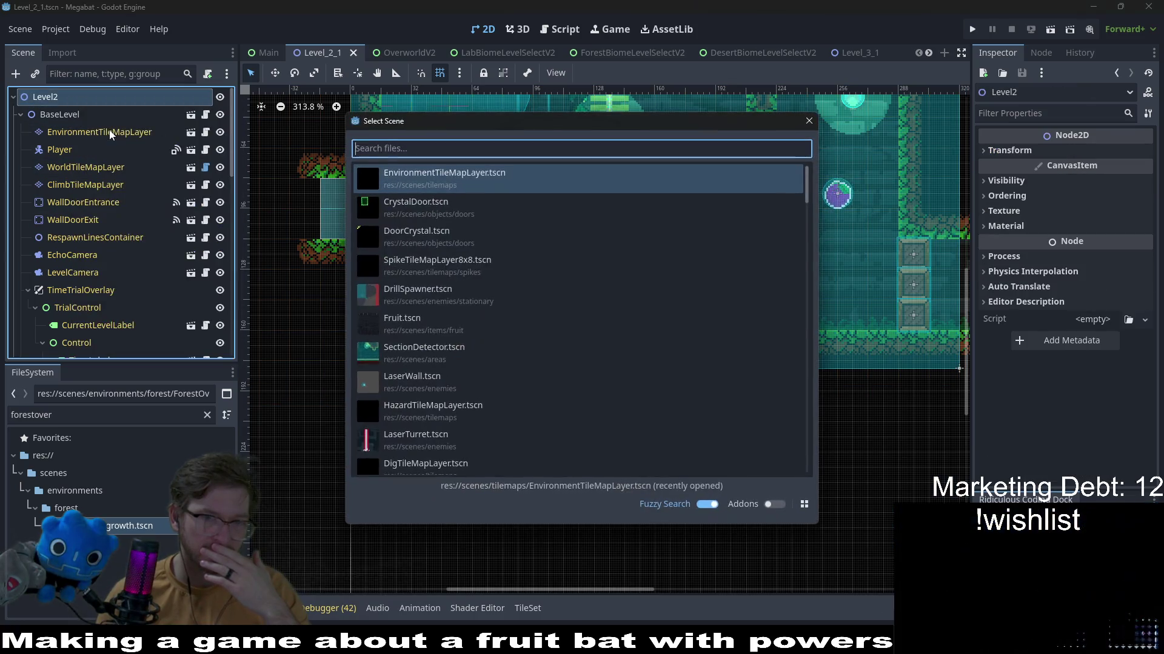
type("forest")
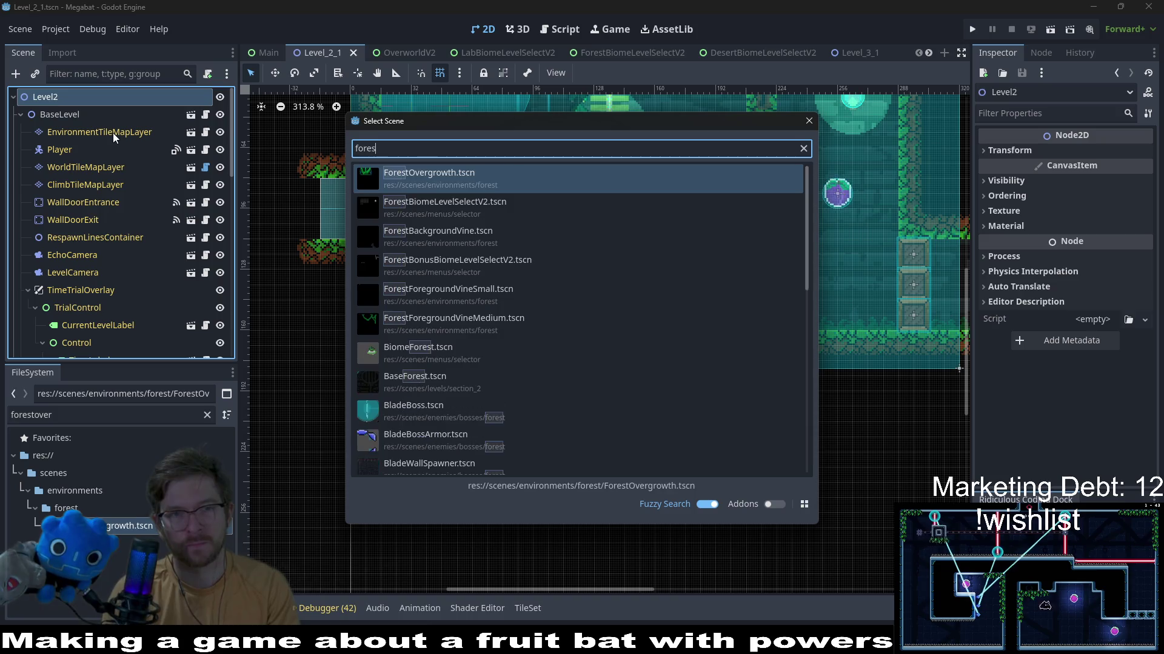
key("Down")
key("Down")
key("Down")
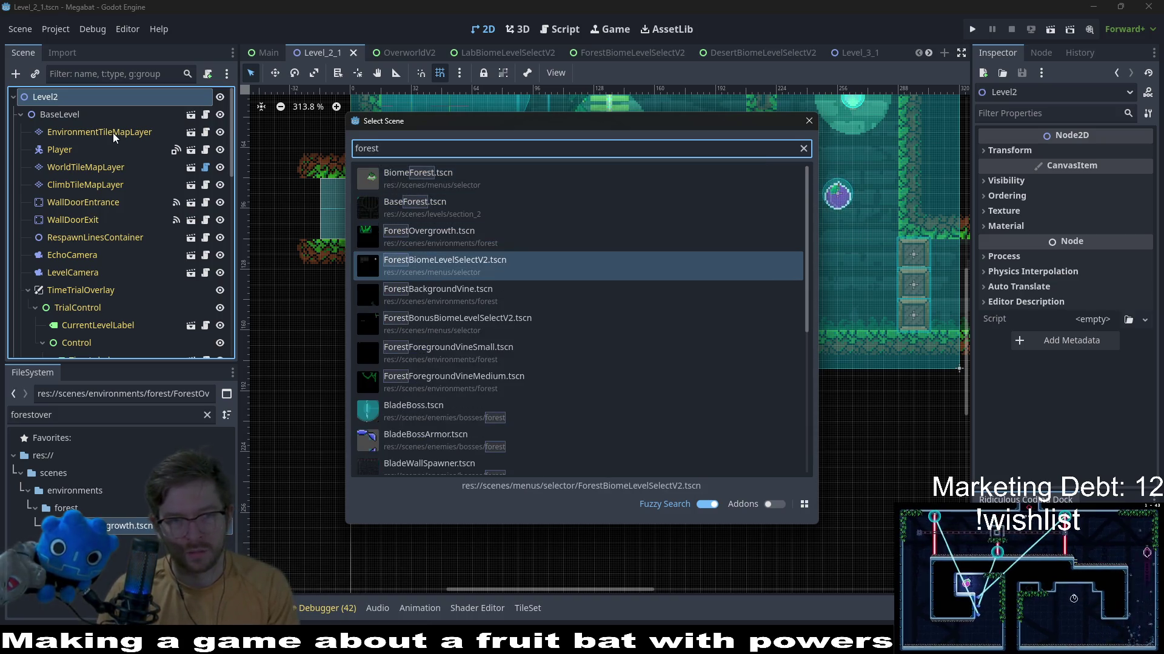
key("Up")
key("Return")
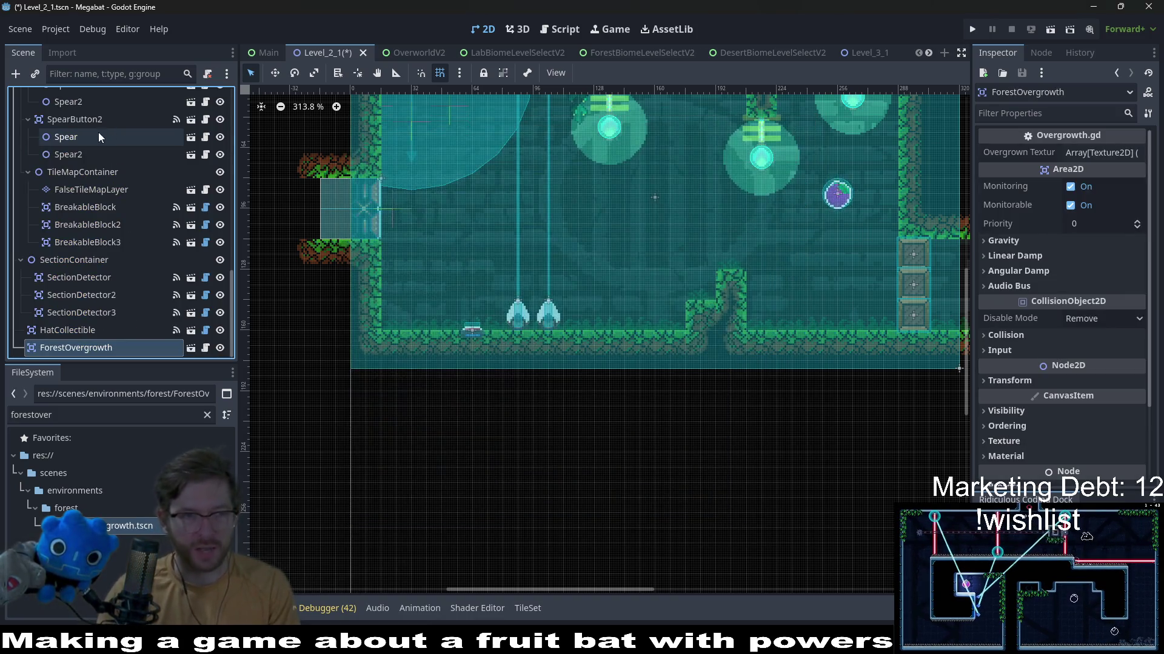
mouse_move(105, 352)
left_mouse_down()
mouse_move(113, 88)
mouse_move(103, 114)
mouse_move(71, 111)
left_mouse_up()
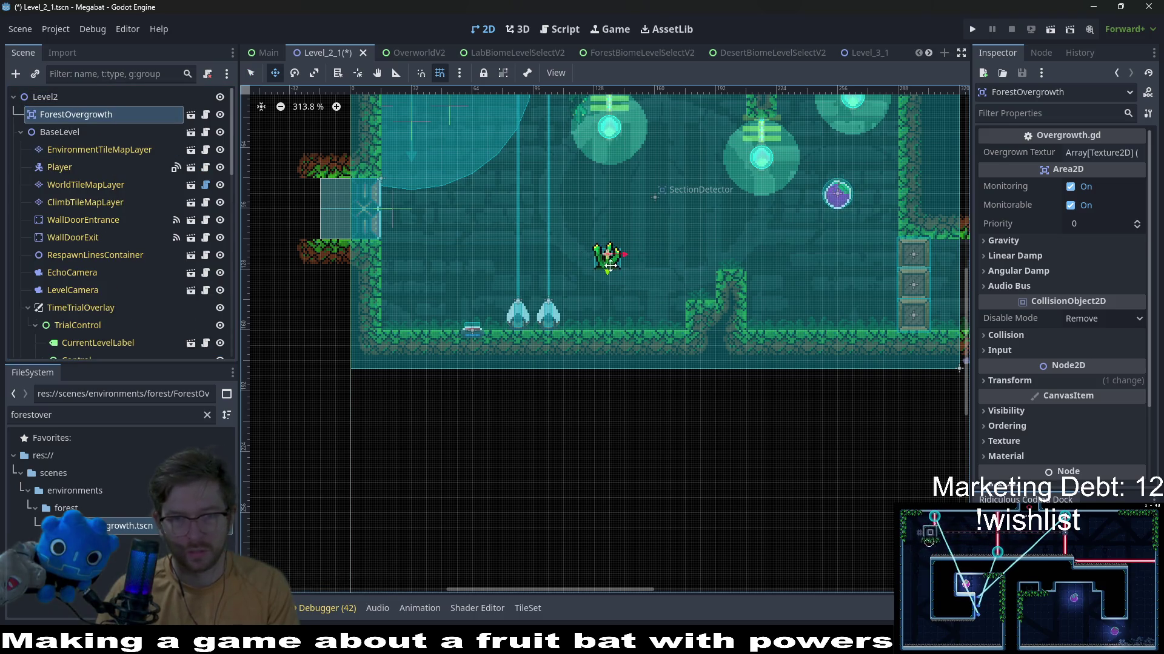
scroll(630, 309, "up", 5)
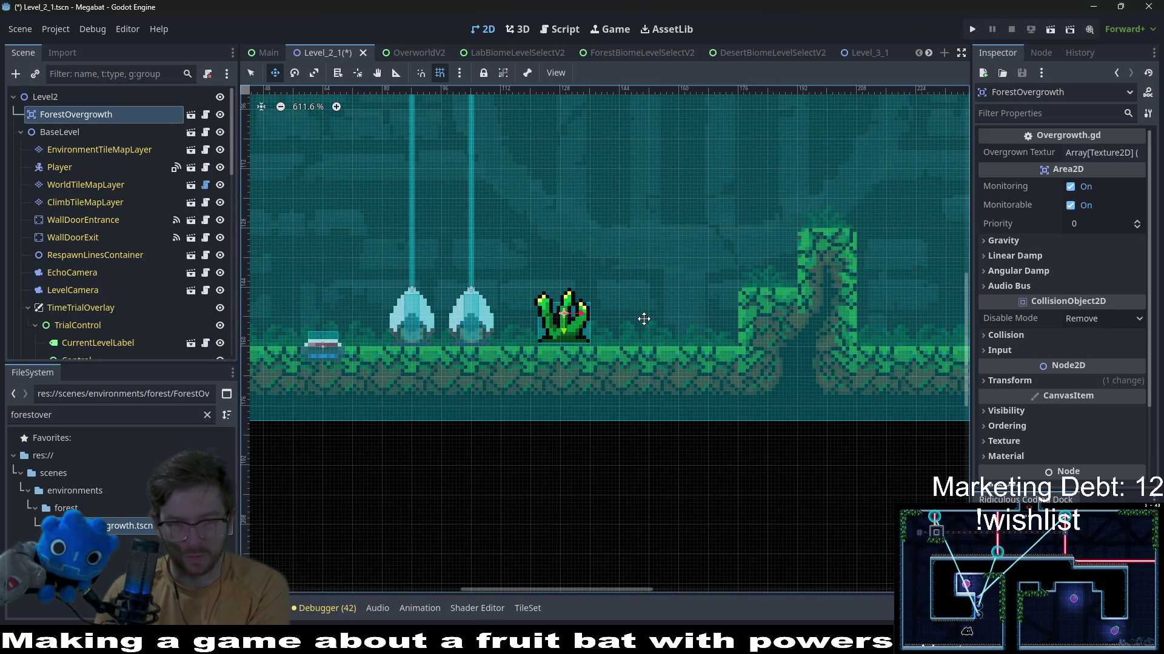
Duplicate the plant onto the floor and the pillar top, save Level_2_1, and run the game
key("ctrl+d")
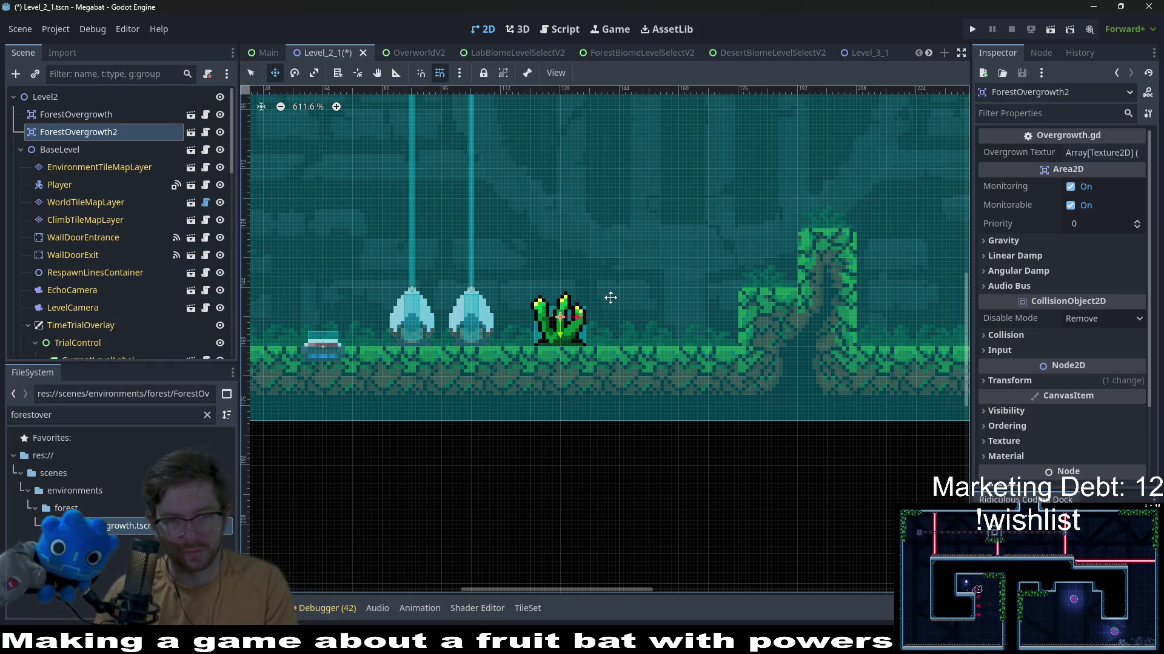
key("Right")
key("Right")
key("Right")
key("Right")
key("Right")
key("Right")
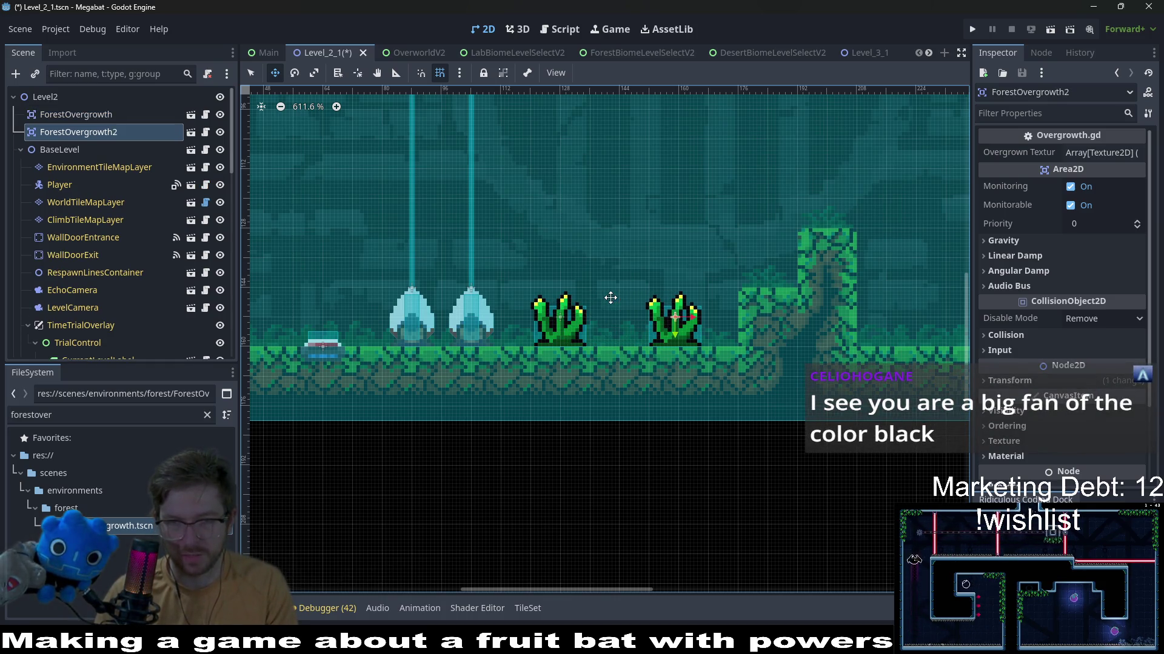
key("ctrl+s")
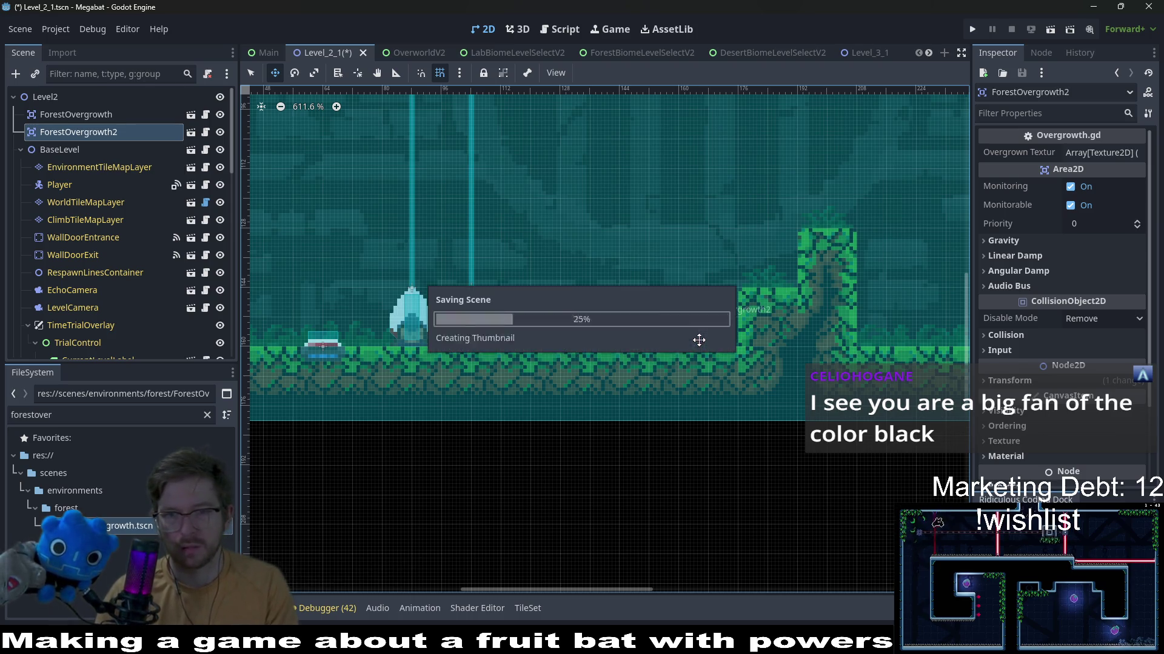
key("ctrl+d")
left_click_drag(691, 336, 823, 221)
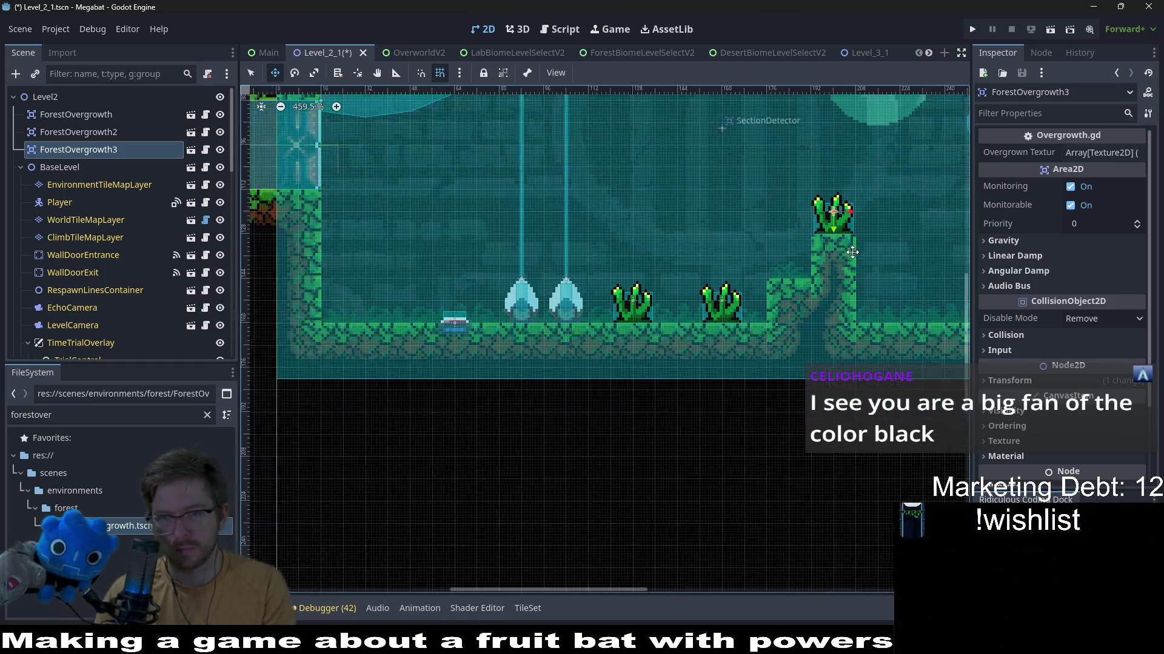
scroll(855, 246, "down", 3)
key("ctrl+s")
left_click(1052, 31)
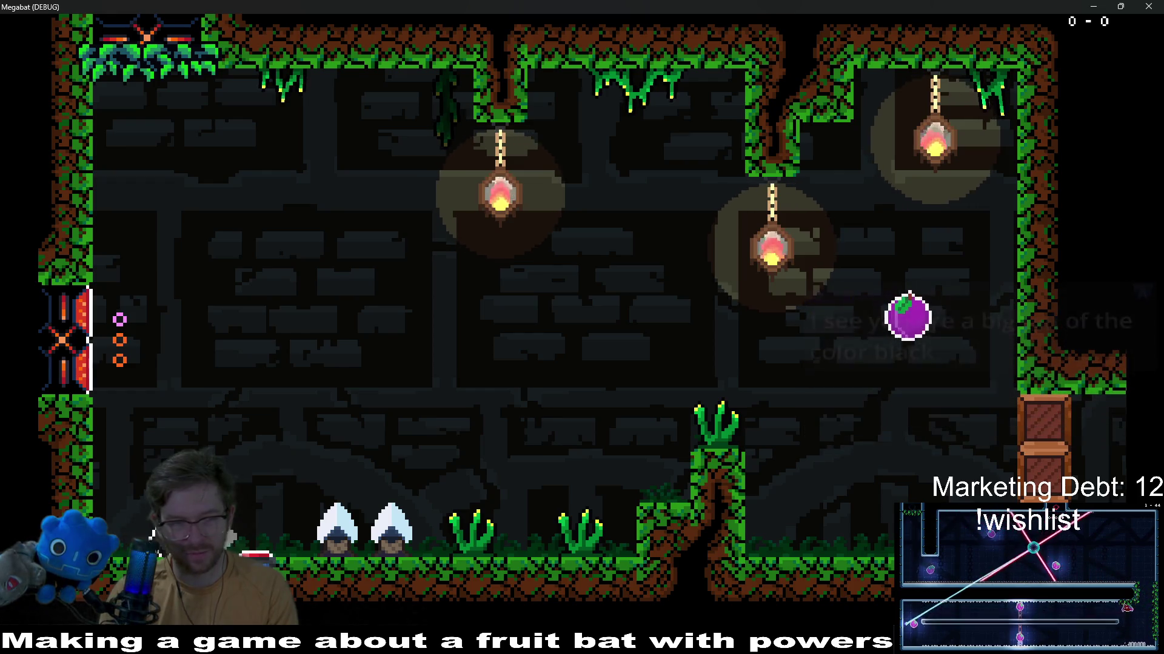
Fly the bat over the floor plants and onto the plant-topped pillar, then stop the debug run with F8
key("Right")
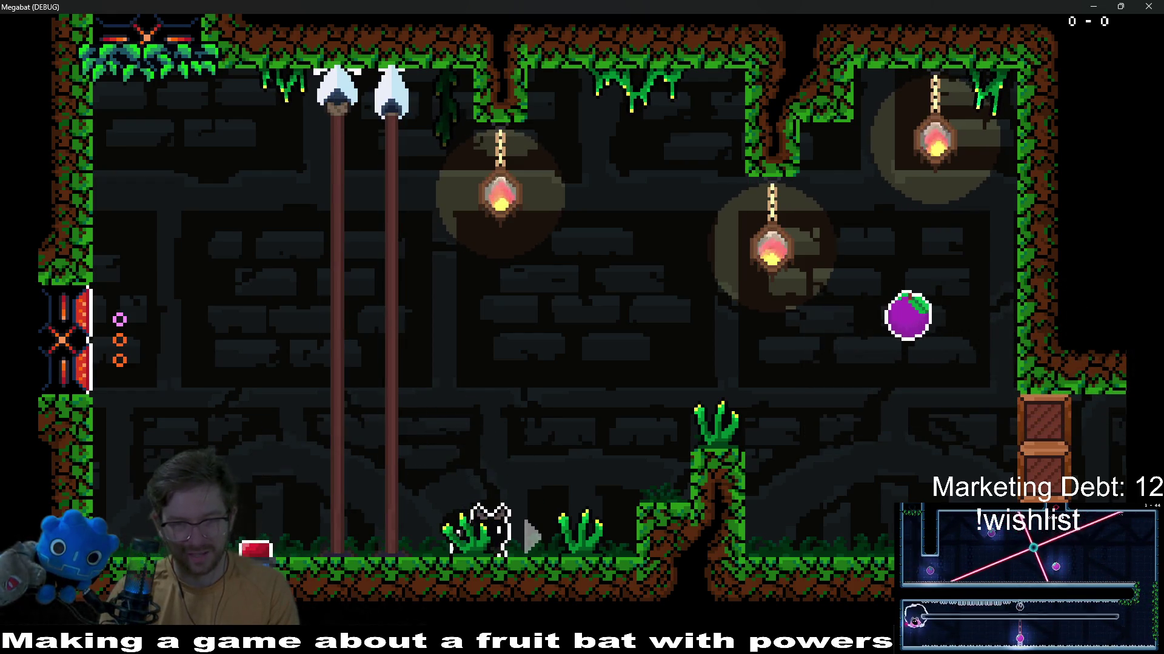
key("Right")
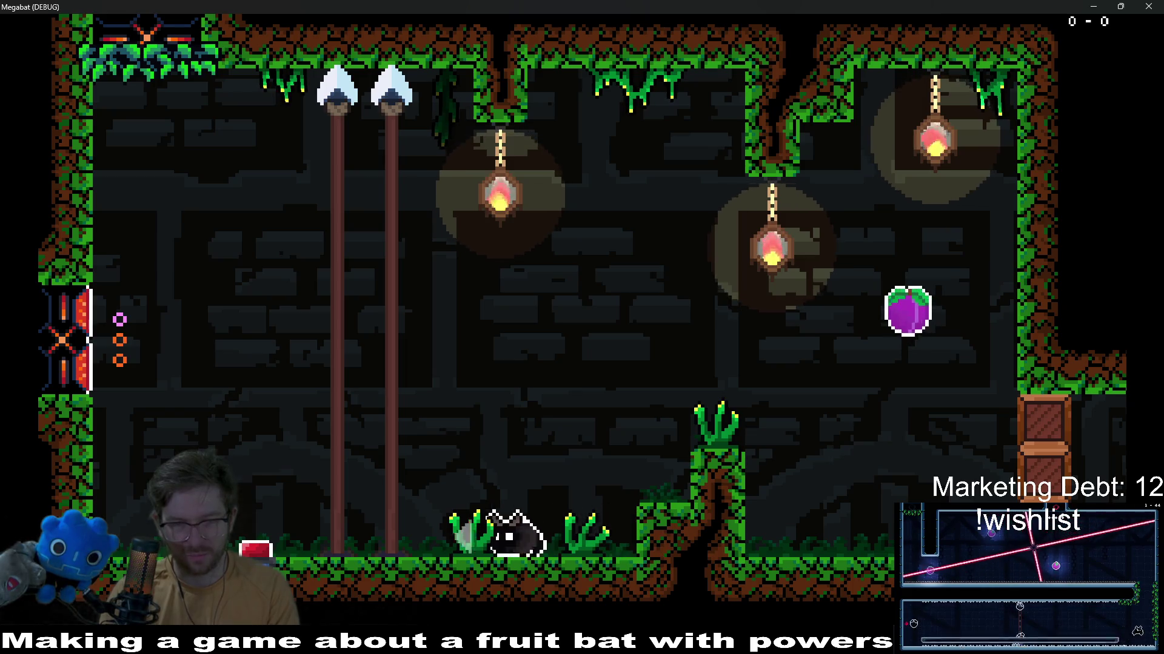
key("Up")
key("Right")
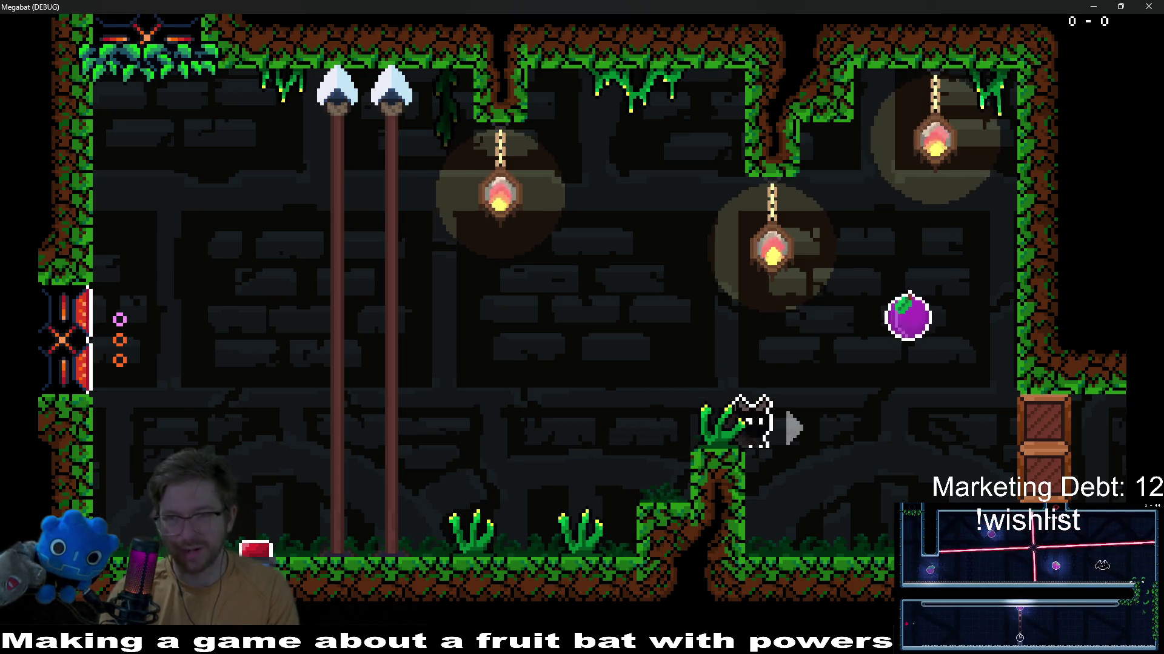
key("Right")
key("Up")
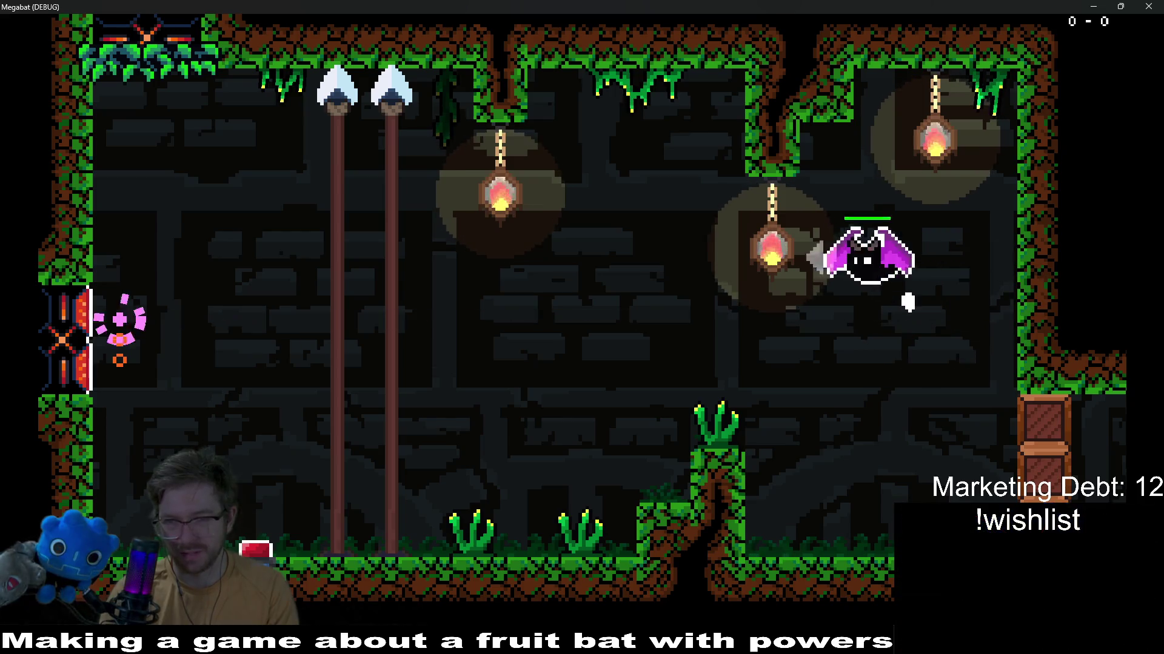
key("Left")
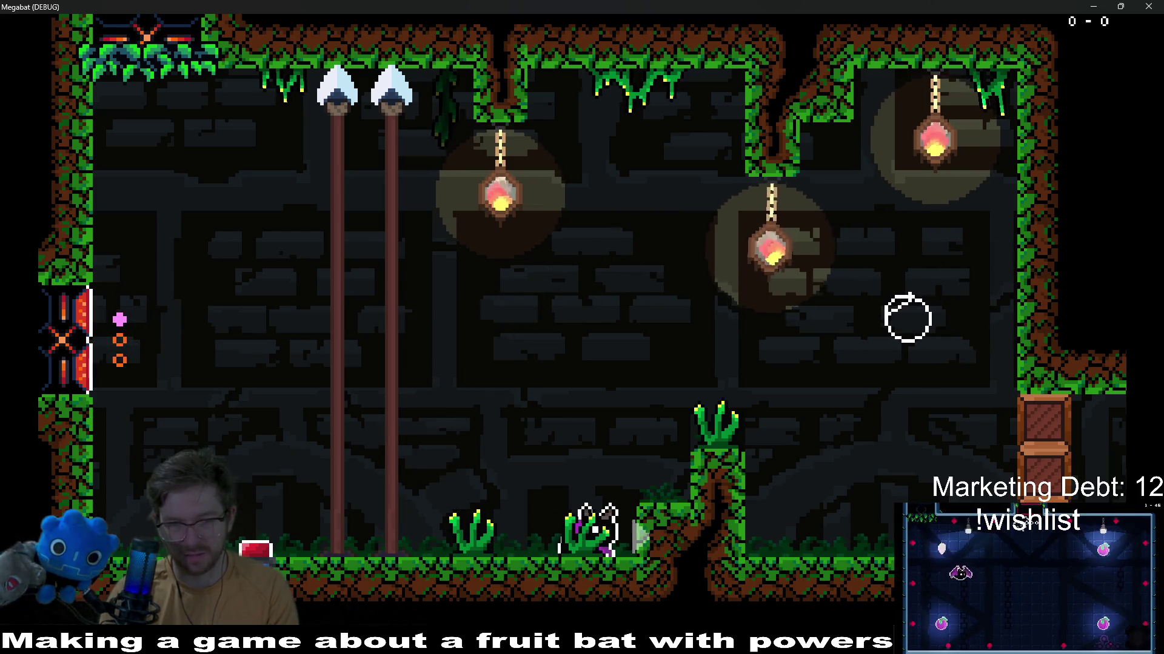
key("Right")
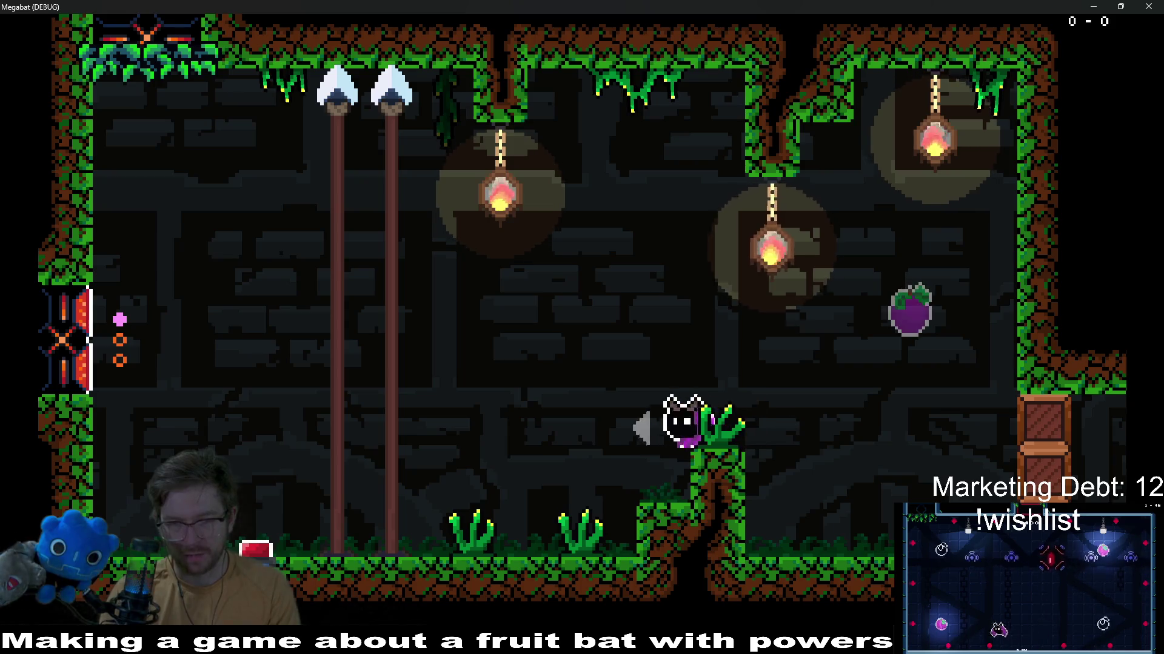
key("Left")
key("Right")
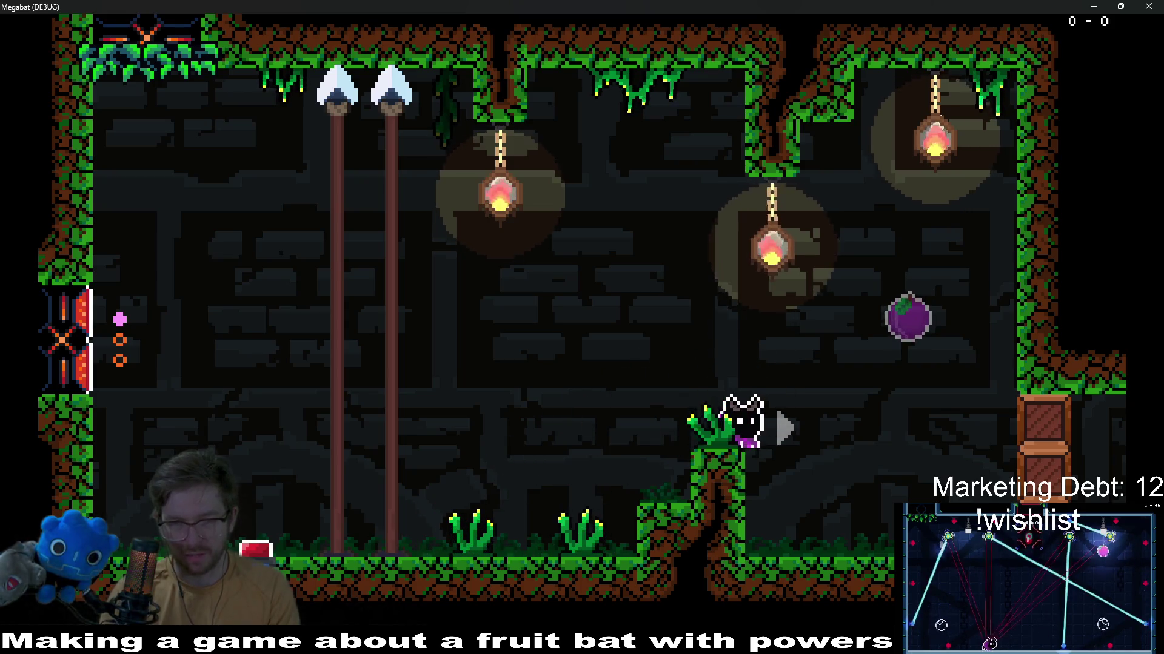
key("Left")
key("Right")
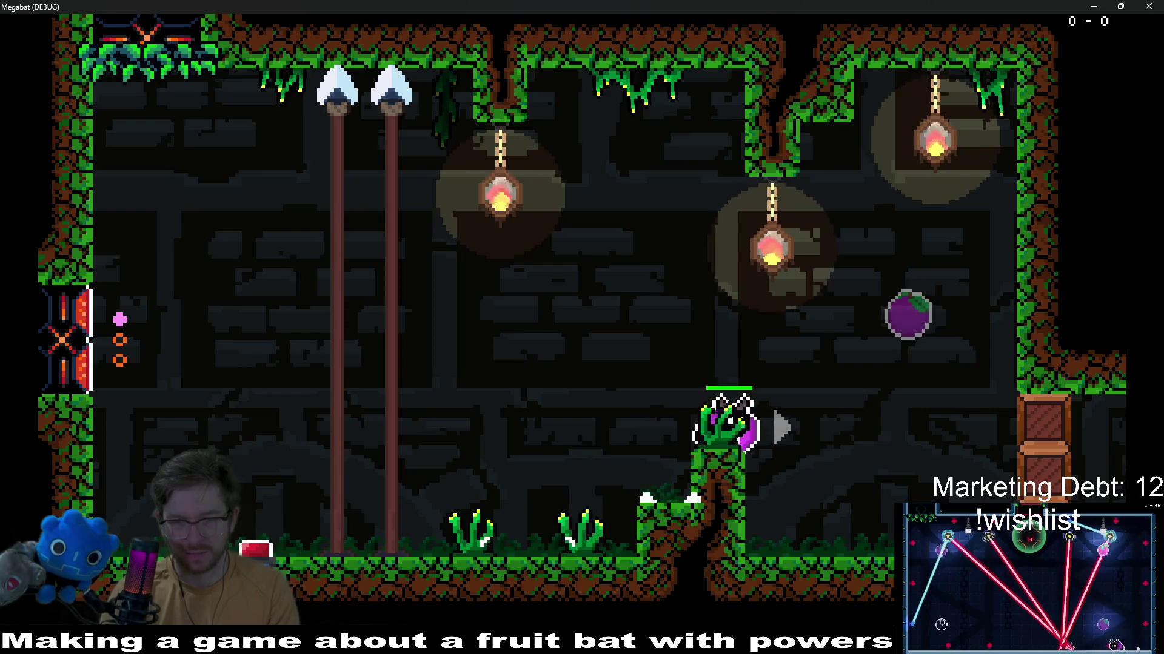
key("Left")
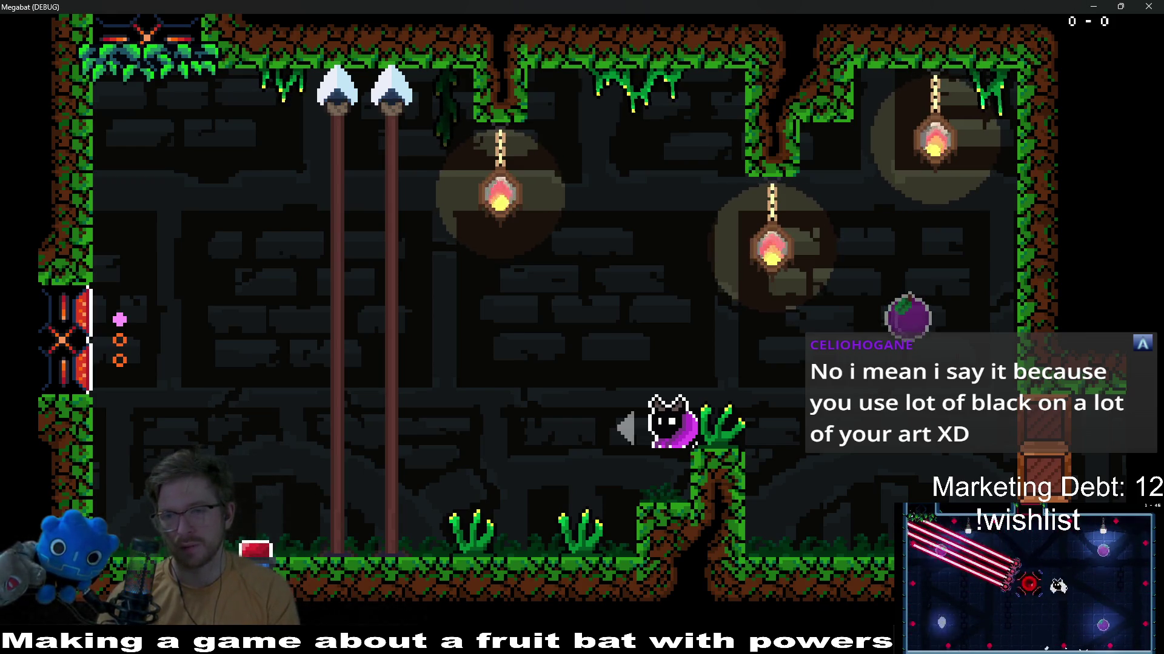
key("F8")
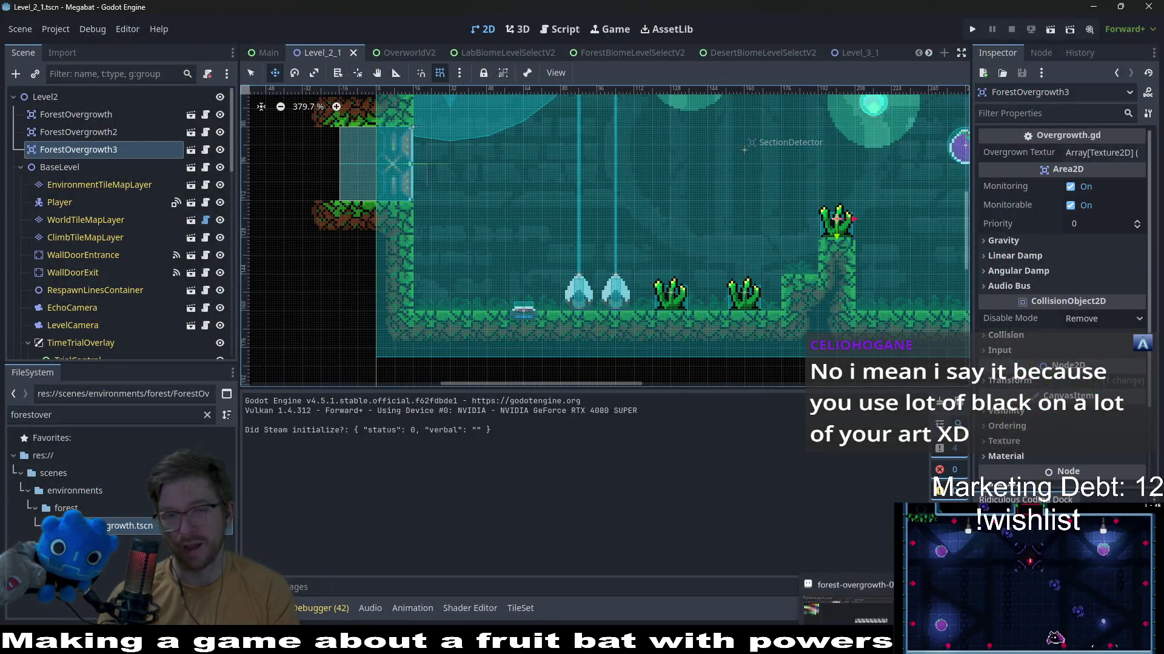
Pan around Level_2_1 to inspect the placed ForestOvergrowth plants, then switch to Aseprite
key("alt+Tab")
scroll(641, 255, "up", 2)
scroll(655, 255, "up", 1)
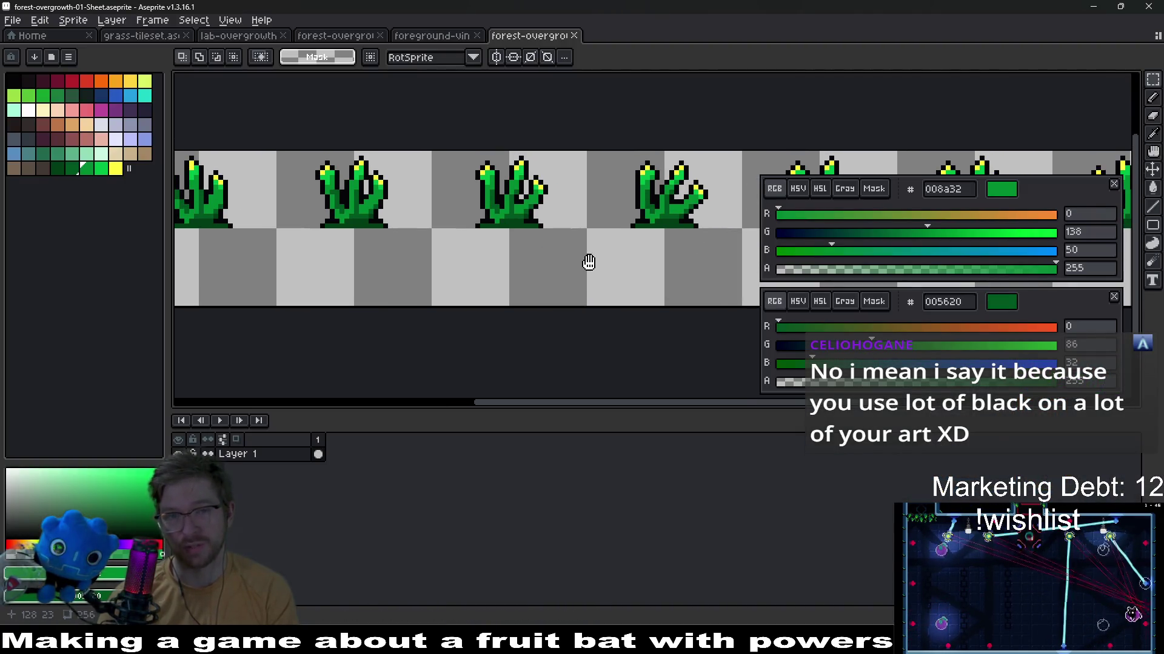
scroll(589, 262, "down", 2)
scroll(600, 240, "down", 1)
scroll(613, 238, "up", 2)
scroll(600, 238, "down", 2)
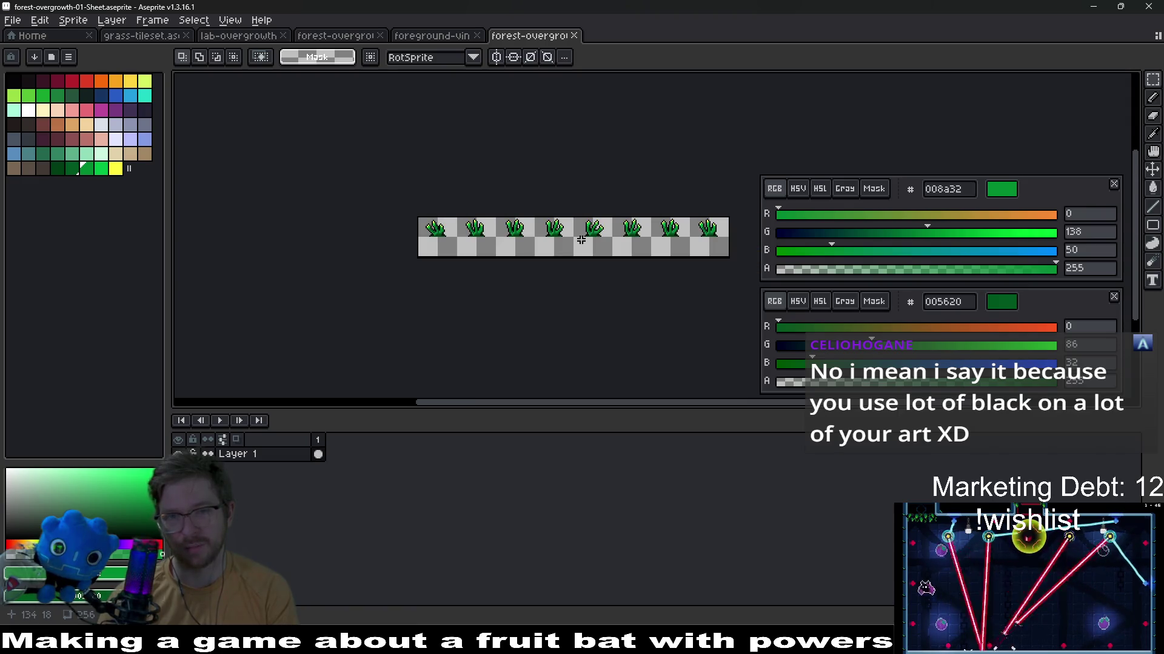
key("alt+Tab")
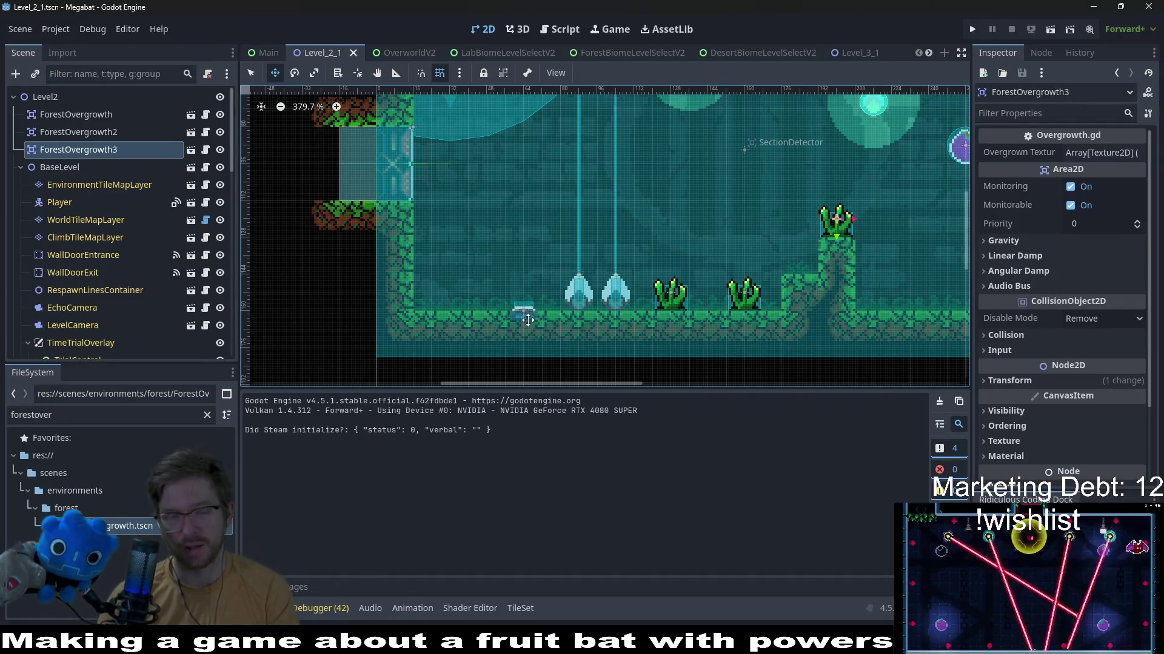
left_click_drag(717, 235, 665, 255)
scroll(665, 255, "up", 4)
scroll(715, 343, "down", 4)
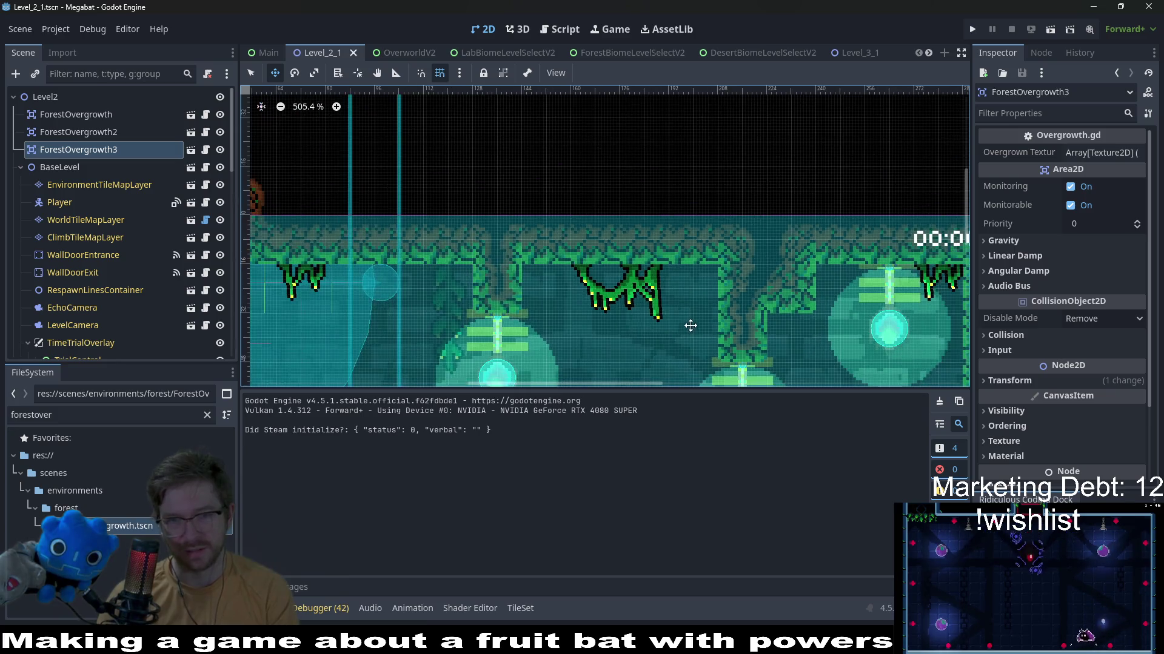
mouse_move(709, 336)
left_mouse_down()
mouse_move(692, 273)
mouse_move(628, 200)
mouse_move(648, 374)
left_mouse_up()
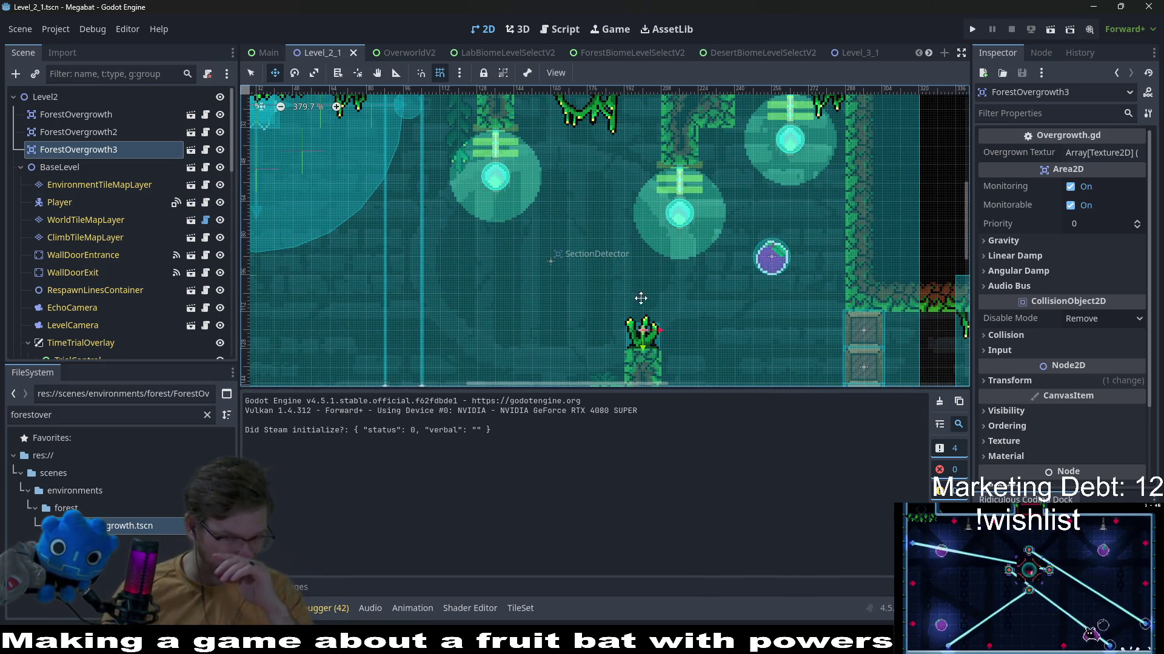
left_click_drag(647, 329, 636, 183)
left_click_drag(637, 273, 618, 290)
left_click_drag(618, 345, 601, 259)
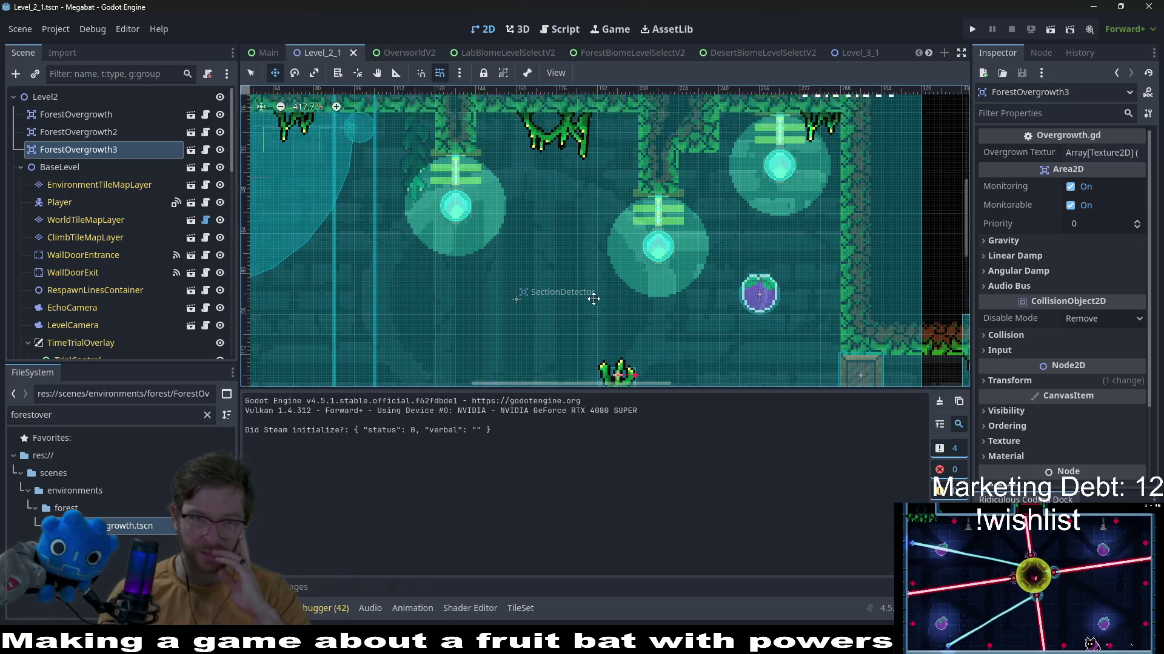
scroll(601, 258, "up", 1)
scroll(601, 258, "up", 1)
scroll(601, 258, "up", 1)
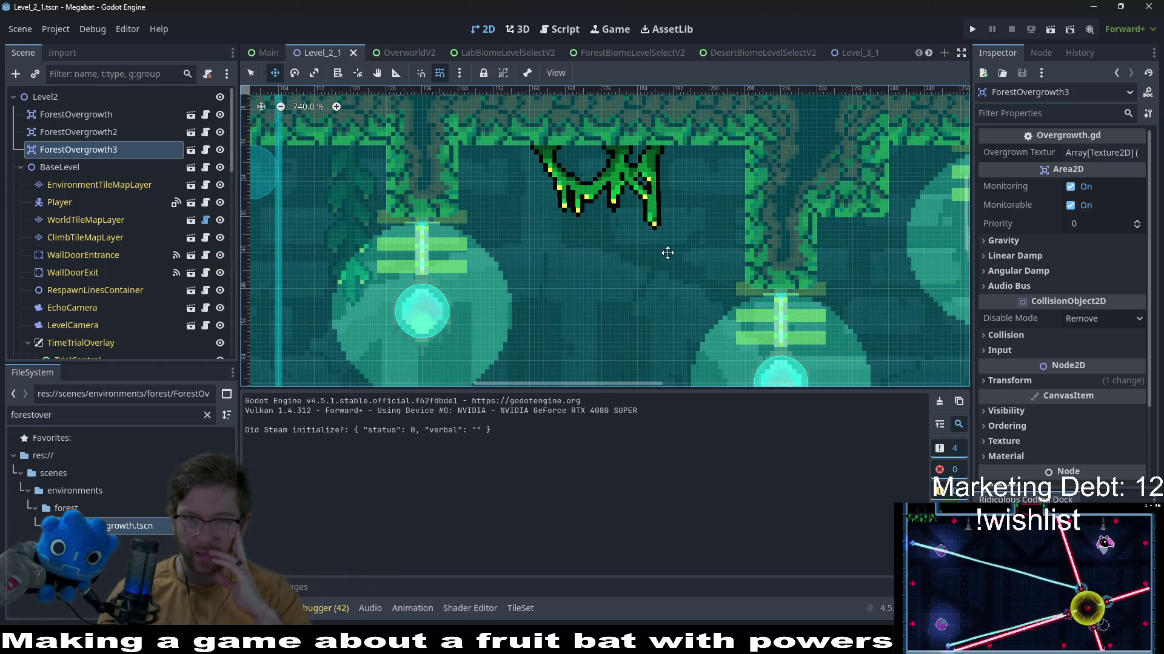
scroll(670, 239, "up", 1)
scroll(669, 238, "down", 1)
left_click_drag(668, 318, 668, 182)
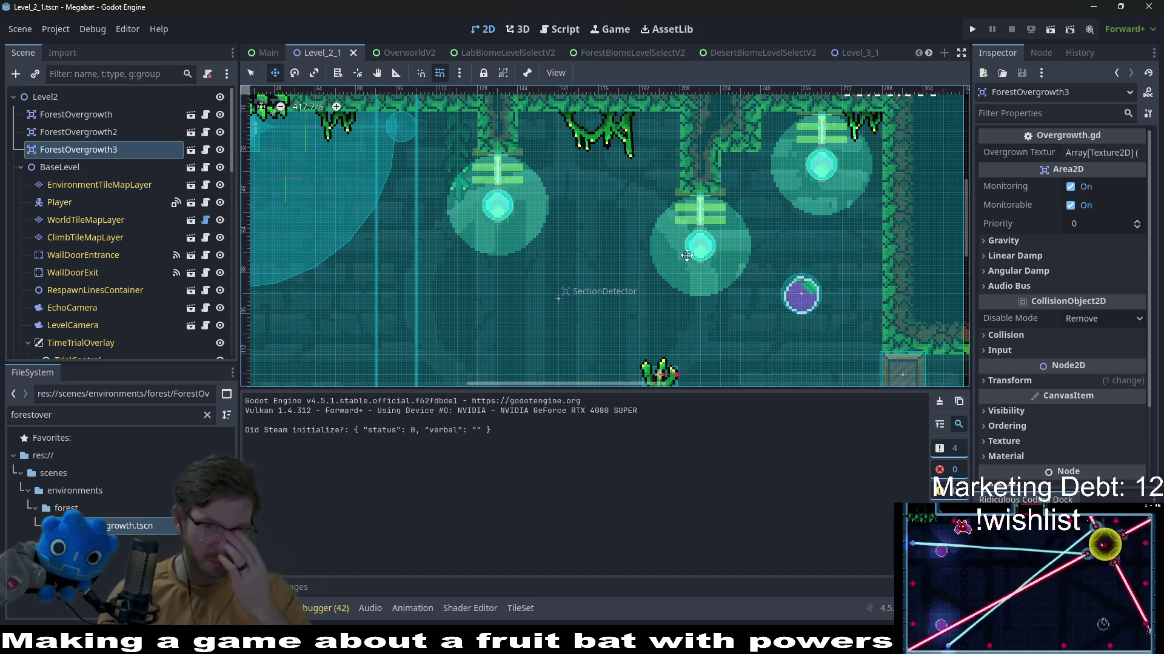
left_click_drag(665, 272, 664, 204)
left_click_drag(663, 273, 641, 205)
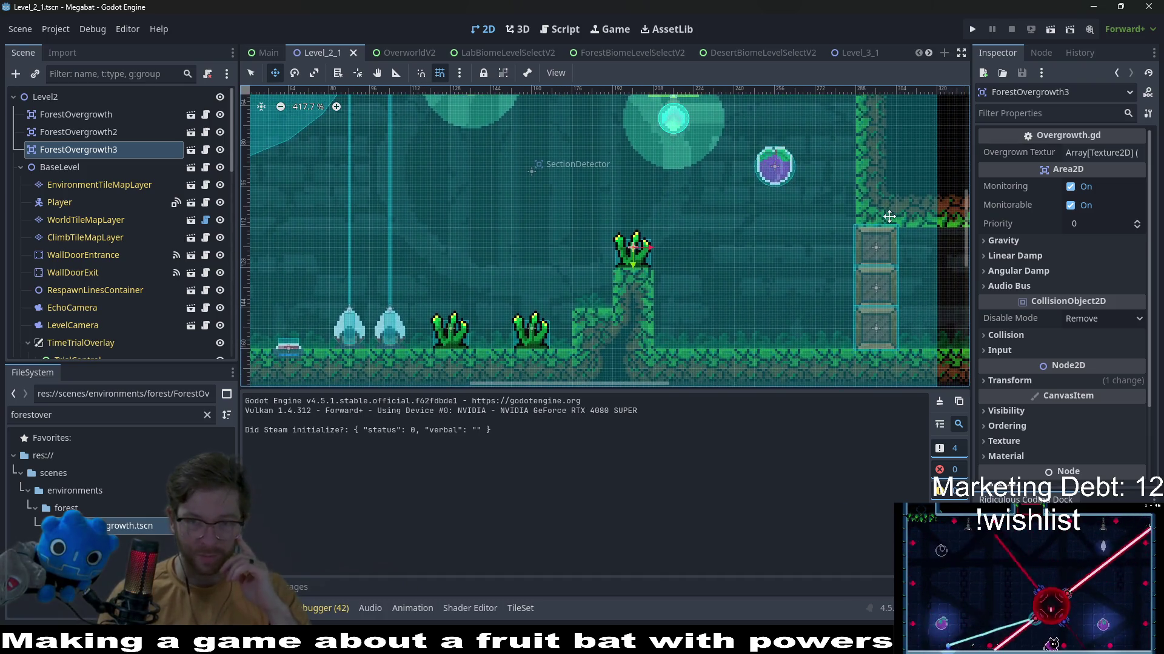
left_click_drag(806, 252, 781, 197)
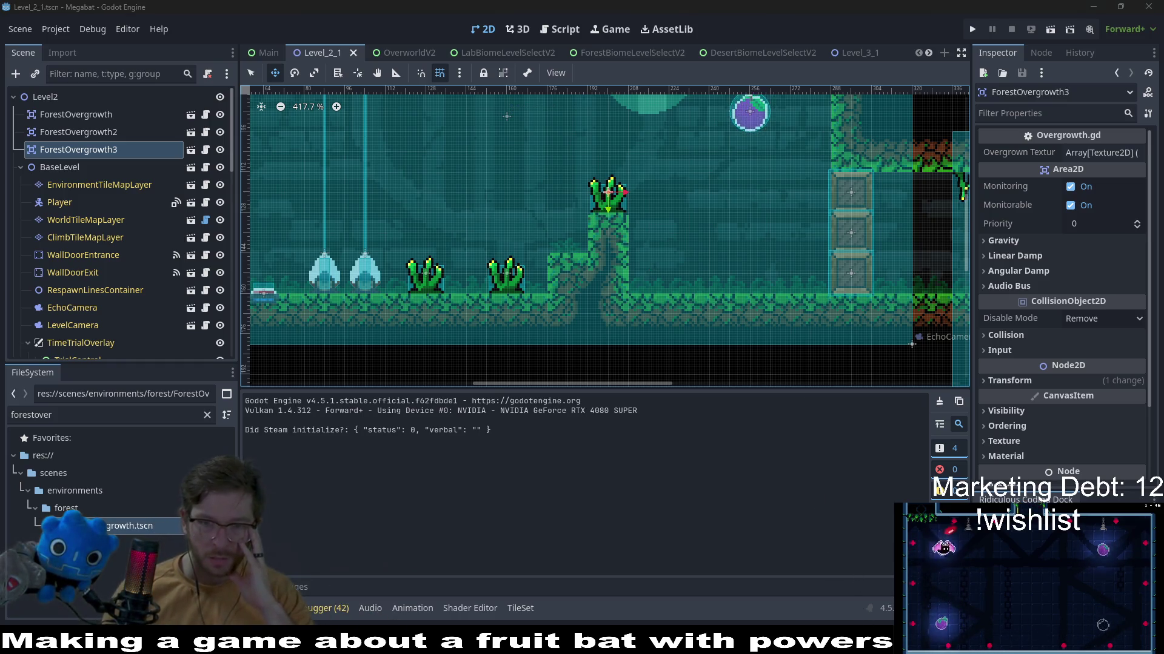
key("alt+Tab")
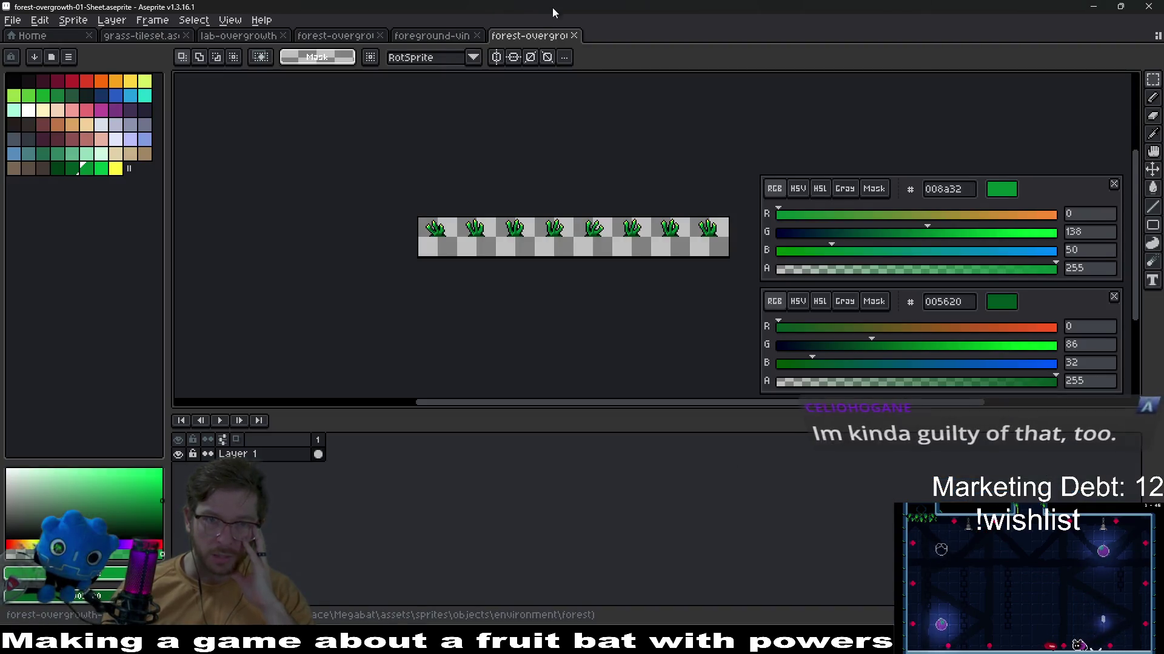
Close the sheet, select all eight forest-overgrowth-01 frames, and bring up Hue/Saturation (Ctrl+U)
middle_click(539, 41)
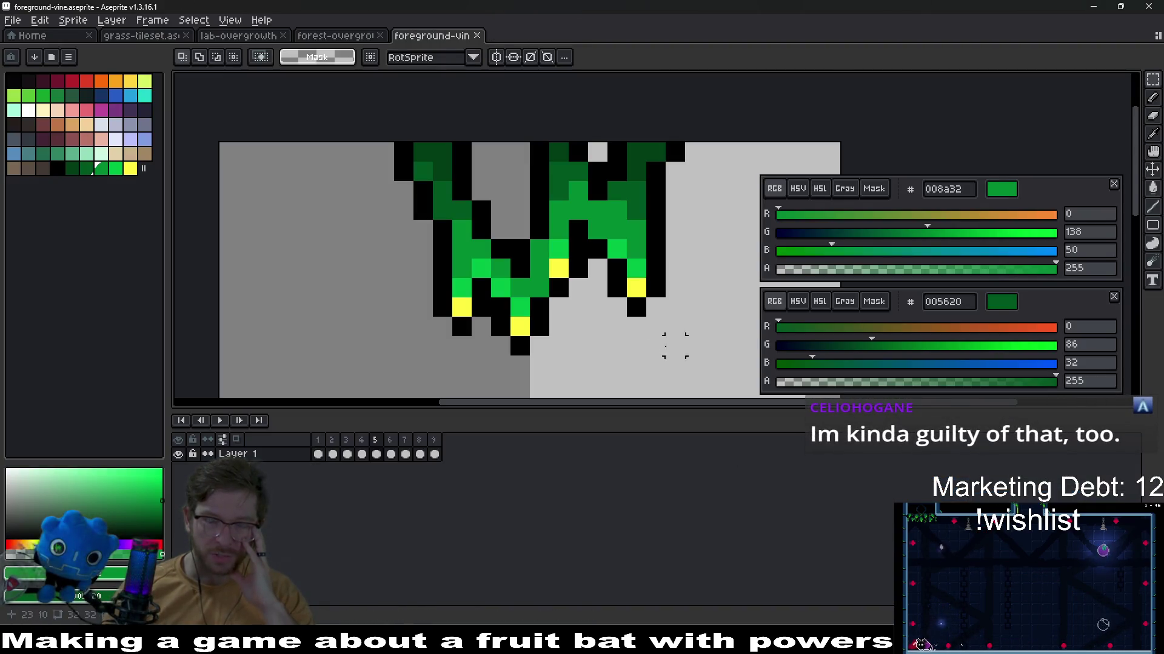
left_click(346, 37)
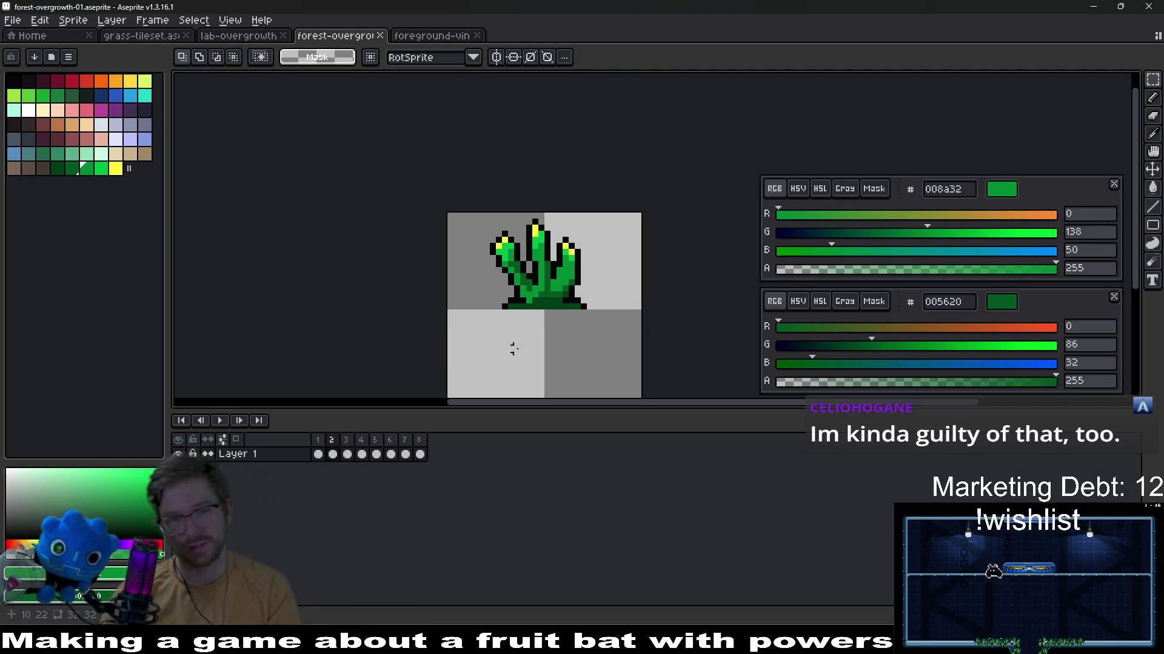
scroll(572, 337, "up", 1)
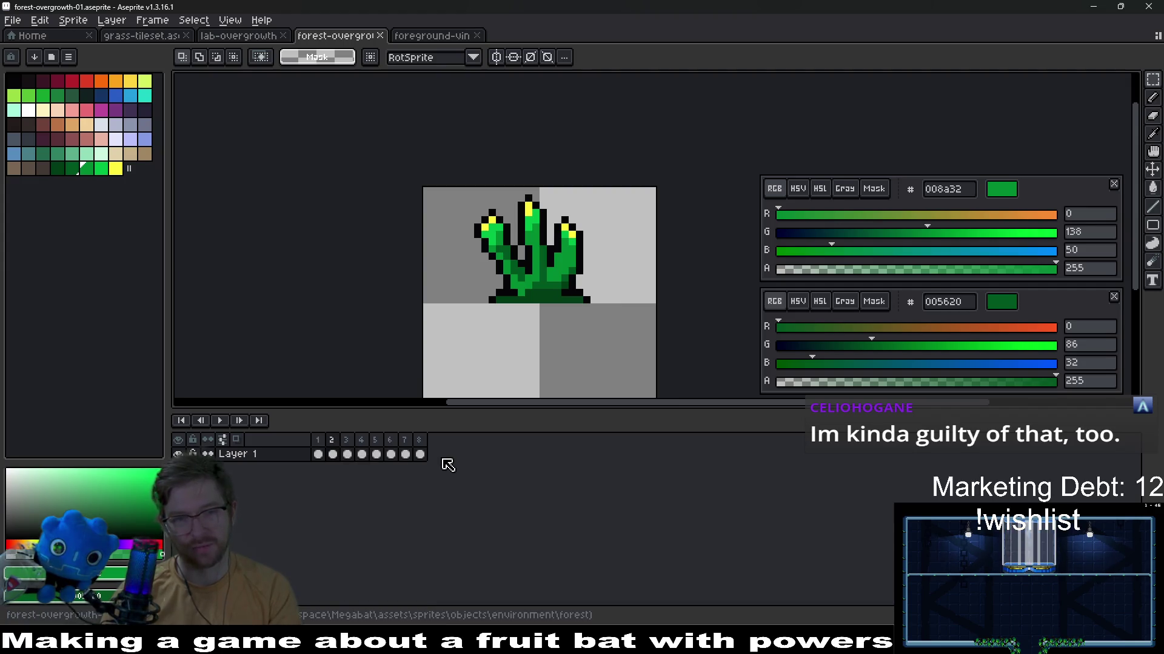
left_click(318, 454)
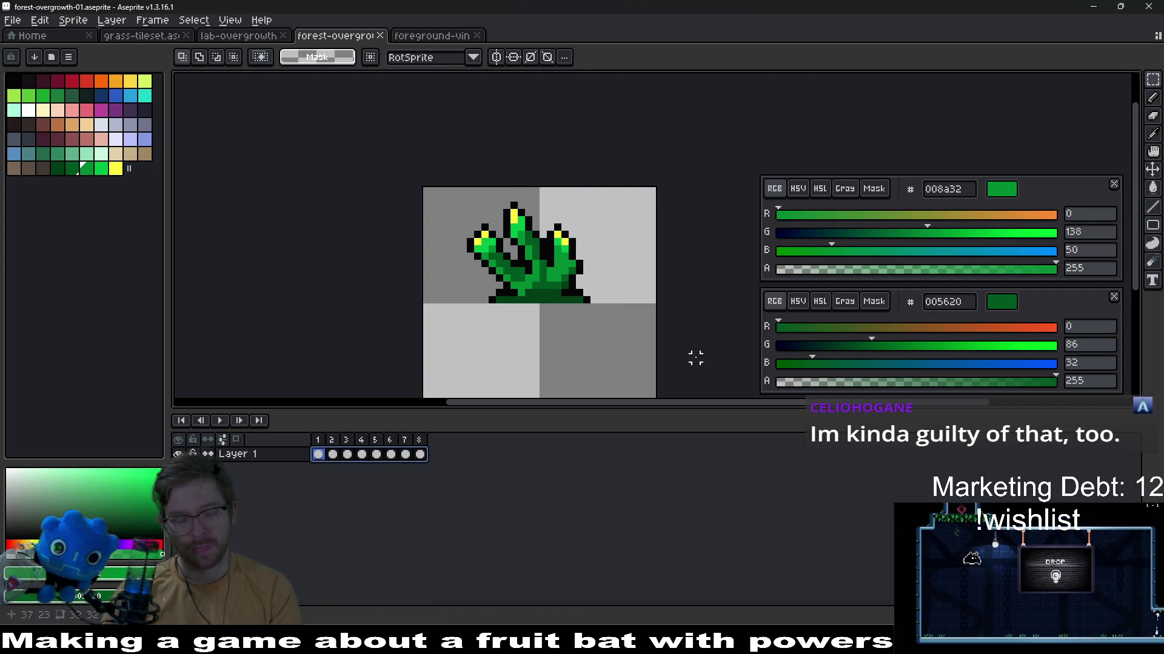
key("ctrl+u")
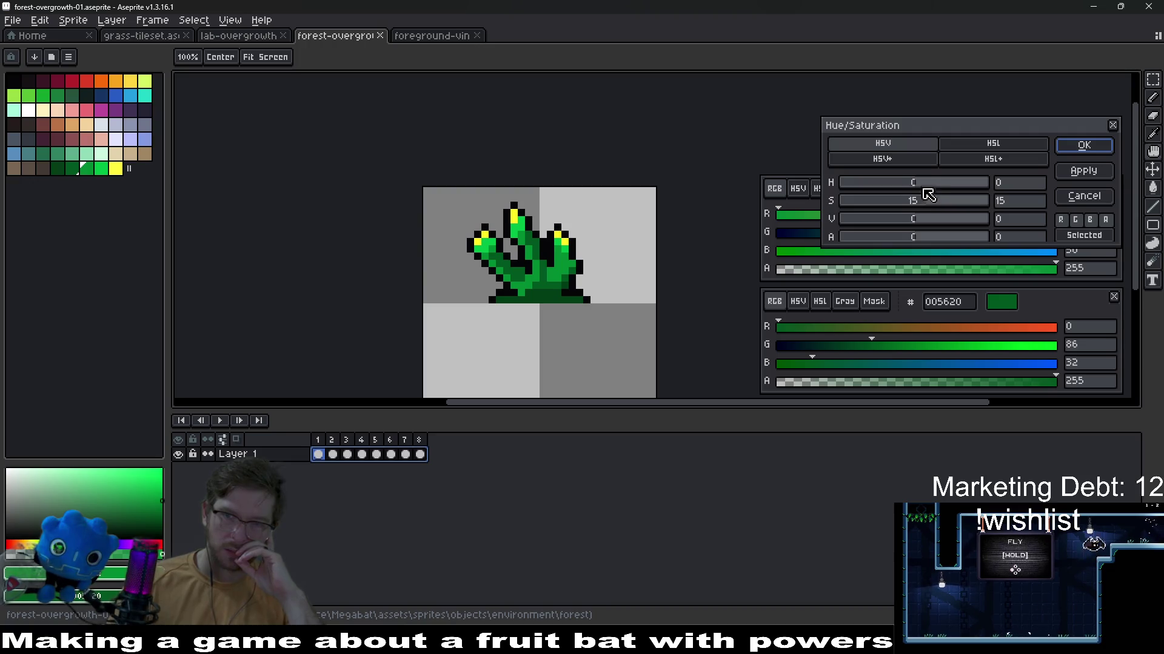
Try a saturation boost on the plant, then clear the saturation value back
mouse_move(913, 201)
left_mouse_down()
mouse_move(862, 205)
mouse_move(1032, 203)
left_mouse_up()
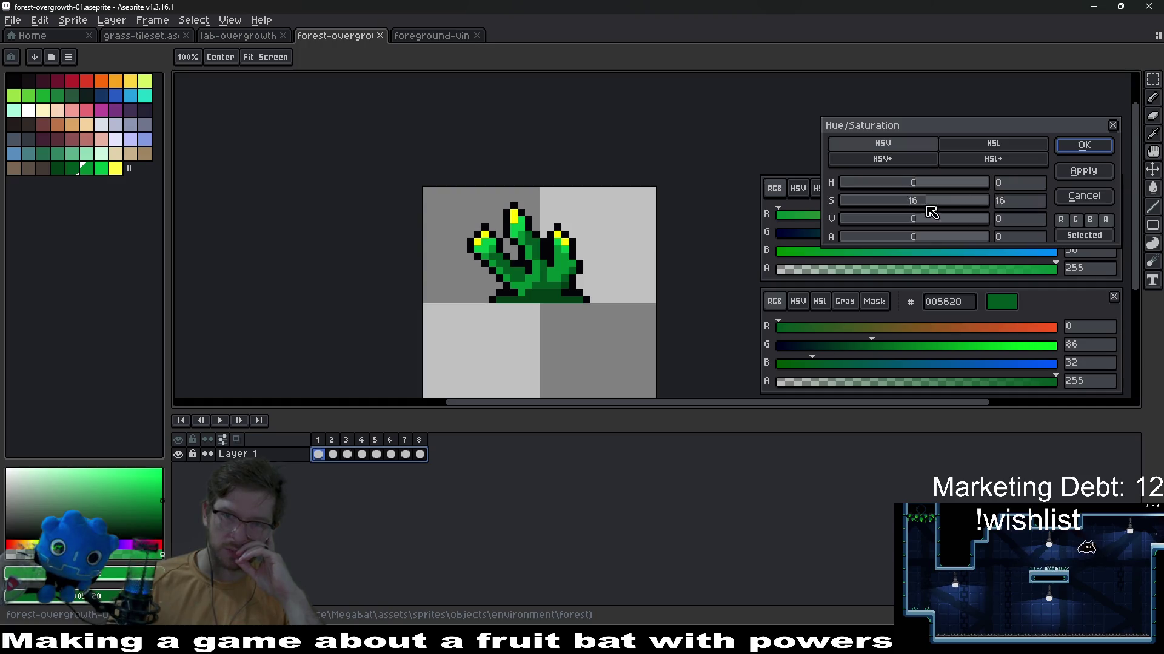
left_click(1016, 201)
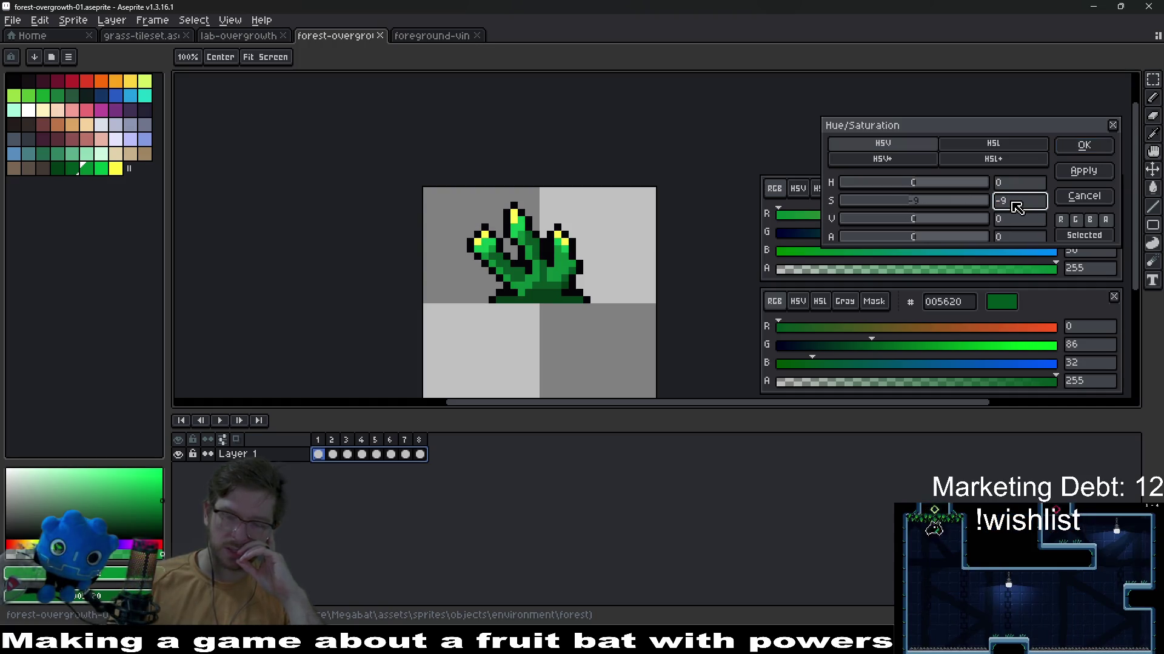
key("BackSpace")
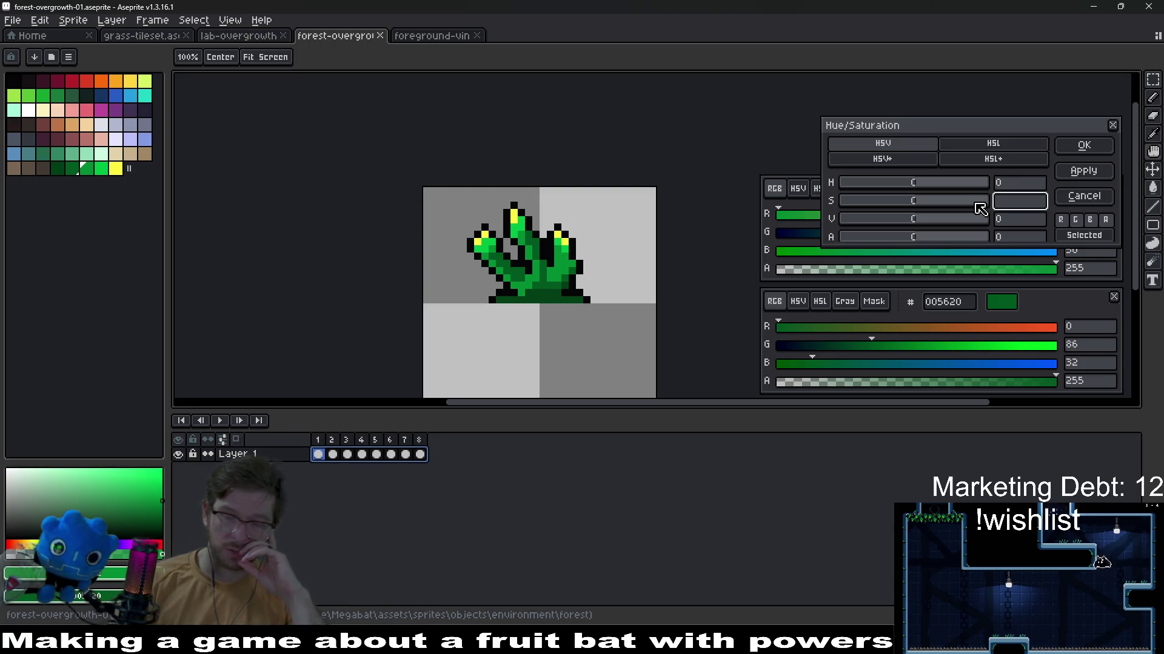
Shift the plant's hue toward teal, settle on 23, and apply it to all frames
left_click(937, 185)
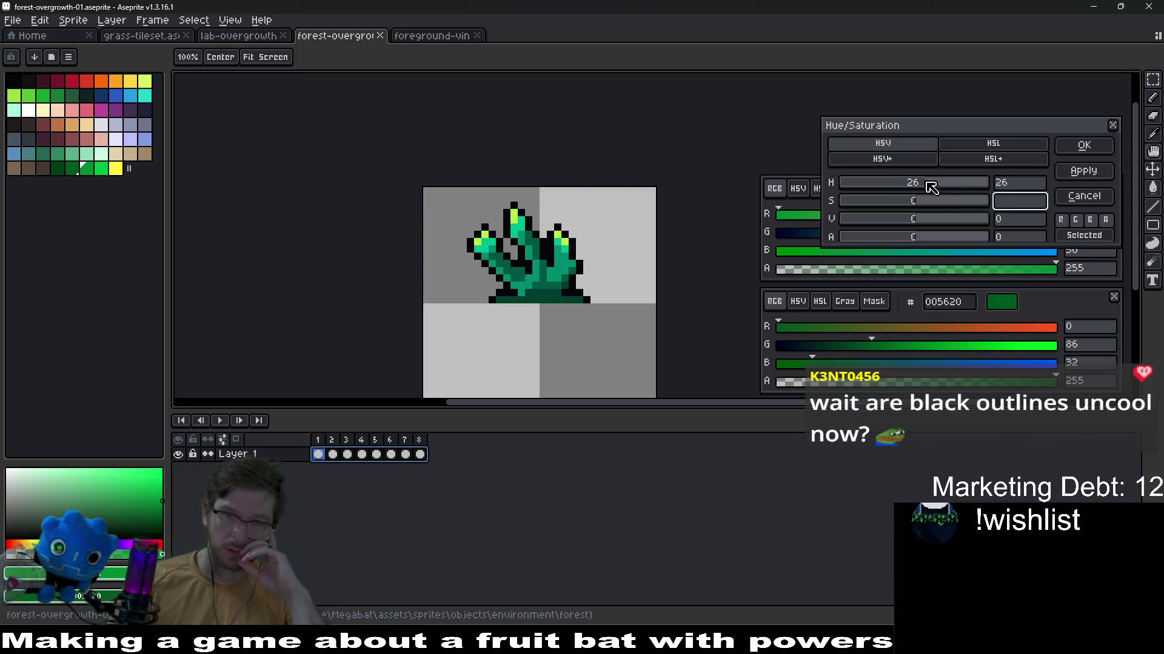
left_click_drag(937, 184, 905, 185)
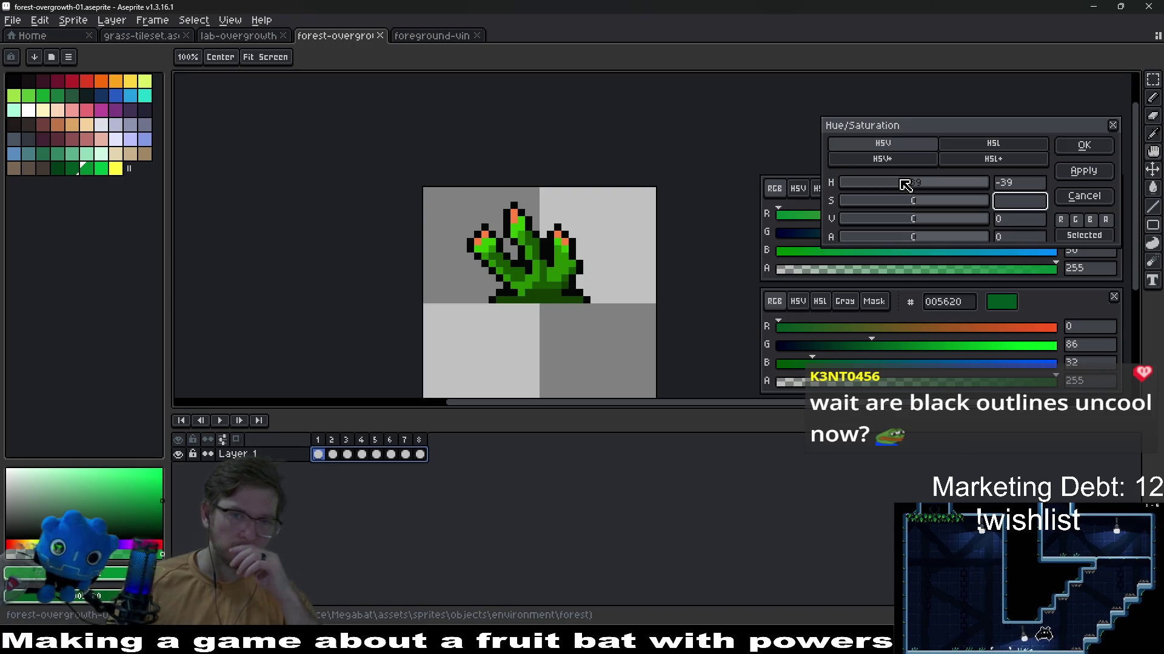
mouse_move(896, 186)
left_mouse_down()
mouse_move(912, 182)
mouse_move(835, 186)
mouse_move(898, 189)
left_mouse_up()
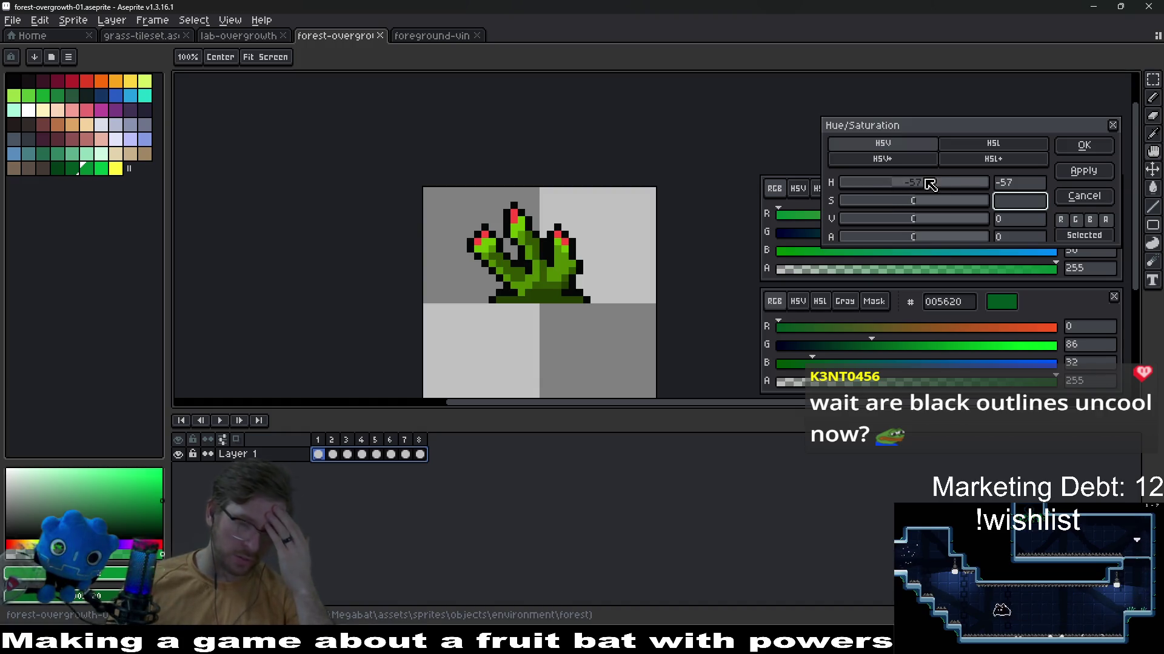
left_click_drag(934, 181, 938, 181)
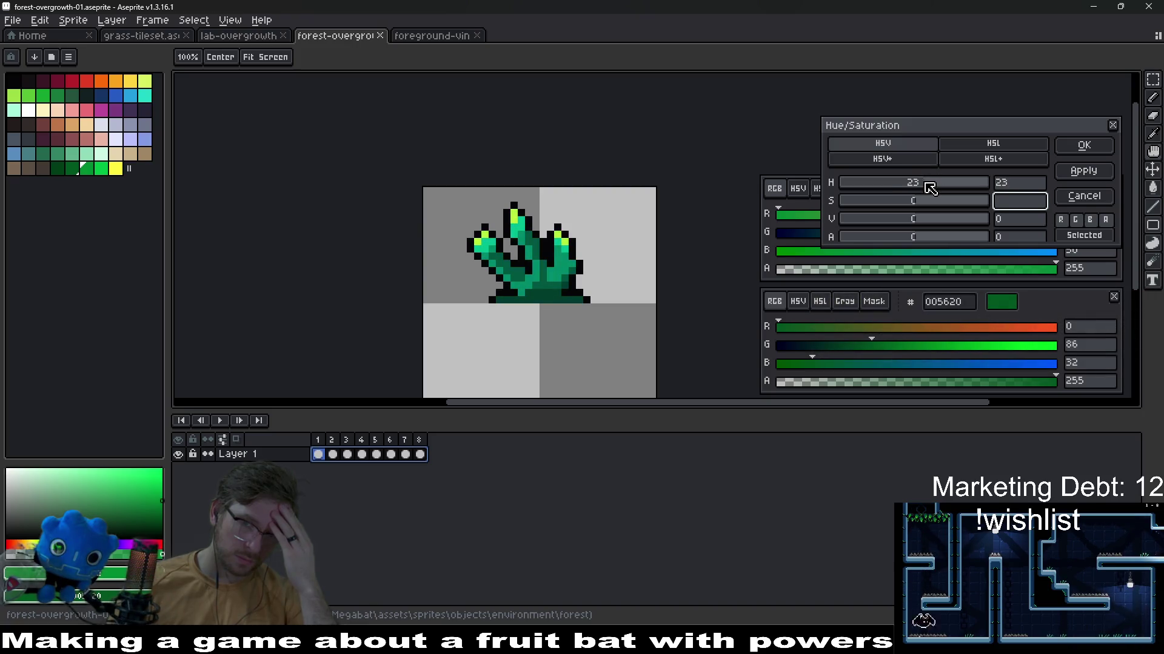
left_click(1091, 147)
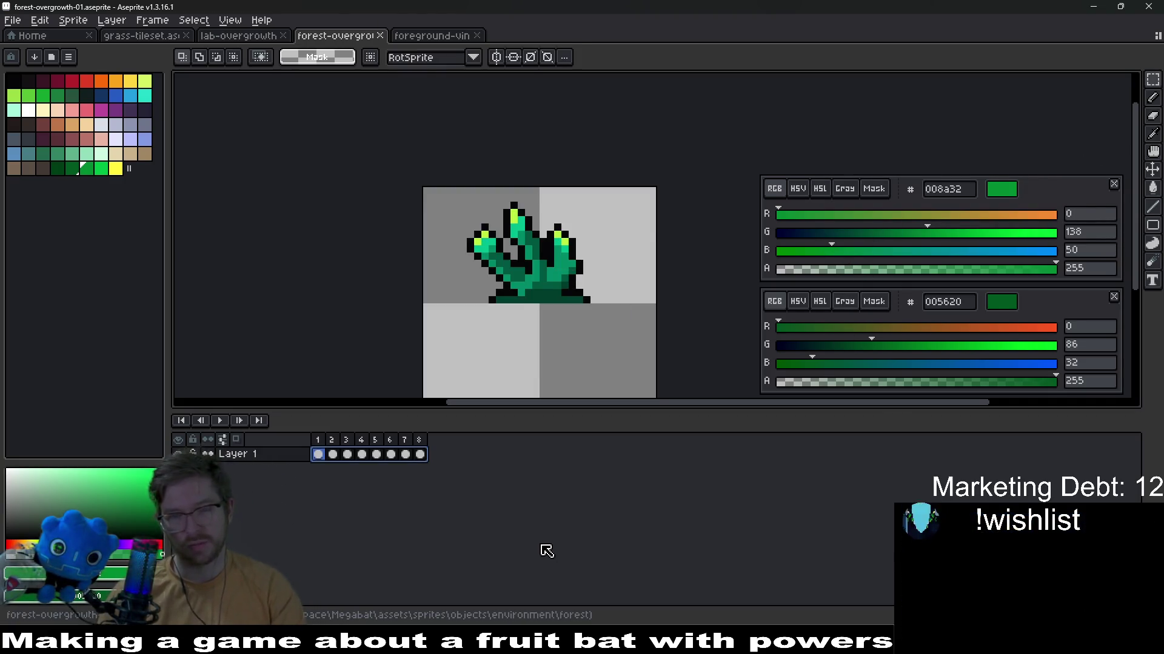
Export the teal plant frames as the forest-overgrowth-01 sheet and launch the game from Godot
key("ctrl+e")
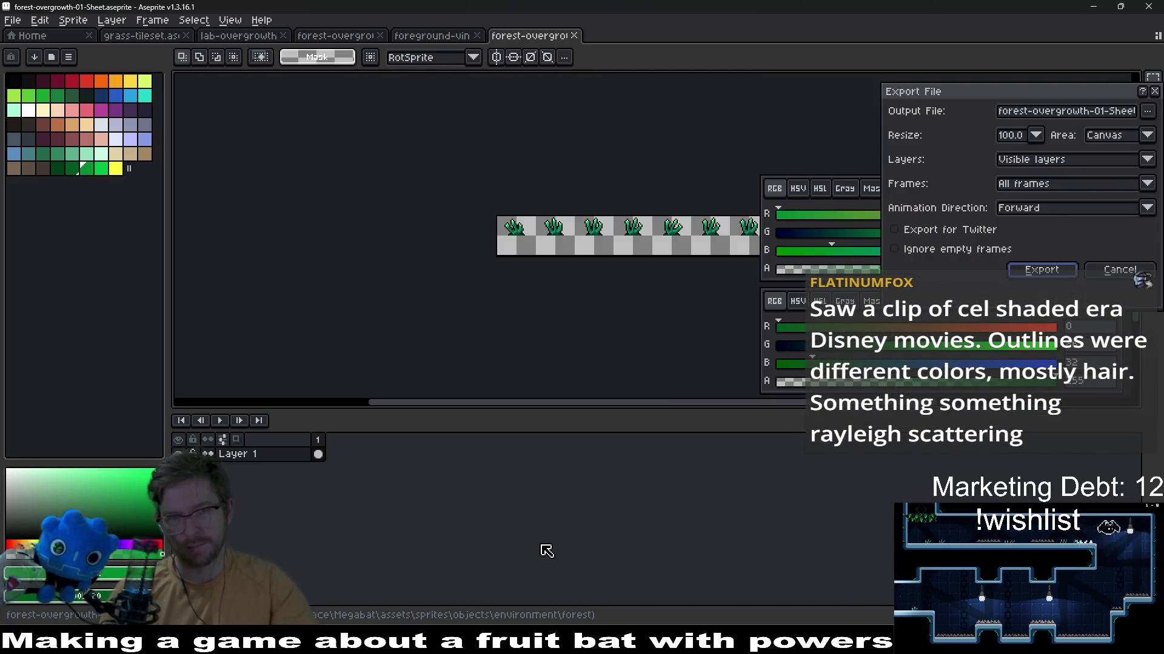
key("Return")
key("alt+Tab")
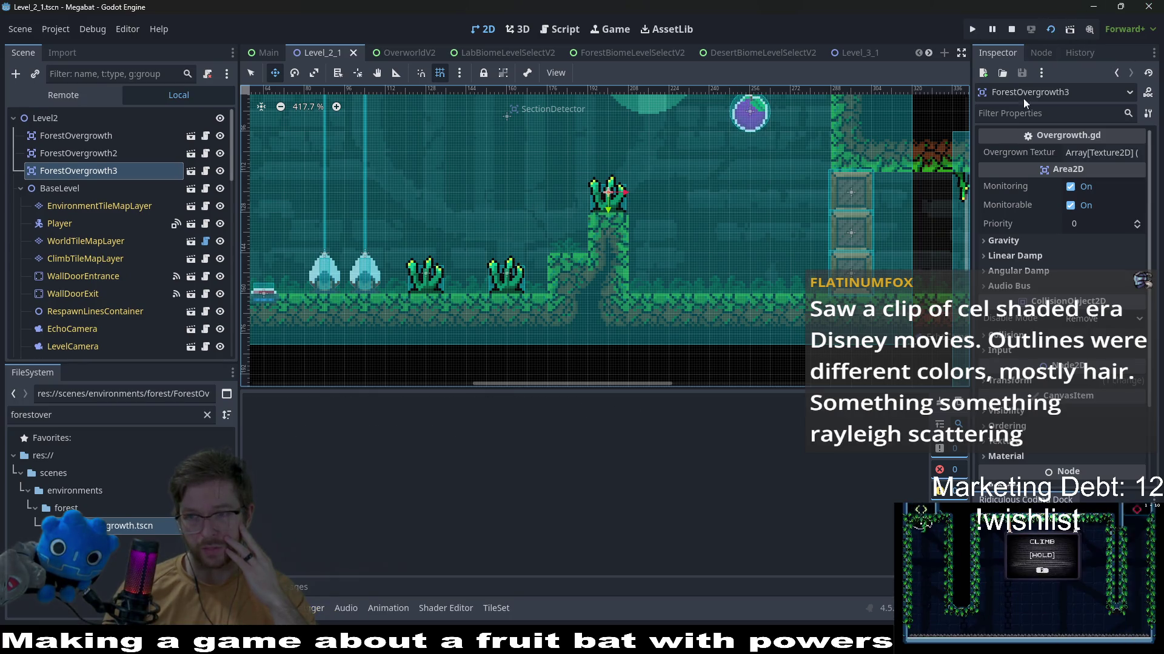
key("F5")
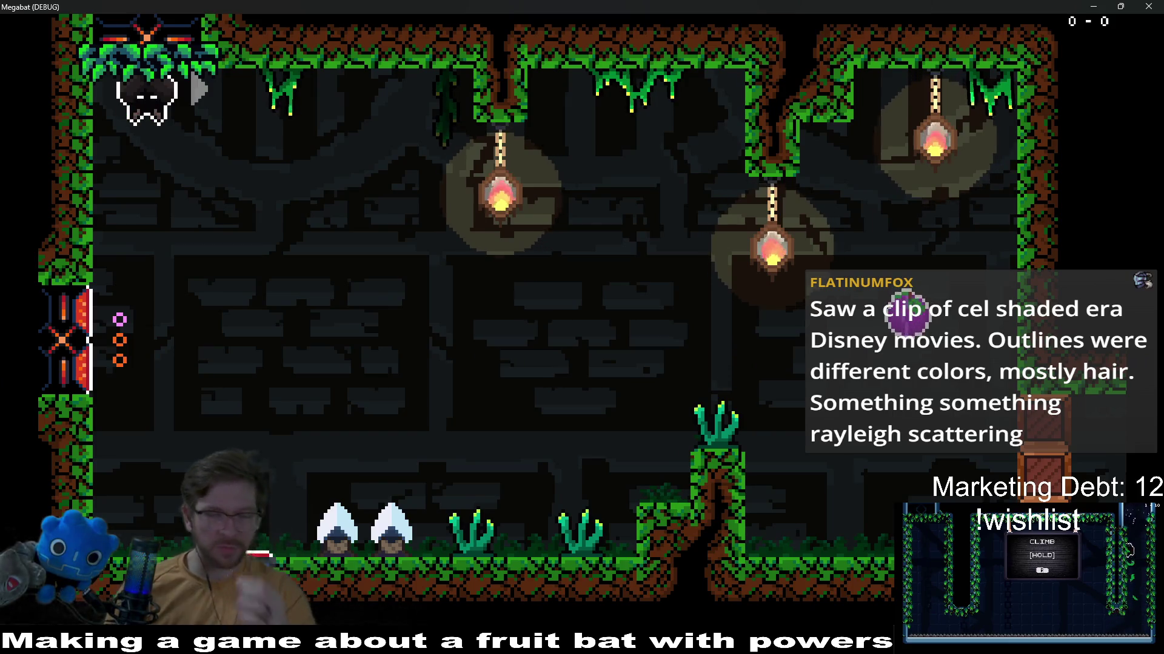
Fly the bat through the floor plants, ceiling and plant pillar and dash to the purple orb
key("Down")
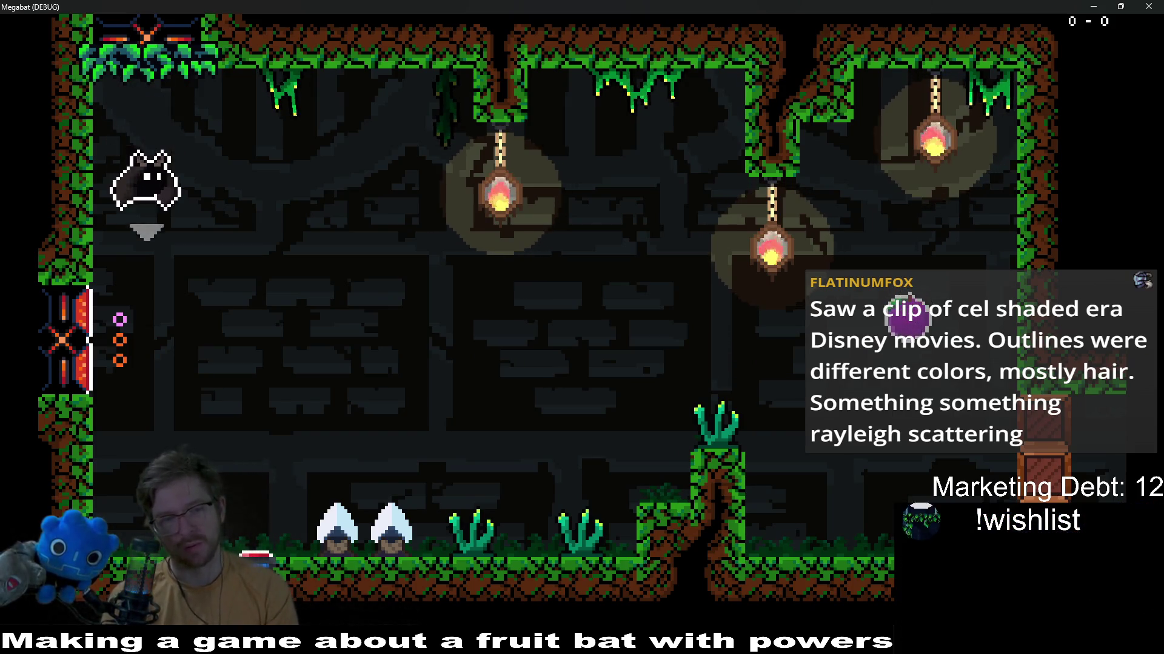
key("Right")
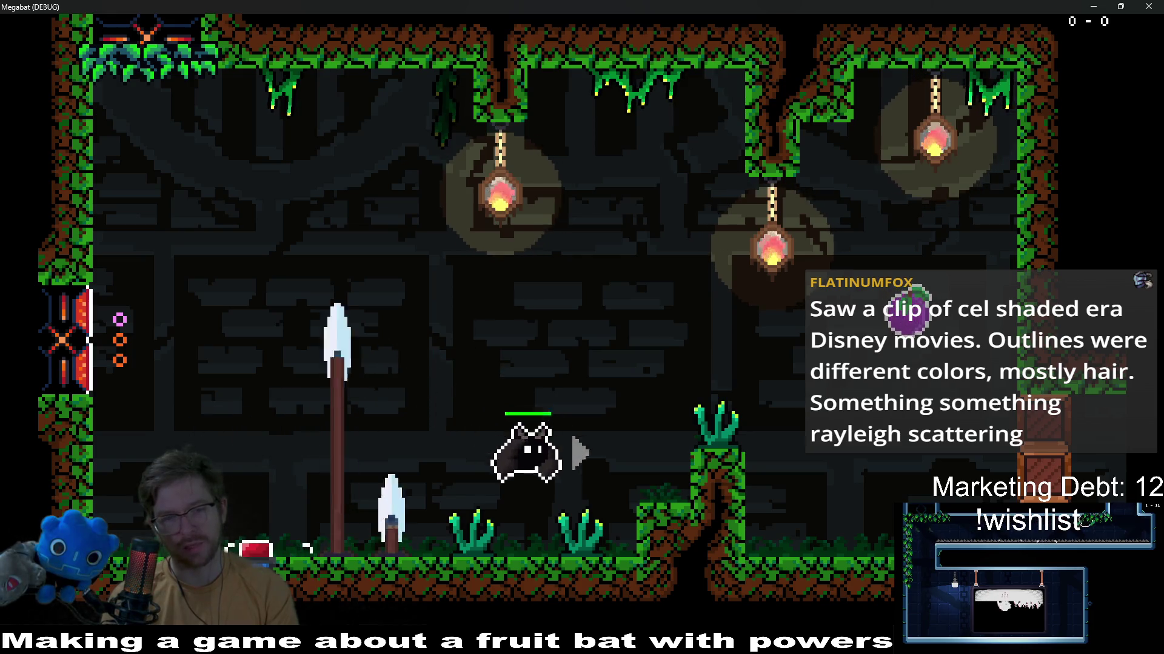
key("Left")
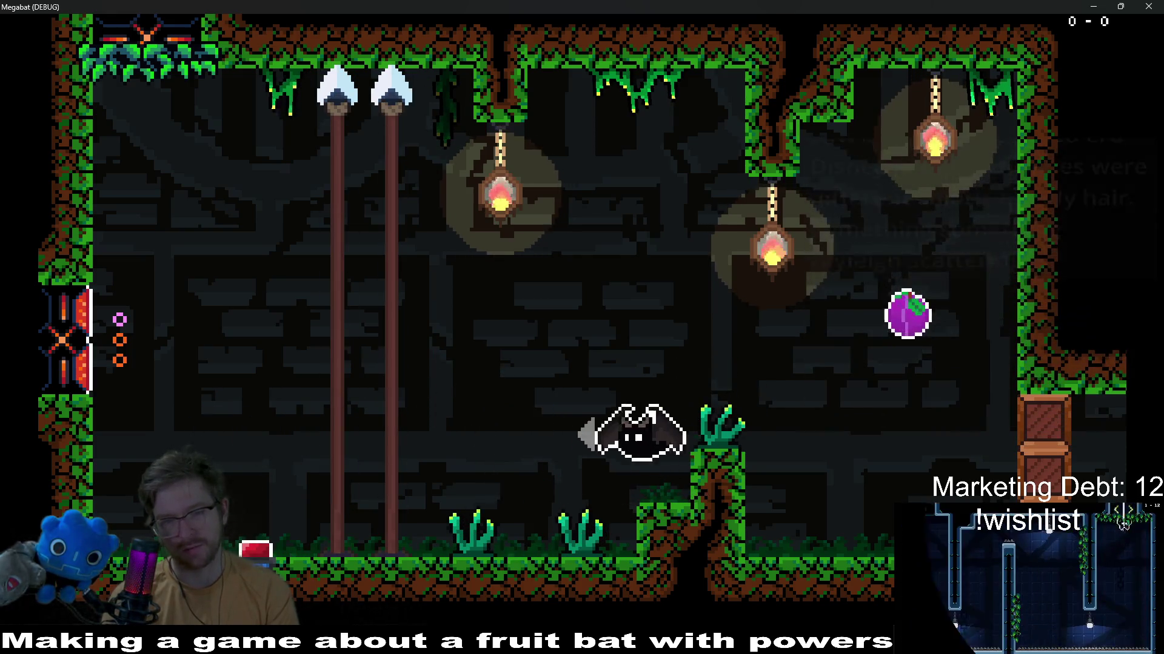
key("Right")
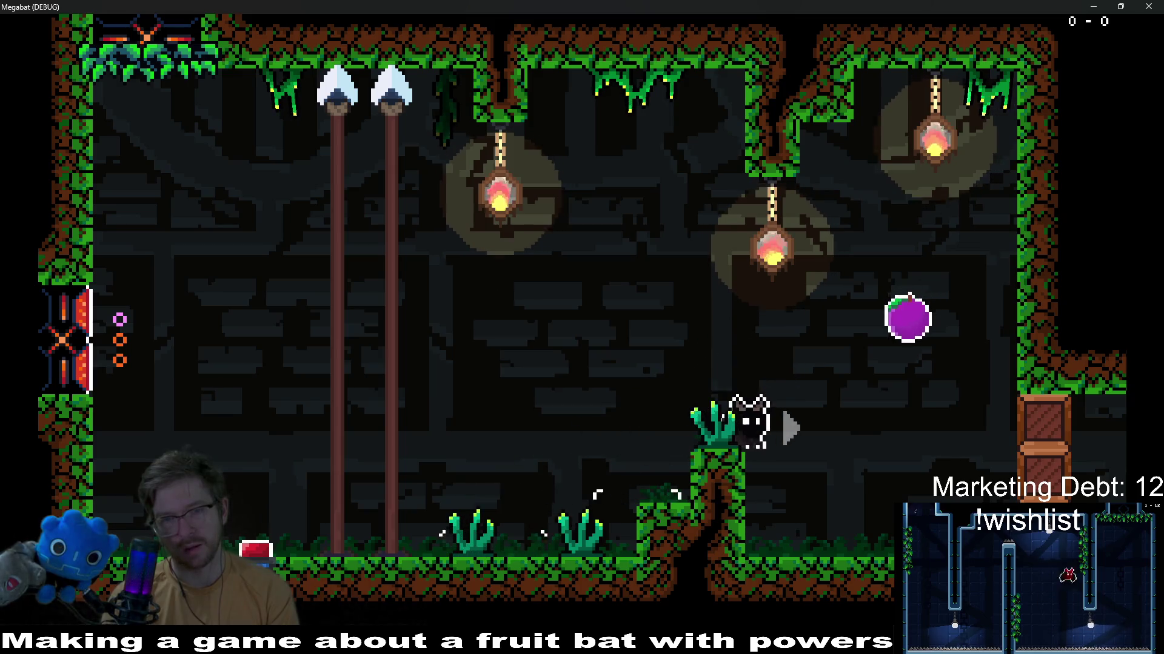
key("Up")
key("Left")
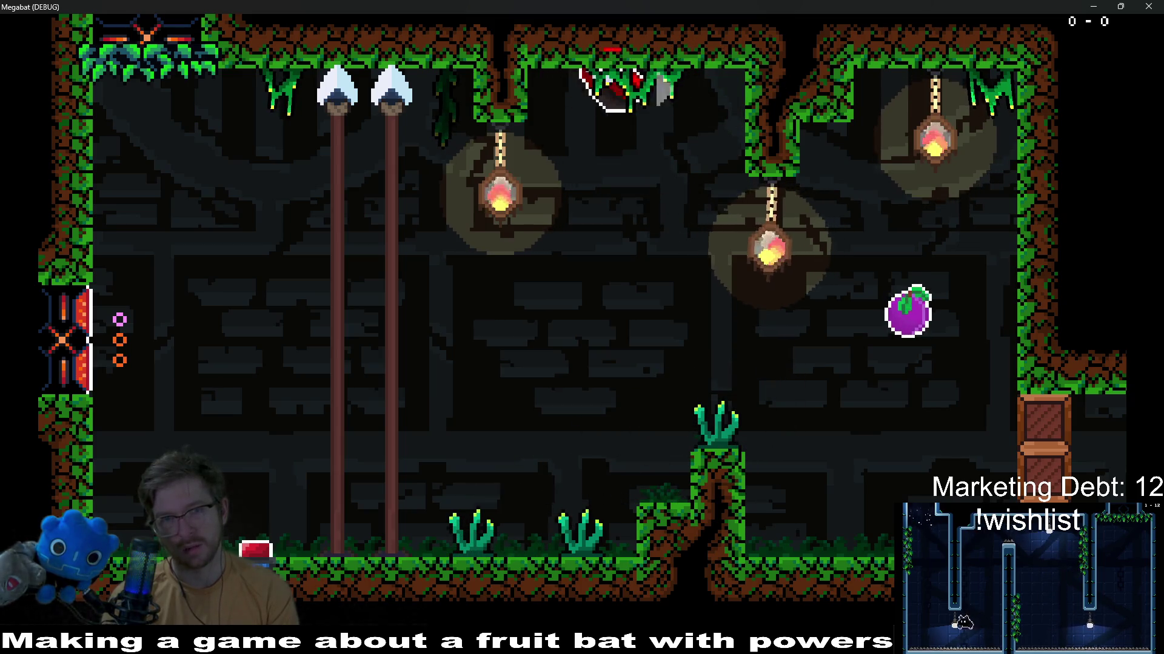
key("Down")
key("Right")
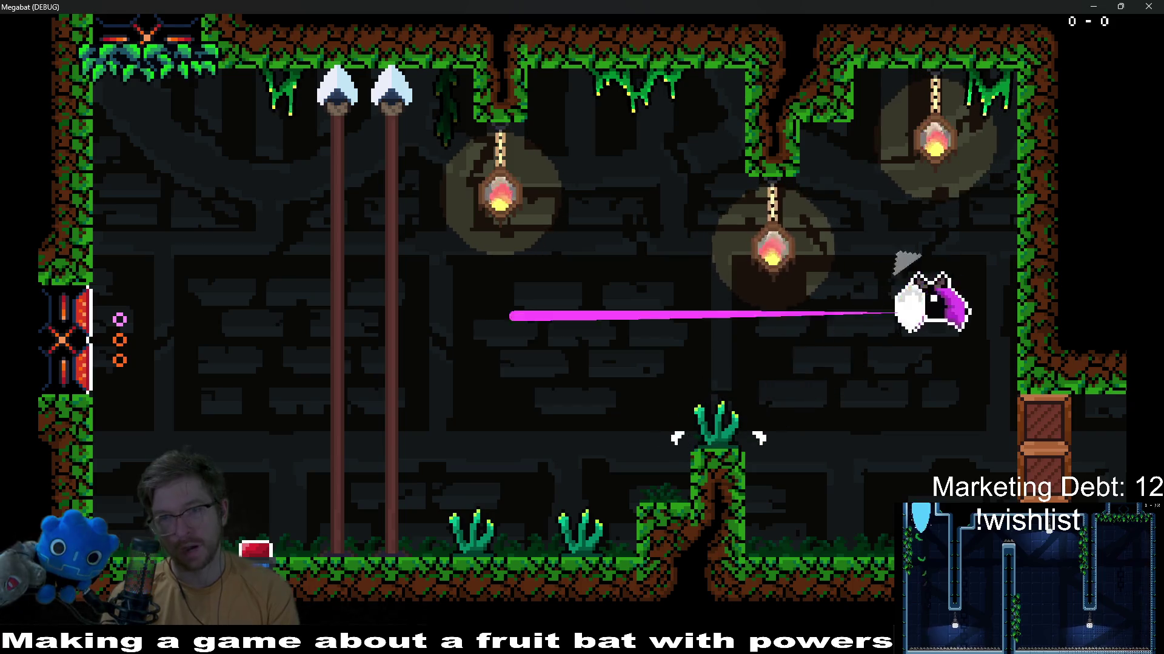
key("Left")
key("Right")
key("Up")
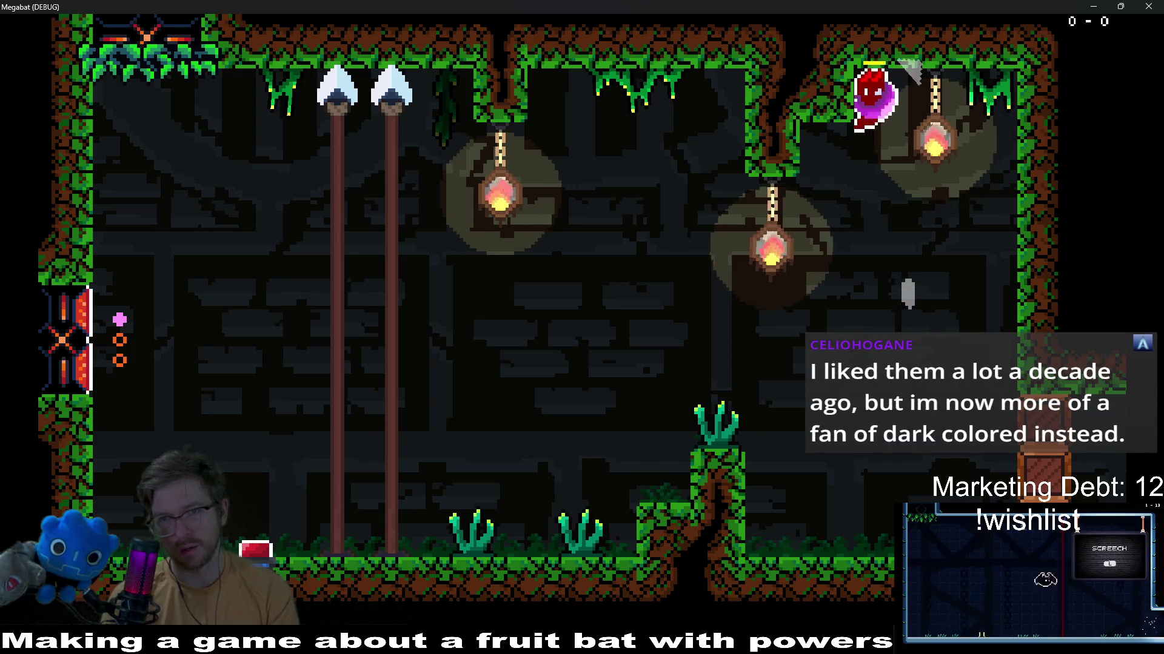
key("Left")
key("Down")
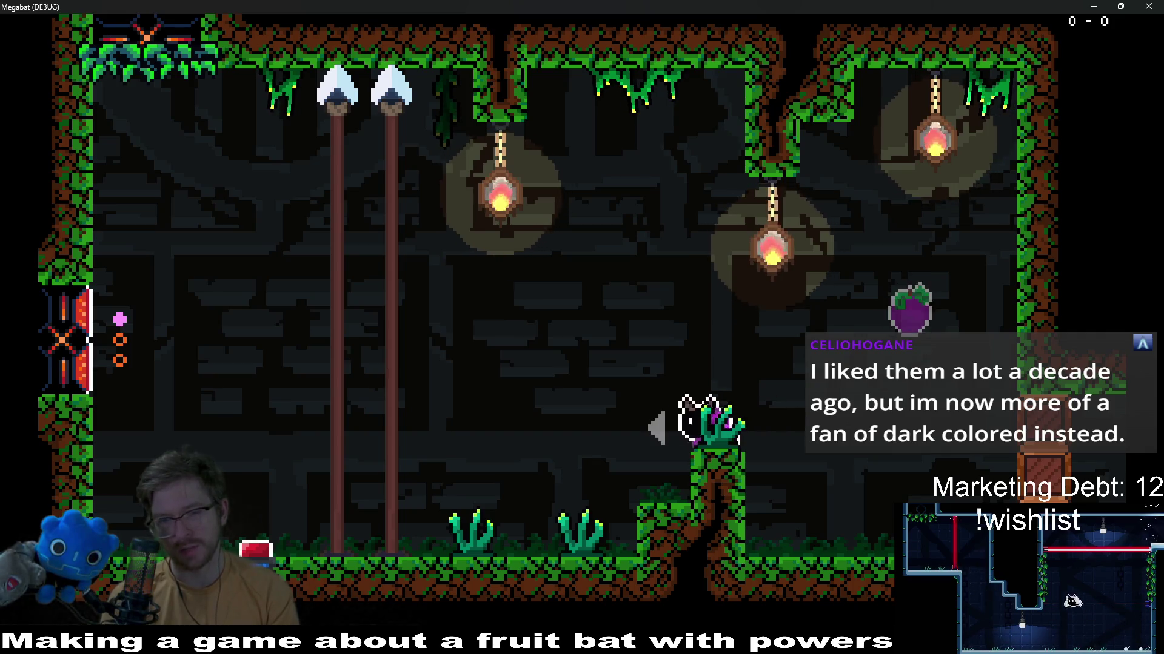
Brush the bat through the floor plants and pillar again, then stop the game with F8
key("Up")
key("Left")
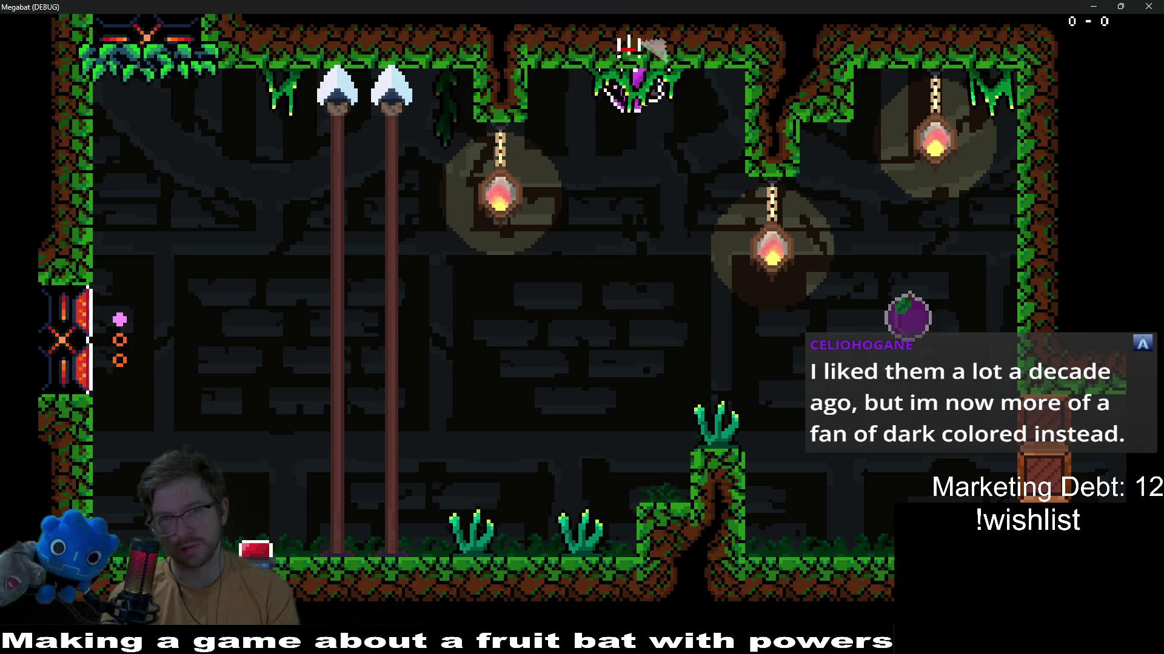
key("Down")
key("Left")
key("Down")
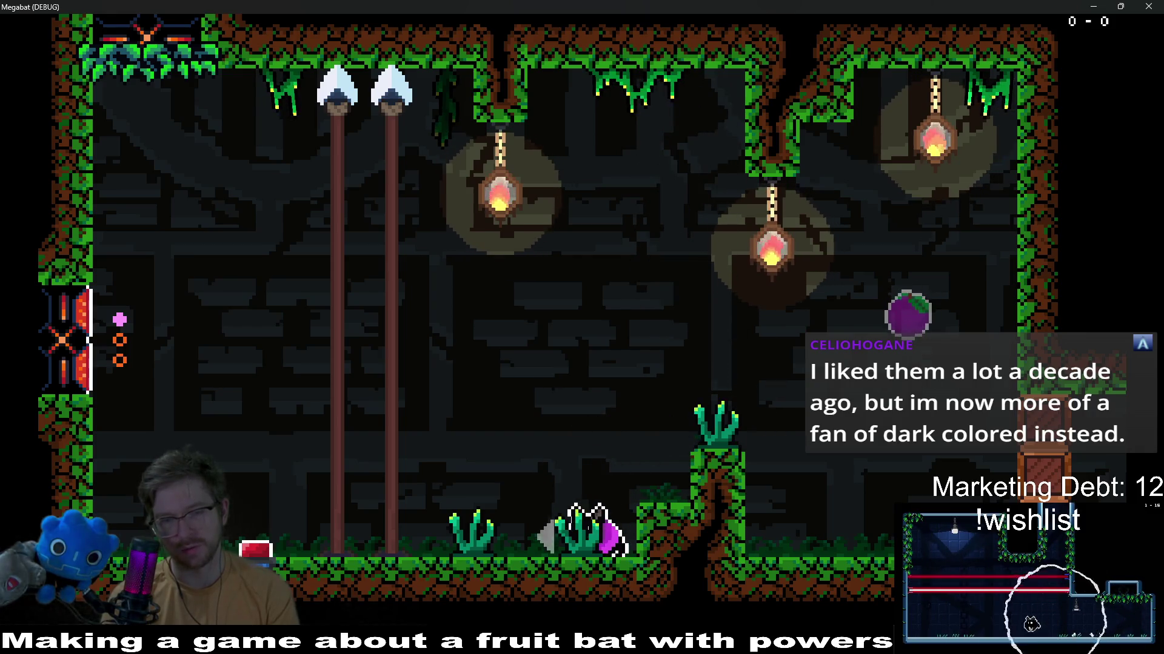
key("Right")
key("Up")
key("Up")
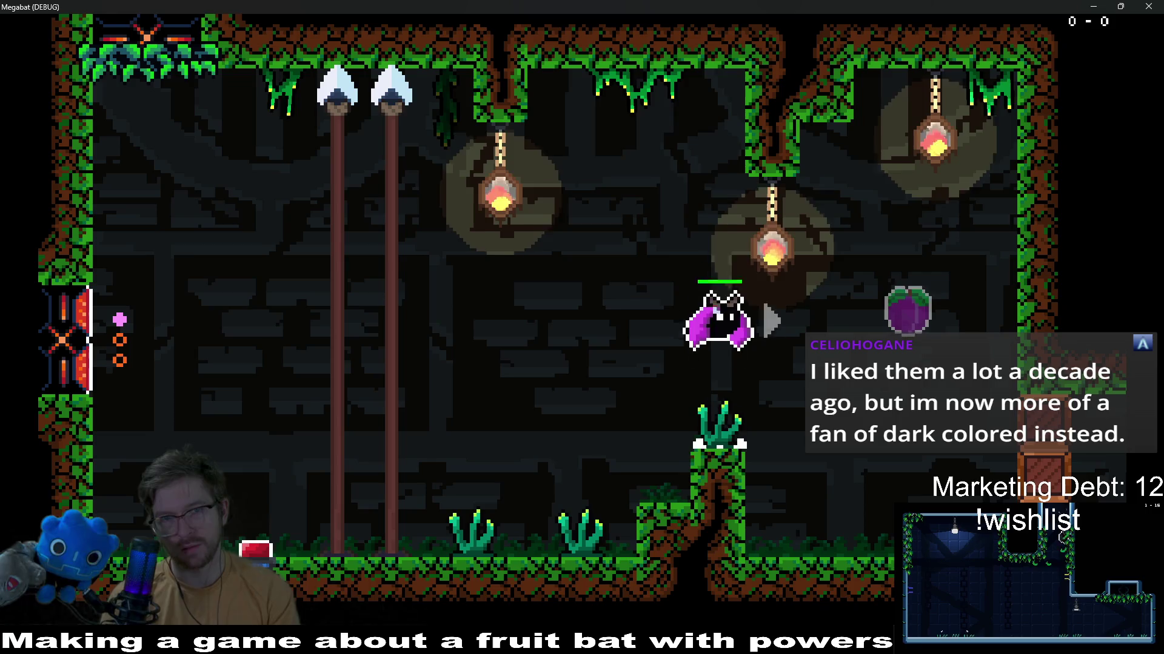
key("Left")
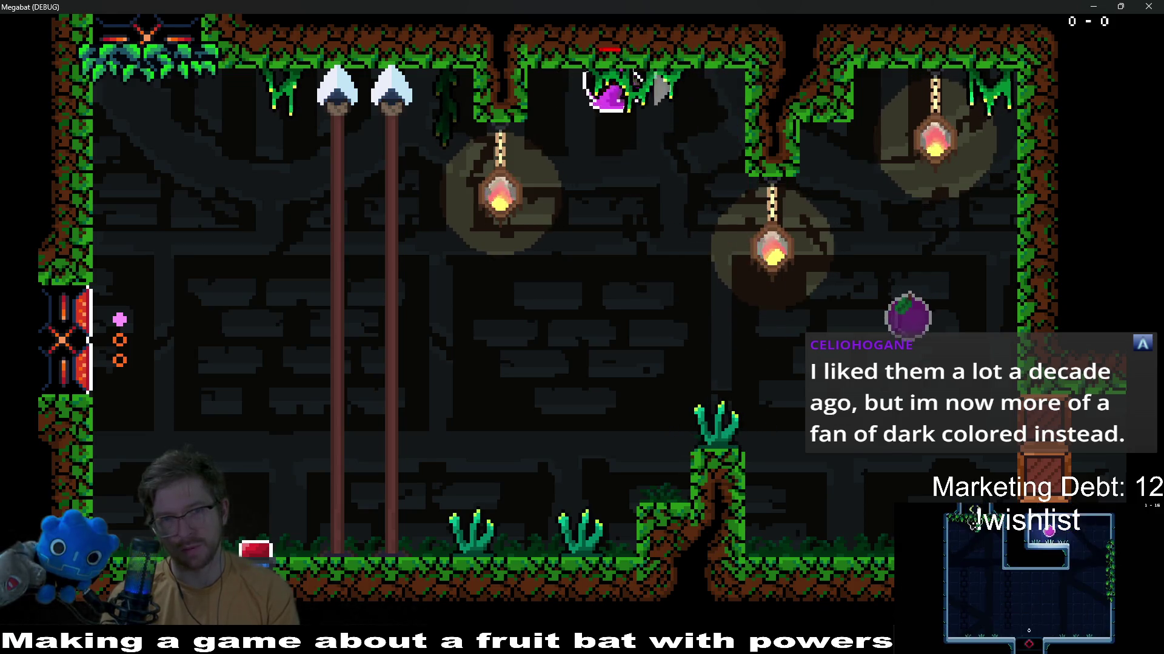
key("Right")
key("Down")
key("Down")
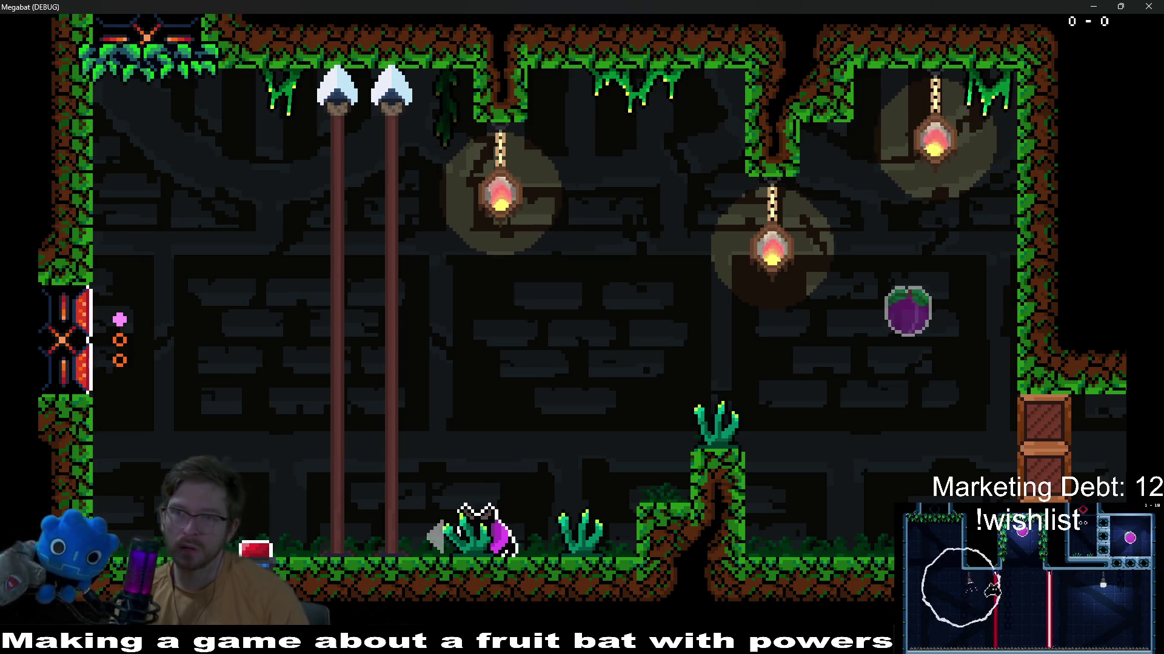
key("F8")
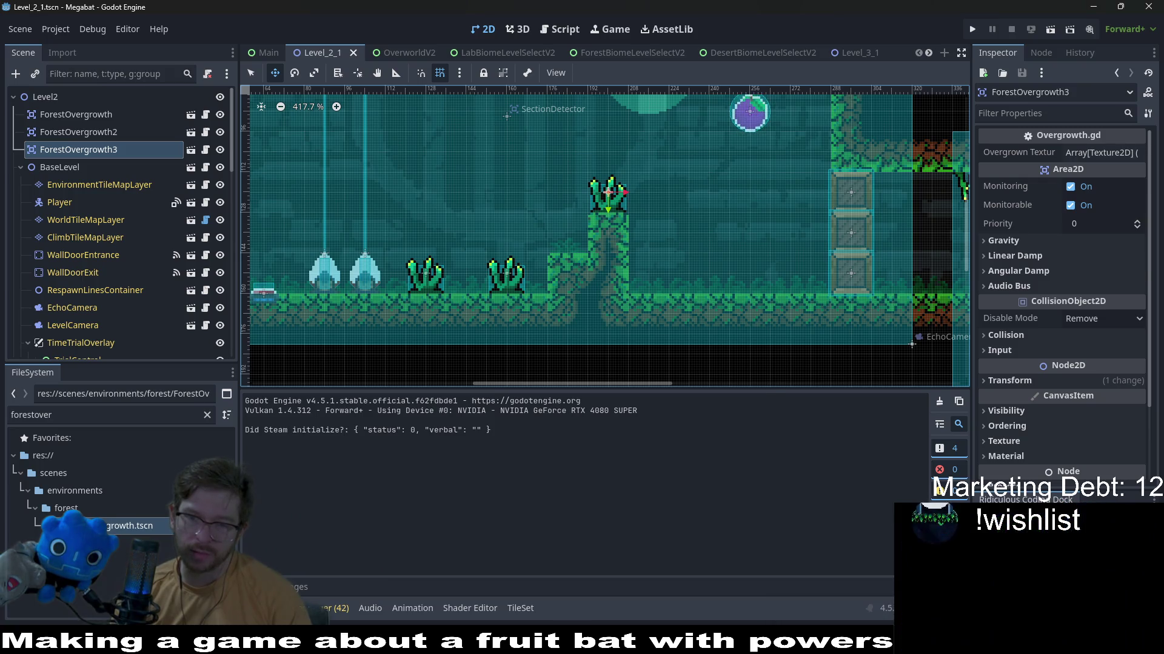
Close the sheet document, reopen the forest-overgrowth-01 plant sprite and select all eight frames
key("alt+Tab")
middle_click(515, 41)
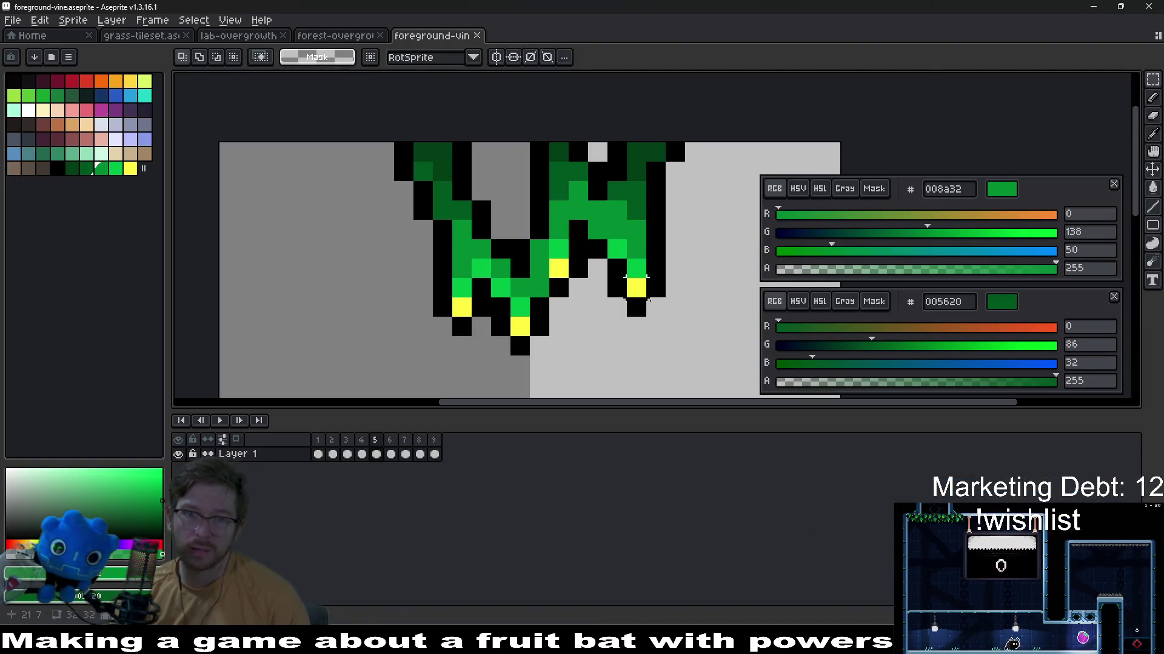
key("ctrl+o")
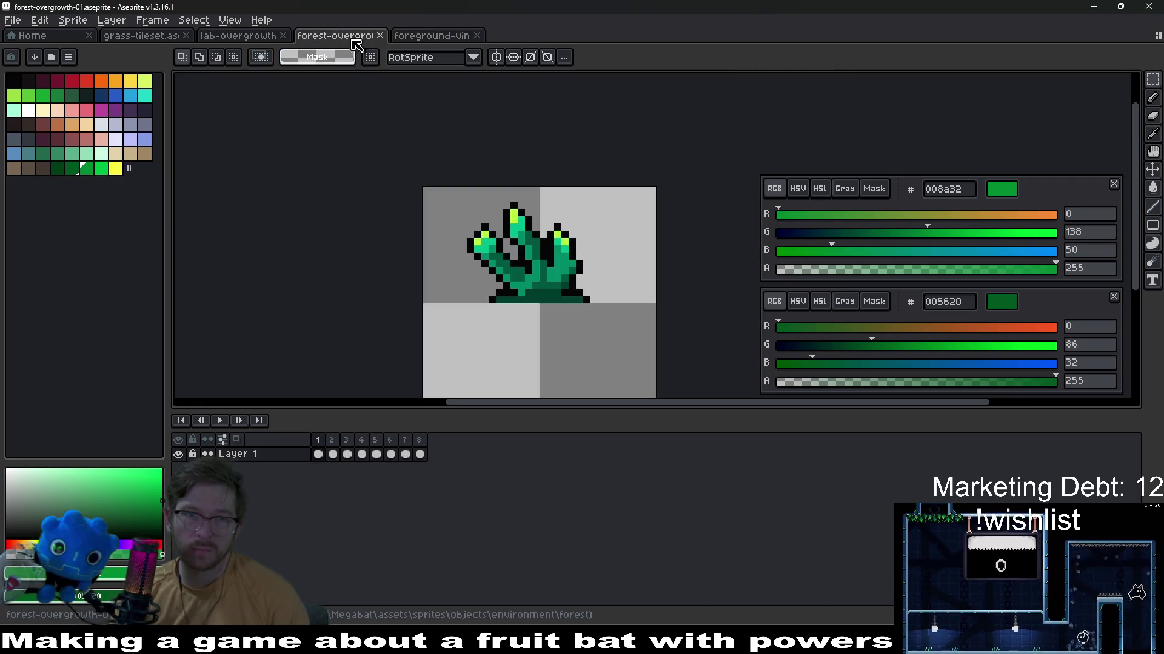
left_click(318, 453)
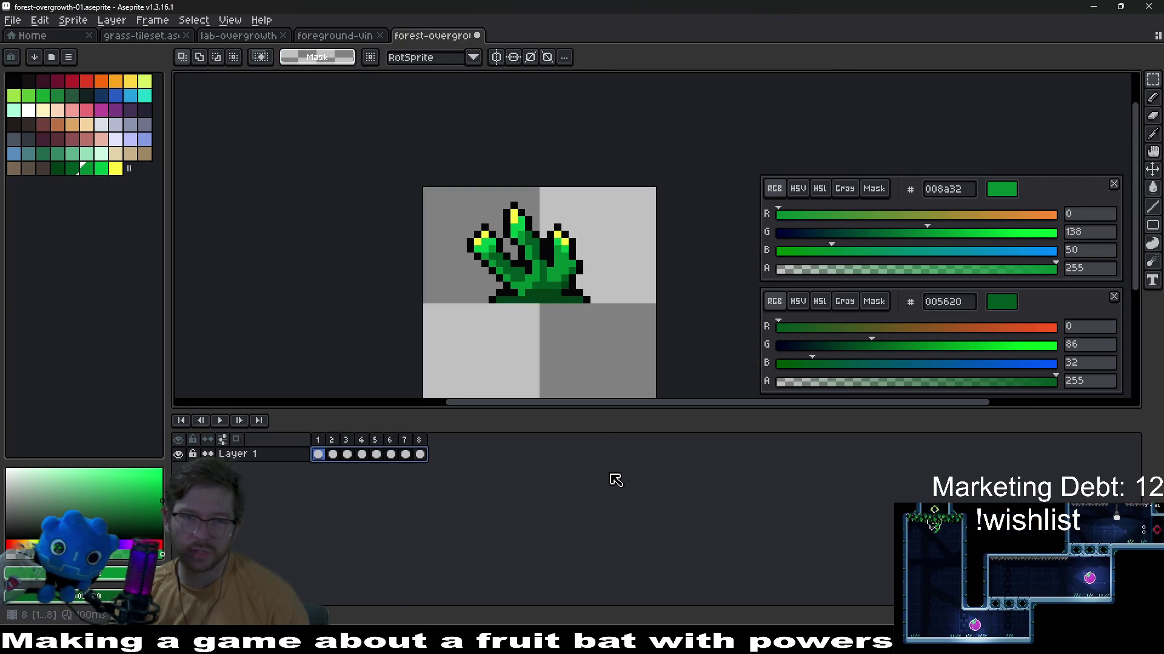
scroll(522, 274, "up", 2)
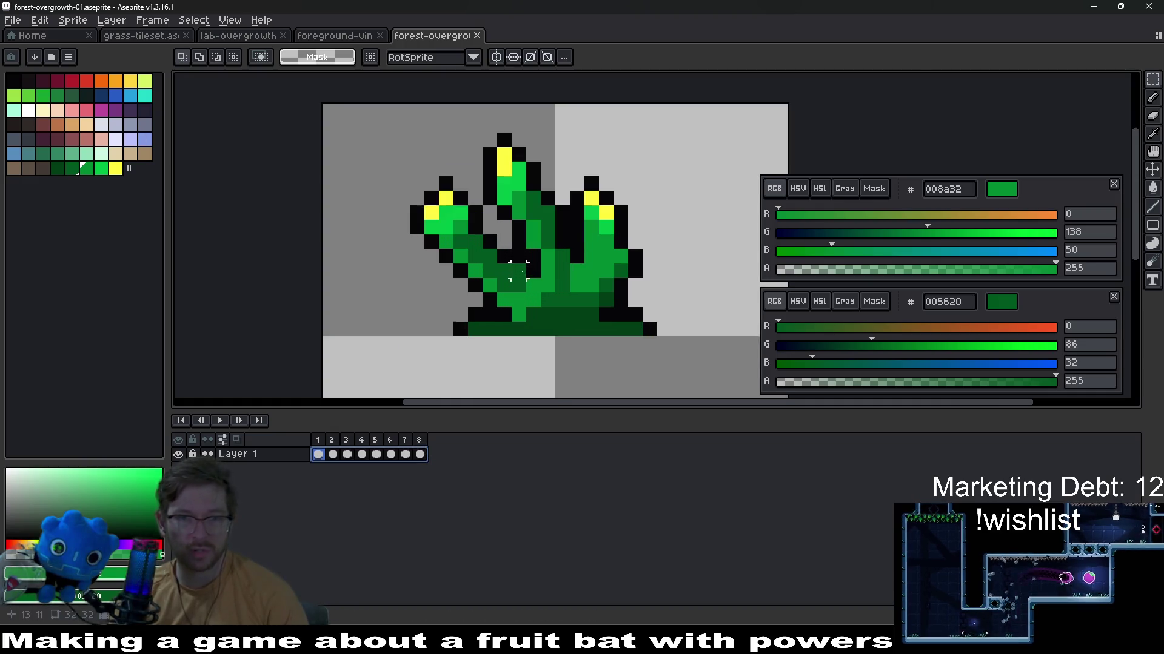
Sample the near-black outline colour 060608 from the canvas and view both colours as HSL
key("alt")
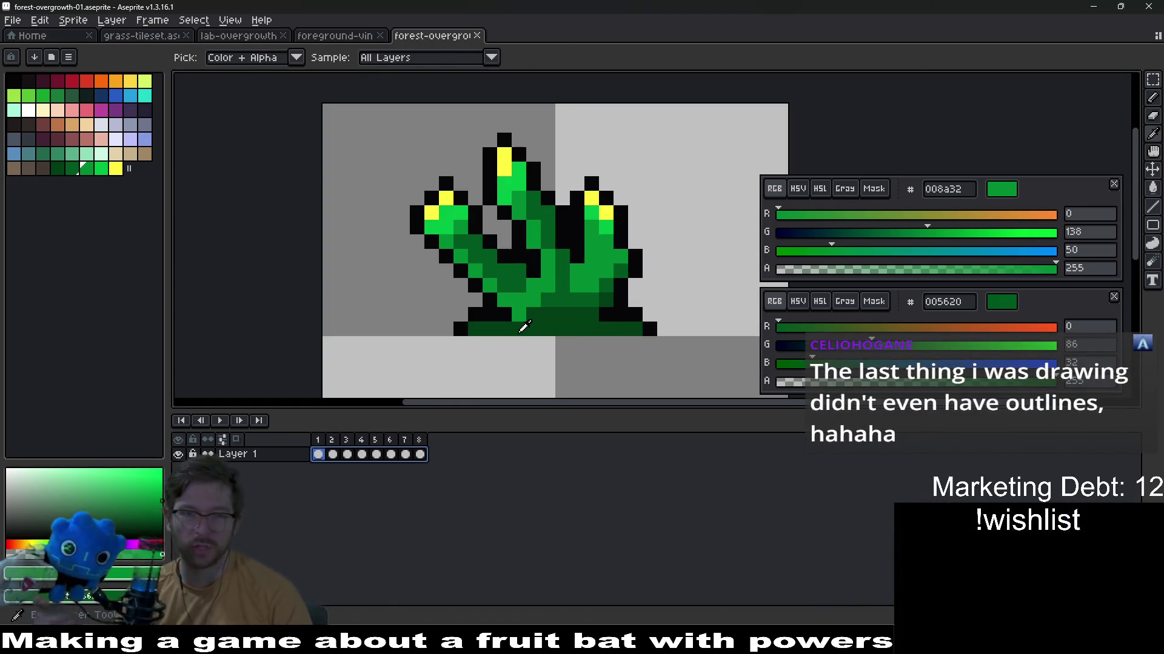
left_click(647, 320)
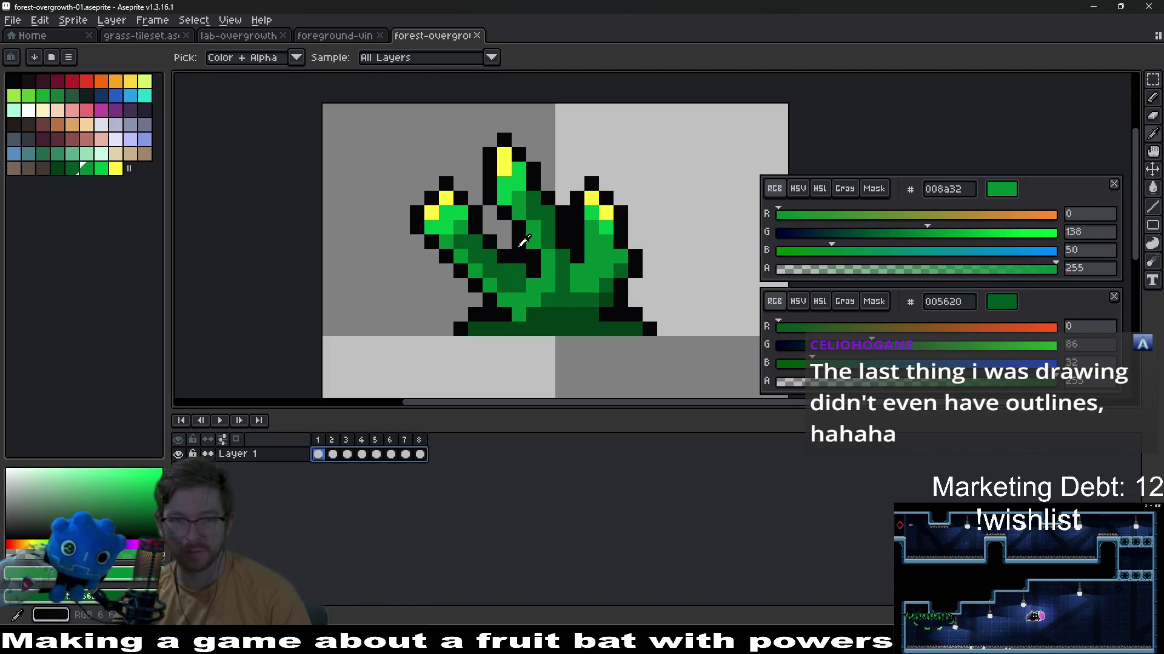
left_click(522, 241)
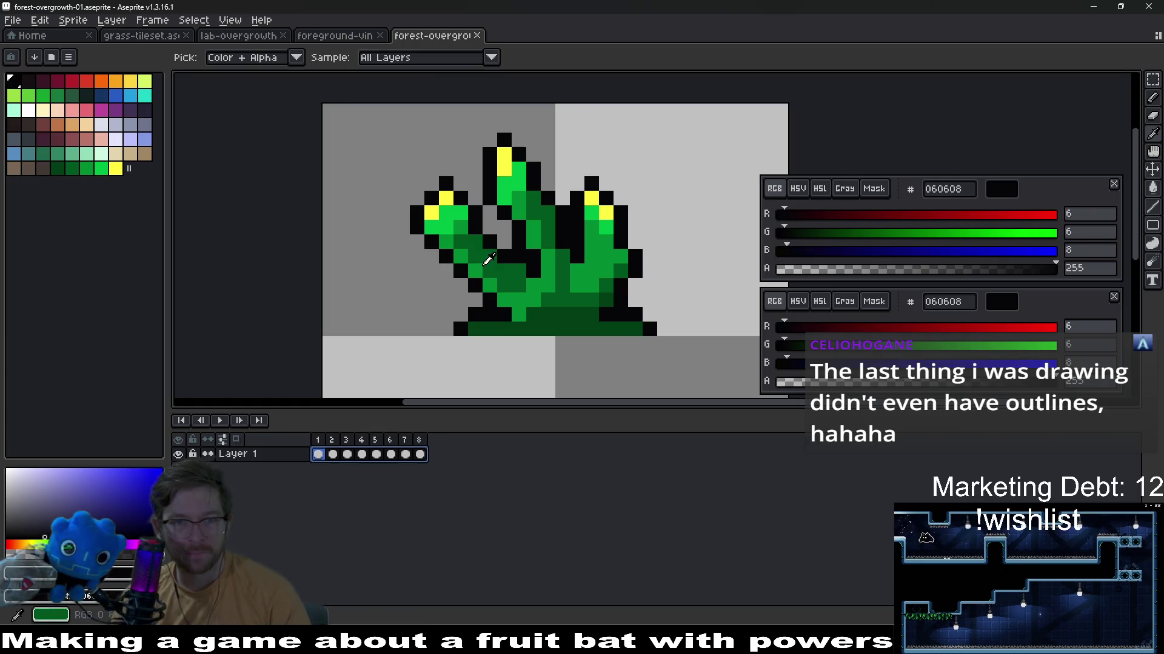
left_click(488, 262)
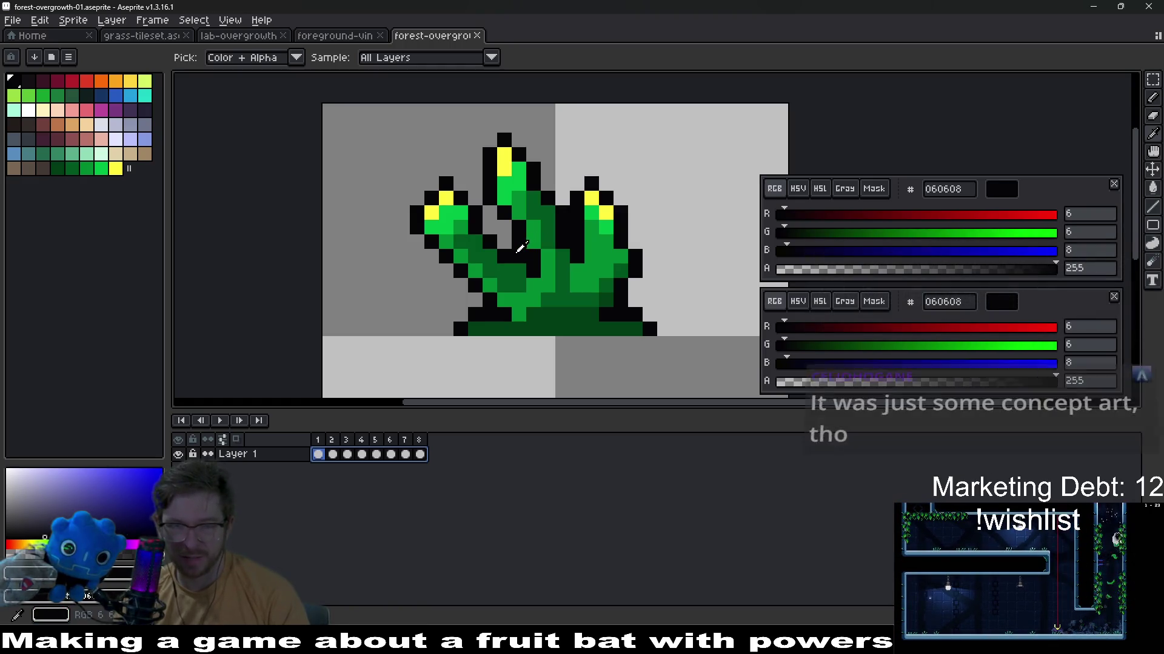
left_click(531, 314)
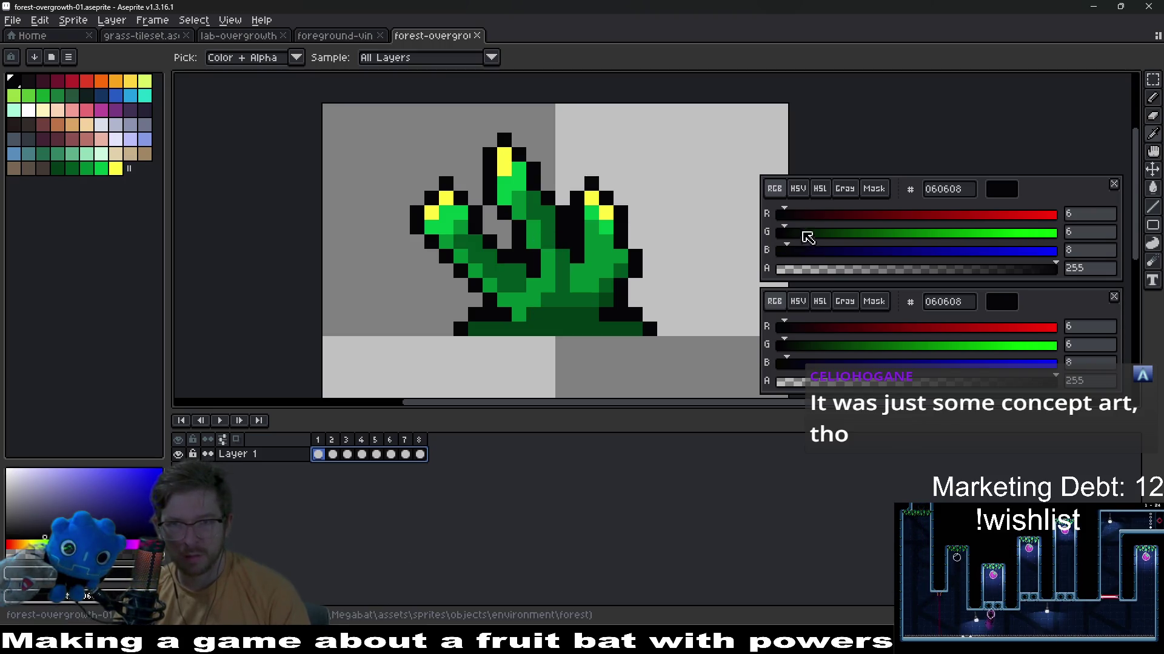
left_click(820, 189)
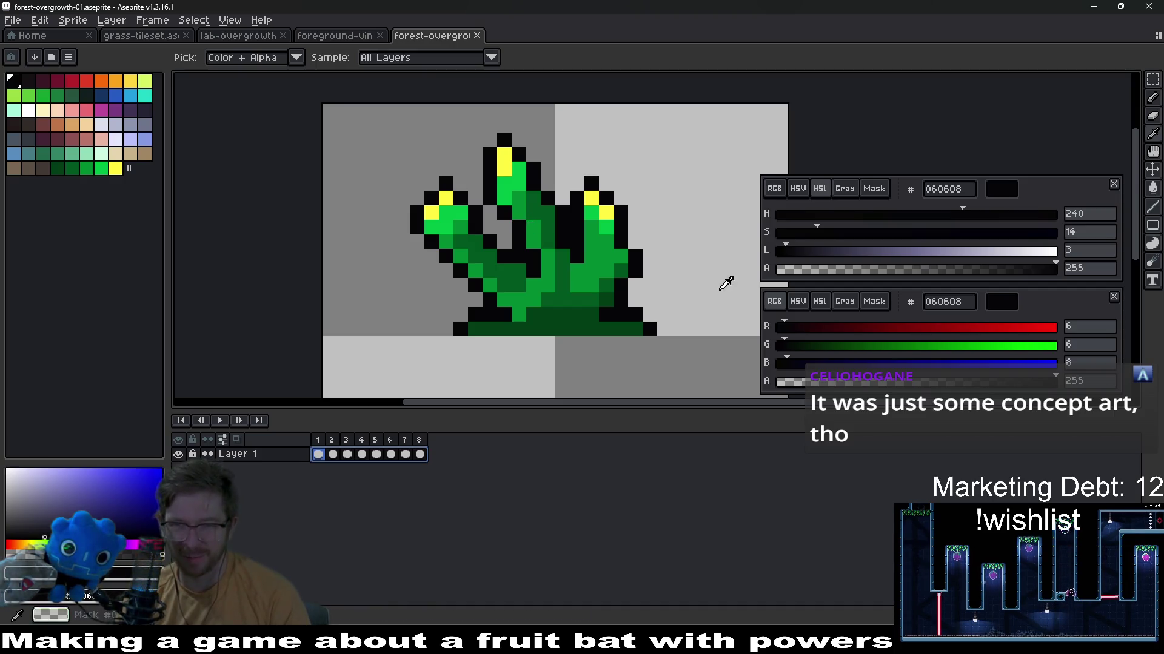
left_click(820, 301)
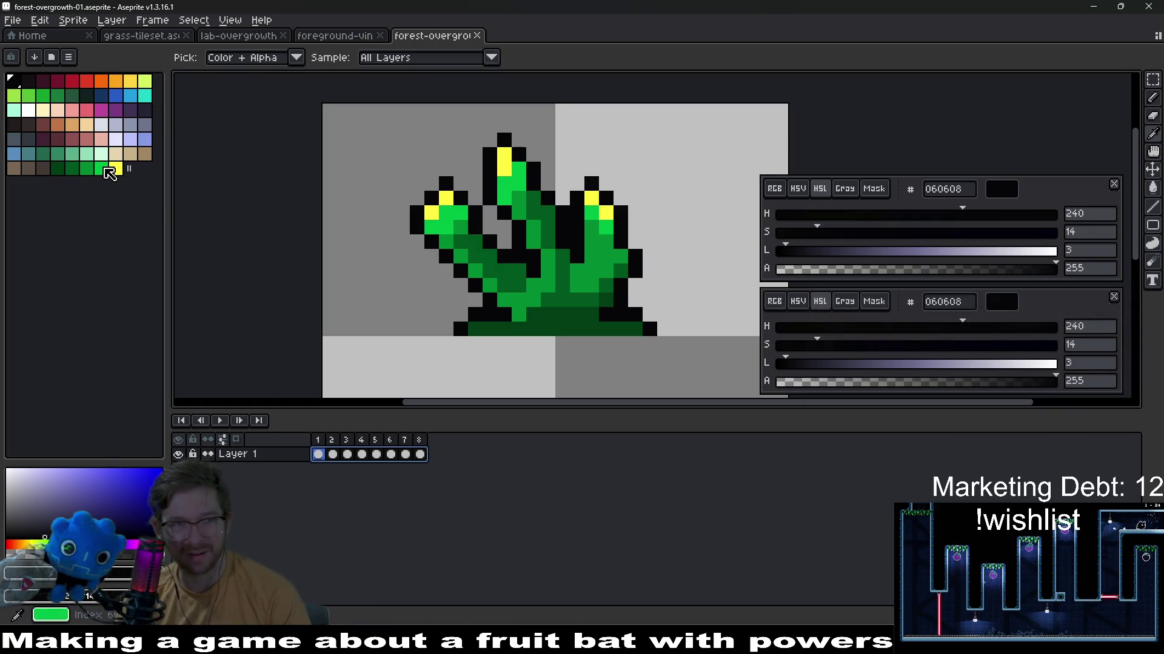
Replace the black outline with a darkened green using Replace Color
left_click(72, 173)
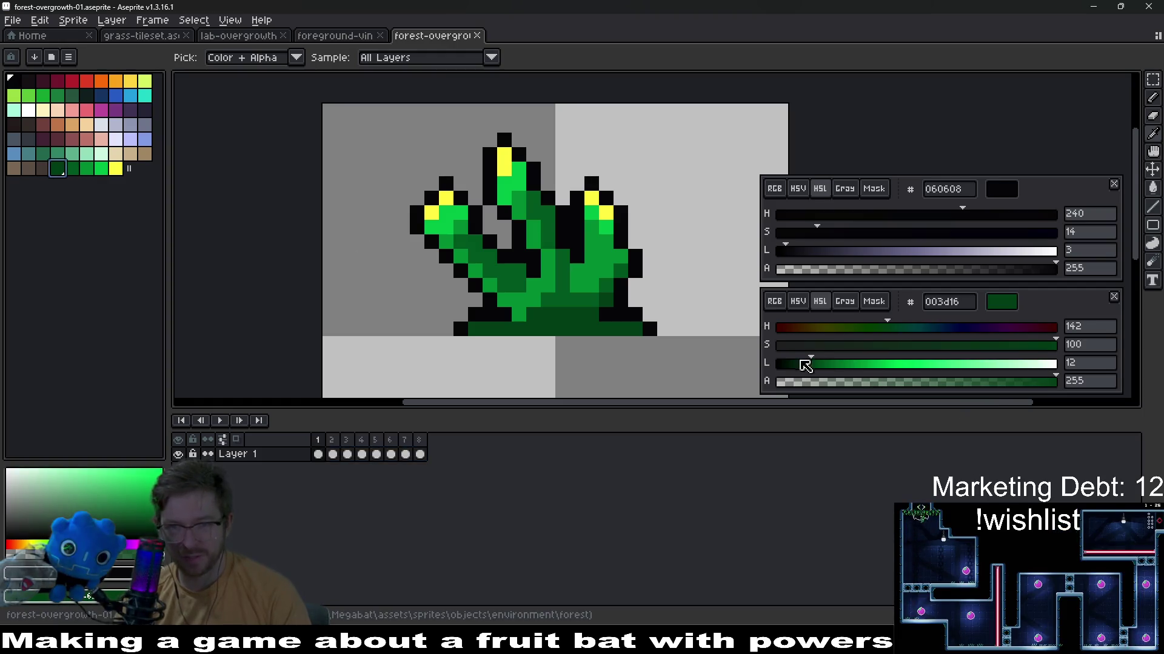
left_click(805, 370)
key("shift+r")
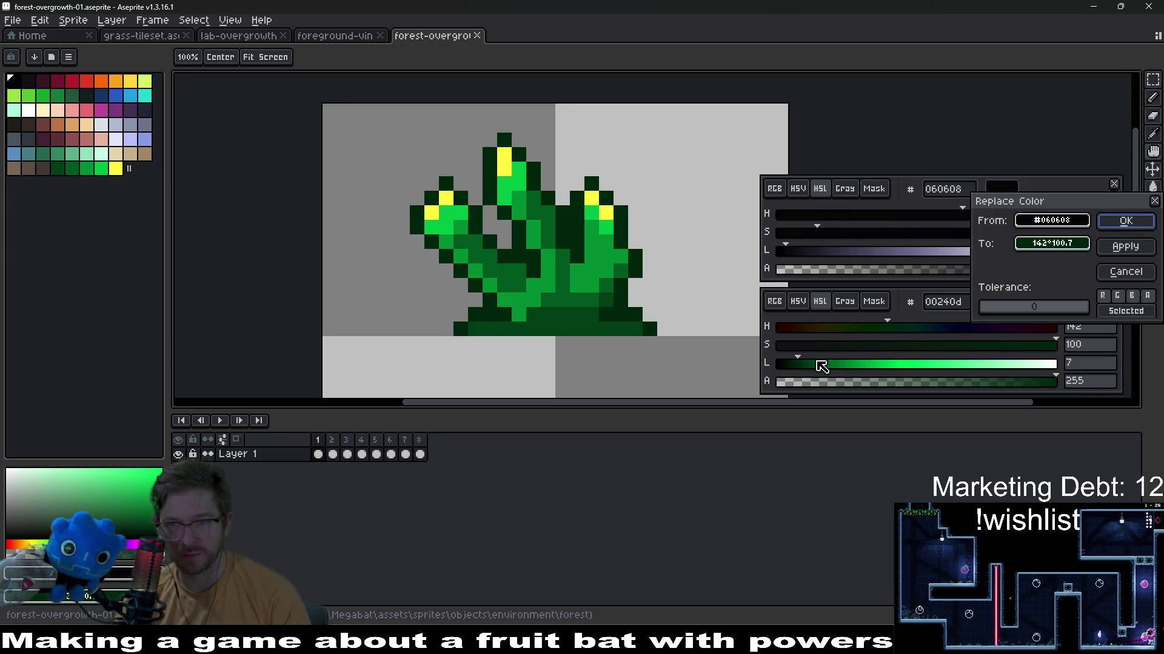
key("Return")
Tune the green's lightness with repeated Replace Color previews, settling on dark green 001f0b
left_click(793, 370)
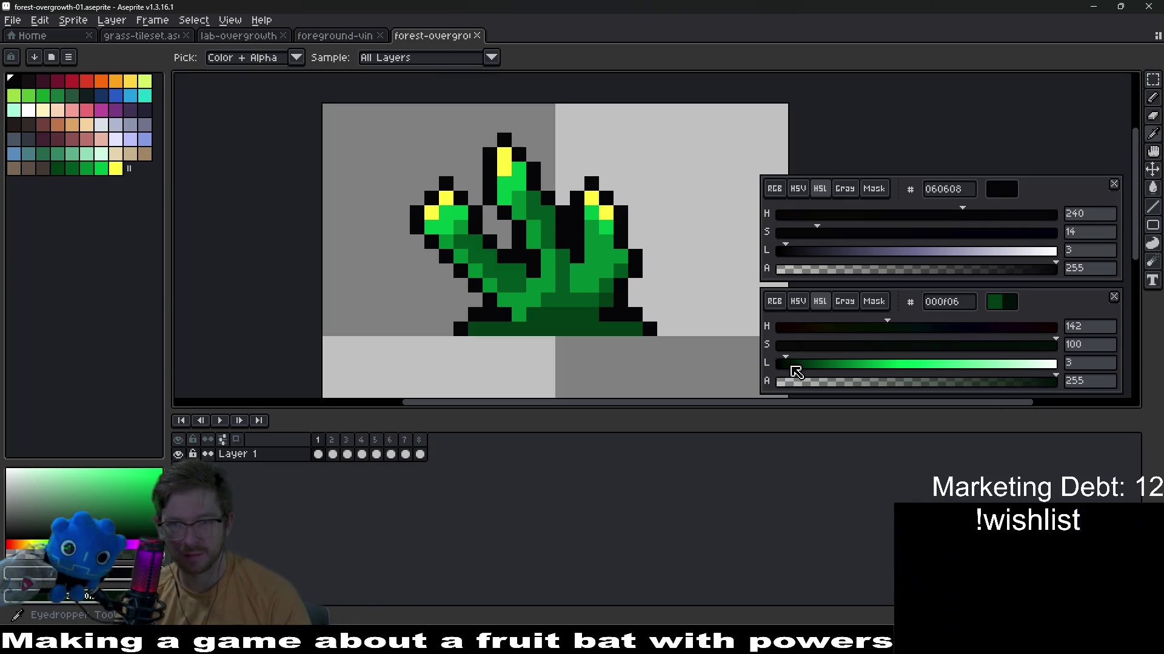
key("shift+r")
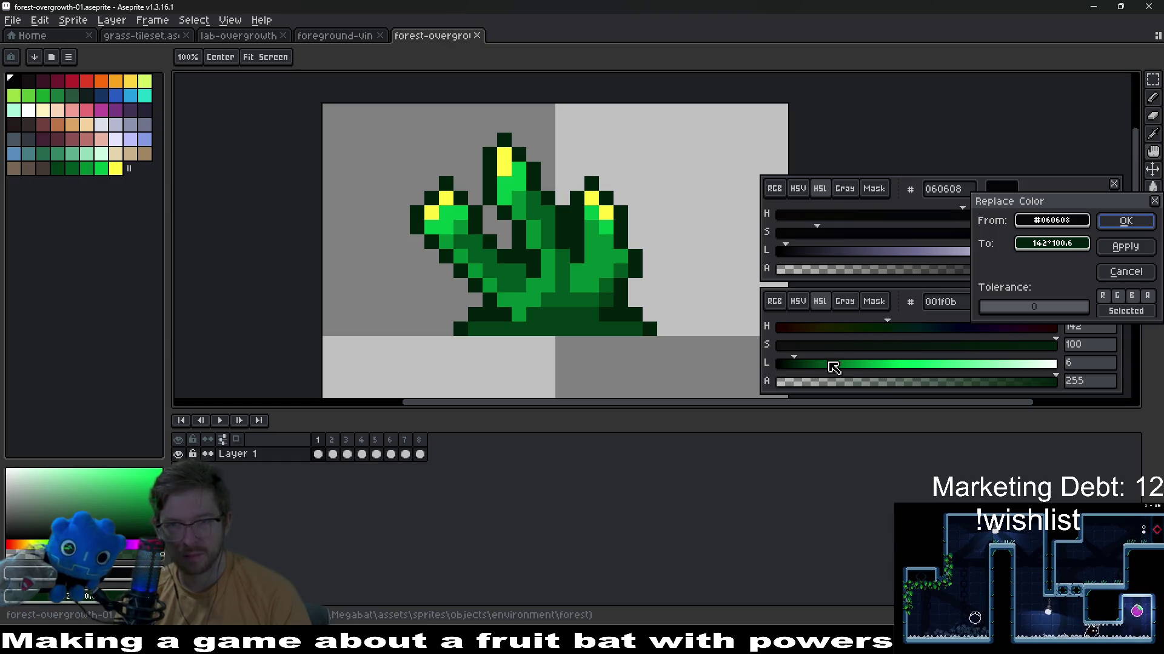
key("Escape")
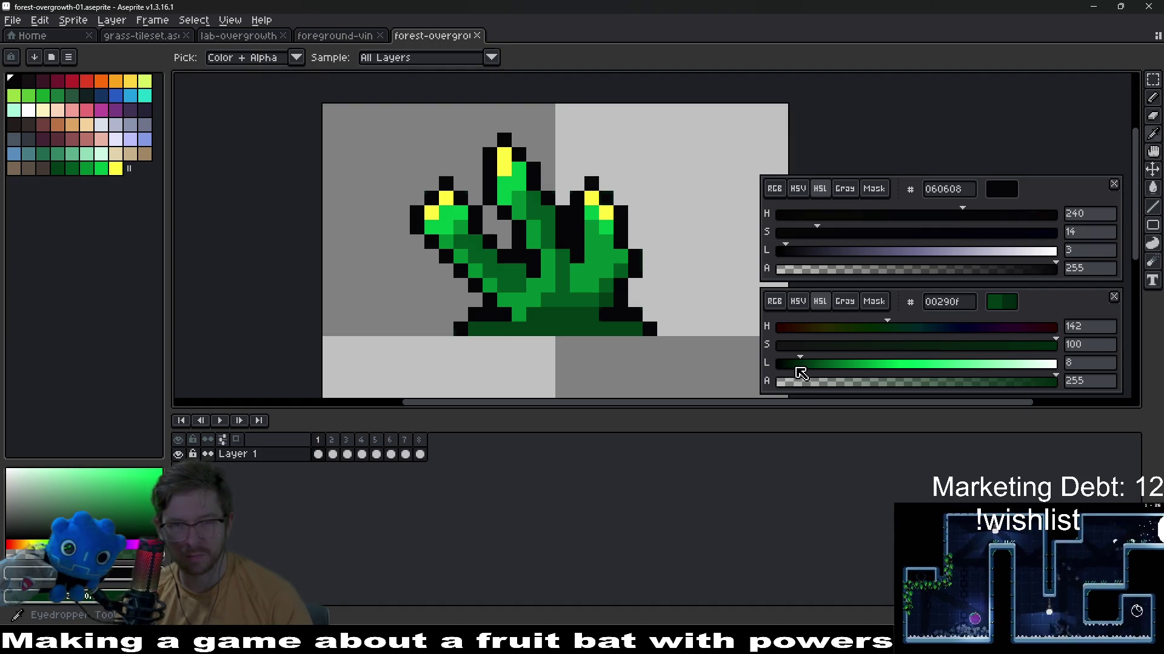
key("shift+r")
key("Escape")
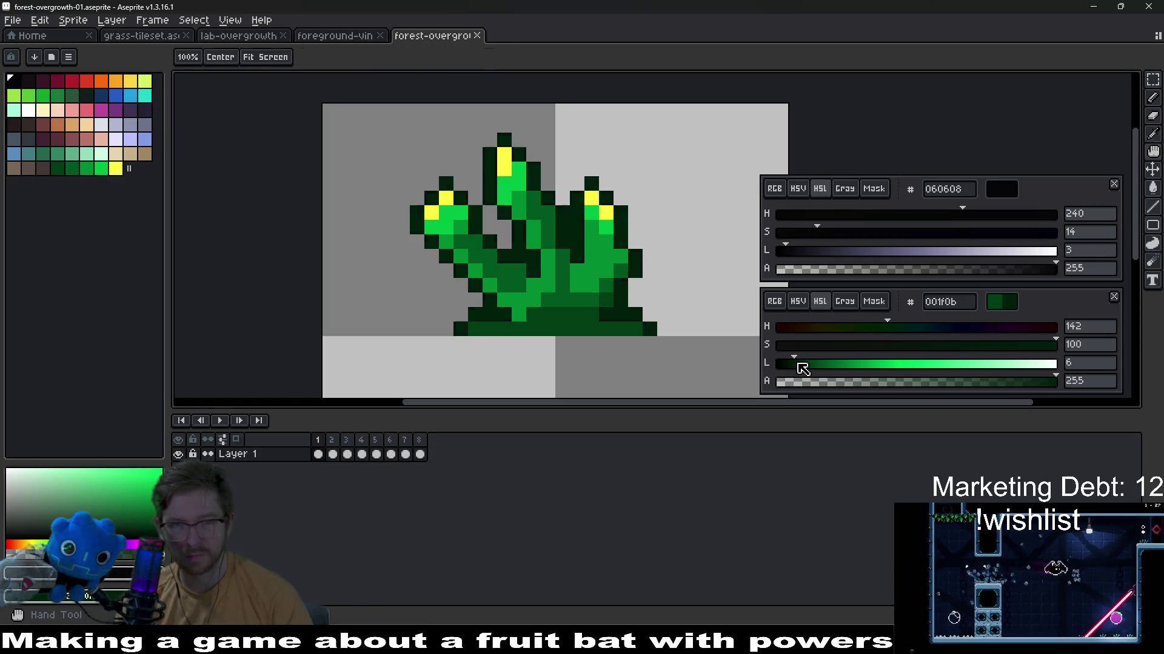
key("shift+r")
left_click(1102, 246)
scroll(706, 279, "down", 2)
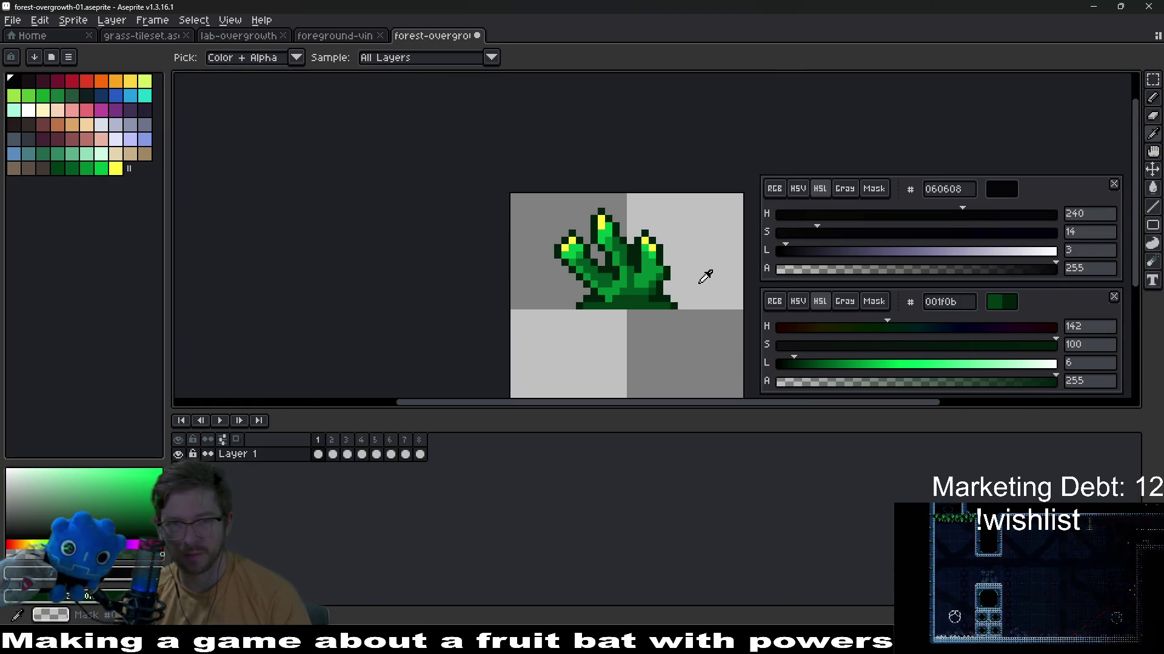
Apply the outline colour replacement to frames 2 to 8 of the animation
left_click_drag(418, 454, 332, 454)
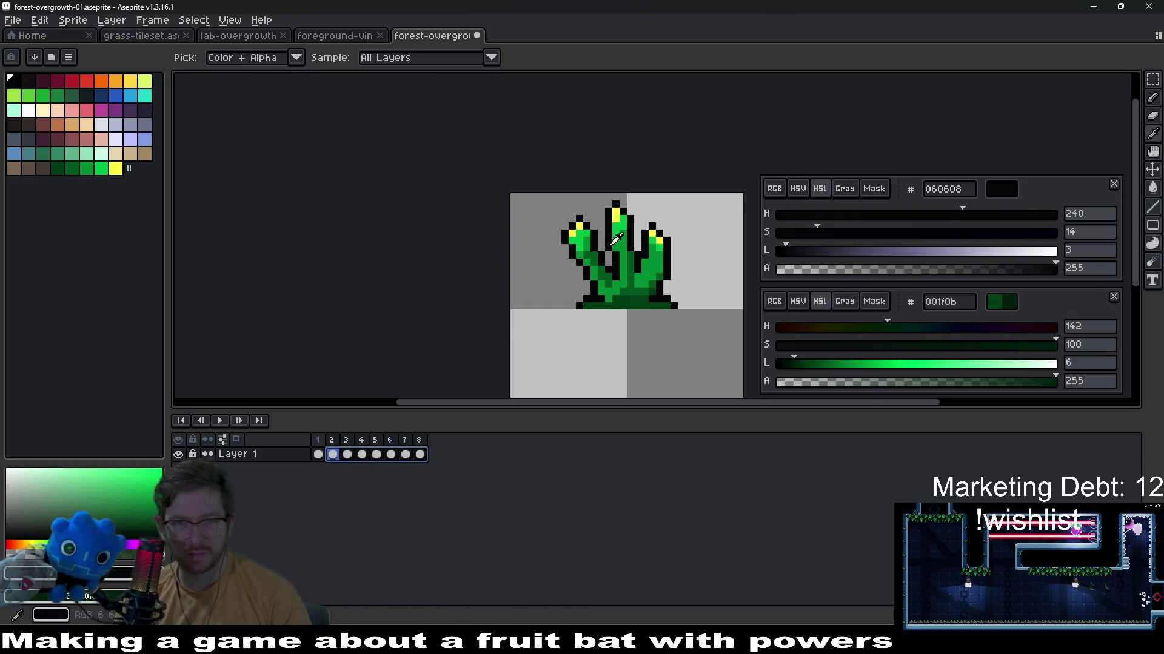
scroll(615, 239, "up", 2)
key("shift+r")
key("Escape")
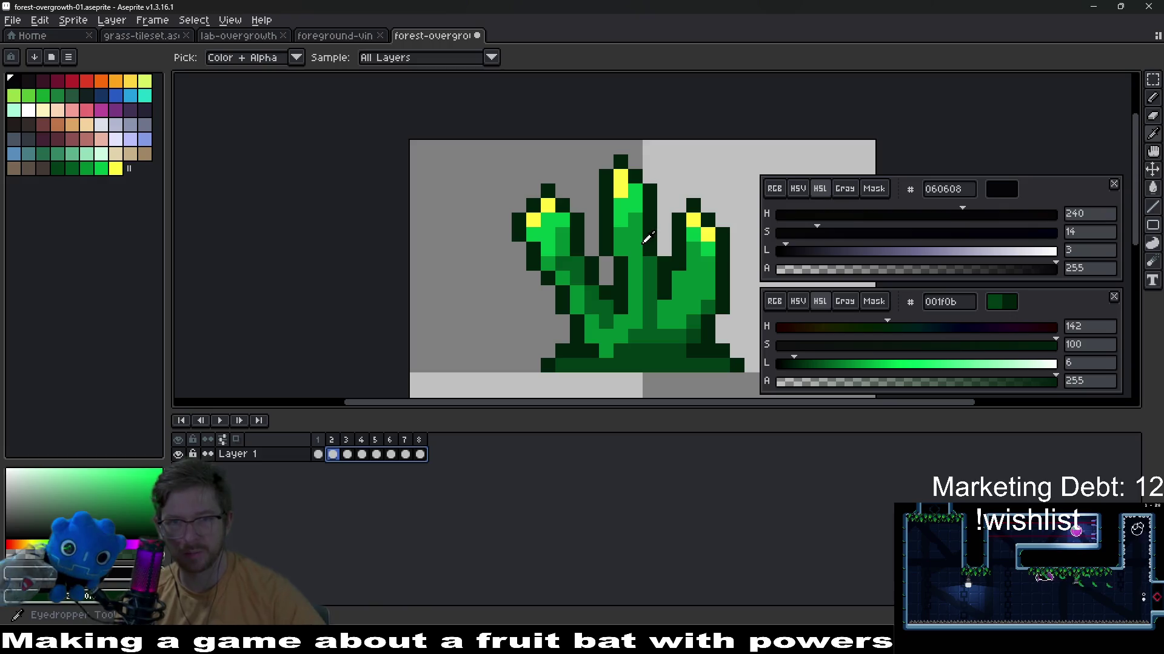
Export the green-outlined frames as the forest-overgrowth-01 sheet and switch back to Godot
key("ctrl+e")
key("alt")
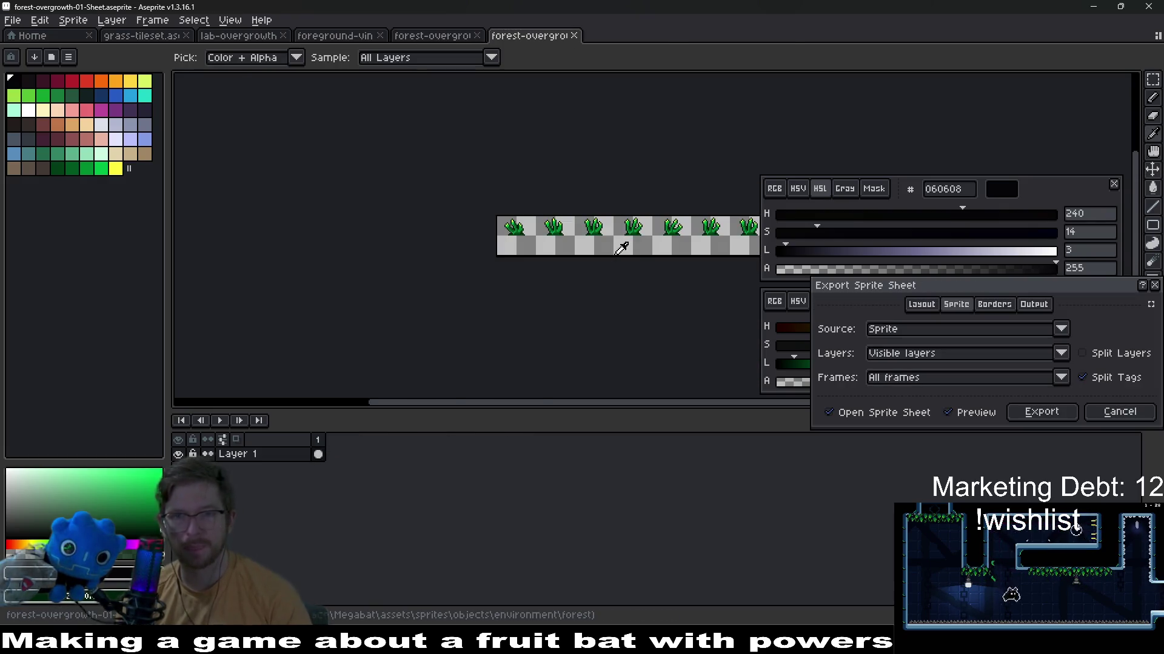
key("Return")
key("ctrl+alt+shift+s")
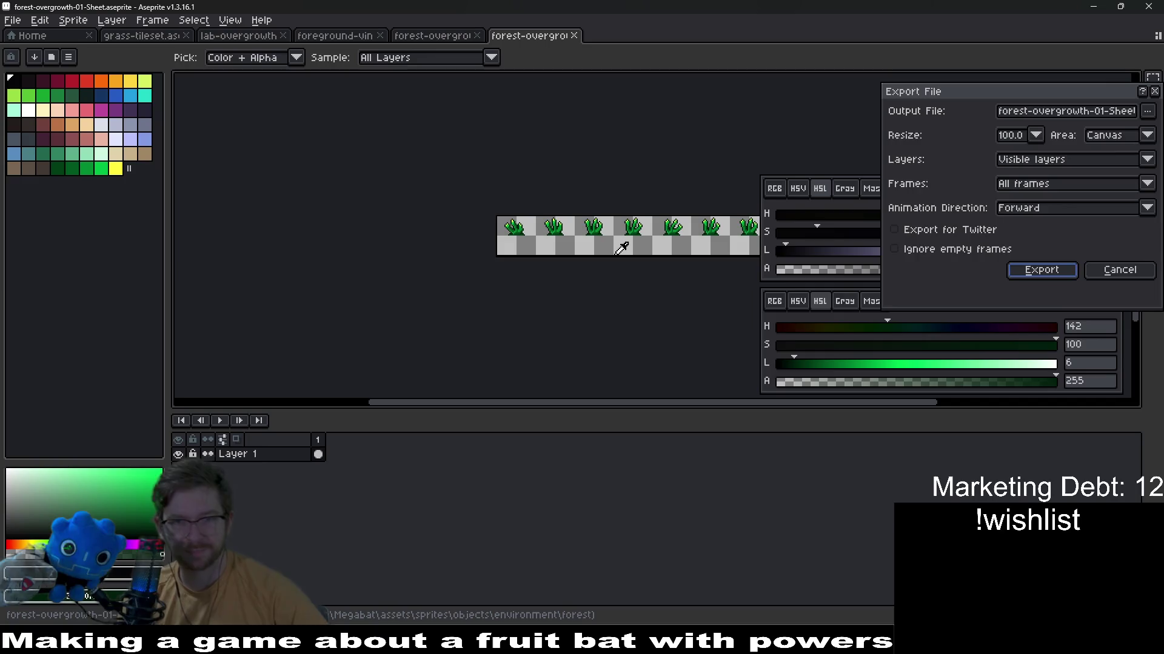
key("Return")
key("alt+Tab")
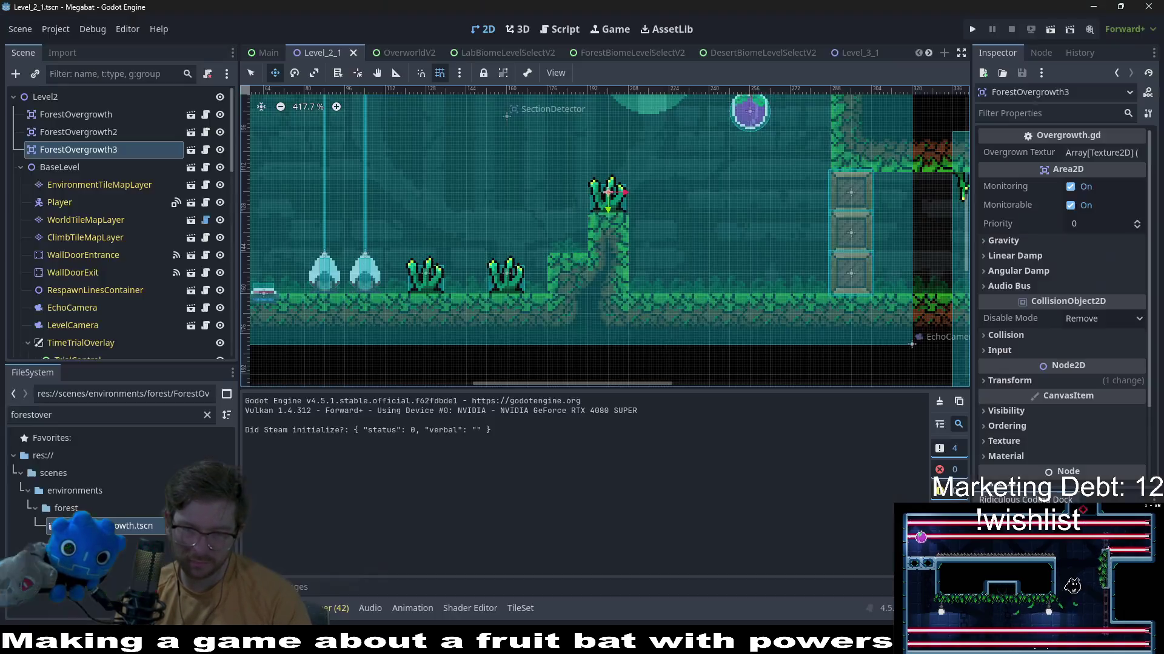
Run the scene and fly the bat around the room onto the plant pillar
left_click(1050, 29)
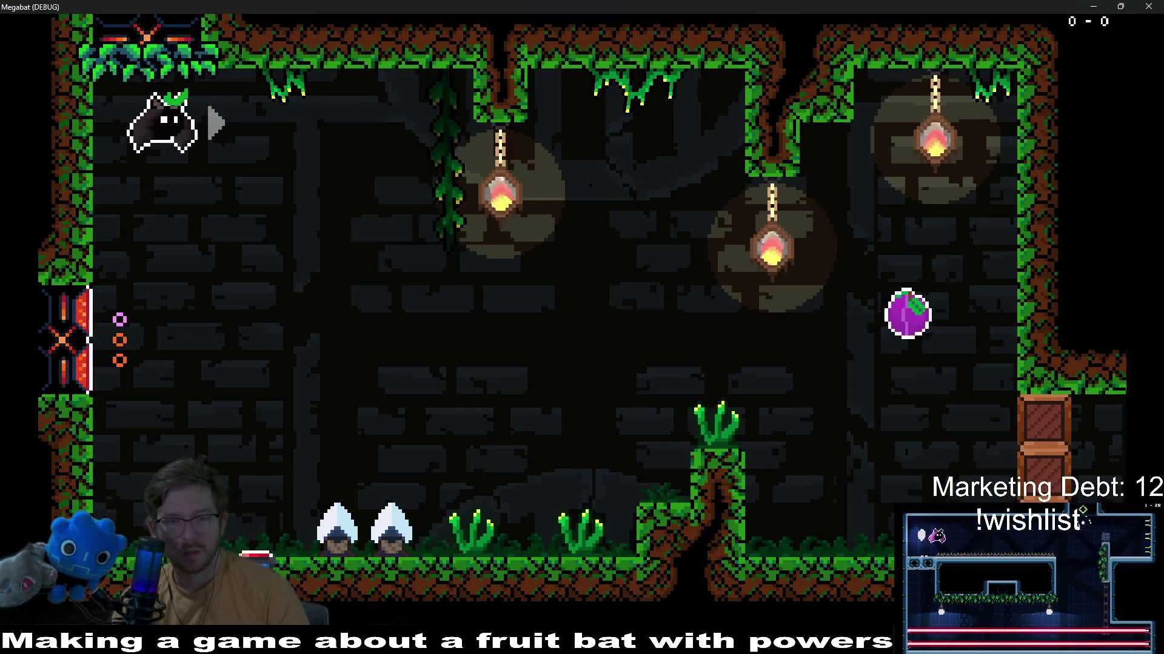
key("Down")
key("Down")
key("Right")
key("Right")
key("Right")
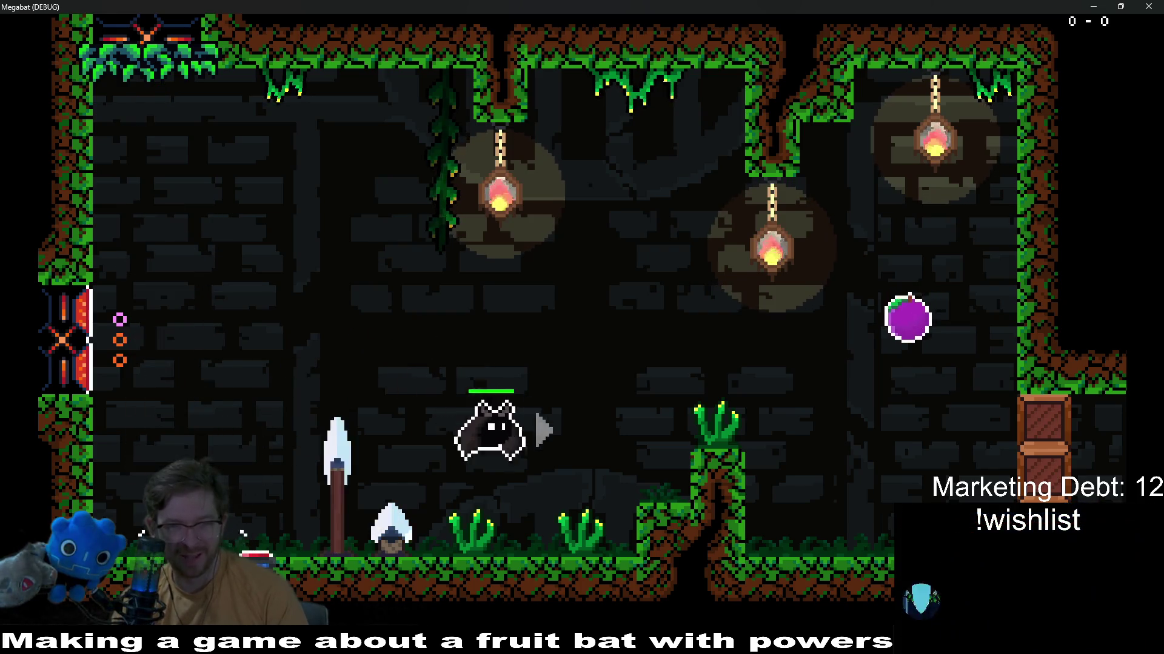
key("Down")
key("Right")
key("Up")
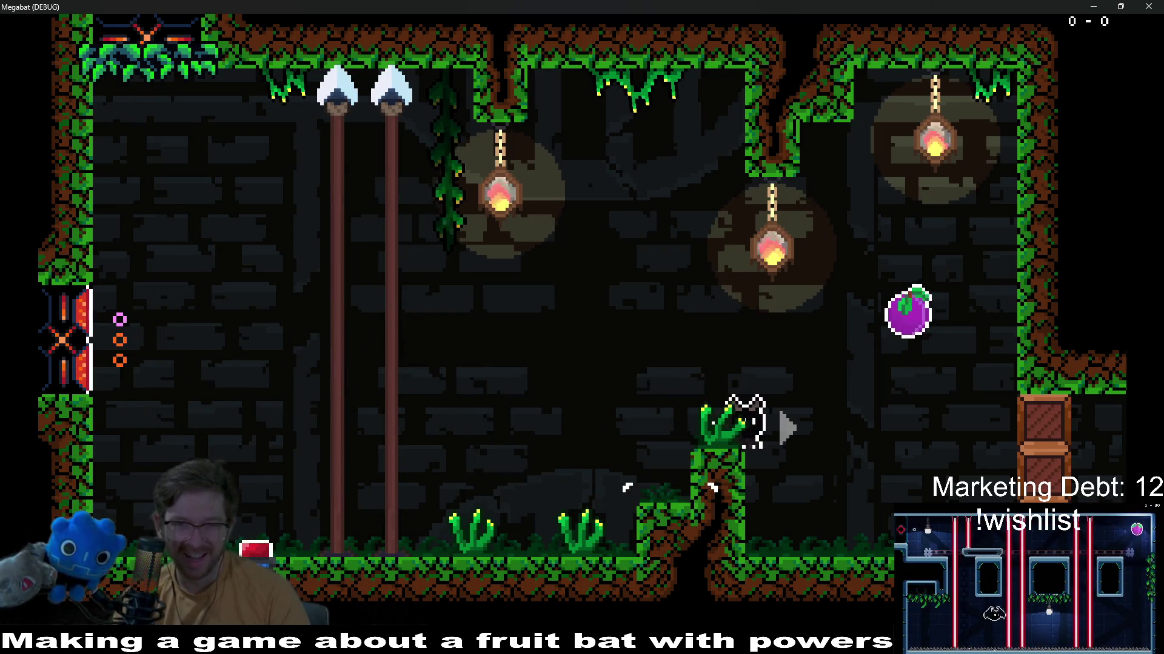
key("Left")
key("Down")
key("Left")
key("Right")
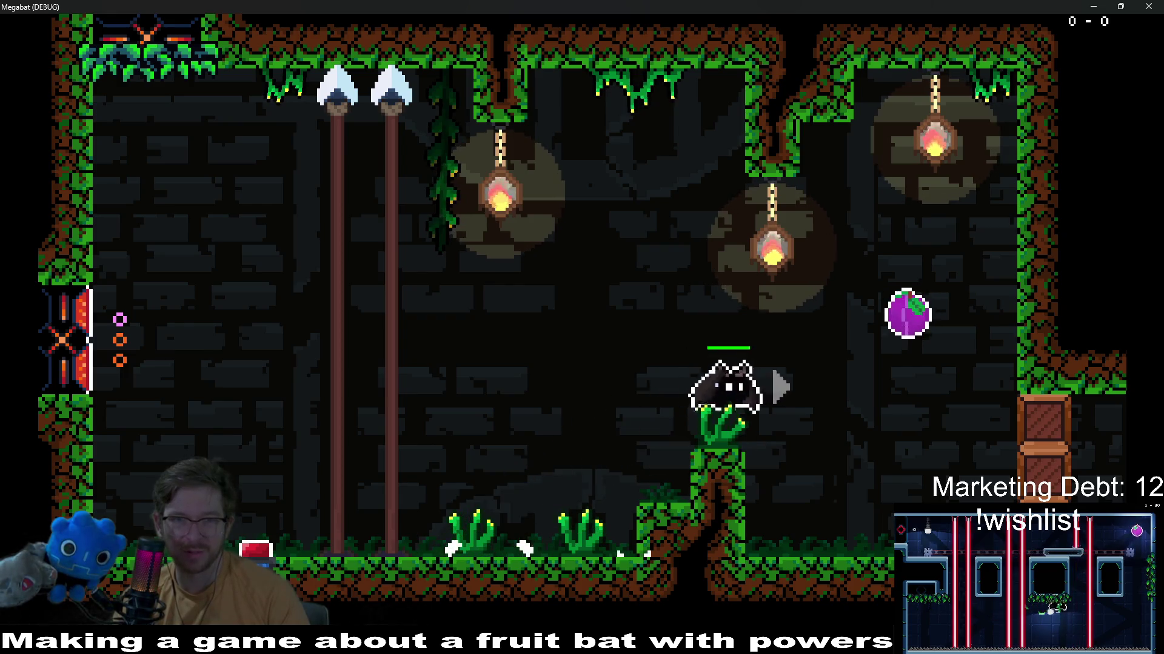
key("Up")
key("Up")
key("Right")
key("Up")
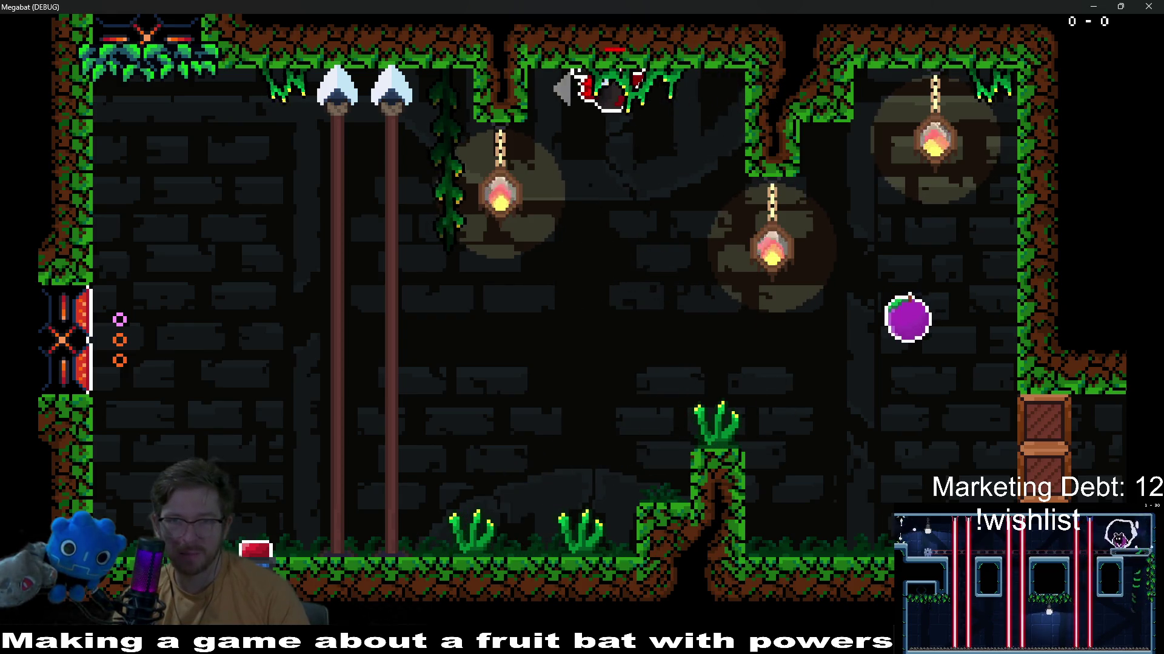
key("Right")
key("Down")
key("Down")
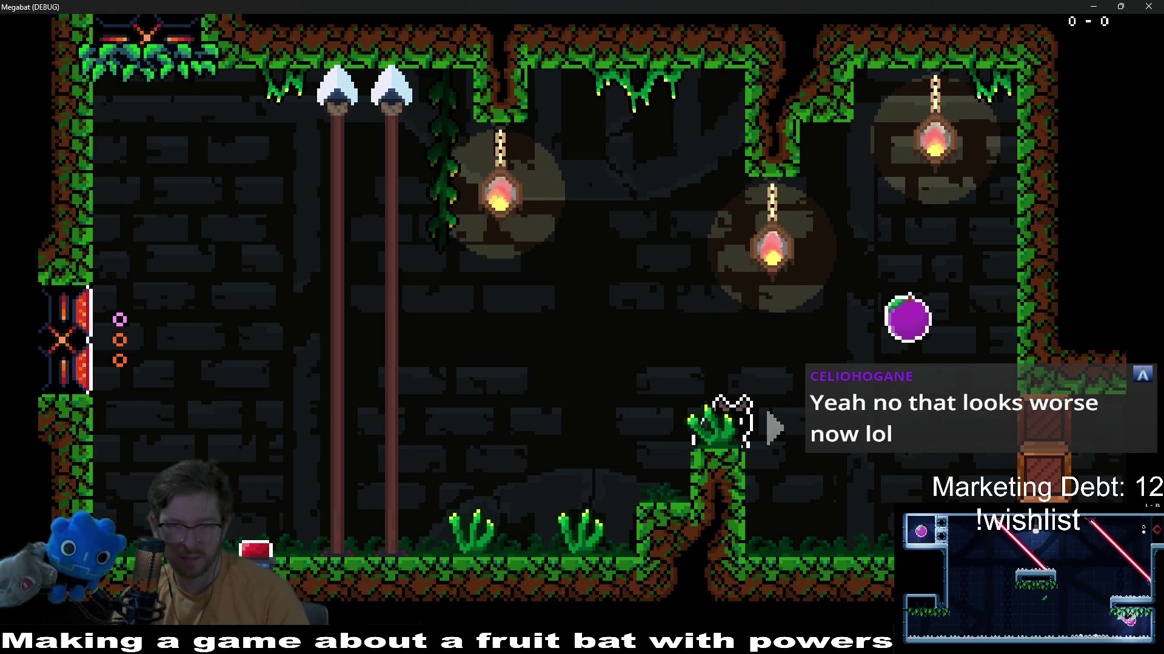
Fly the bat down past the plants, walk the floor among them, then close the game window
key("Left")
key("Down")
key("Left")
key("Right")
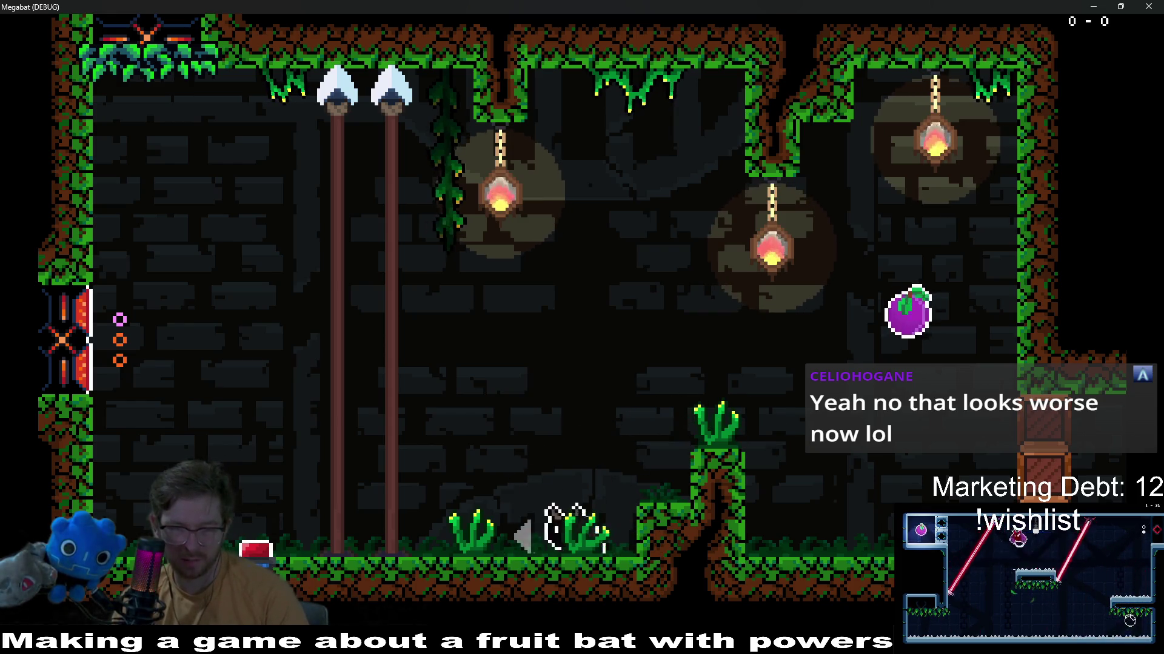
key("Left")
key("Right")
key("Up")
key("Left")
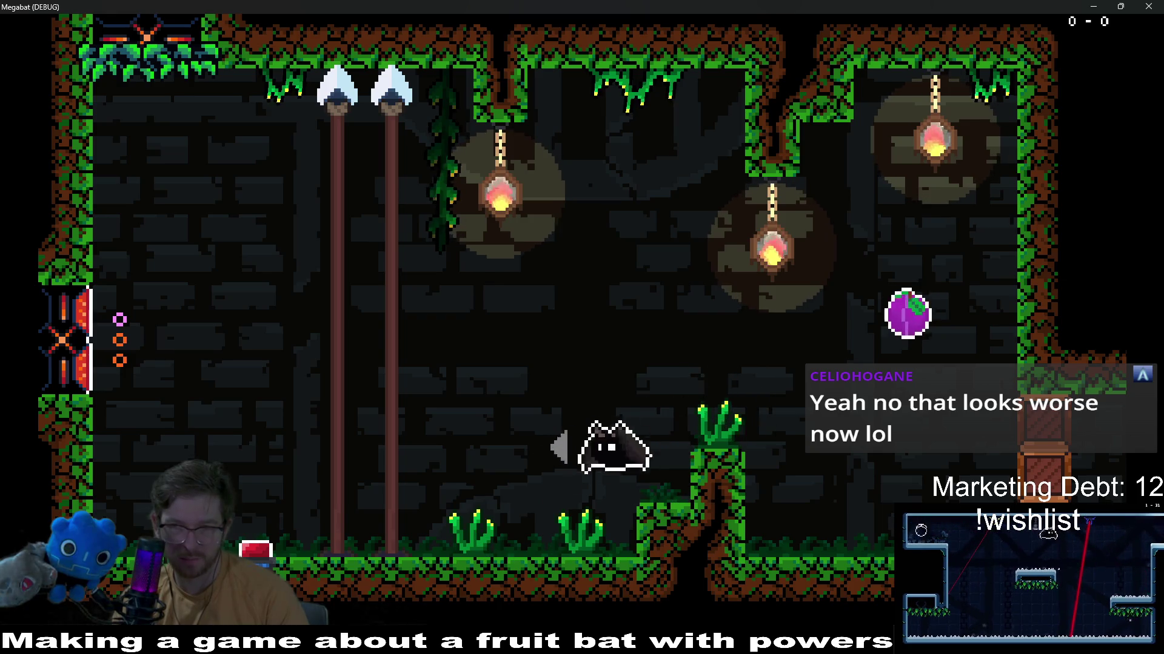
key("Left")
key("Left")
key("Left")
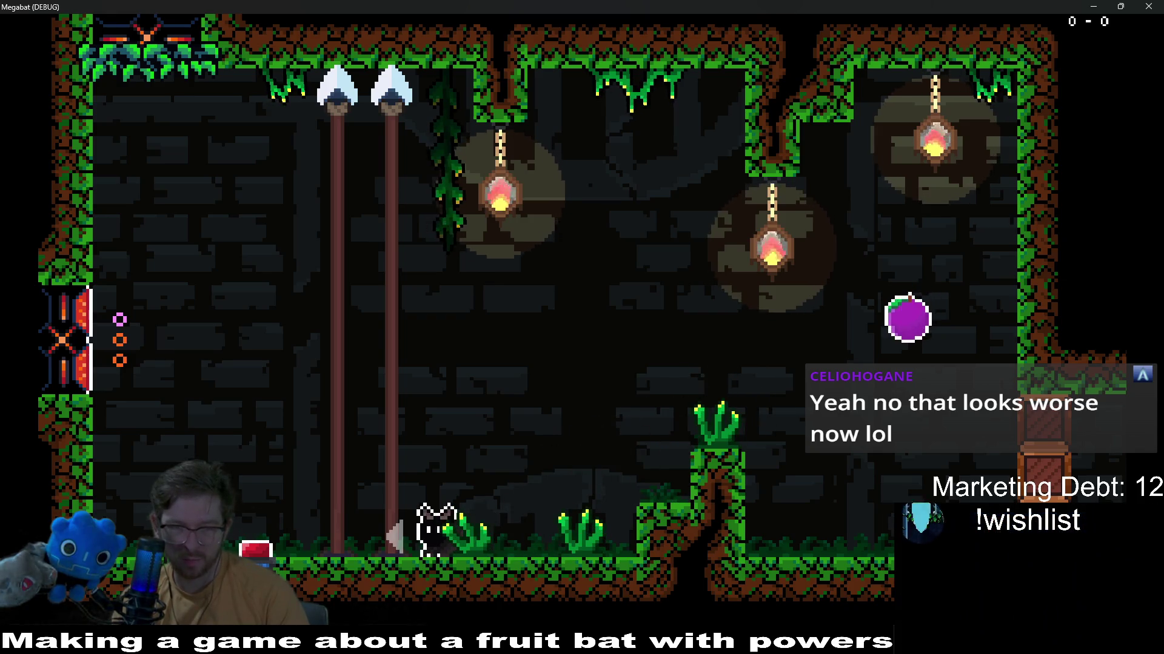
key("Right")
key("Right")
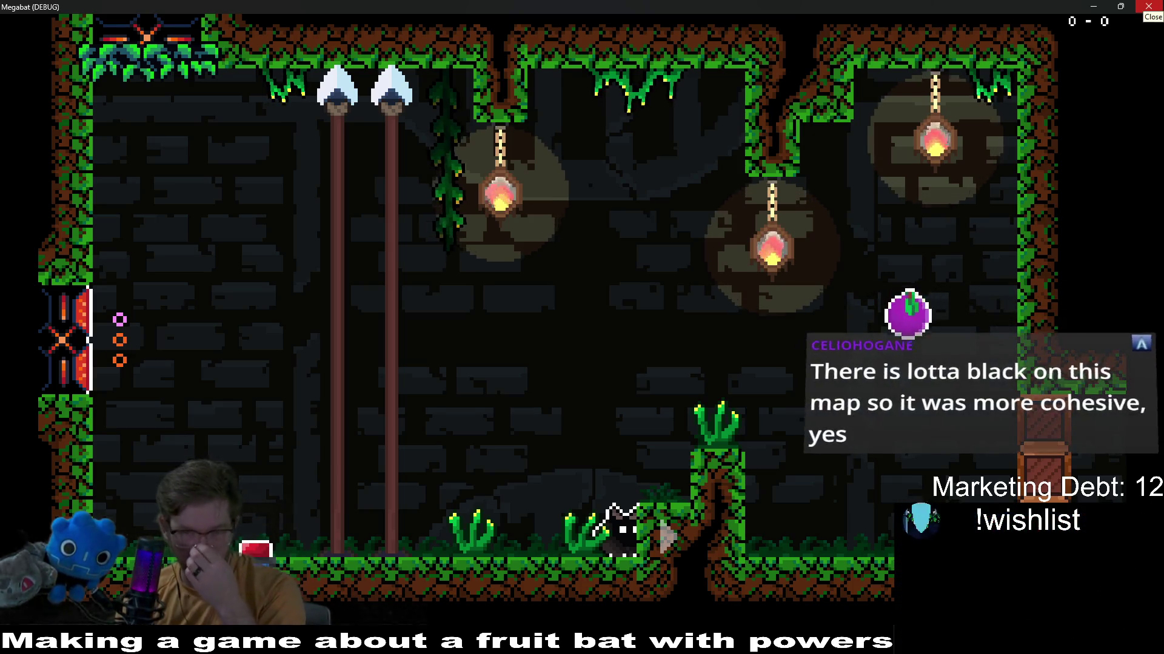
left_click(1150, 7)
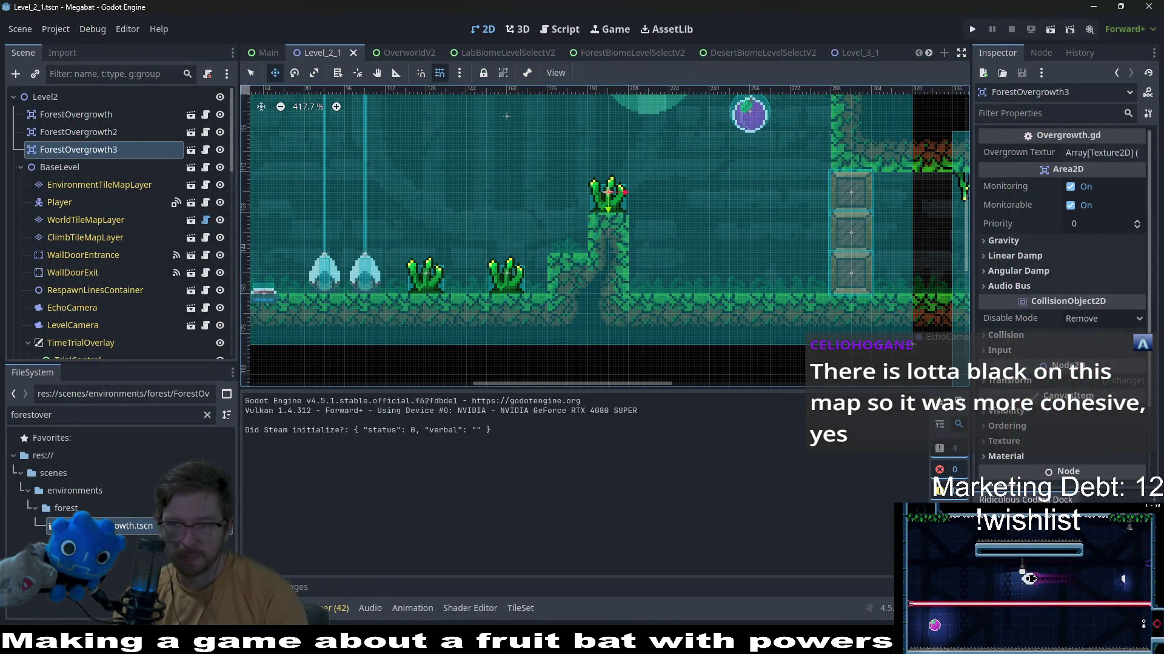
Close the old plant sprite sheet in Aseprite and return to frame 1 of the animation
key("alt+Tab")
left_click(518, 34)
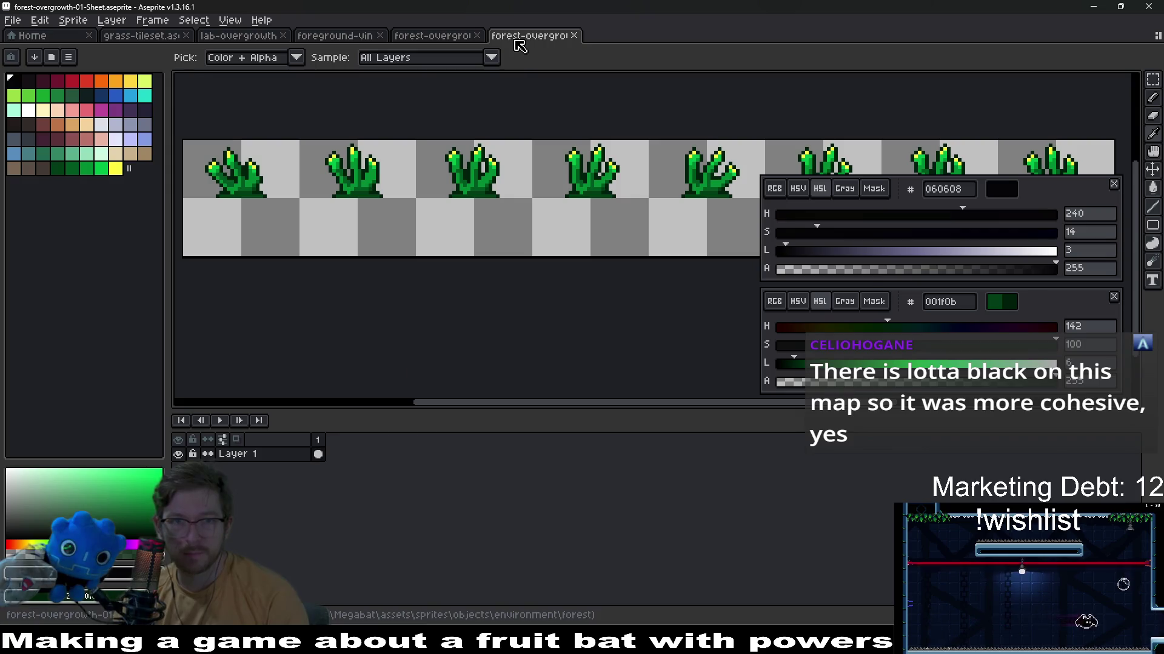
key("ctrl+w")
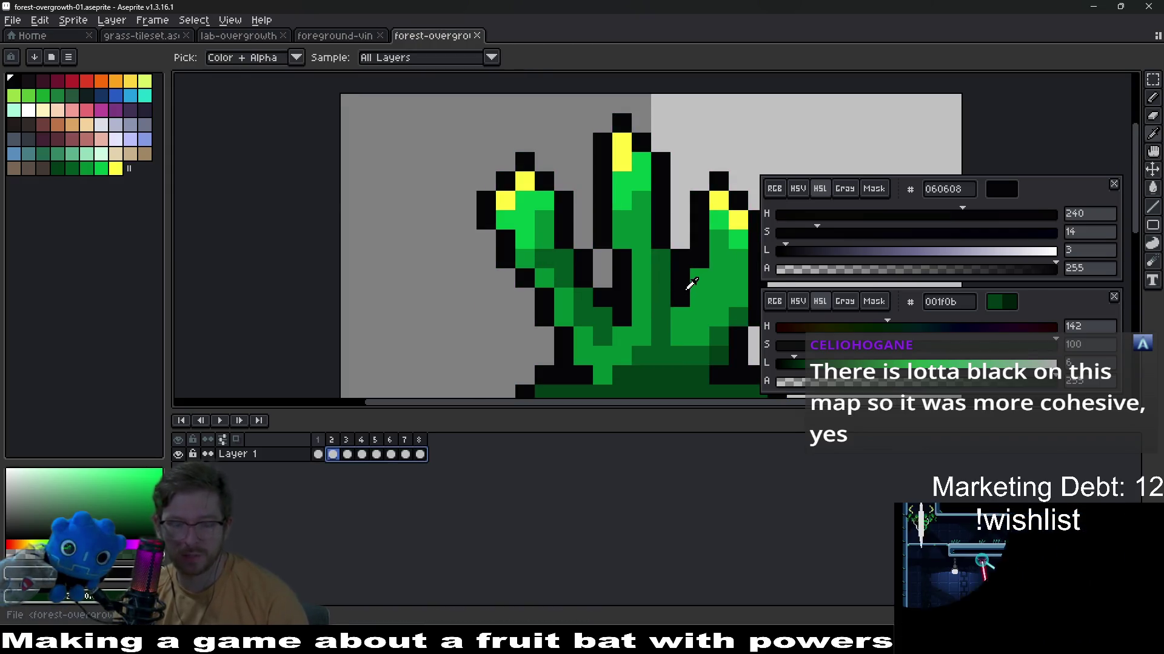
left_click(319, 453)
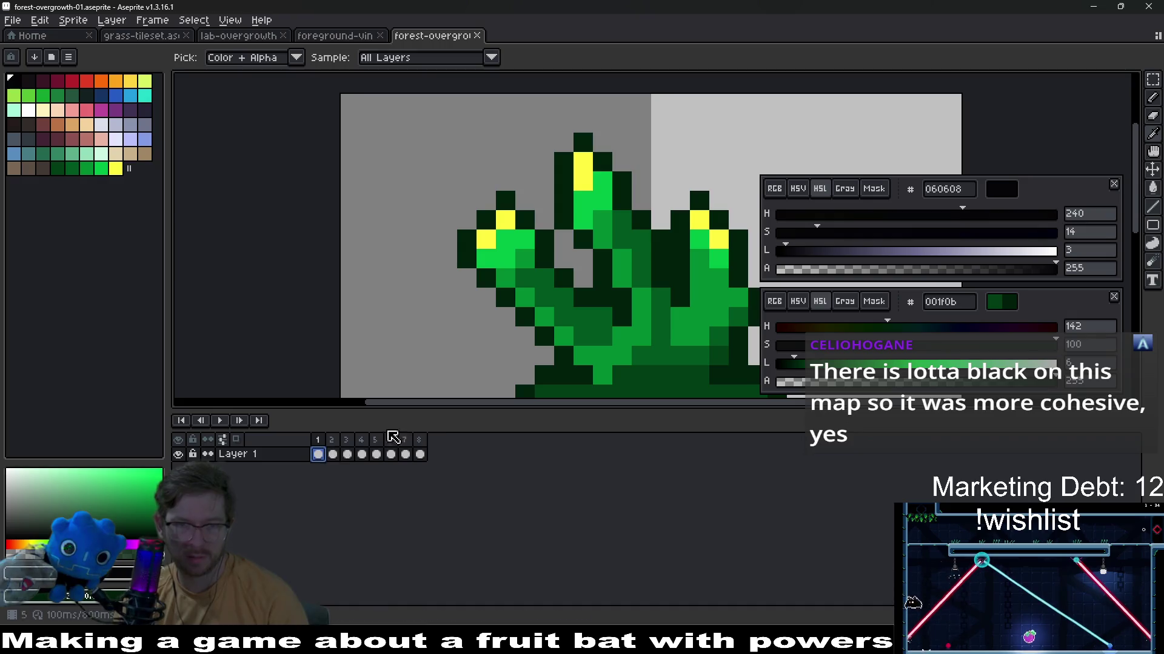
Save the redrawn plant sprite and export it as a new sprite sheet
key("ctrl+s")
key("ctrl+e")
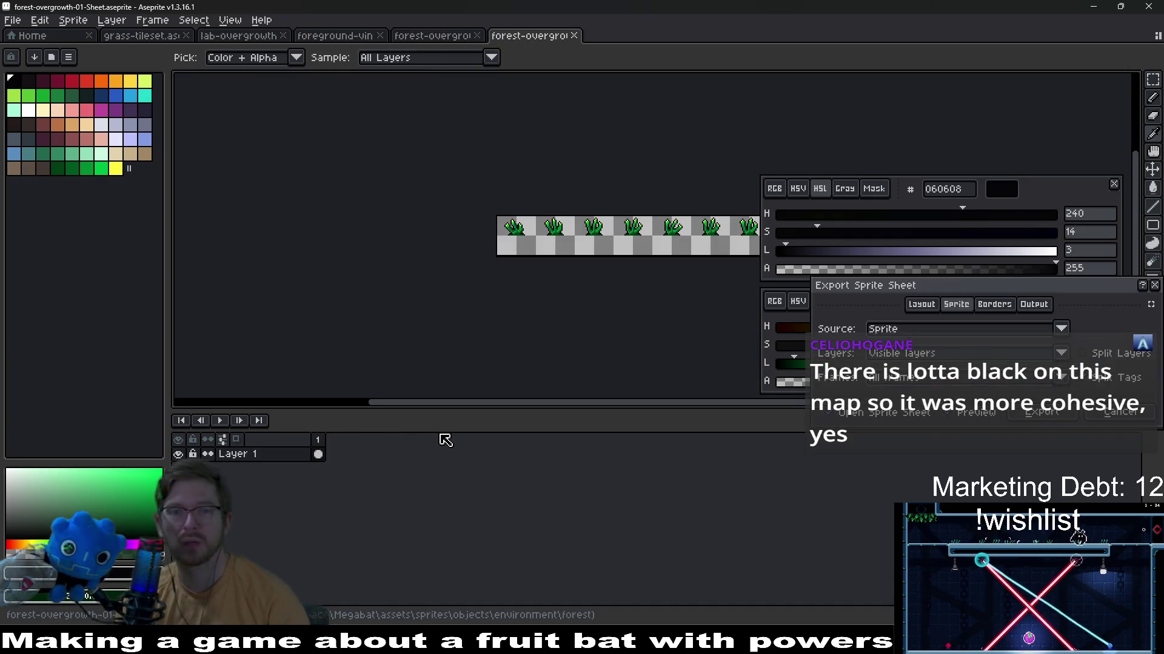
key("Return")
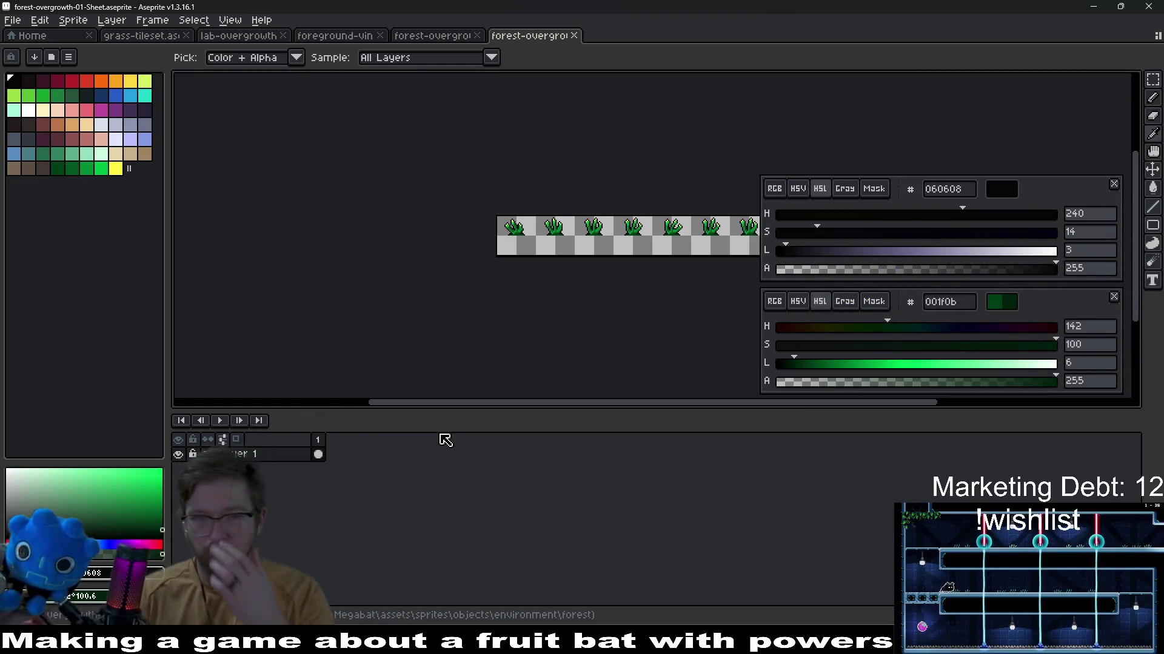
Write the plant sheet out to a file, then close the sheet document
key("ctrl+shift+e")
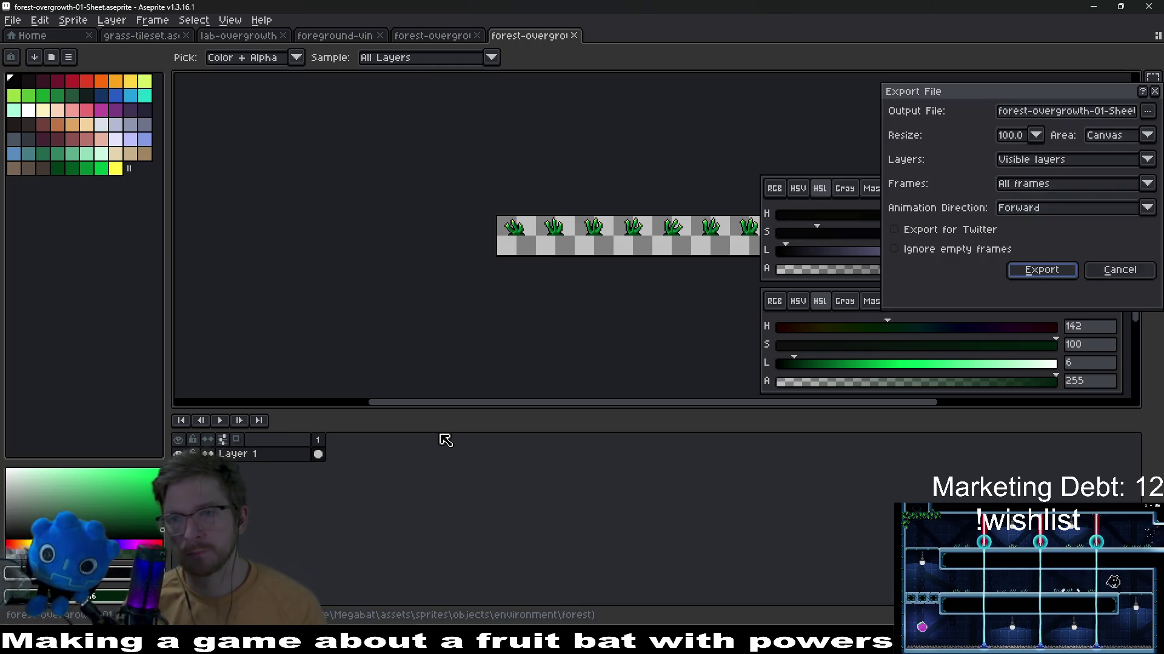
key("Return")
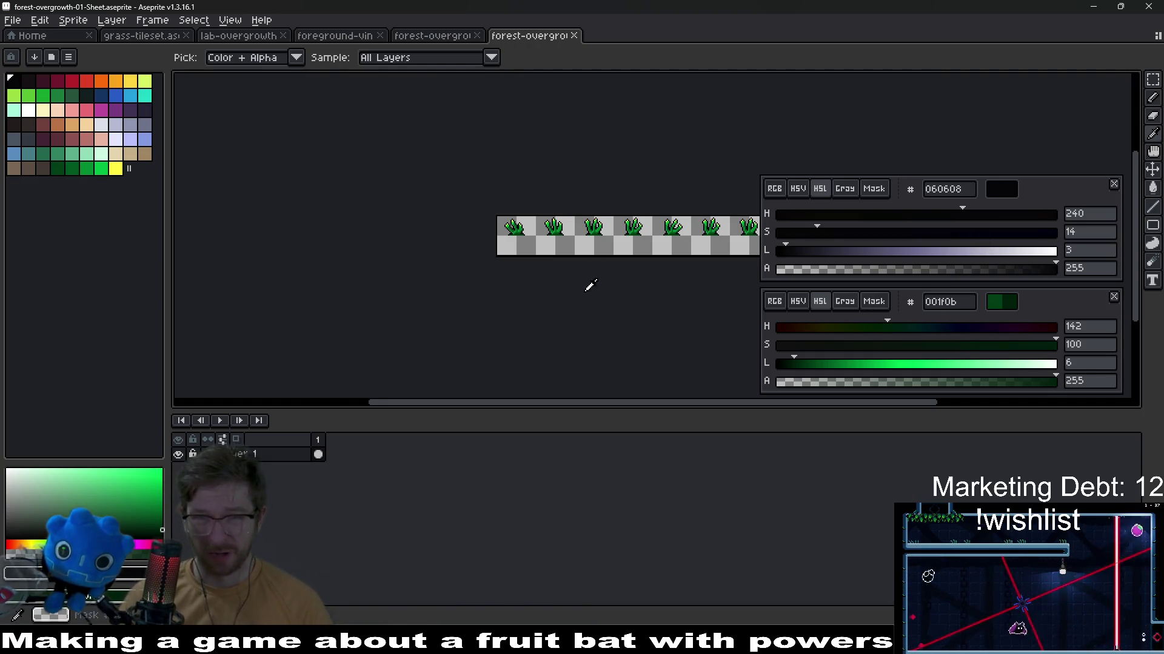
scroll(628, 236, "up", 2)
key("ctrl+w")
scroll(628, 253, "down", 2)
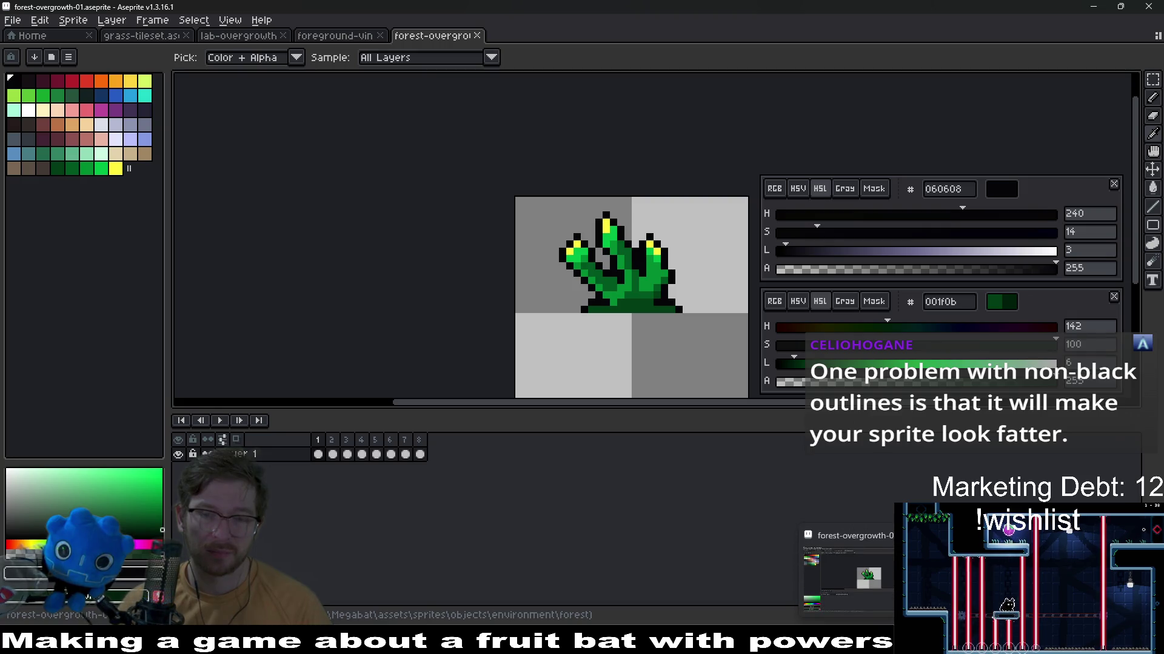
Inspect the LabOvergrowth root node's Overgrown Textures list in Godot, then run the game
left_click(848, 572)
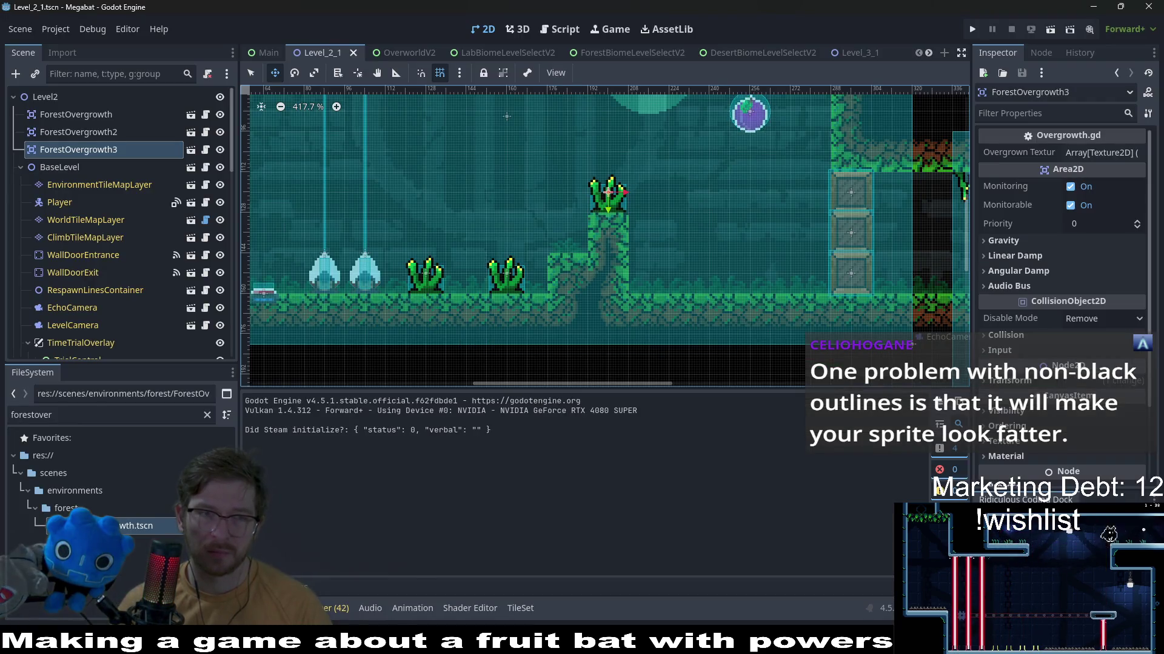
scroll(752, 52, "down", 5)
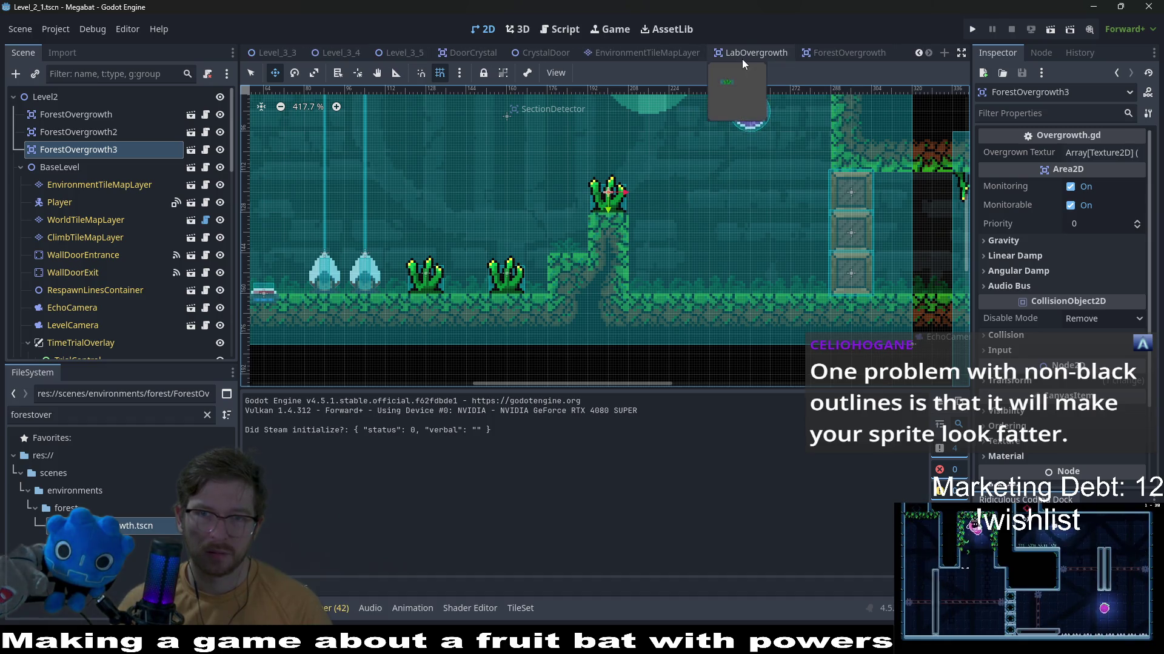
left_click(750, 51)
left_click(64, 97)
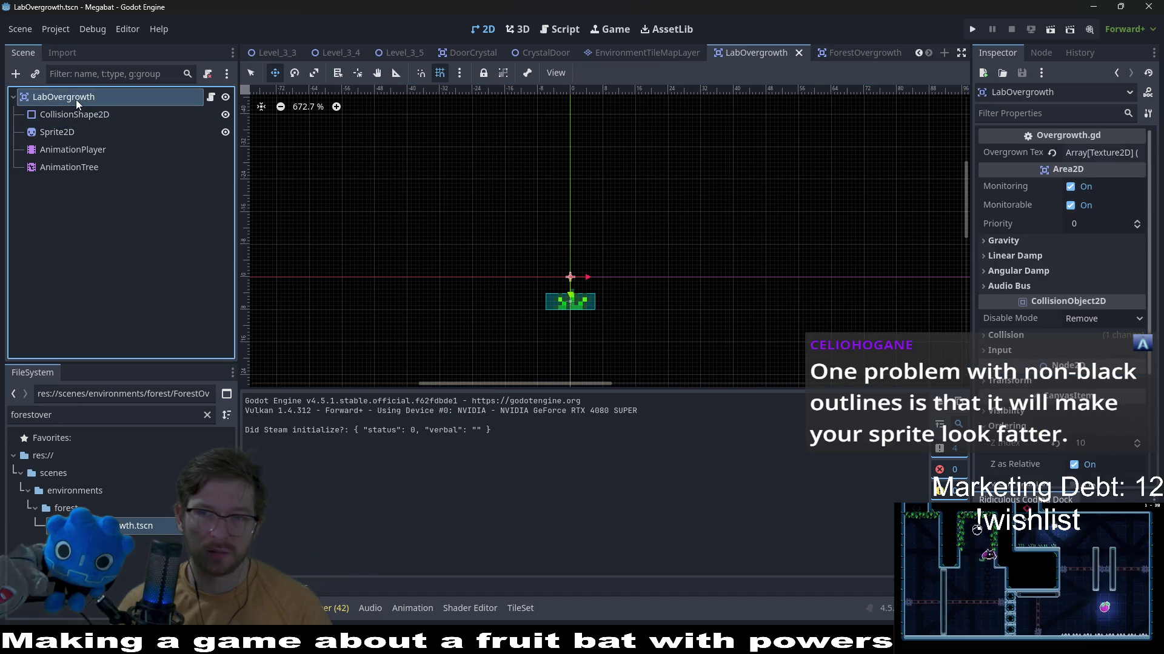
left_click(1098, 152)
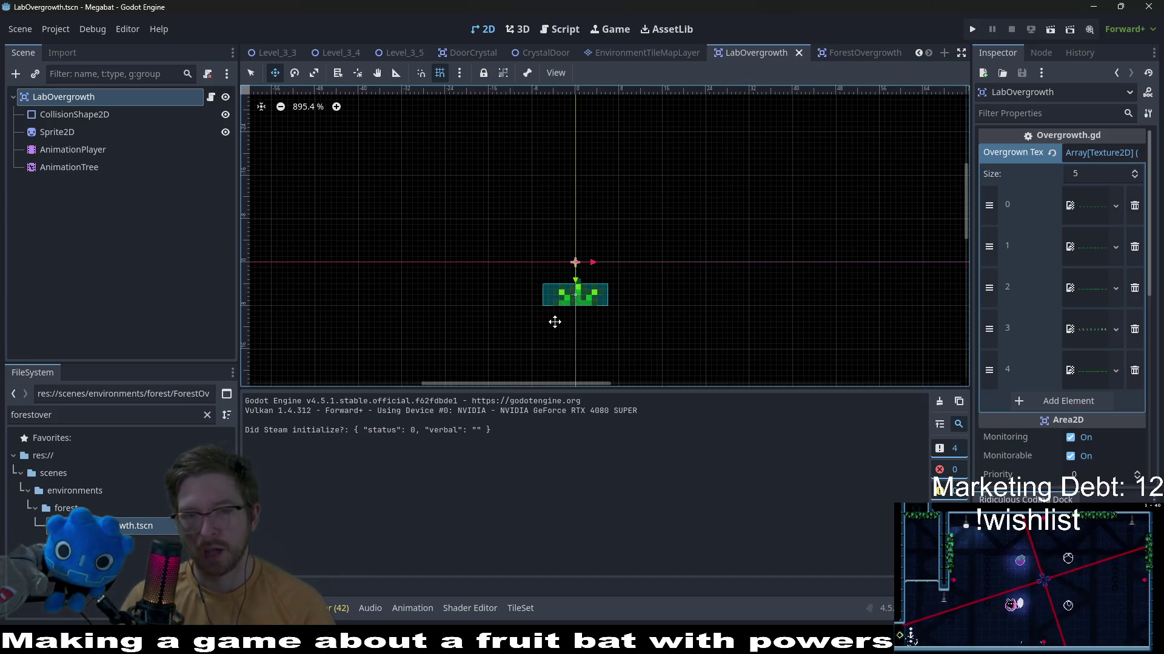
scroll(555, 318, "up", 5)
left_click(973, 28)
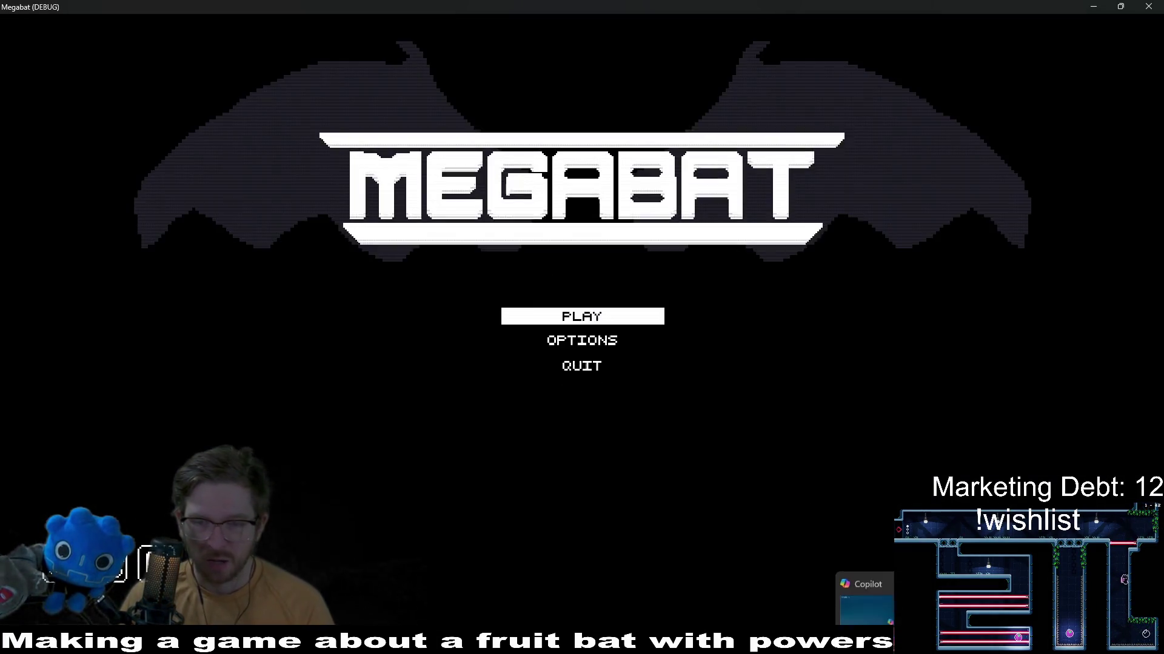
Go through the title menu, profile and world map to start level 01
right_click(855, 640)
key("Escape")
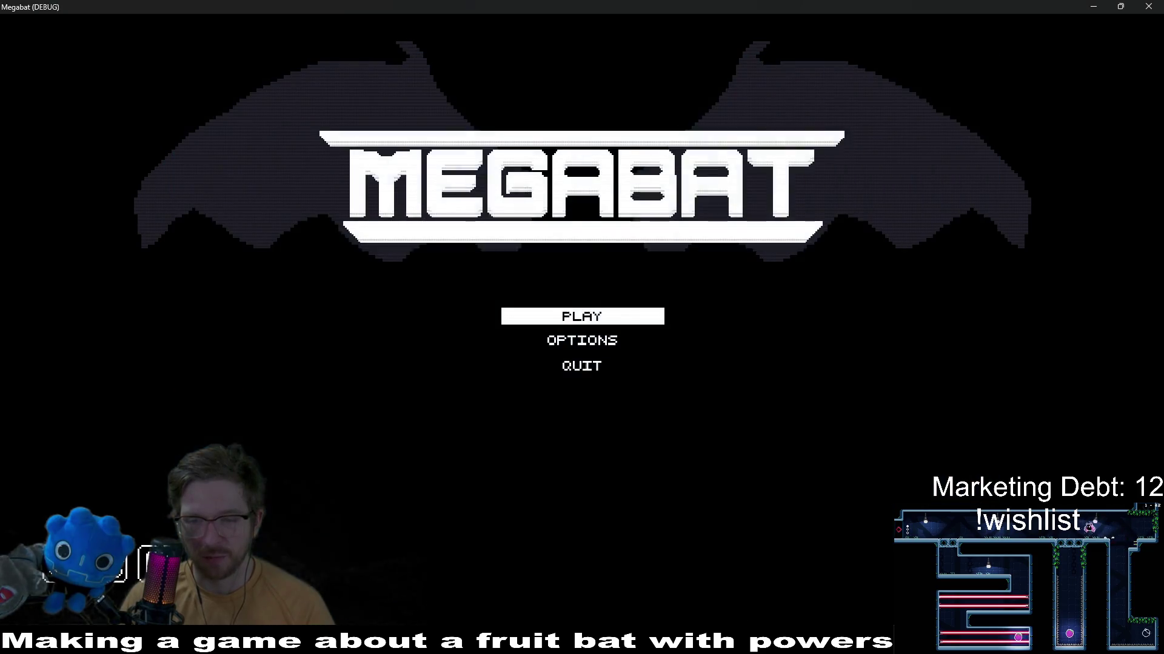
left_click(593, 320)
left_click(443, 278)
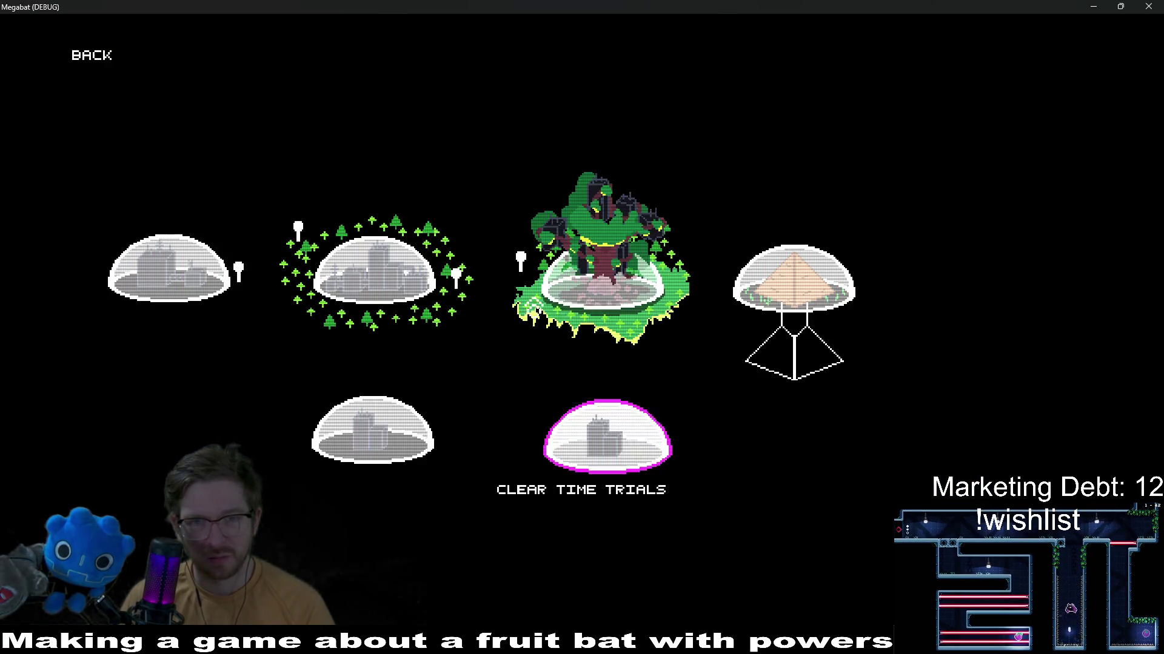
left_click(376, 273)
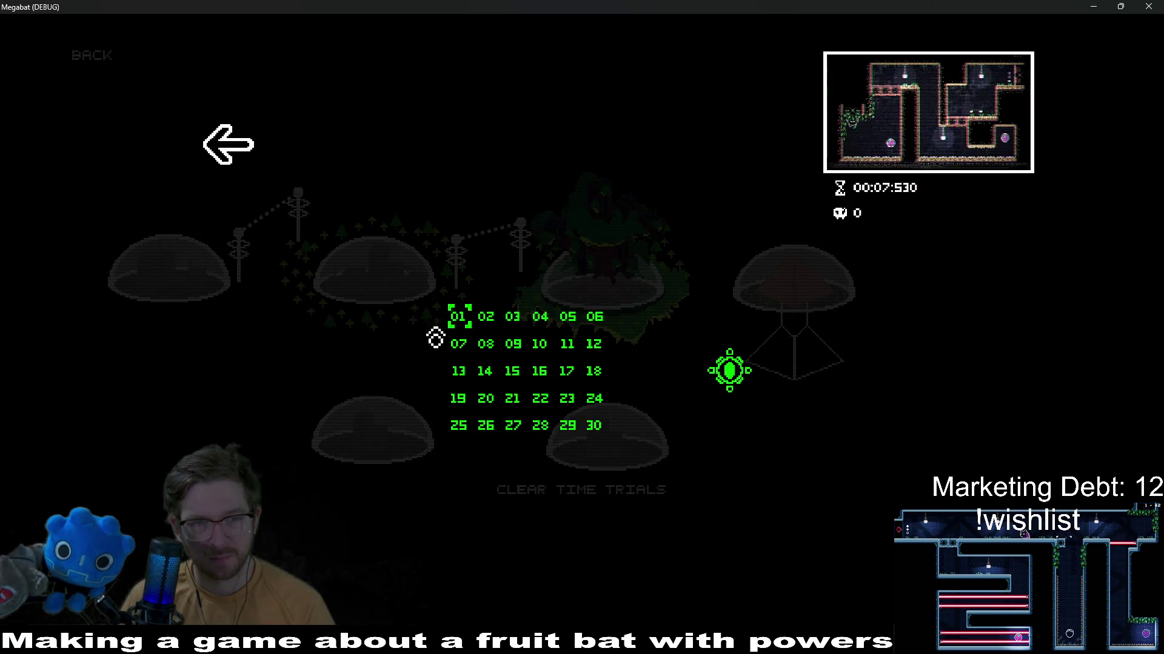
left_click(457, 319)
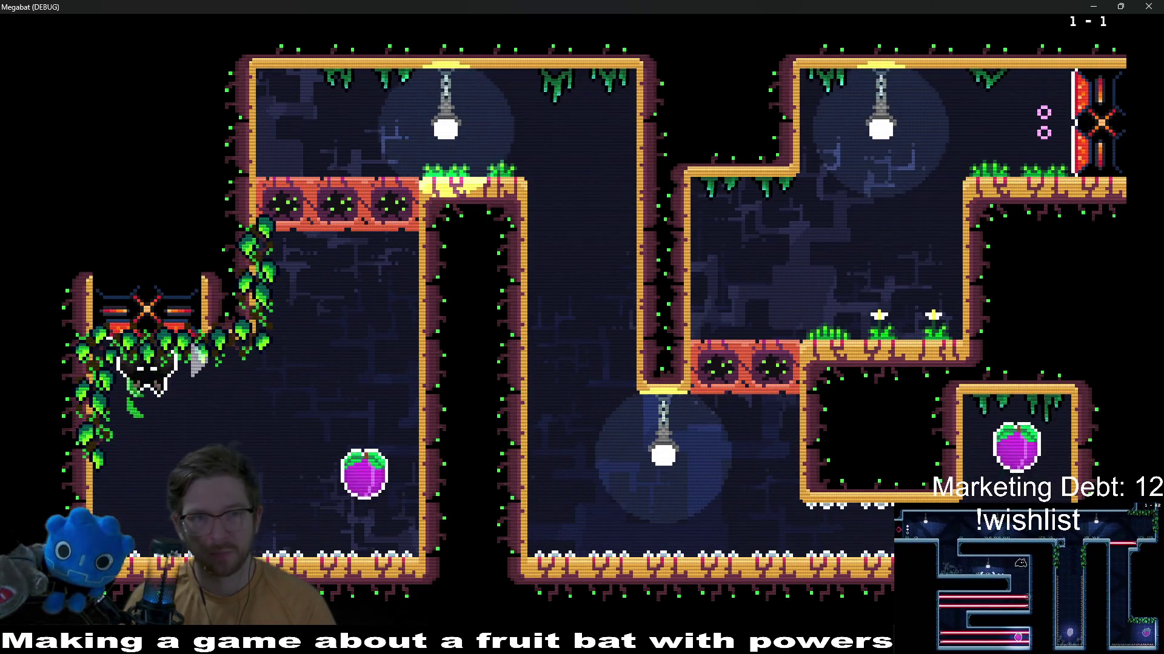
Fly the bat up to the ceiling, down the shaft and into the alcove to collect the purple fruit
key("Right")
key("Up")
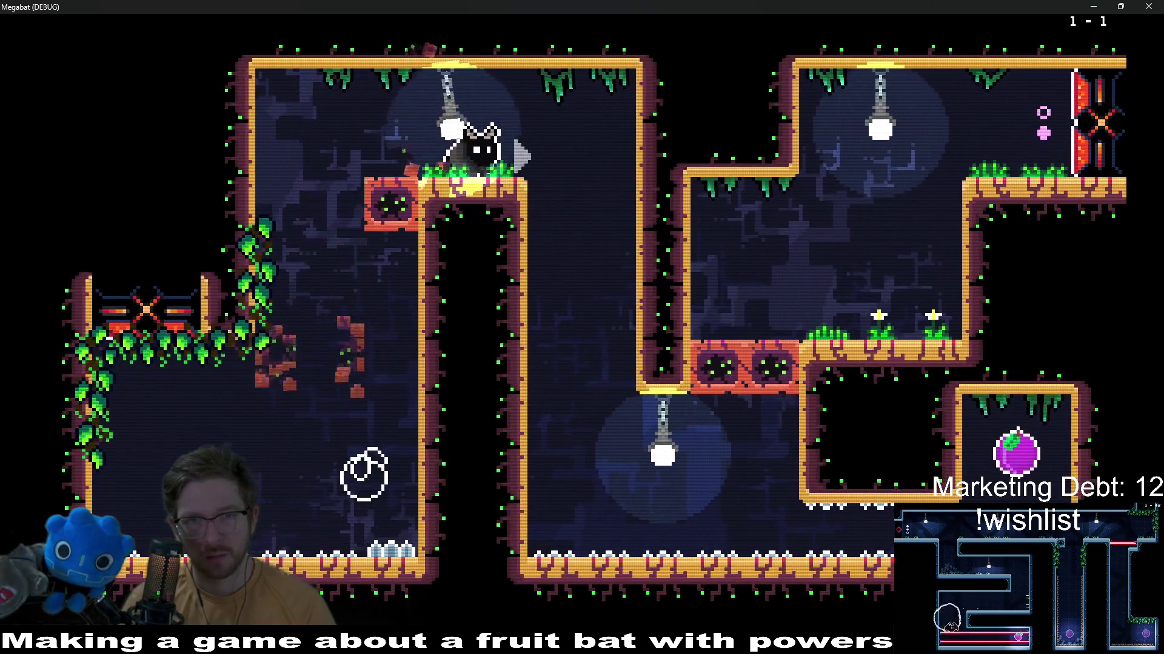
key("Up")
key("Left")
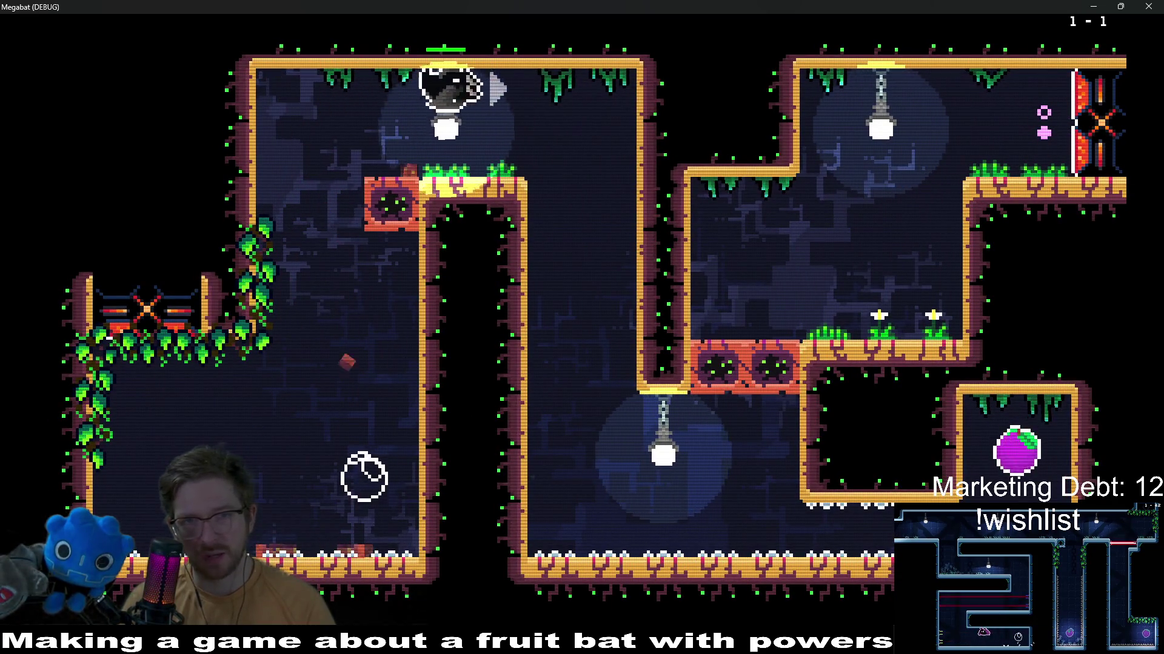
key("Right")
key("Down")
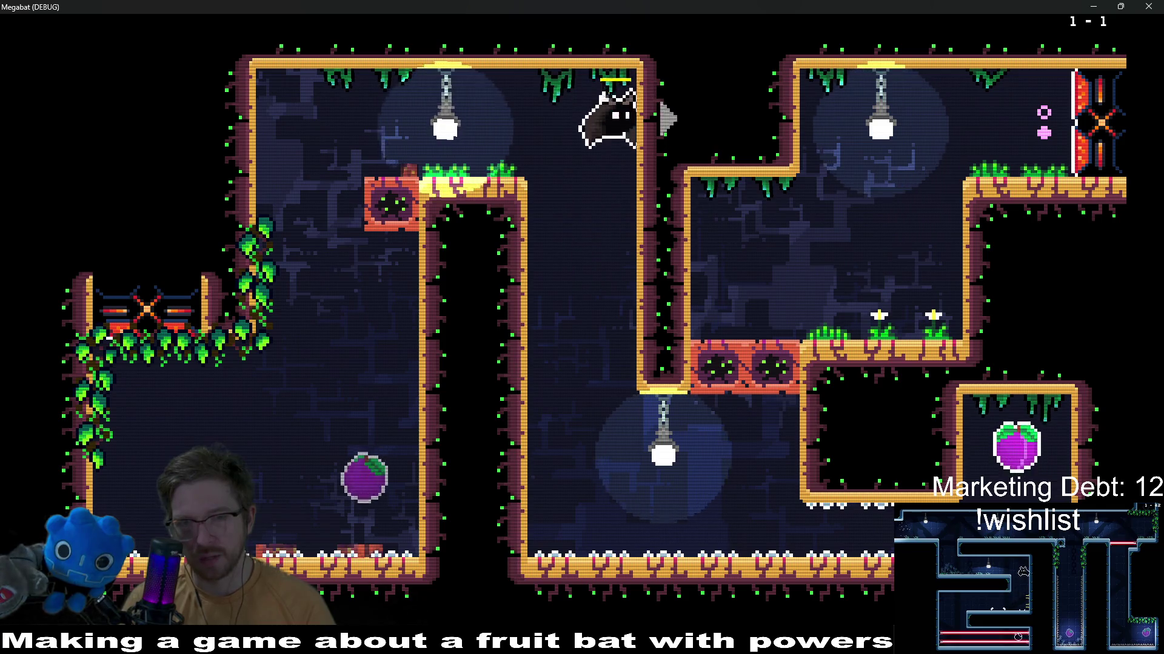
key("Down")
key("Right")
key("Right")
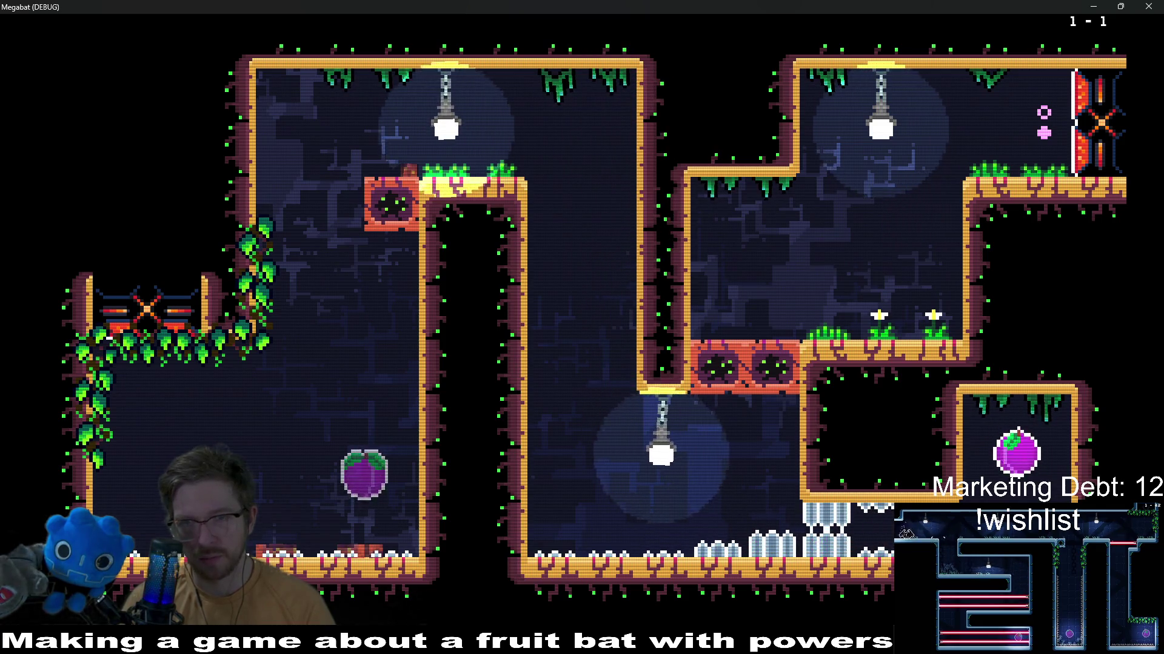
key("Up")
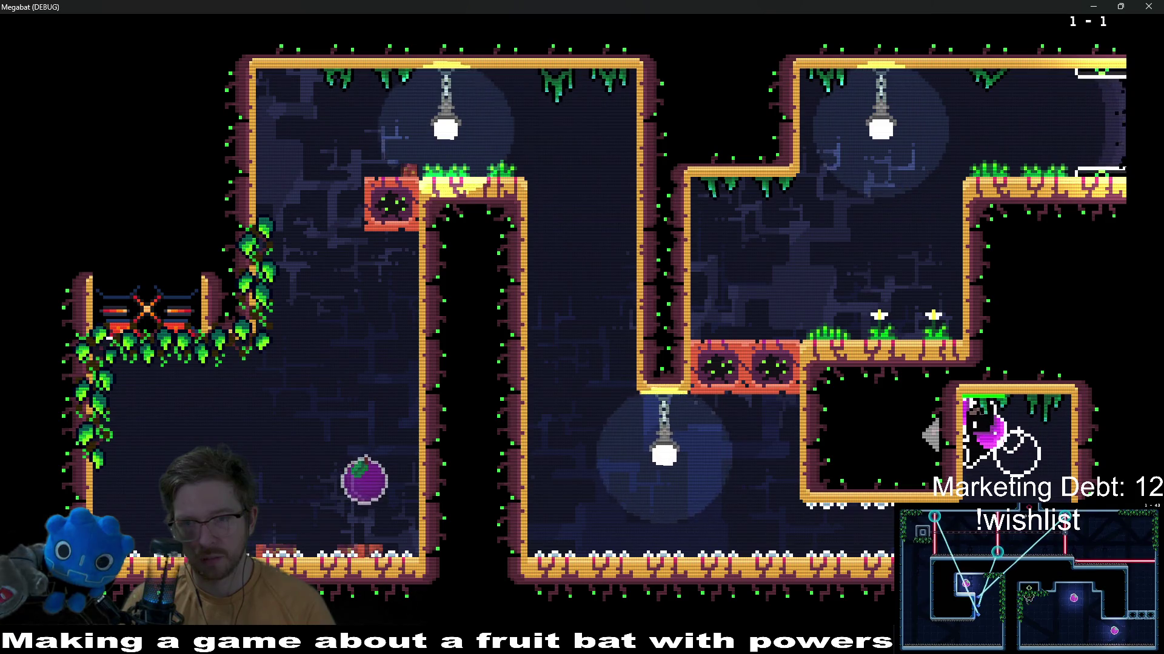
key("Down")
key("Left")
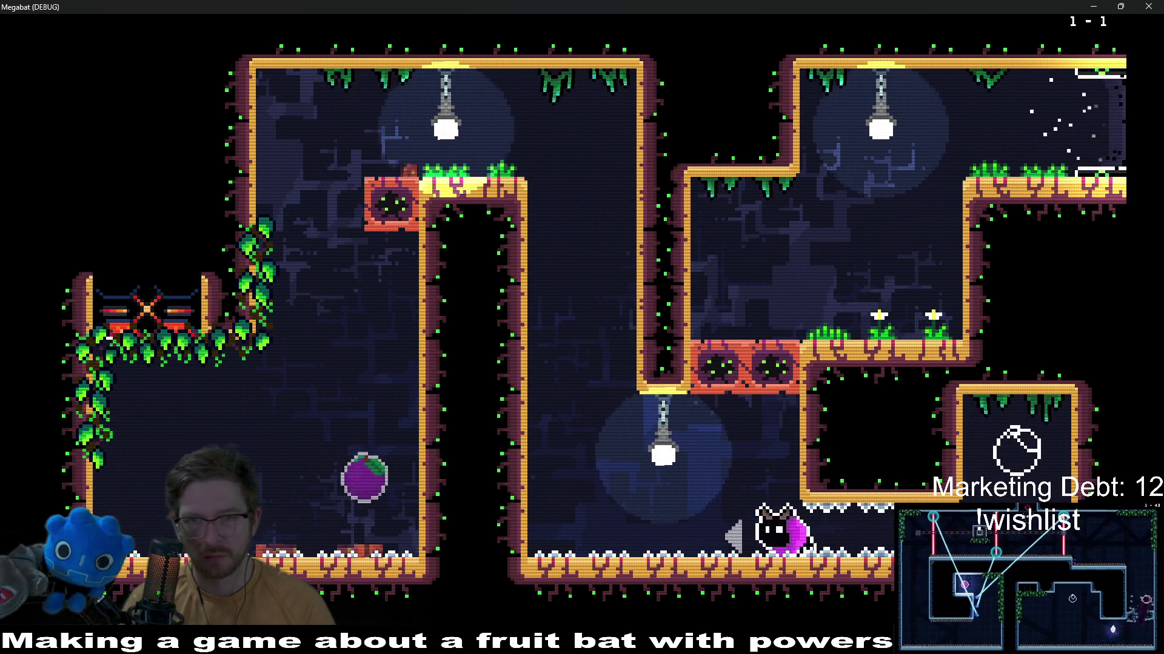
key("Up")
key("Down")
key("Right")
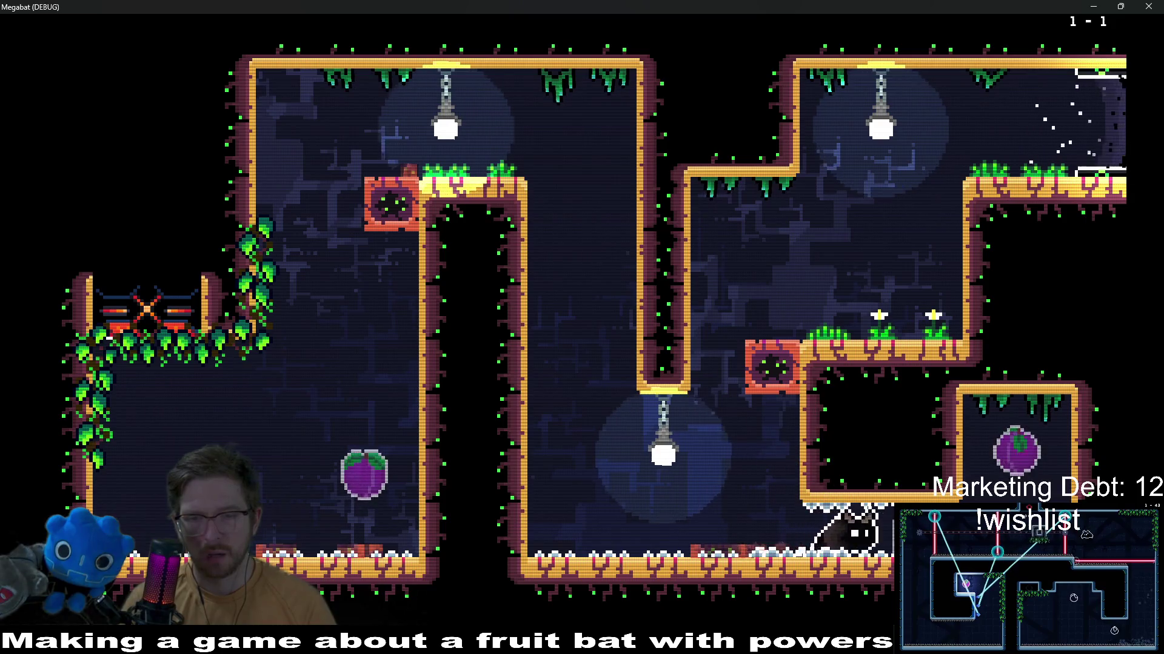
key("Right")
Stop the game, close the Level_1 tab and switch back to Aseprite
key("F8")
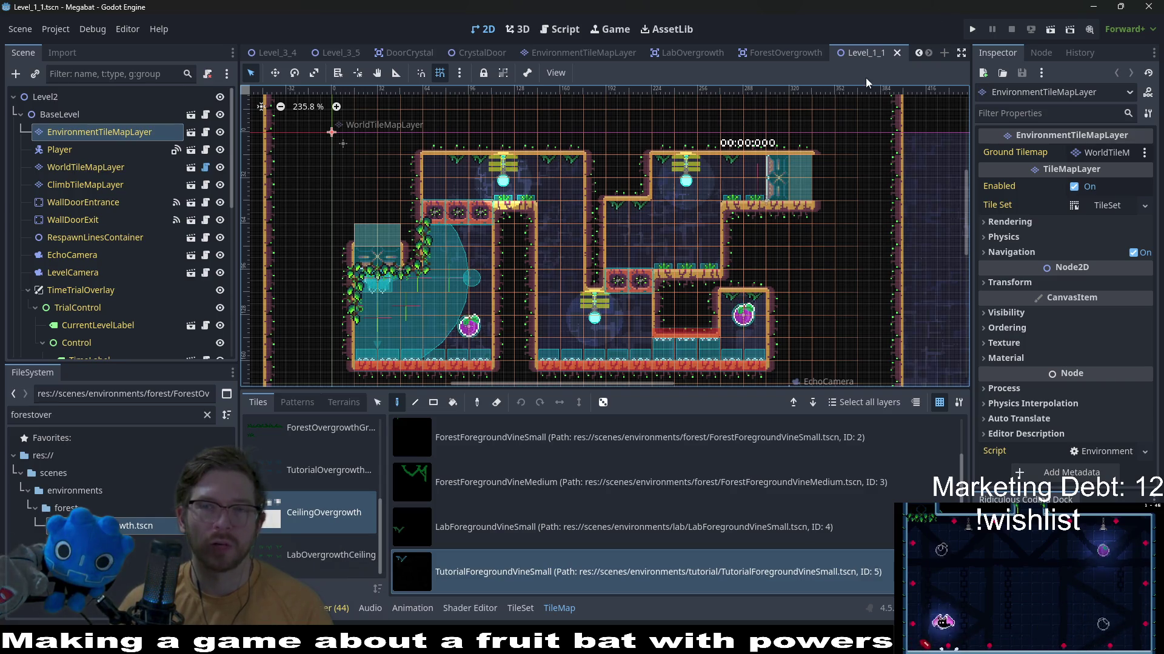
left_click(896, 52)
scroll(746, 227, "down", 2)
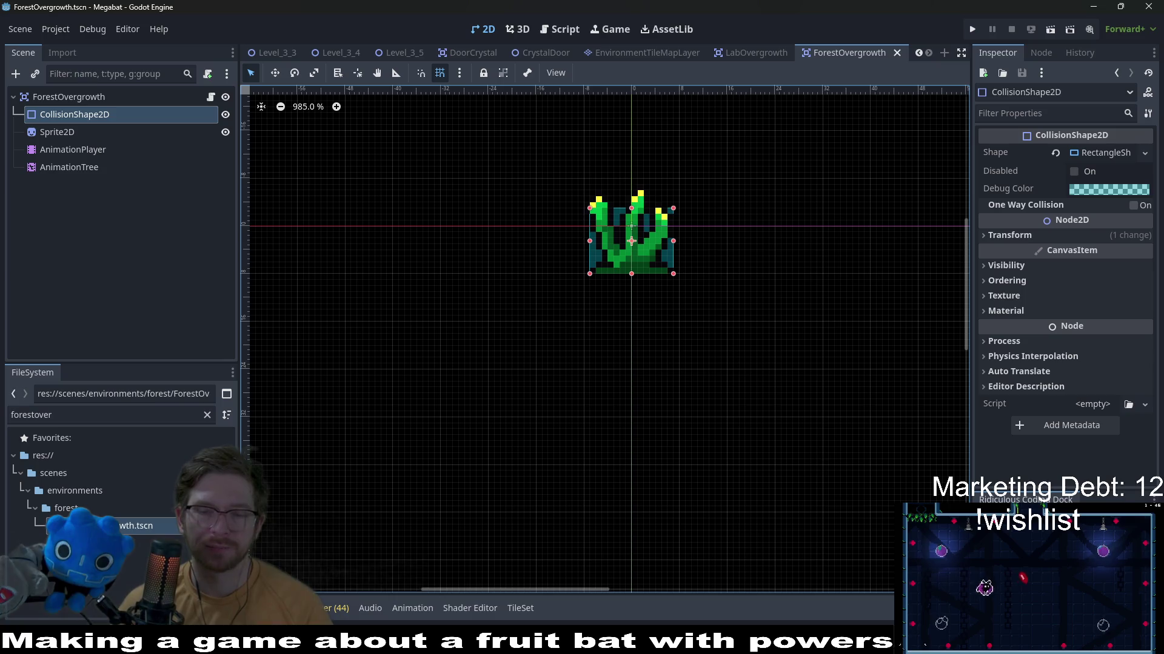
key("alt+Tab")
scroll(595, 407, "up", 2)
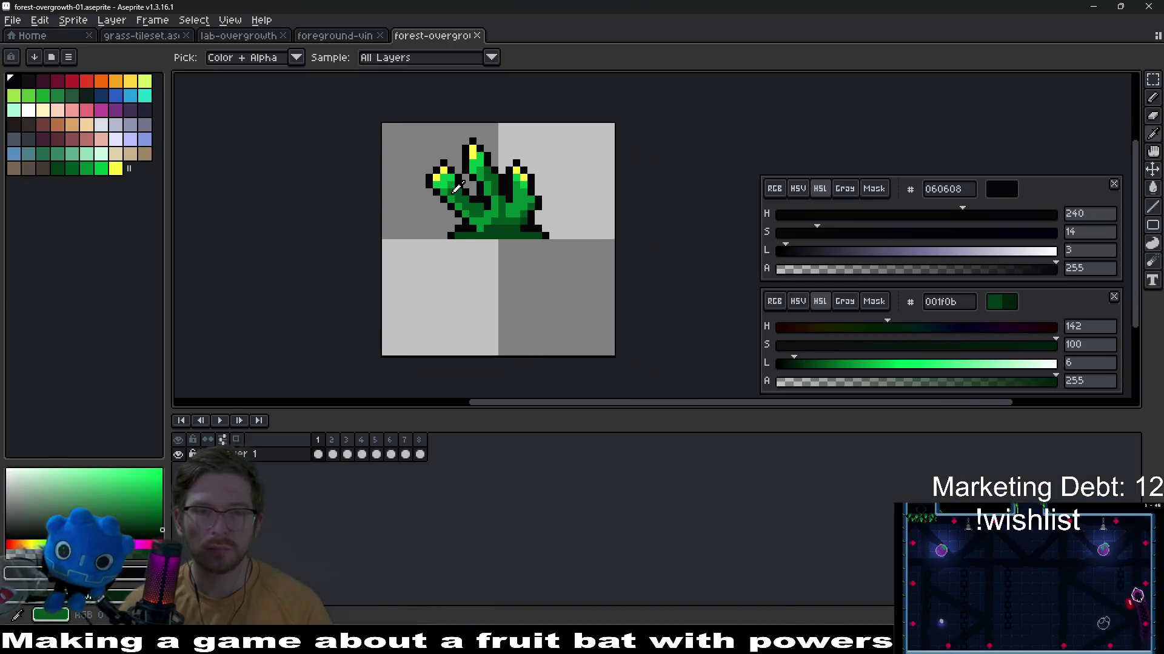
Start a Save As under the forest-overgrowth-02 name, then cancel it
left_click(20, 22)
left_click(52, 101)
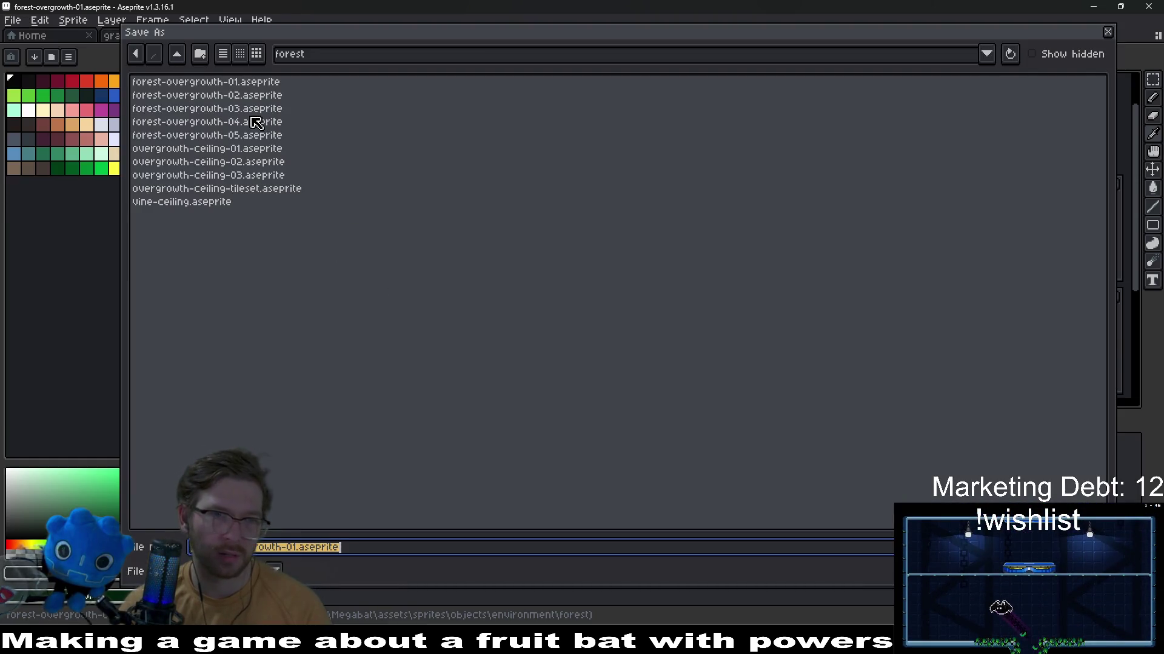
left_click(228, 96)
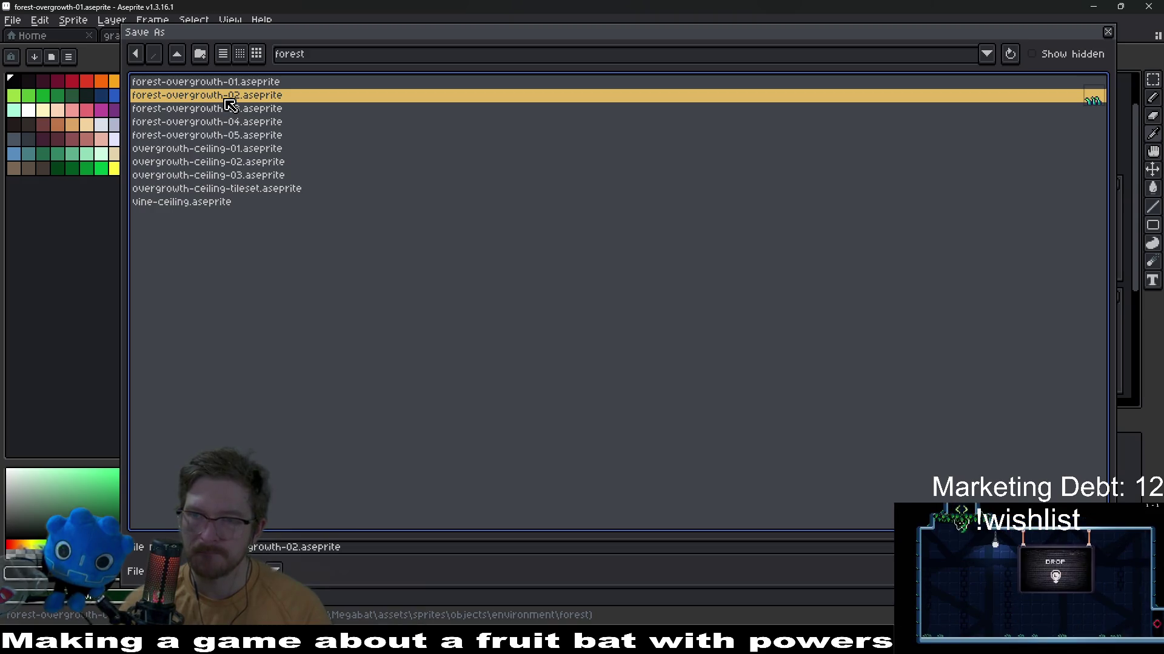
key("Escape")
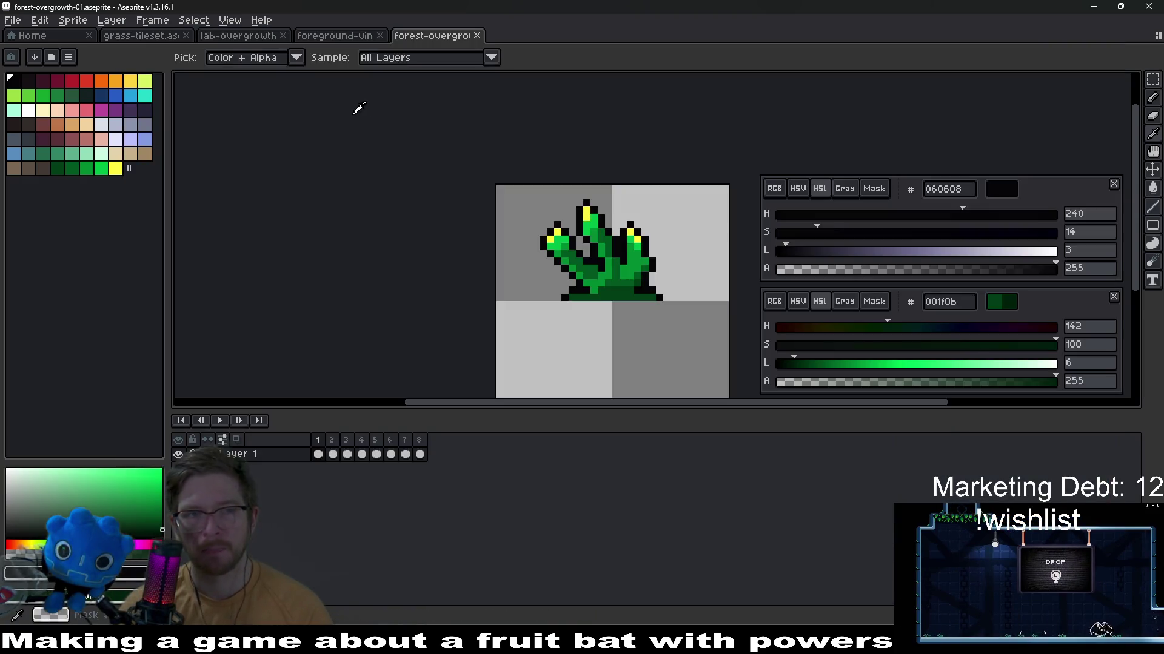
From the Home start page, open forest-overgrowth-02, -03, -04 and -05 .aseprite together
left_click(27, 35)
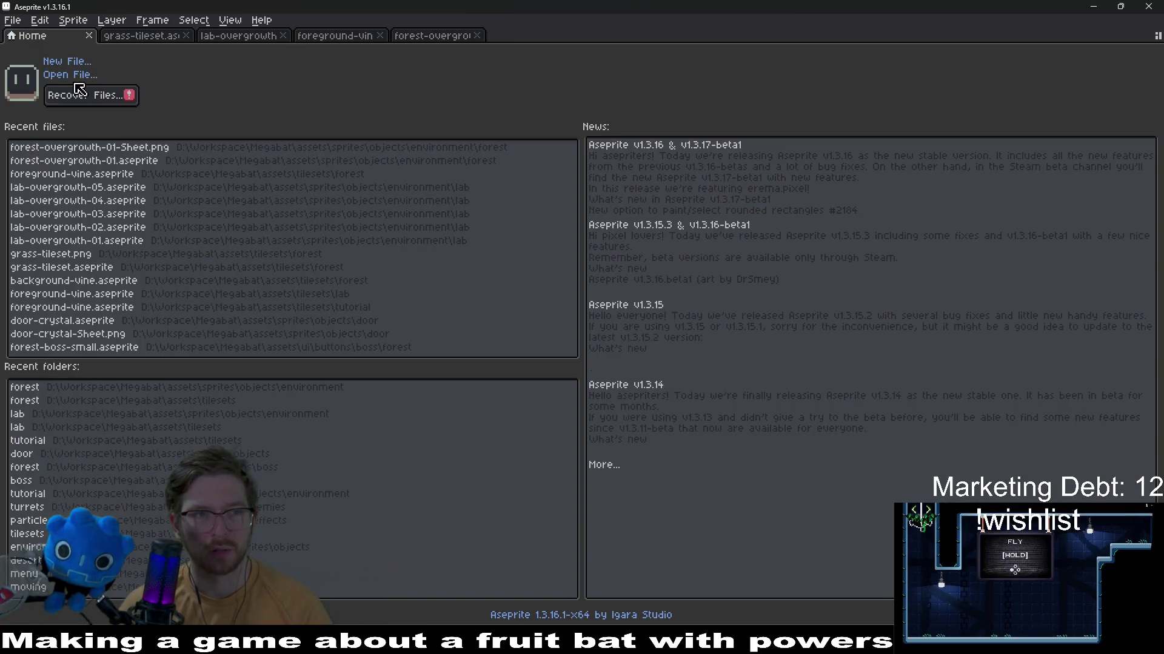
left_click(68, 75)
left_click(259, 111)
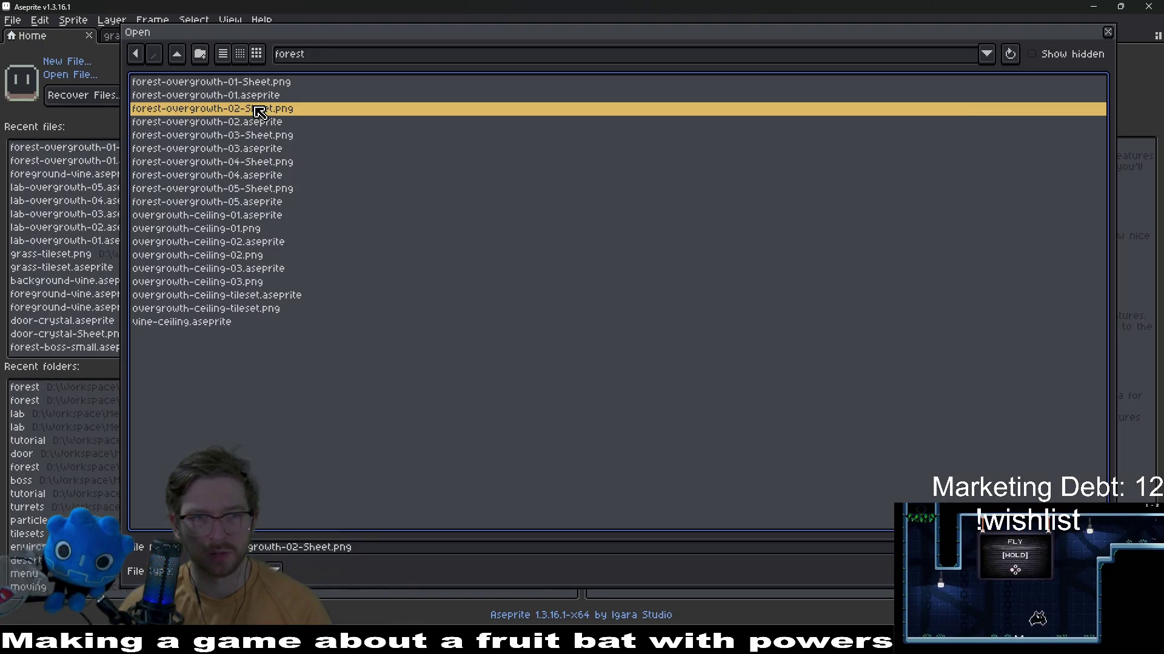
left_click(260, 122)
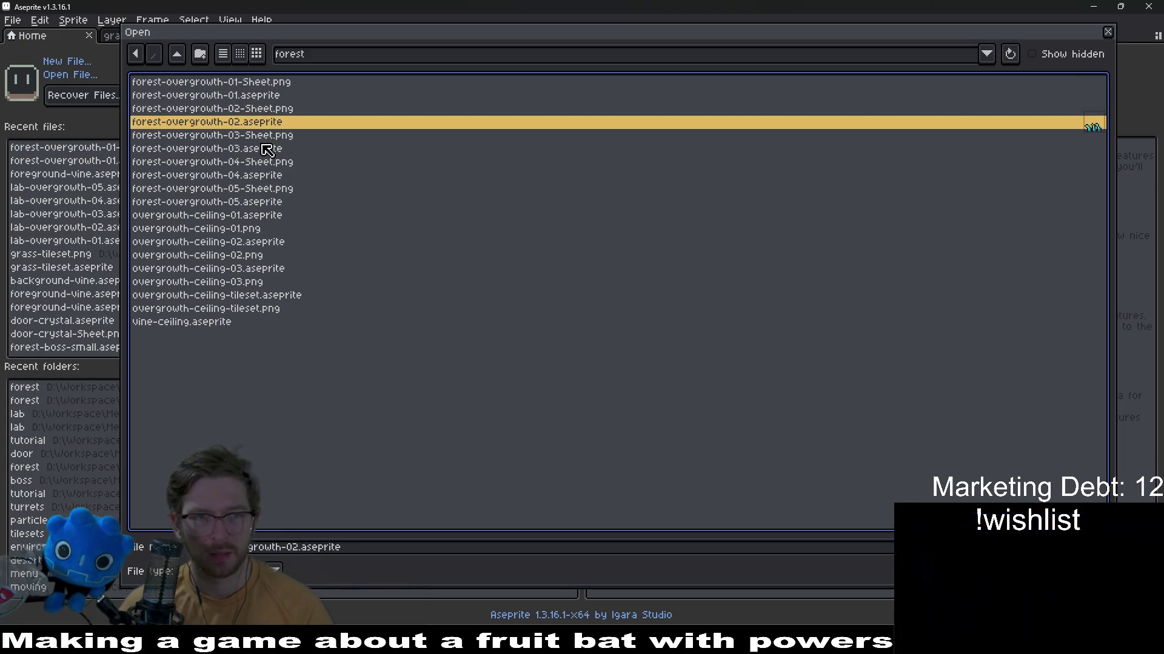
left_click(260, 148, "ctrl")
left_click(255, 176, "ctrl")
left_click(257, 202, "ctrl")
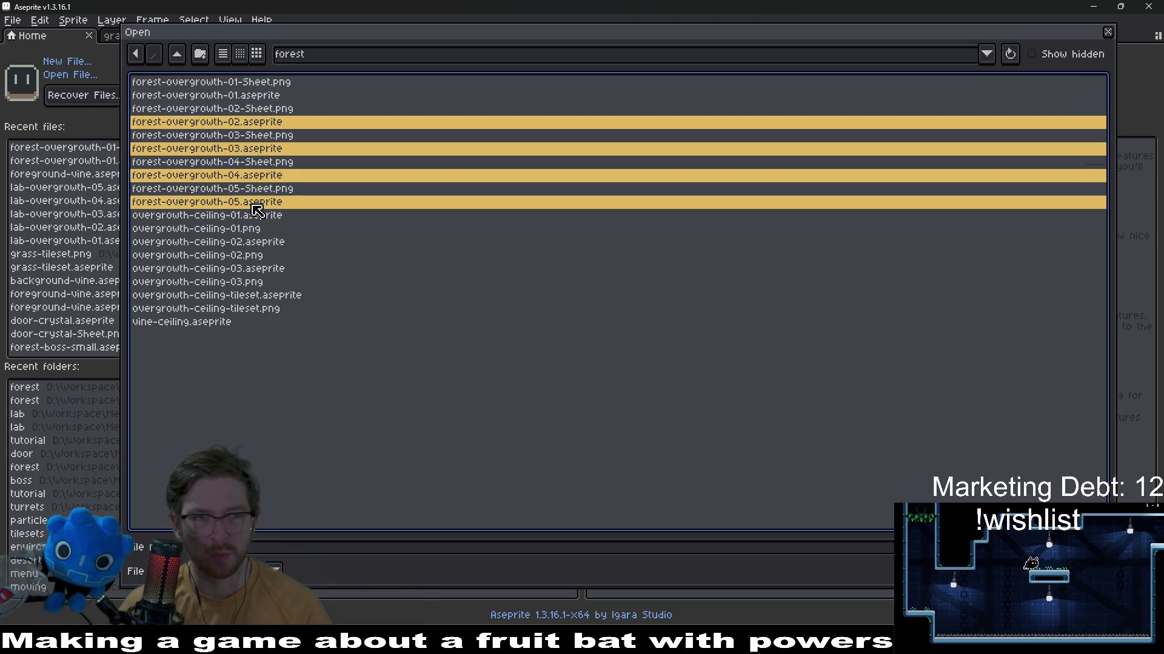
key("Return")
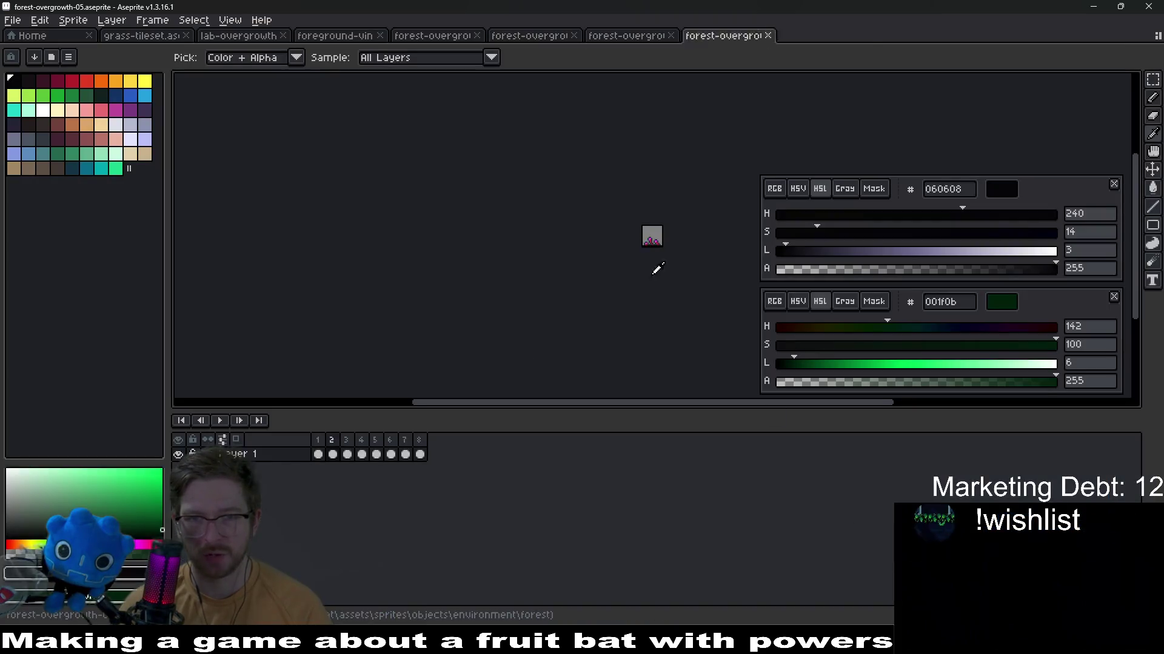
scroll(691, 245, "up", 2)
scroll(637, 254, "up", 2)
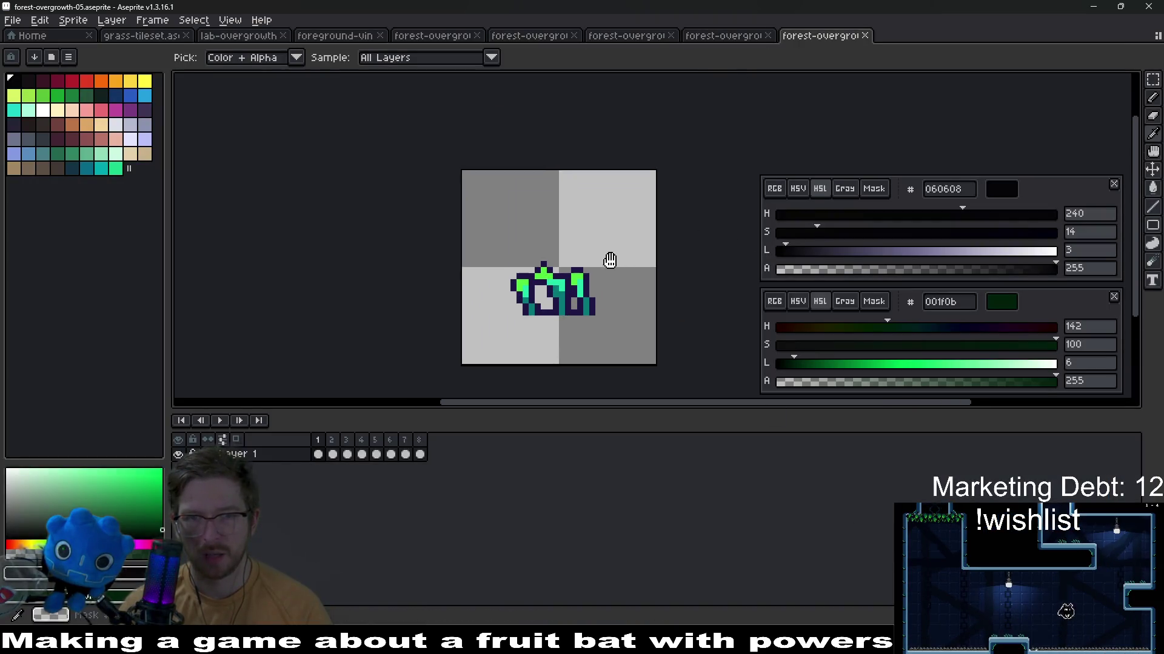
Flip between the forest-overgrowth-01, -02 and -03 sprites to compare them
left_click_drag(627, 246, 593, 270)
left_click(724, 36)
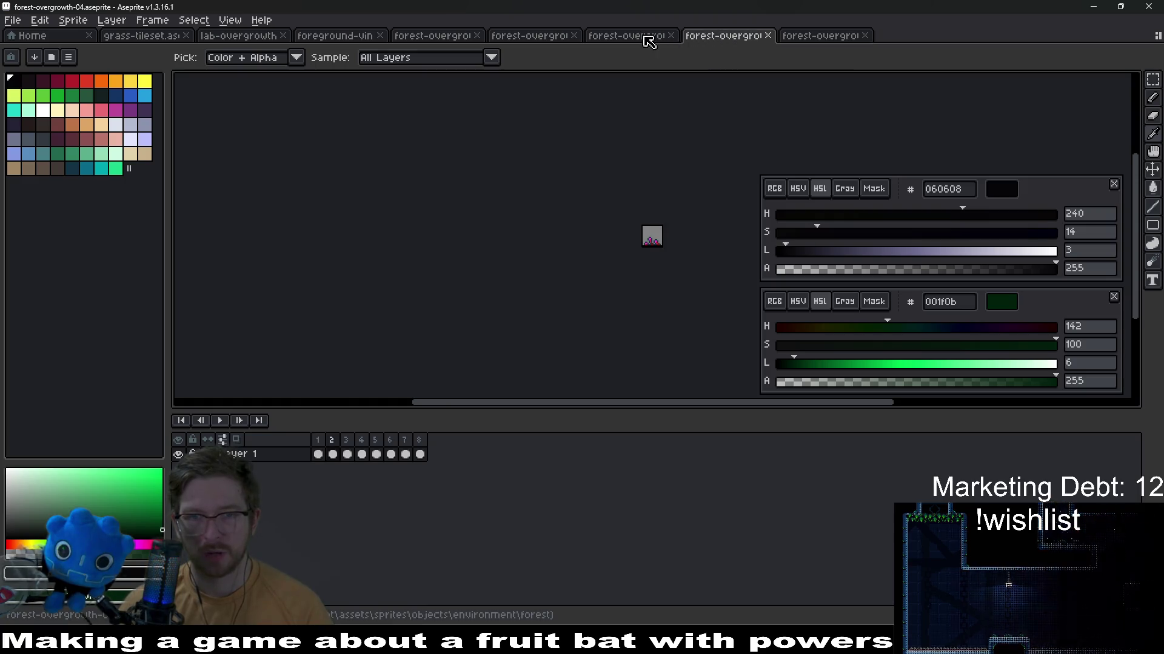
left_click(628, 35)
left_click(530, 36)
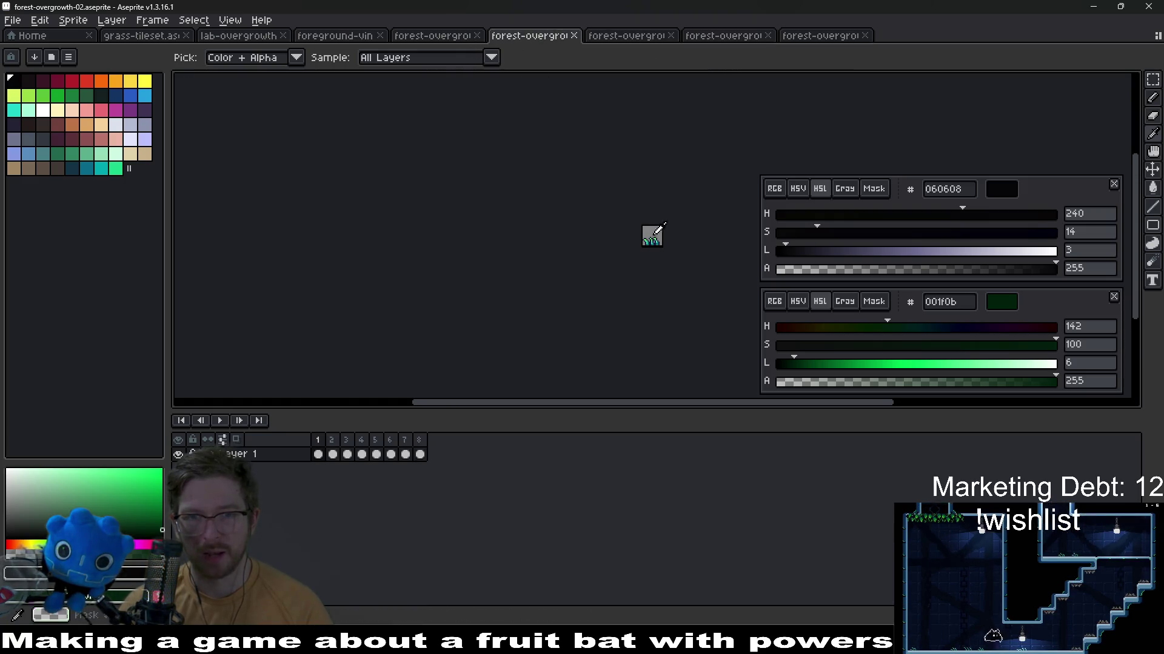
scroll(651, 238, "up", 2)
scroll(636, 228, "up", 2)
left_click(433, 35)
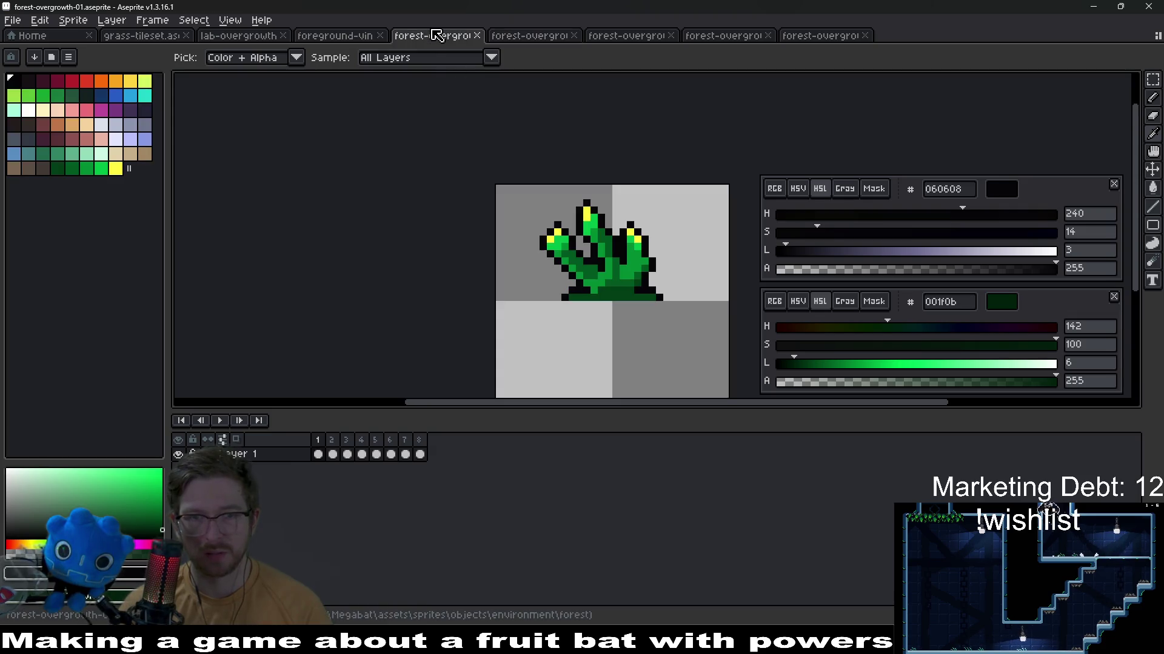
left_click(530, 35)
scroll(664, 314, "up", 1)
left_click_drag(651, 338, 673, 301)
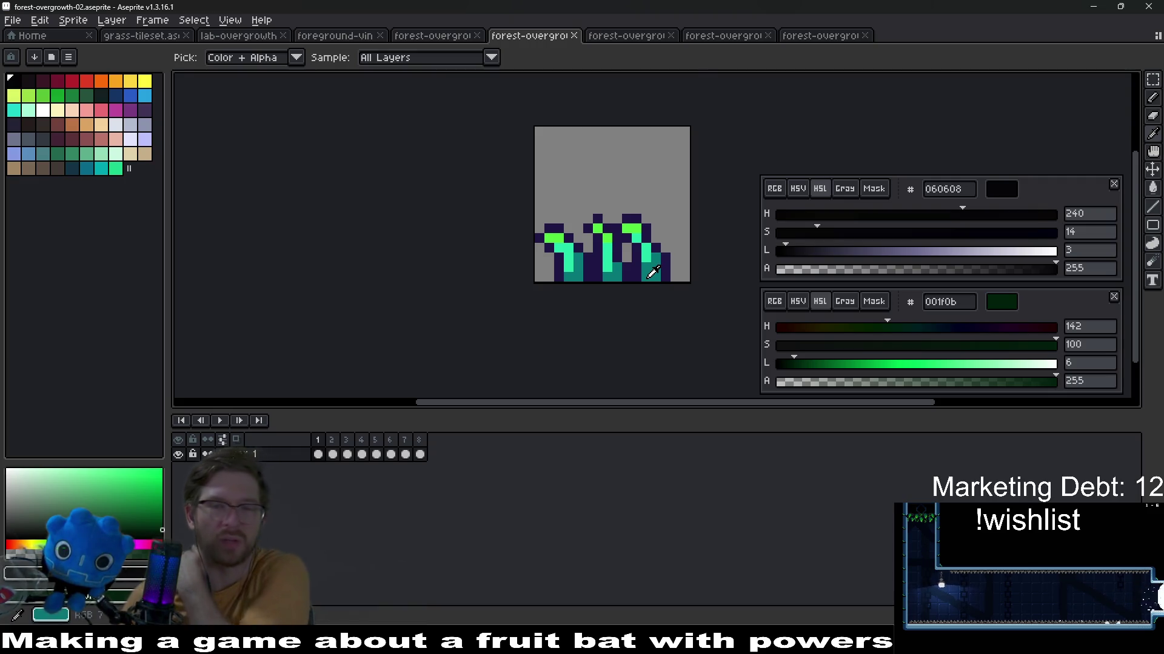
scroll(661, 274, "up", 2)
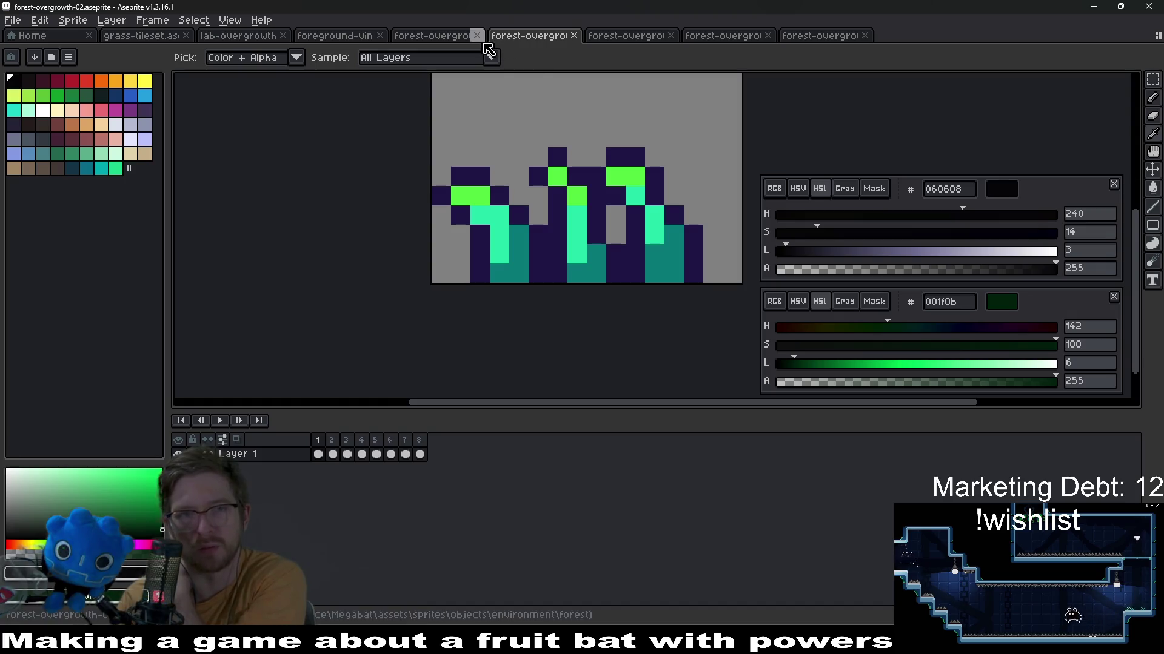
left_click(437, 35)
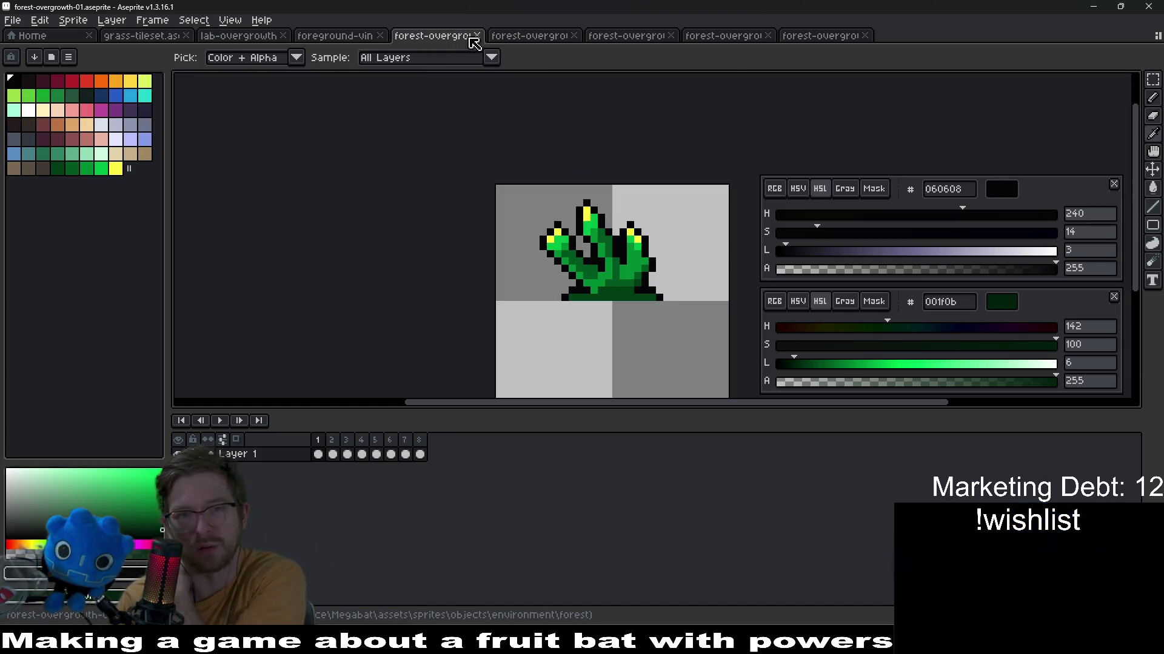
left_click(530, 39)
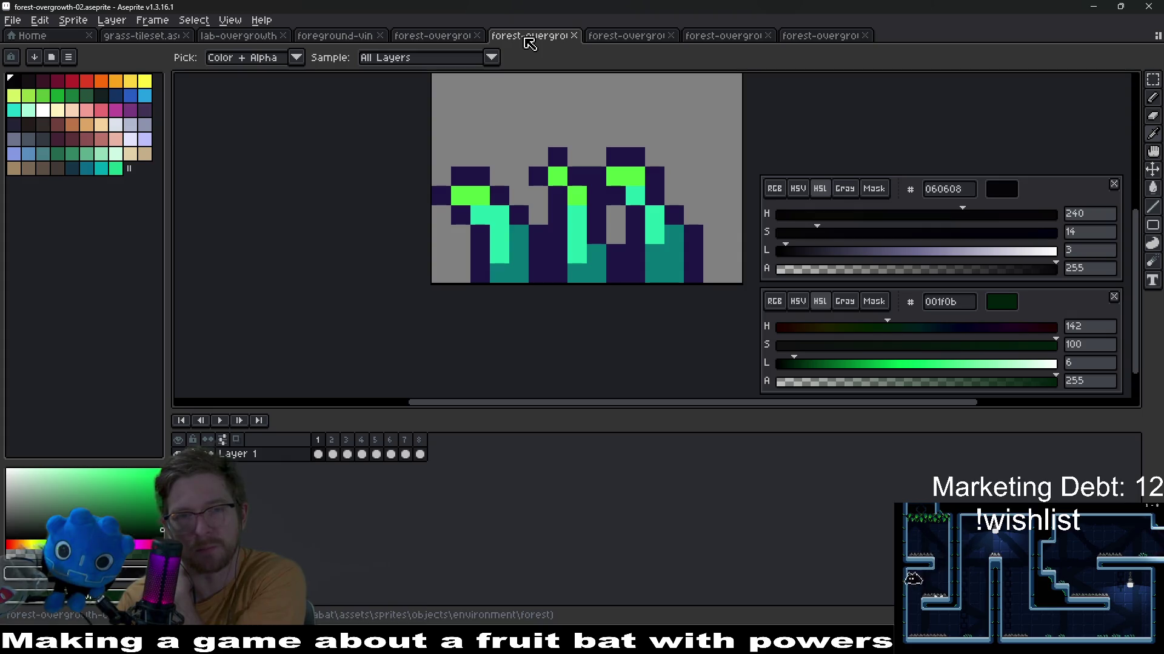
scroll(655, 218, "down", 2)
scroll(643, 234, "down", 1)
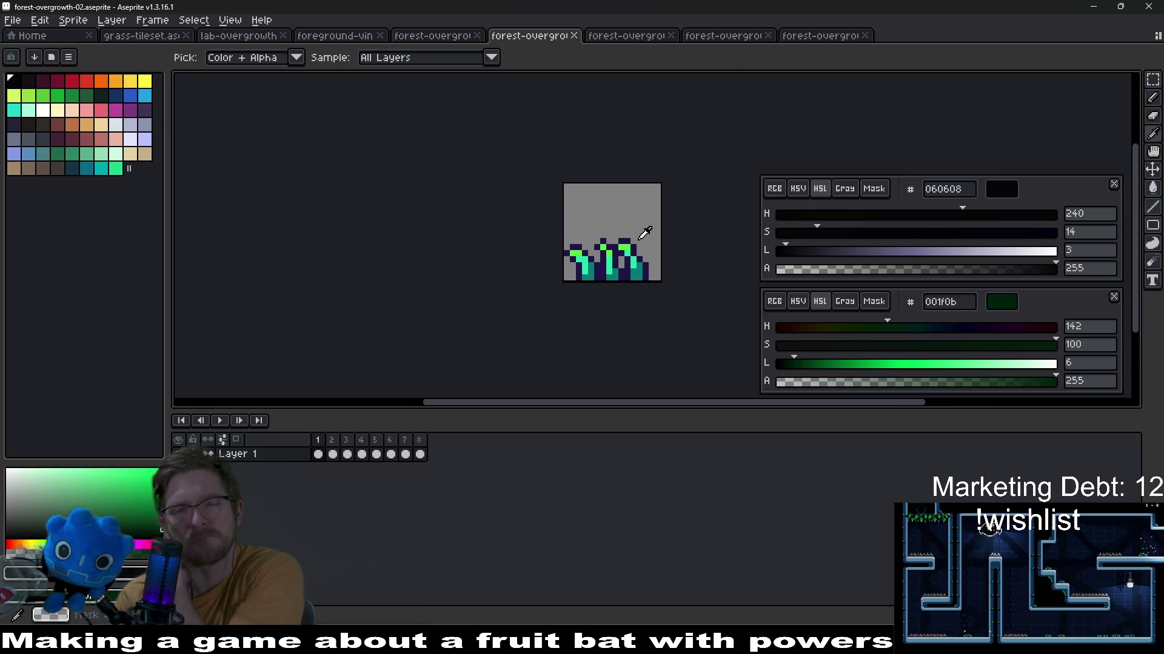
left_click(637, 38)
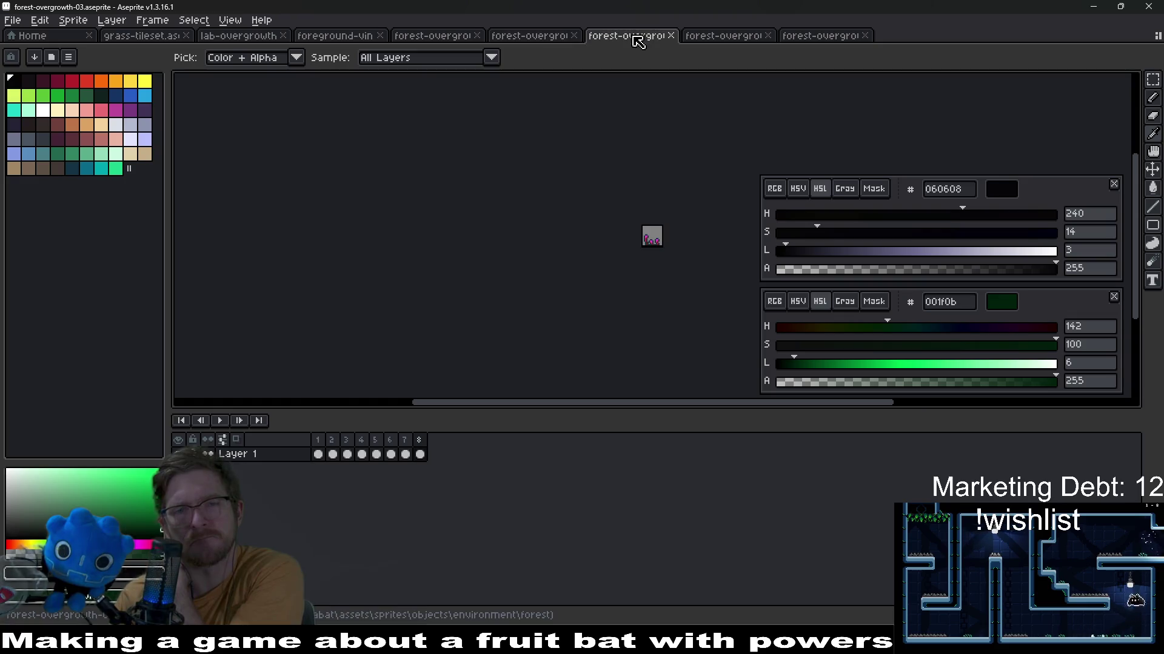
left_click(553, 42)
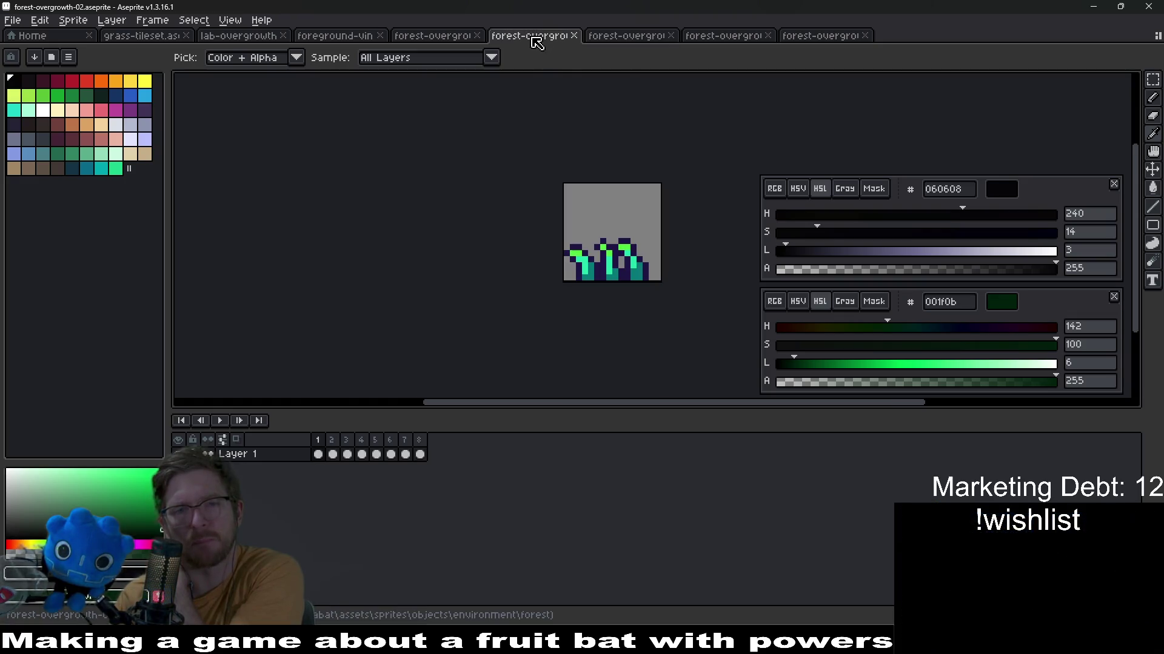
type("c")
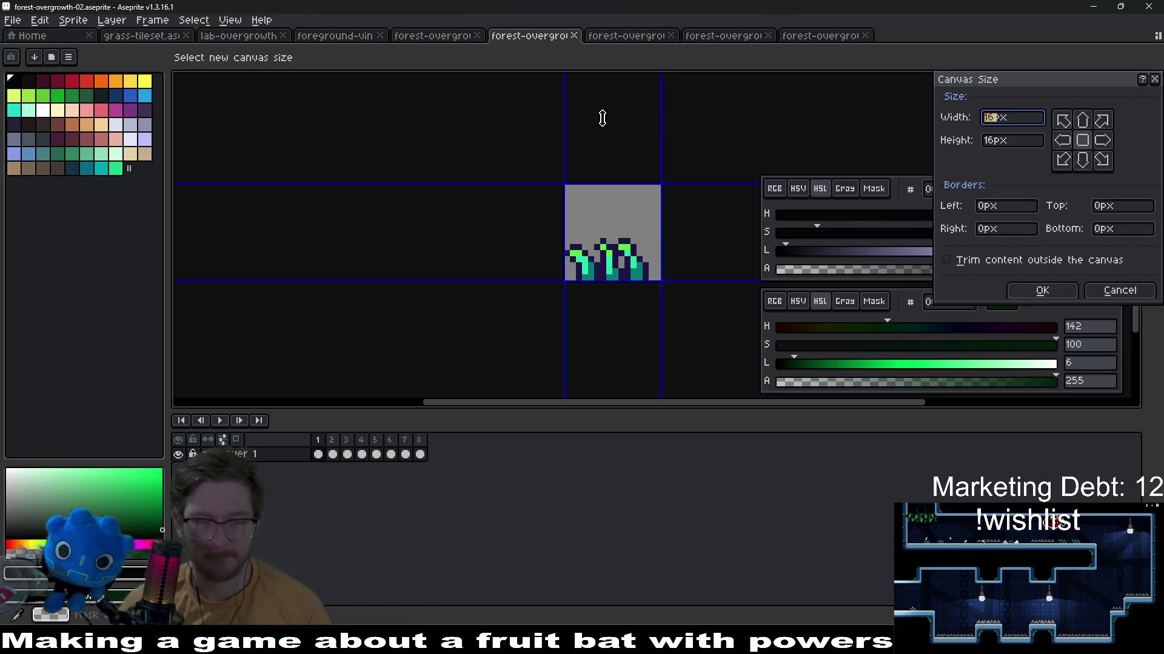
type("32")
type("32")
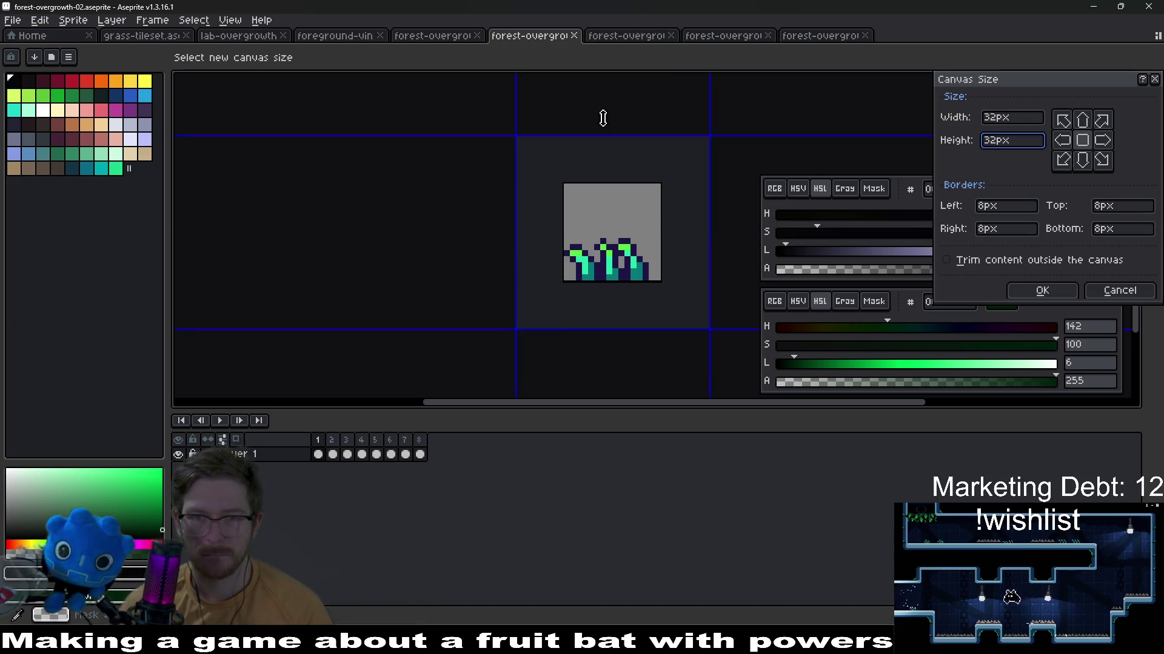
Enlarge the forest-overgrowth-02 canvas to 32×32 px anchored at the bottom centre
left_click(1087, 161)
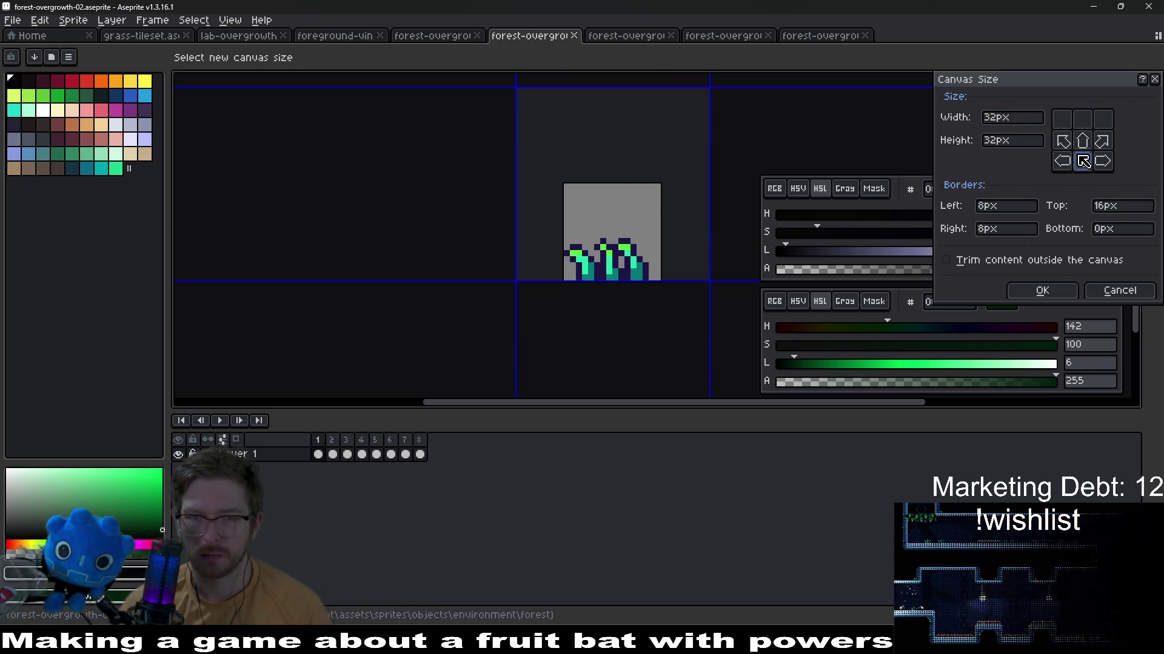
left_click(1083, 119)
left_click(1043, 291)
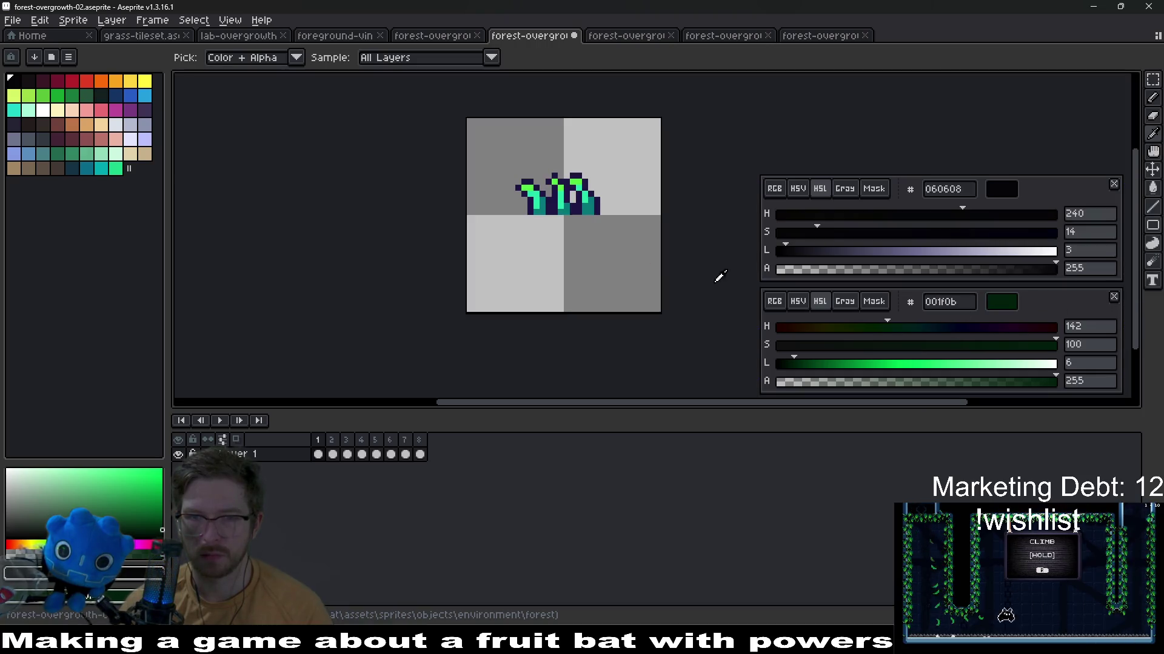
On forest-overgrowth-01, pick dark green 003d16 and copy the whole plant, then deselect
left_click(434, 35)
left_click_drag(680, 291, 603, 202)
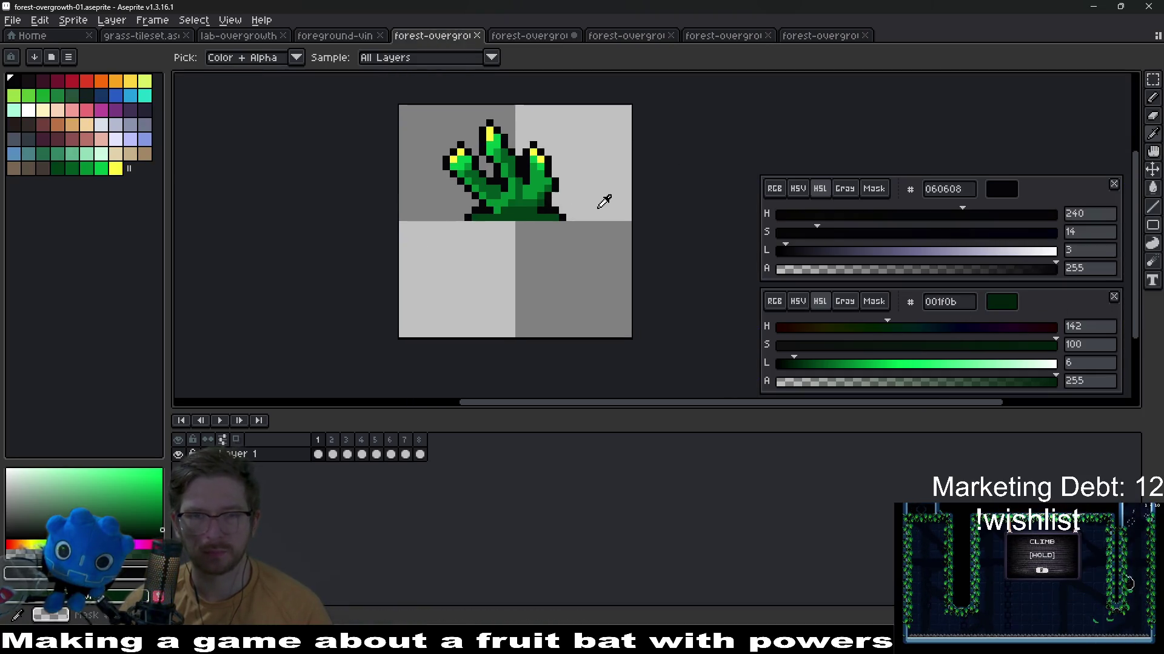
left_click(532, 35)
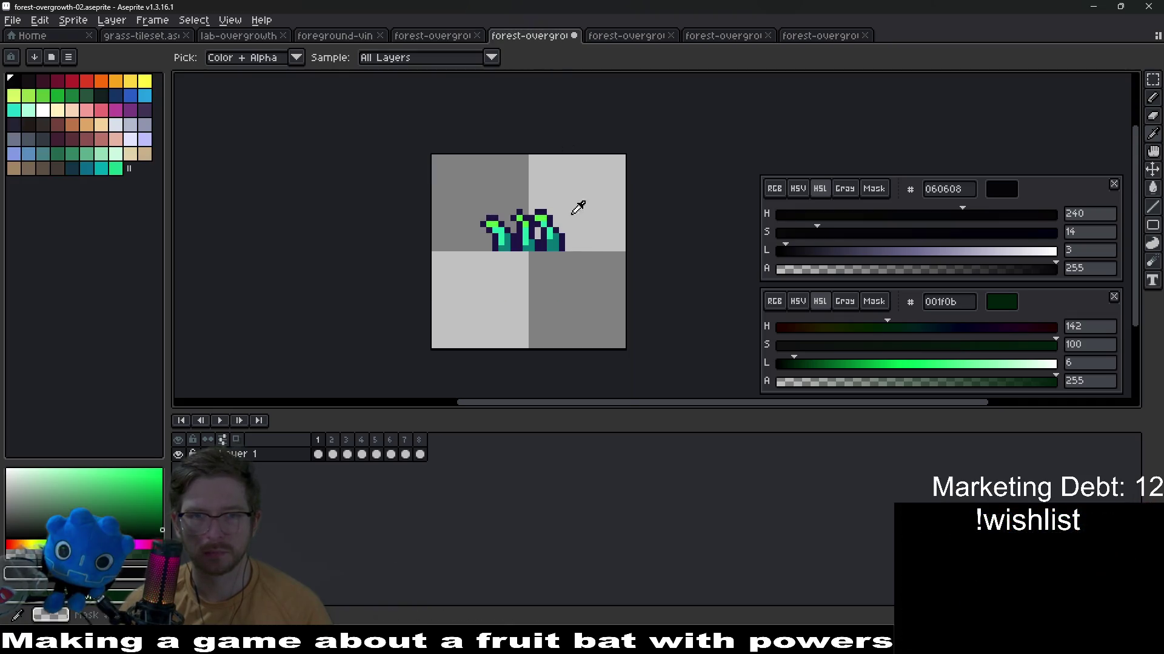
scroll(580, 255, "up", 1)
scroll(580, 255, "down", 1)
scroll(637, 254, "up", 1)
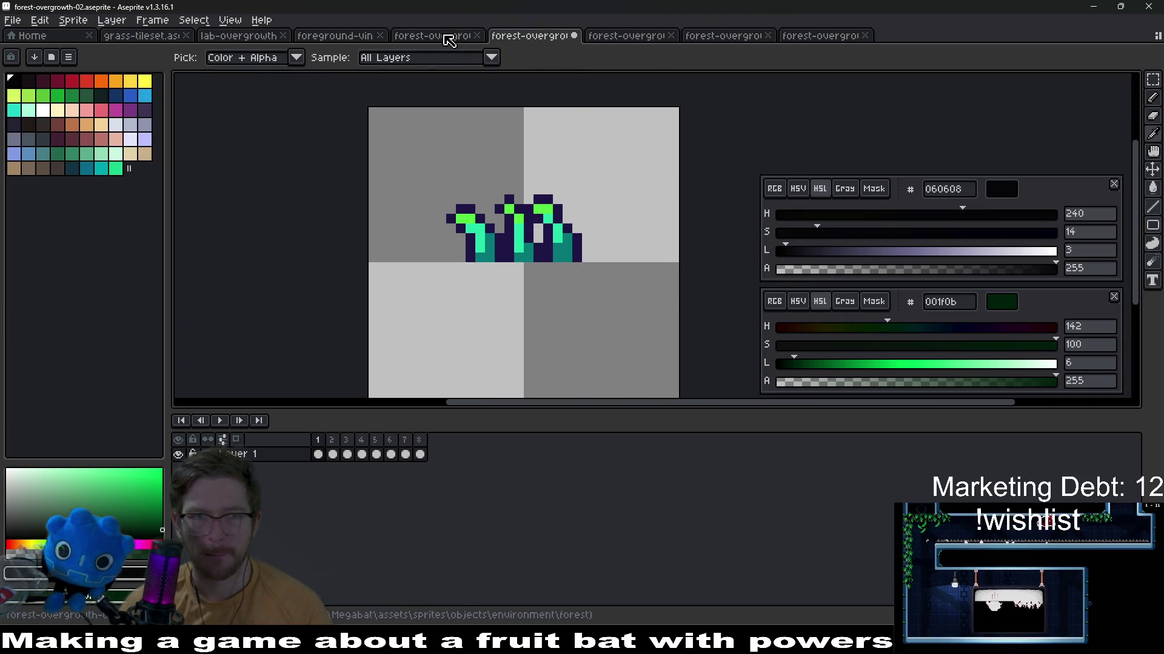
left_click(434, 34)
left_click(60, 170)
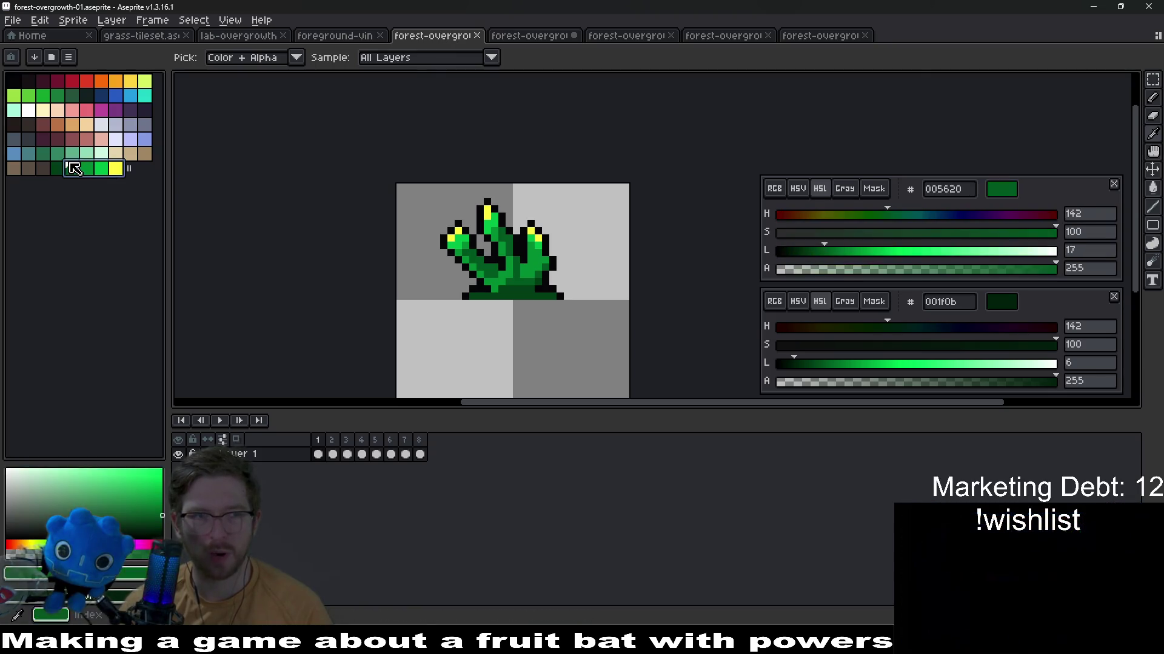
key("ctrl+a")
key("ctrl+c")
key("ctrl+d")
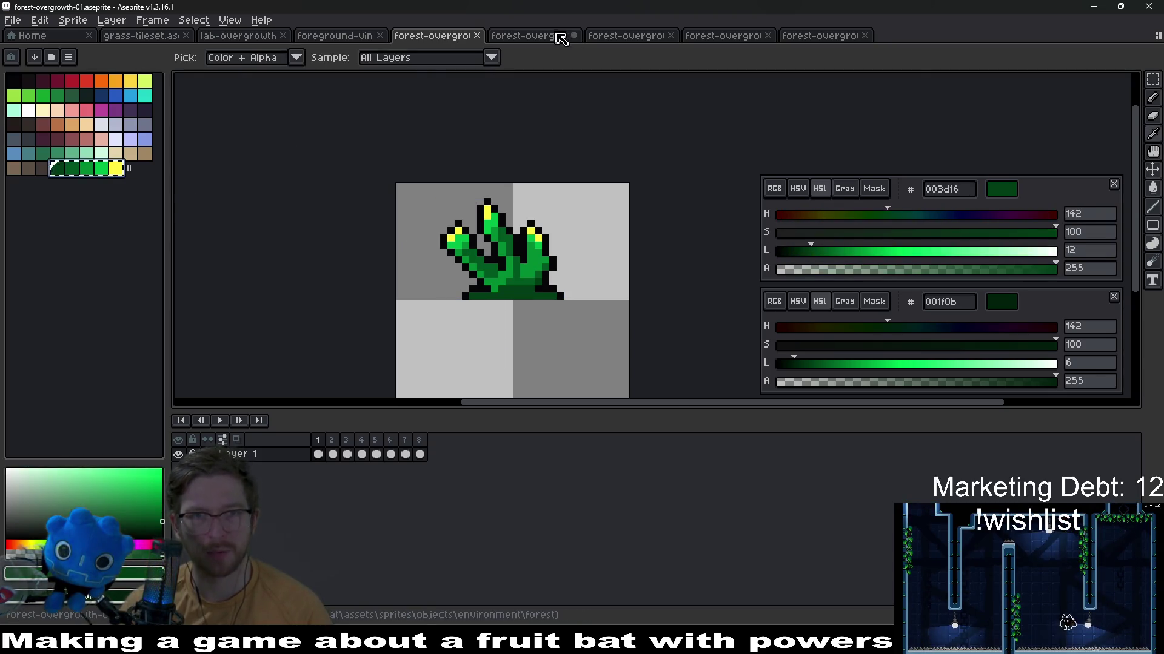
Make dark green both drawing colours and mark the dark-green-through-yellow palette range
left_click(532, 35)
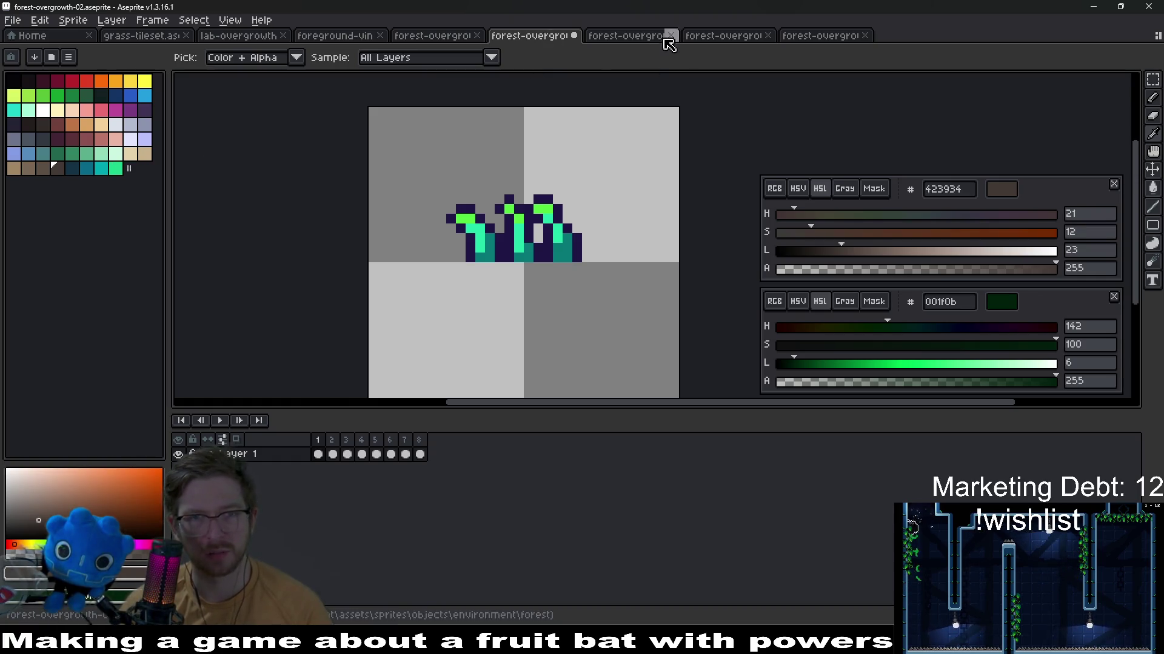
left_click(434, 35)
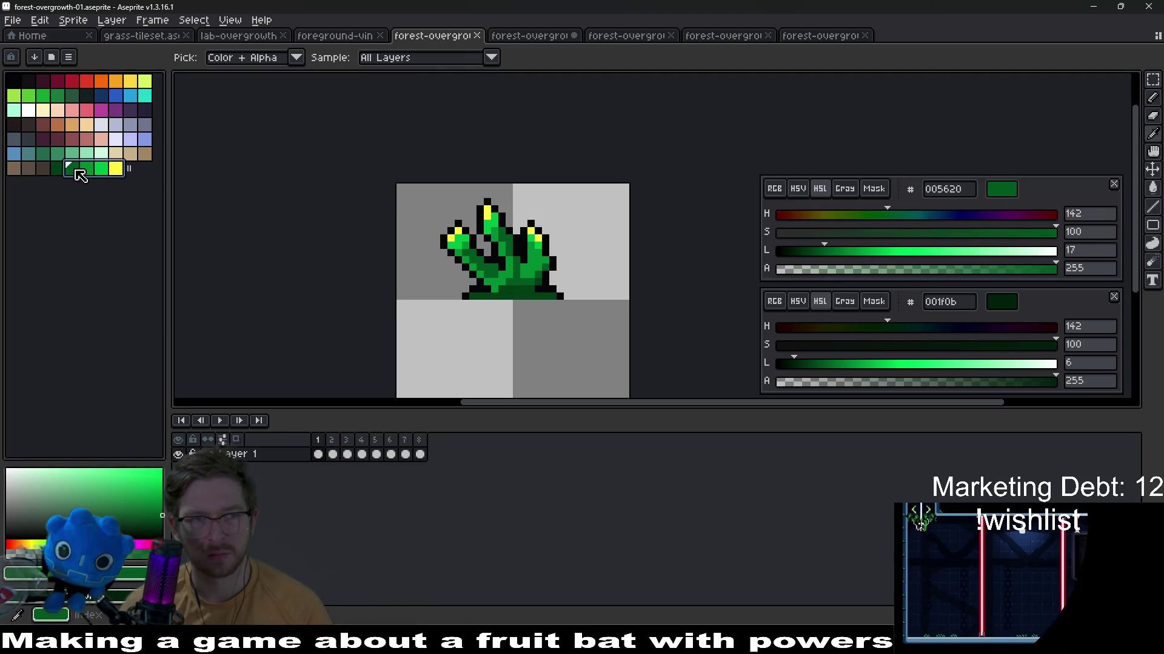
left_click(57, 168)
right_click(57, 168)
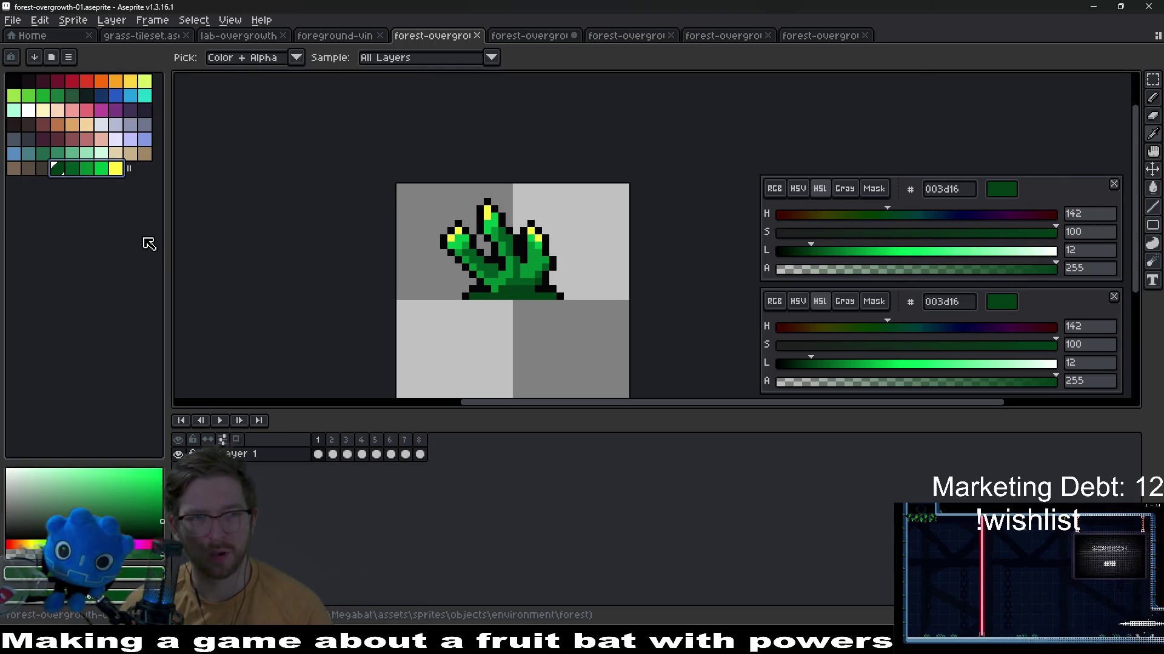
left_click_drag(57, 168, 116, 169)
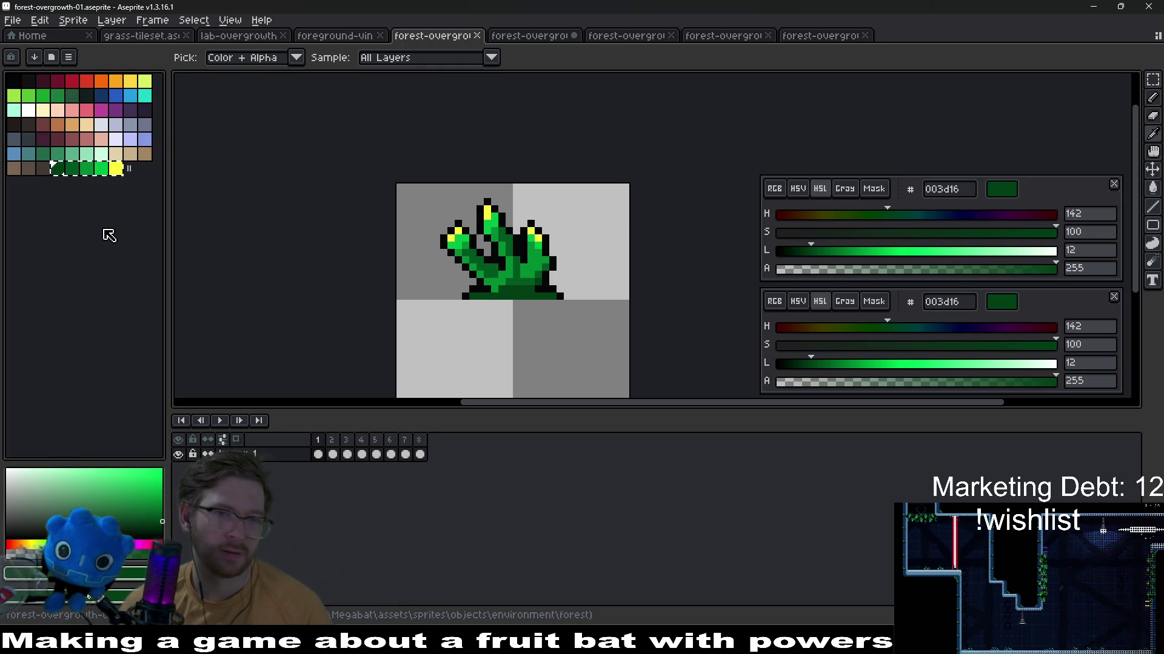
Scrub through the old forest-overgrowth-02 teal plant's animation frames
left_click(531, 36)
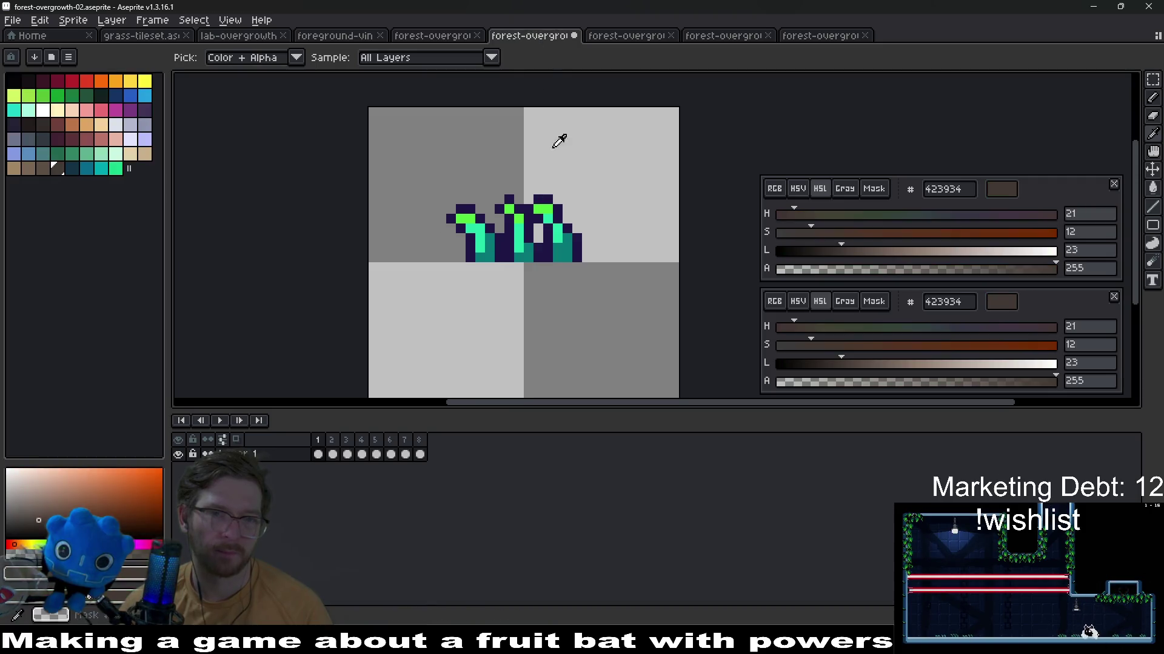
scroll(575, 258, "down", 1)
scroll(601, 219, "up", 1)
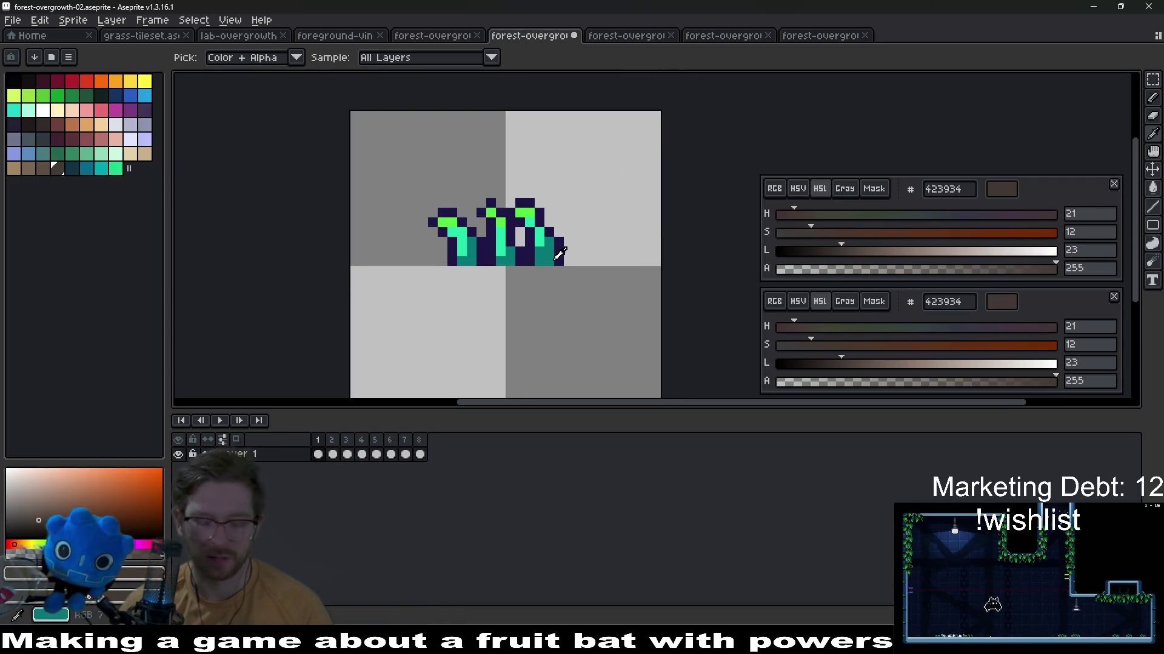
mouse_move(418, 455)
left_mouse_down()
mouse_move(323, 456)
mouse_move(345, 455)
left_mouse_up()
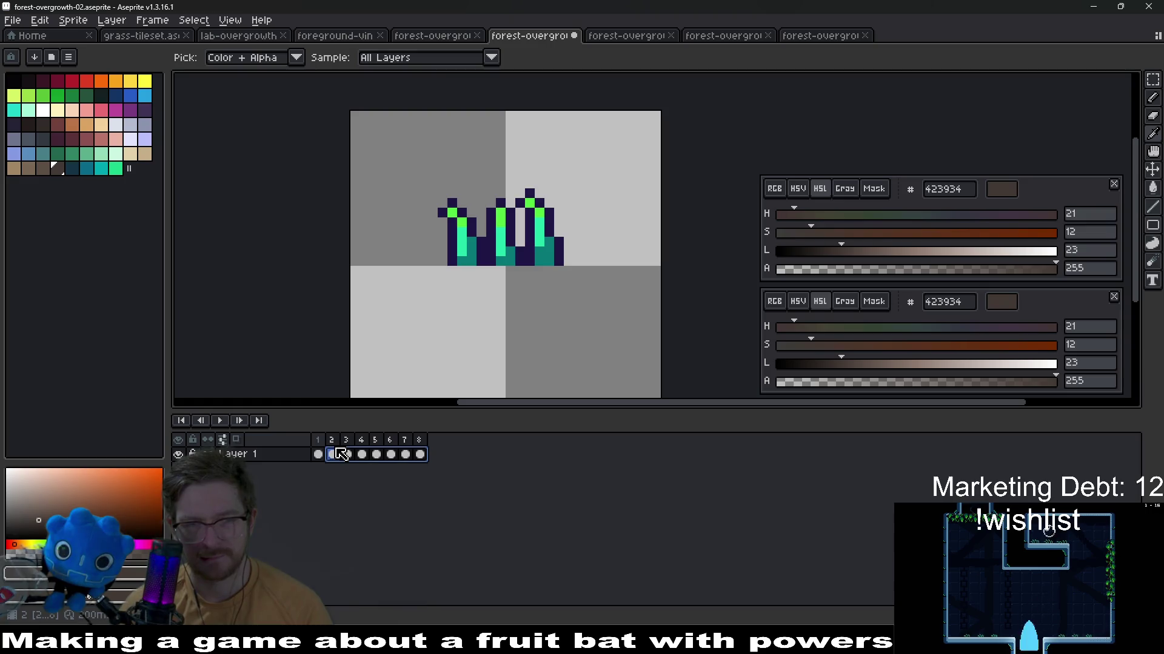
left_click(352, 455)
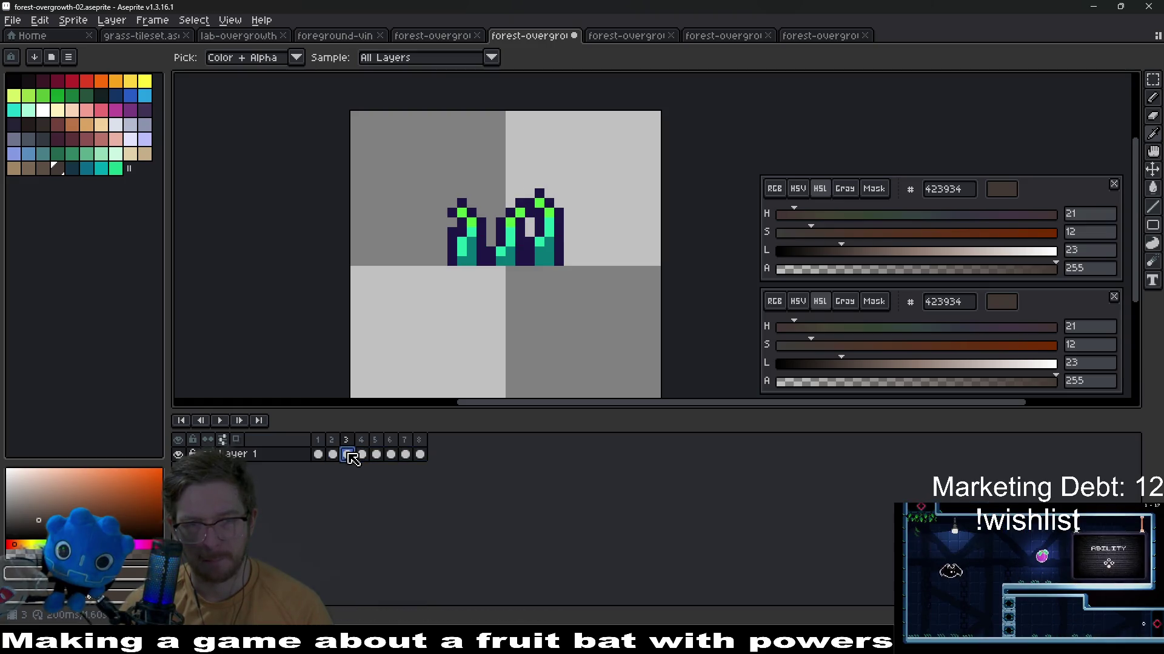
scroll(473, 273, "down", 1)
scroll(509, 227, "up", 1)
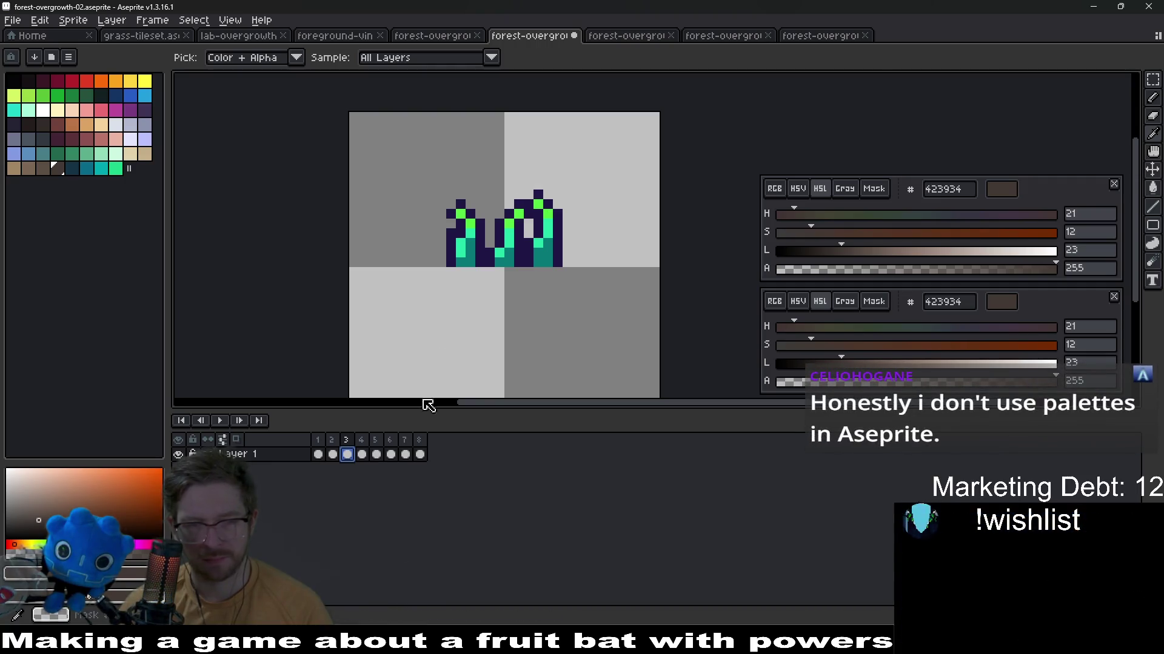
left_click(319, 455)
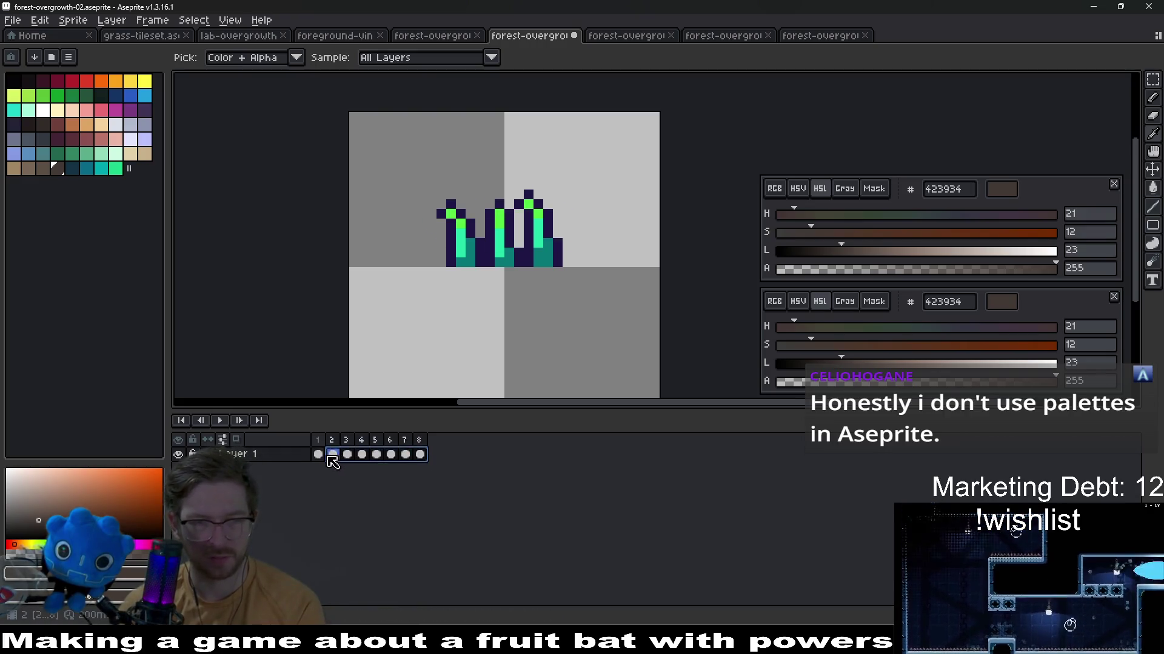
Select all eight frames and delete their contents, then view forest-overgrowth-01 for reference
left_click_drag(420, 455, 319, 454)
key("Delete")
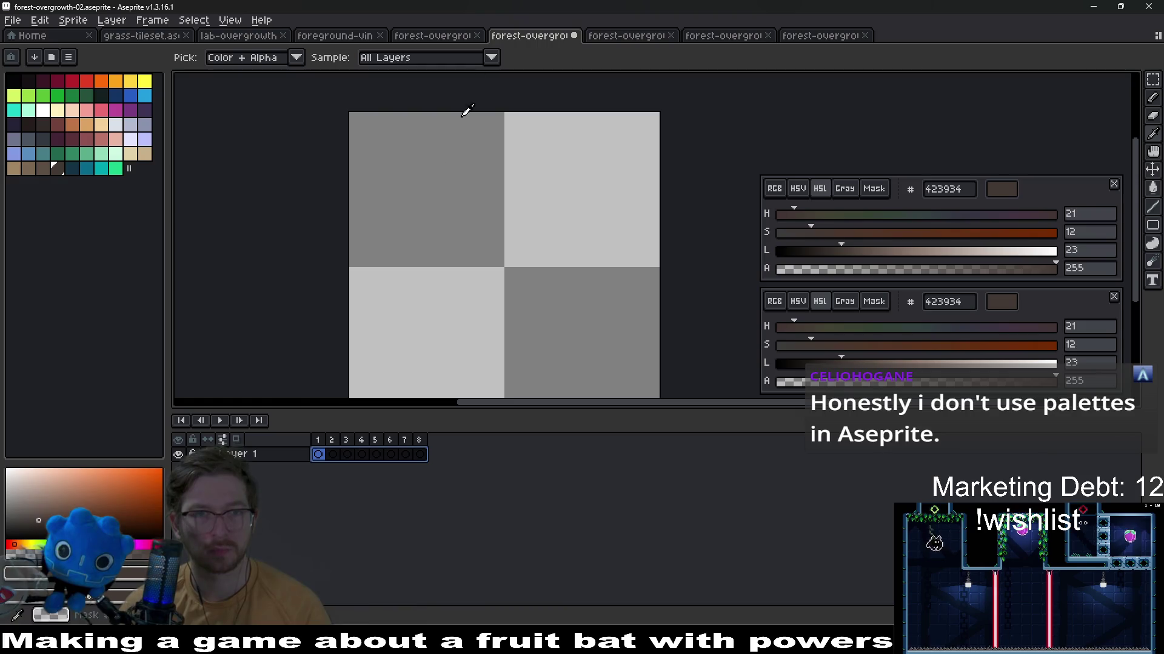
left_click(433, 35)
scroll(537, 286, "up", 1)
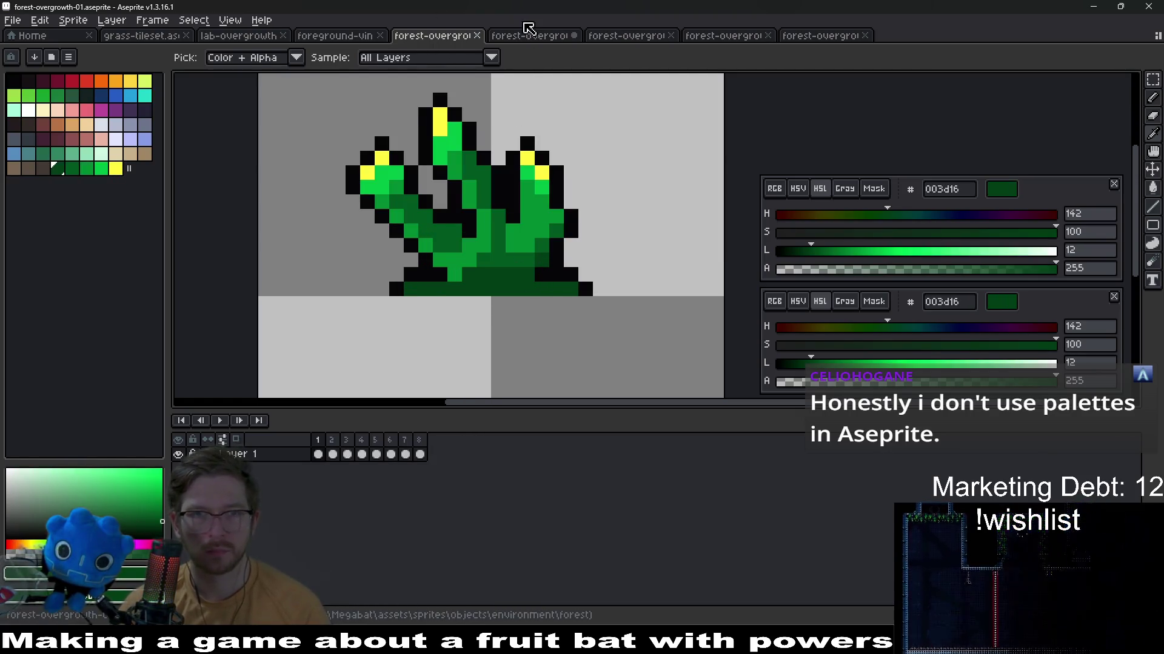
Pencil two dark green 003d16 plant silhouettes with stems and a wide base on forest-overgrowth-02
left_click(532, 35)
key("b")
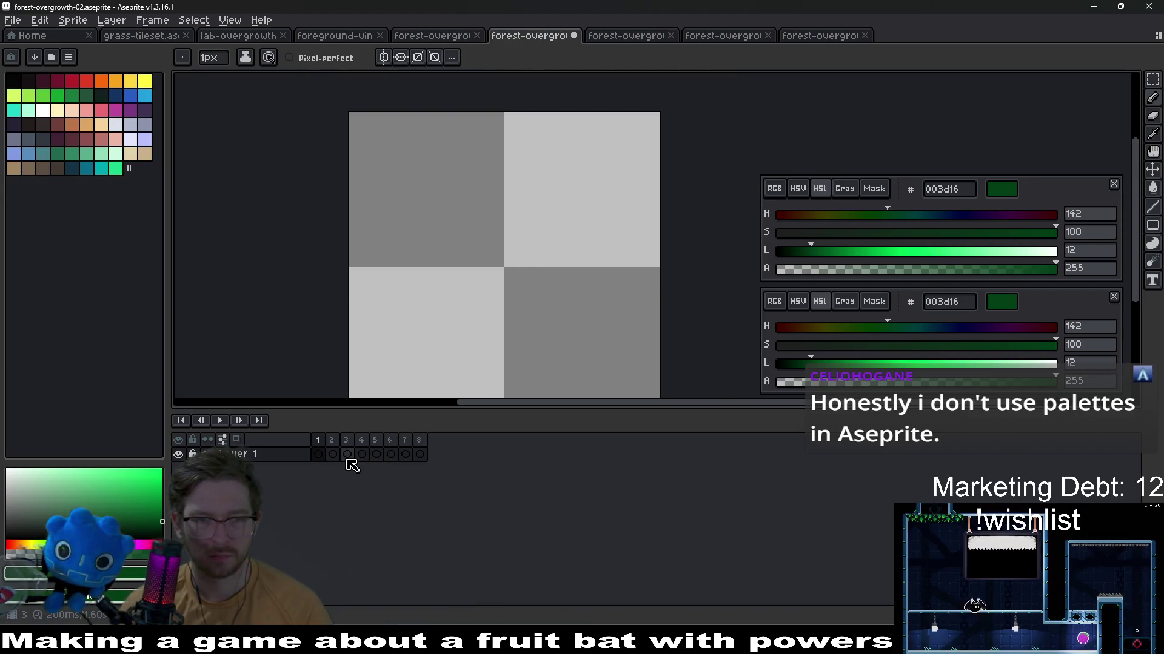
scroll(479, 262, "up", 1)
mouse_move(510, 259)
left_mouse_down()
mouse_move(540, 268)
mouse_move(525, 164)
left_mouse_up()
mouse_move(536, 210)
left_mouse_down()
mouse_move(569, 228)
mouse_move(541, 251)
mouse_move(582, 264)
left_mouse_up()
mouse_move(486, 267)
left_mouse_down()
mouse_move(454, 268)
mouse_move(424, 202)
left_mouse_up()
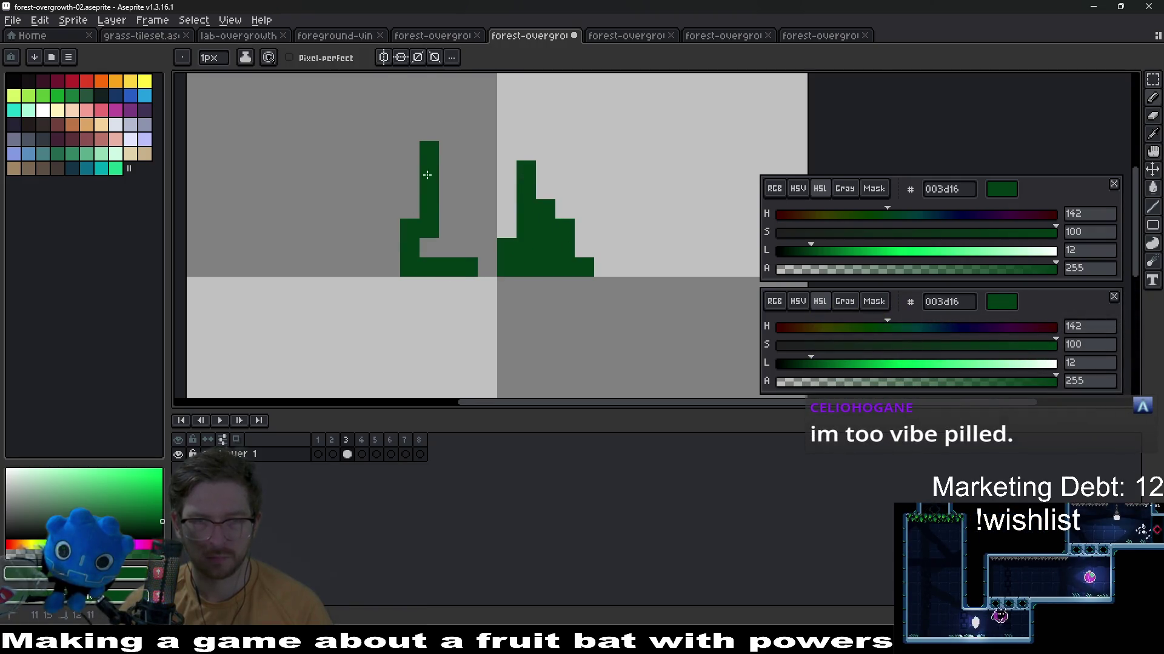
mouse_move(446, 128)
left_mouse_down()
mouse_move(446, 219)
mouse_move(468, 255)
left_mouse_up()
scroll(437, 236, "up", 2)
left_click_drag(401, 349, 369, 349)
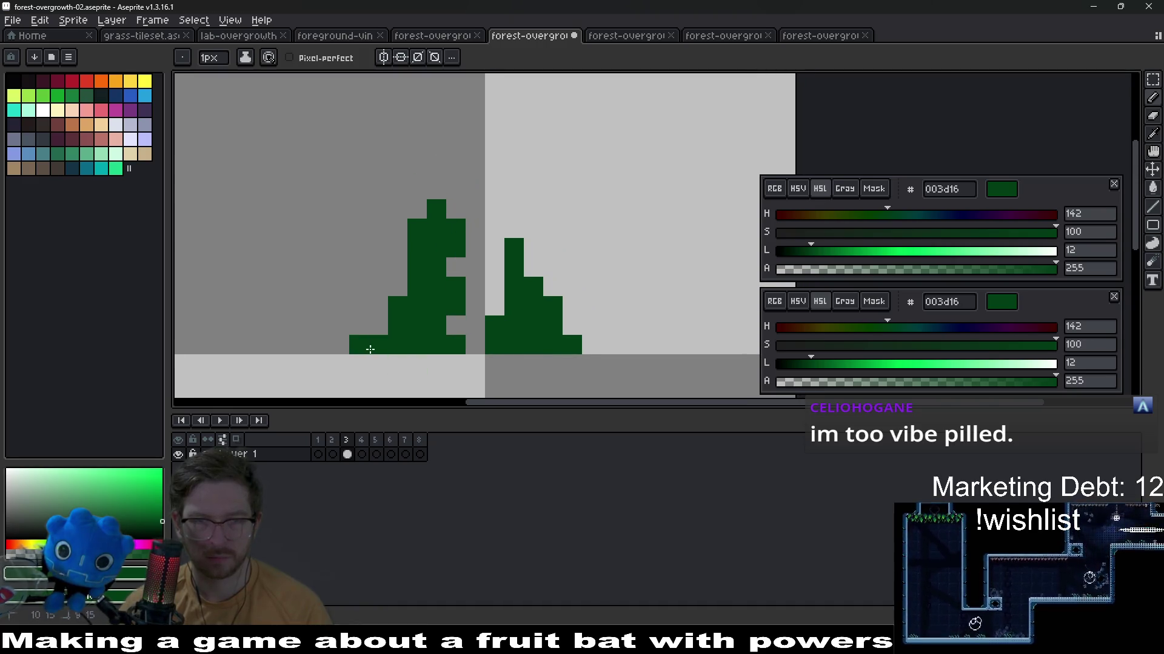
scroll(582, 340, "down", 2)
Check the Canvas Size settings and dismiss them unchanged
key("c")
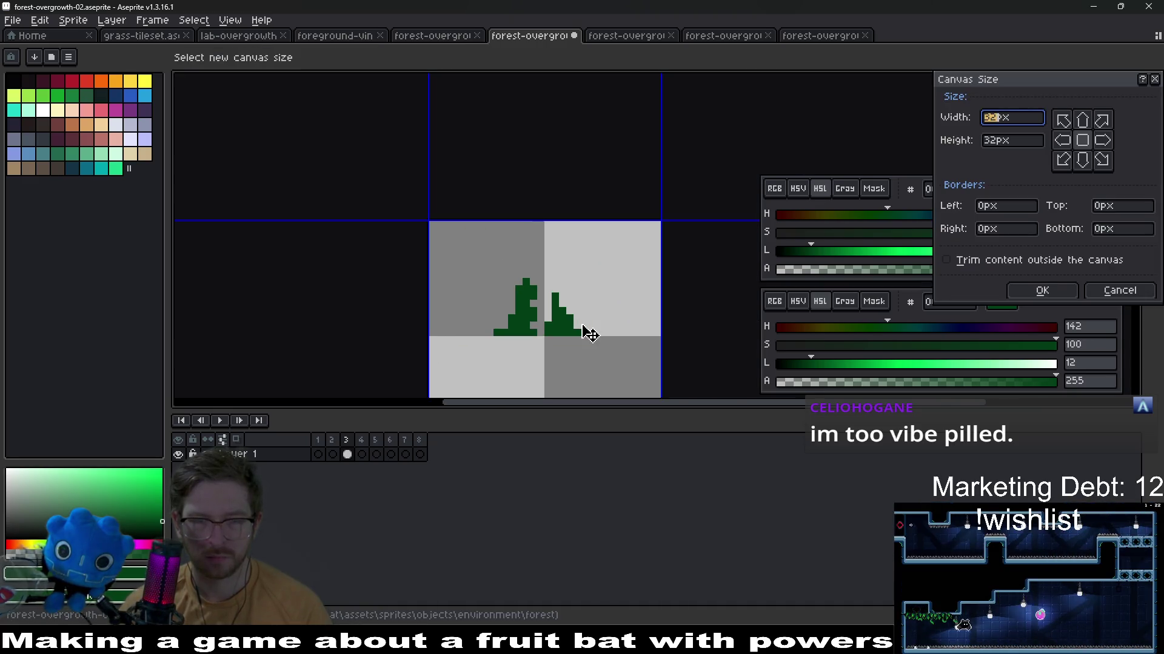
key("Escape")
left_click_drag(583, 300, 604, 240)
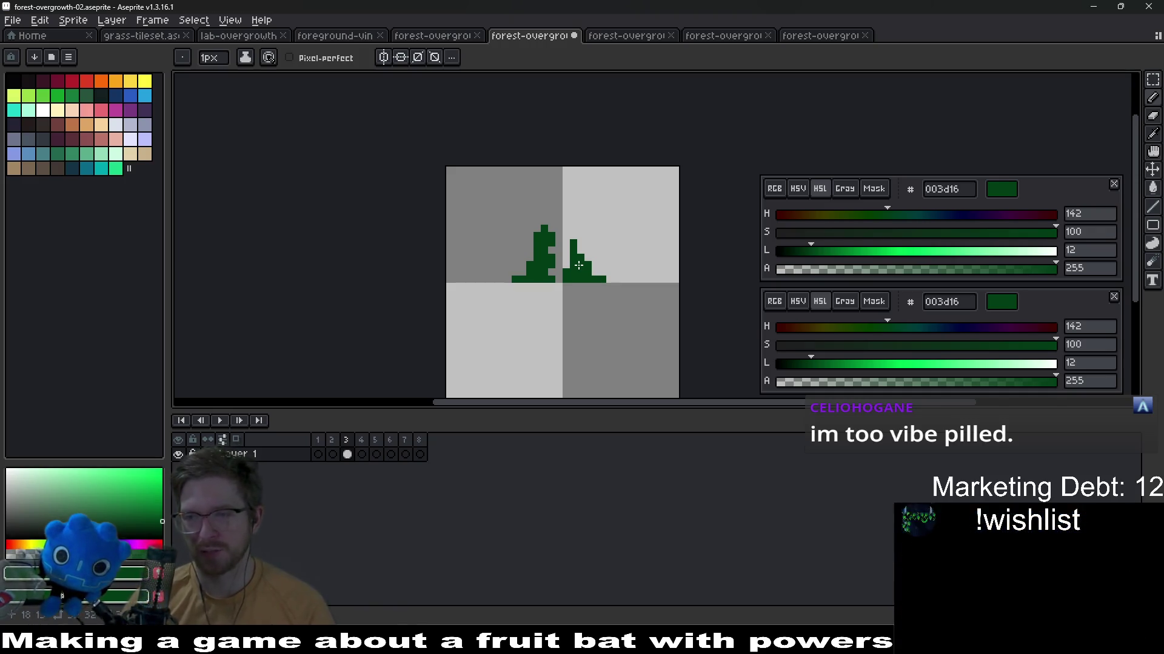
scroll(578, 265, "up", 3)
Add dark green pixels around both plant tips and erase the stray pixel between them
left_click_drag(571, 228, 598, 181)
left_click(598, 137)
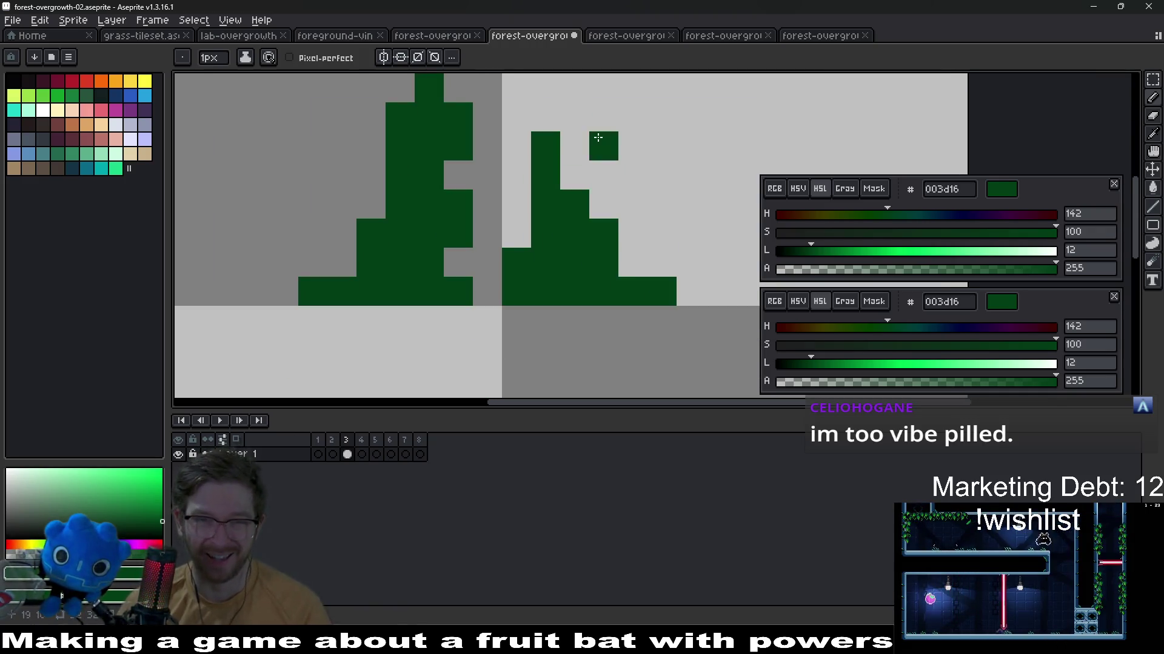
left_click_drag(597, 138, 563, 227)
left_click(543, 205)
left_click(454, 264)
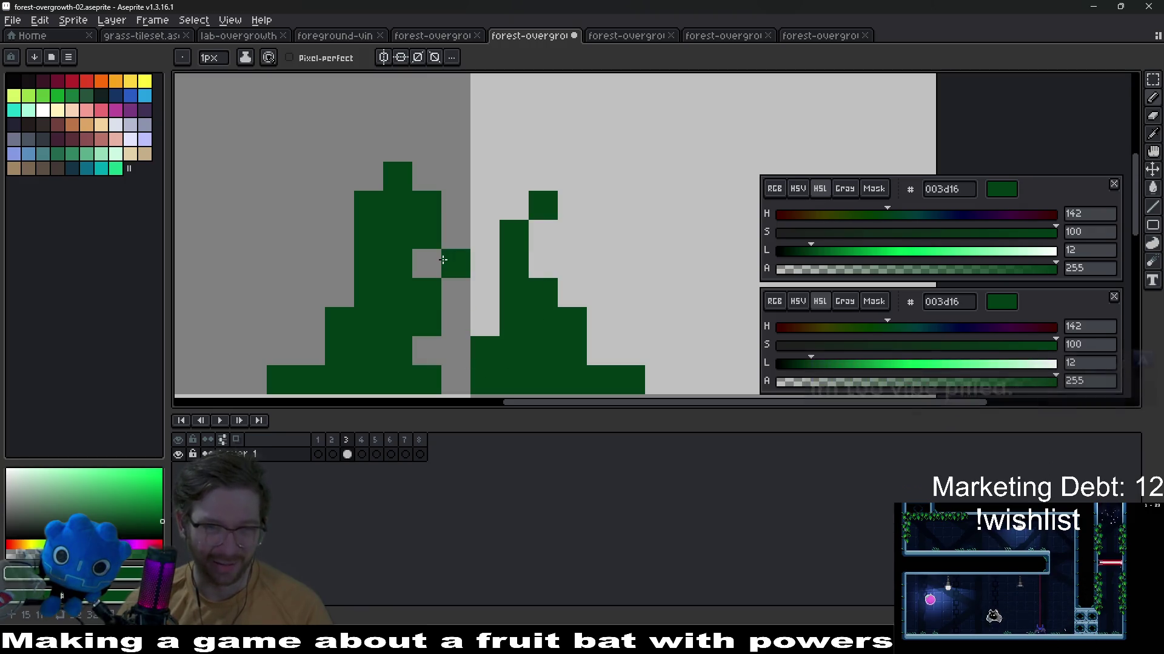
key("e")
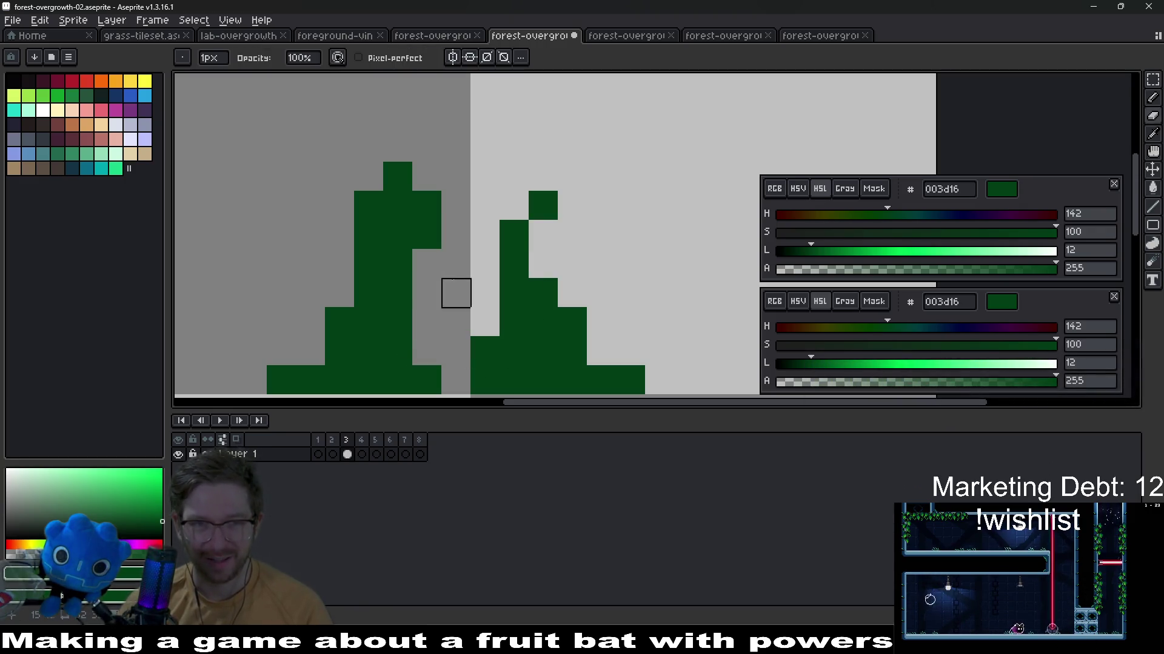
left_click_drag(454, 293, 392, 293)
key("b")
scroll(563, 276, "down", 4)
scroll(563, 277, "down", 2)
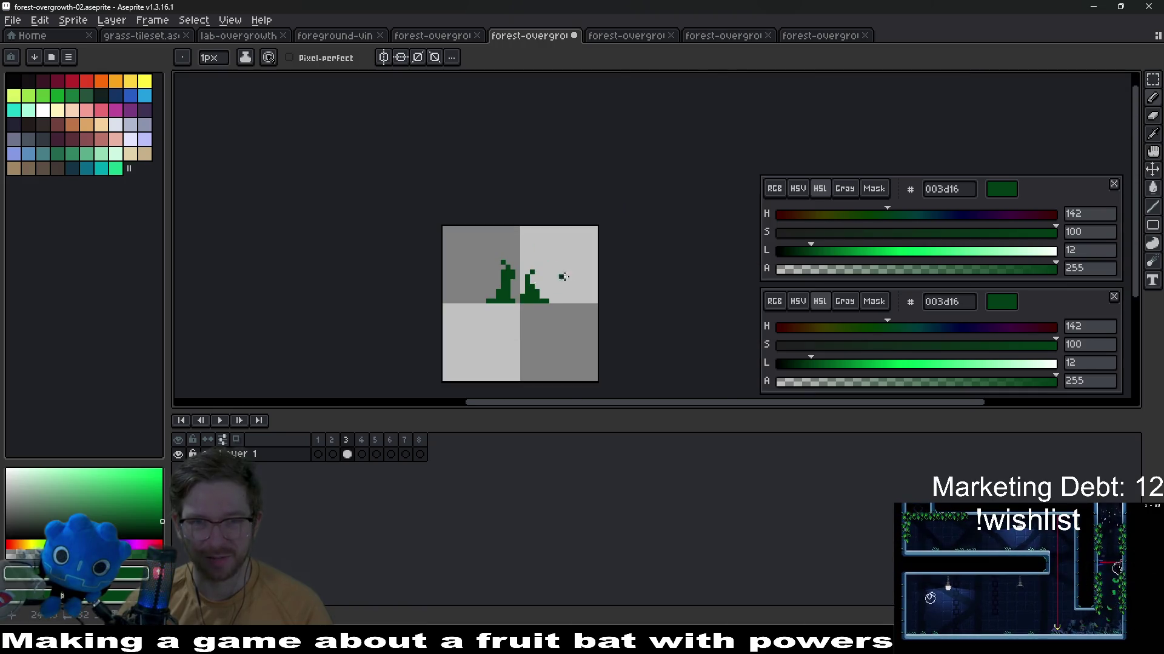
scroll(565, 278, "up", 2)
scroll(509, 227, "up", 3)
key("e")
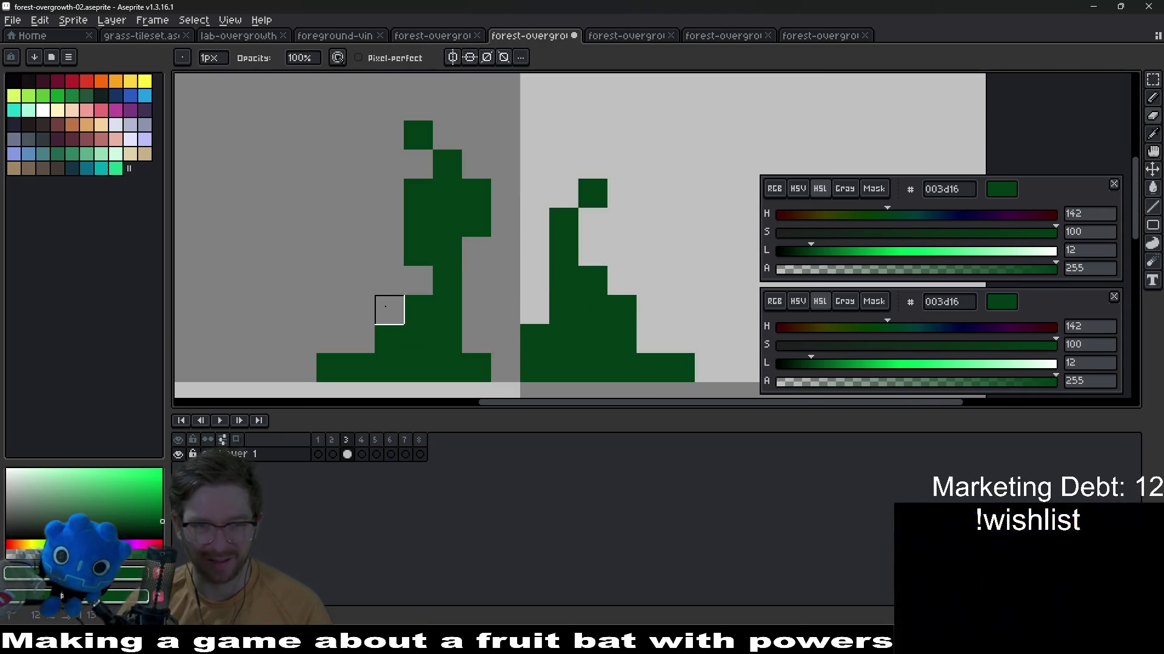
scroll(447, 222, "down", 3)
scroll(473, 218, "down", 2)
scroll(491, 218, "up", 2)
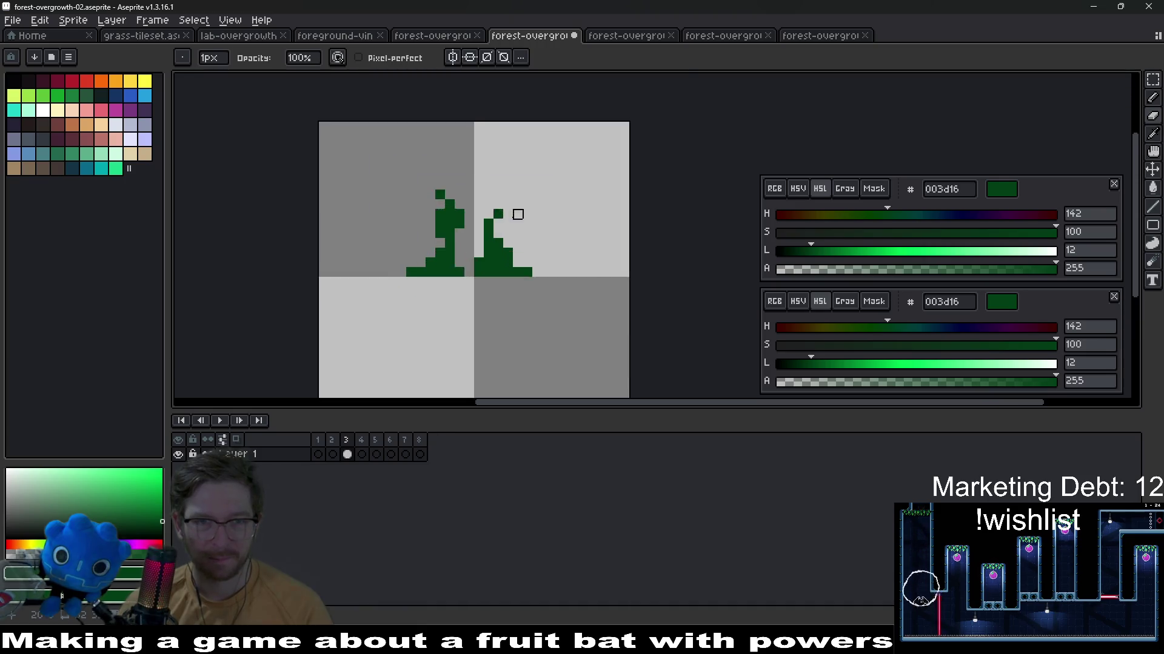
scroll(489, 227, "up", 3)
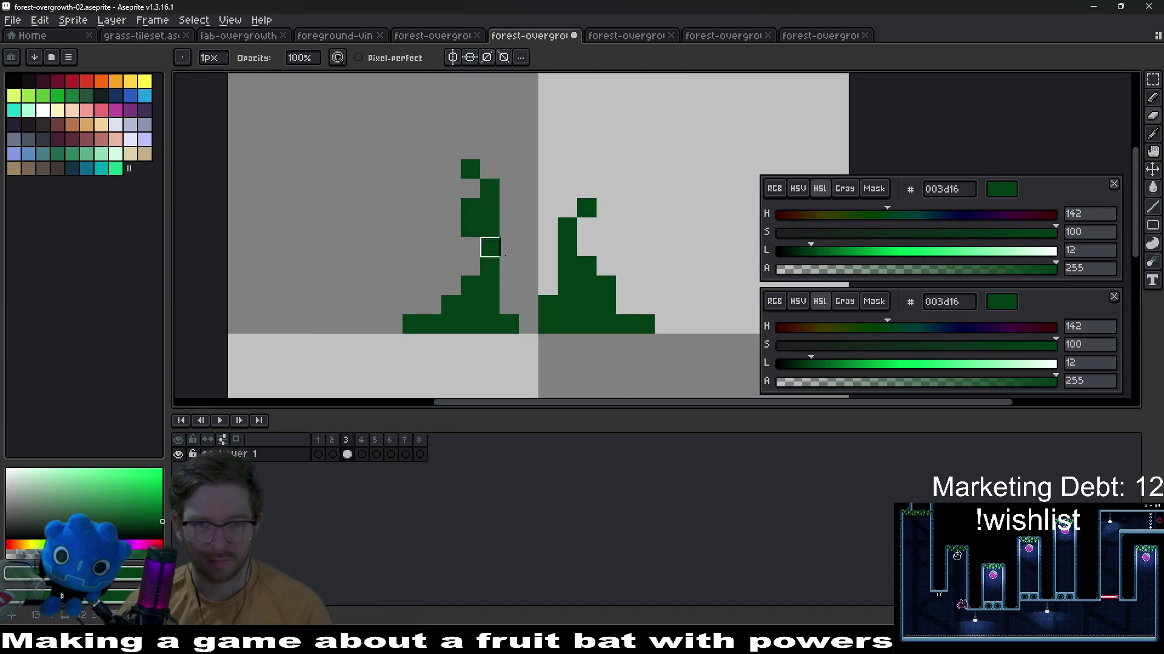
scroll(489, 247, "down", 3)
scroll(545, 272, "down", 2)
scroll(546, 283, "up", 2)
scroll(520, 305, "up", 3)
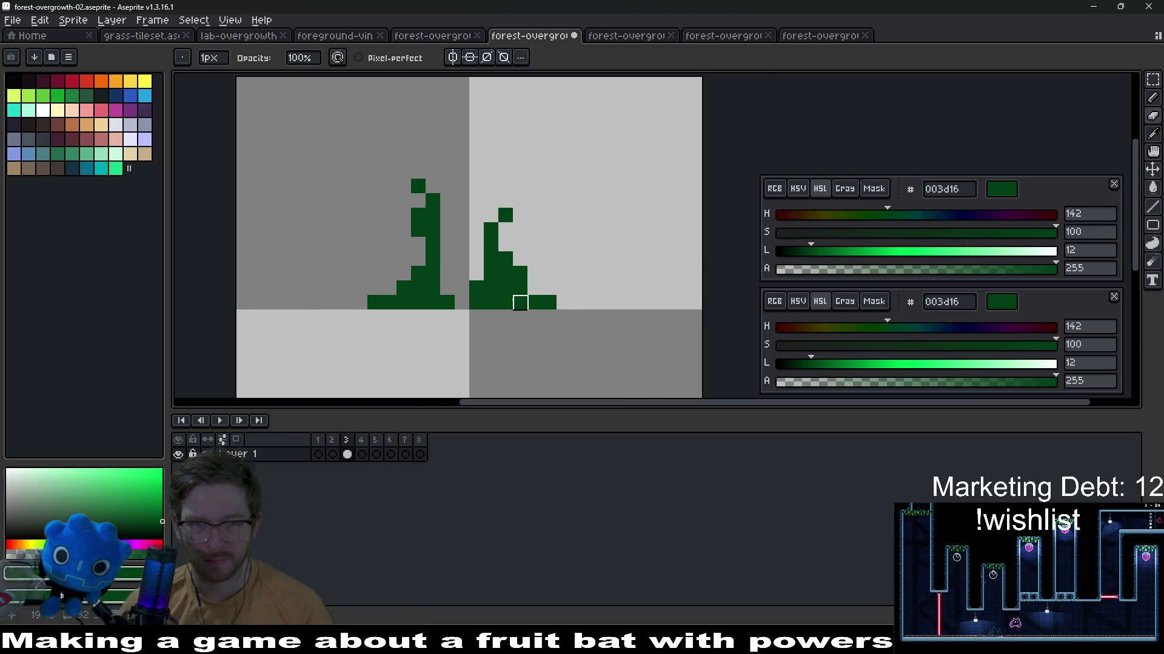
scroll(520, 303, "up", 1)
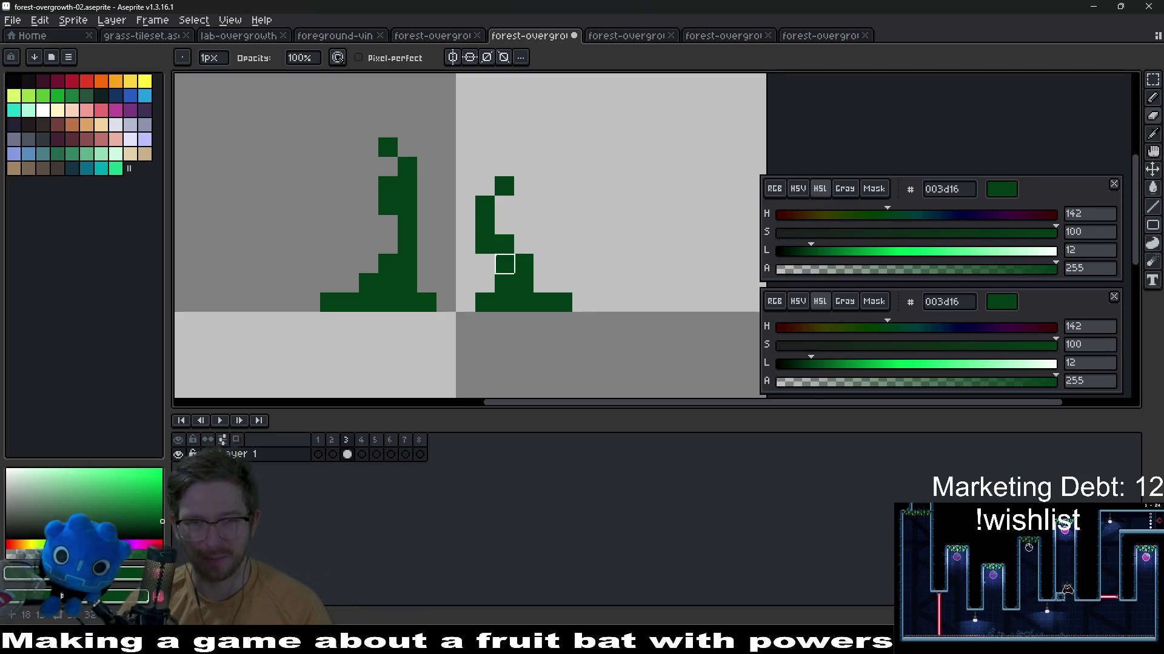
scroll(505, 264, "down", 2)
scroll(545, 282, "down", 3)
scroll(546, 282, "up", 2)
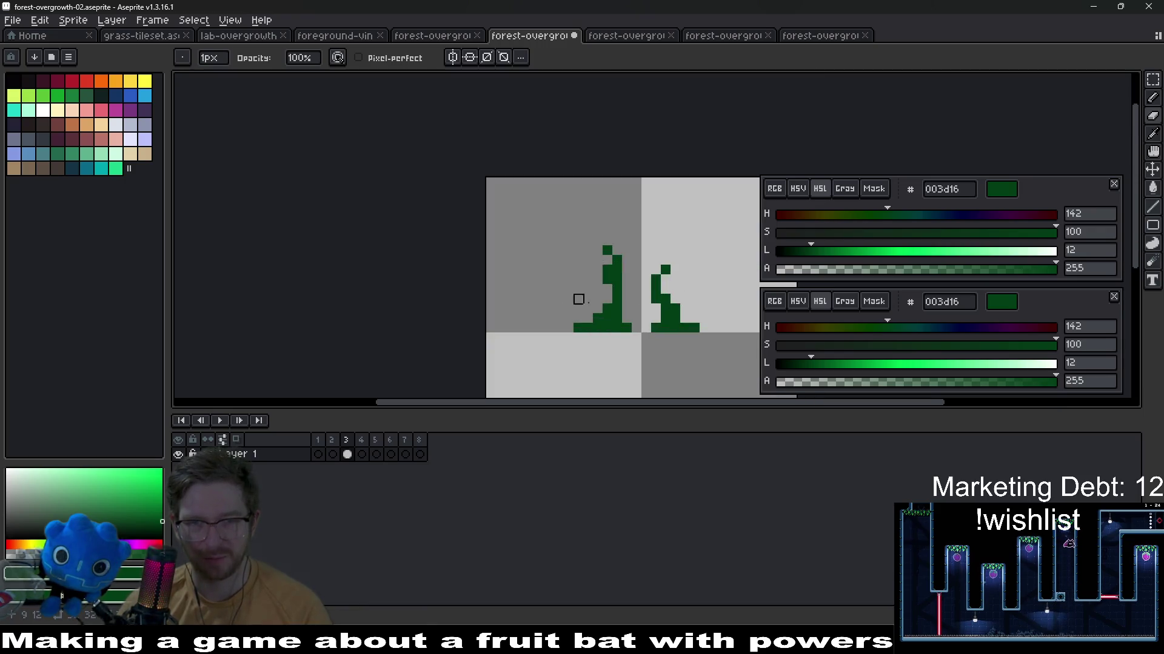
scroll(579, 298, "up", 2)
scroll(546, 346, "up", 1)
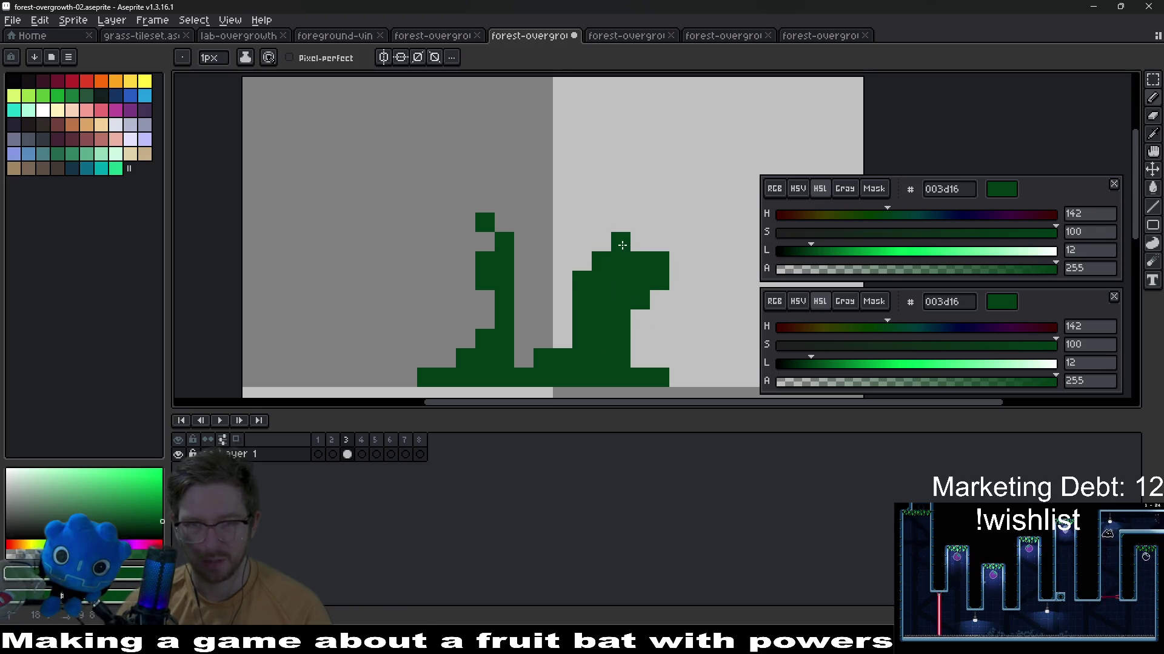
Thicken the left stalk and draw a tall middle stalk, undoing a stray pixel
left_click_drag(485, 296, 477, 341)
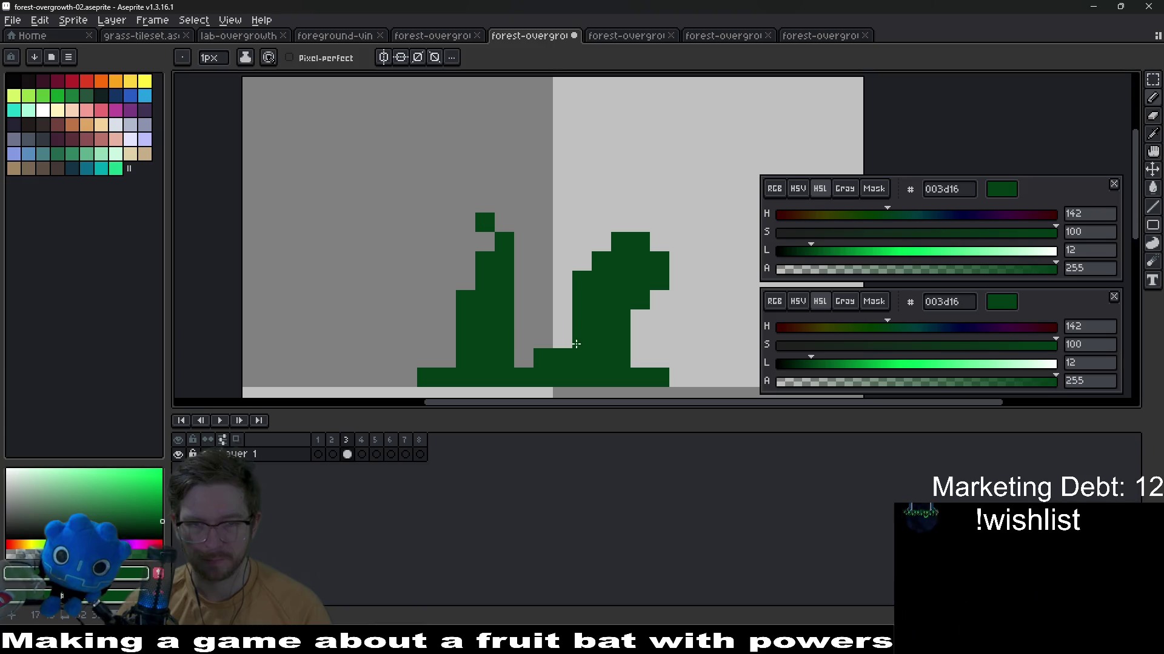
left_click_drag(576, 344, 558, 267)
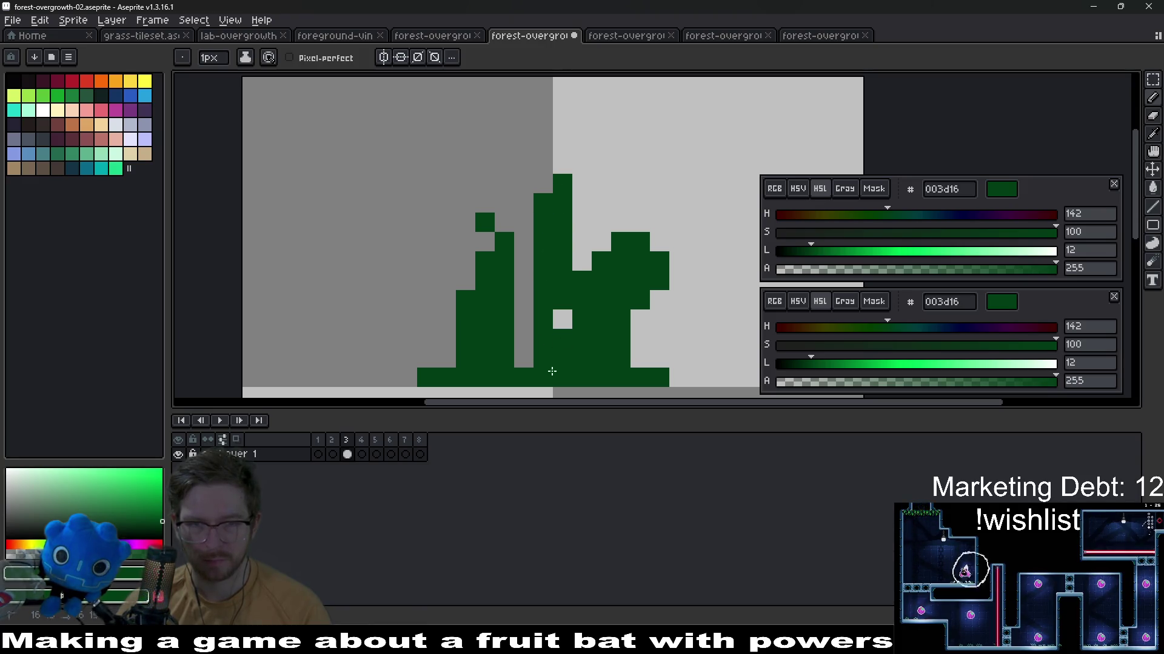
scroll(569, 320, "down", 3)
scroll(570, 319, "down", 1)
scroll(581, 309, "up", 3)
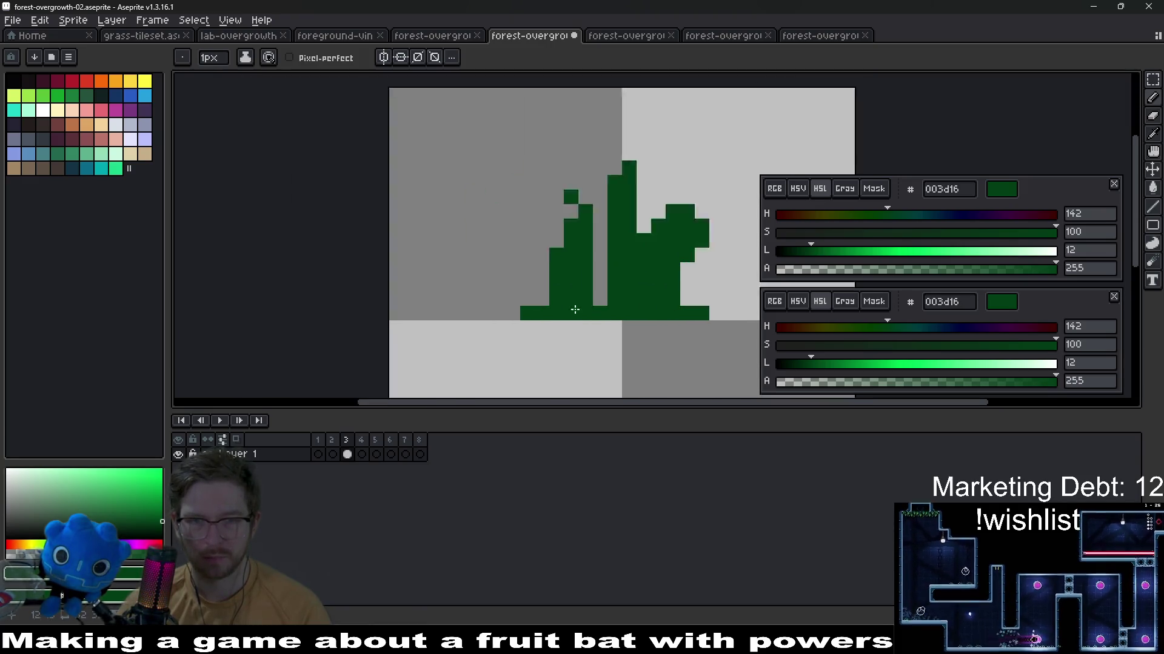
scroll(602, 300, "down", 2)
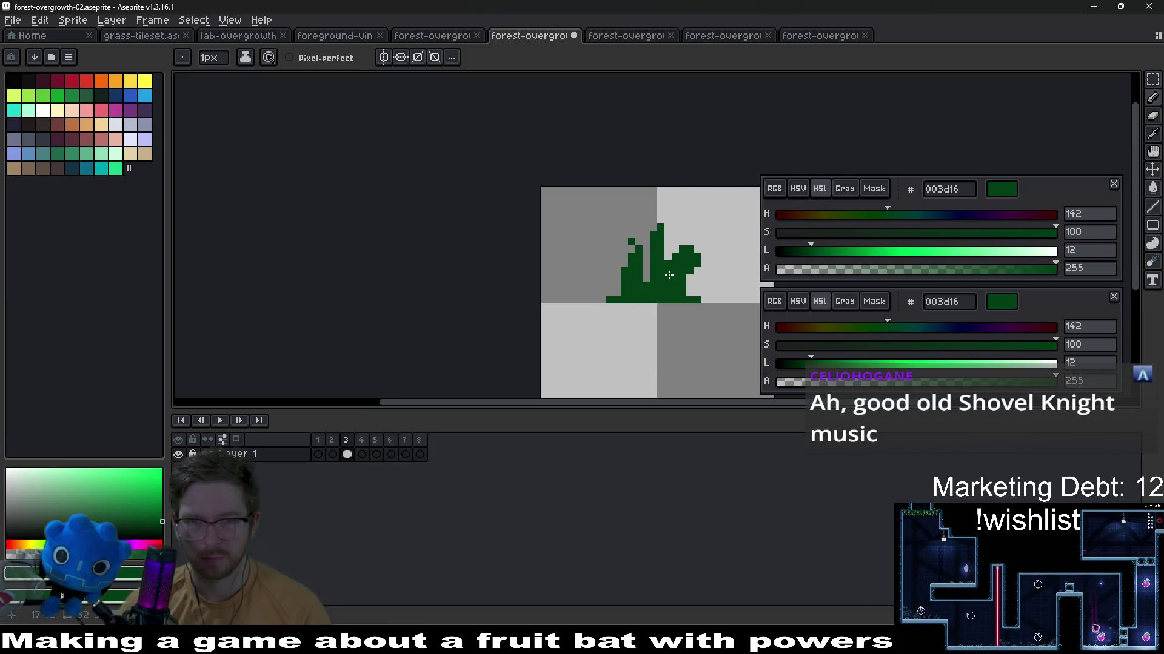
scroll(612, 223, "up", 2)
scroll(612, 223, "right", 2)
scroll(564, 226, "right", 2)
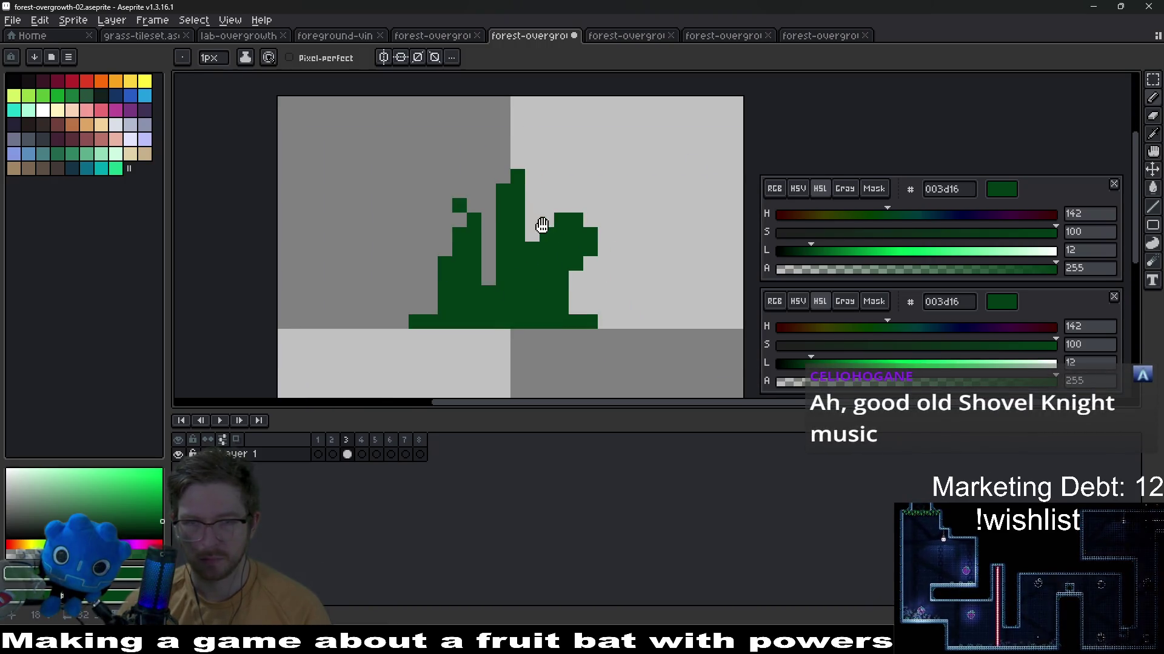
scroll(543, 225, "up", 1)
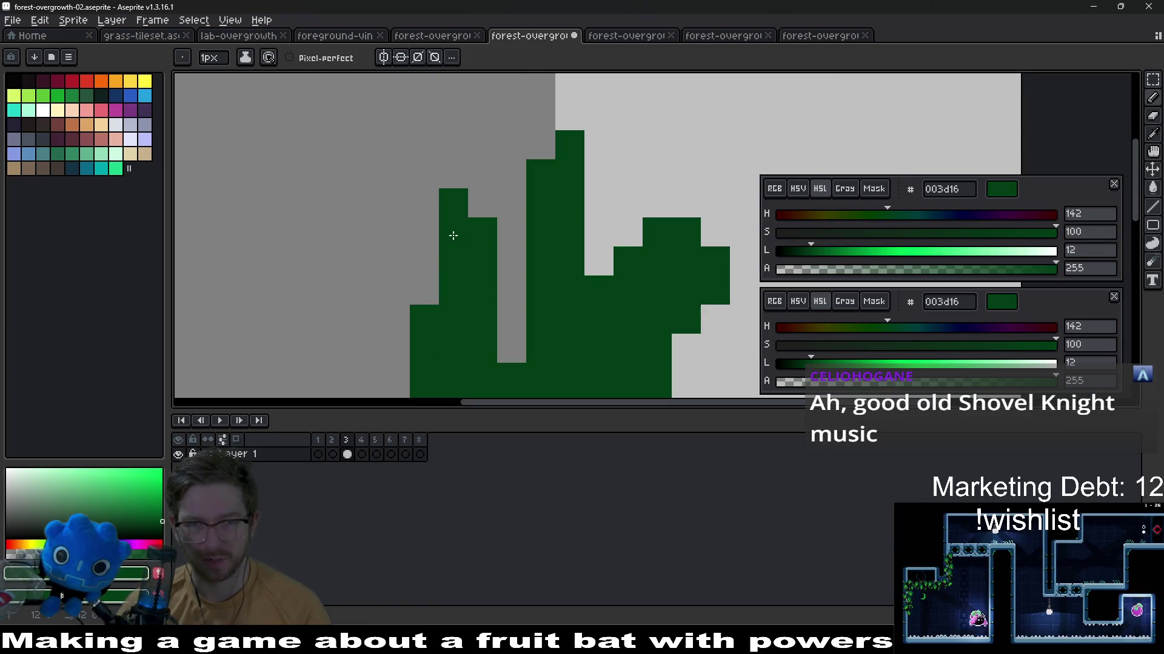
left_click(400, 206)
scroll(522, 274, "down", 3)
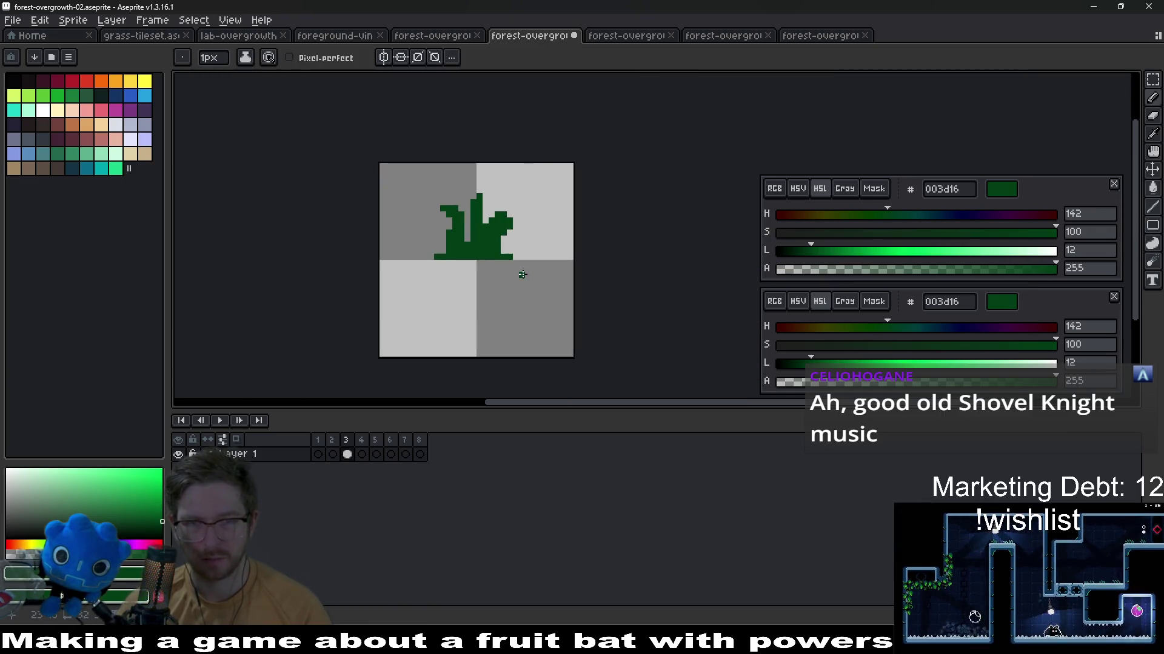
key("ctrl+z")
key("v")
key("Escape")
scroll(530, 283, "up", 2)
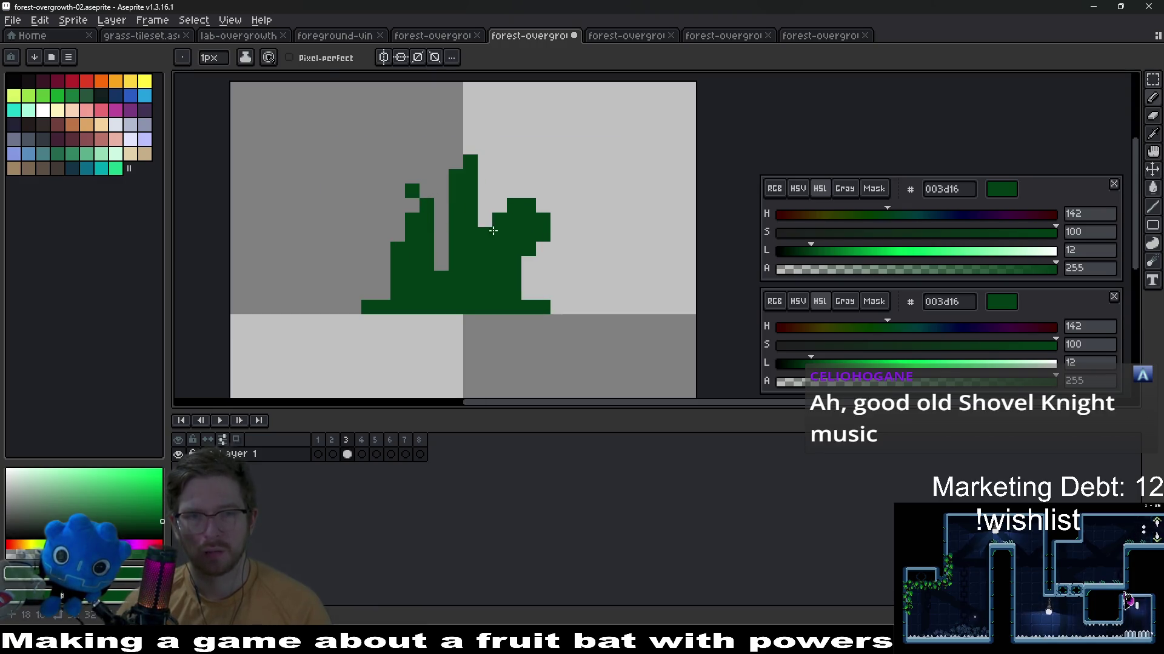
Tidy the three-stalk silhouette with eraser, move and pencil touches
key("e")
scroll(558, 264, "down", 3)
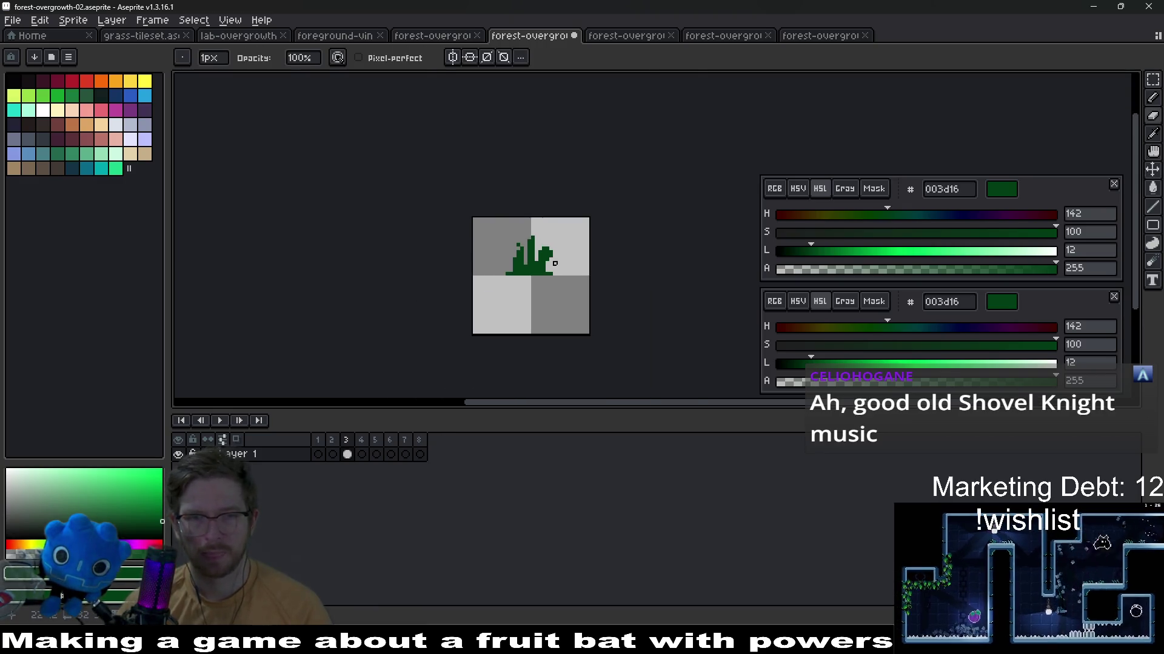
scroll(522, 276, "up", 3)
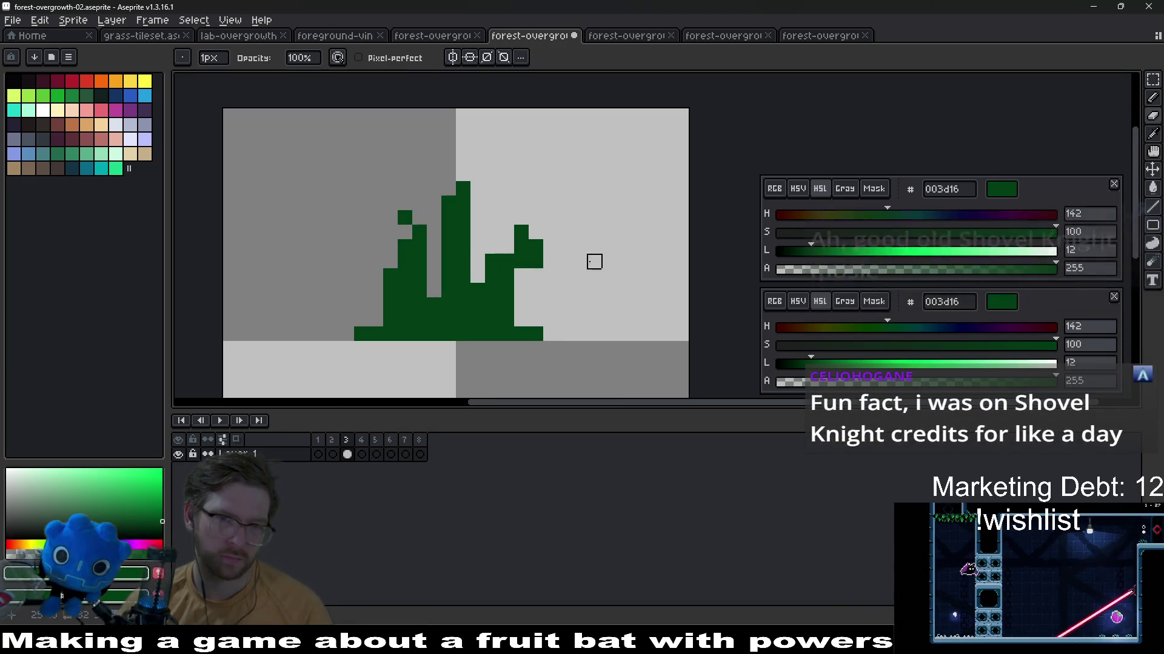
scroll(634, 265, "down", 4)
key("v")
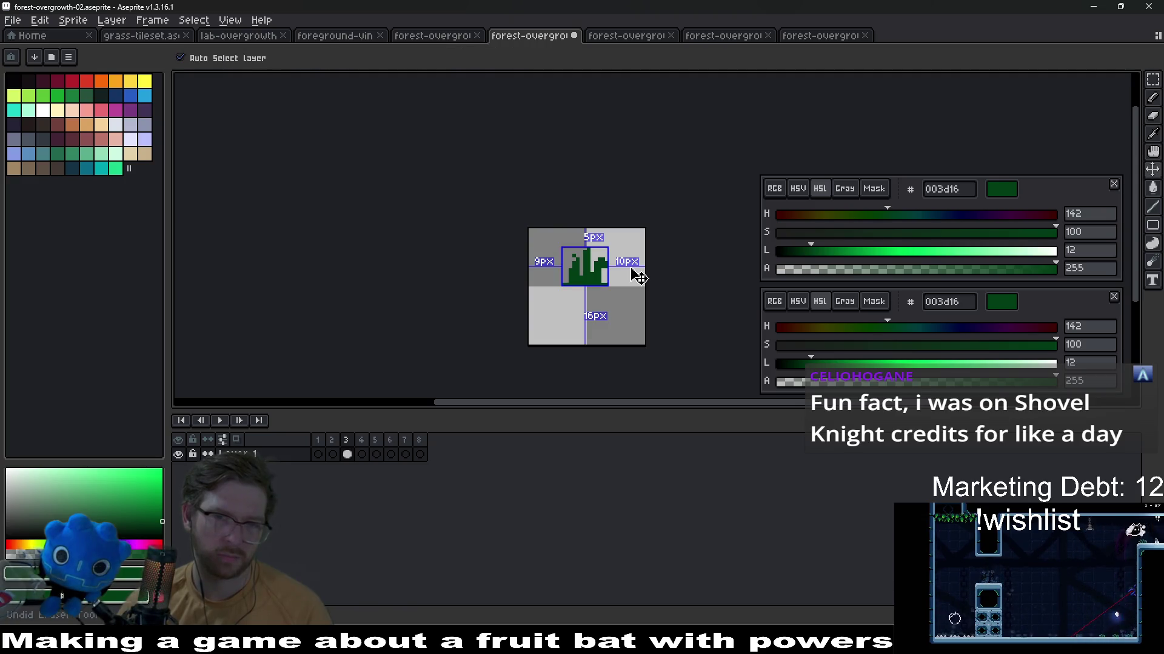
key("b")
scroll(591, 273, "up", 2)
scroll(546, 255, "up", 3)
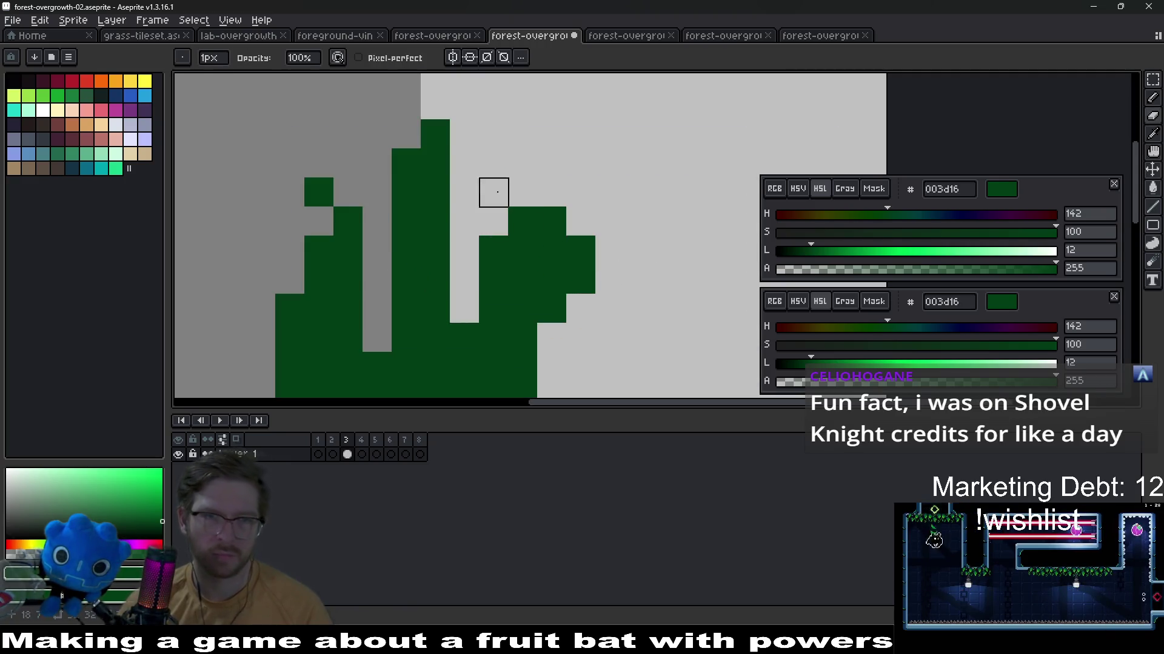
key("b")
left_click(465, 166)
scroll(535, 191, "down", 5)
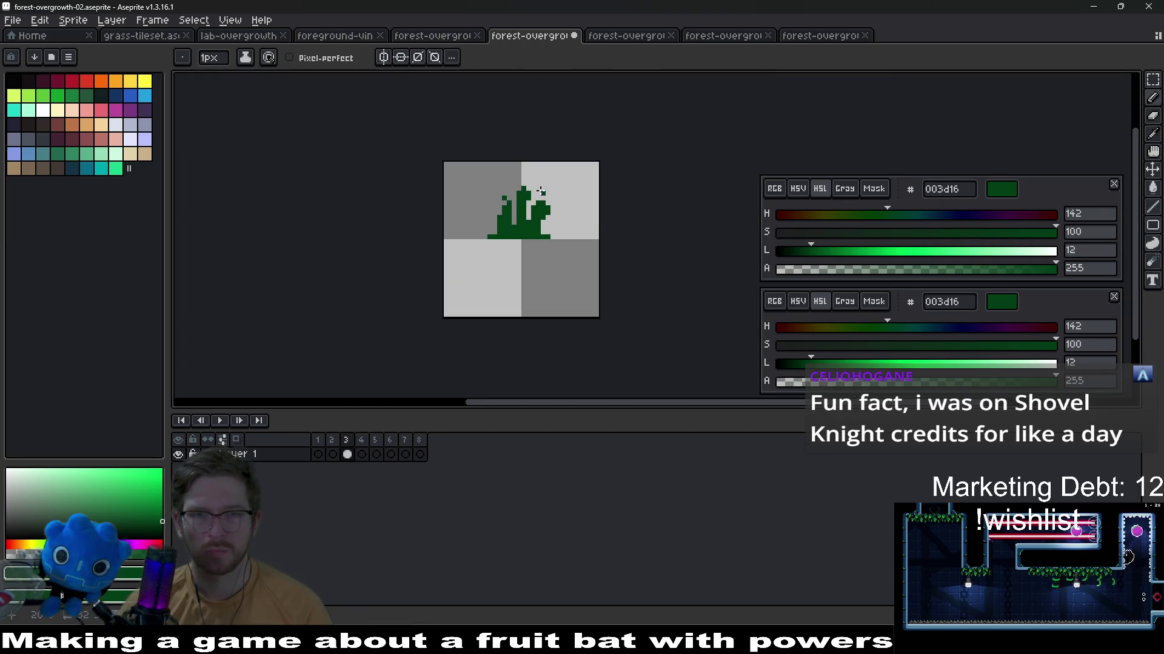
scroll(540, 191, "down", 1)
left_click_drag(540, 191, 596, 234)
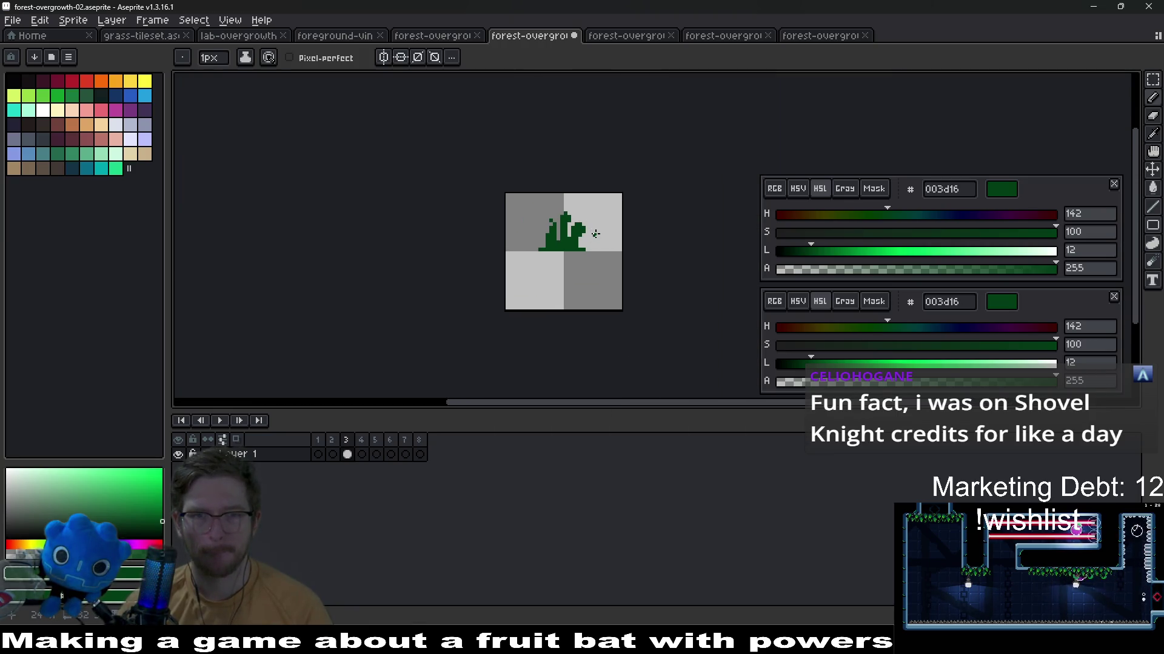
scroll(596, 233, "up", 2)
scroll(573, 227, "up", 2)
key("e")
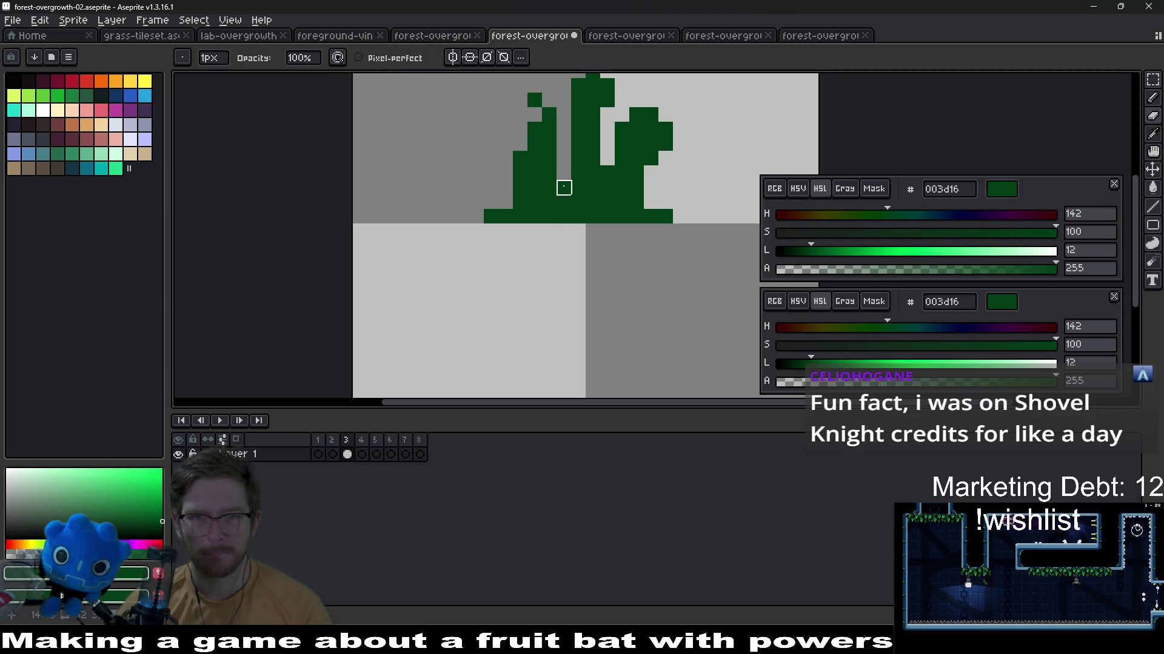
scroll(622, 232, "down", 3)
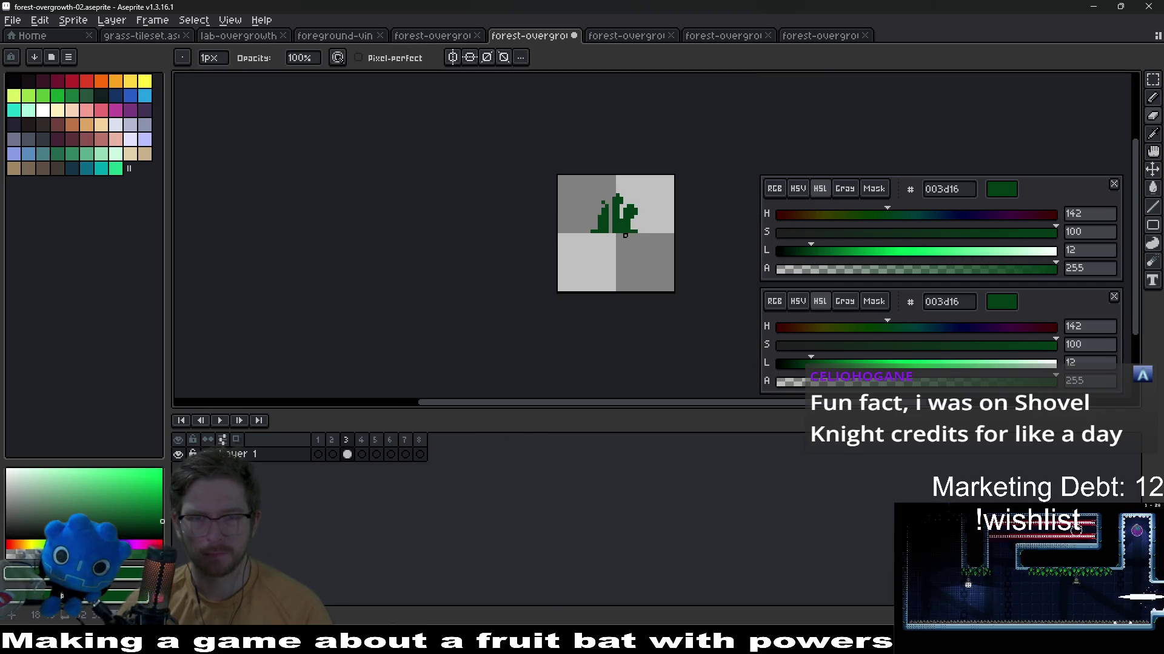
scroll(622, 230, "down", 2)
scroll(637, 228, "up", 2)
scroll(641, 227, "up", 1)
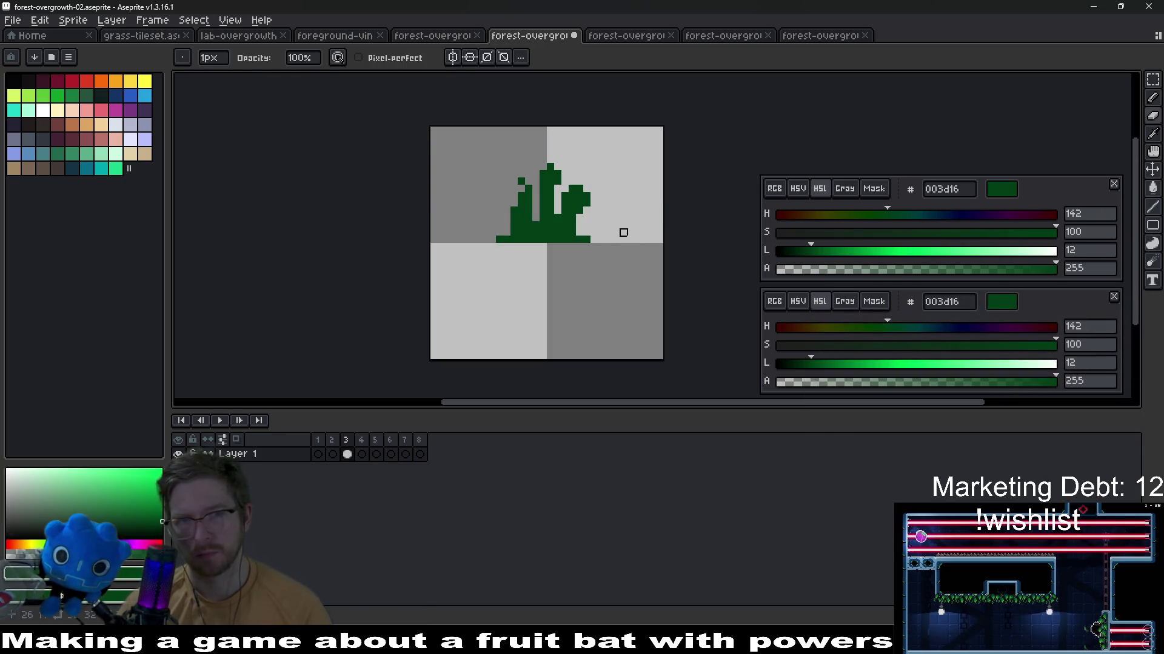
right_click(623, 233)
key("Escape")
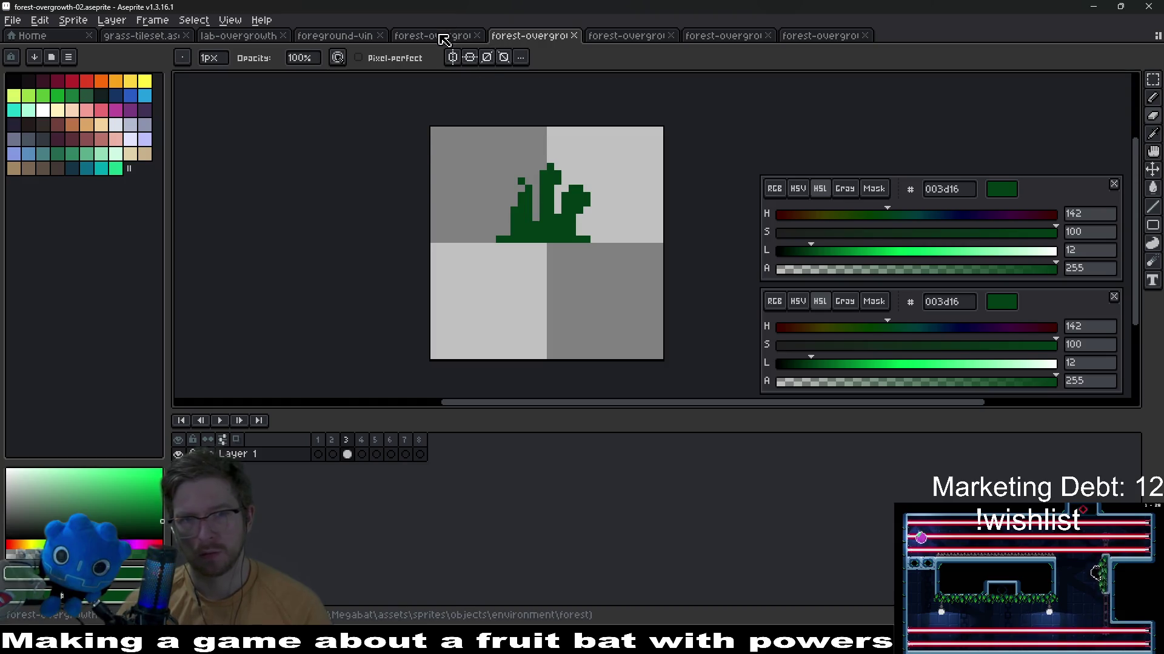
Sample the yellow tip and black outline colours from forest-overgrowth-01
left_click(434, 34)
scroll(484, 216, "up", 1)
key("alt")
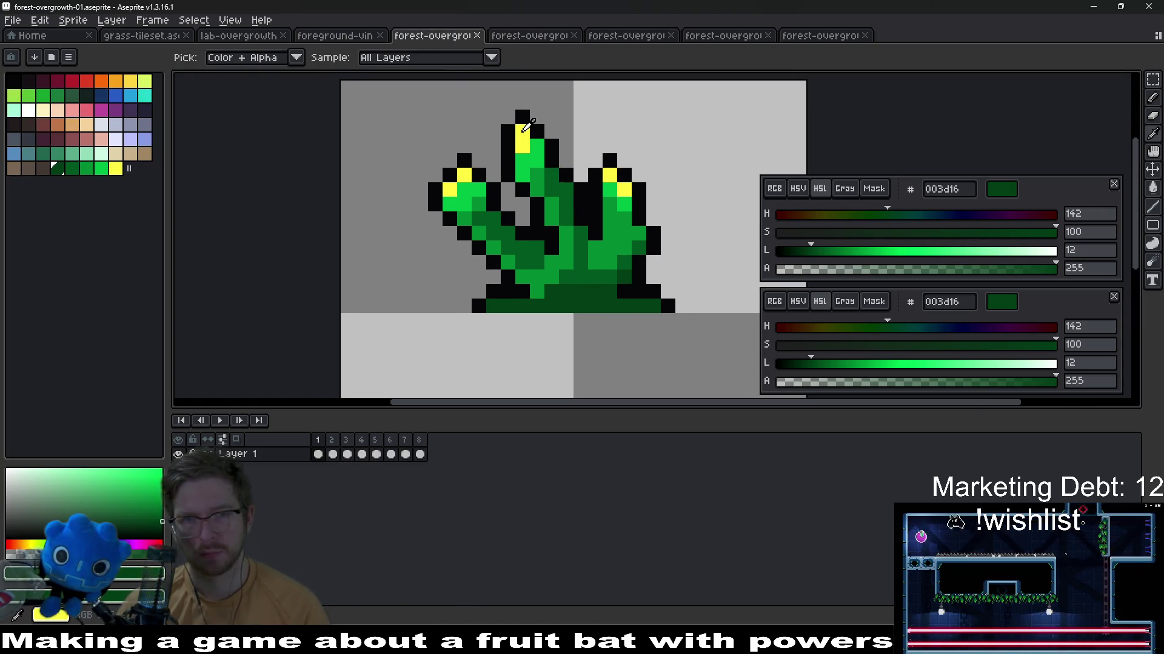
left_click(526, 126)
left_click(514, 137)
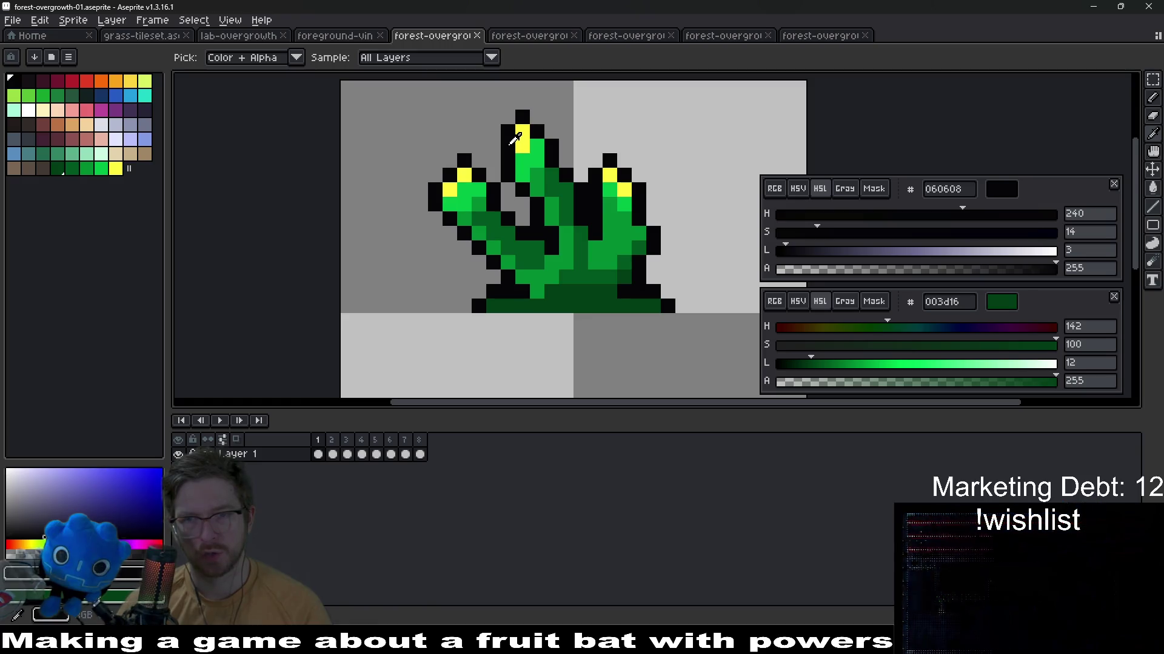
right_click(514, 136)
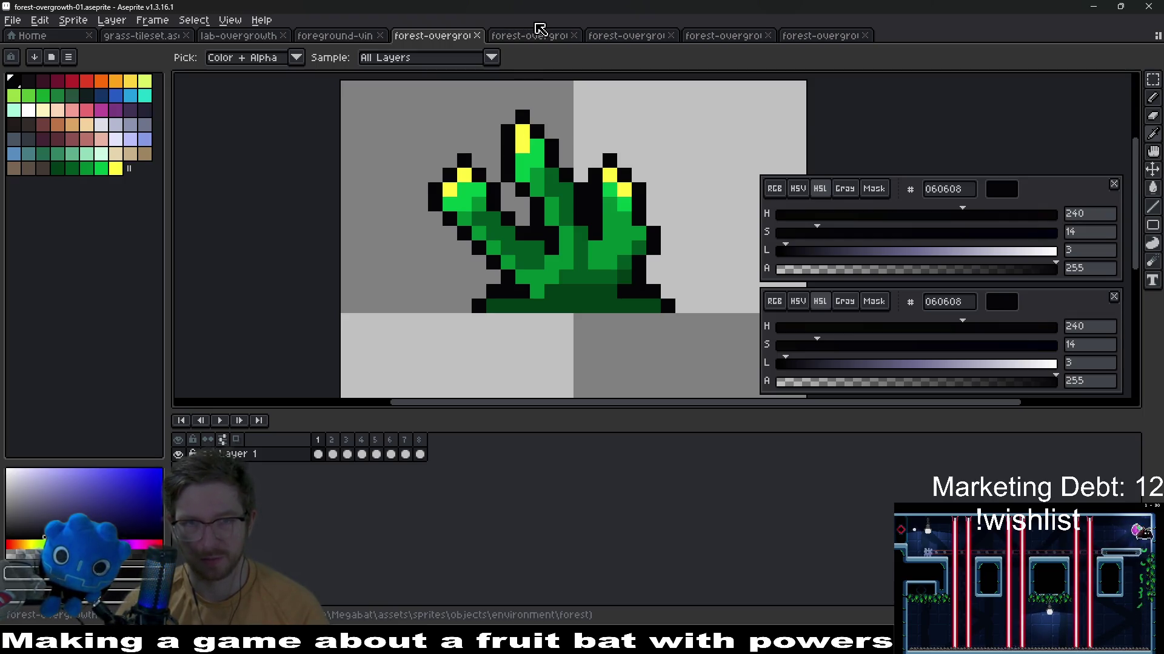
Outline the forest-overgrowth-02 silhouette in black and erase the outline along its bottom edge
left_click(532, 35)
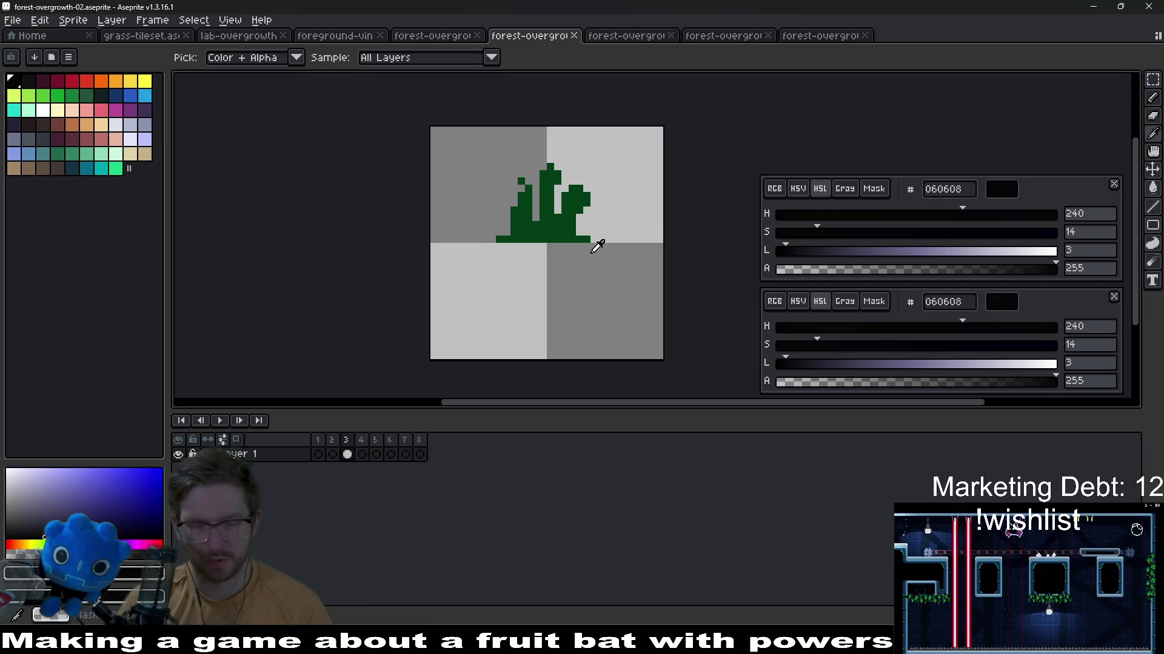
key("shift+o")
scroll(596, 244, "up", 3)
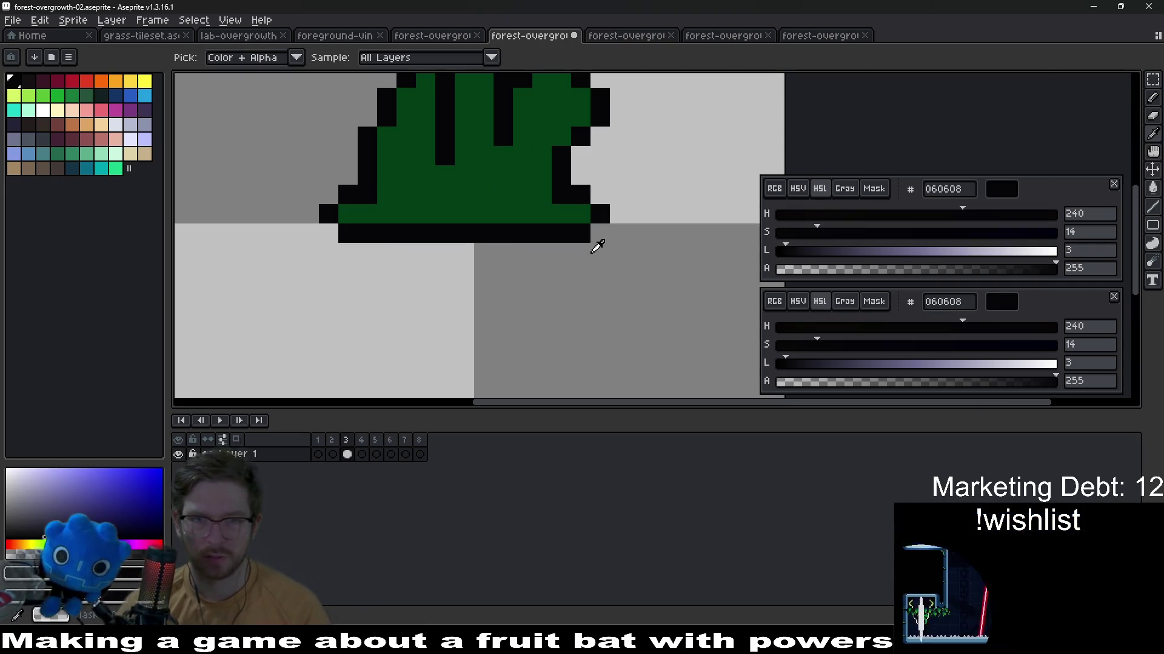
key("e")
left_click_drag(600, 234, 344, 234)
Eyedrop yellow fffc40 and bright green 00bd45 from forest-overgrowth-01 and return to -02
key("ctrl+shift+Tab")
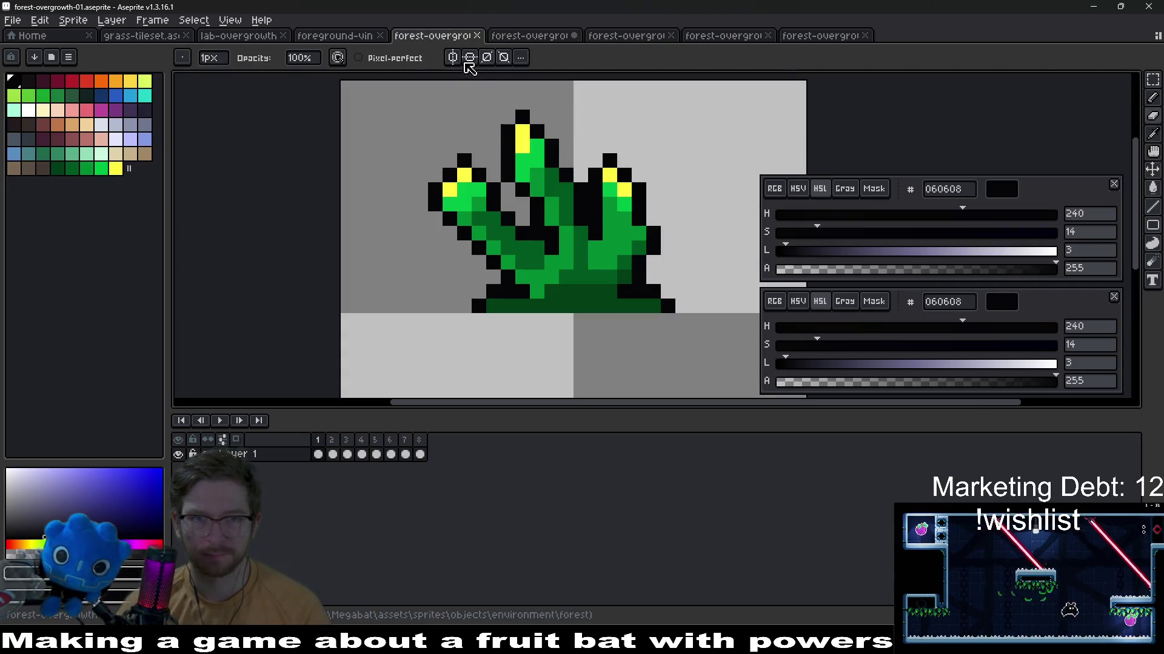
key("i")
left_click(523, 136)
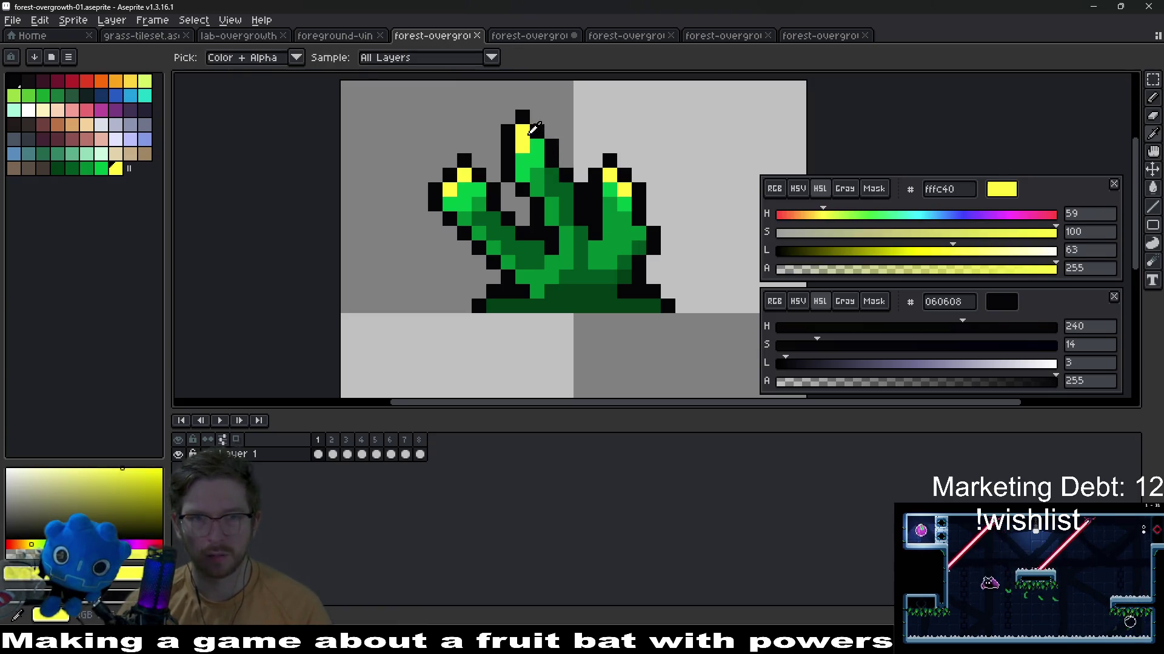
right_click(548, 119)
key("ctrl+Tab")
scroll(548, 119, "up", 2)
scroll(537, 239, "down", 1)
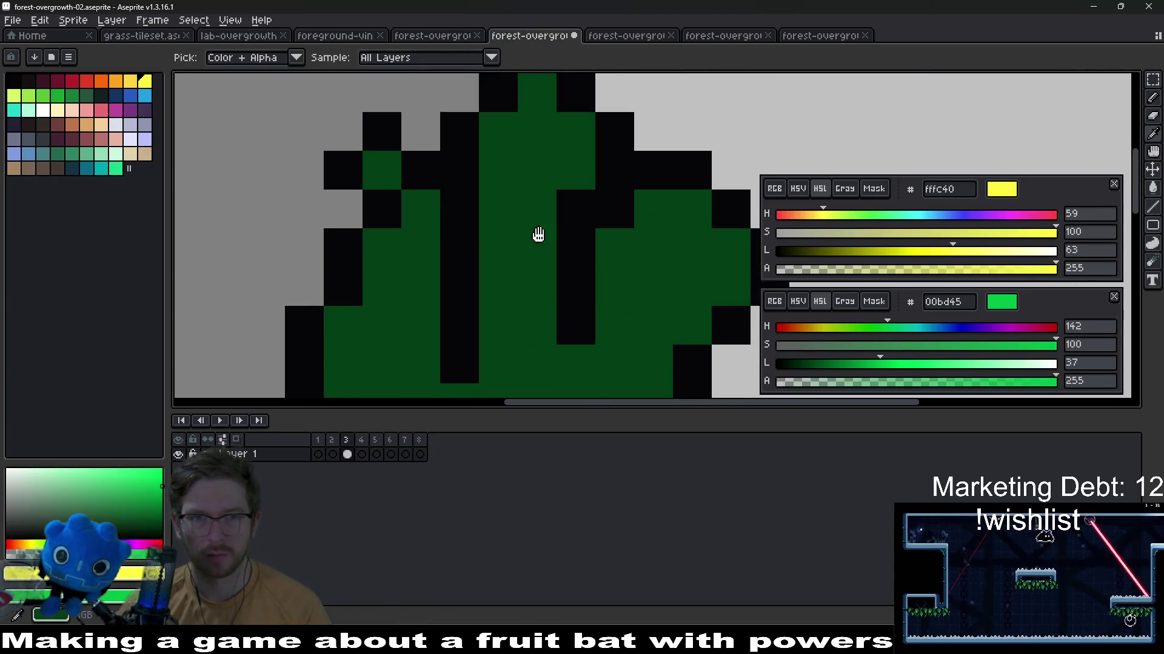
Paint a yellow tip and bright green highlight down the middle stalk, undoing stray pixels
key("b")
left_click(533, 159)
left_click(532, 119)
key("ctrl+z")
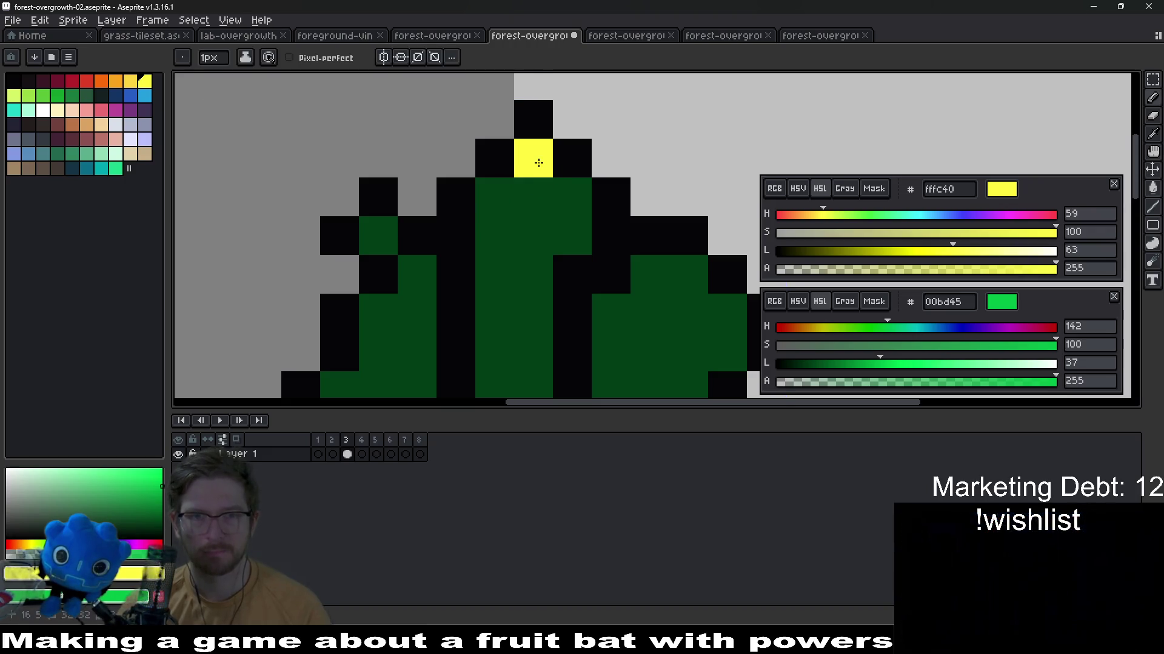
left_click(509, 186)
right_click(532, 196)
right_click(533, 236)
left_click_drag(495, 237, 495, 237)
left_click(571, 196)
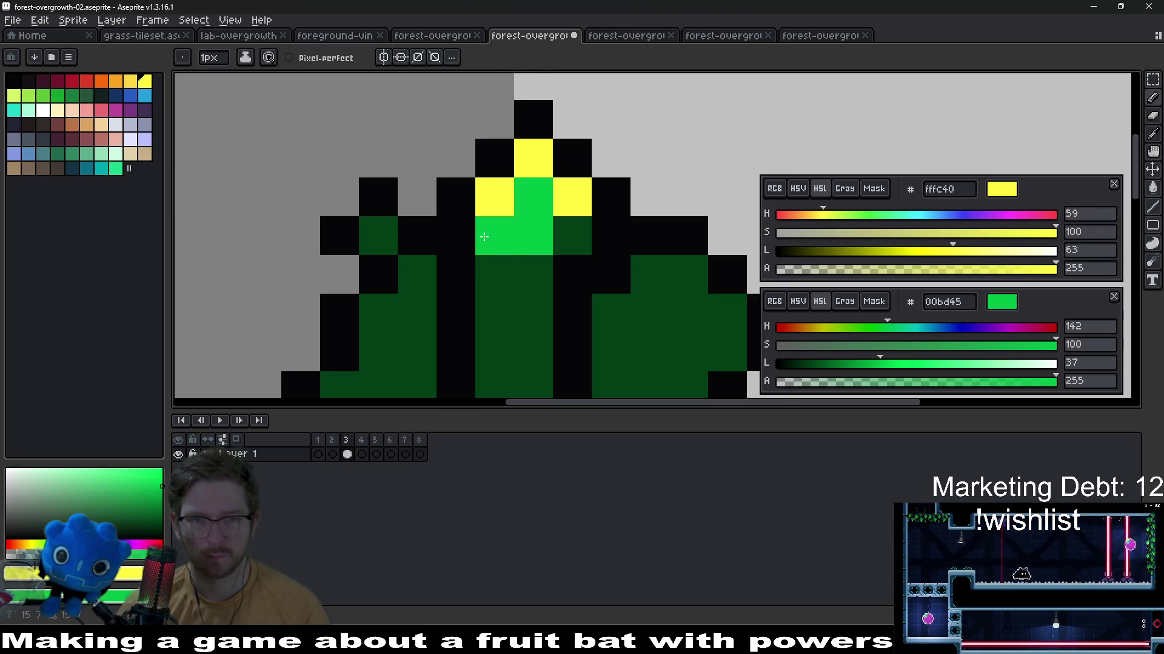
right_click(571, 236)
left_click(534, 276)
key("ctrl+z")
left_click_drag(495, 277, 491, 309)
key("ctrl+z")
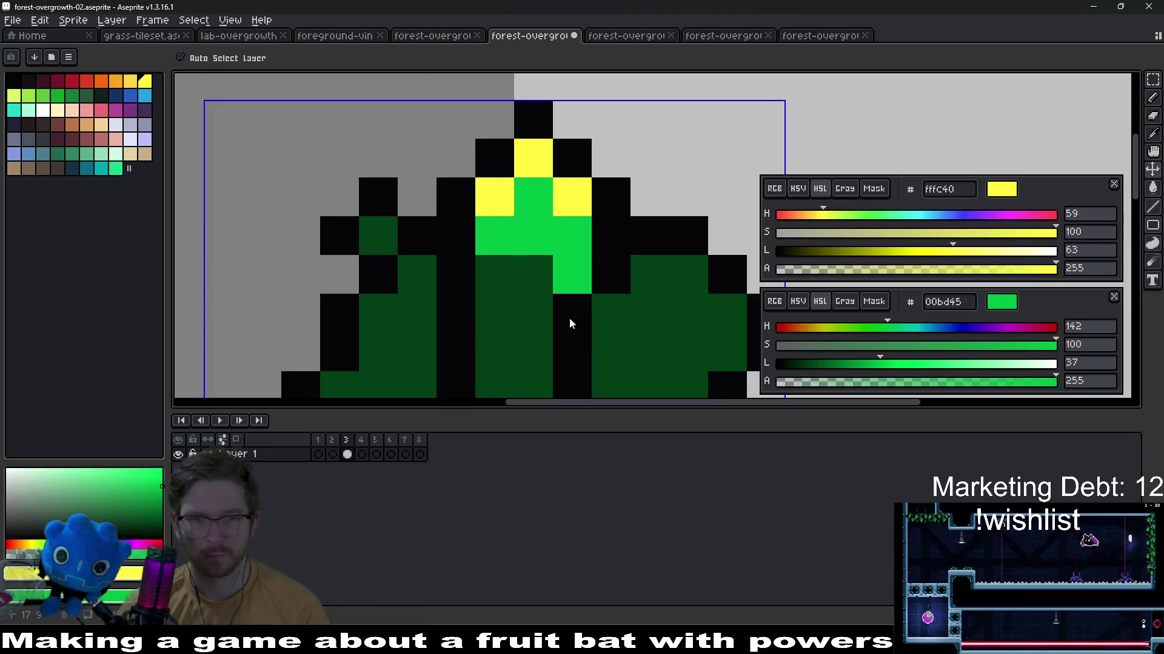
key("ctrl+z")
key("ctrl+z")
left_click(495, 311)
Give the left stalk a yellow tip and bright green fill
left_click(378, 236)
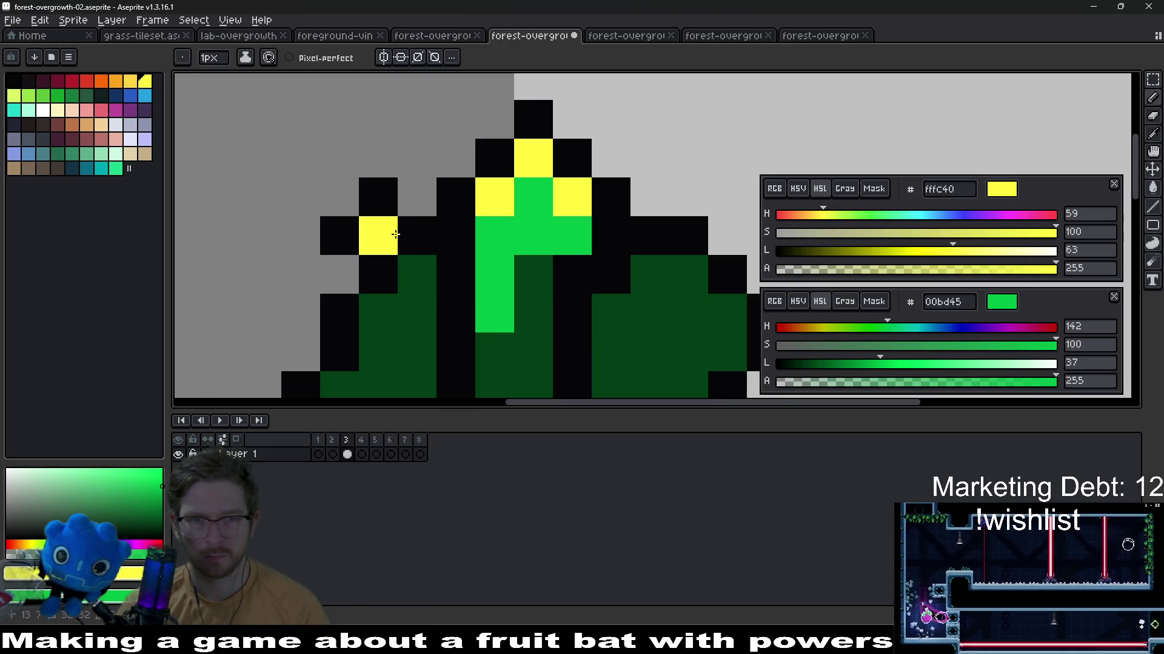
right_click(417, 276)
left_click(379, 316)
left_click(416, 272)
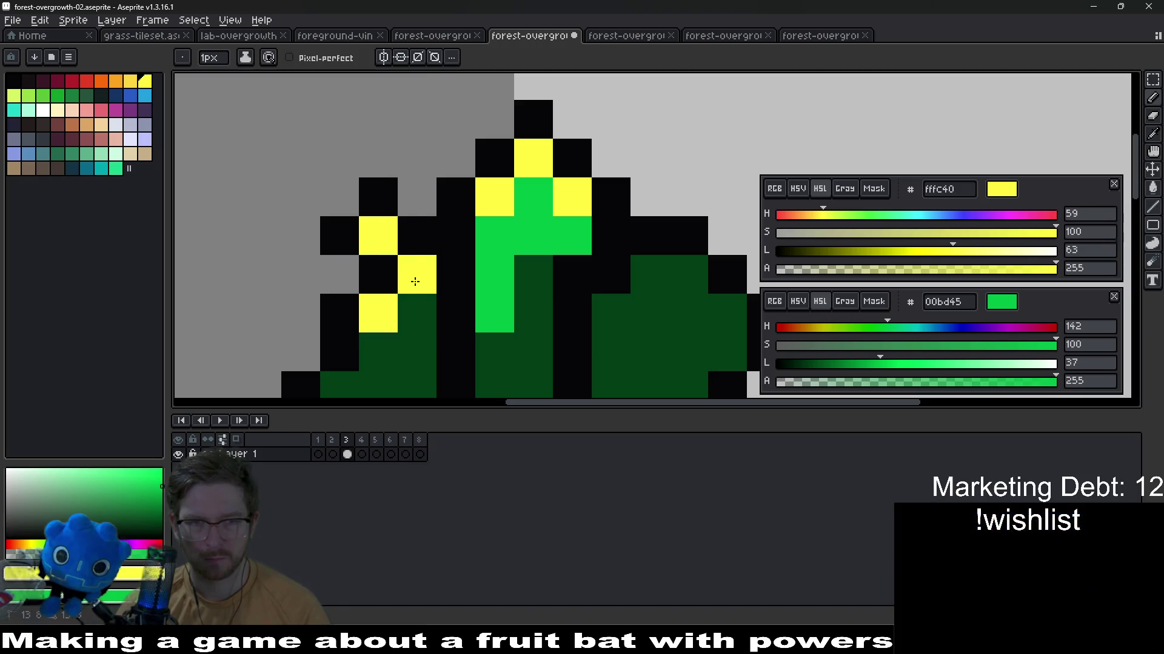
right_click(417, 313)
right_click(378, 315)
left_click(379, 353)
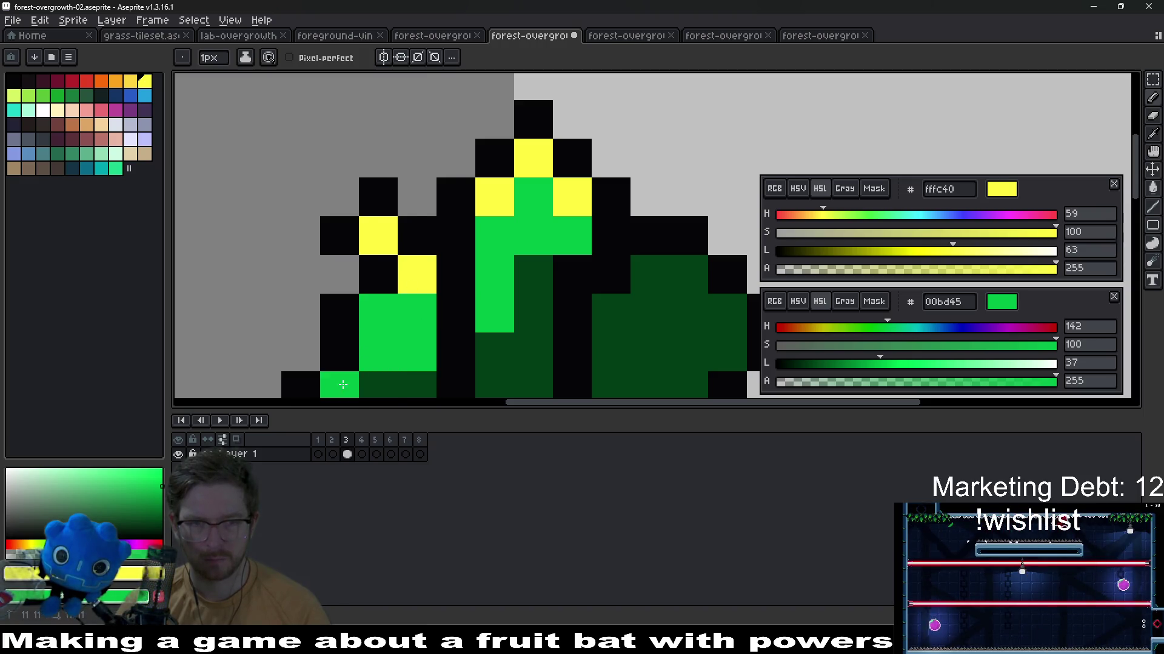
scroll(384, 352, "down", 3)
scroll(437, 290, "up", 2)
Give the right stalk a yellow tip and bright green fill
left_click(484, 270)
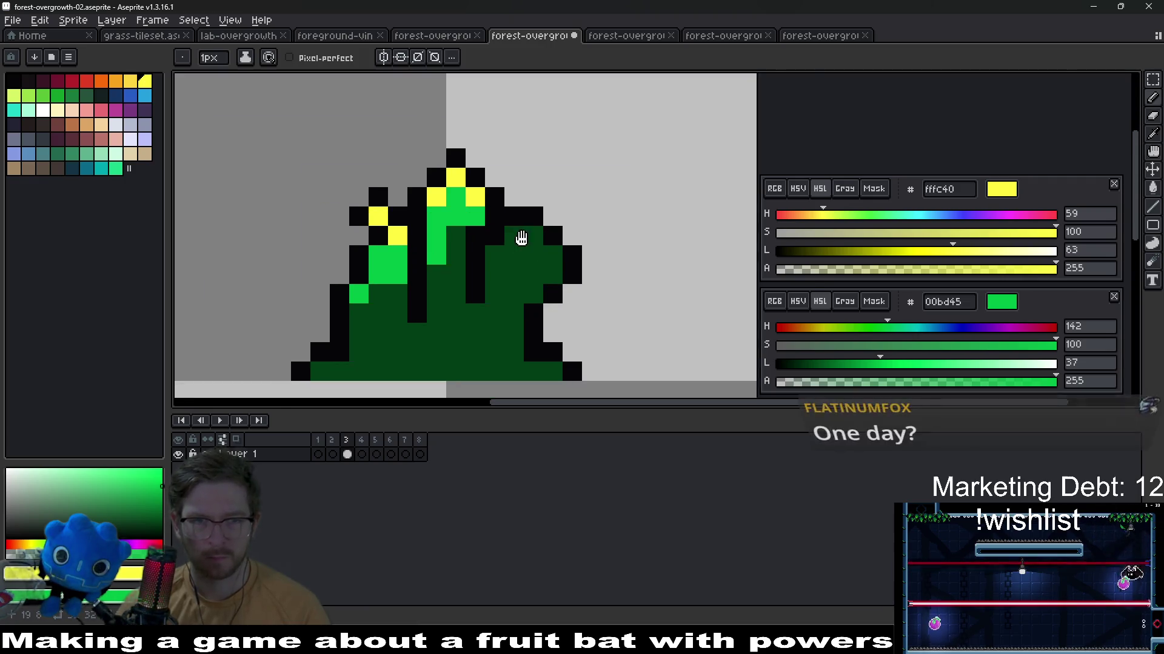
scroll(485, 271, "up", 3)
left_click(668, 243)
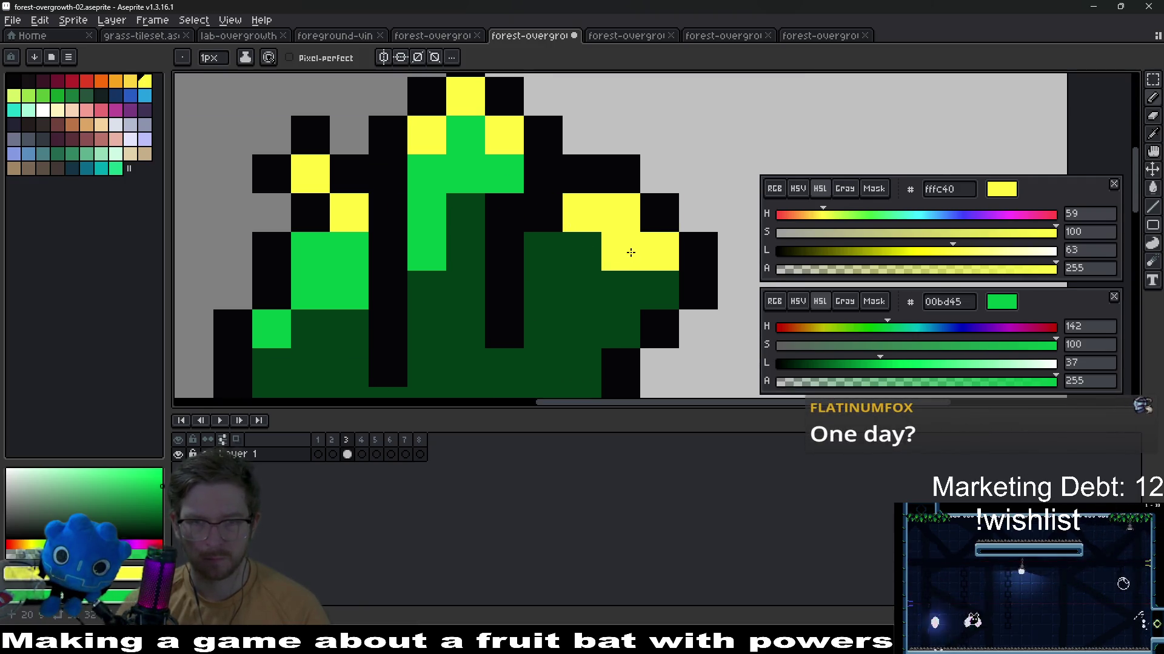
mouse_move(630, 252)
left_mouse_down()
mouse_move(546, 252)
mouse_move(580, 291)
left_mouse_up()
left_click(580, 290)
mouse_move(659, 292)
left_mouse_down()
mouse_move(629, 301)
mouse_move(560, 259)
left_mouse_up()
scroll(629, 301, "down", 3)
scroll(619, 295, "down", 5)
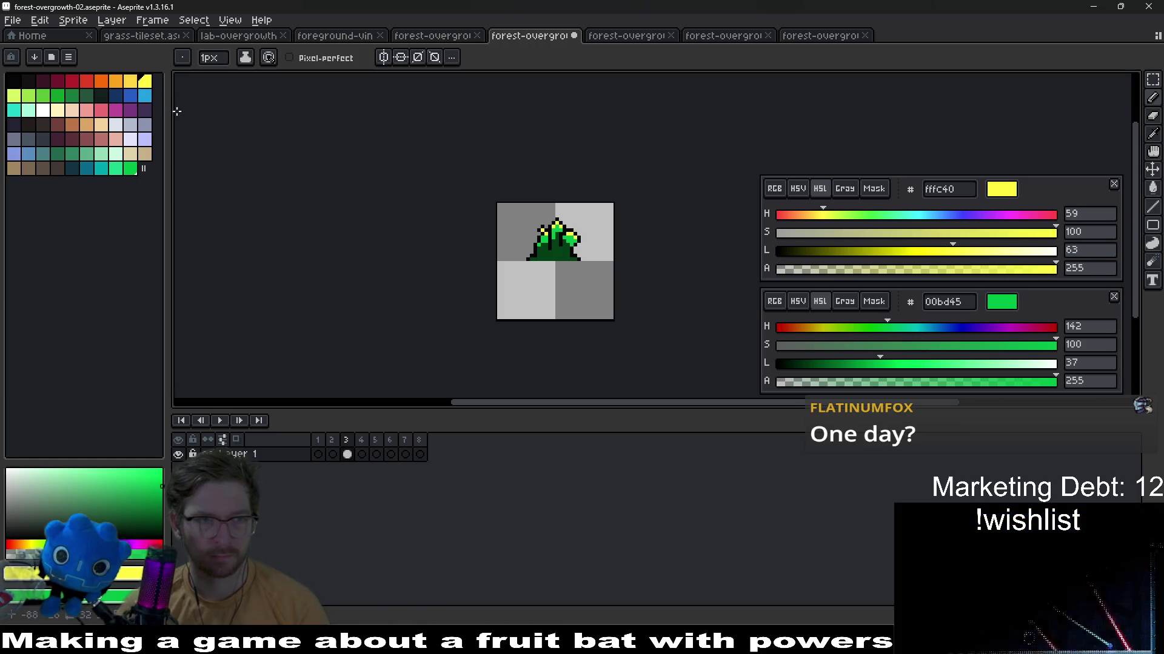
Move the yellow swatch to the palette end and eyedrop mid green 008a32 and dark green 005620 from forest-overgrowth-01
left_click(149, 84)
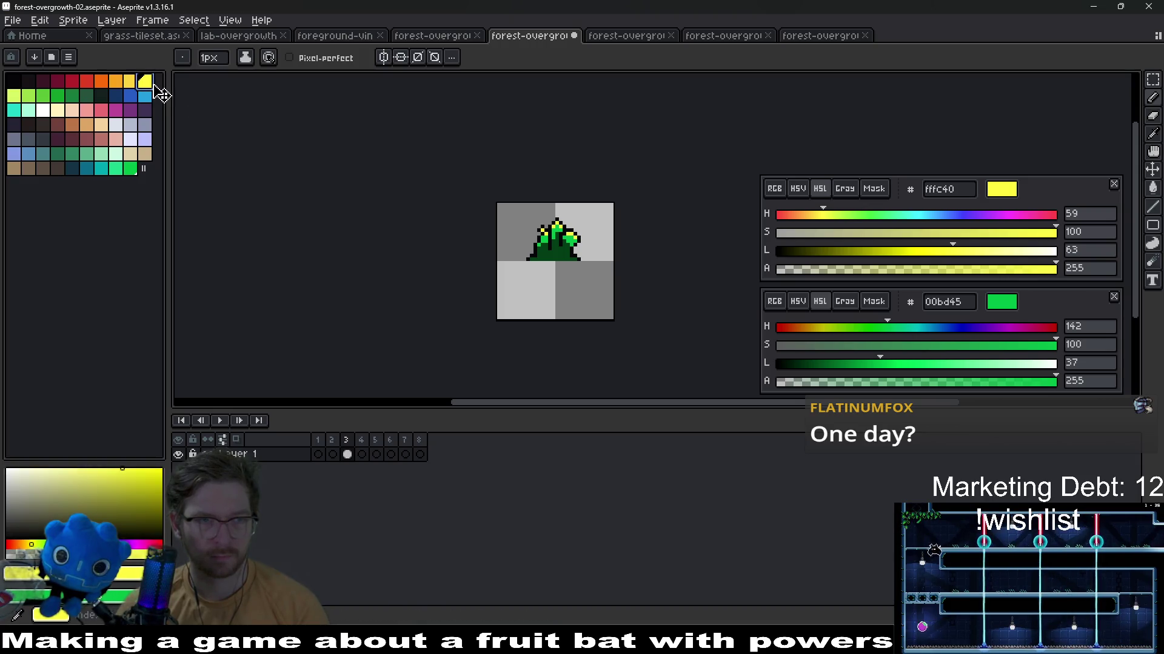
left_click_drag(148, 85, 132, 170)
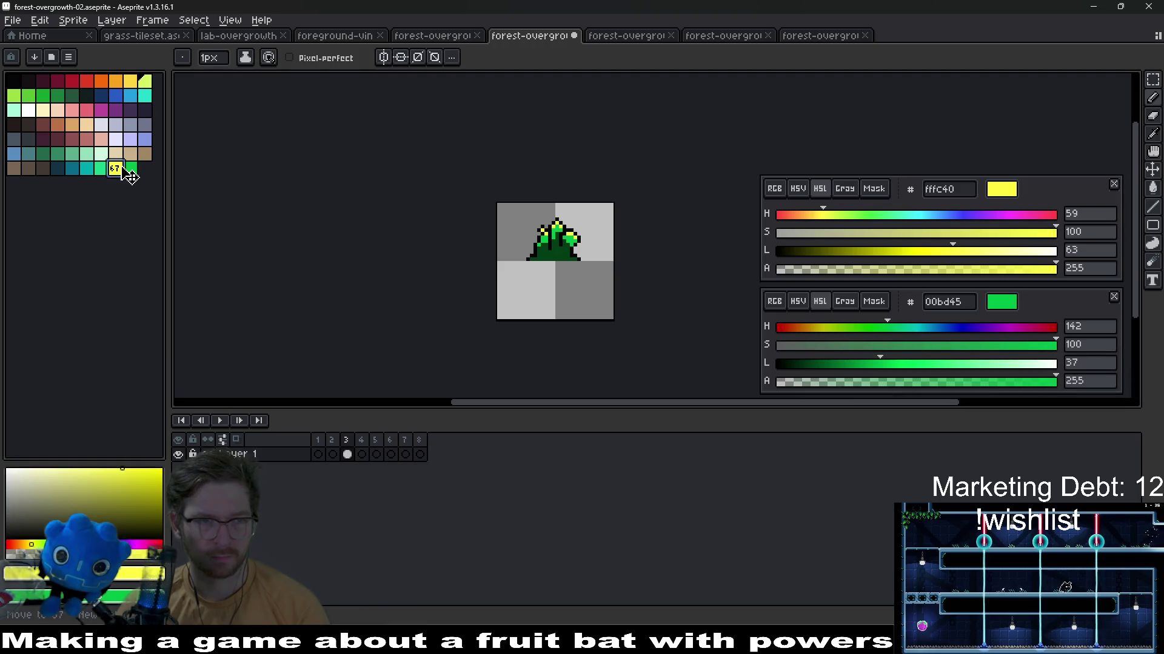
left_click(437, 34)
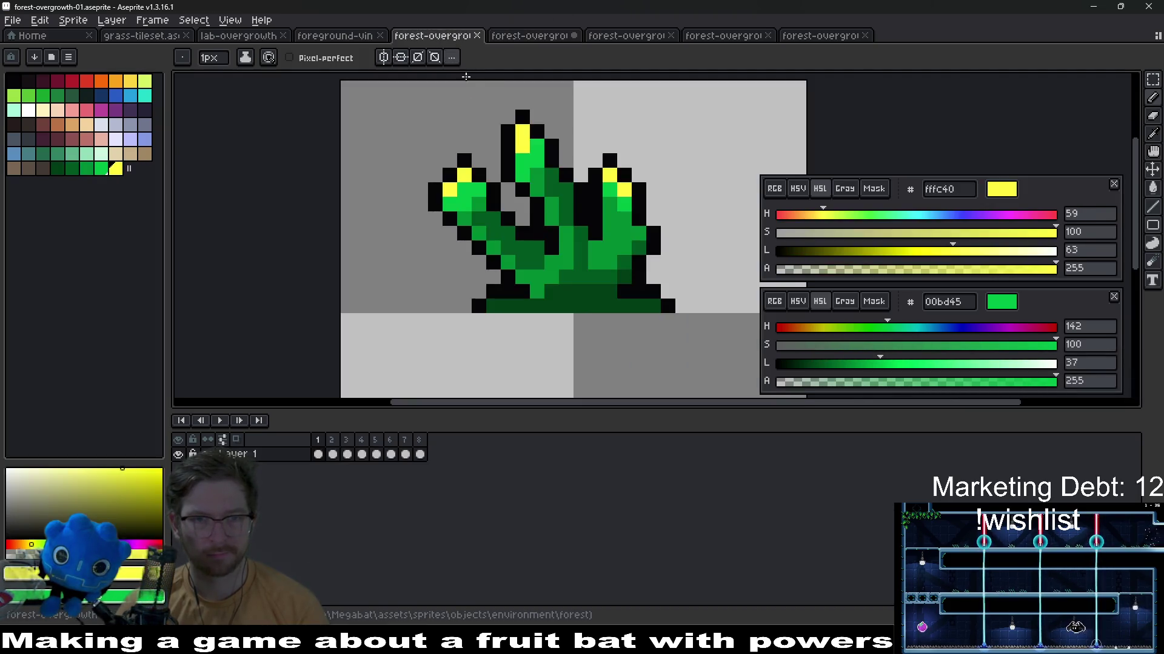
scroll(634, 244, "up", 2)
scroll(634, 244, "down", 1)
left_click(633, 243)
left_click(643, 310, "alt")
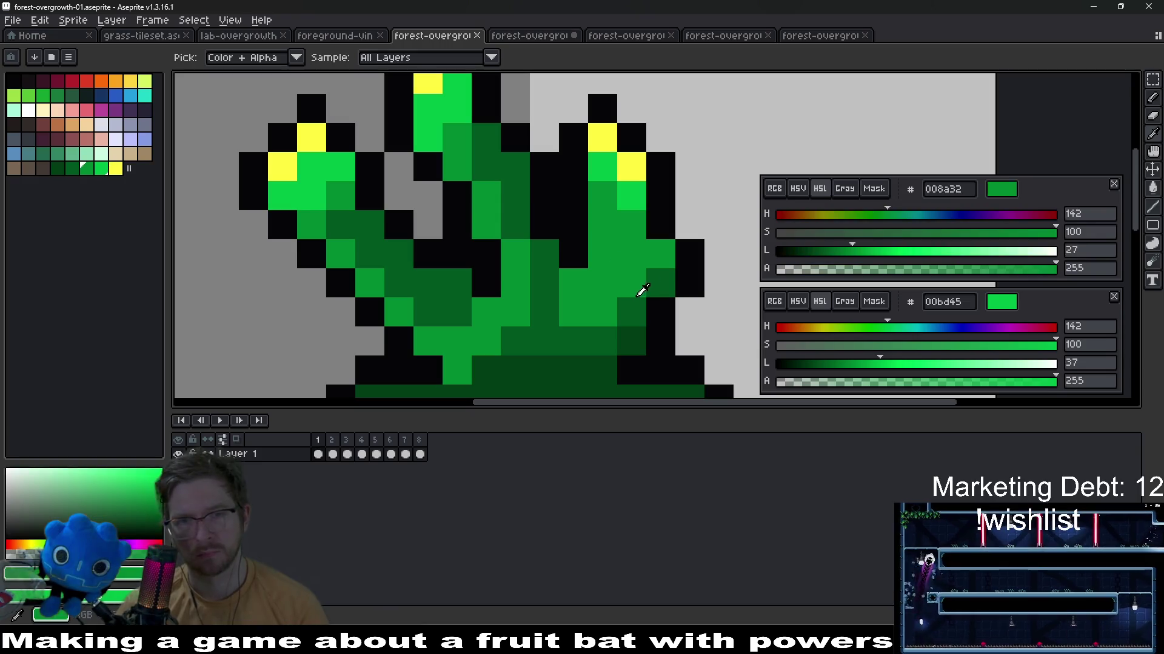
right_click(643, 309, "alt")
left_click(532, 35)
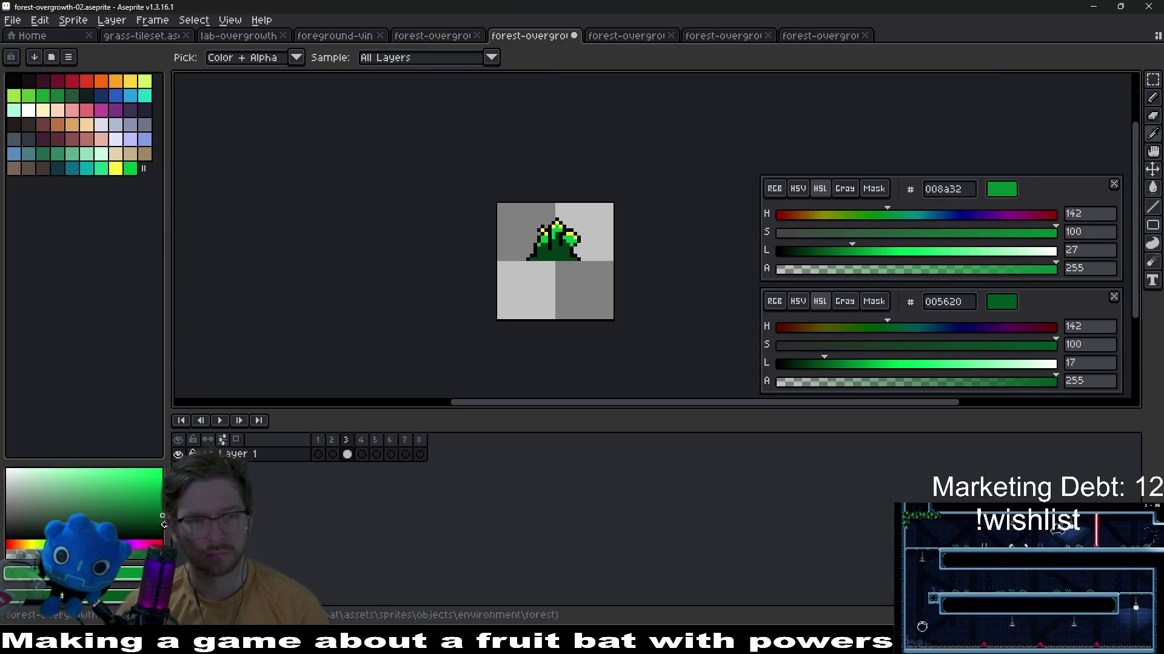
Add the mid green to the forest-overgrowth-02 palette and select it for the Pencil
left_click(316, 595)
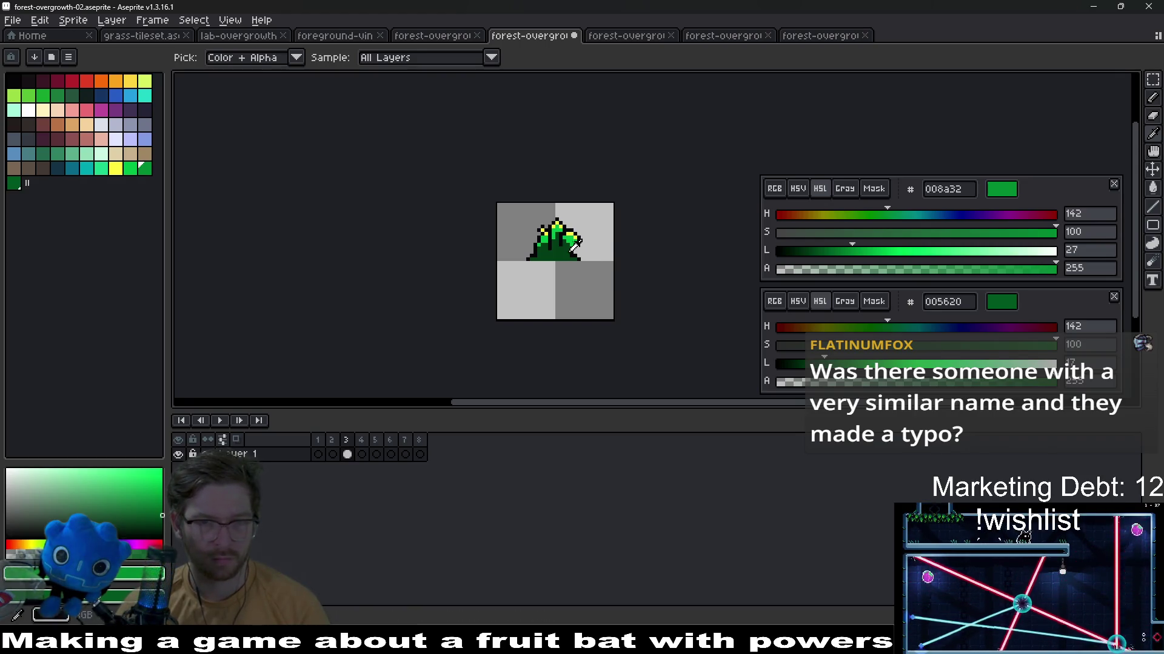
left_click(536, 257)
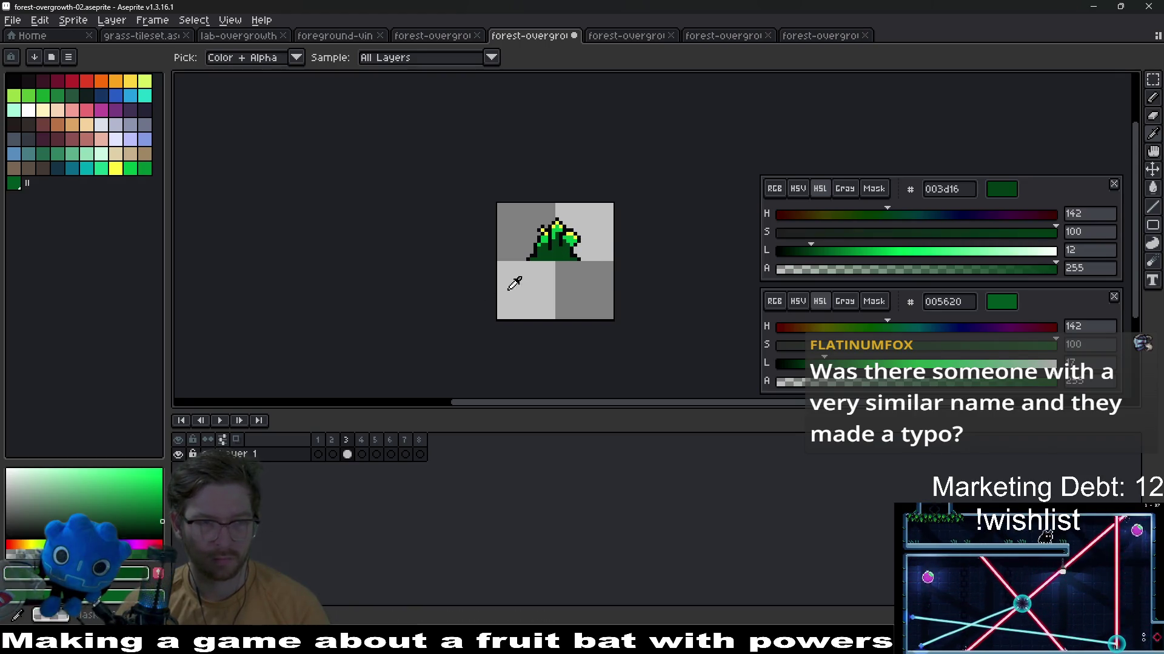
left_click(145, 168)
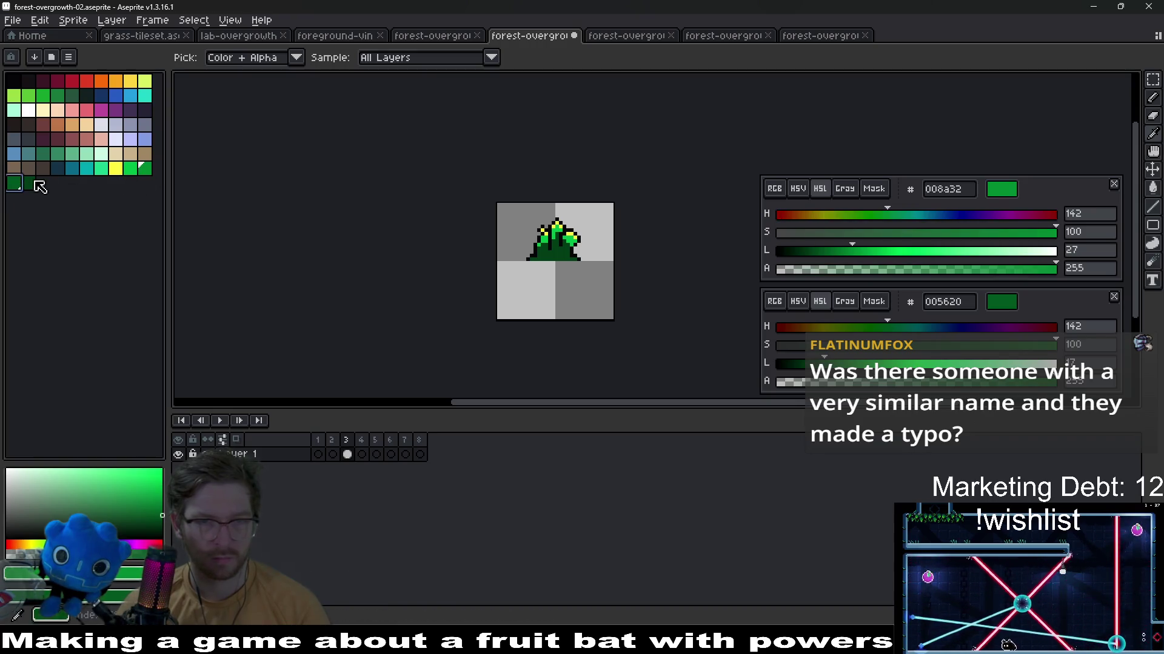
scroll(564, 237, "up", 3)
scroll(546, 228, "up", 3)
key("b")
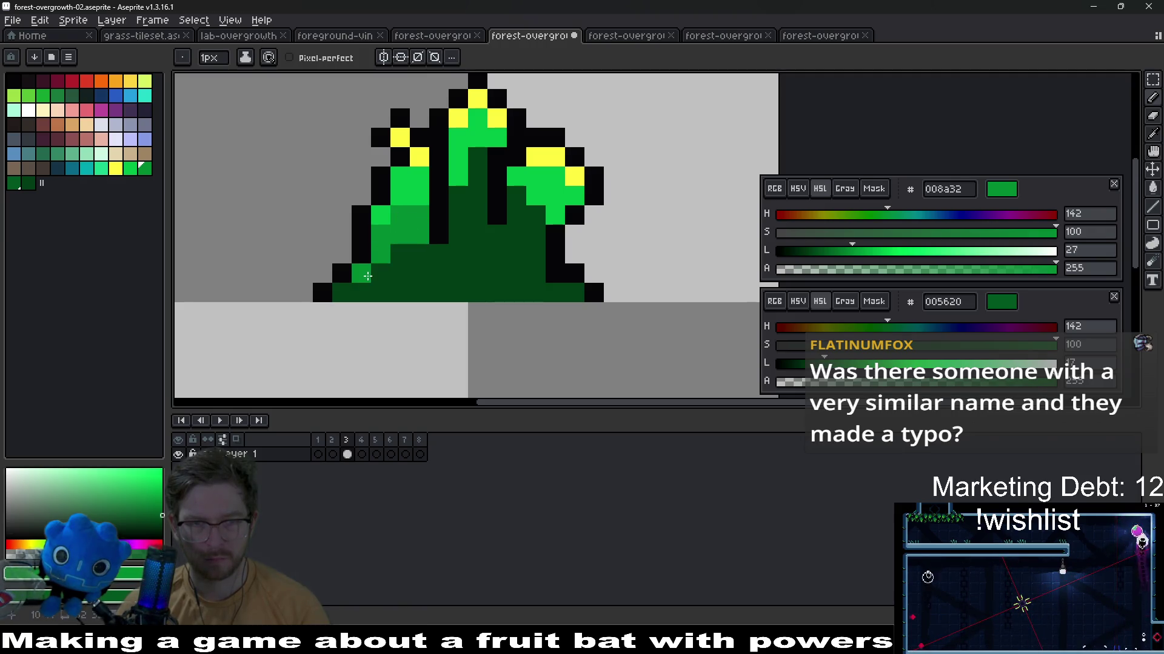
Shade the lower left base, left stalk and centre of the plant with mid green 008a32
left_click(363, 292)
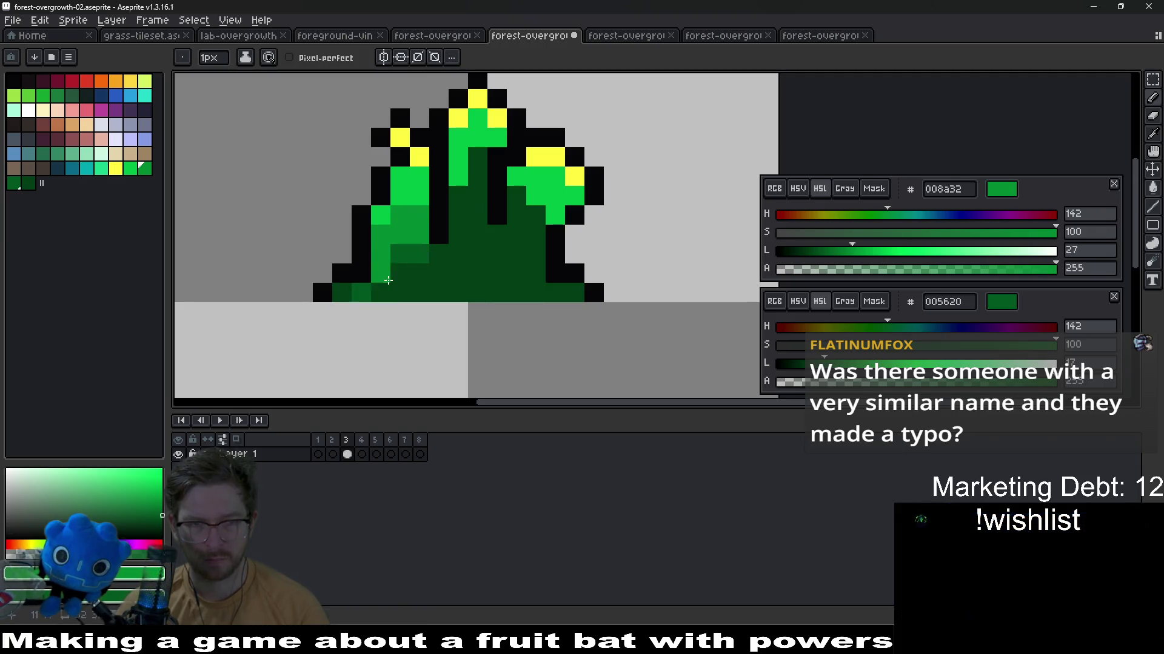
left_click(389, 277)
left_click(443, 268)
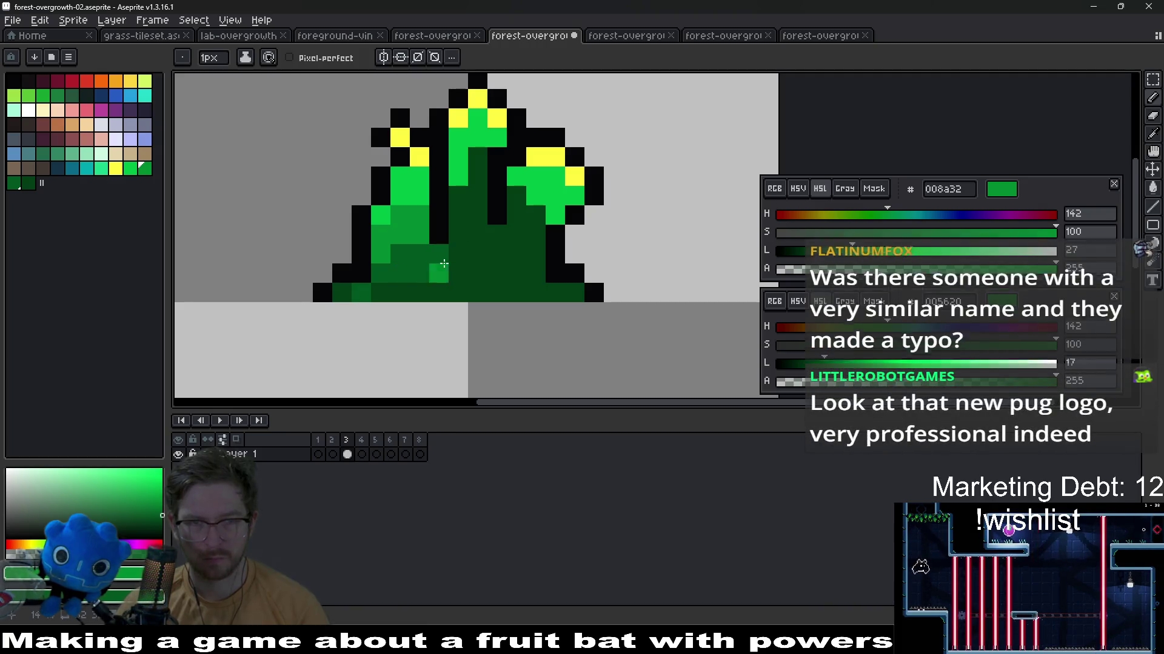
left_click(457, 229)
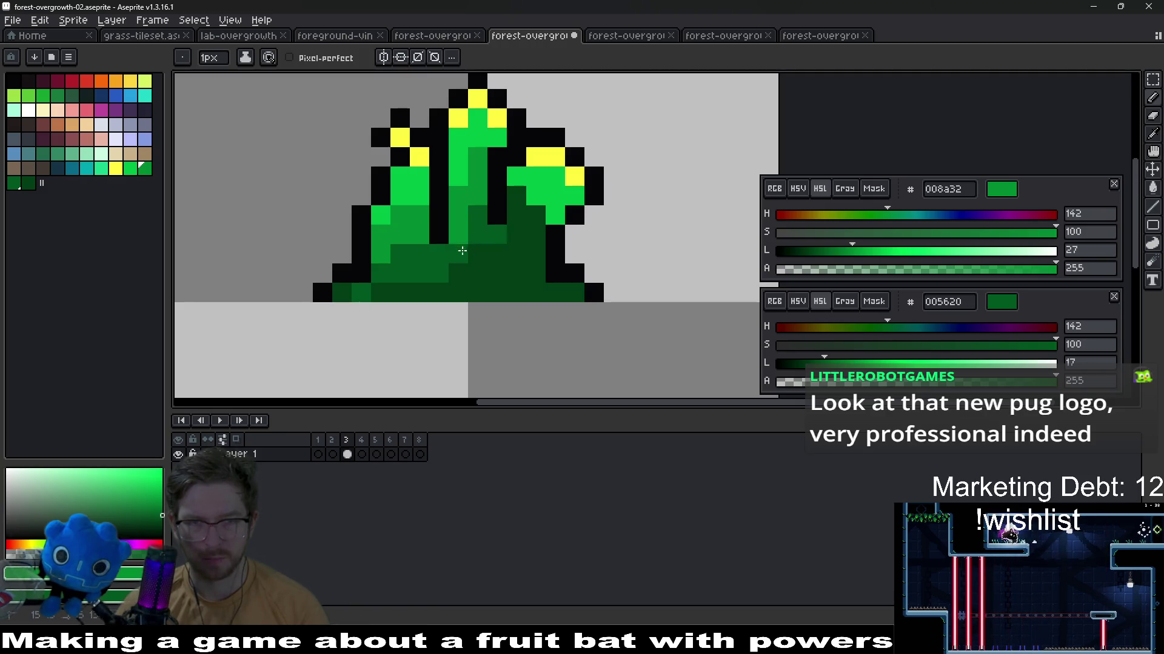
scroll(520, 235, "down", 5)
scroll(536, 245, "down", 2)
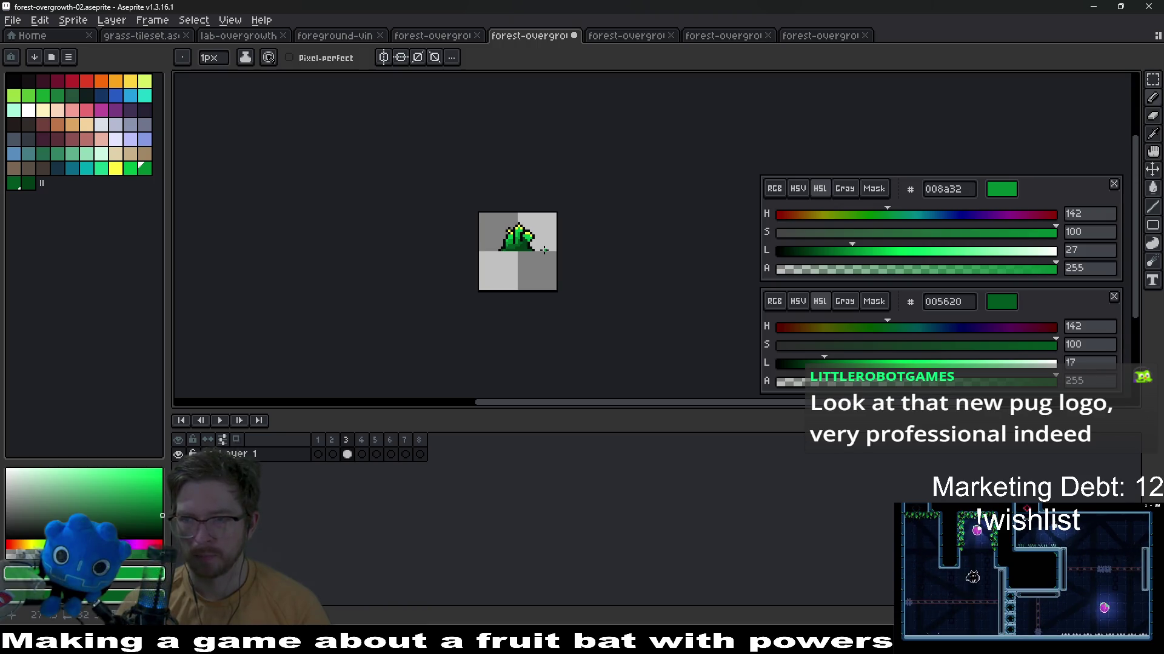
scroll(544, 250, "up", 1)
scroll(544, 249, "up", 1)
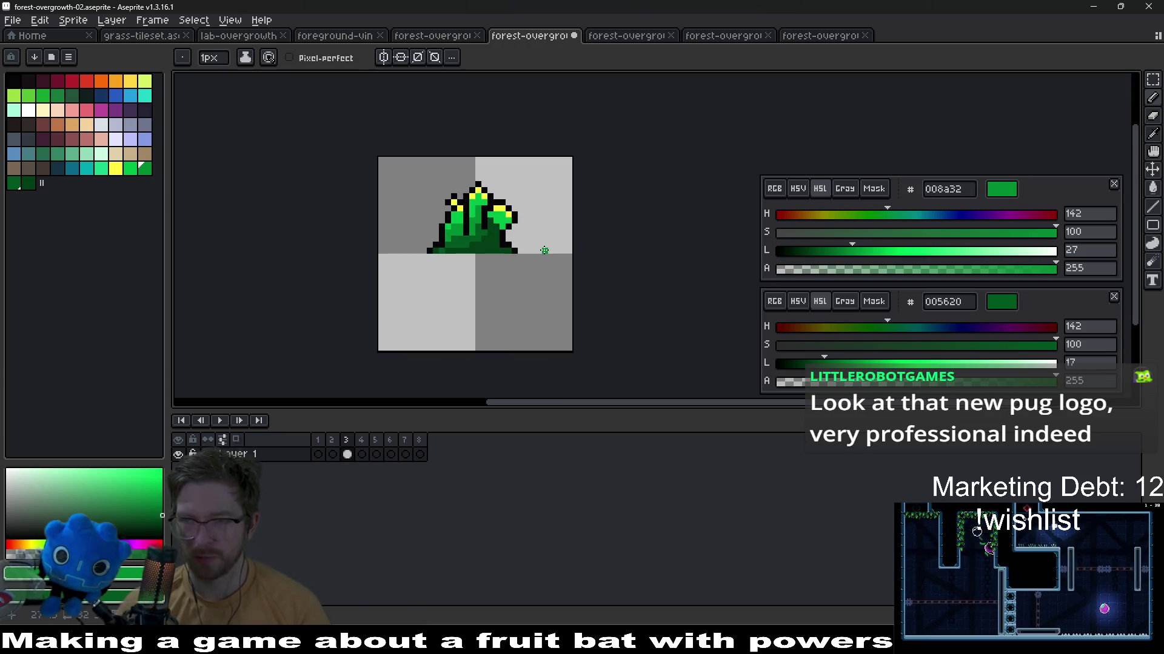
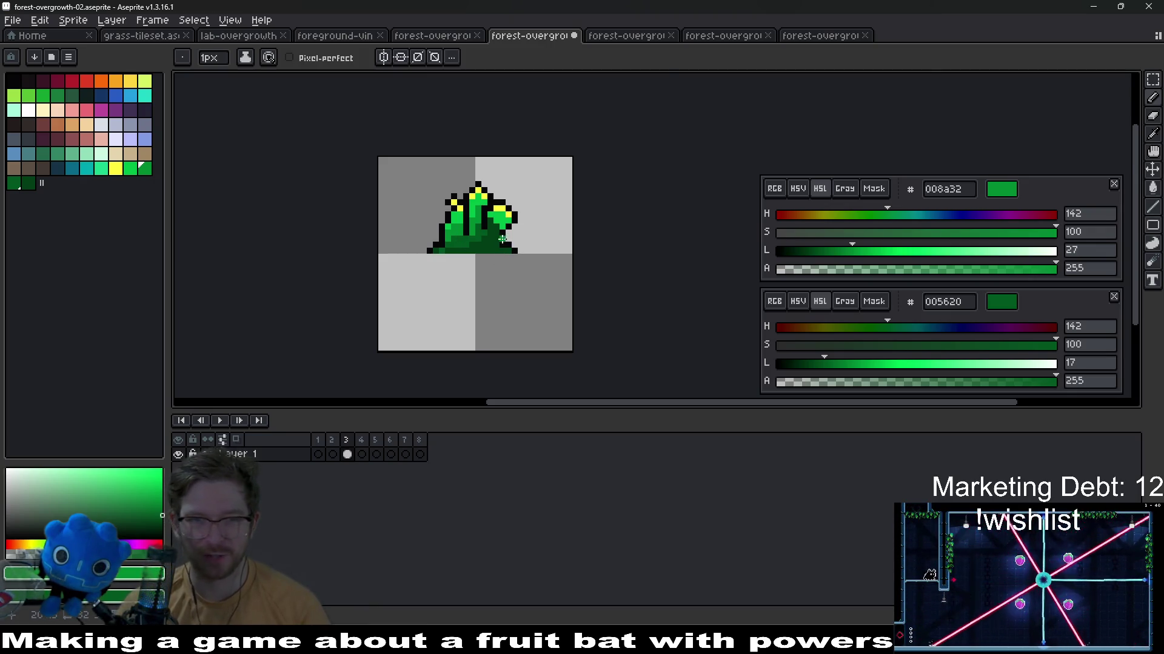
scroll(503, 239, "up", 5)
Paint and brighten base pixels of the tuft with green 008a32, undoing a stray bright pixel
left_click(470, 195)
scroll(499, 182, "up", 2)
left_click(564, 207)
left_click(506, 149)
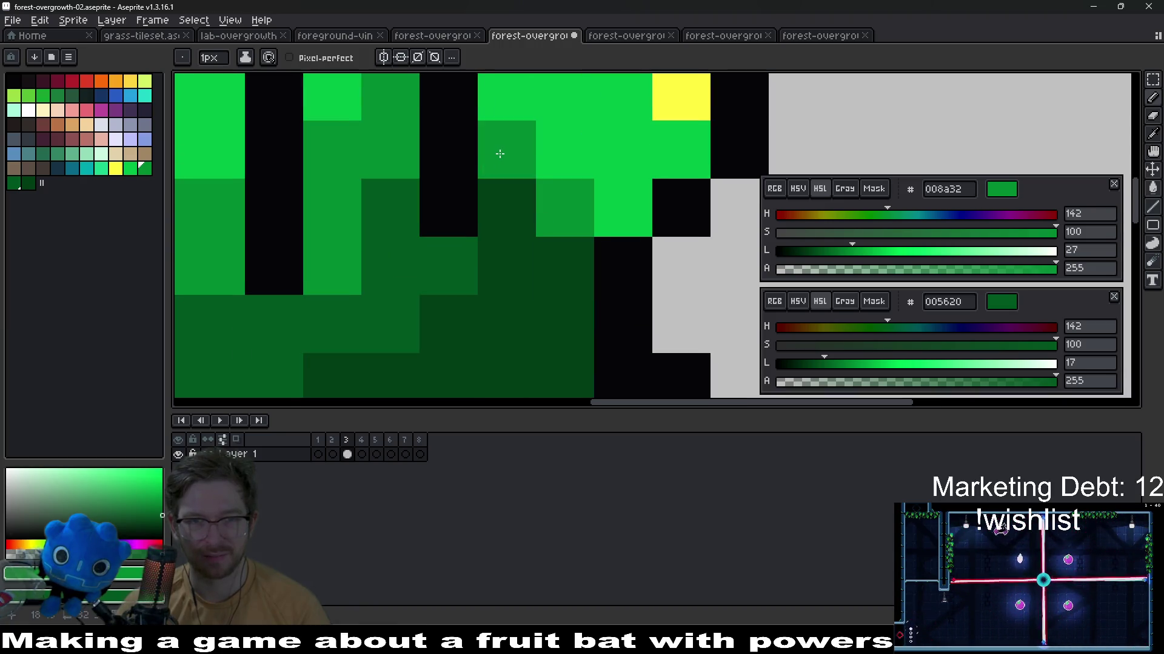
left_click(506, 208)
left_click(565, 266)
left_click(507, 267)
left_click(565, 325)
key("ctrl+z")
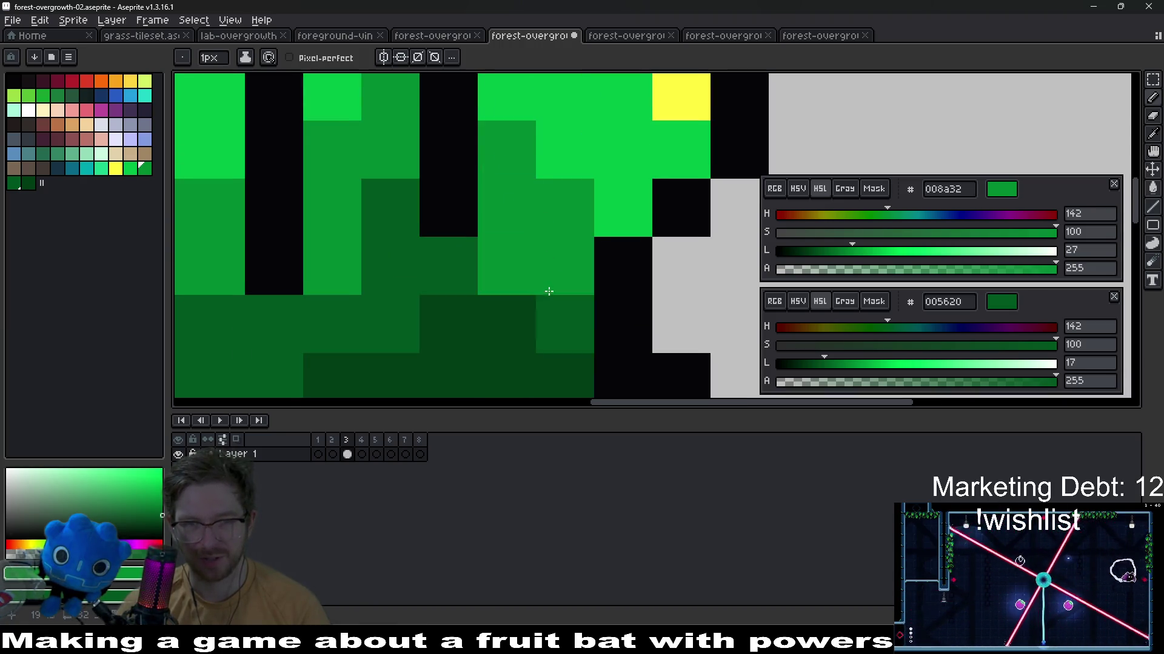
scroll(549, 292, "down", 6)
scroll(546, 317, "up", 6)
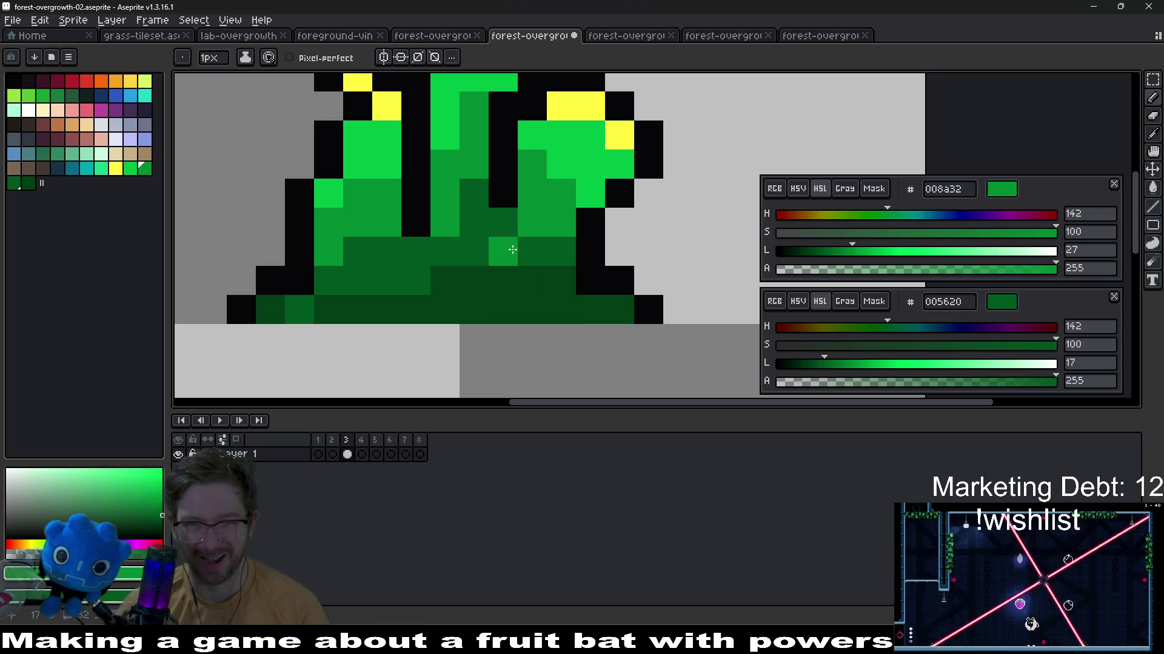
scroll(527, 293, "down", 6)
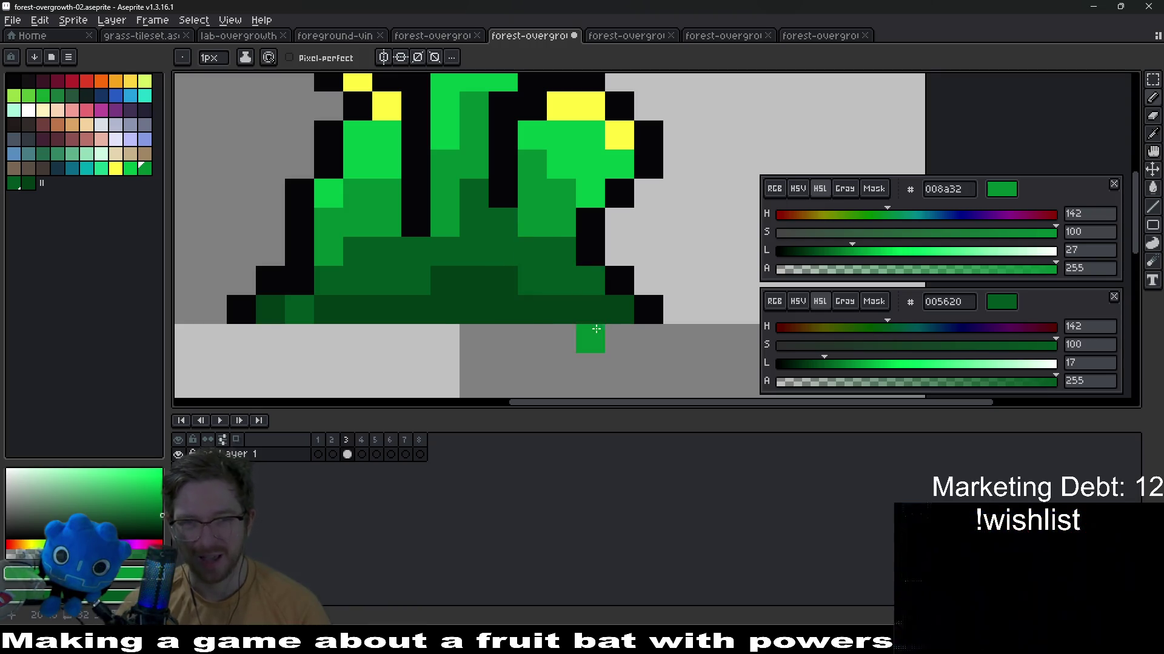
scroll(581, 327, "up", 6)
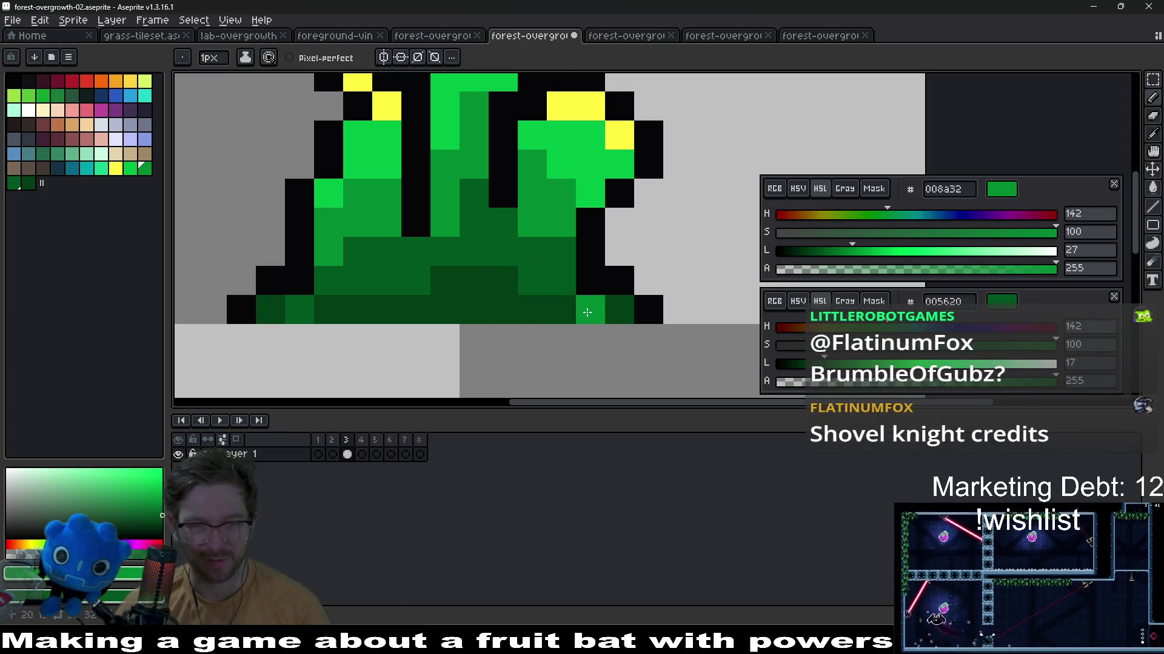
scroll(486, 273, "down", 6)
scroll(485, 273, "up", 4)
scroll(486, 274, "up", 3)
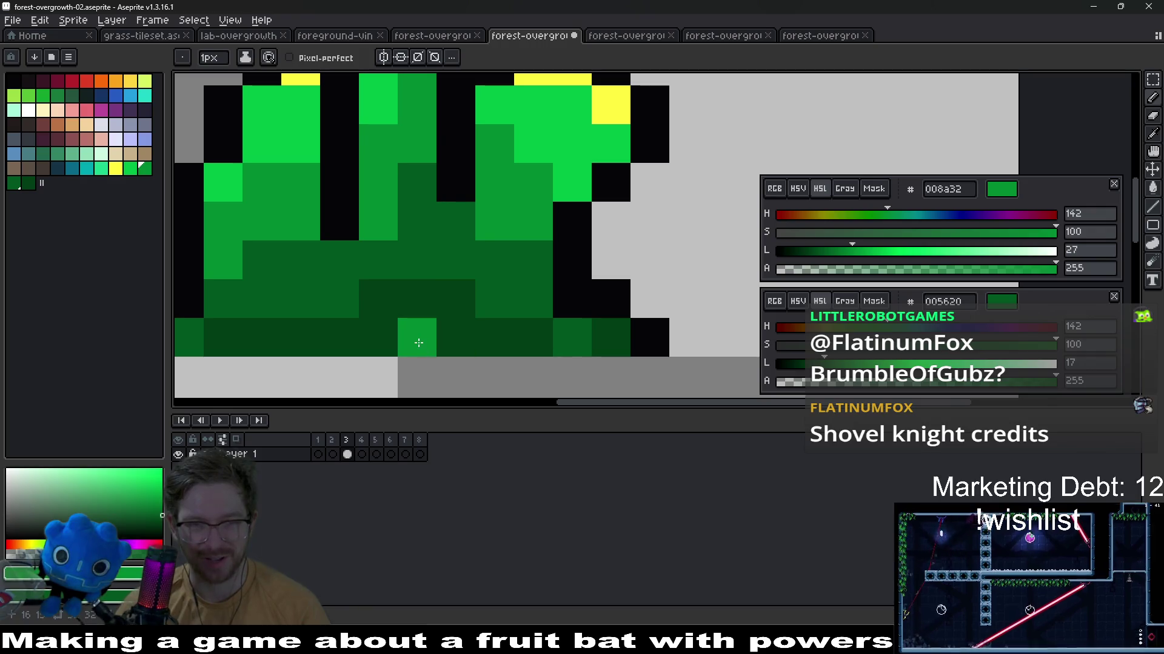
scroll(455, 300, "down", 6)
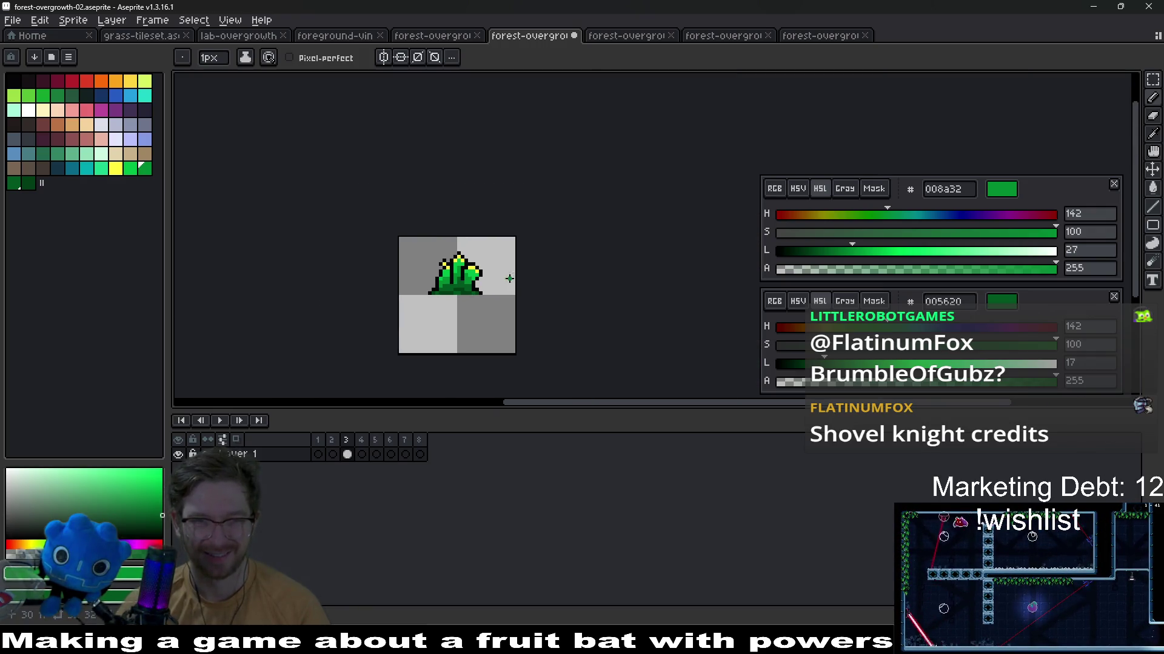
scroll(510, 280, "up", 6)
Eyedropper the darker greens 003d16 and 005620 from the sprite and darken lighter base pixels
key("ctrl+z")
key("v")
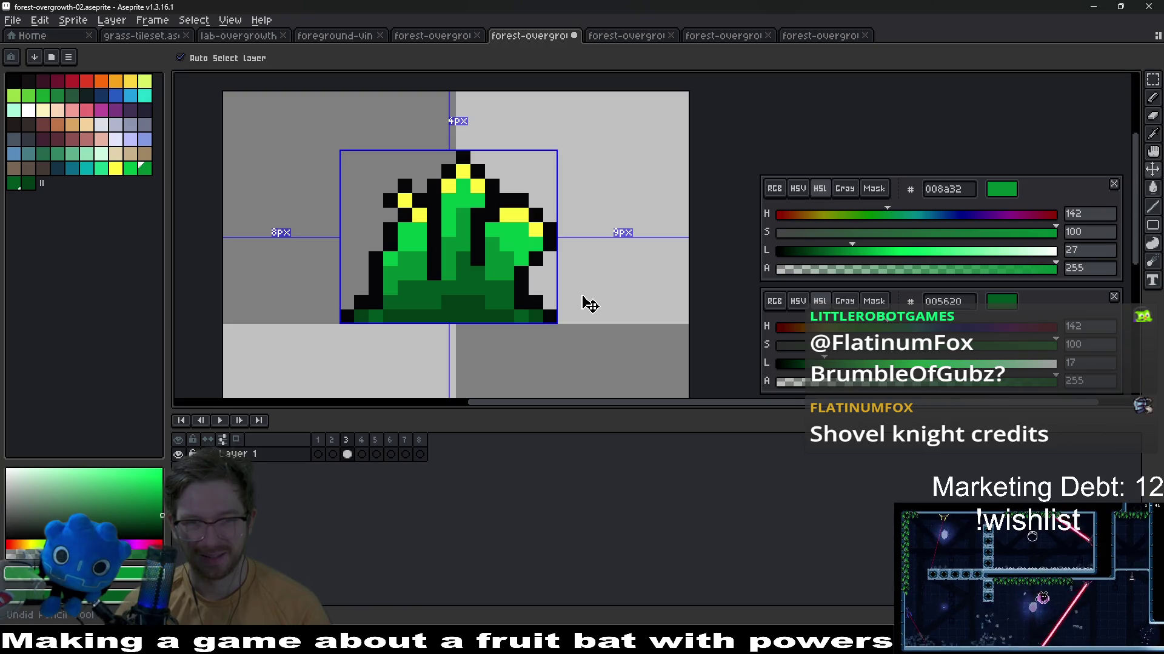
key("b")
scroll(590, 304, "down", 6)
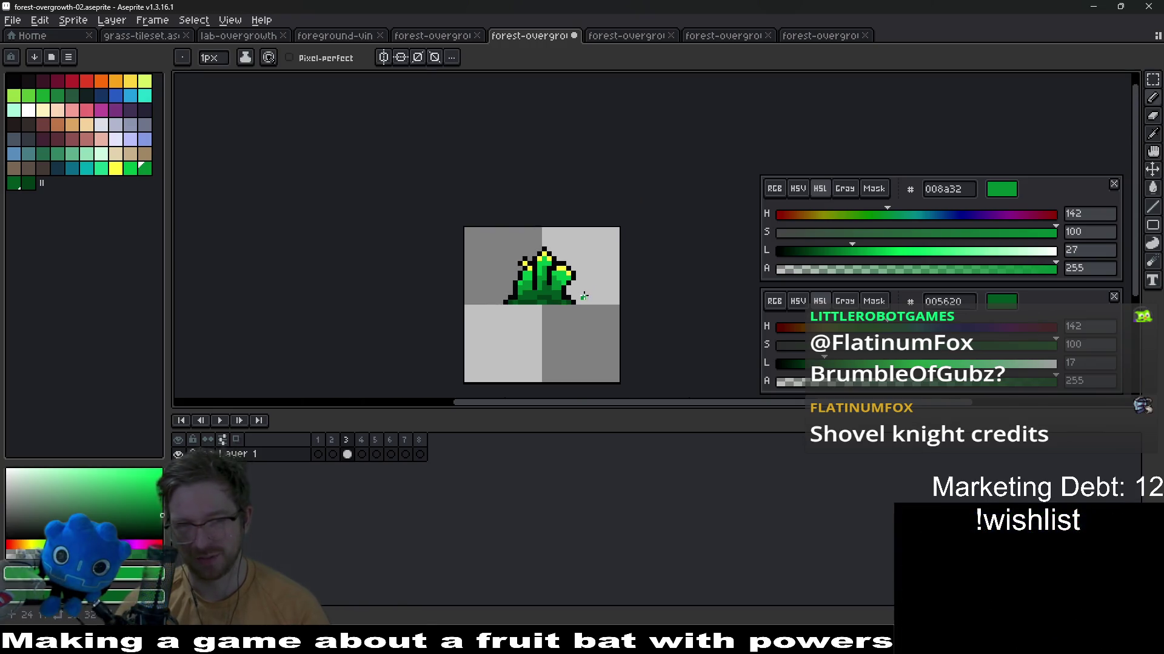
scroll(583, 295, "up", 2)
scroll(573, 286, "up", 3)
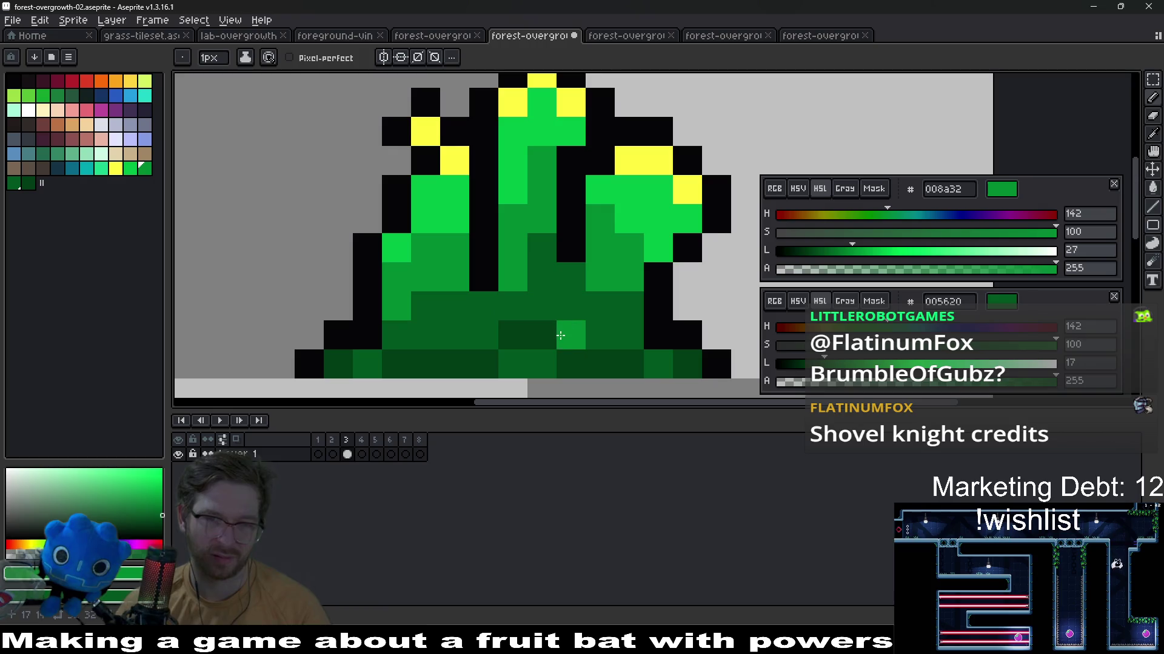
scroll(560, 276, "up", 1)
left_click(563, 282, "alt")
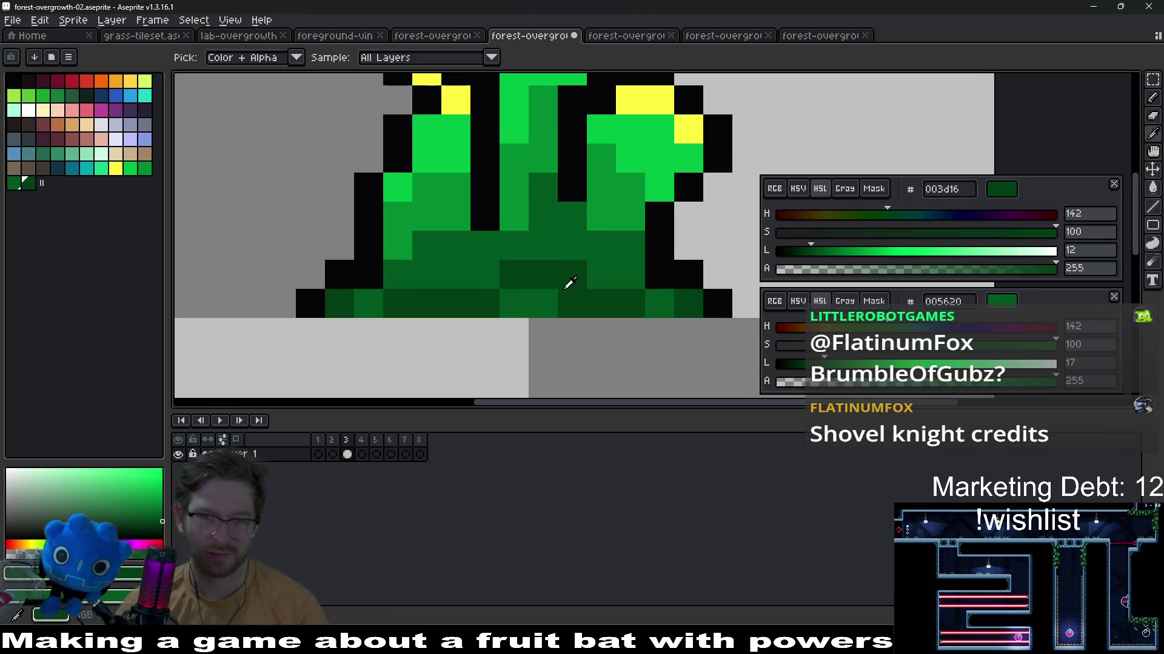
left_click(543, 306)
scroll(652, 304, "down", 5)
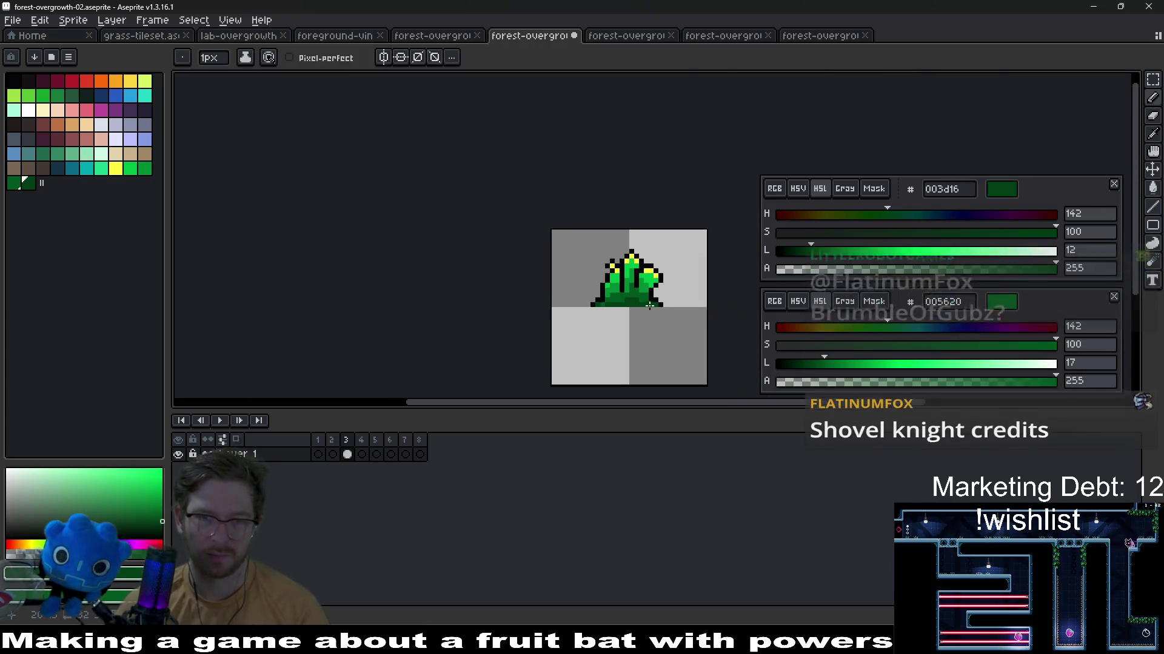
scroll(655, 306, "down", 1)
scroll(656, 308, "up", 1)
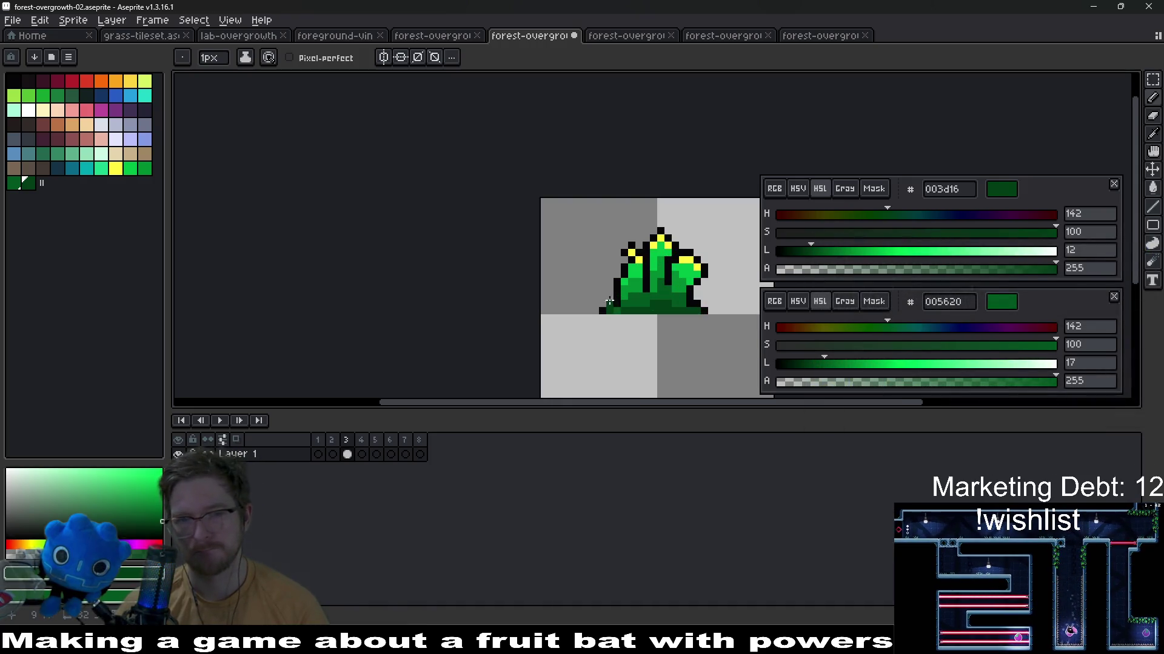
scroll(648, 302, "up", 3)
scroll(583, 273, "up", 3)
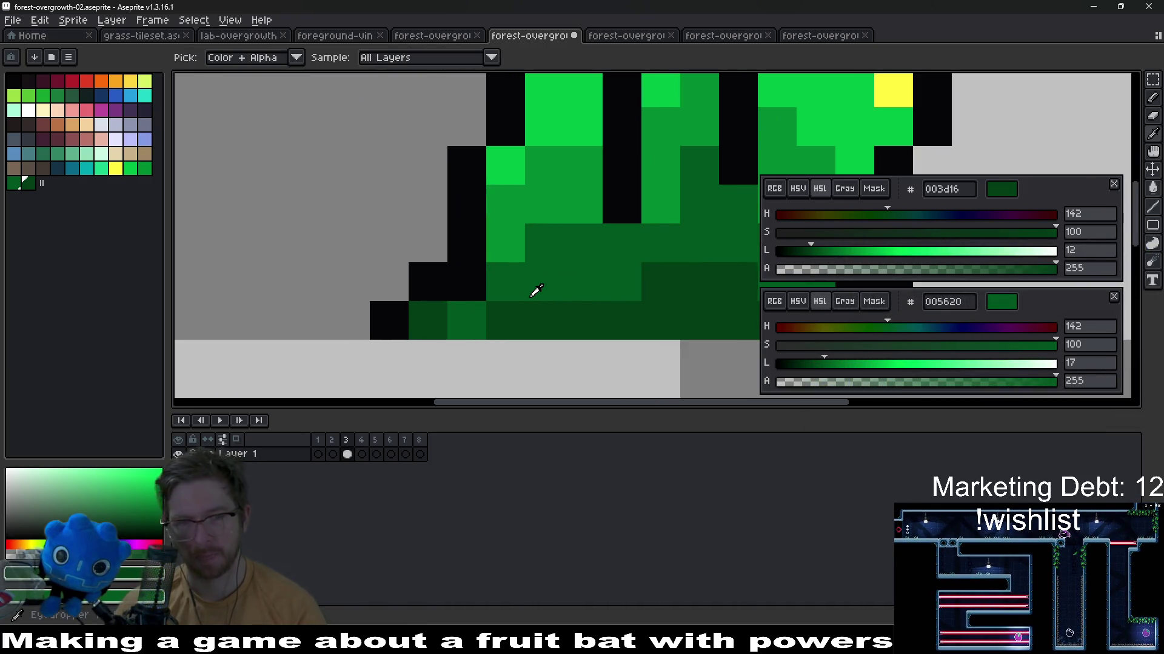
left_click(450, 312, "alt")
scroll(427, 311, "down", 5)
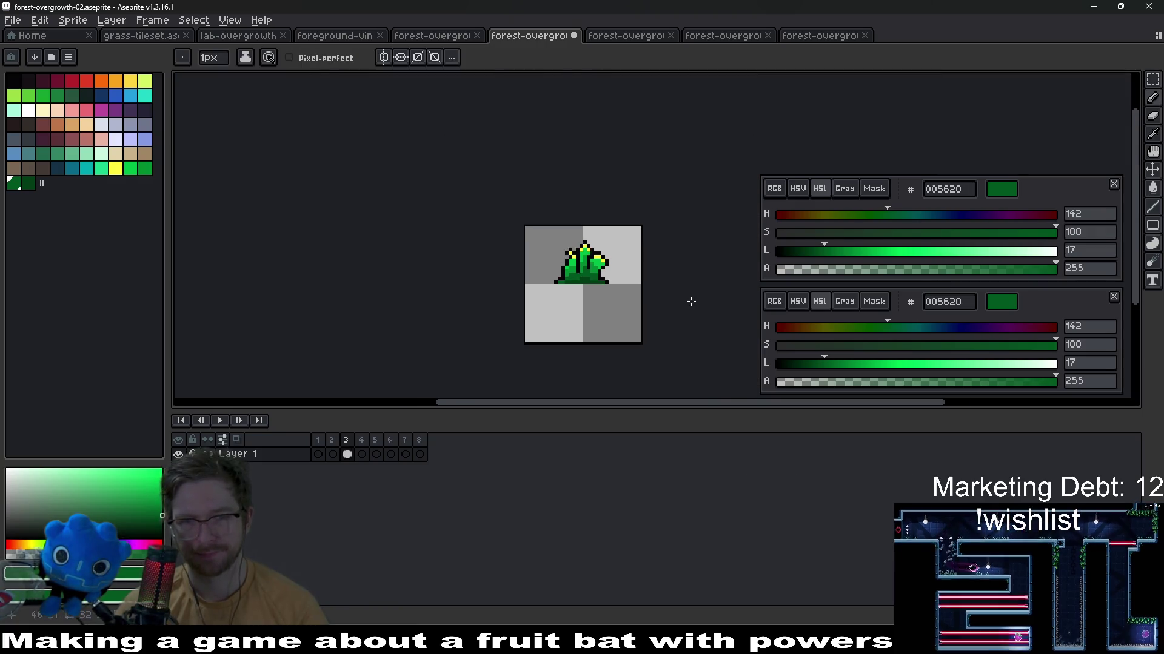
scroll(581, 291, "up", 1)
scroll(589, 280, "up", 1)
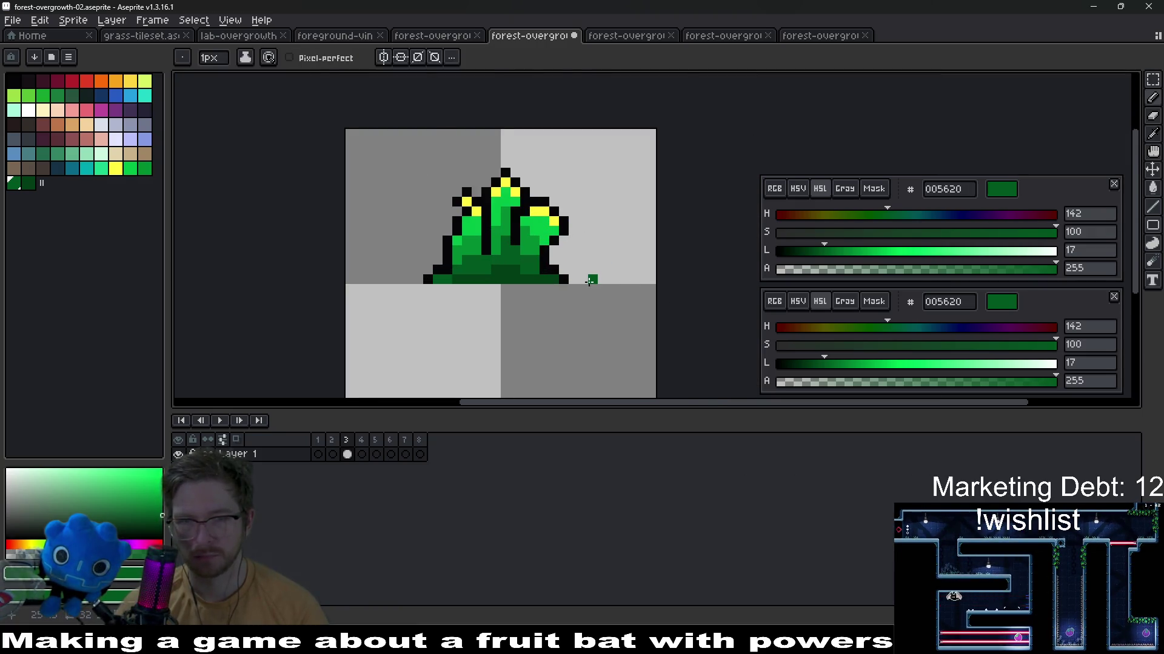
scroll(591, 279, "up", 1)
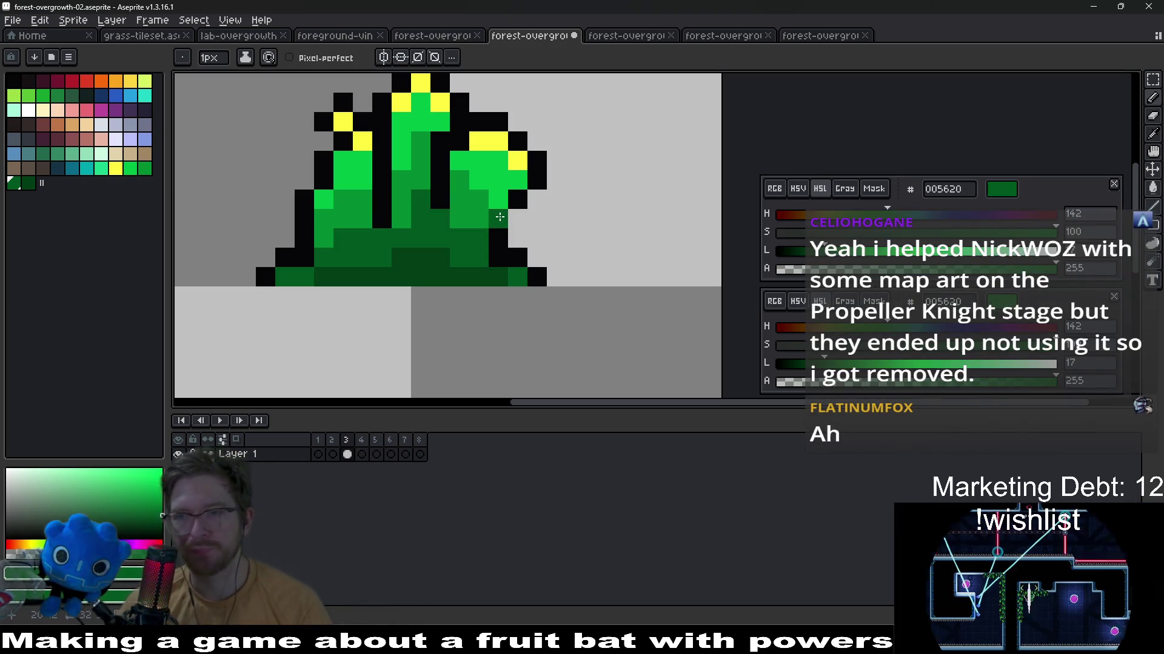
scroll(499, 216, "down", 1)
scroll(545, 255, "down", 1)
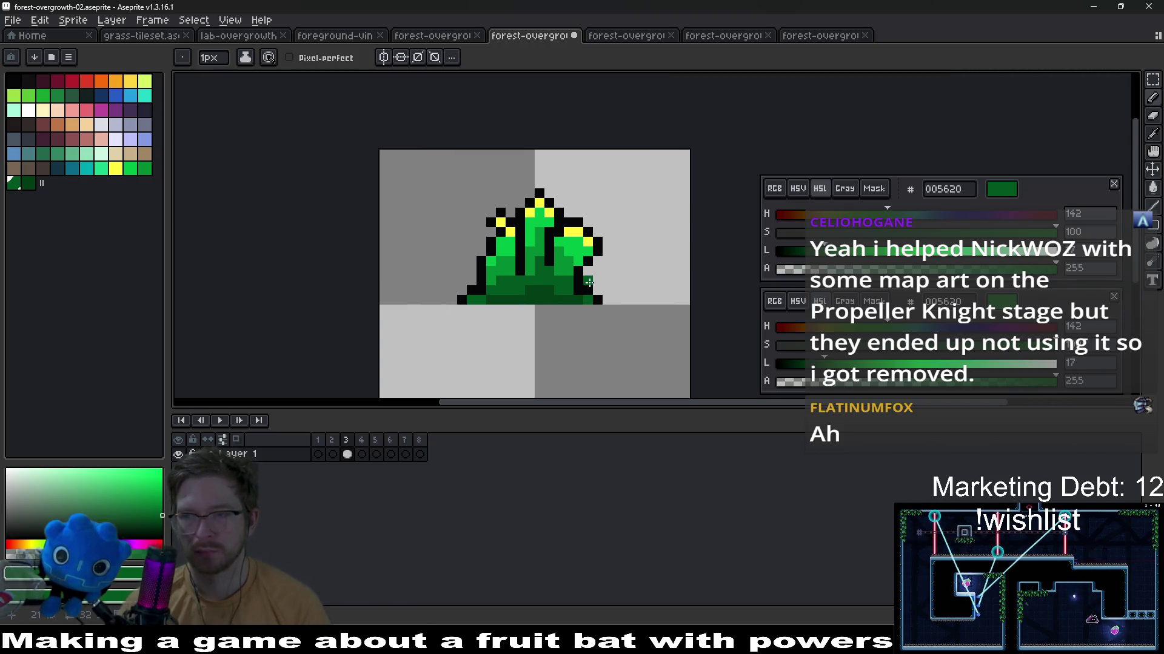
scroll(589, 282, "down", 2)
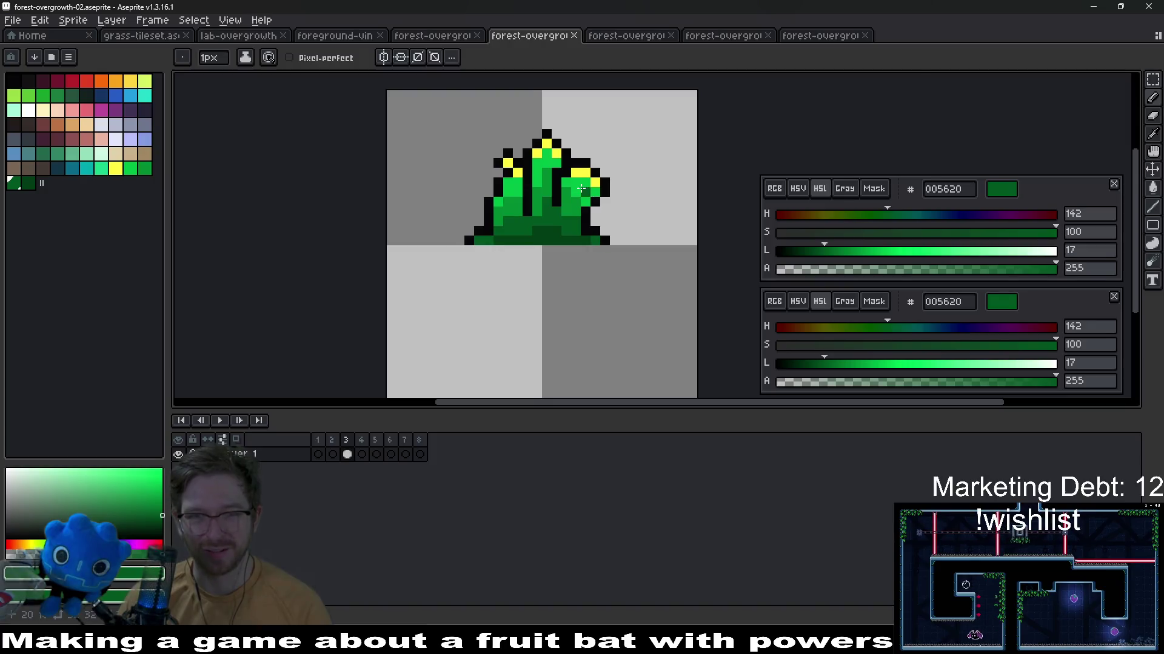
scroll(622, 222, "down", 2)
scroll(622, 221, "down", 2)
scroll(622, 221, "down", 1)
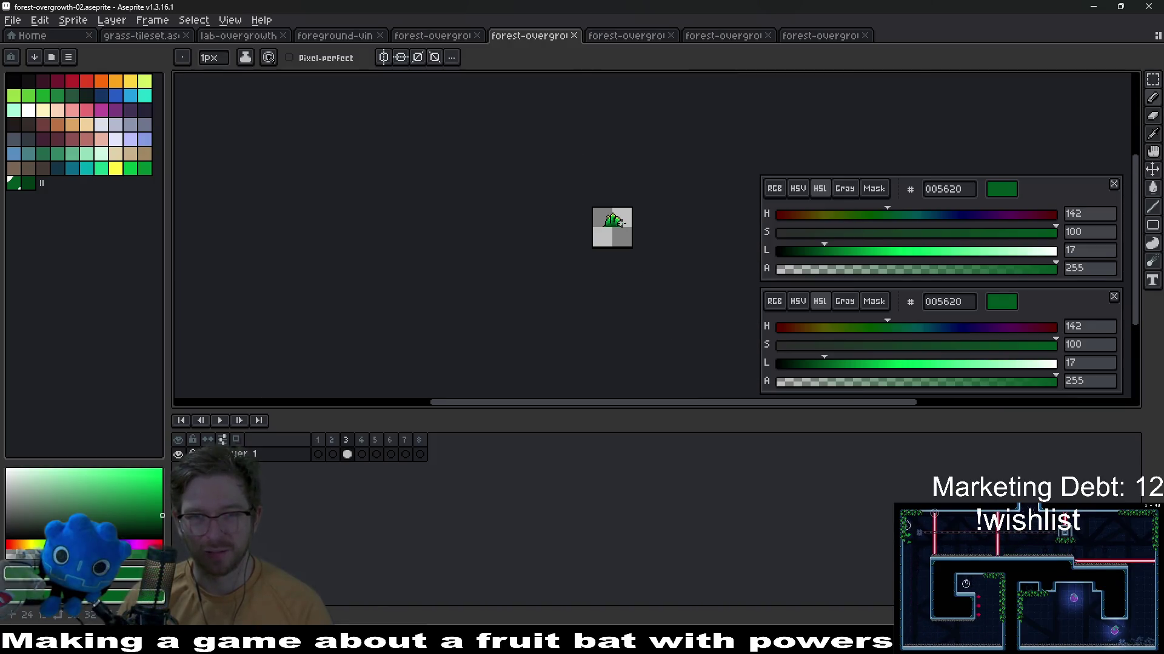
scroll(623, 221, "up", 1)
scroll(623, 221, "up", 1)
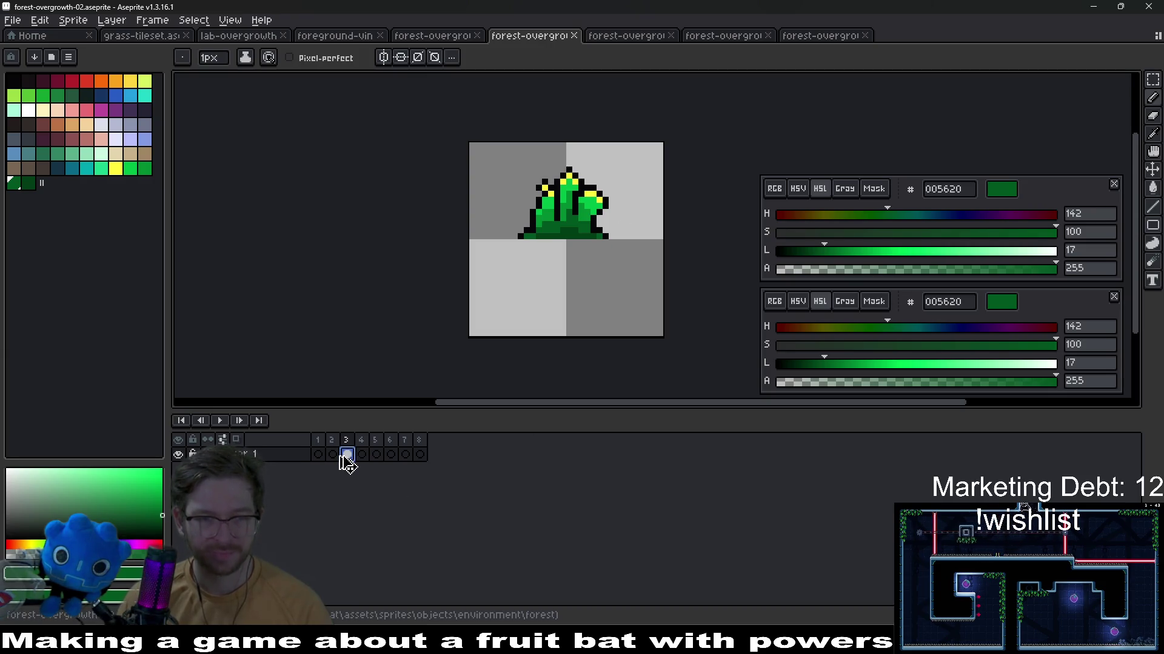
Delete extra frames 3–8 and nudge the upper-left area, left leaf and its tip one pixel left
key("Delete")
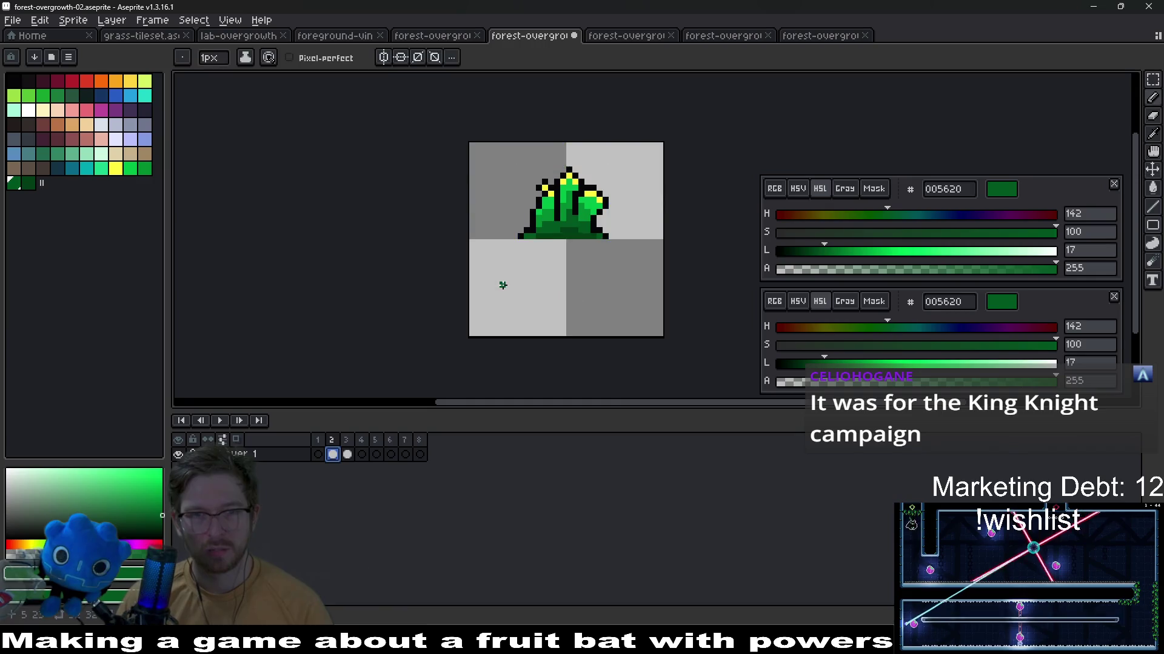
scroll(503, 285, "up", 1)
scroll(519, 247, "up", 1)
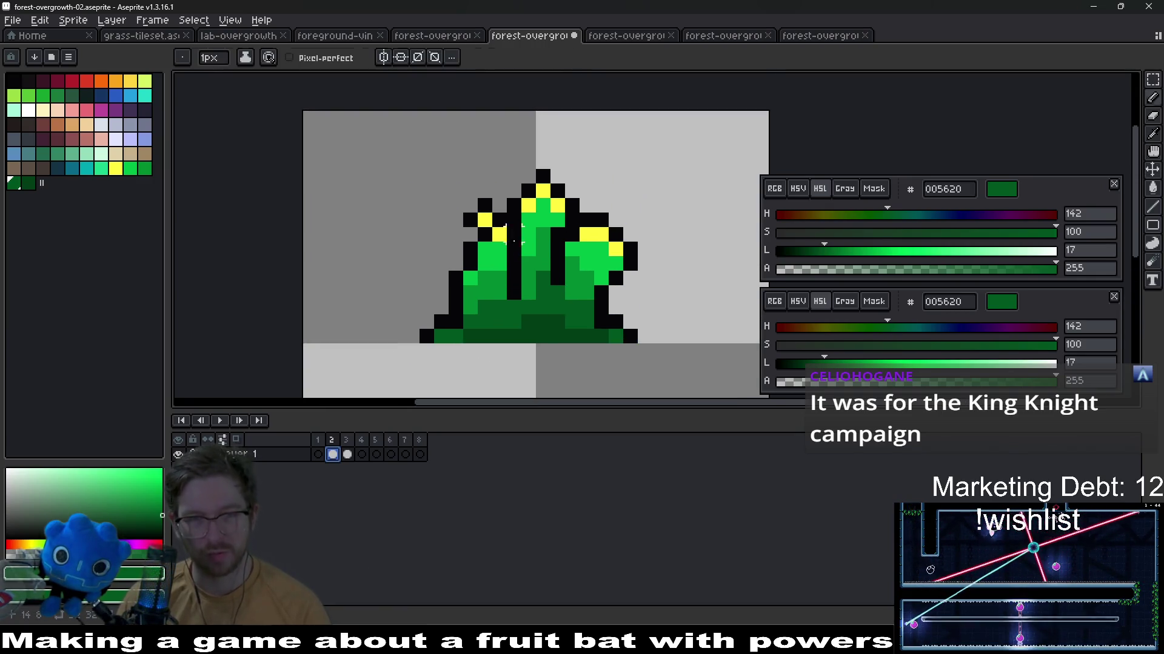
key("m")
left_click_drag(432, 167, 509, 273)
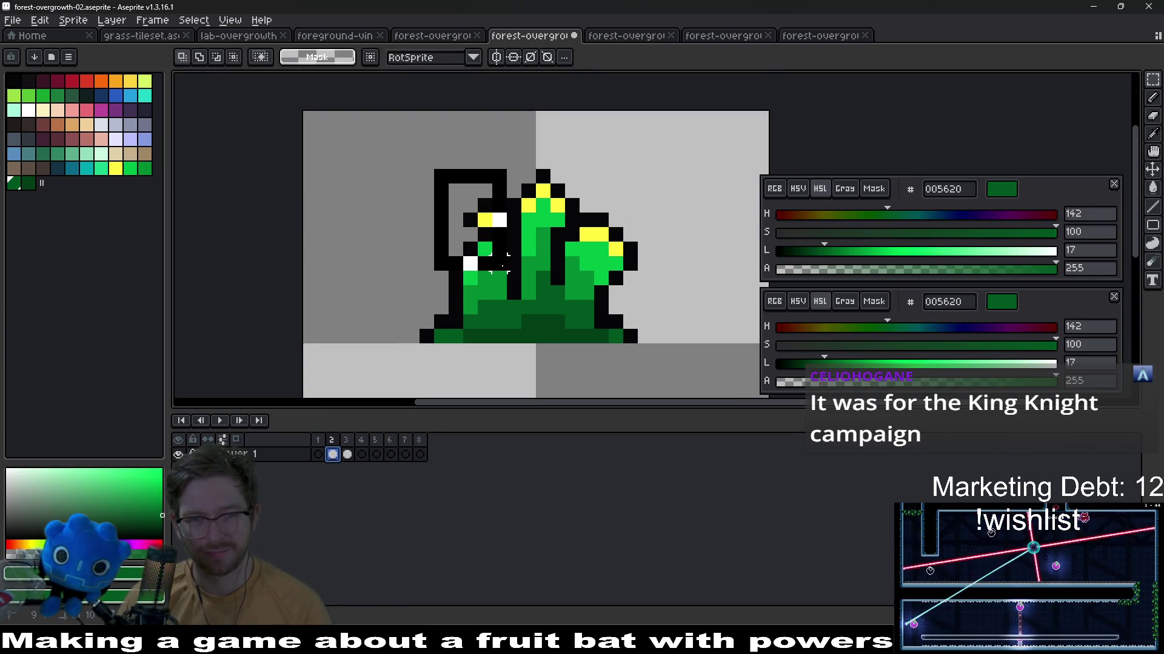
key("Left")
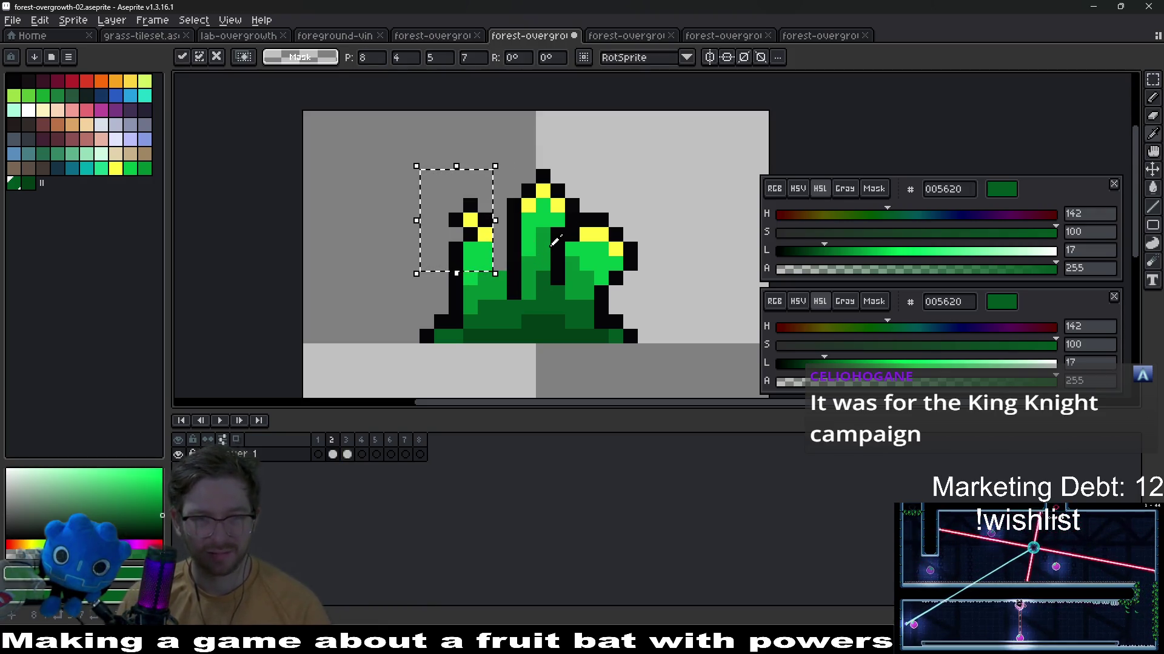
left_click(553, 240)
left_click_drag(426, 198, 491, 282)
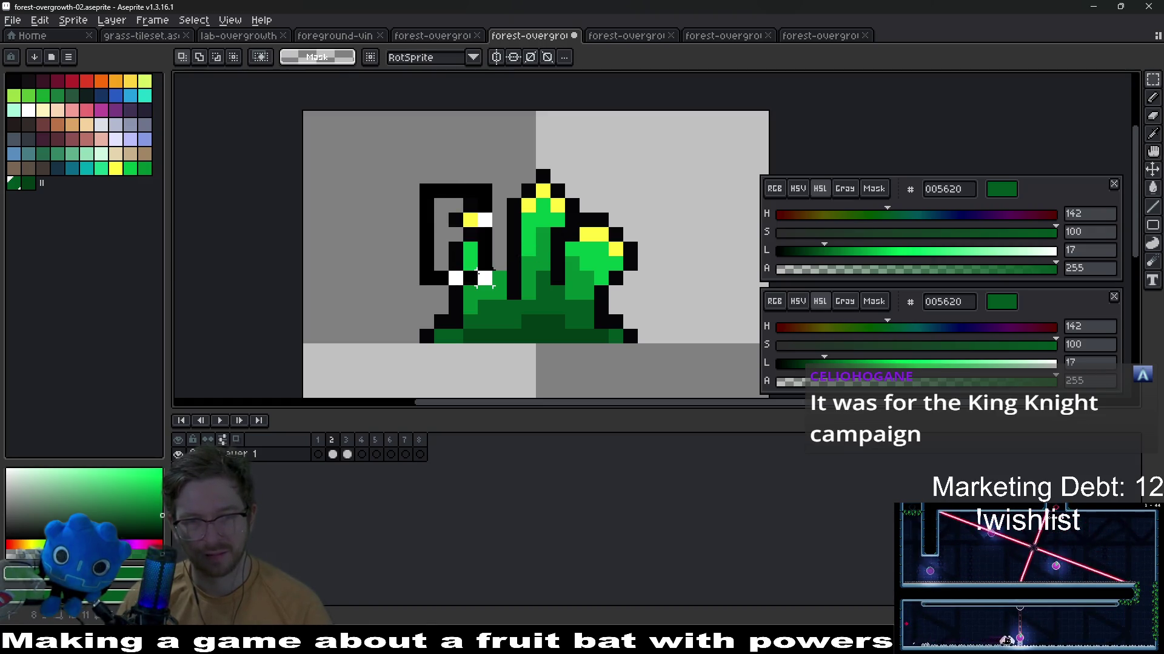
key("Left")
left_click(544, 277)
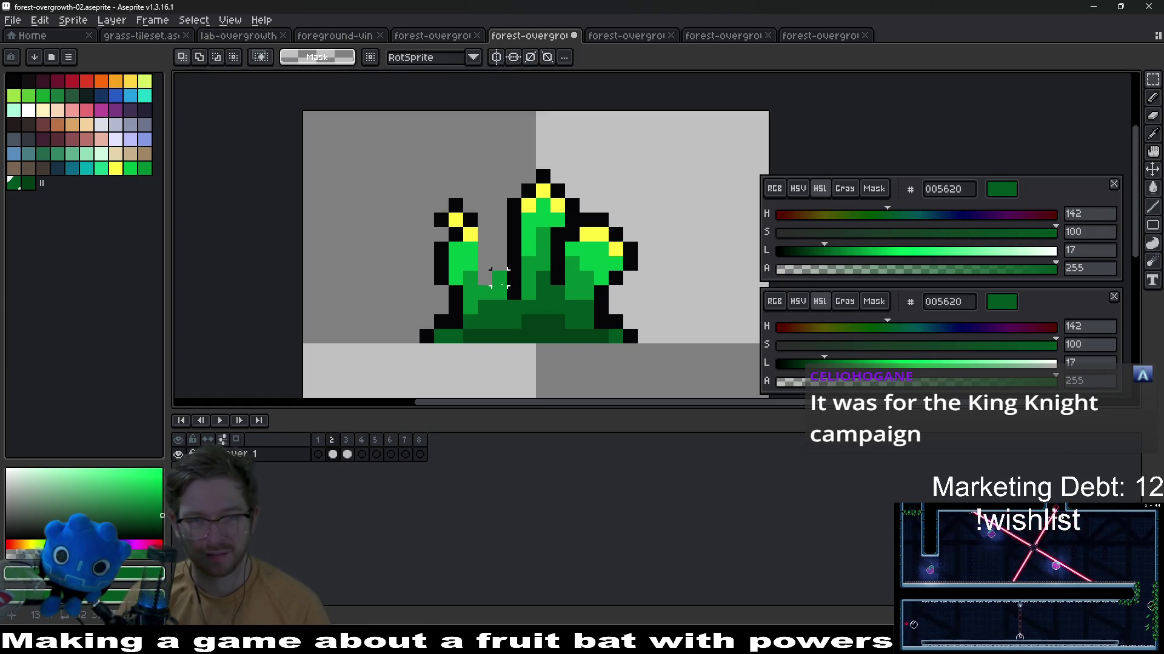
left_click_drag(441, 174, 455, 241)
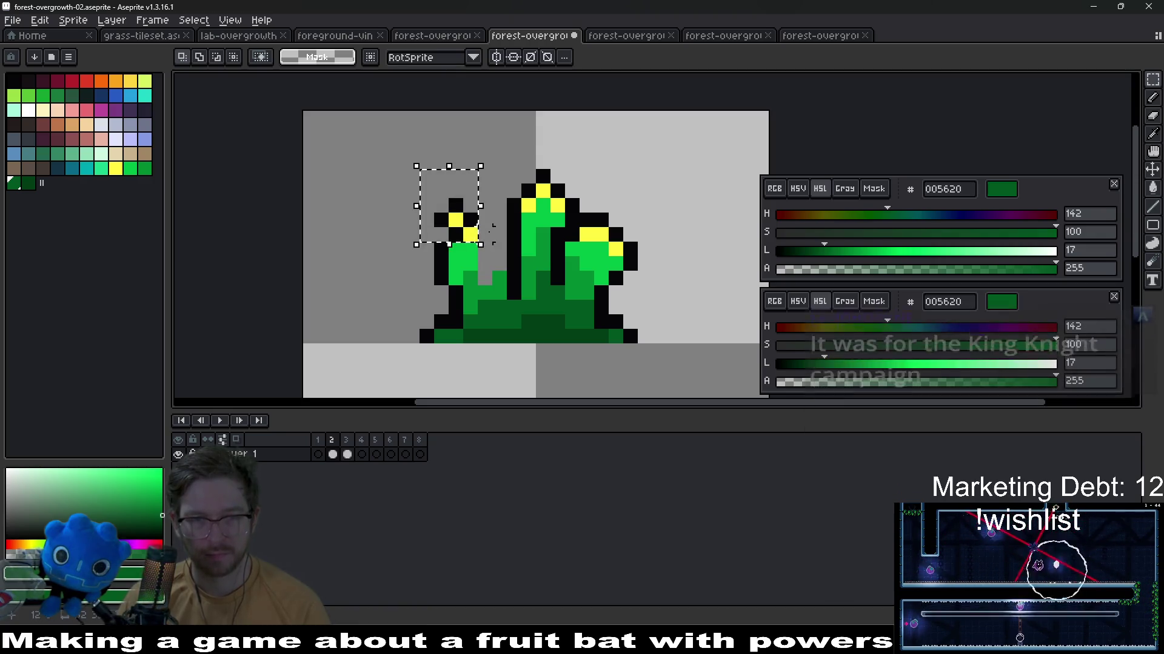
key("Left")
scroll(491, 281, "up", 1)
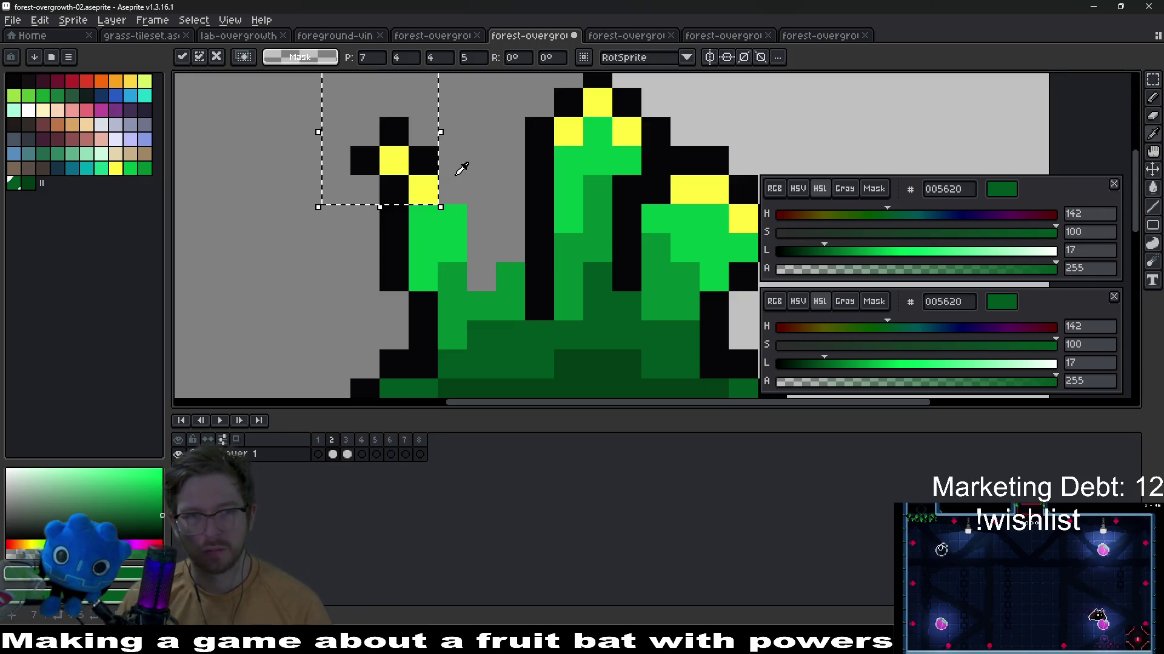
key("ctrl+d")
Paint black outline pixels beside the middle stalk using the picked outline colour
left_click(447, 179, "alt")
key("b")
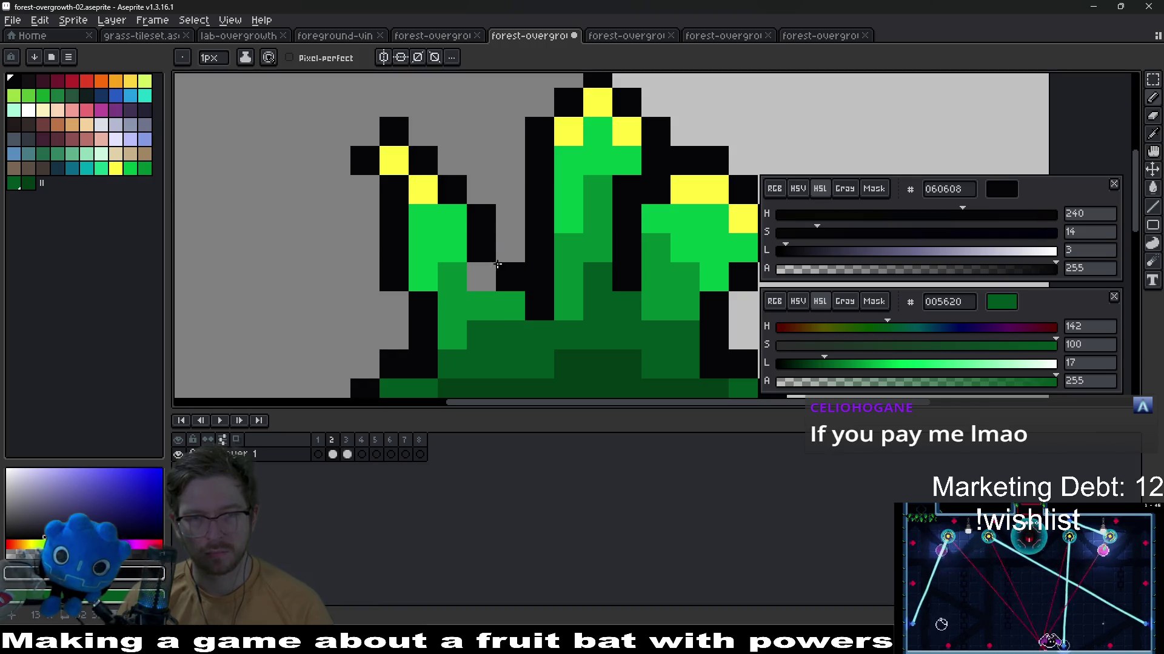
left_click_drag(499, 260, 509, 250)
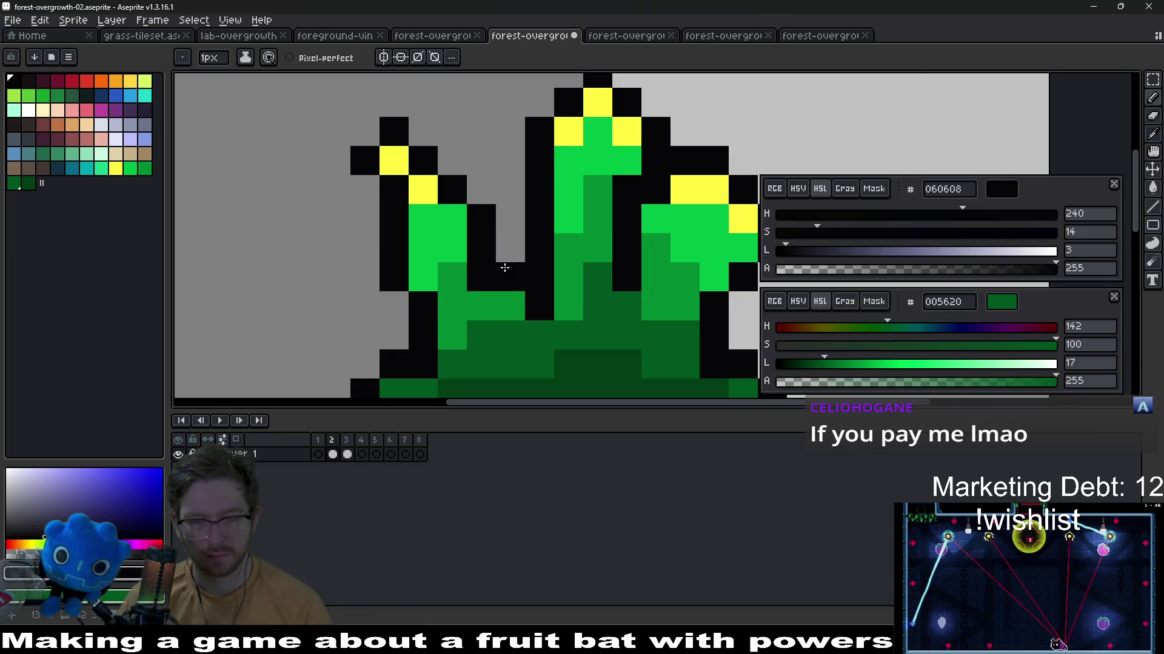
left_click(504, 288)
Add a new empty frame and paste a copy of the grass tuft into it
key("alt+n")
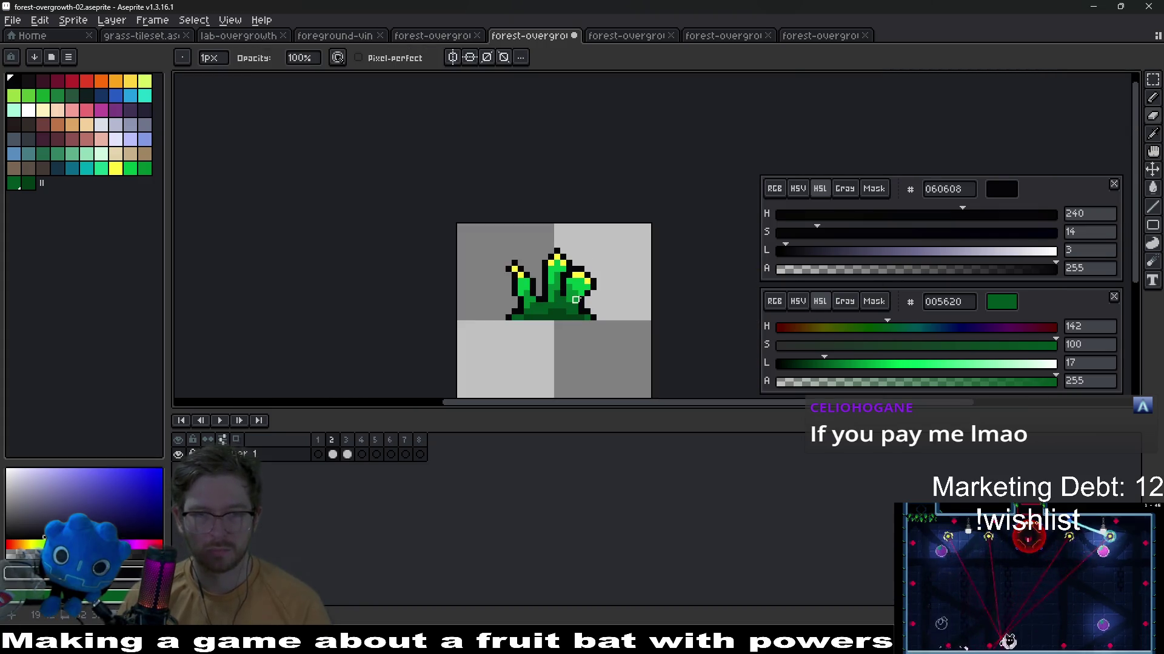
key("ctrl+v")
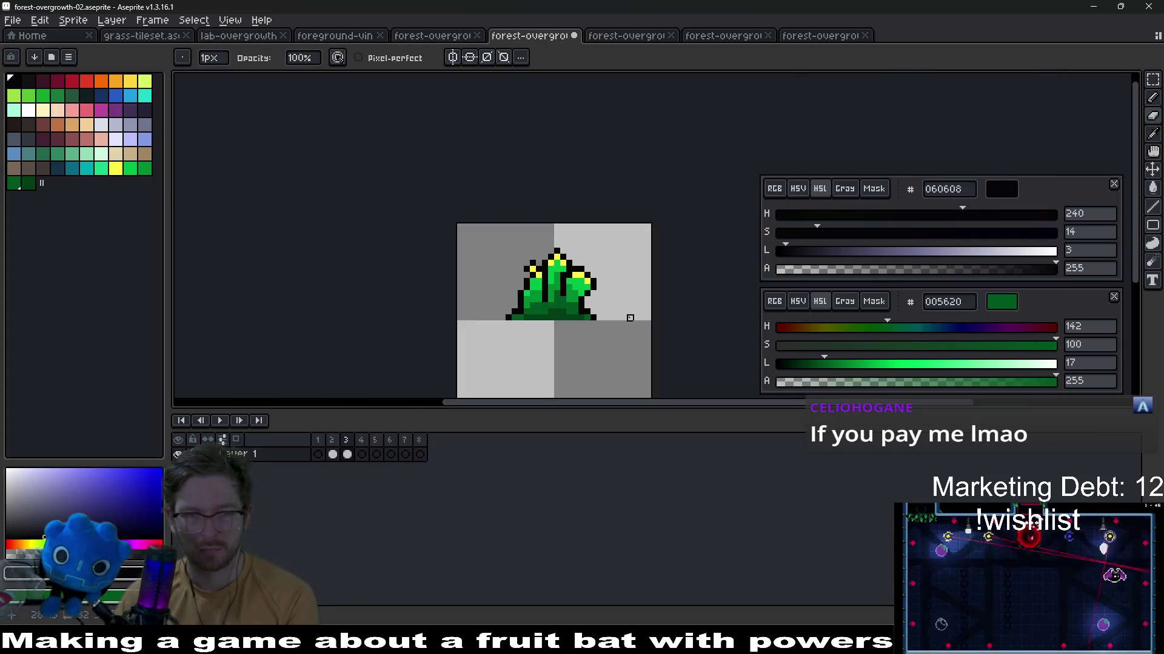
key("Right")
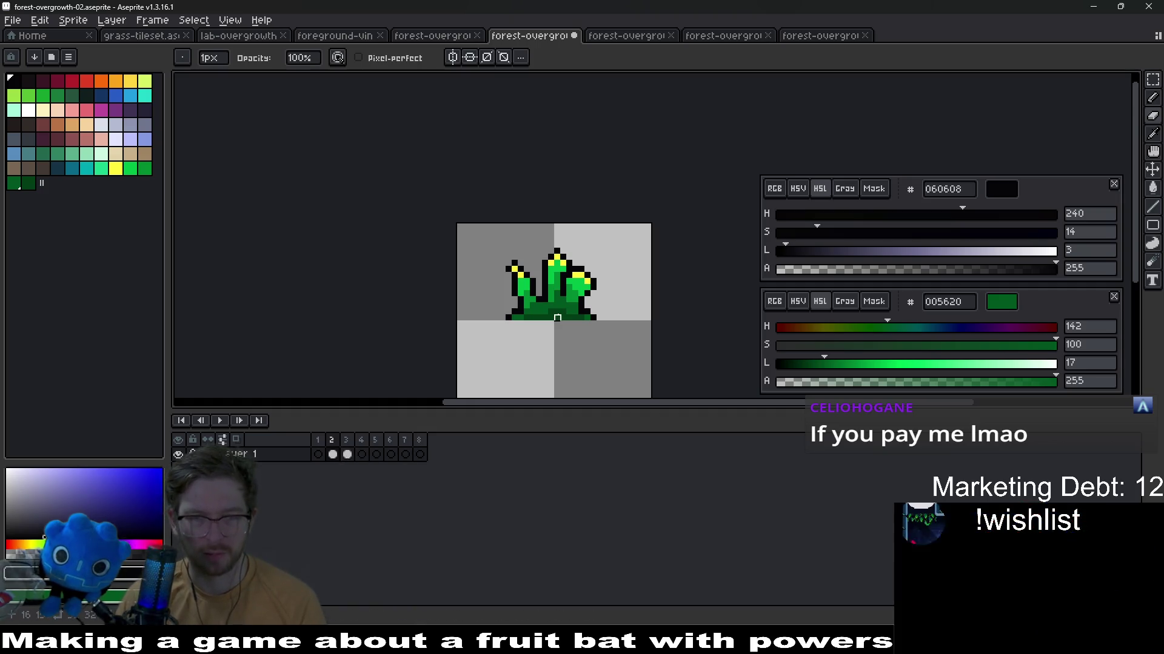
scroll(557, 318, "up", 1)
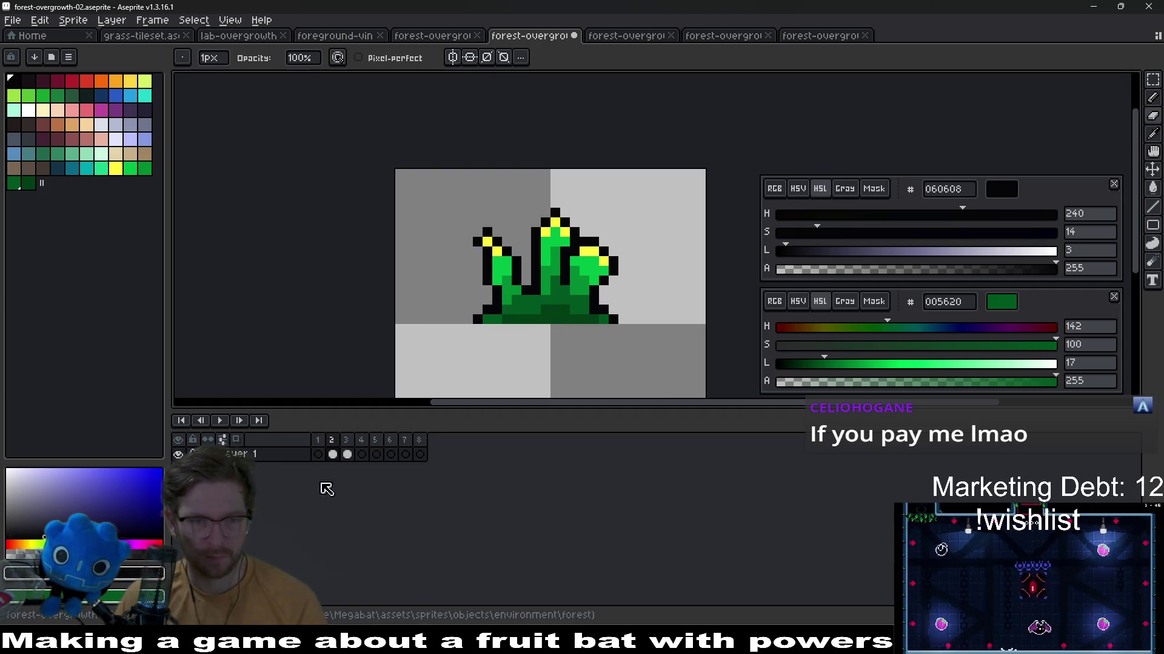
Drag the tuft cel from frame 2 into frame 1 in the timeline and review the frames
left_click(320, 455)
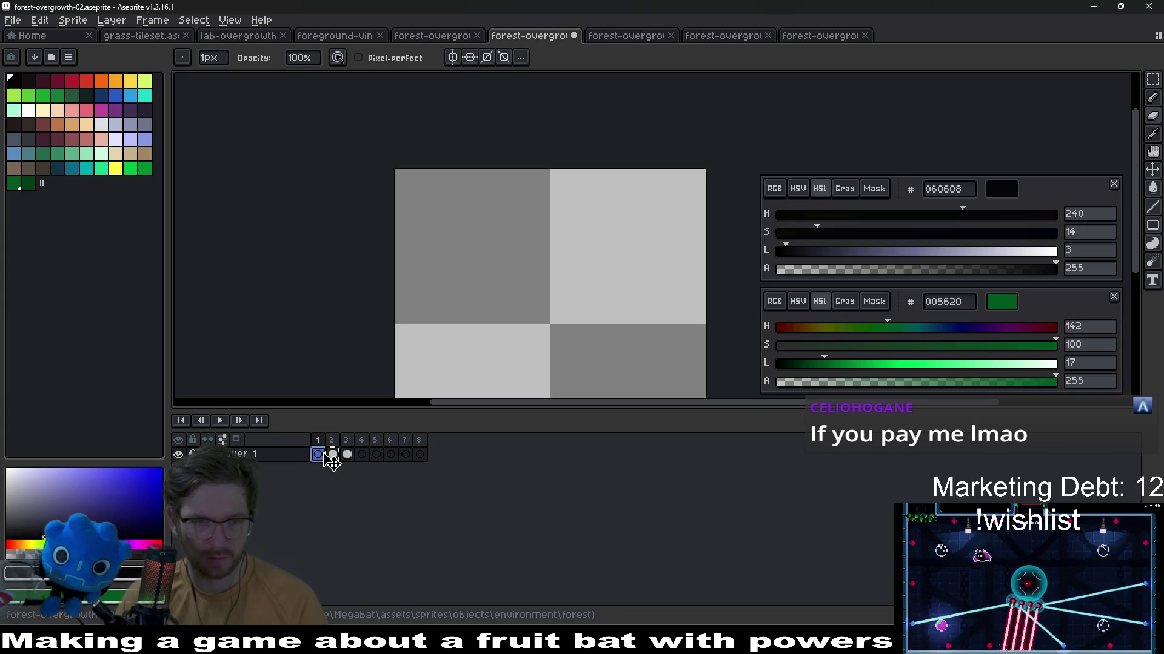
left_click(333, 455)
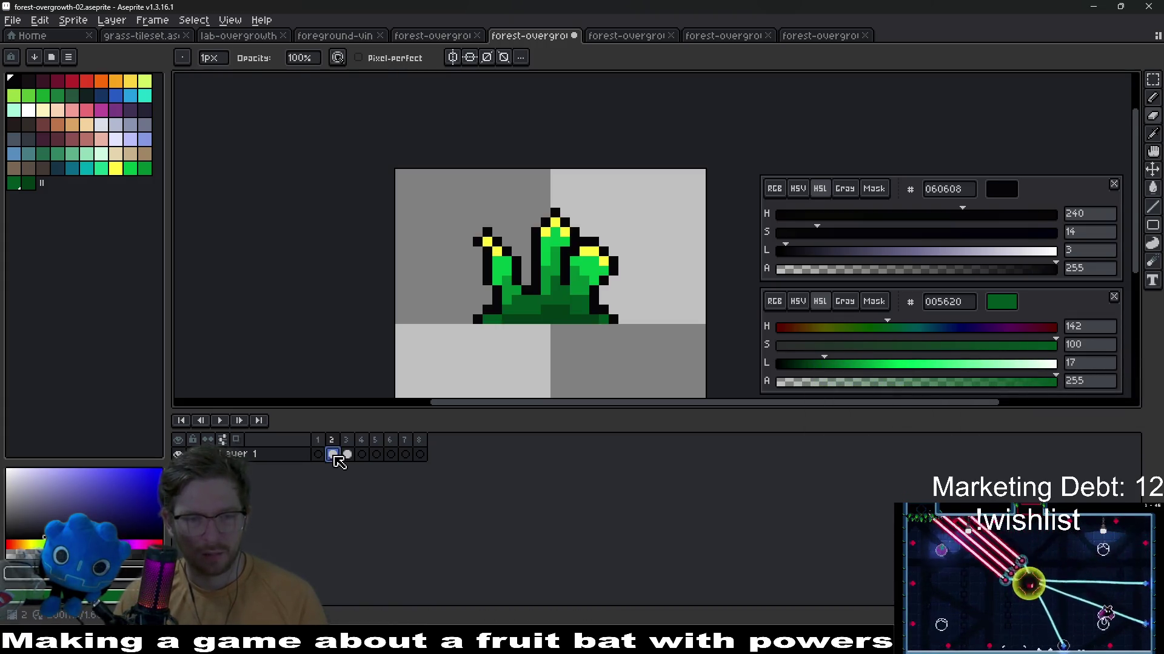
left_click(321, 455)
left_click_drag(333, 455, 320, 455)
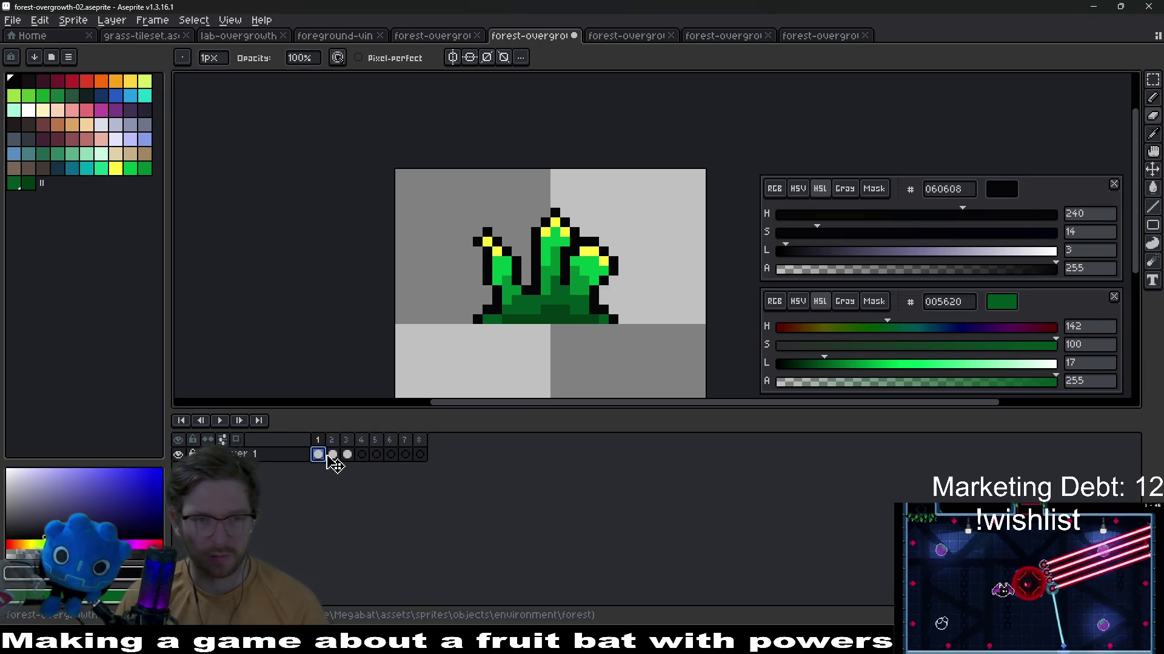
left_click(320, 455)
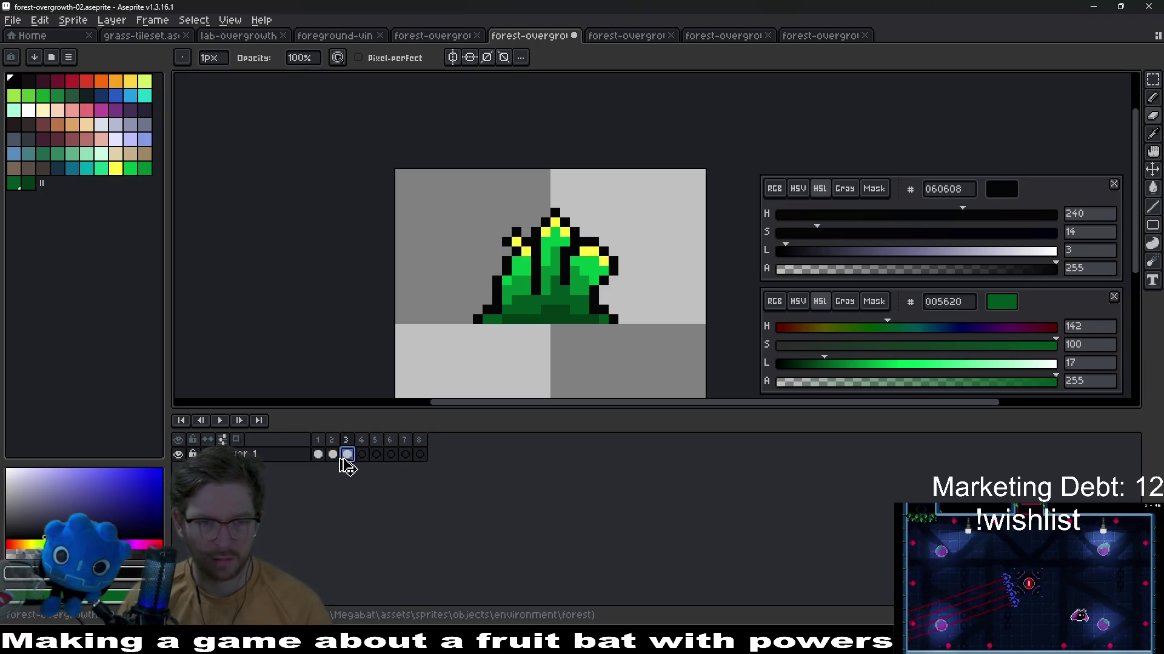
left_click(320, 454)
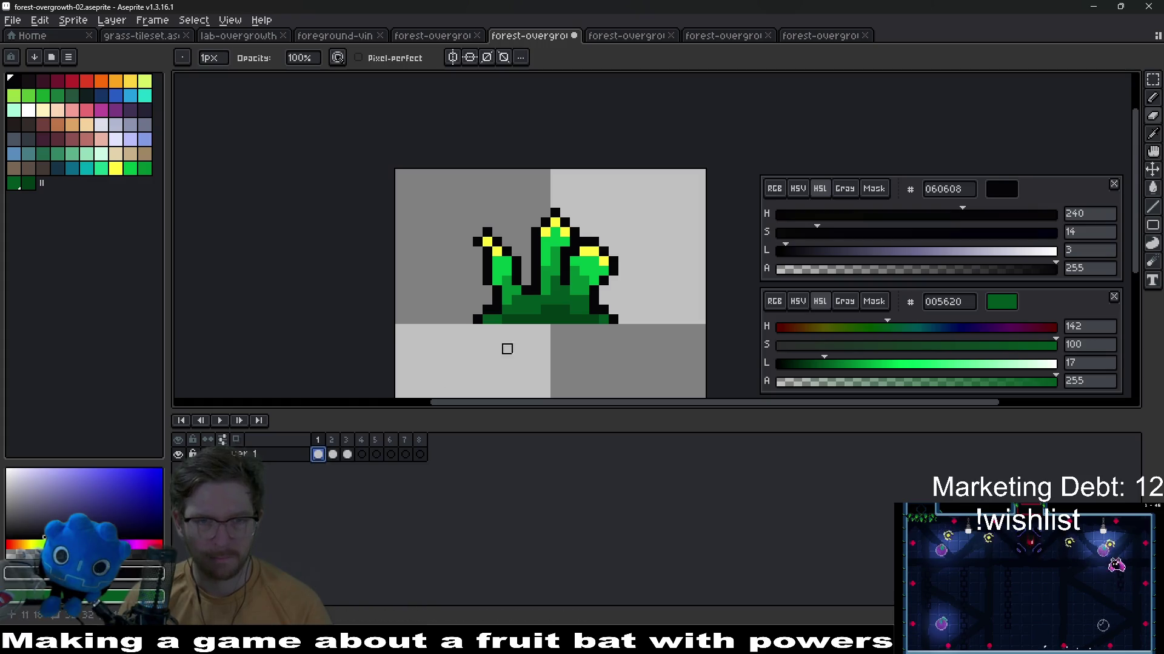
scroll(537, 300, "up", 1)
scroll(536, 272, "up", 1)
Try marquee moves on the middle stalk and undo them to keep its pointed top
key("m")
left_click_drag(486, 100, 596, 191)
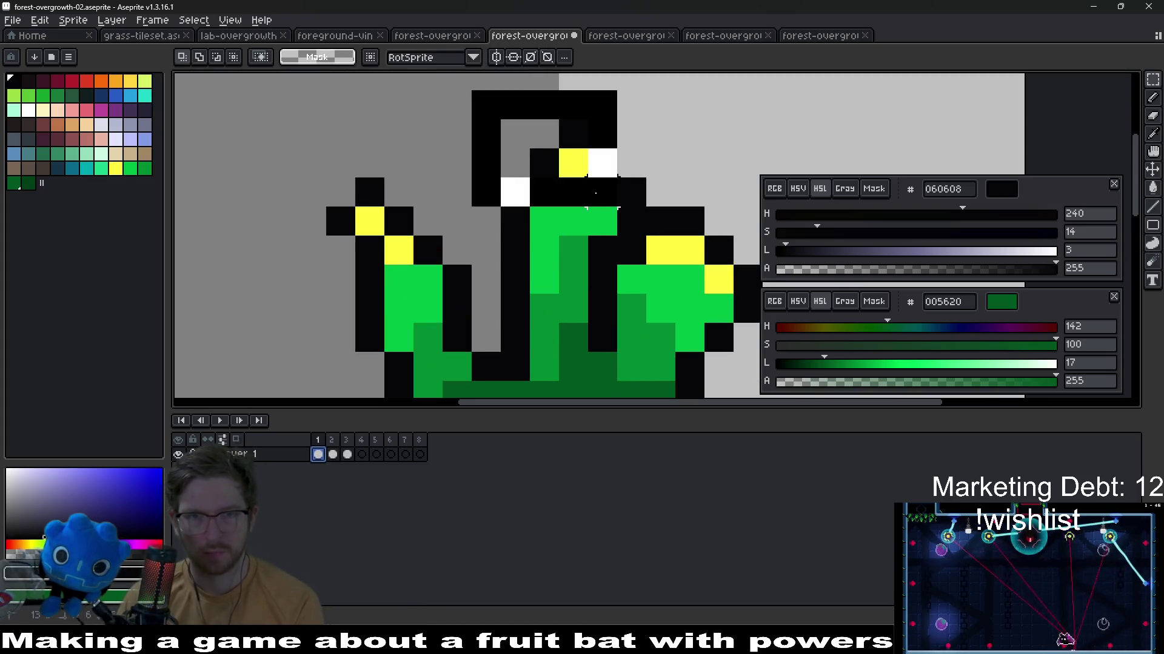
key("ctrl+z")
key("ctrl+z")
key("ctrl+d")
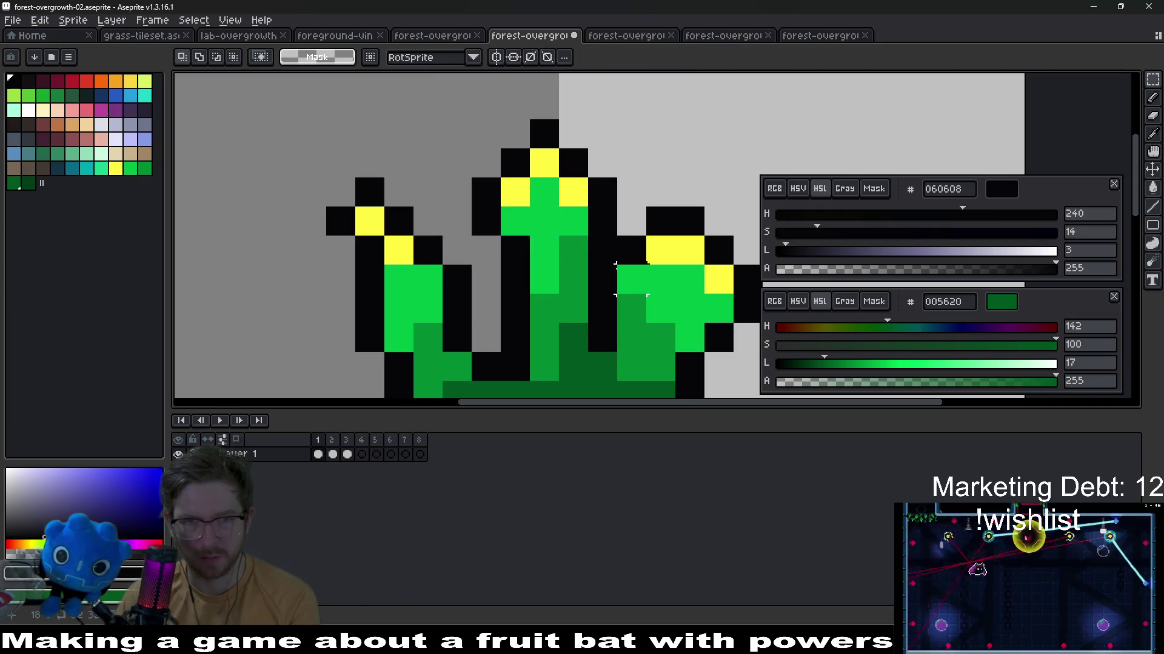
left_click_drag(455, 132, 602, 343)
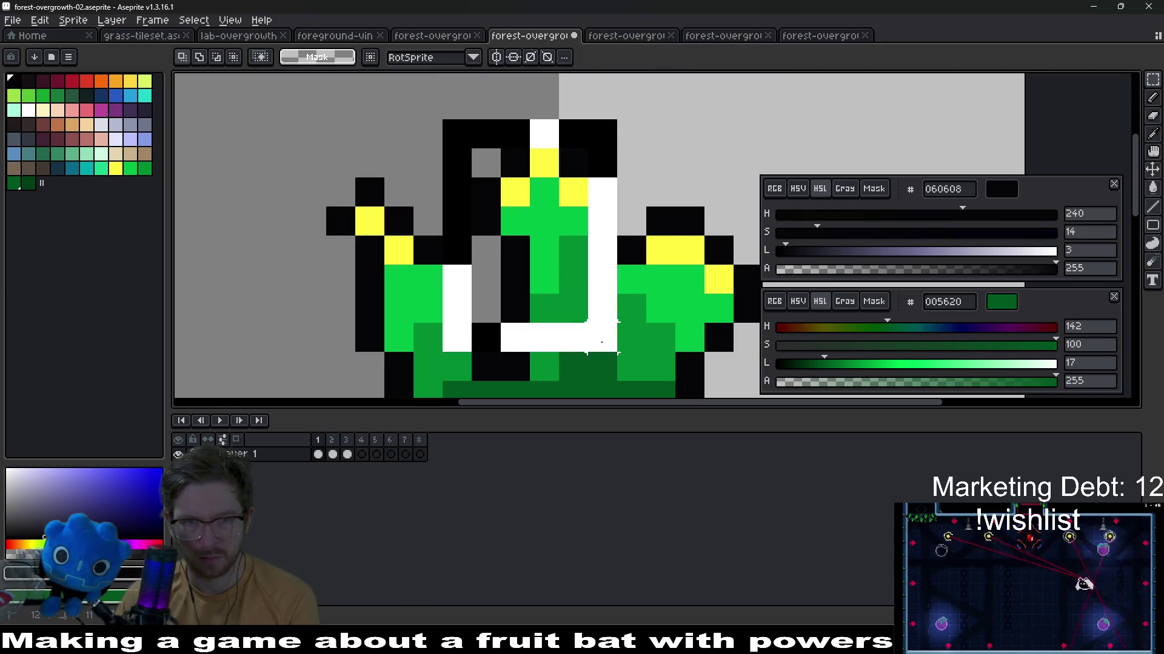
key("ctrl+z")
left_click_drag(503, 123, 605, 337)
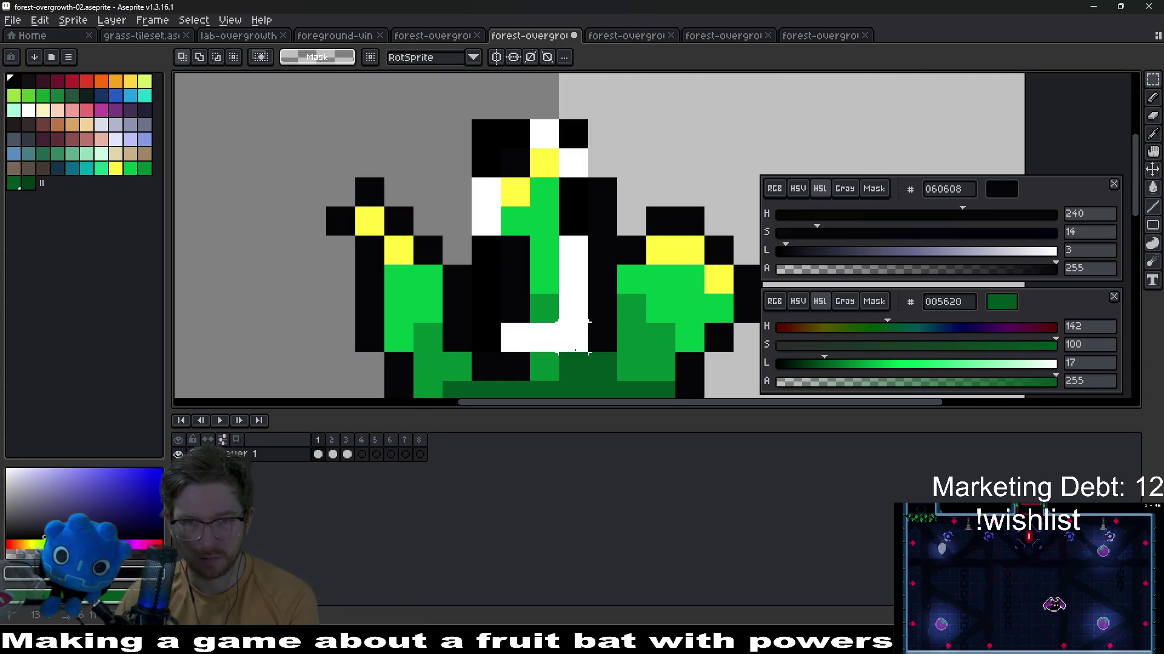
key("ctrl+z")
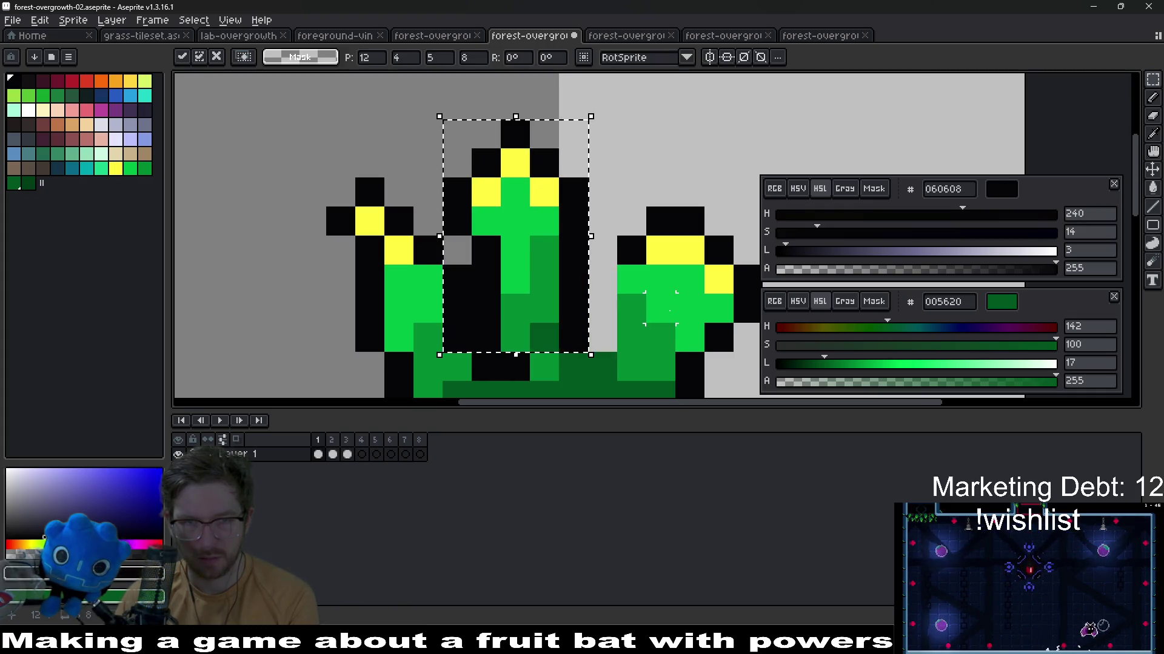
Deselect the stalk and marquee-select the right plant head ready for colour picking
key("Escape")
scroll(604, 337, "down", 5)
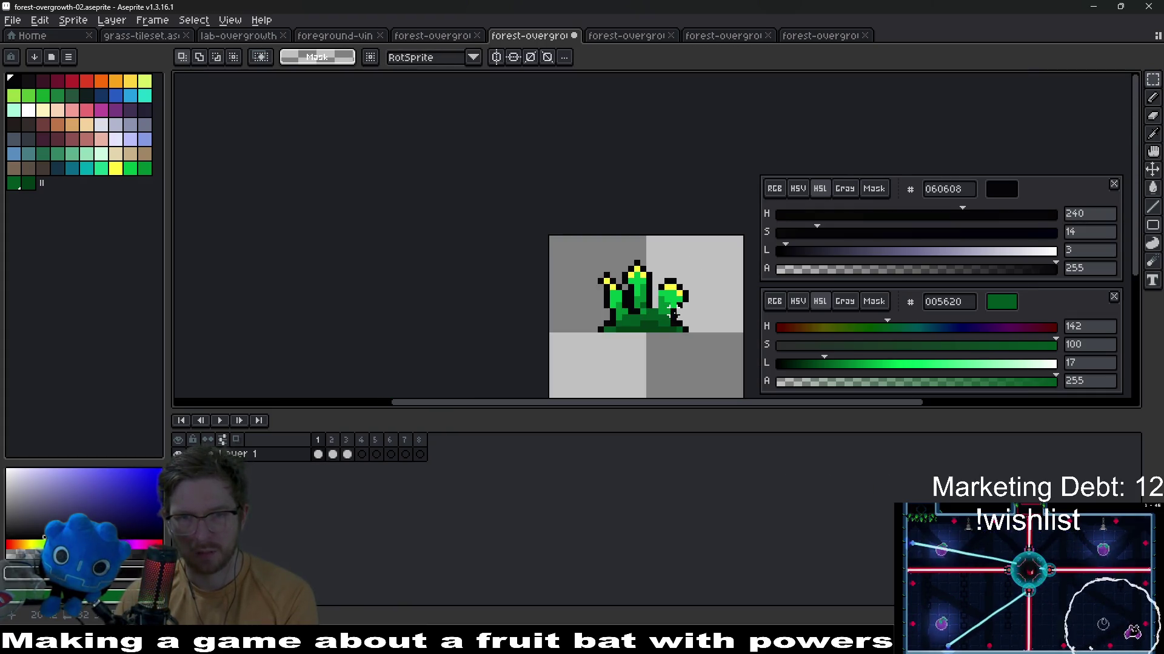
scroll(673, 301, "up", 2)
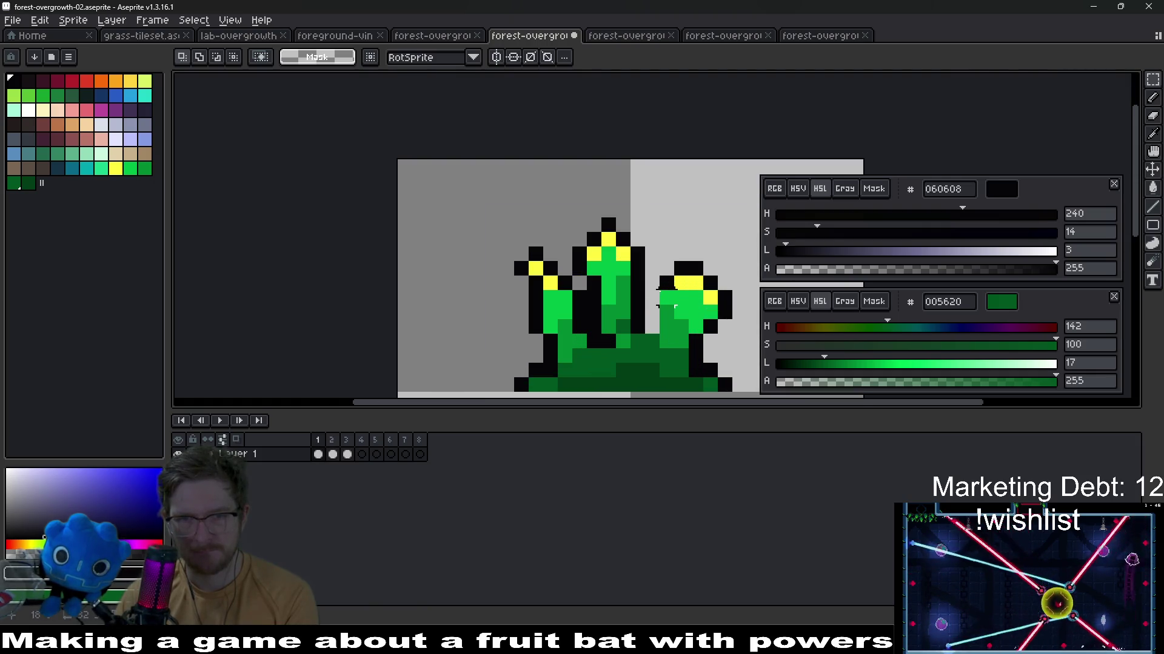
scroll(673, 301, "right", 2)
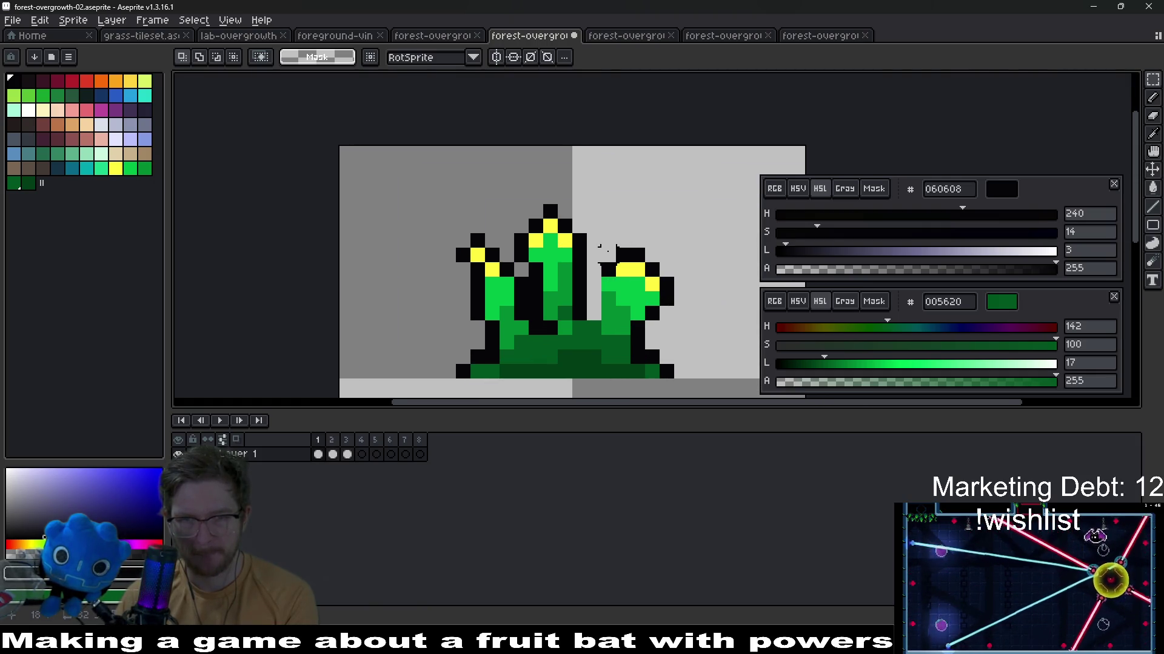
left_click_drag(601, 246, 679, 311)
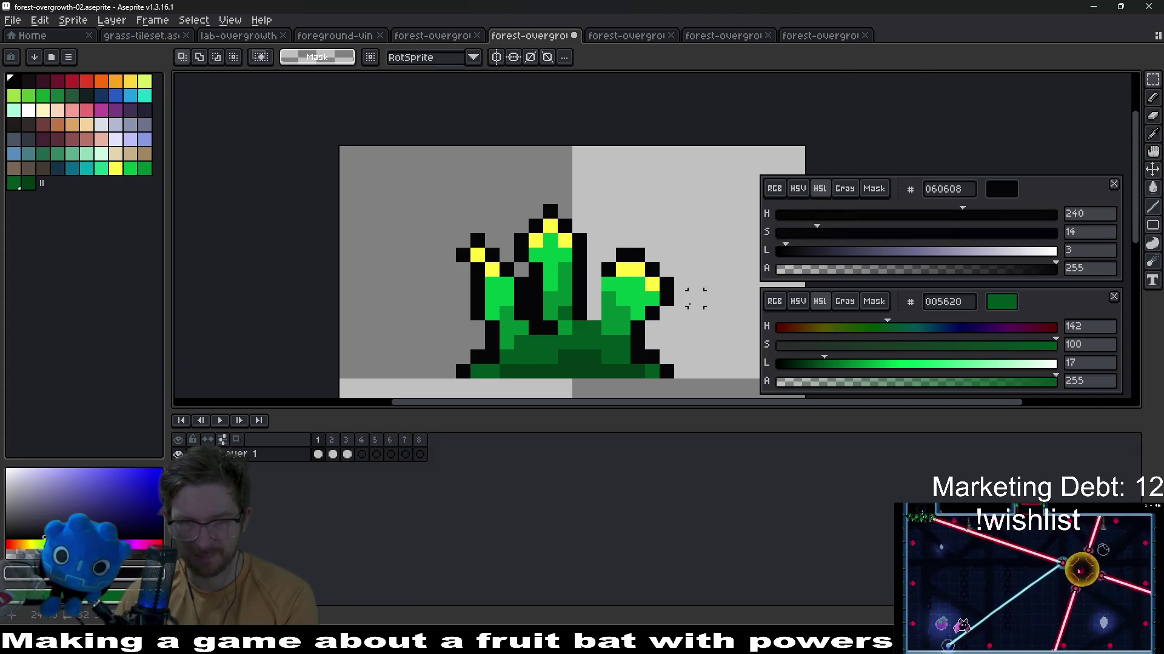
scroll(696, 299, "up", 1)
scroll(637, 291, "up", 1)
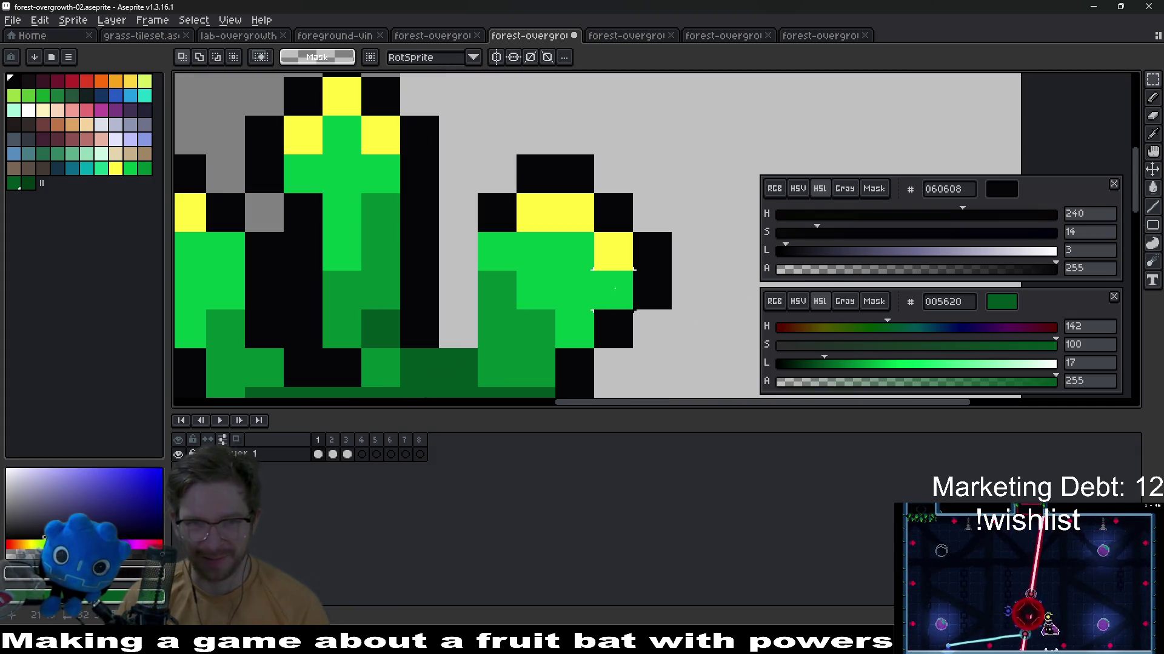
key("i")
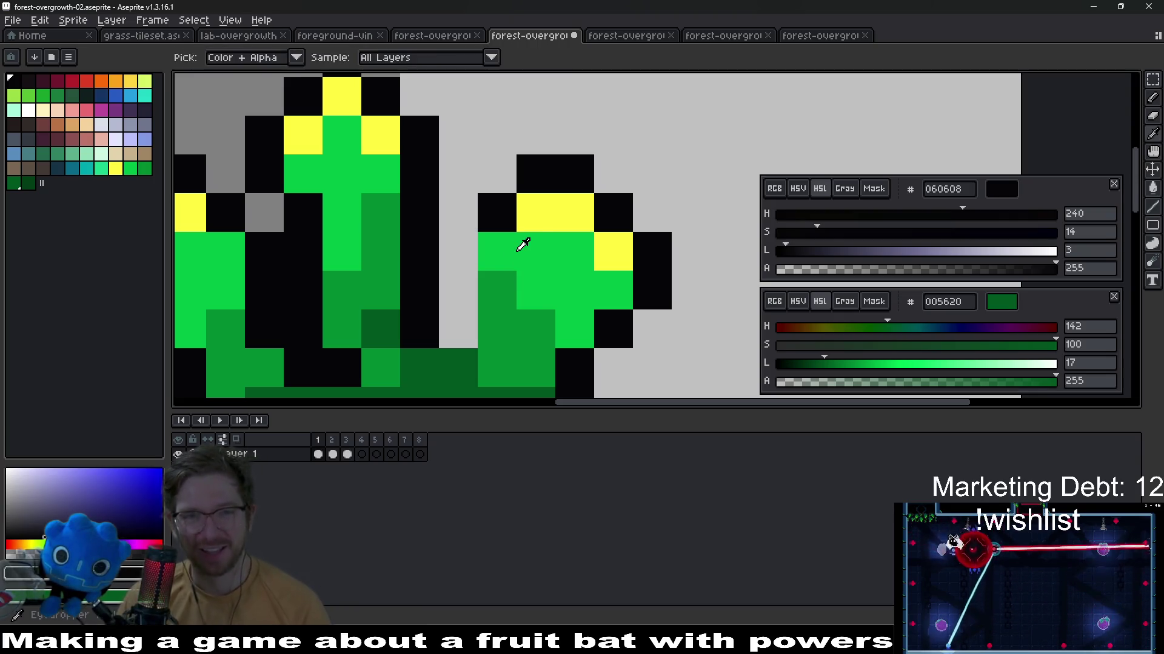
Shift the right plant head's pixels one pixel left with successive marquee moves
left_click(549, 217)
key("m")
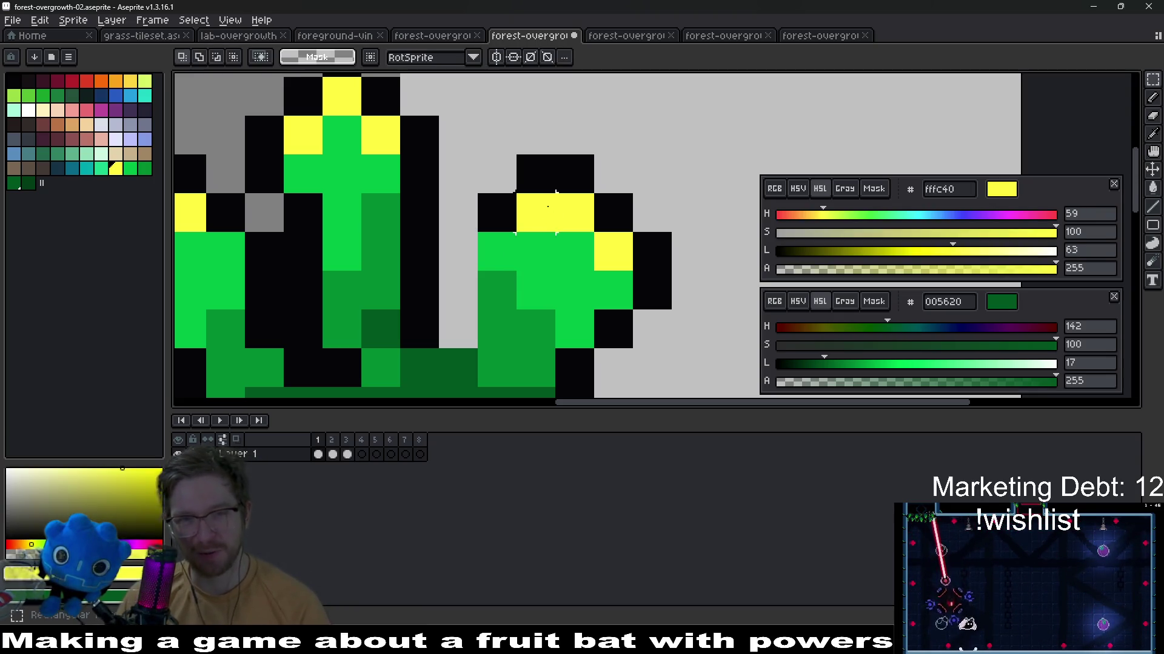
left_click_drag(474, 152, 637, 273)
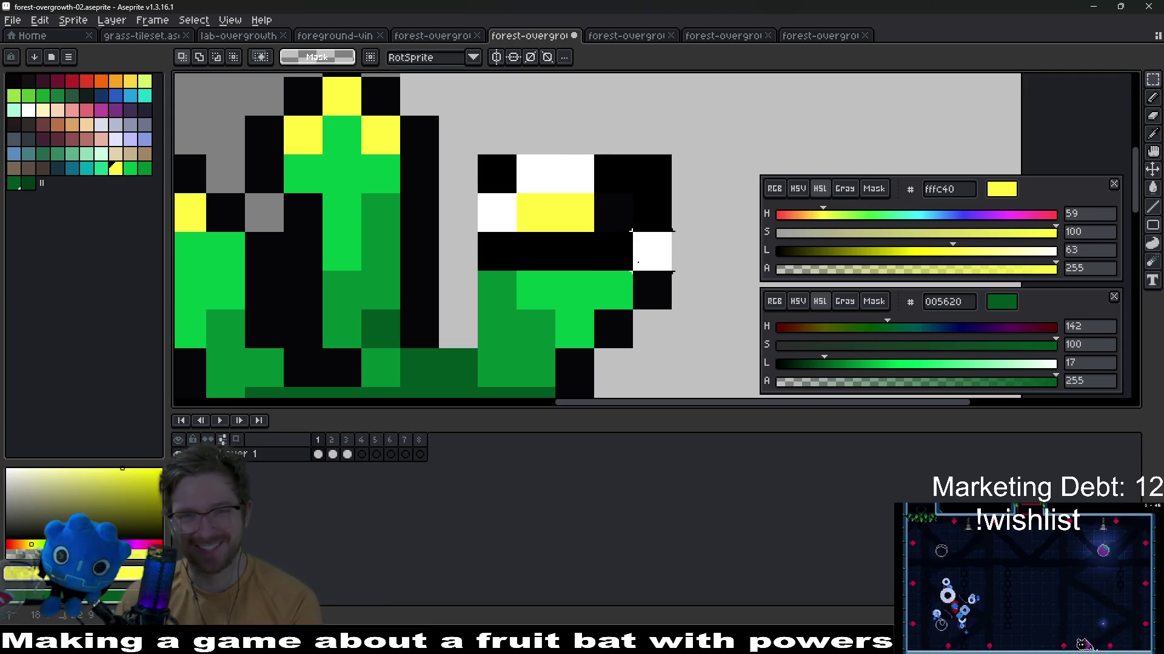
left_click_drag(582, 218, 544, 215)
key("Return")
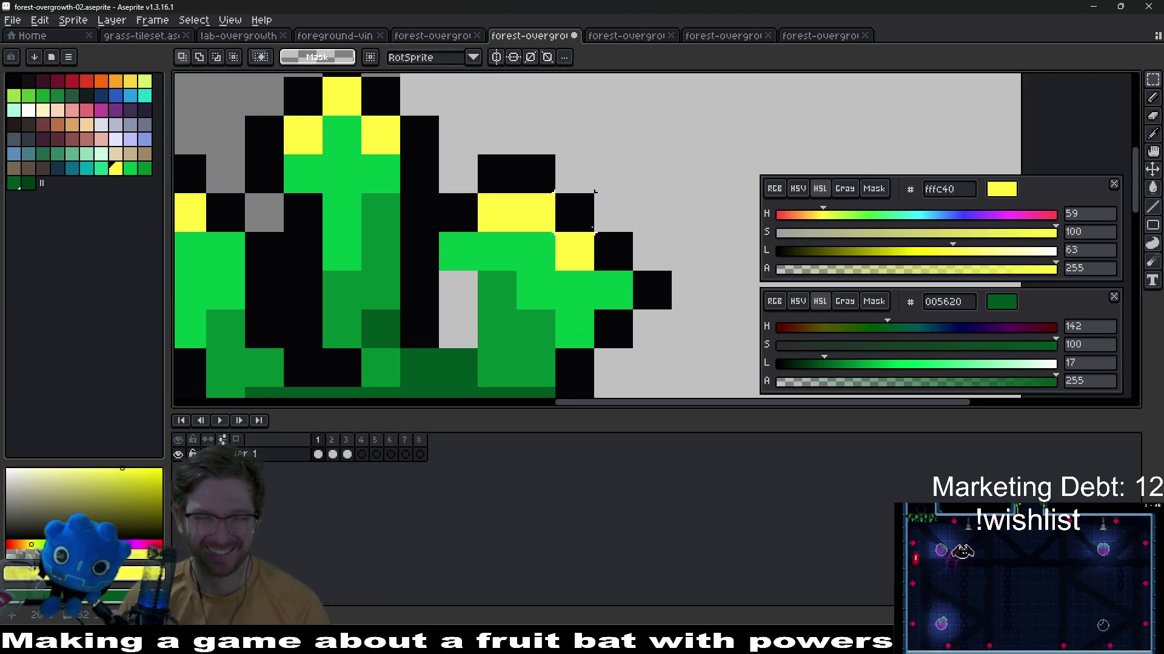
left_click_drag(436, 150, 637, 273)
left_click_drag(546, 218, 586, 218)
key("ctrl+d")
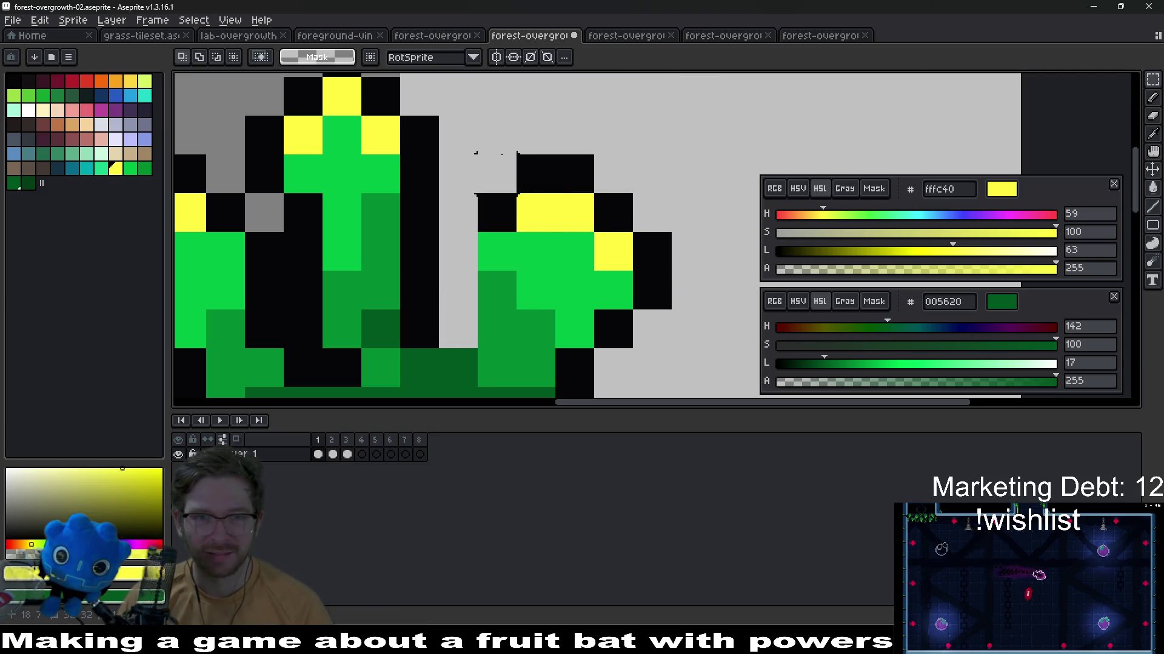
left_click_drag(477, 151, 678, 355)
left_click_drag(582, 254, 543, 255)
key("ctrl+d")
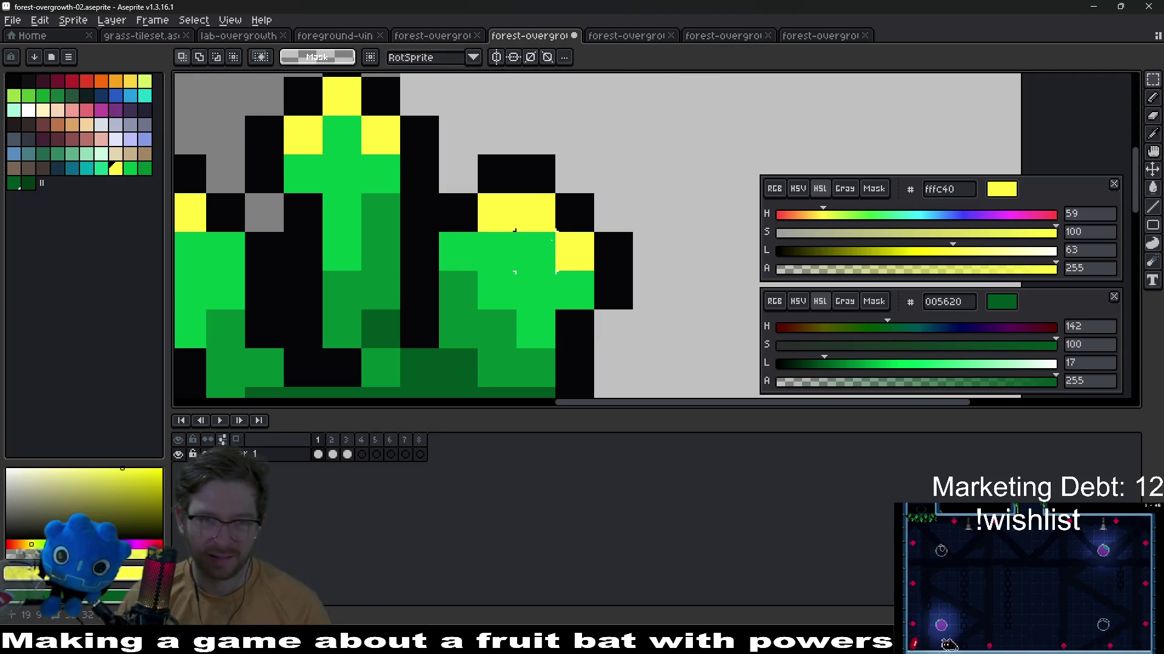
Repaint the right leaf with yellow tips, dark green shading and bright green 00bd45 blade pixels
key("b")
left_click(472, 248)
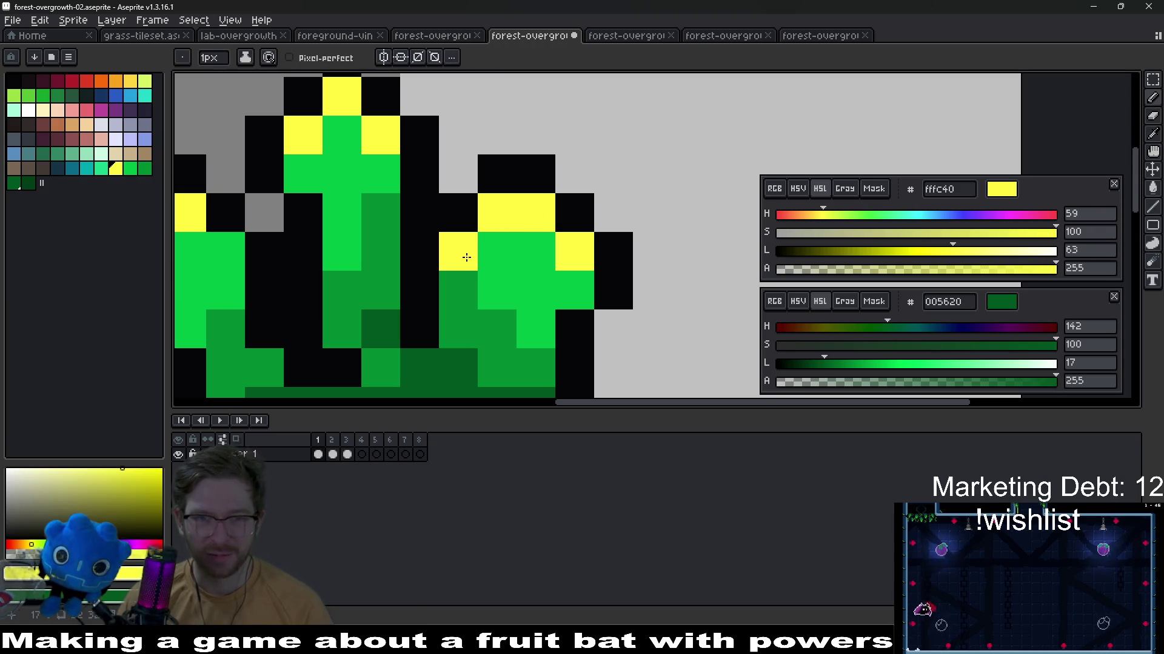
key("alt")
right_click(551, 273)
right_click(574, 251)
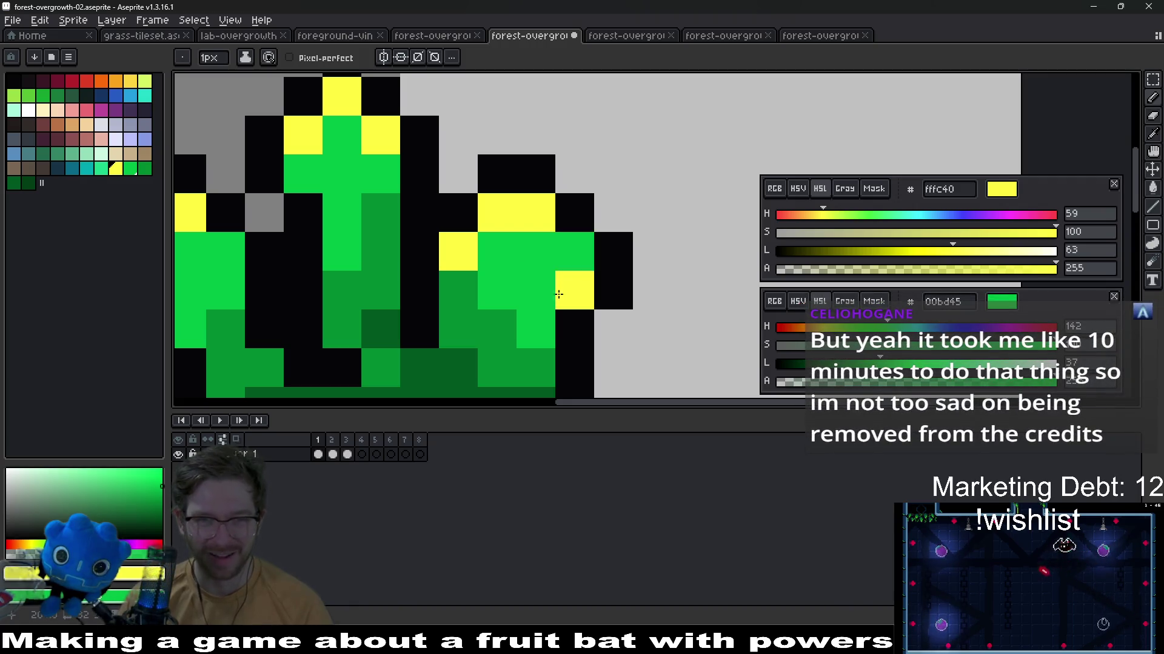
left_click_drag(512, 274, 530, 251)
key("alt")
left_click(477, 260)
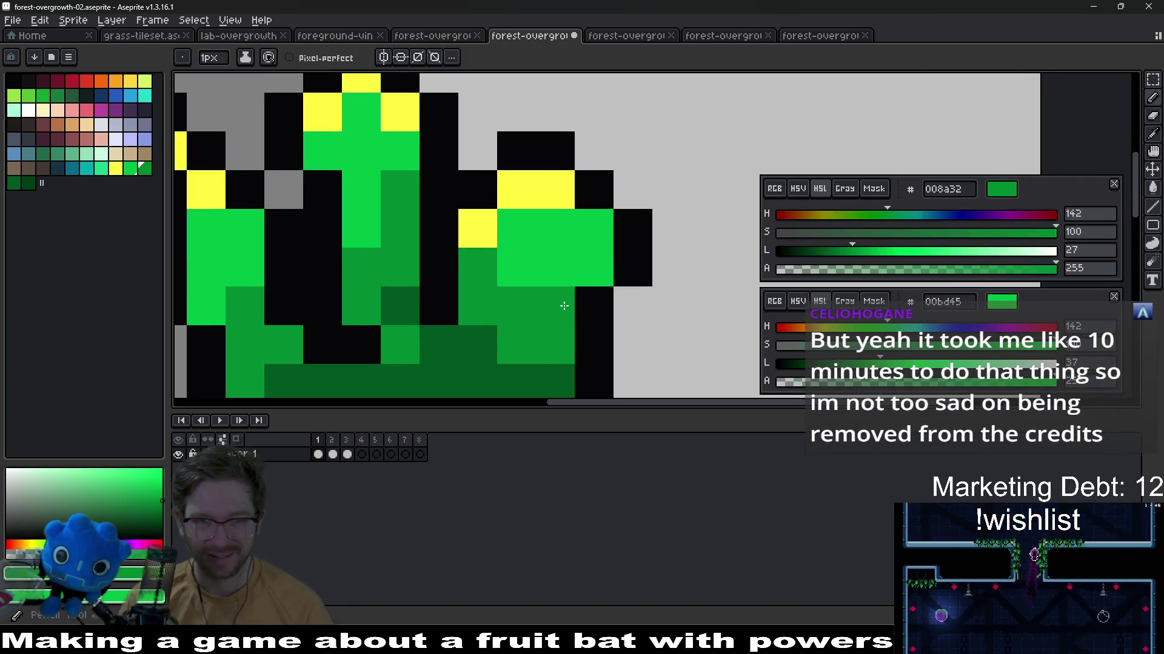
left_click(591, 264)
left_click(516, 268)
key("alt")
left_click(527, 250)
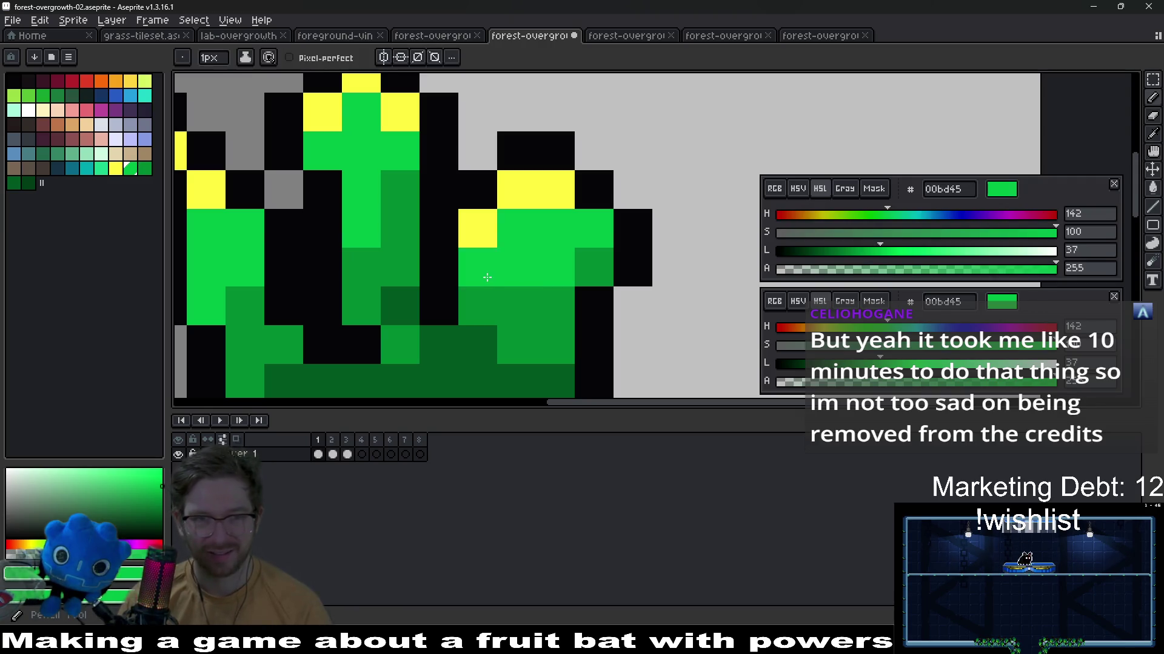
left_click_drag(477, 268, 477, 307)
scroll(549, 251, "down", 5)
Flip between animation frames to compare the edited tuft
key("Right")
key("Left")
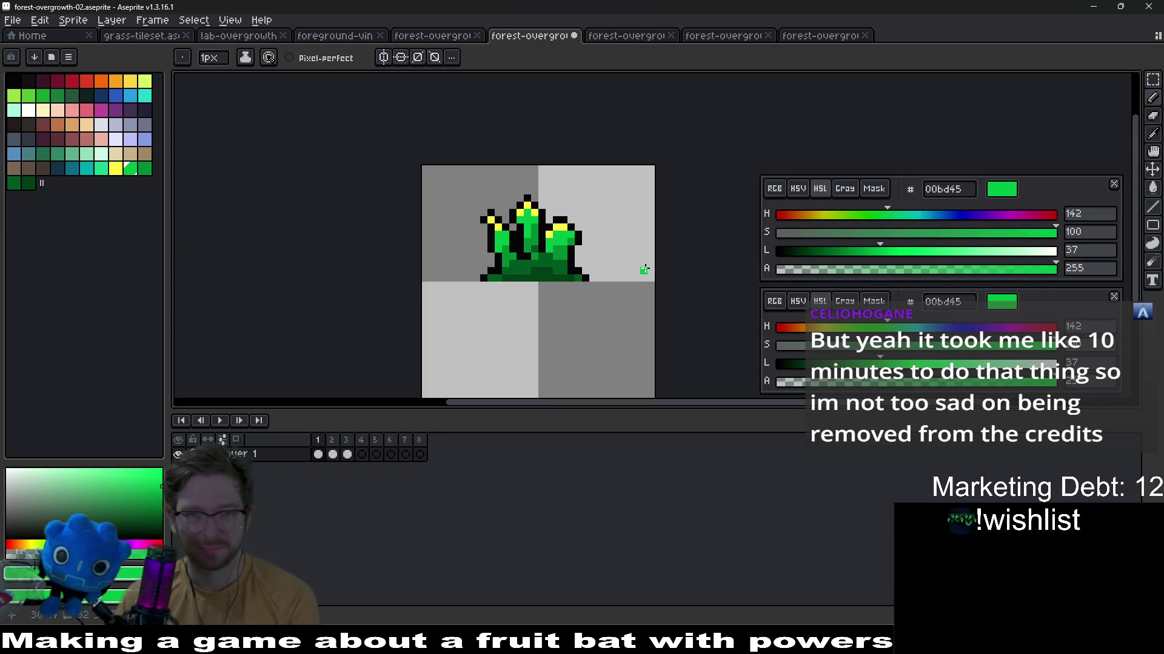
key("Right")
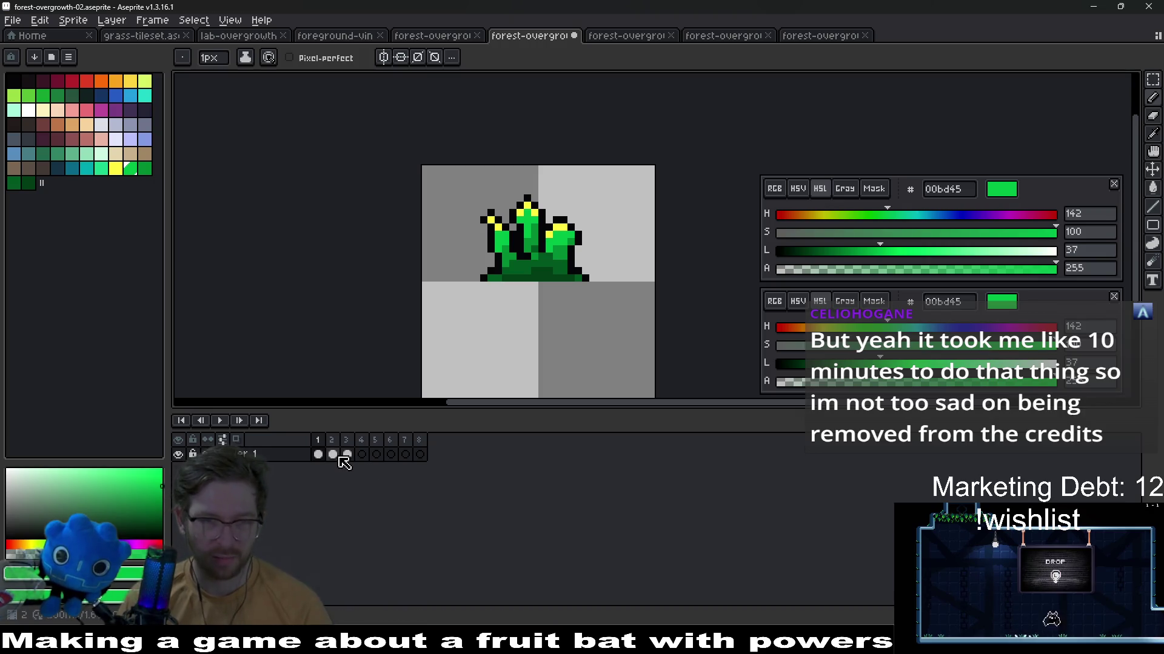
On frame 2, lasso the left grass blade and move it outward from the stalk
left_click(333, 455)
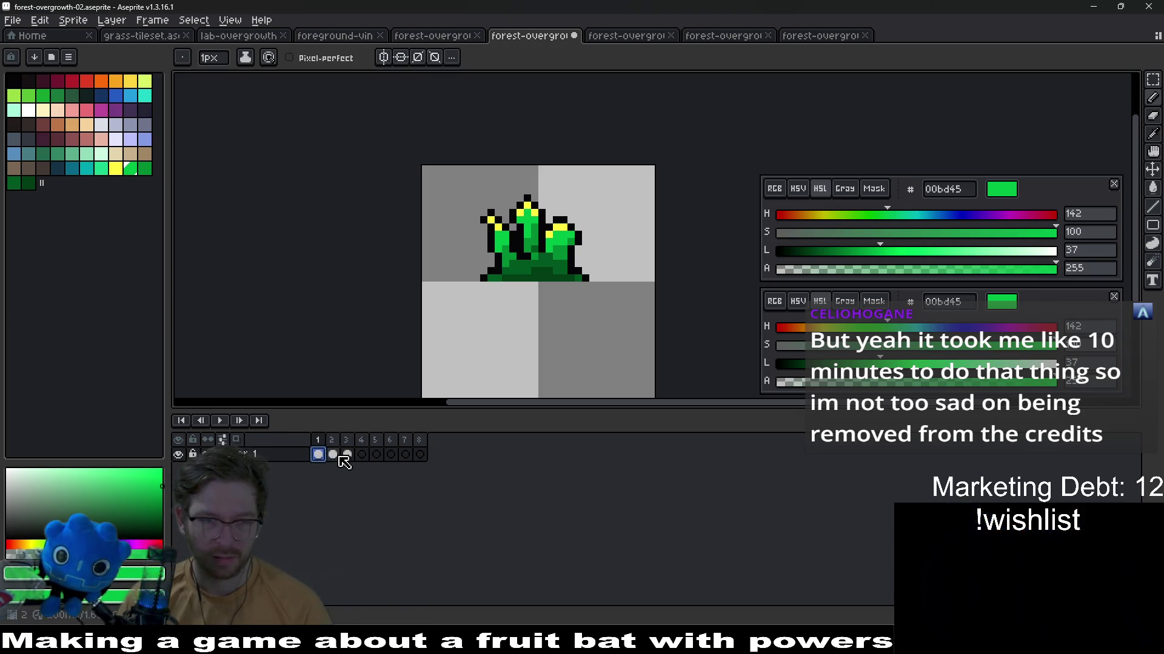
left_click(346, 455)
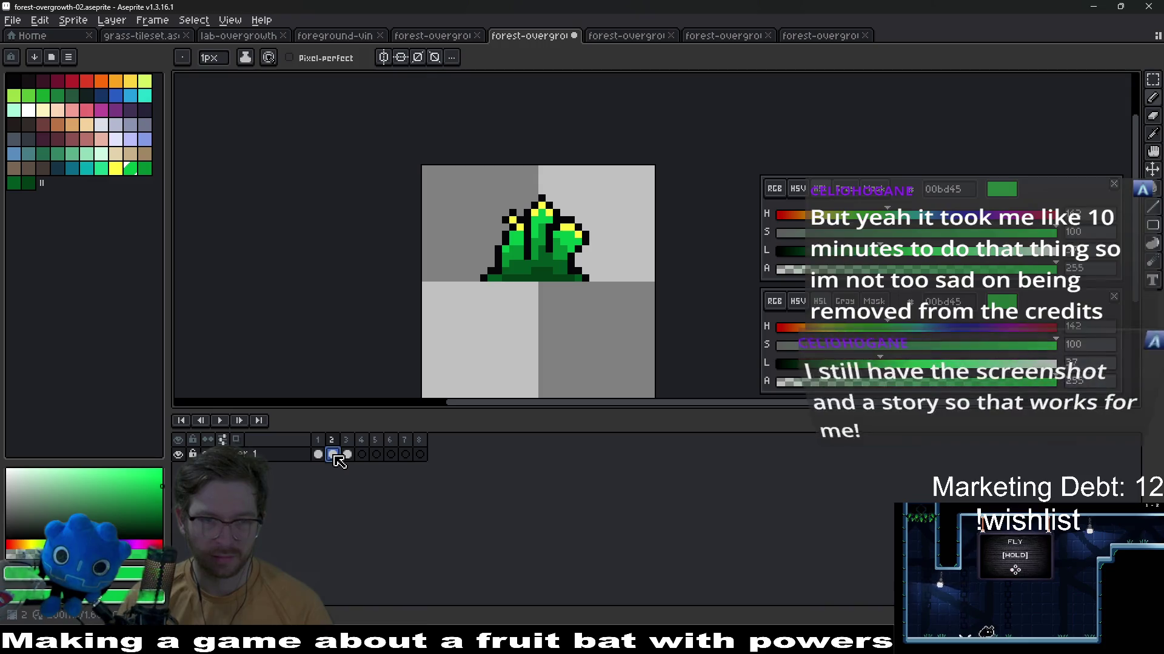
scroll(530, 229, "up", 3)
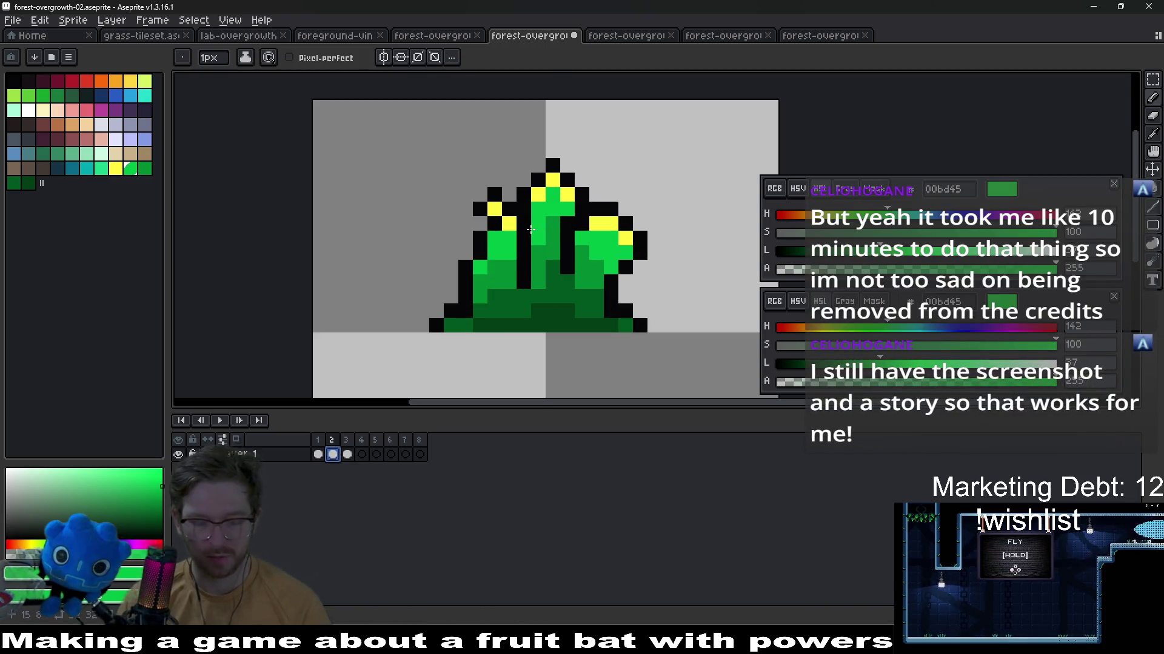
key("q")
mouse_move(415, 176)
left_mouse_down()
mouse_move(509, 254)
mouse_move(479, 229)
left_mouse_up()
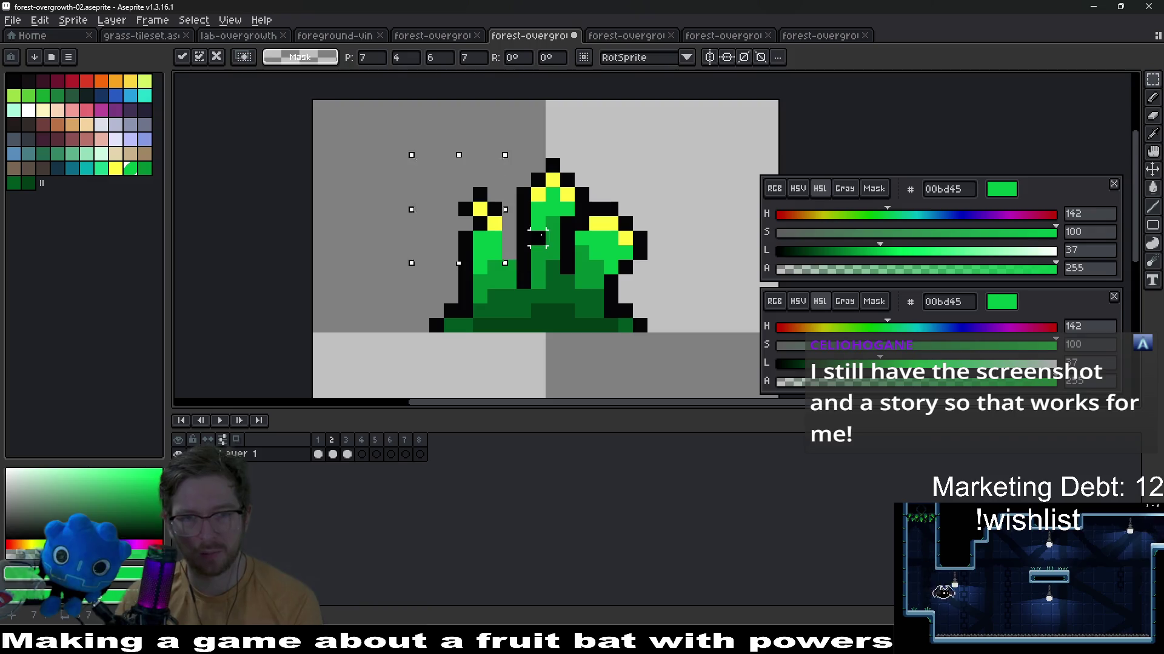
key("ctrl+d")
Step between neighbouring frames to compare the moved blade
key("Left")
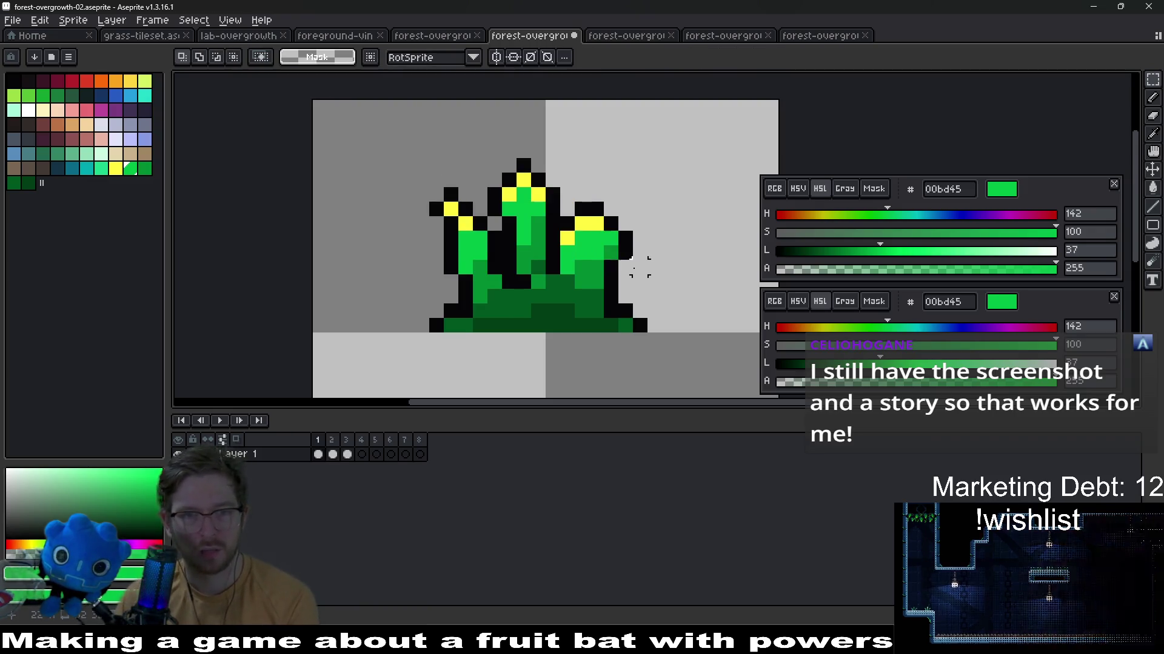
key("Right")
key("Left")
key("Right")
scroll(591, 277, "up", 2)
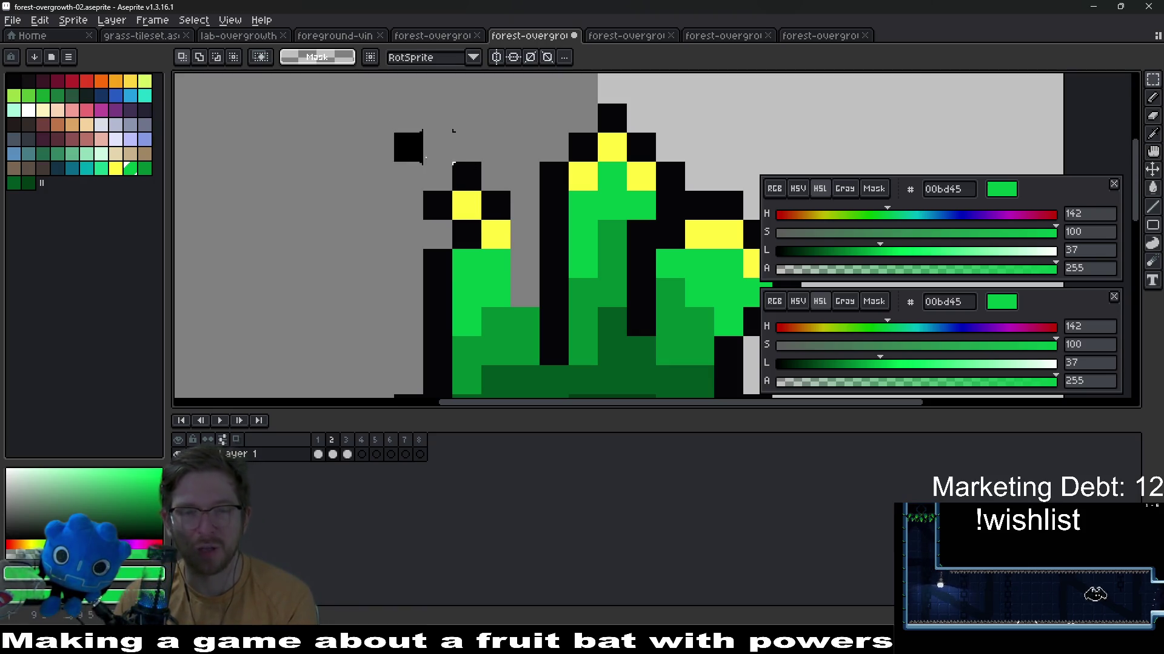
Remove the stray black pixels drawn above the left blade via selection and undo
left_click_drag(409, 145, 500, 209)
left_click_drag(391, 127, 546, 255)
scroll(546, 227, "down", 4)
scroll(582, 237, "down", 3)
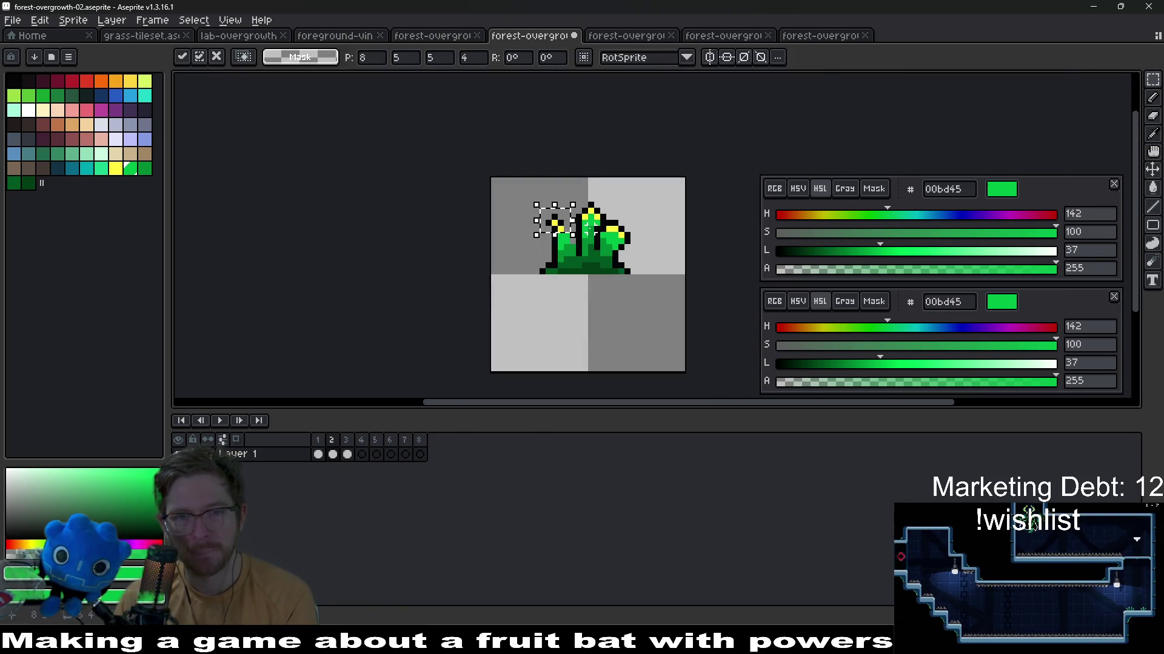
key("Escape")
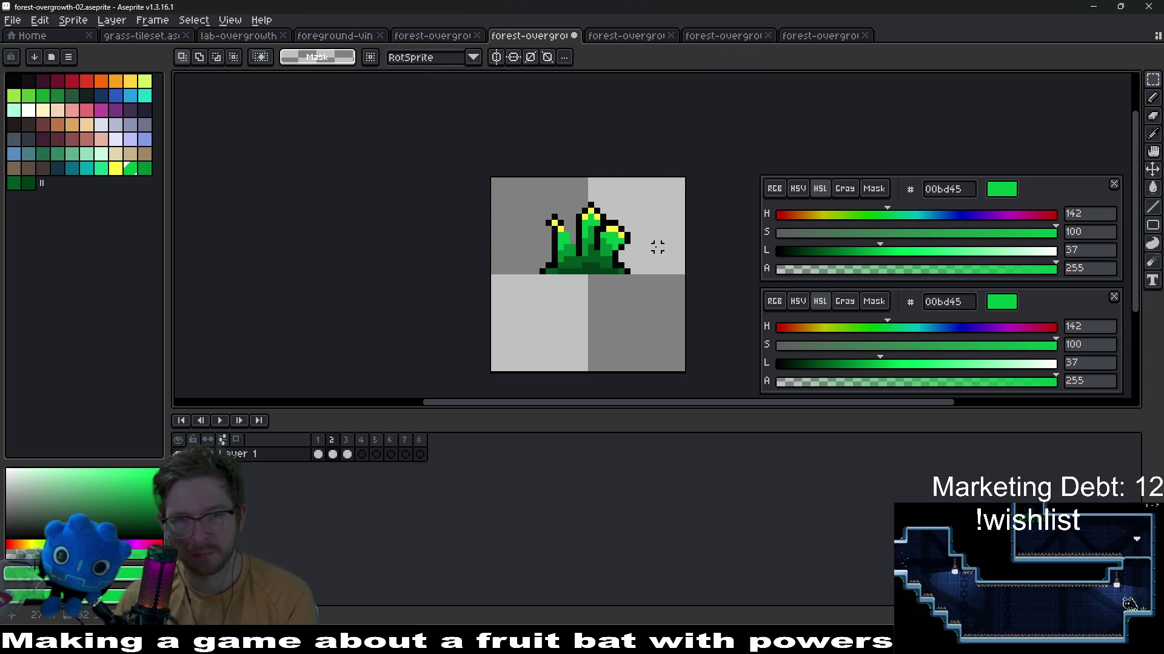
key("ctrl+z")
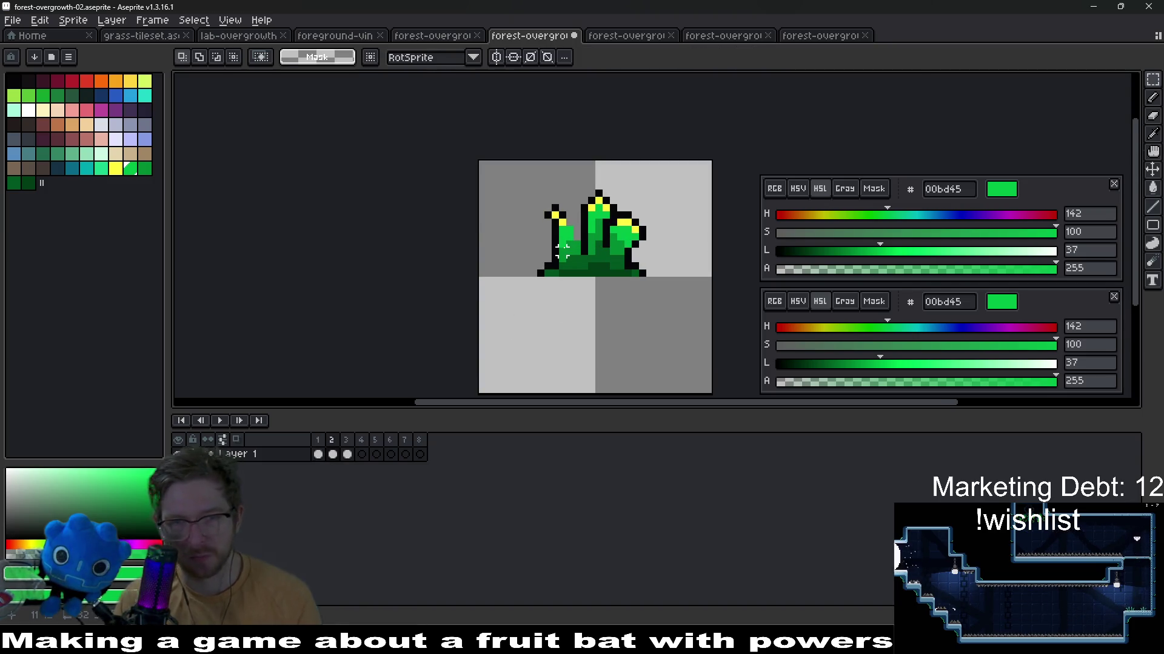
key("ctrl+z")
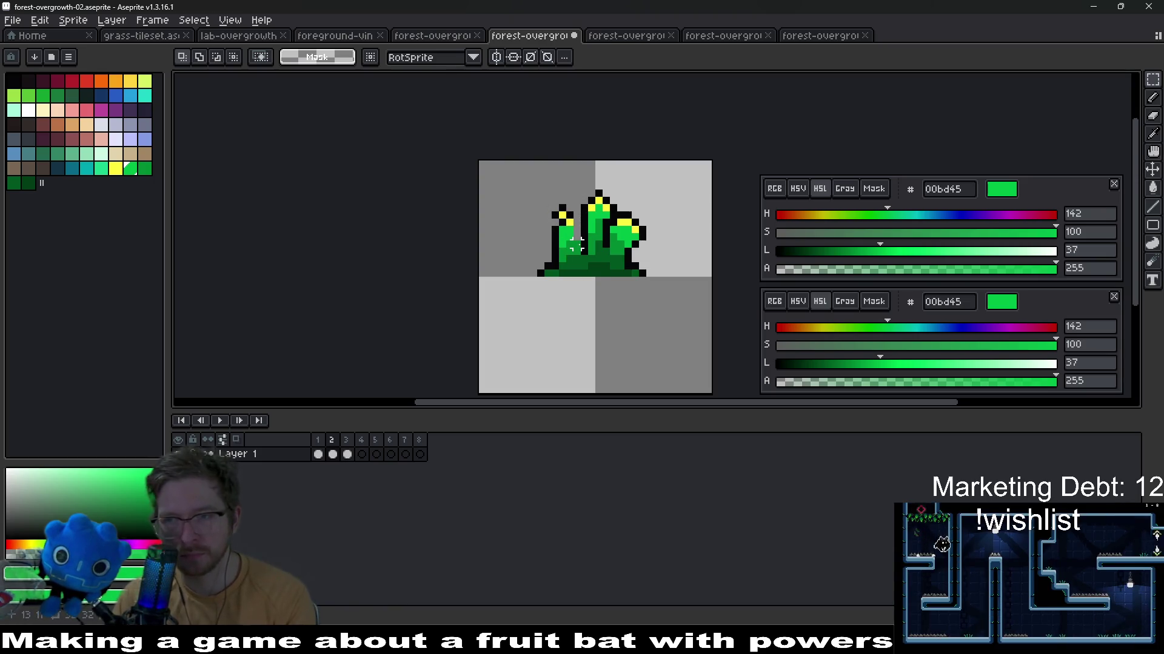
scroll(606, 260, "up", 1)
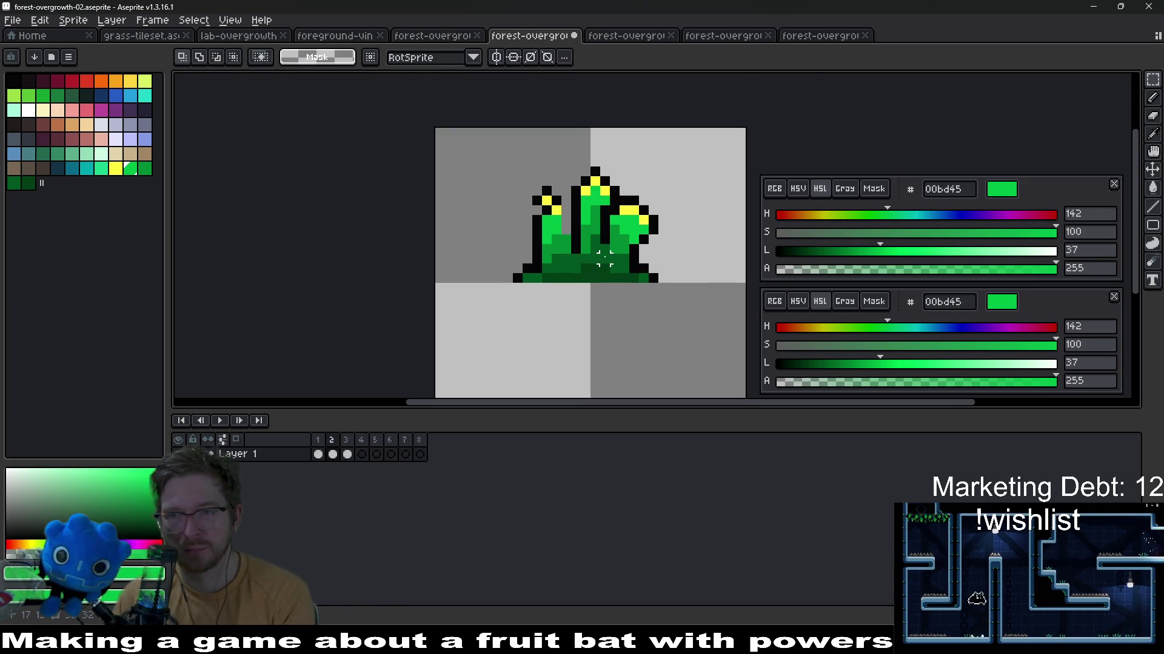
scroll(607, 260, "up", 2)
scroll(582, 246, "up", 1)
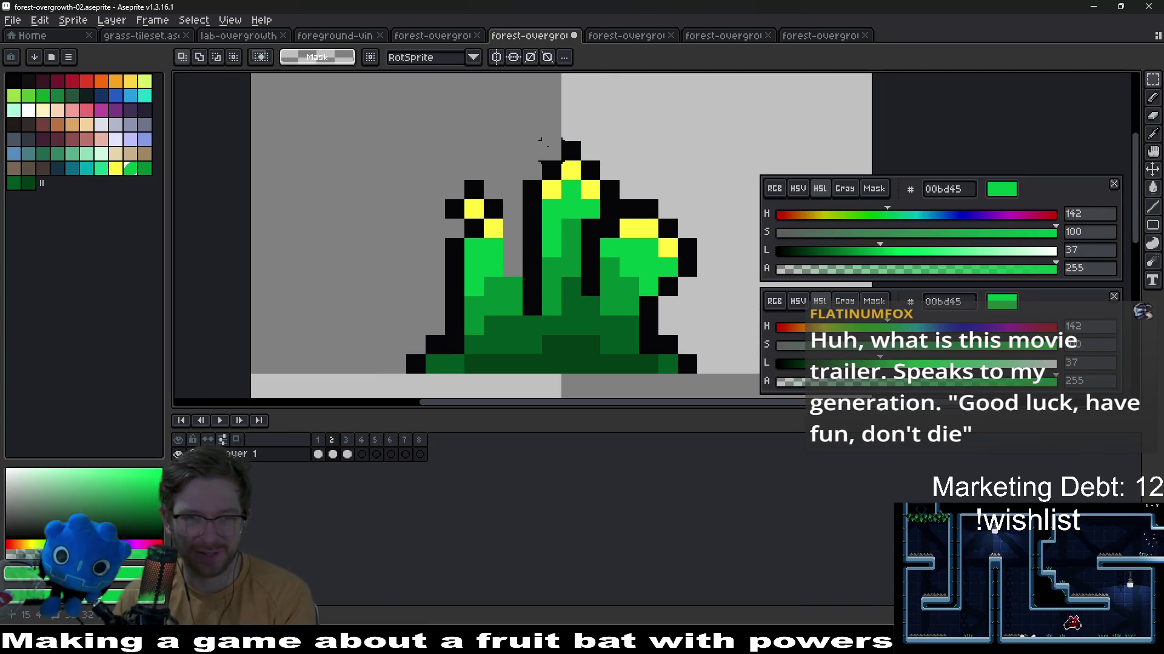
Compare tuft versions with undo/redo and step through the animation frames
key("ctrl+z")
key("ctrl+y")
key("ctrl+z")
key("ctrl+y")
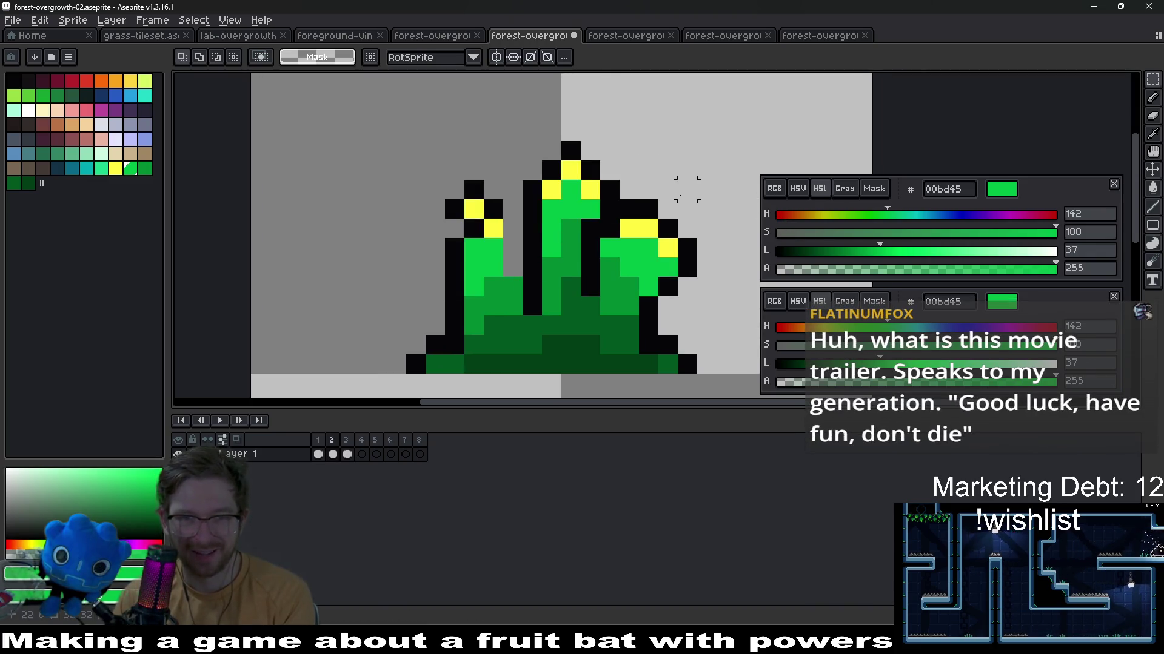
left_click_drag(501, 119, 603, 223)
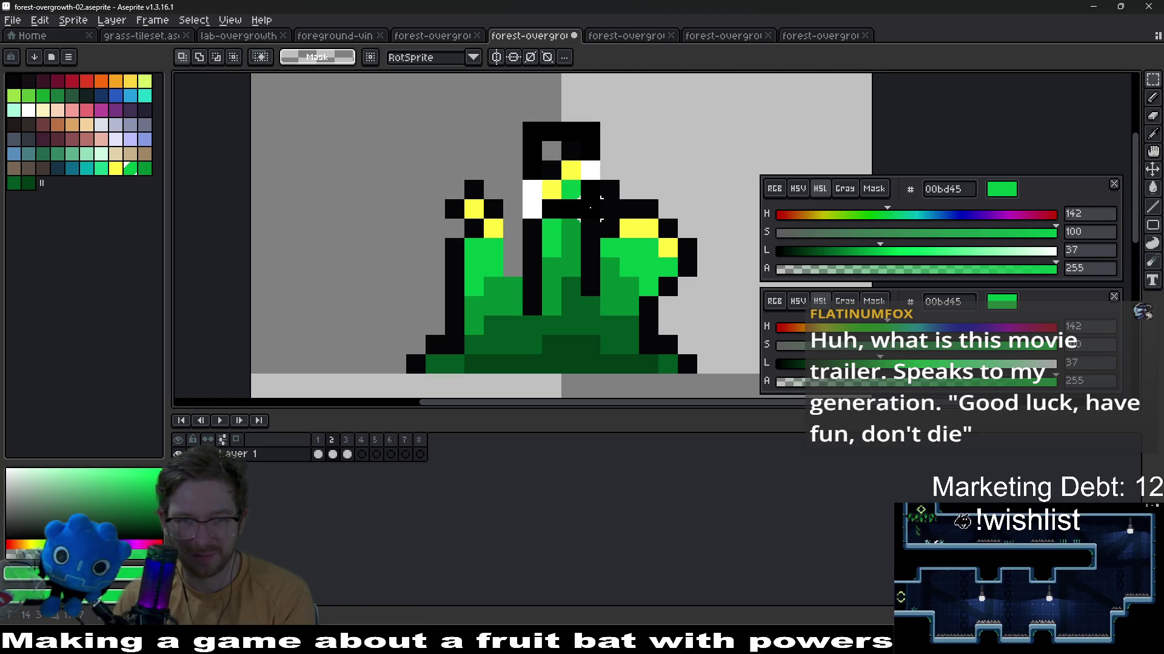
key("ctrl+d")
key("Right")
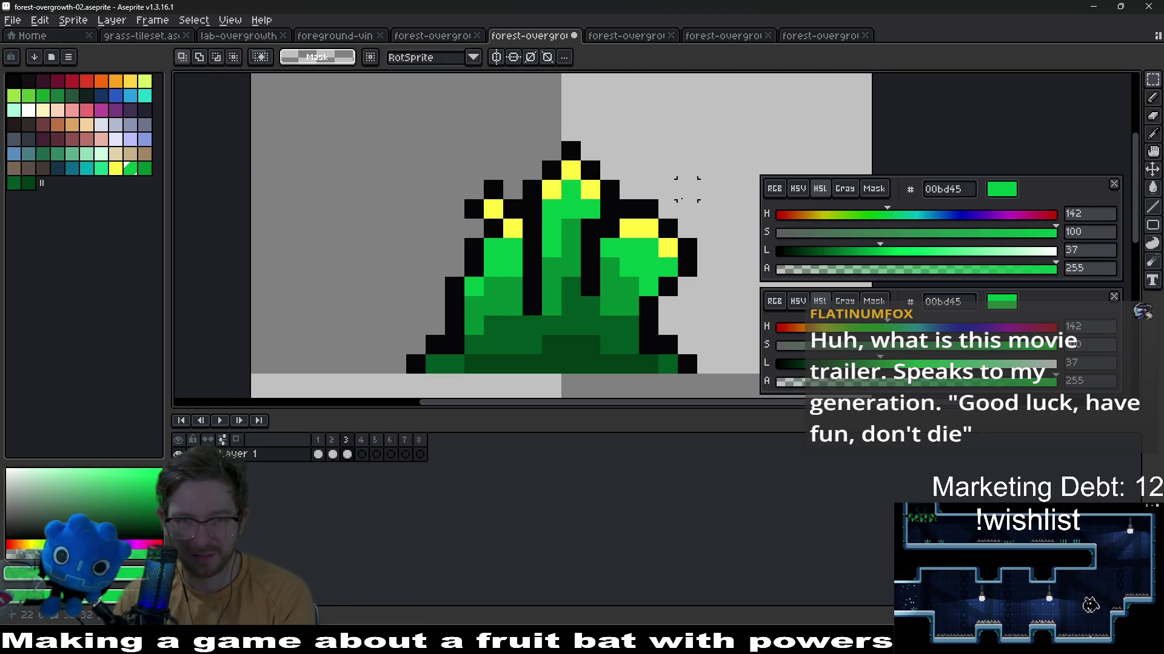
key("Left")
key("Right")
key("Right")
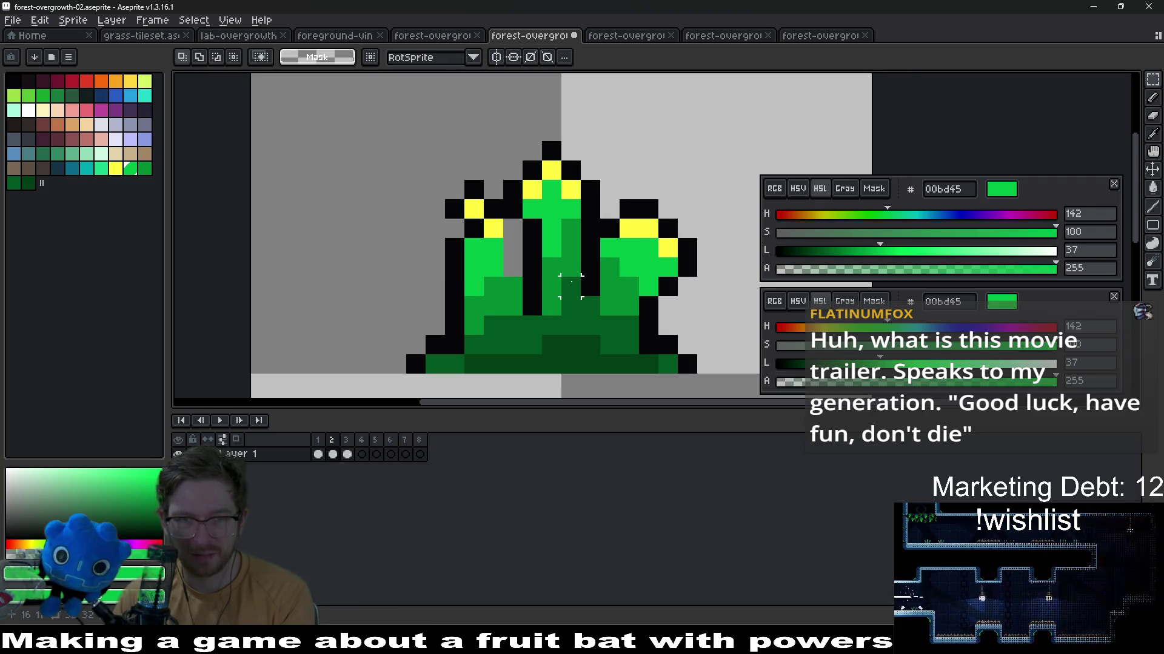
Eyedropper the black outline colour from the sprite as the drawing colour
left_click_drag(552, 272, 591, 233)
key("alt")
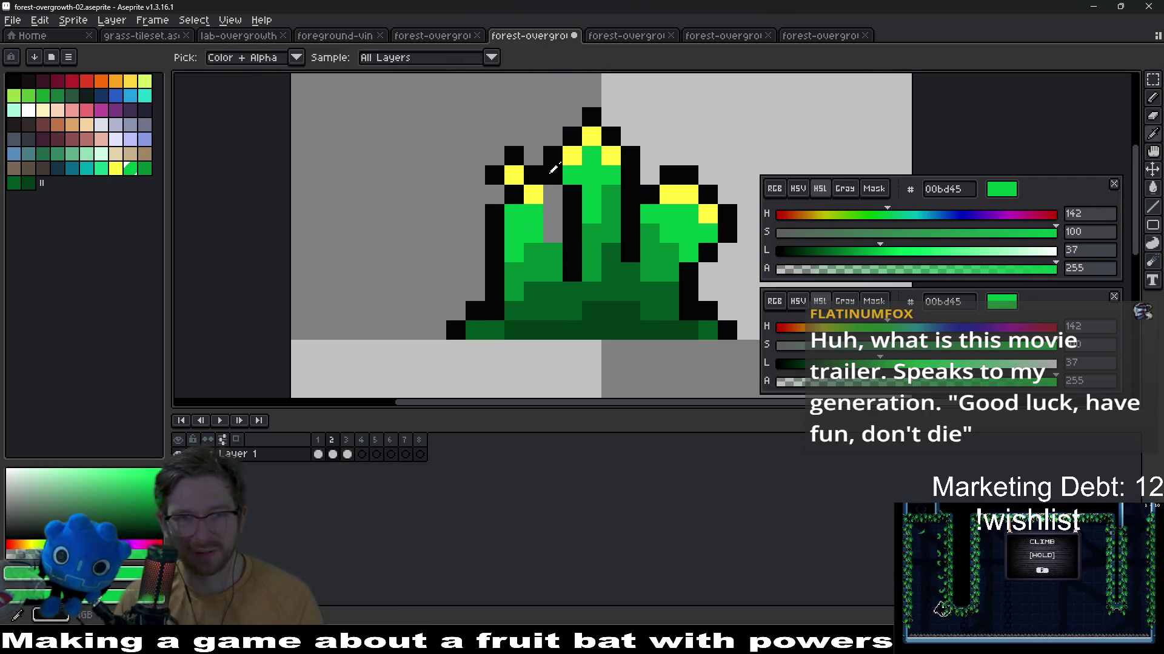
left_click(552, 166)
scroll(564, 209, "down", 1)
scroll(636, 255, "down", 1)
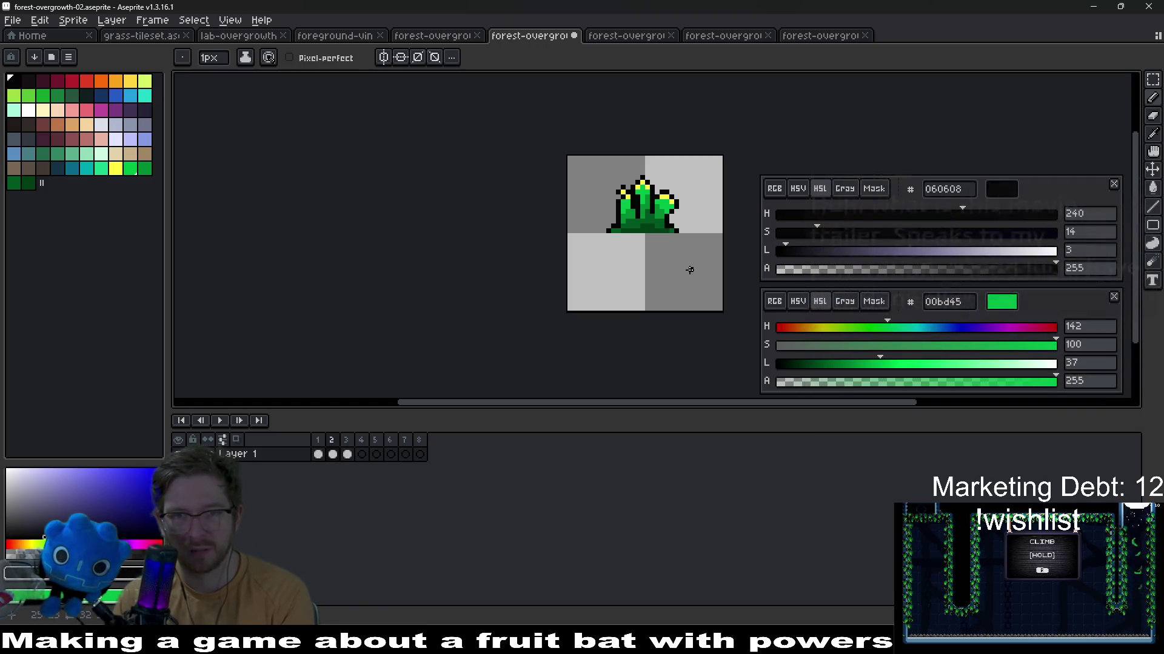
scroll(673, 255, "up", 1)
scroll(637, 236, "up", 1)
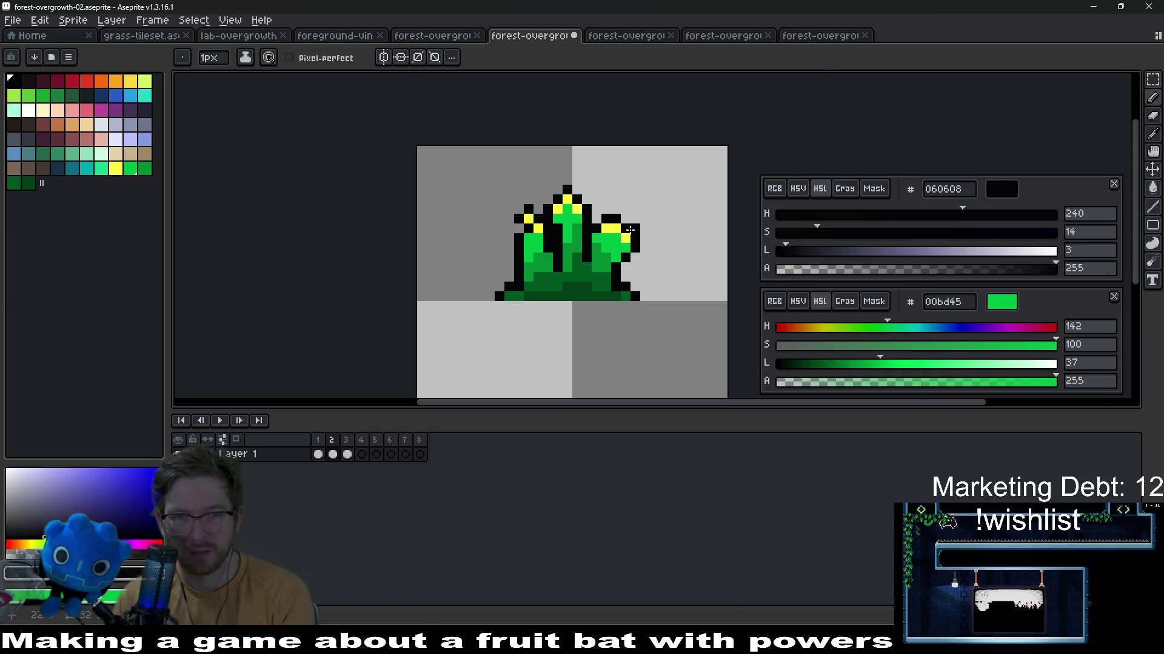
scroll(629, 229, "up", 2)
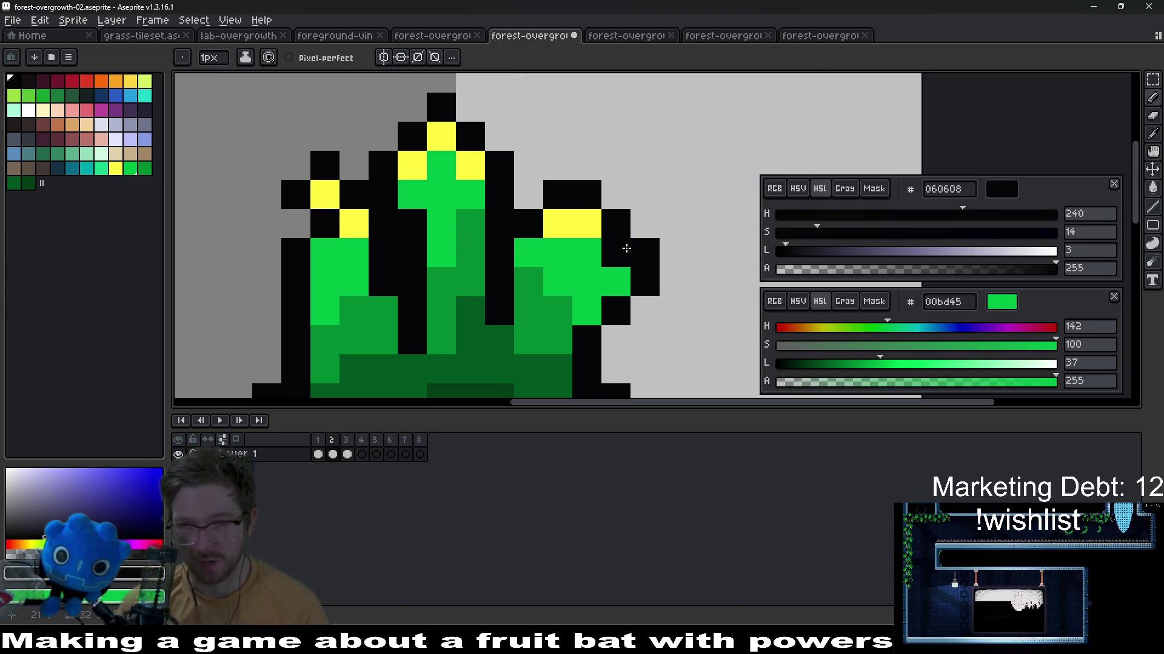
Add a black outline pixel to the right blade, then try and undo moving the blade bump
left_click(637, 228)
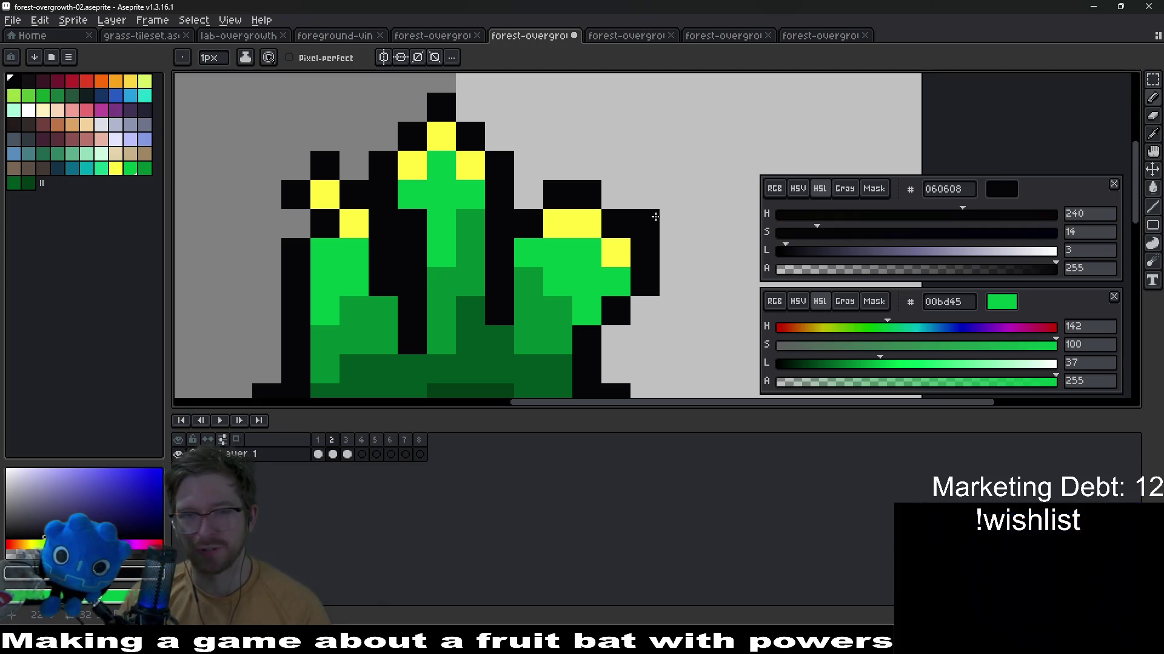
scroll(646, 209, "down", 1)
left_click(668, 163)
key("ctrl+z")
key("m")
mouse_move(558, 110)
left_mouse_down()
mouse_move(590, 141)
mouse_move(680, 289)
left_mouse_up()
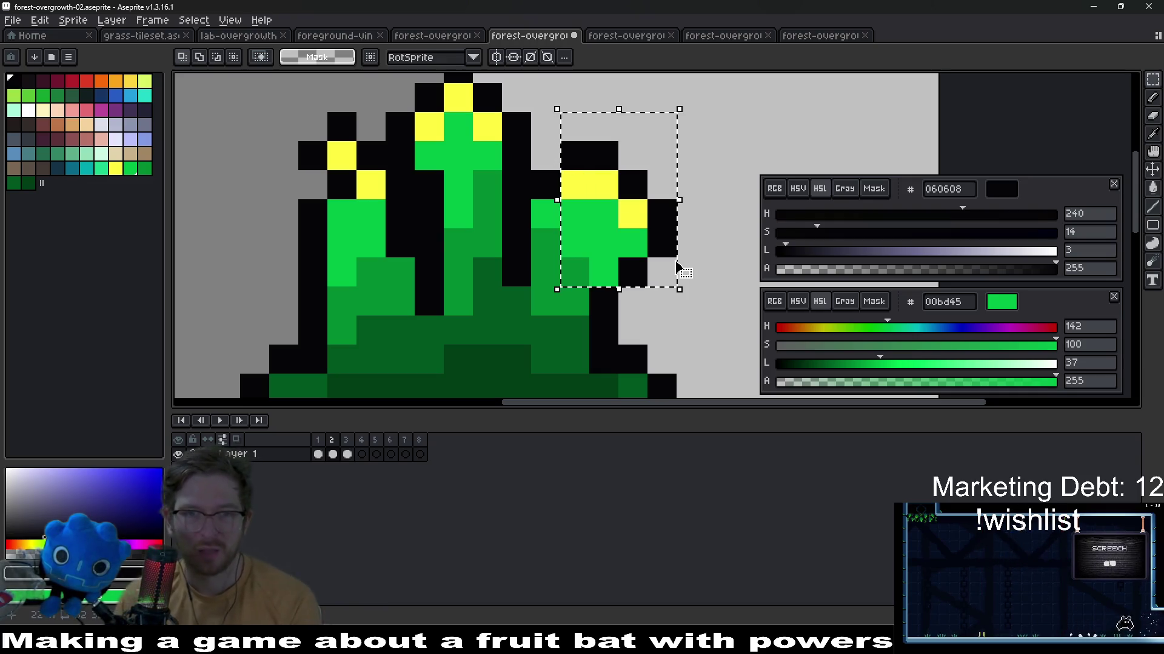
key("ctrl+d")
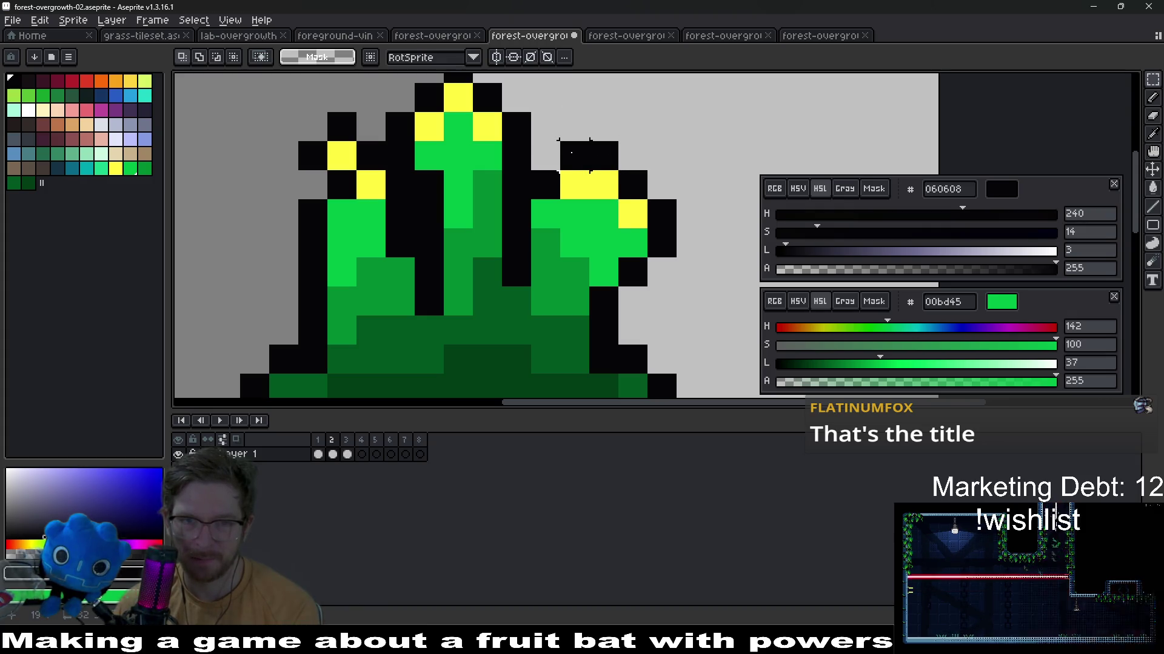
left_click_drag(560, 143, 663, 273)
key("ctrl+z")
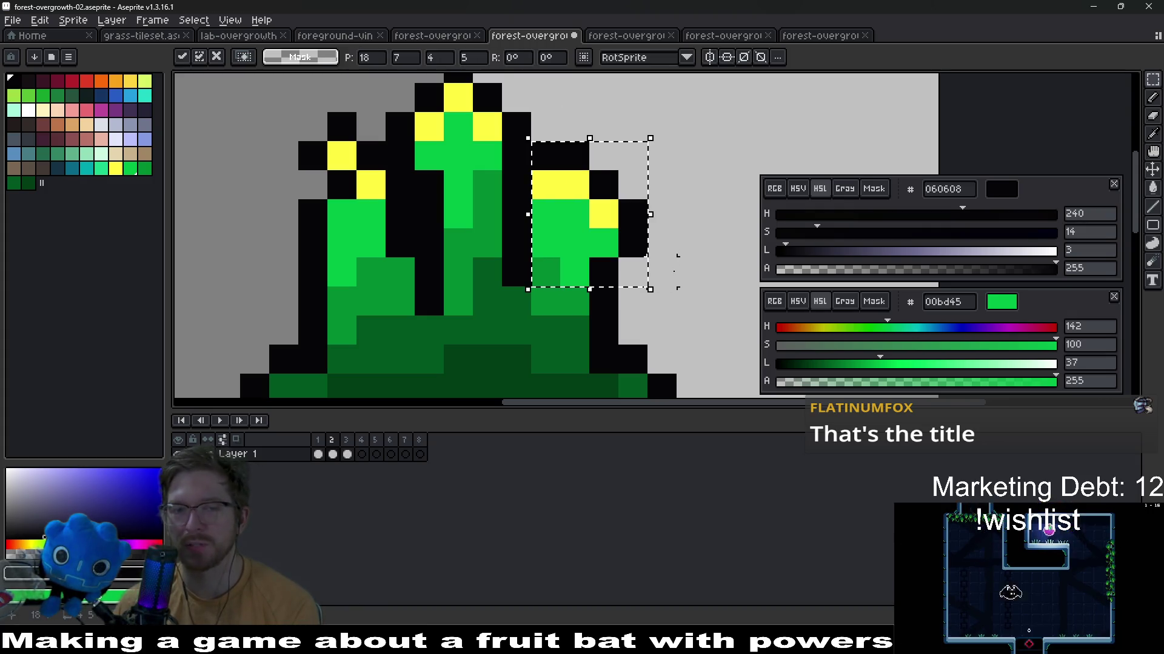
key("ctrl+d")
scroll(691, 271, "down", 4)
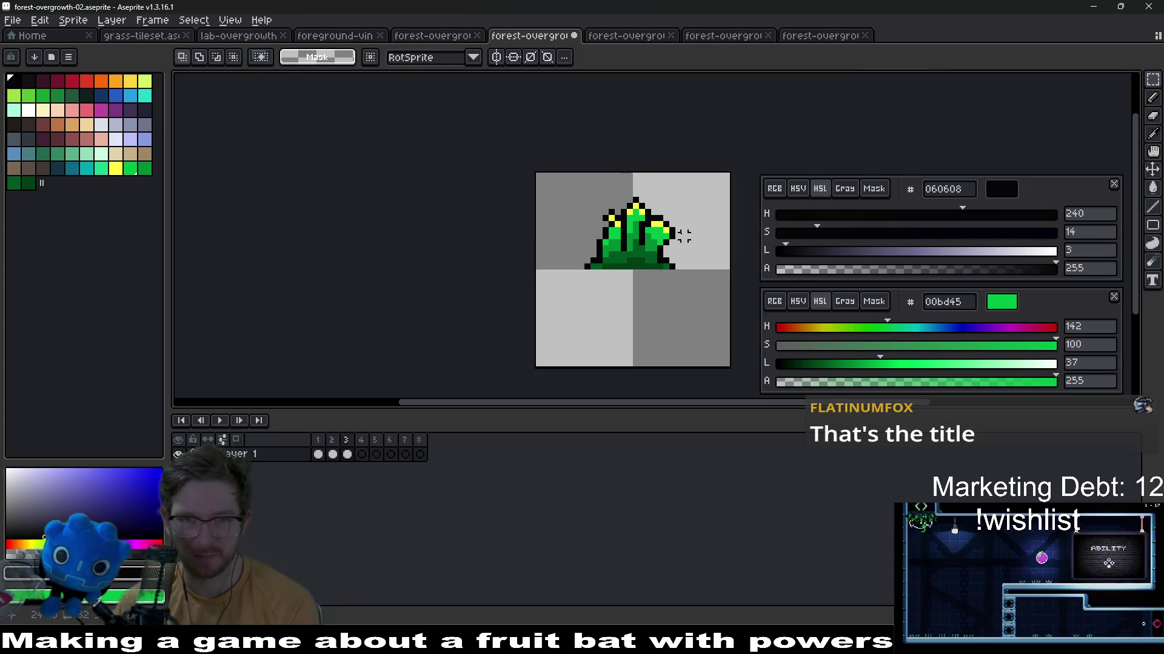
scroll(669, 229, "up", 3)
On frame 2, marquee the right leaf and move it down-left, nudging with arrow keys
key("alt")
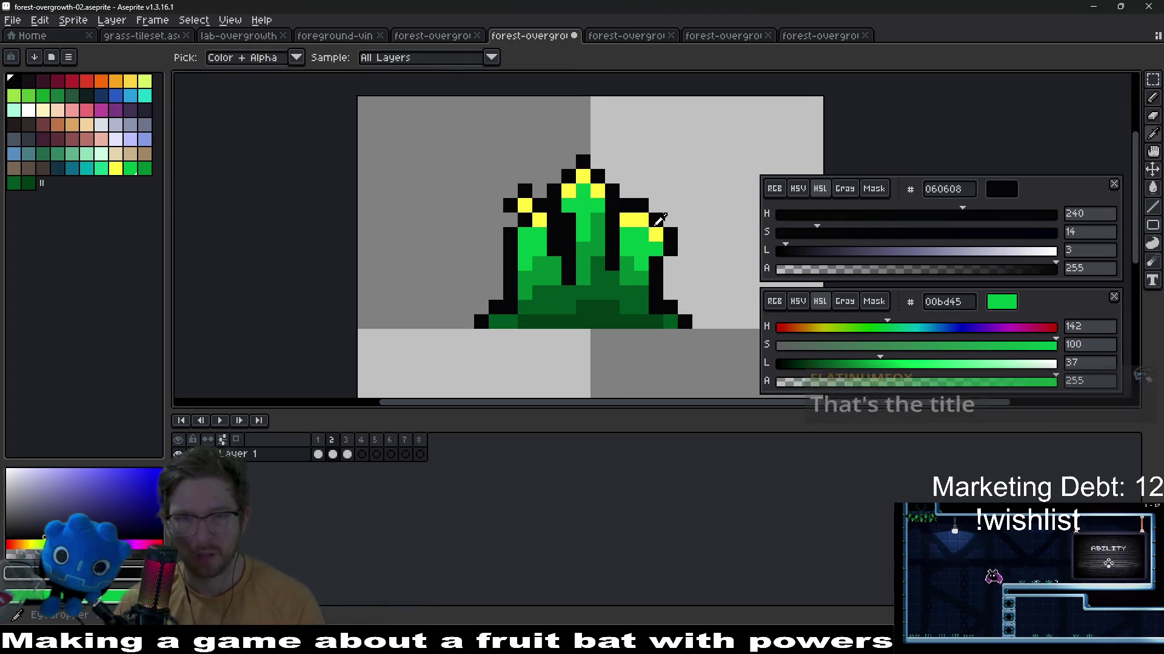
left_click(667, 239, "alt")
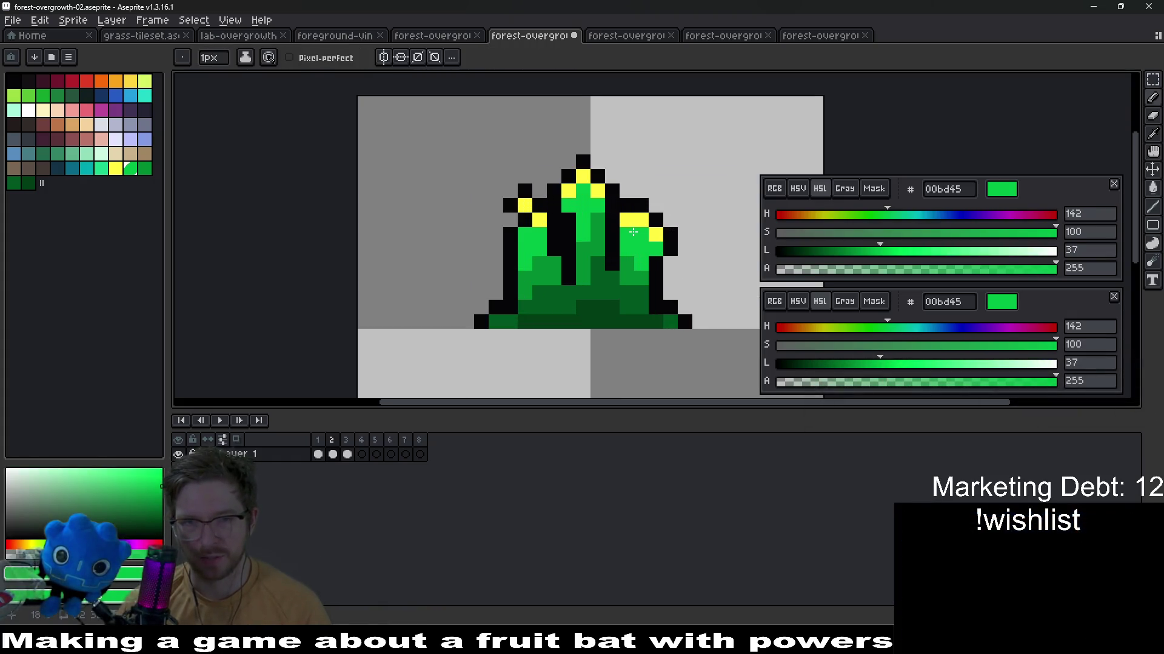
scroll(671, 235, "down", 2)
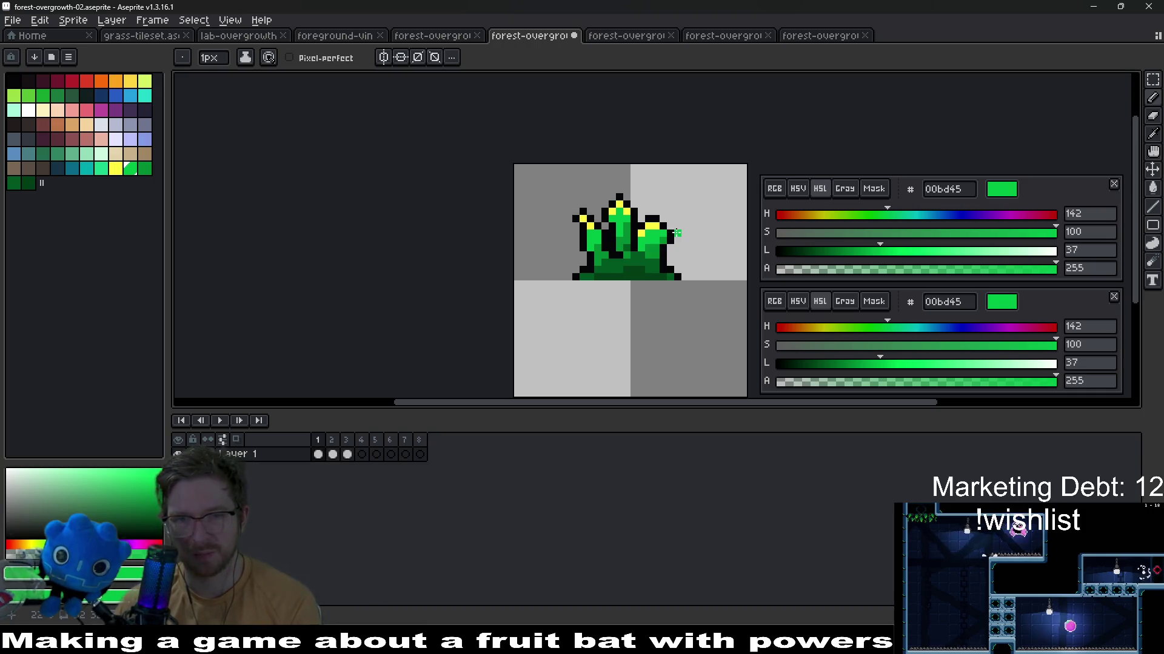
key("Right")
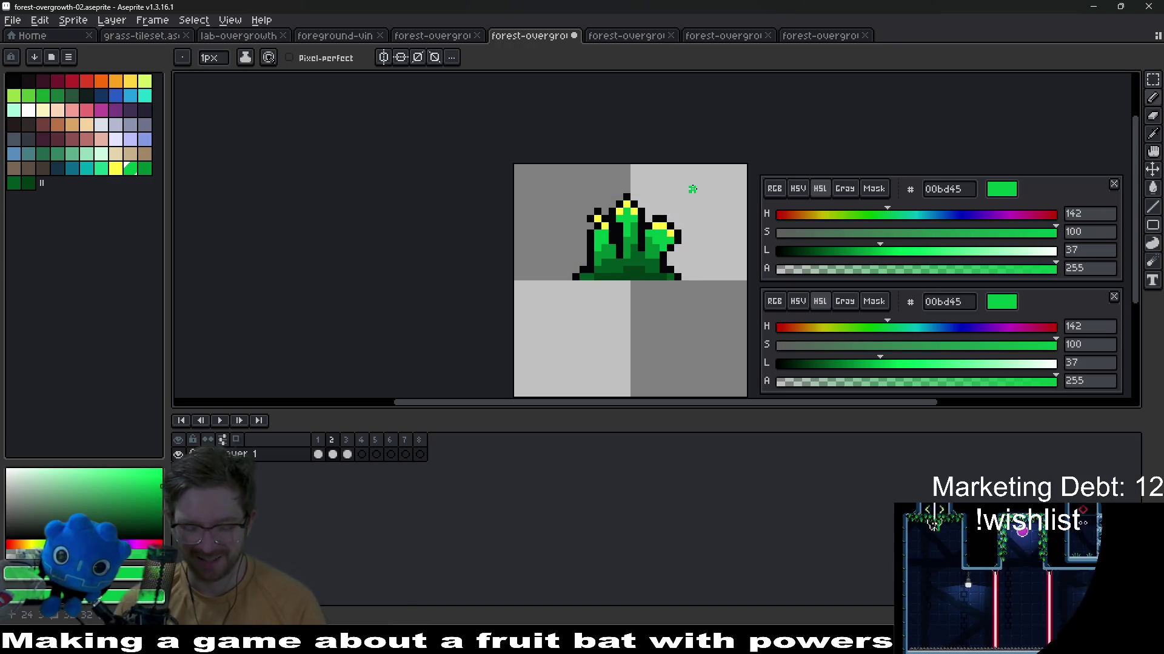
key("m")
scroll(692, 188, "up", 2)
left_click_drag(582, 224, 687, 329)
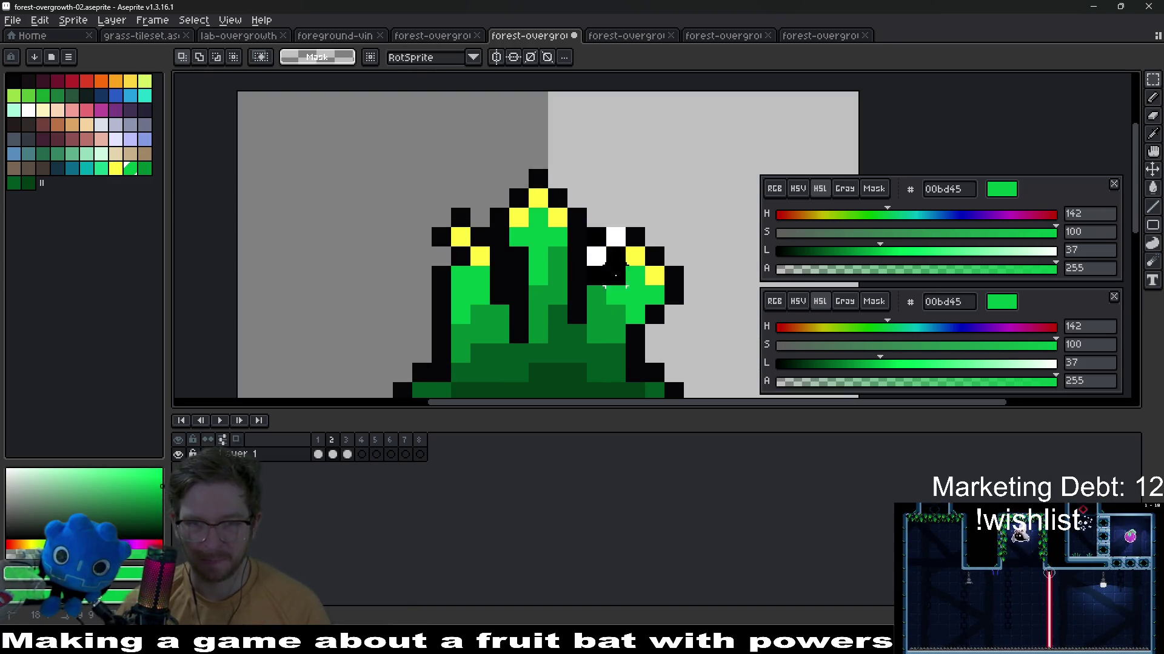
left_click_drag(637, 273, 614, 291)
key("Right")
key("Right")
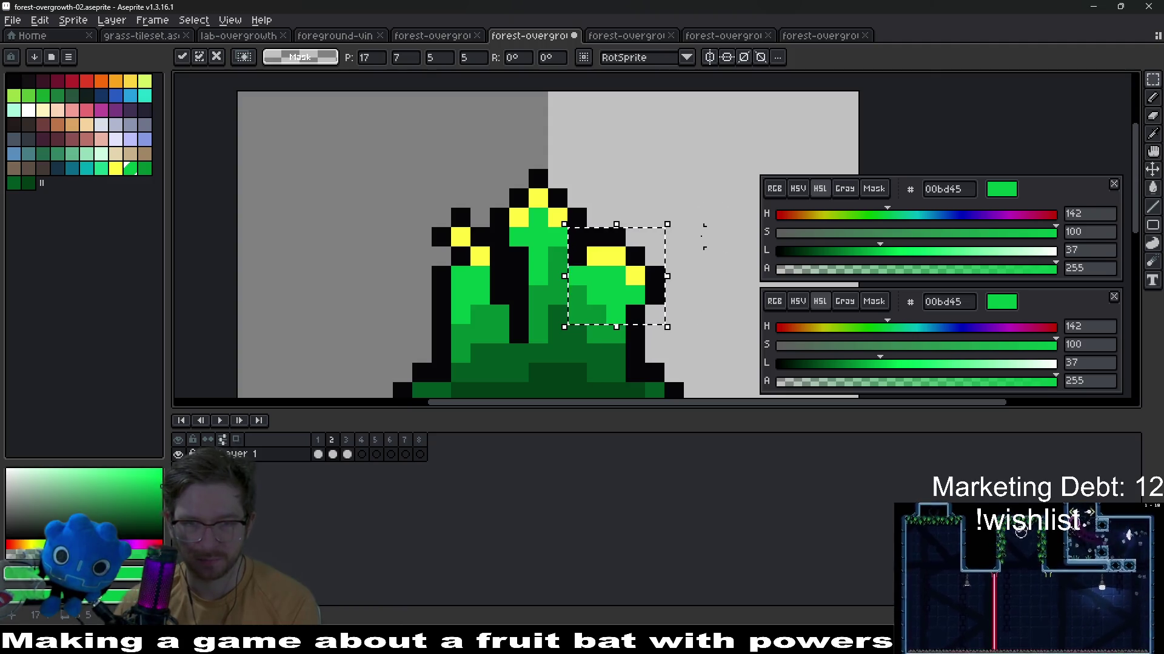
key("Up")
key("ctrl+d")
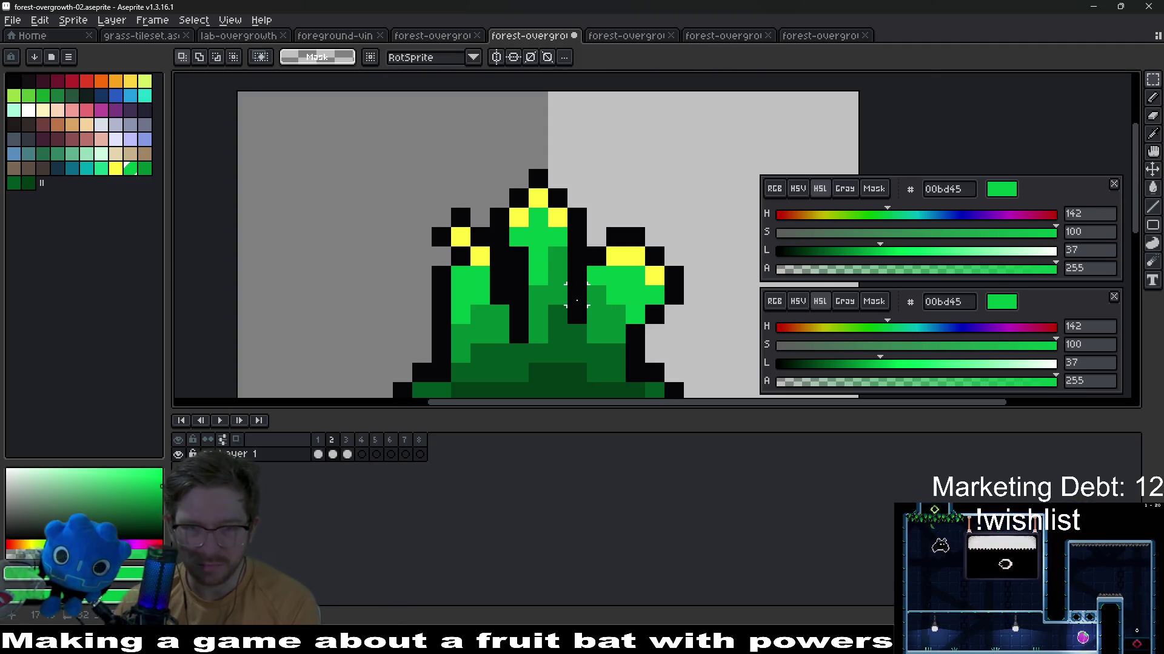
Shift the right leaf further left, then eyedropper the black outline colour
left_click_drag(576, 315, 673, 227)
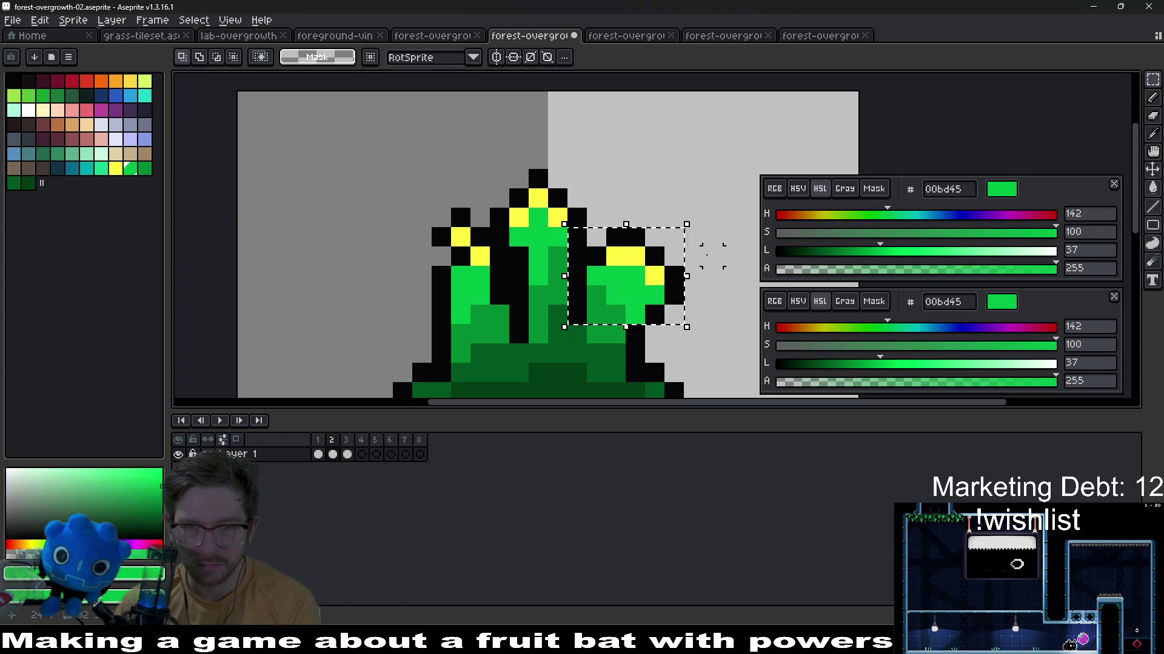
left_click_drag(637, 273, 607, 274)
key("ctrl+d")
key("alt")
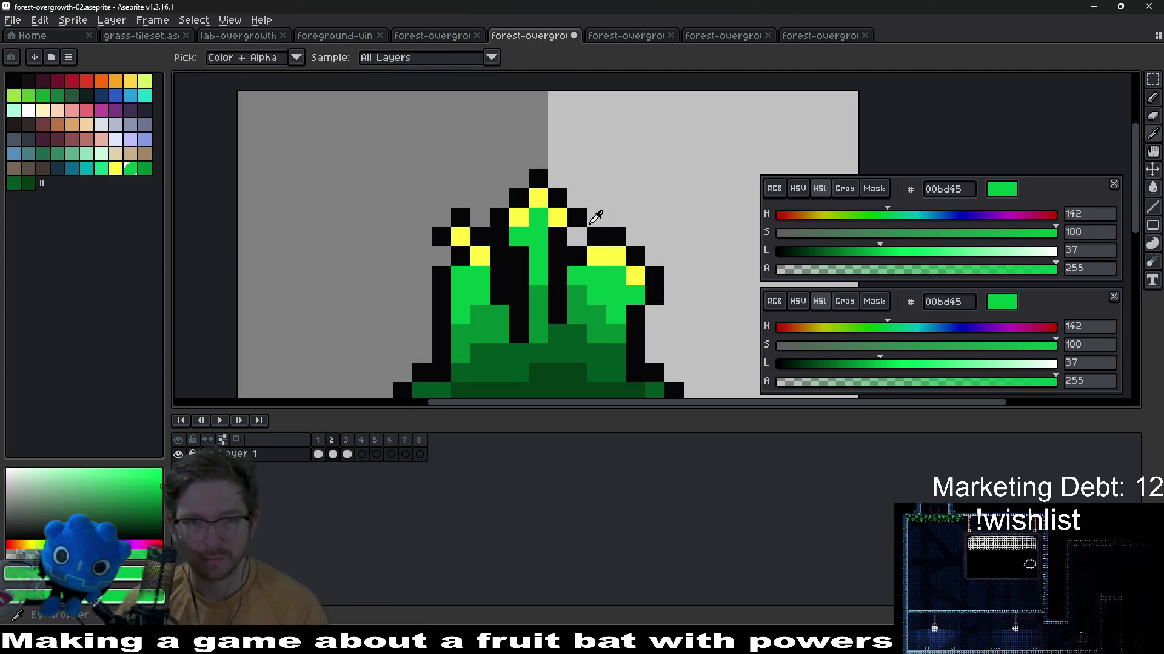
left_click(573, 217)
scroll(600, 227, "down", 2)
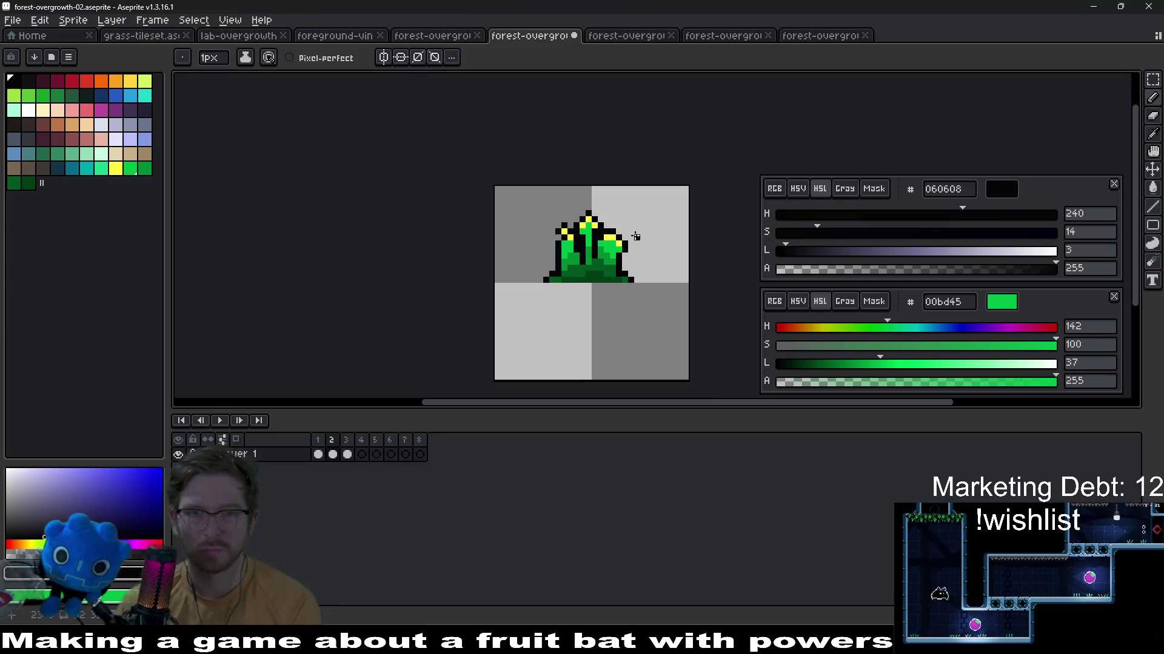
scroll(636, 238, "up", 1)
Undo the earlier leaf transform on frame 2 and flip between frames to check the motion
key("Right")
key("Left")
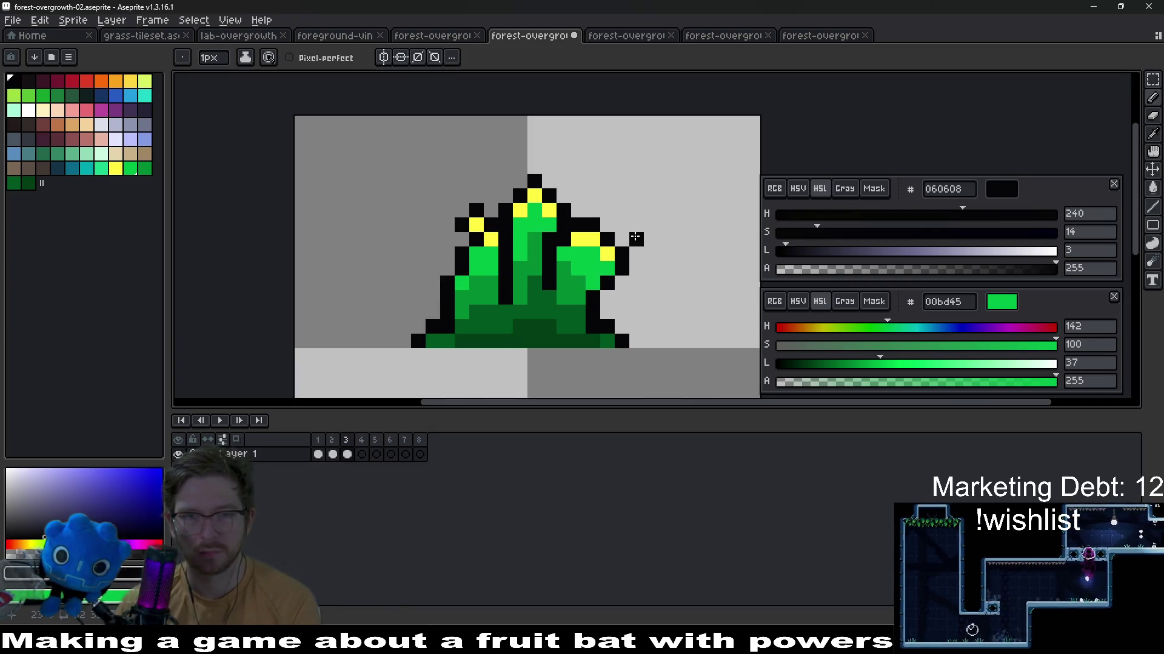
scroll(635, 239, "down", 2)
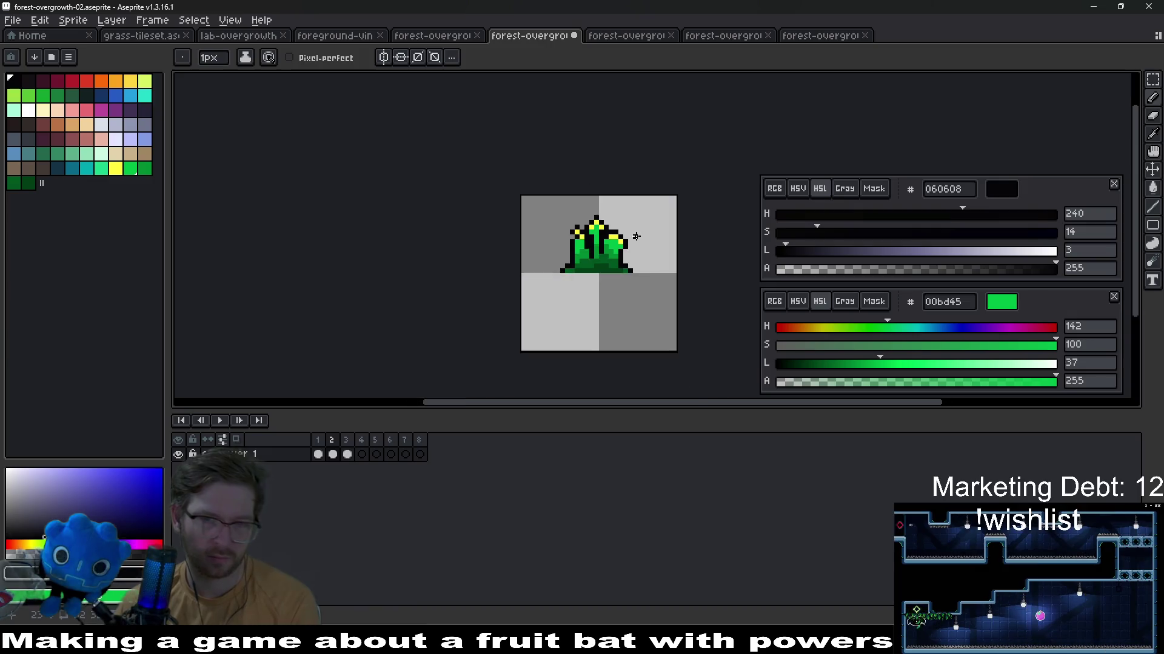
scroll(622, 257, "up", 1)
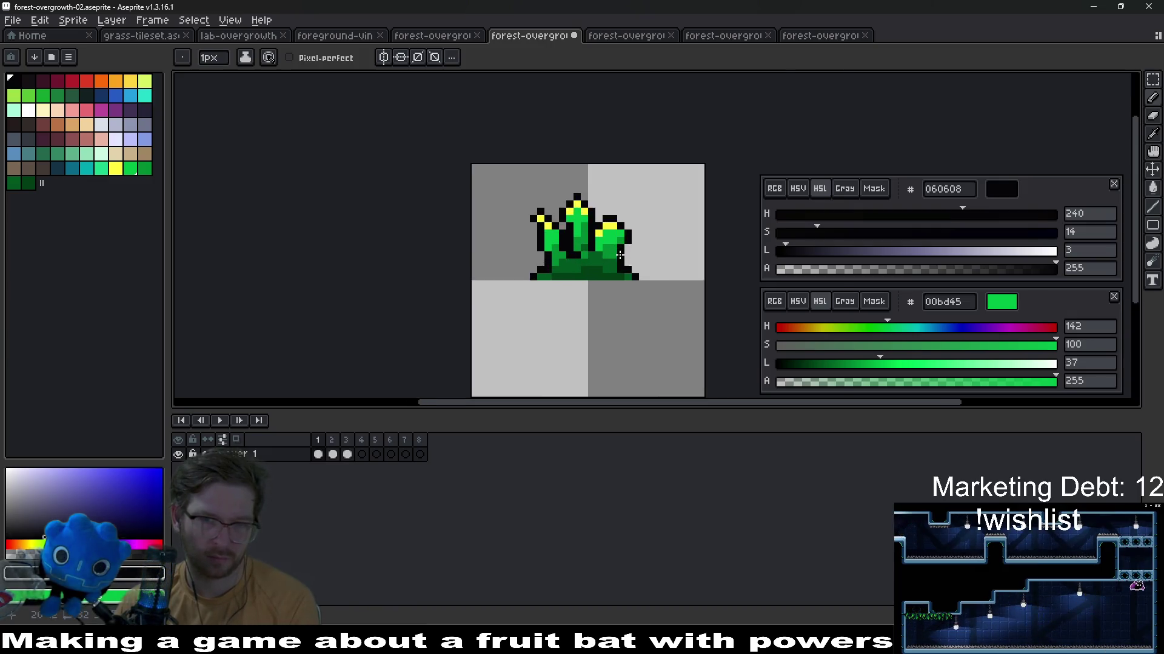
scroll(619, 246, "up", 2)
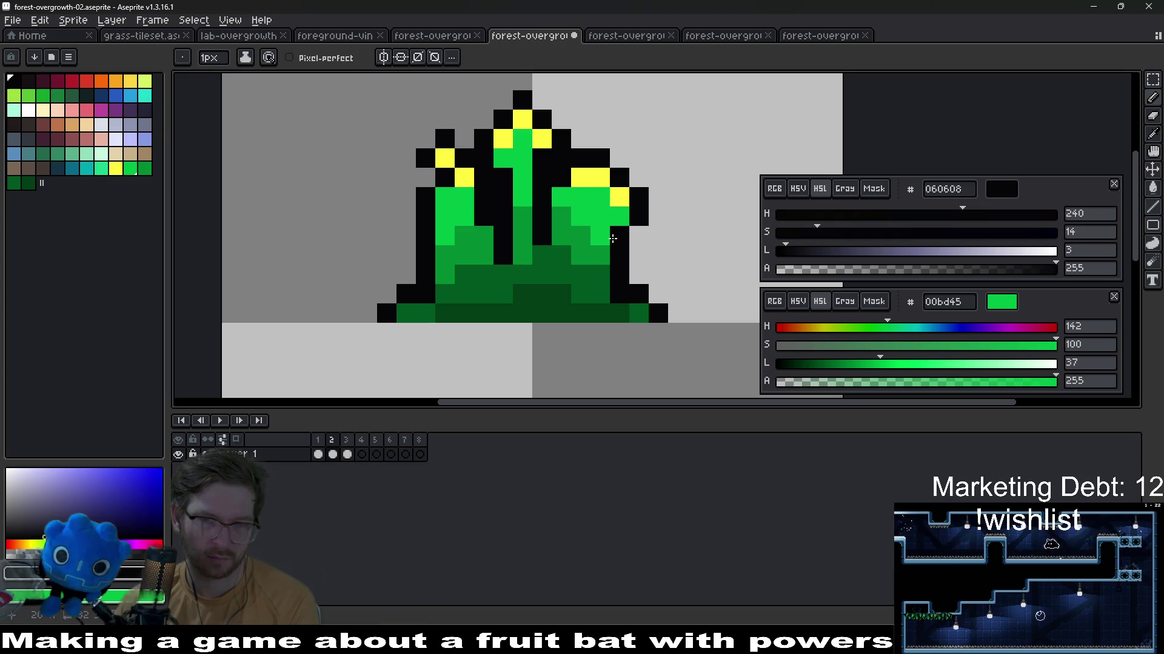
key("Right")
key("Left")
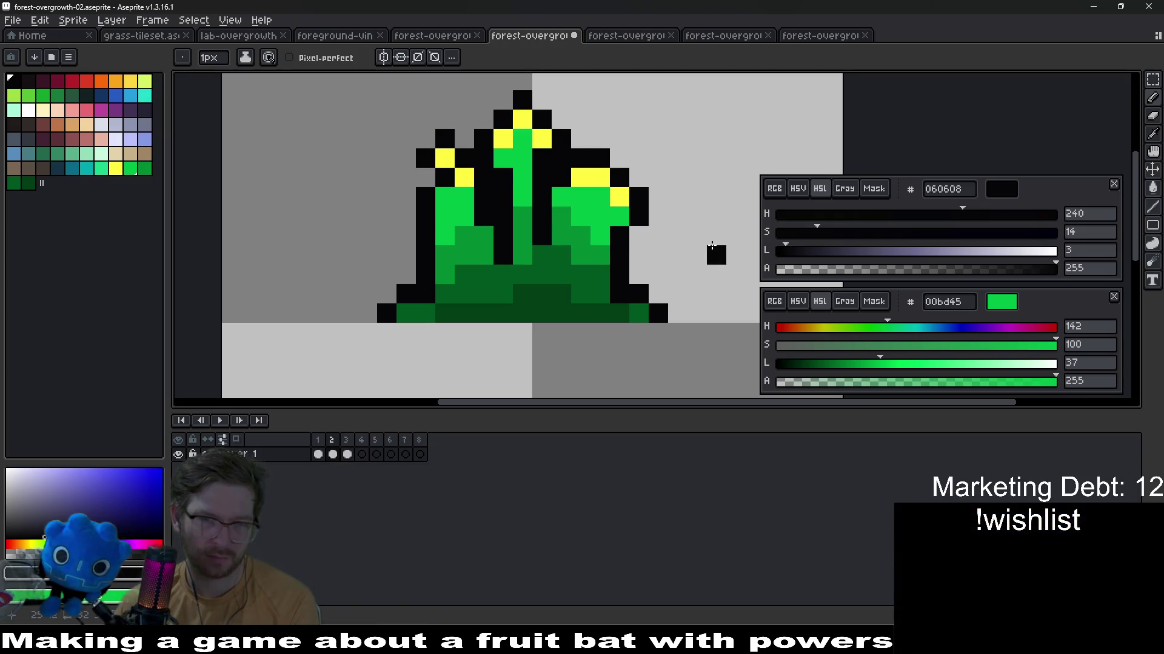
key("ctrl+z")
key("ctrl+d")
key("b")
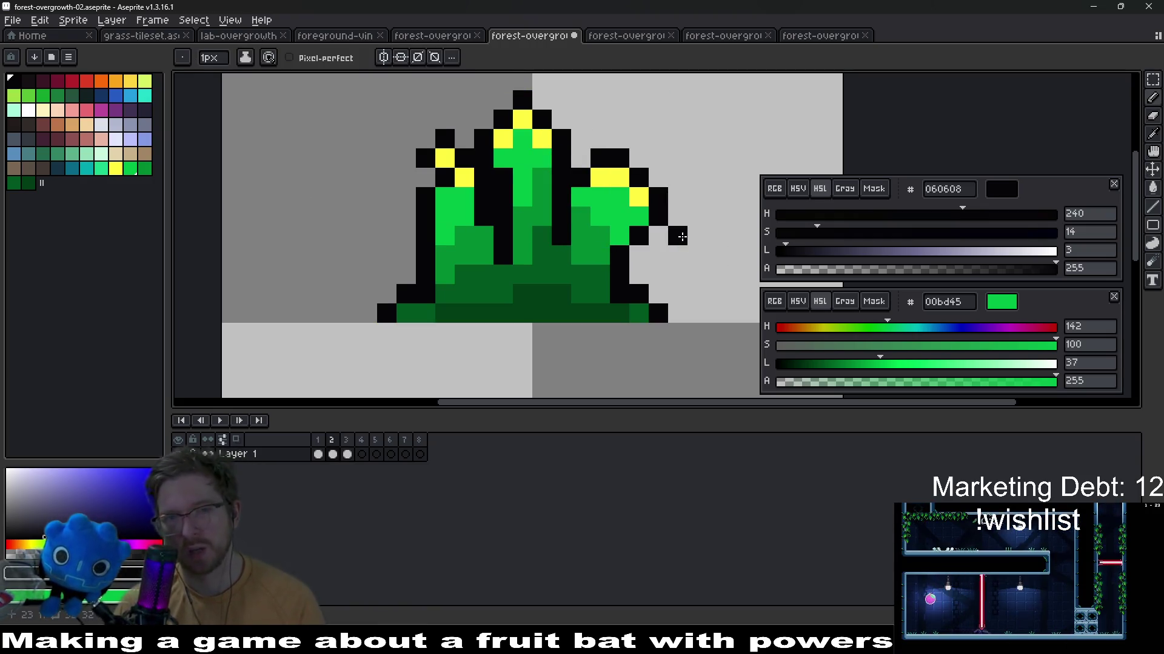
left_click(658, 204)
key("v")
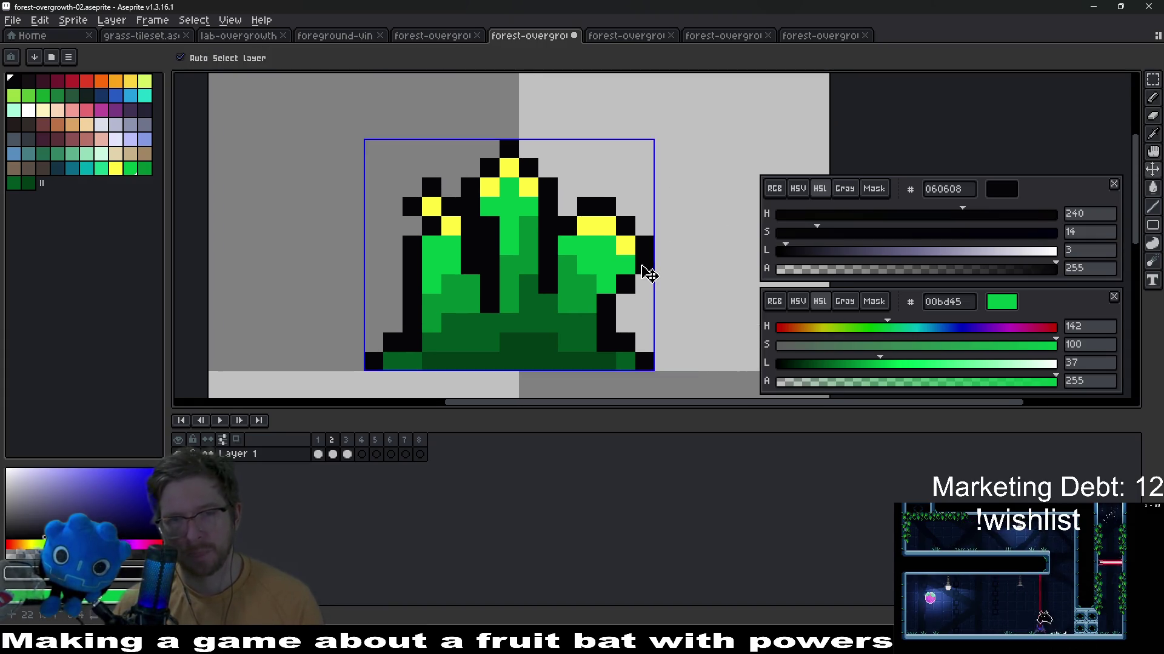
scroll(654, 237, "down", 3)
scroll(668, 264, "down", 1)
key("Right")
key("Right")
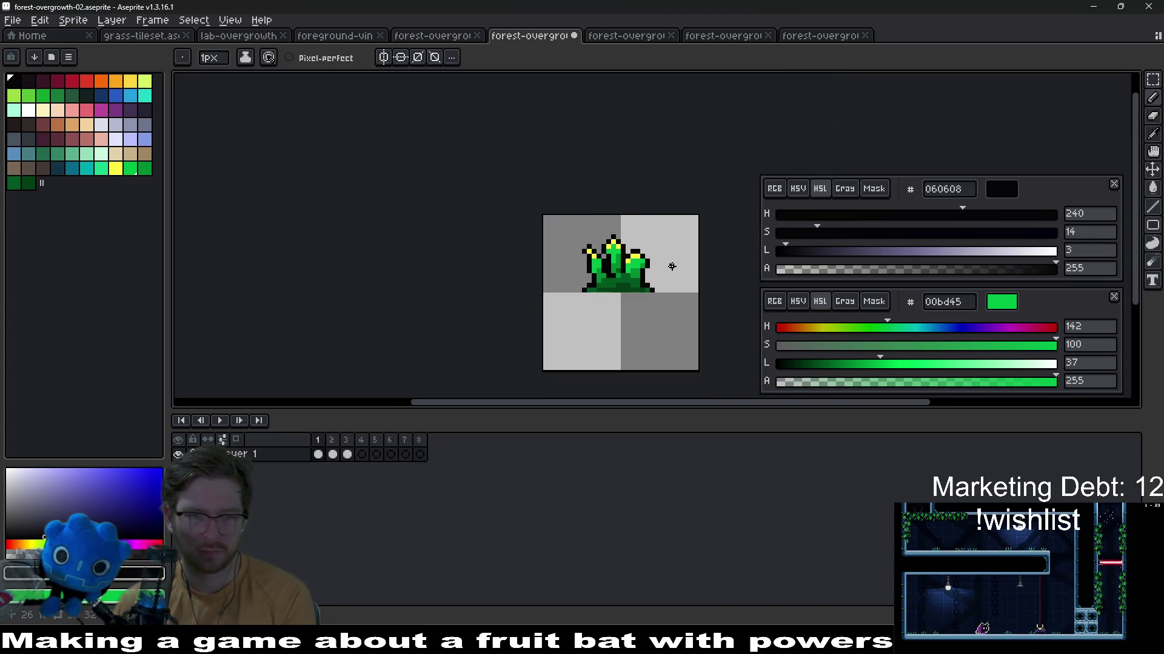
key("Right")
key("Right")
key("Right")
key("Right")
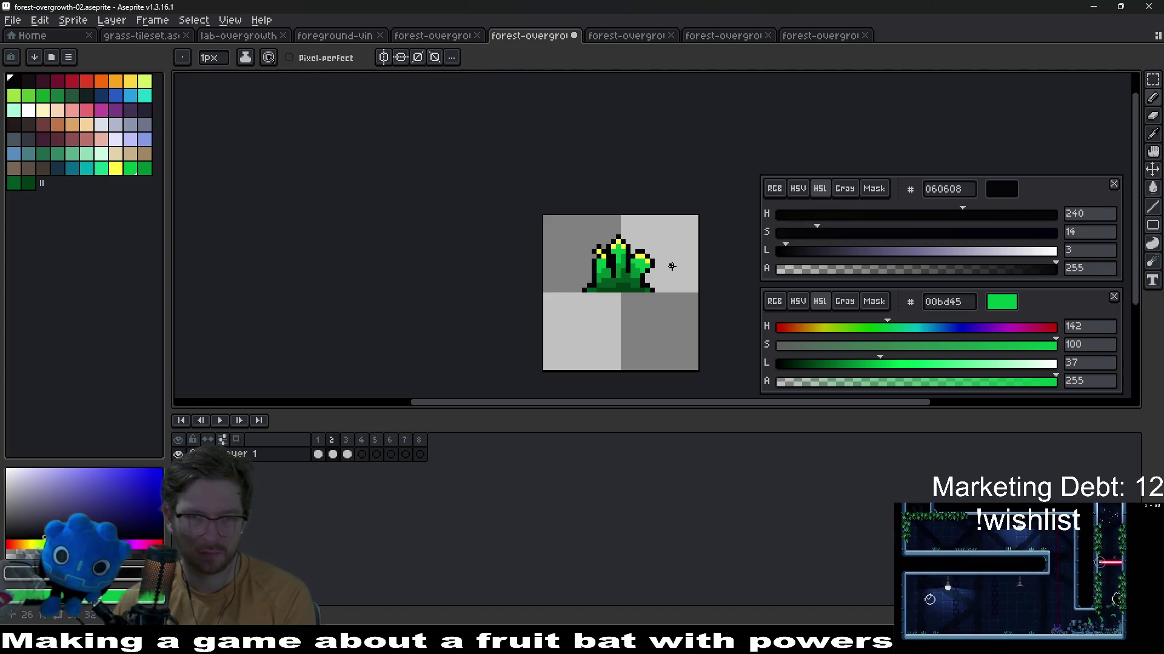
key("Right")
key("Right")
scroll(672, 266, "up", 2)
scroll(672, 267, "up", 2)
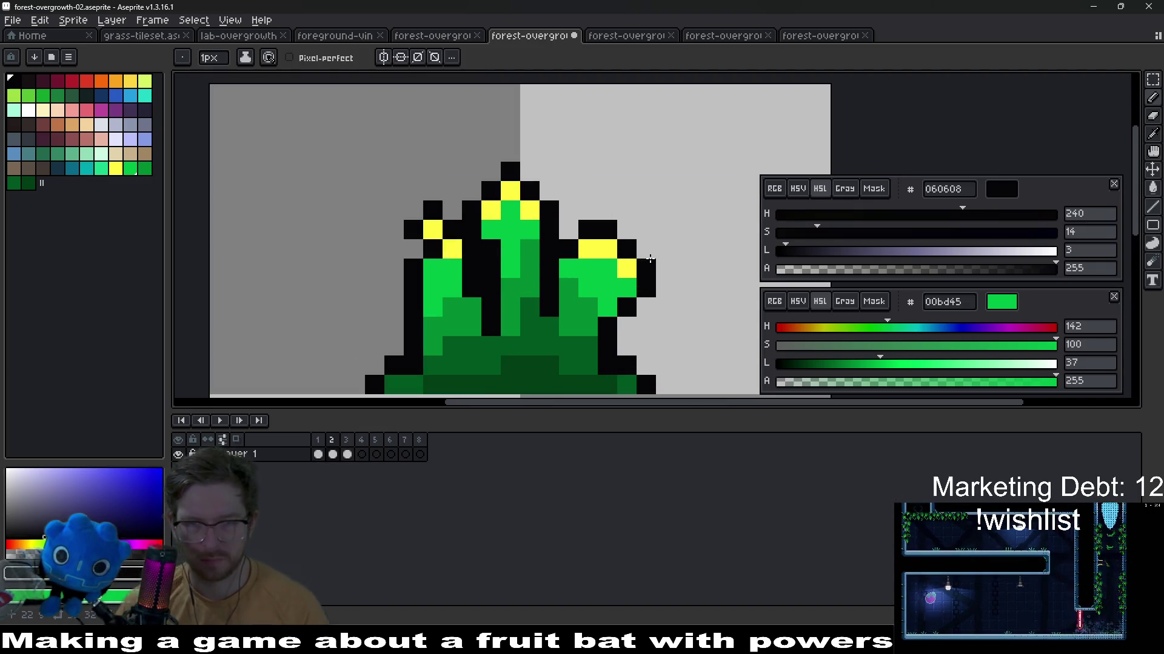
Shift the tuft's right leaf one pixel left, deselect, and eyedrop the bright green 00bd45
key("m")
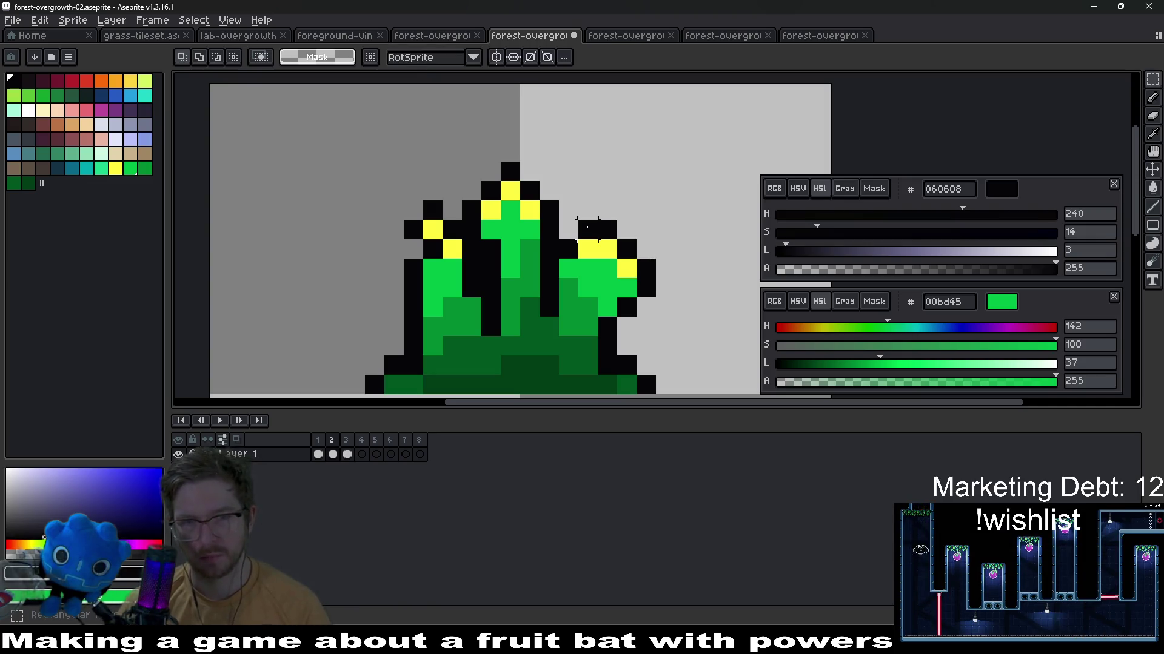
left_click_drag(579, 221, 661, 322)
key("Left")
key("ctrl+d")
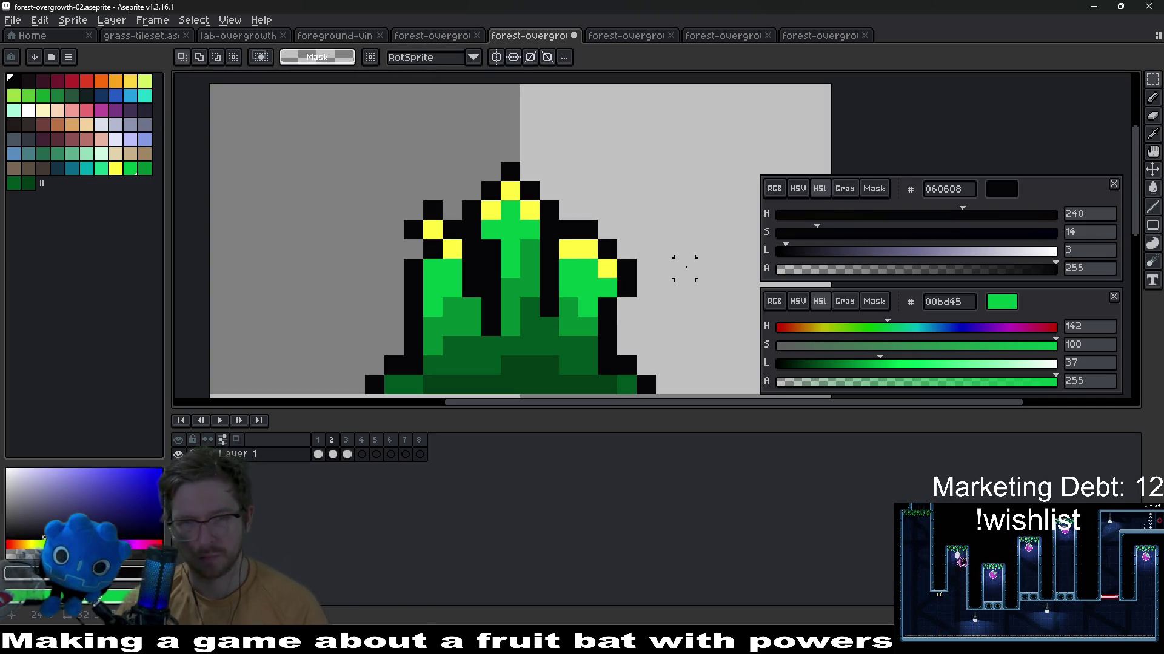
scroll(683, 267, "down", 3)
scroll(683, 267, "down", 2)
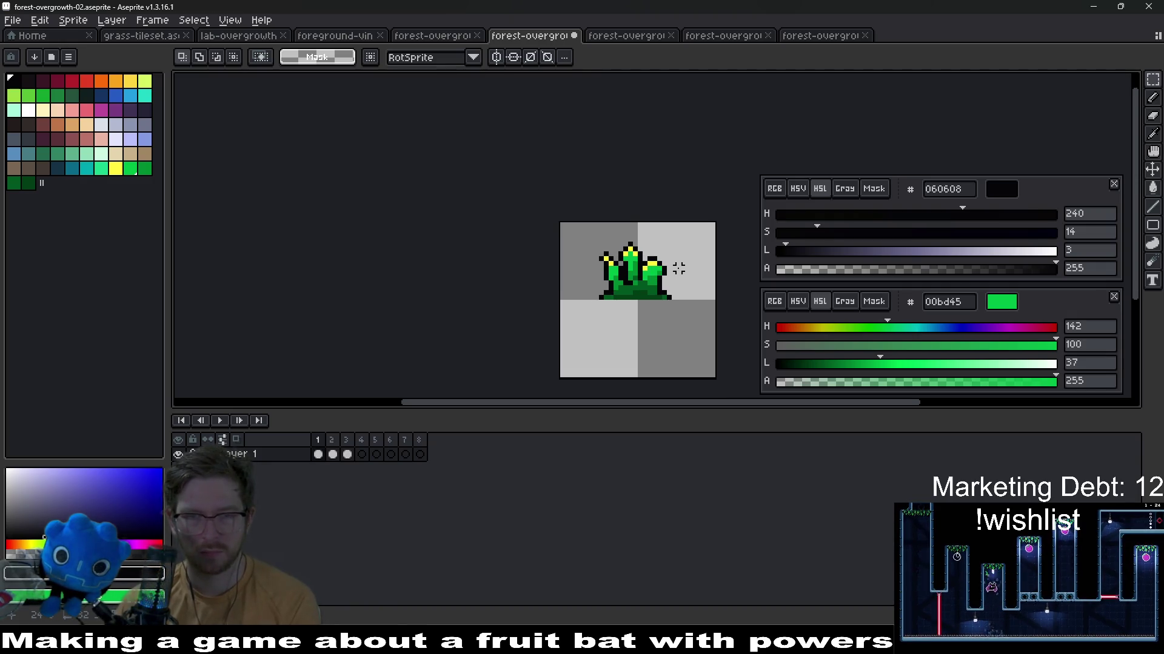
key("Right")
key("Right")
scroll(678, 268, "up", 3)
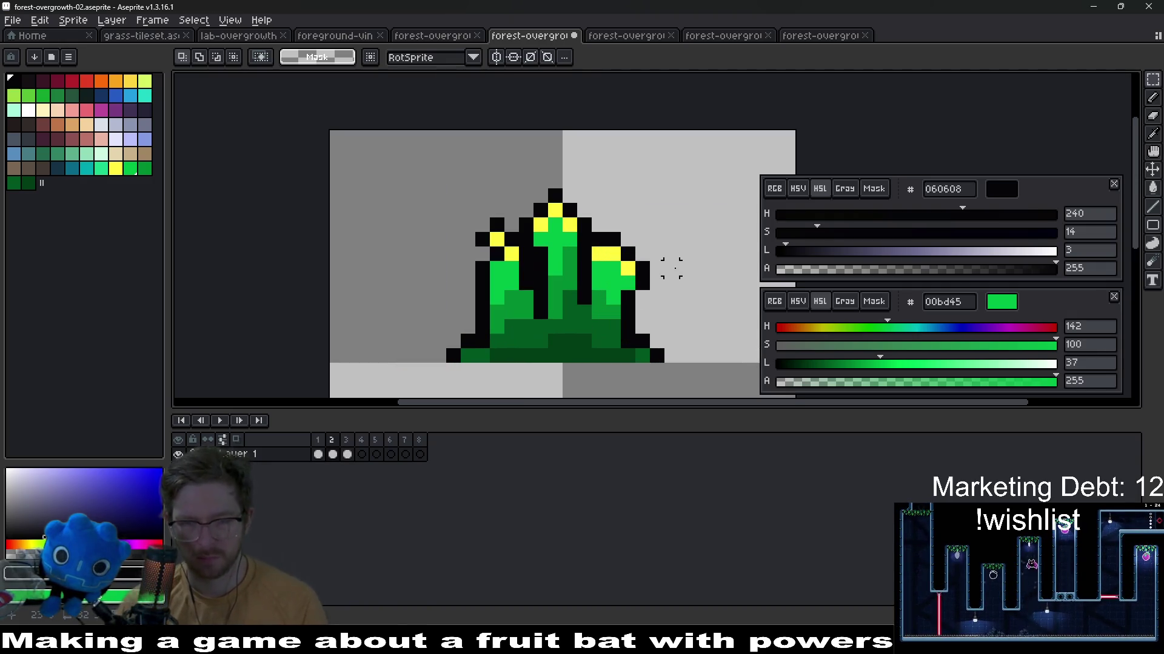
key("alt")
left_click(639, 277, "alt")
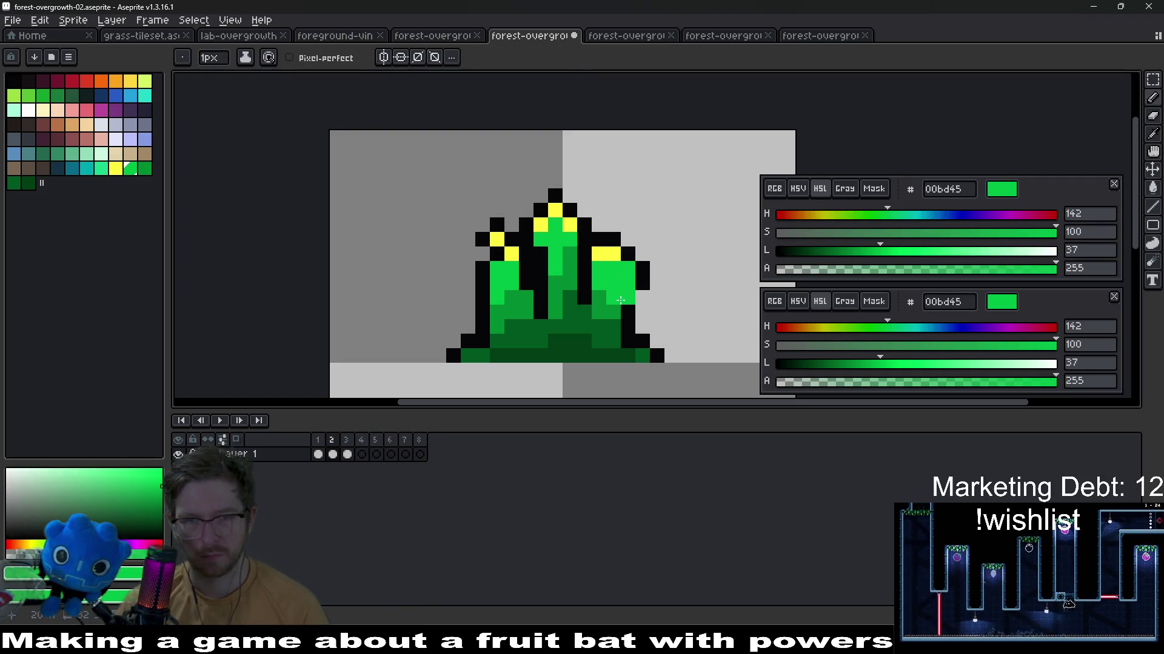
Pick the darker green, re-centre the sprite, and flip between frames 1–3, ending on frame 3
left_click(603, 300, "alt")
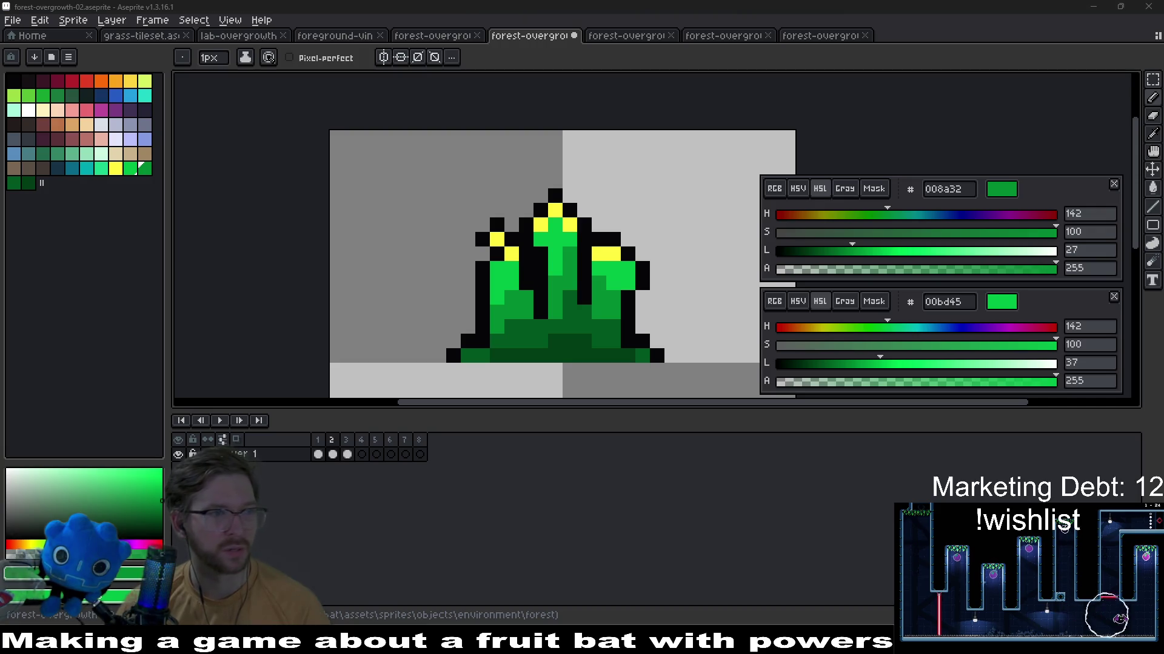
scroll(700, 325, "down", 1)
scroll(701, 325, "down", 1)
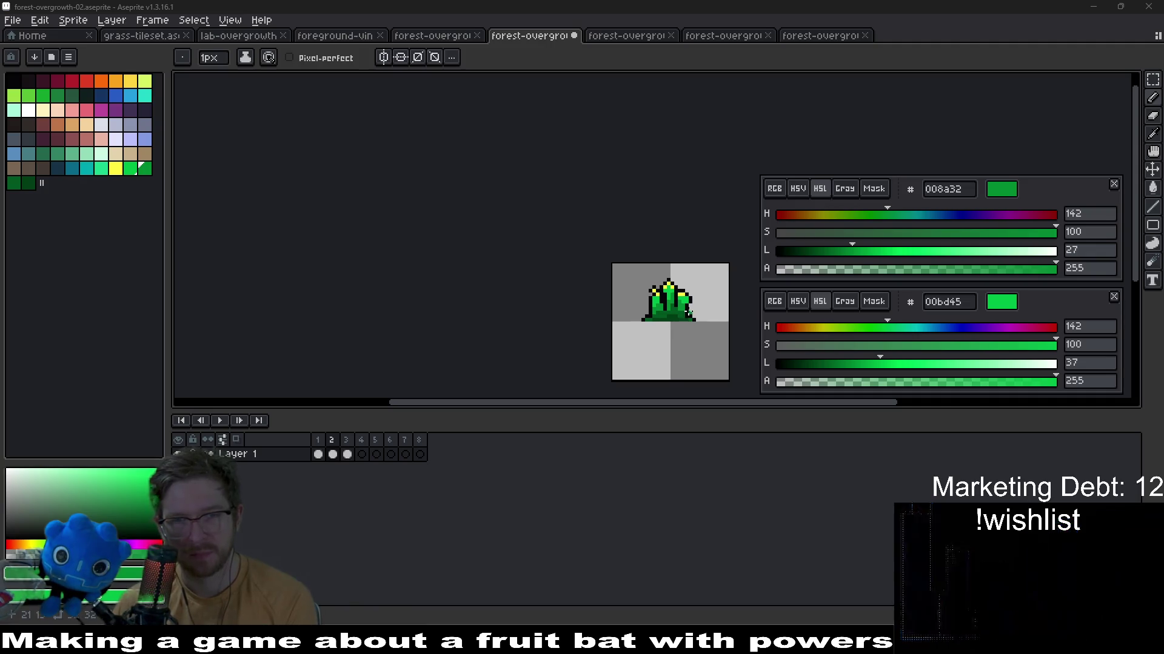
scroll(673, 309, "up", 1)
scroll(673, 301, "up", 1)
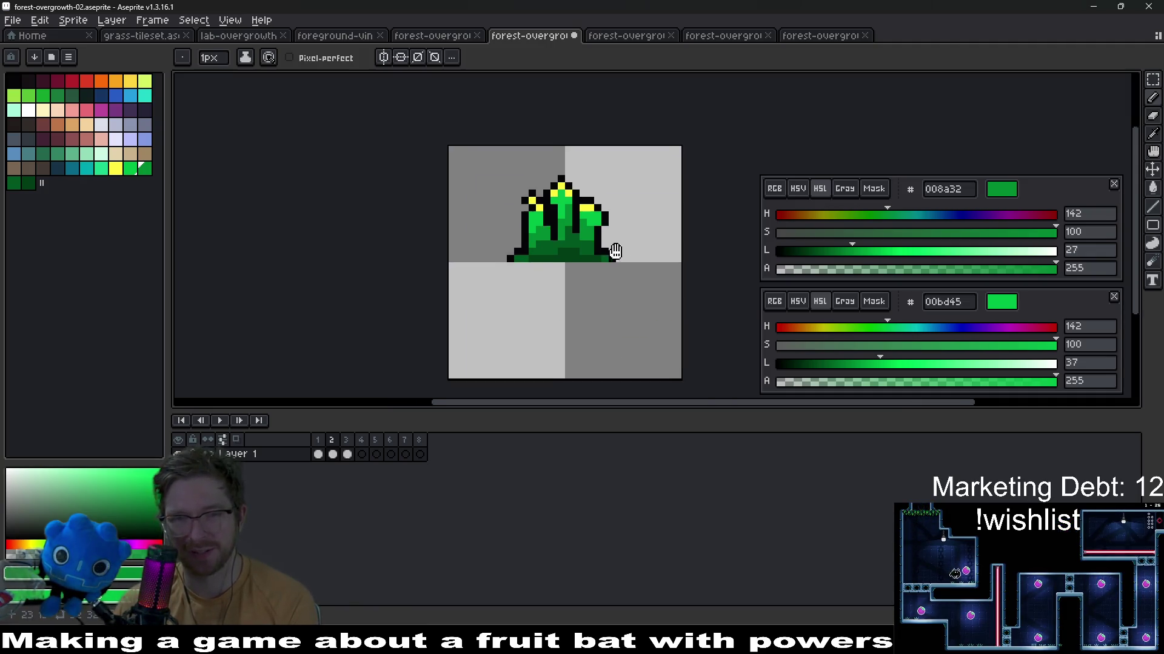
left_click_drag(673, 291, 612, 249)
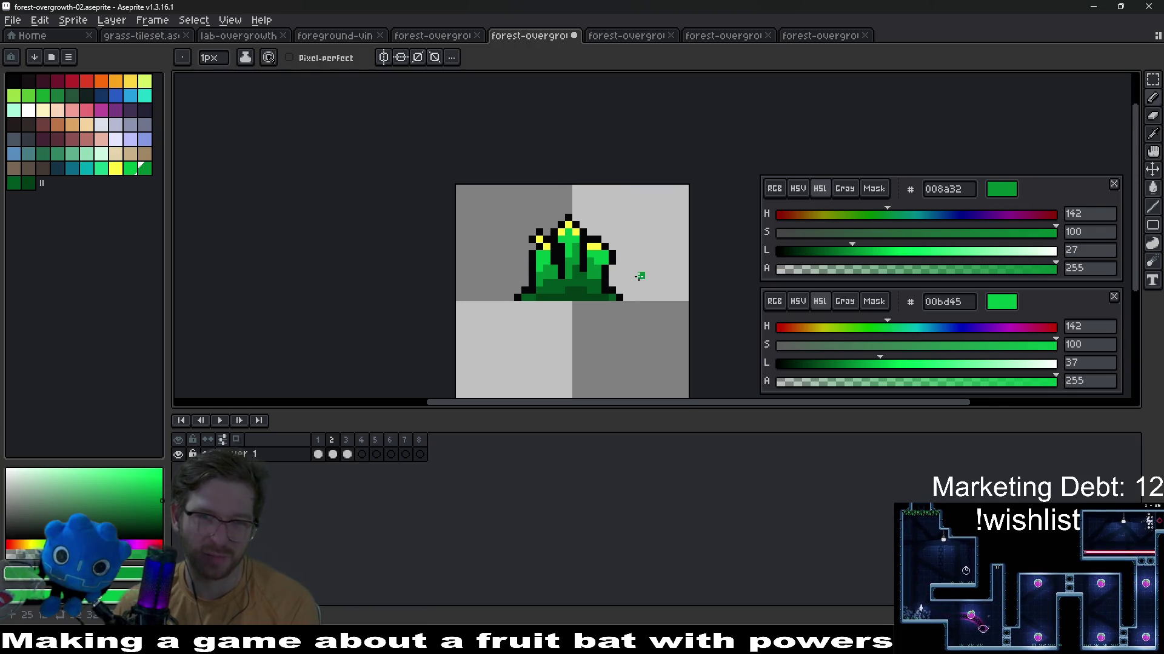
scroll(636, 264, "up", 1)
scroll(670, 215, "up", 1)
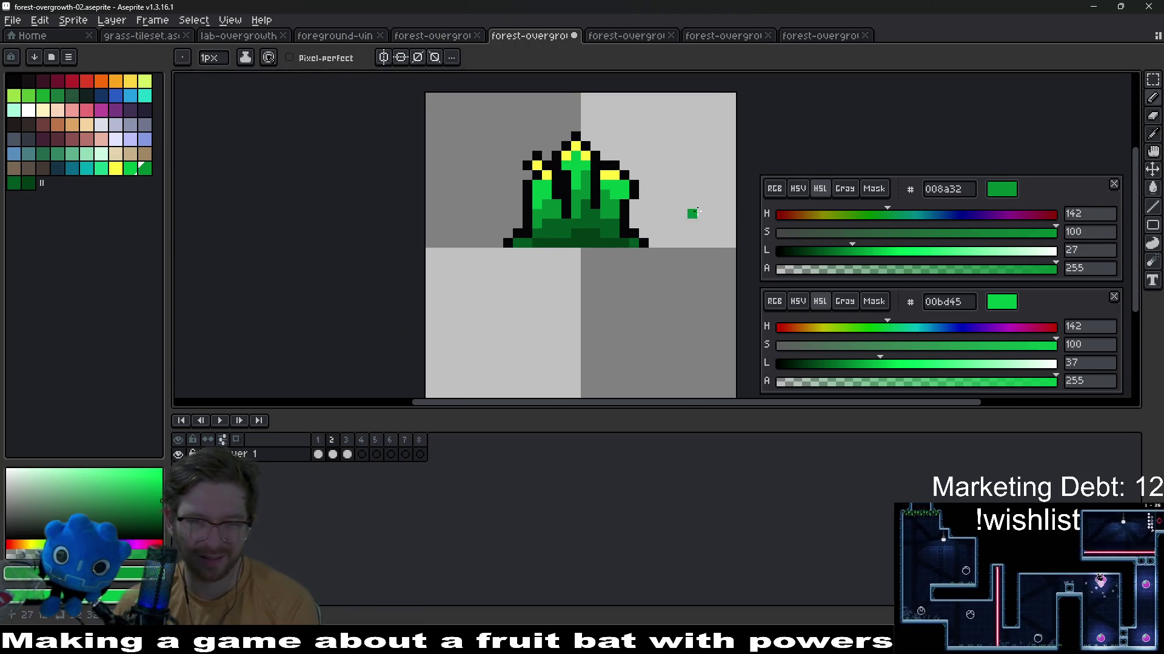
scroll(692, 194, "down", 1)
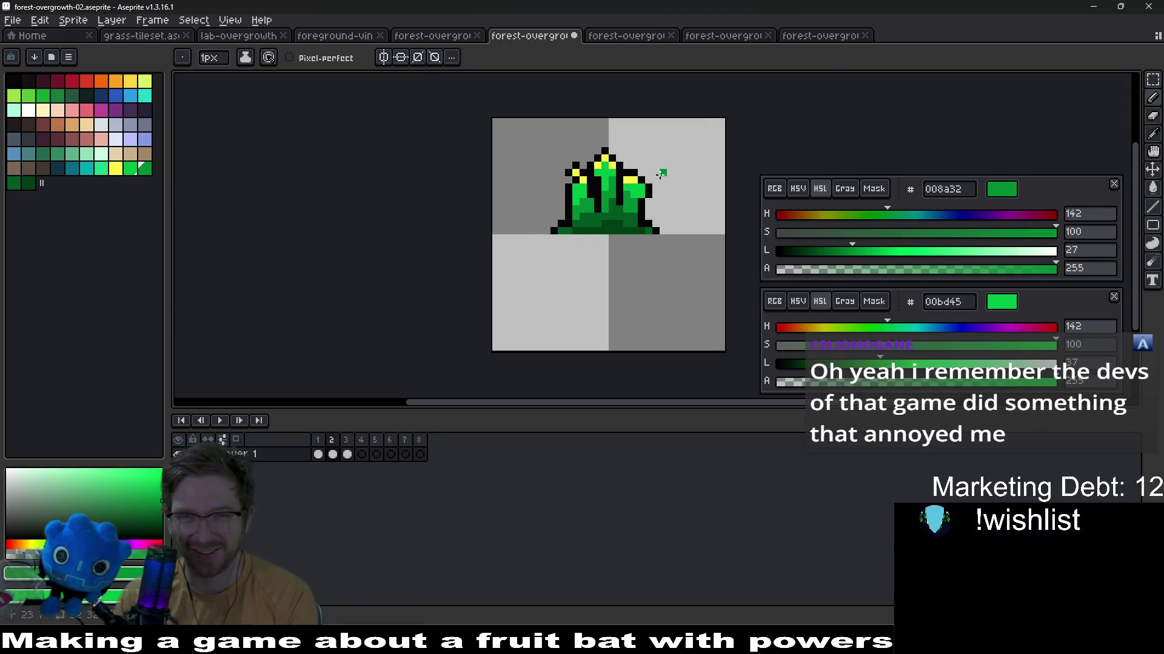
scroll(661, 173, "up", 3)
scroll(662, 173, "down", 2)
scroll(669, 176, "down", 1)
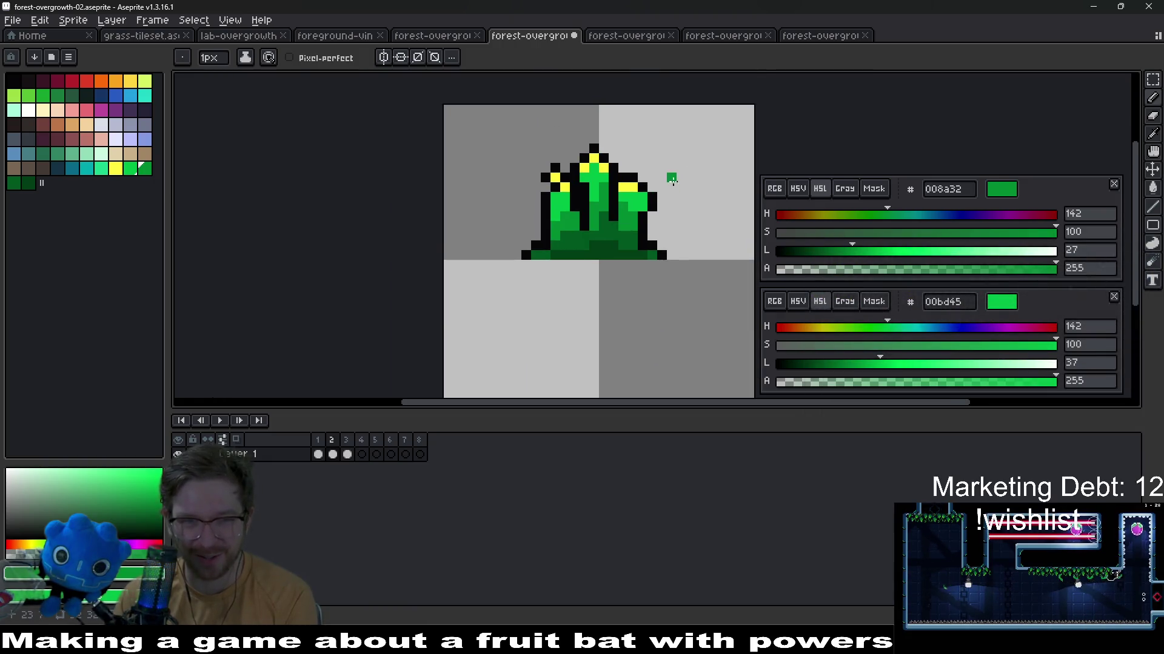
key("Right")
key("Right")
key("Left")
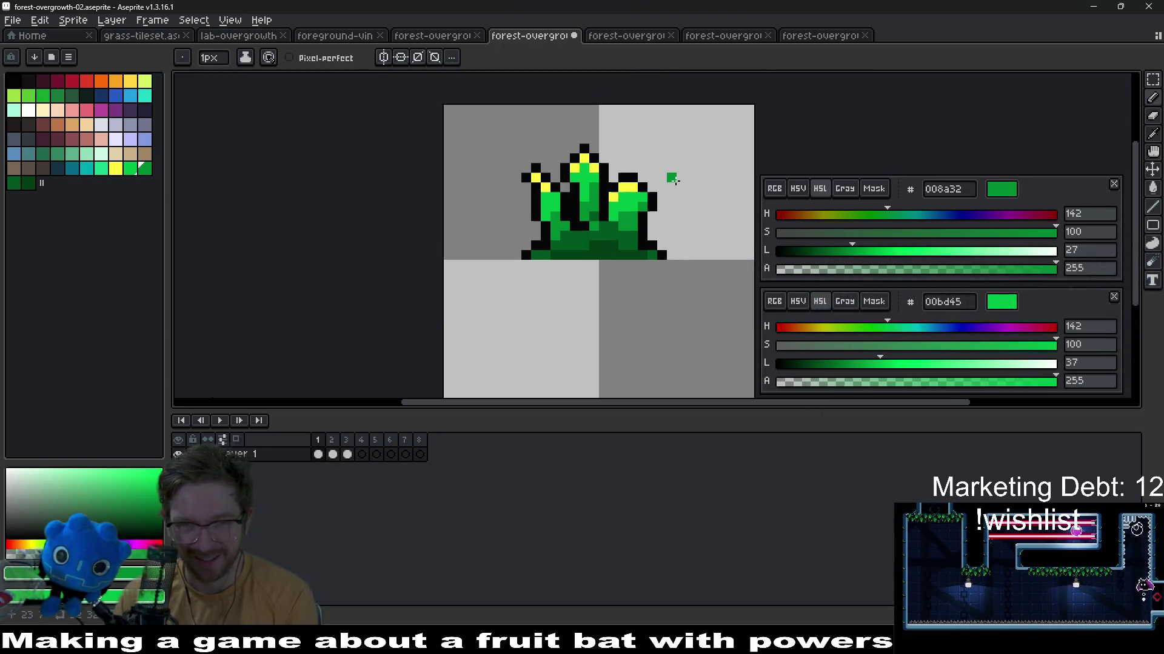
key("Right")
key("Left")
key("Right")
key("Left")
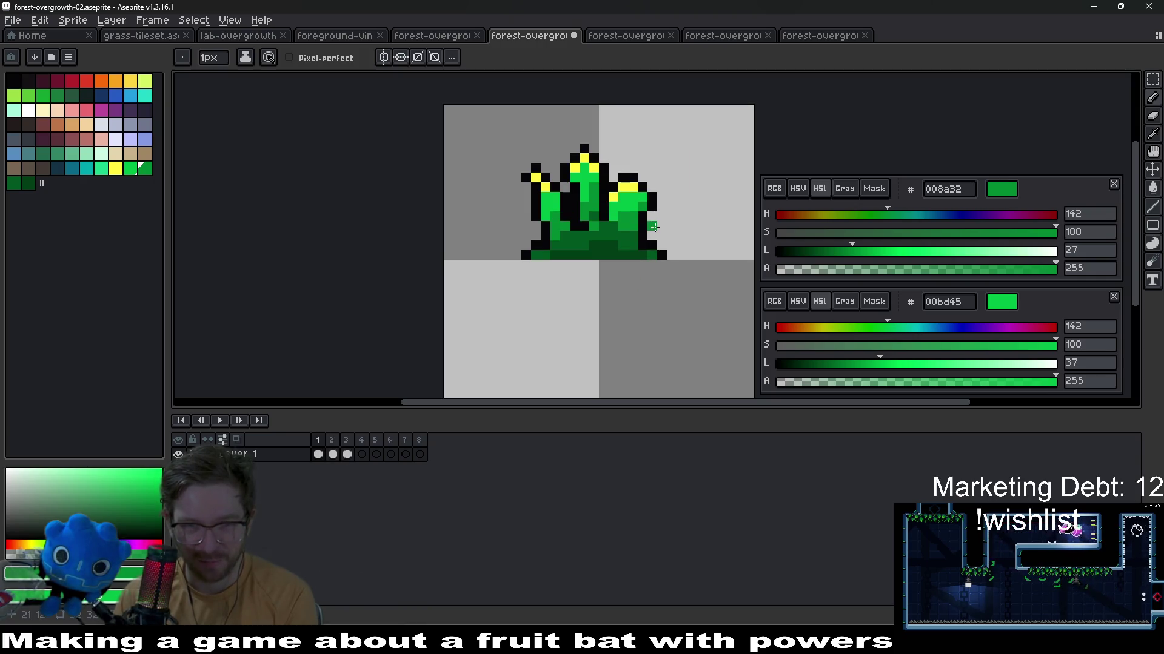
key("Right")
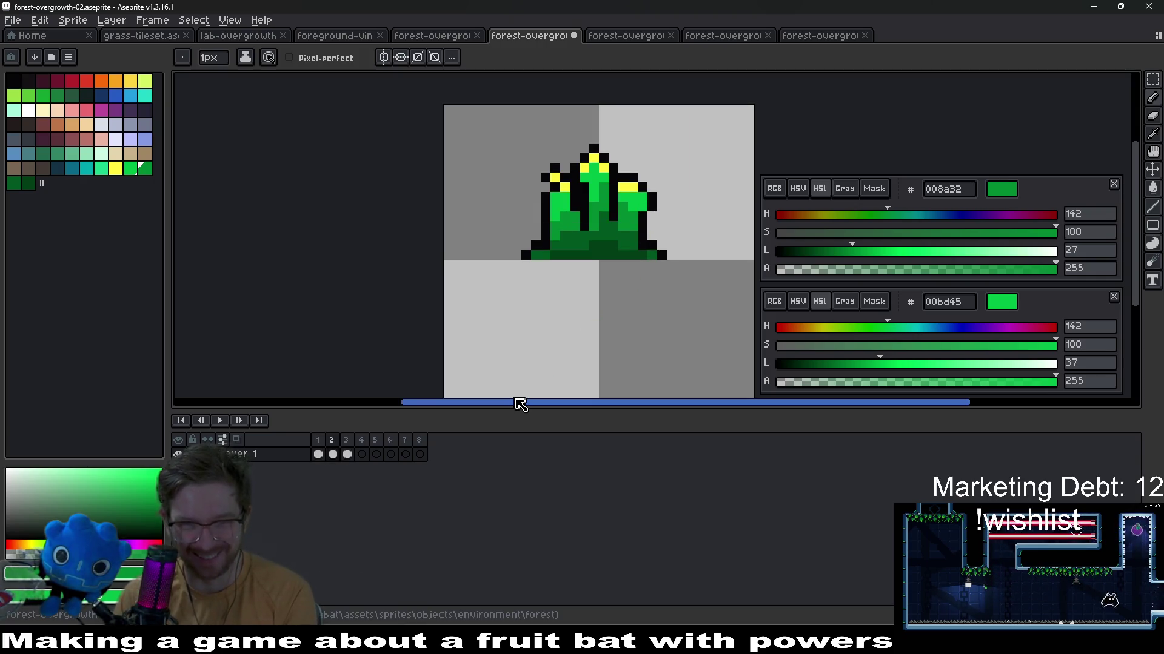
key("Left")
scroll(602, 305, "down", 3)
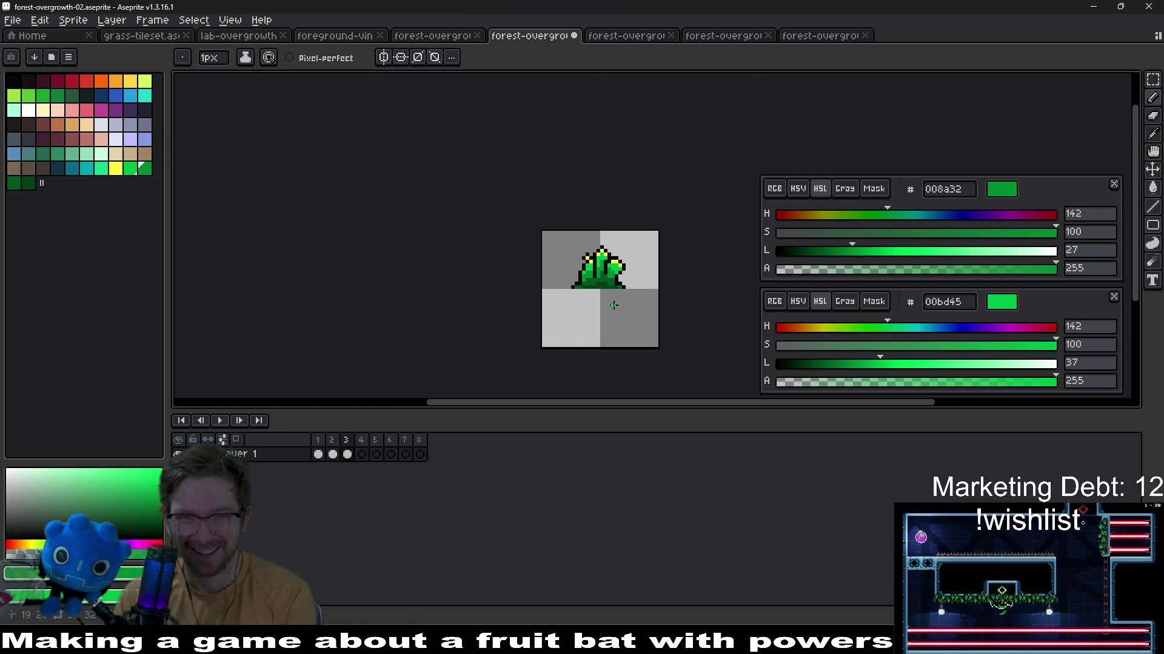
scroll(609, 304, "down", 1)
scroll(592, 262, "up", 1)
scroll(627, 341, "up", 1)
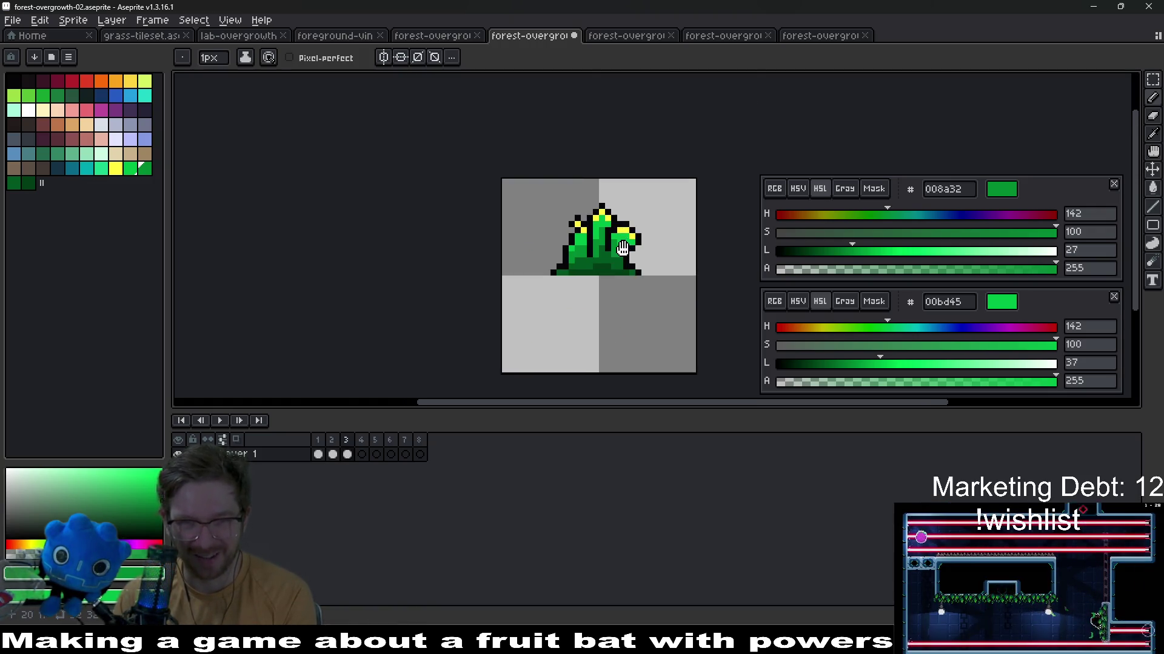
Paste frame 3's tuft into the empty fourth frame and recolour a yellow tip pixel green
left_click(348, 455)
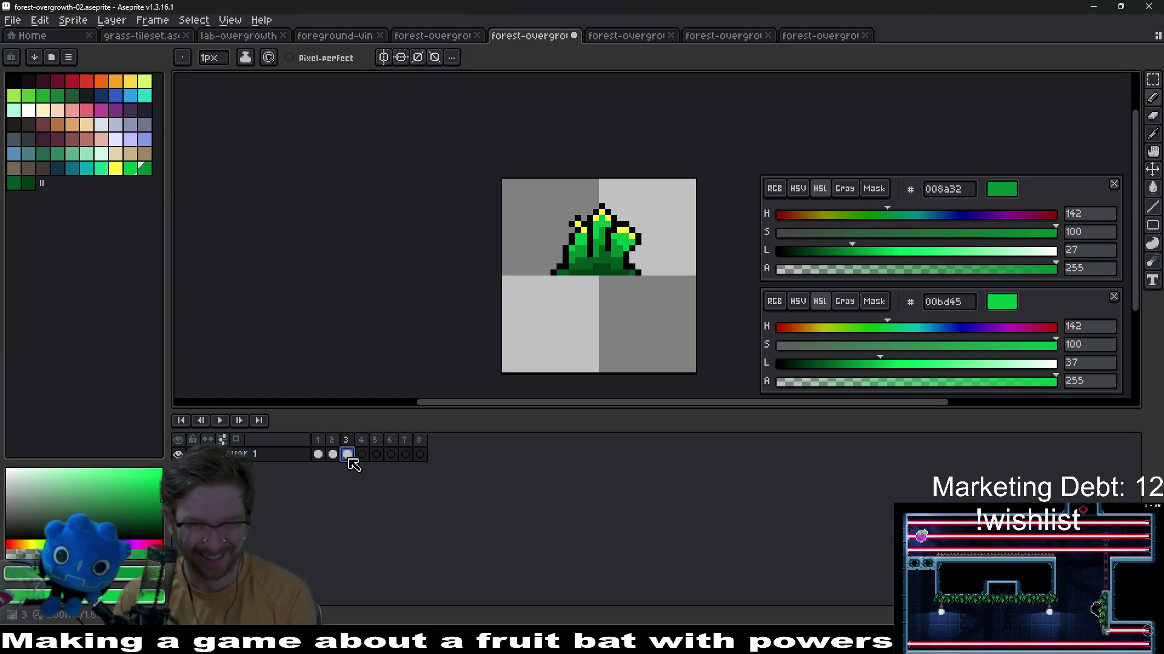
left_click(371, 454)
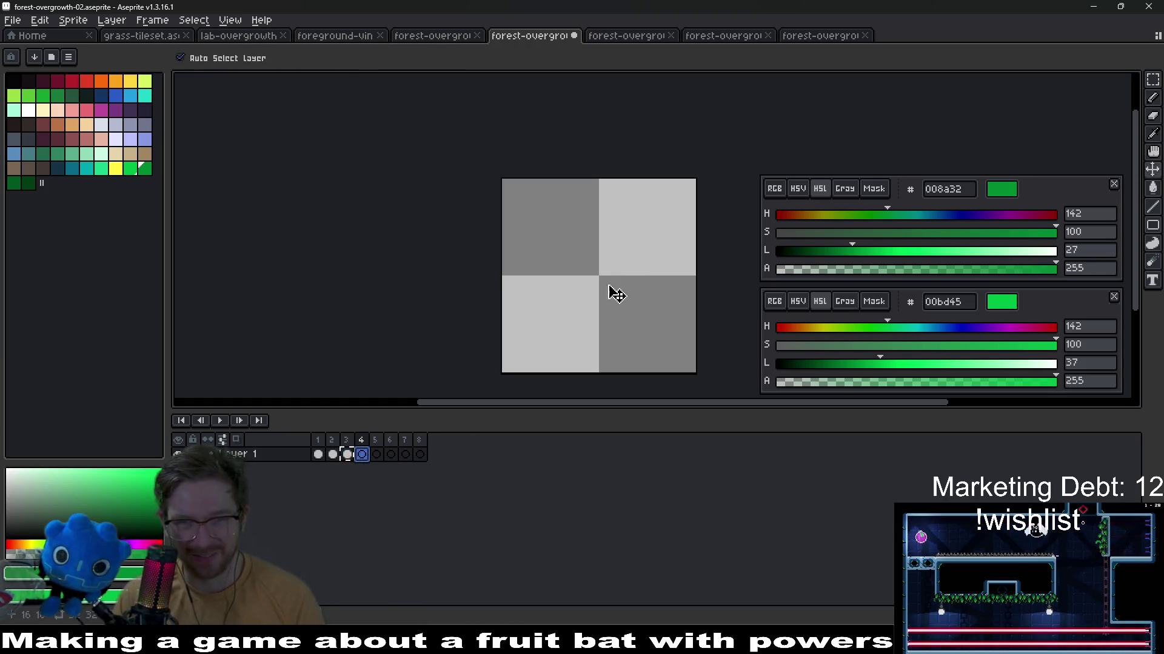
key("ctrl+v")
scroll(581, 255, "up", 3)
left_click(650, 234)
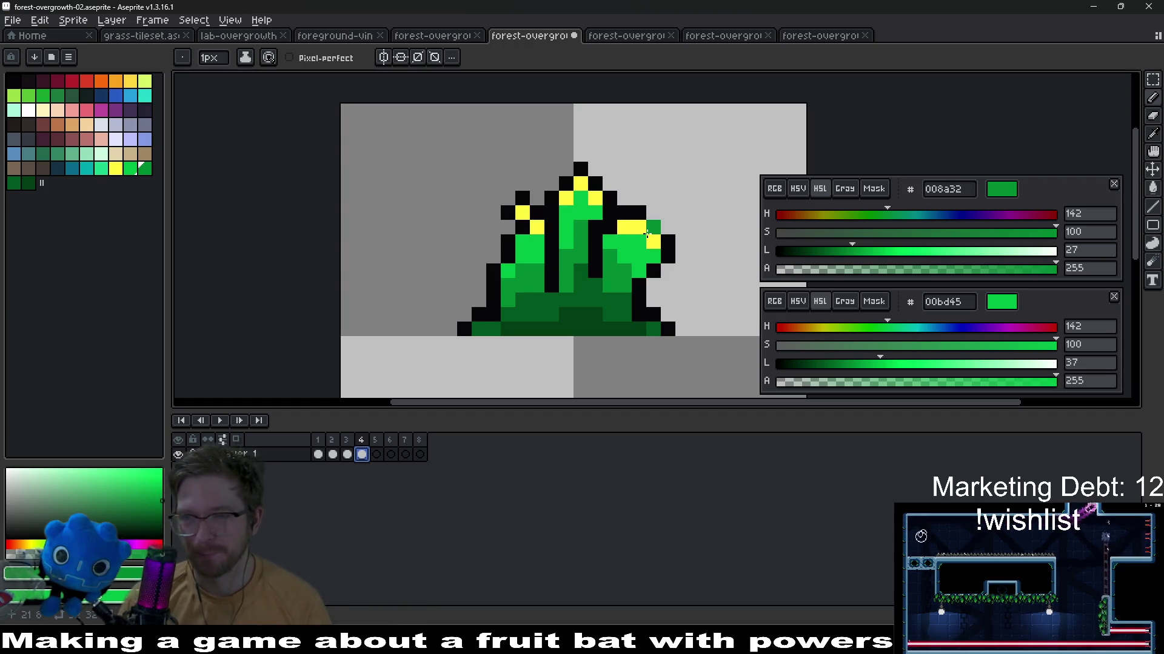
left_click(653, 230)
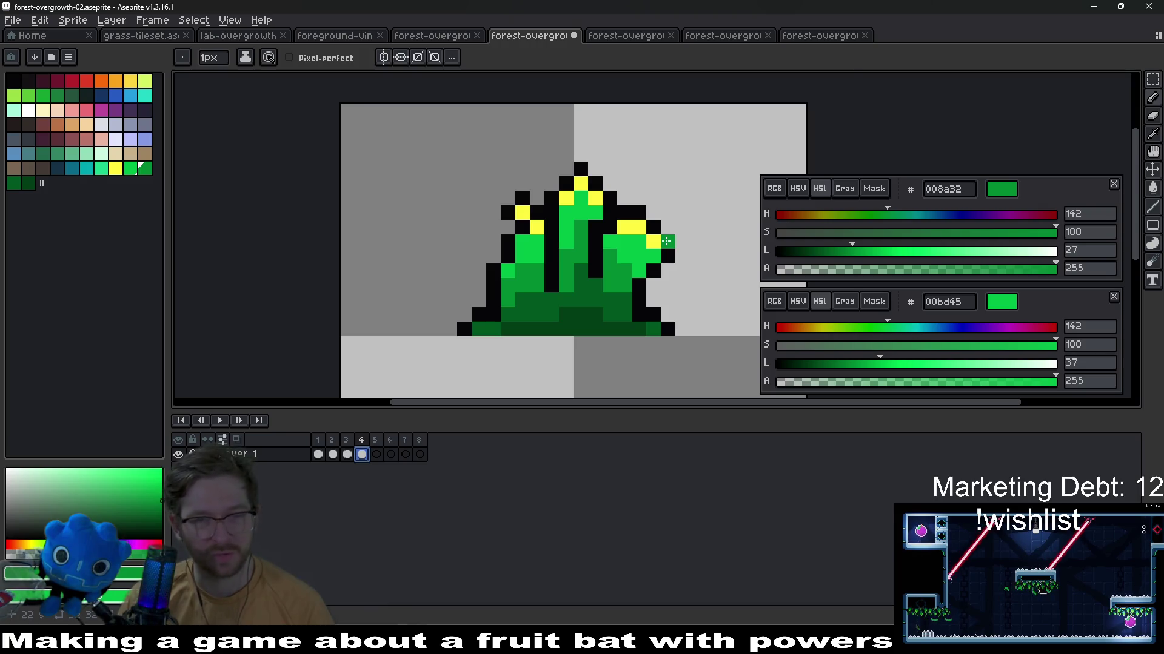
scroll(667, 241, "up", 1)
mouse_move(682, 159)
left_mouse_down()
mouse_move(695, 179)
mouse_move(656, 244)
left_mouse_up()
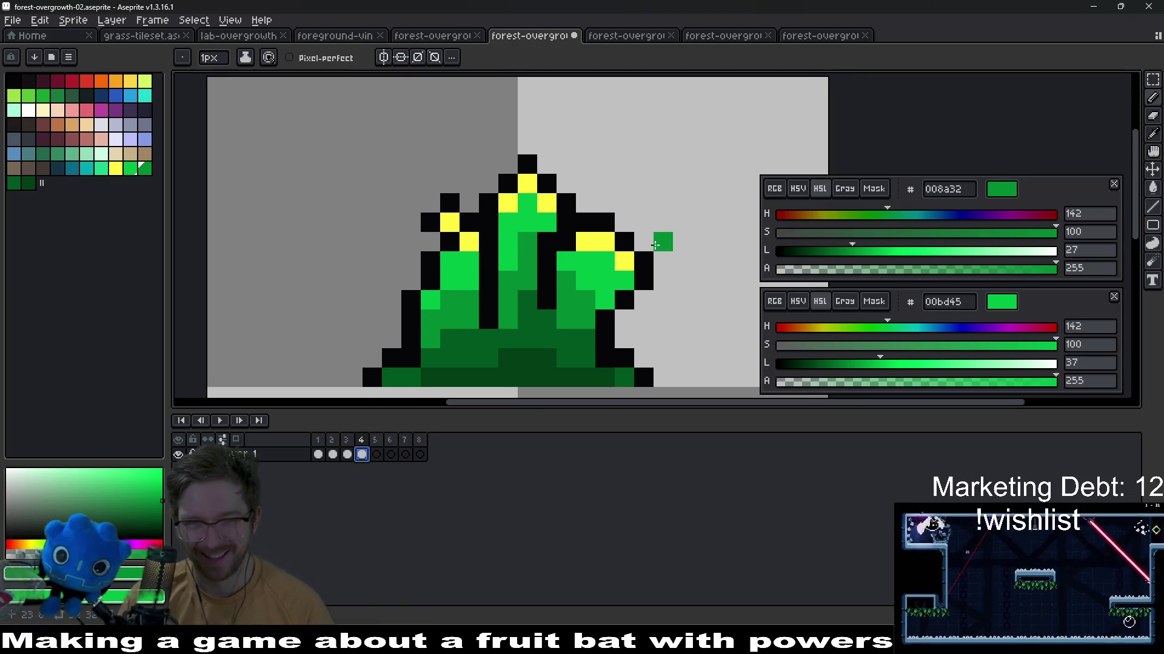
scroll(657, 244, "down", 1)
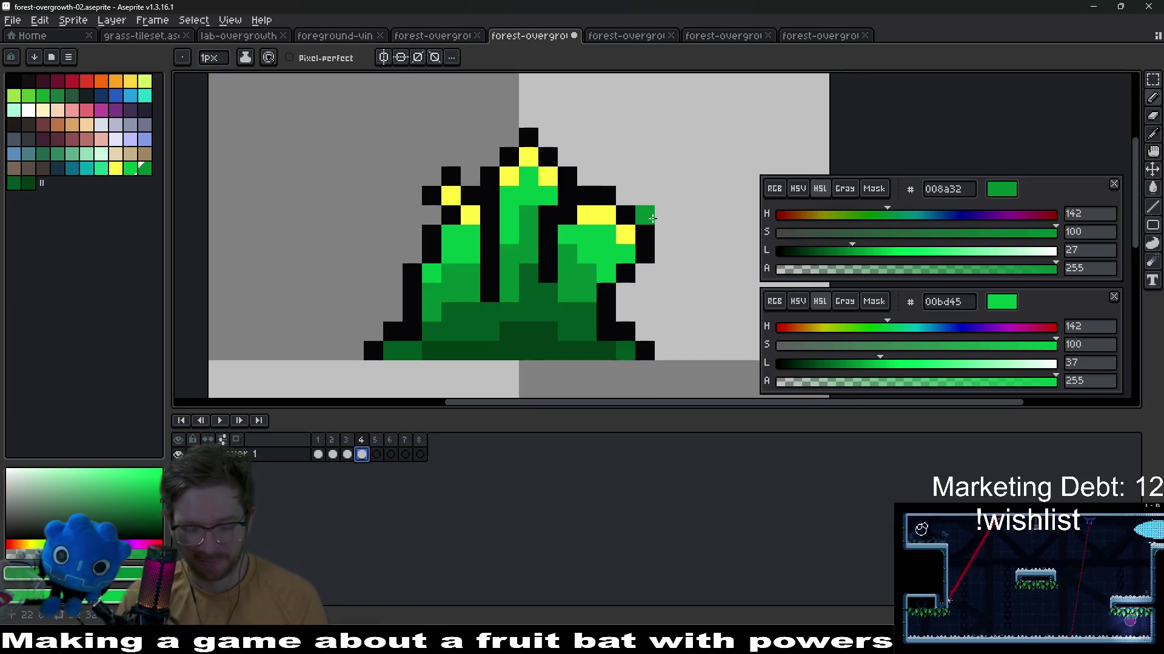
key("m")
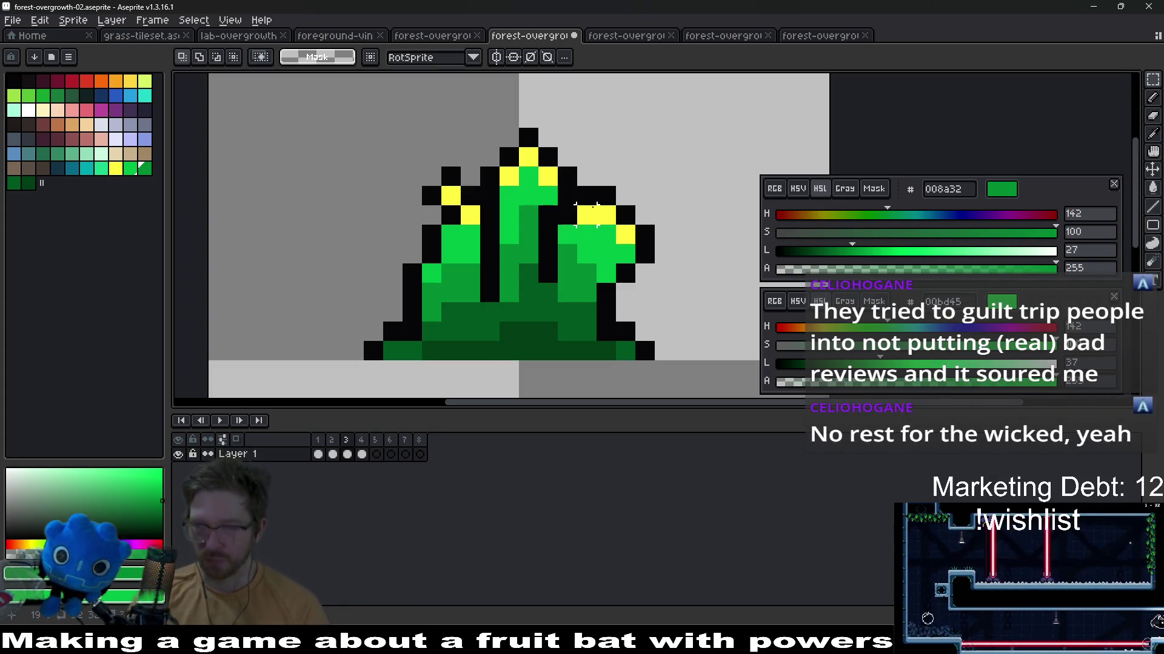
Select the right leaf, move it outward, and sample the black outline colour
left_click(565, 217)
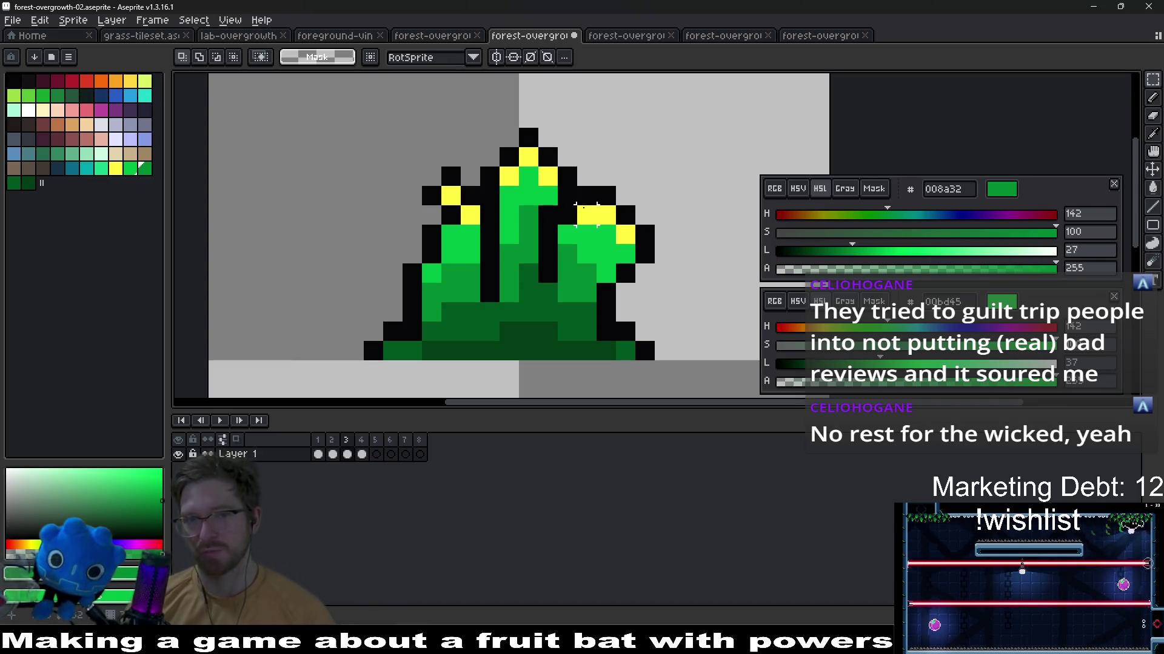
mouse_move(564, 195)
left_mouse_down()
mouse_move(643, 273)
mouse_move(648, 247)
left_mouse_up()
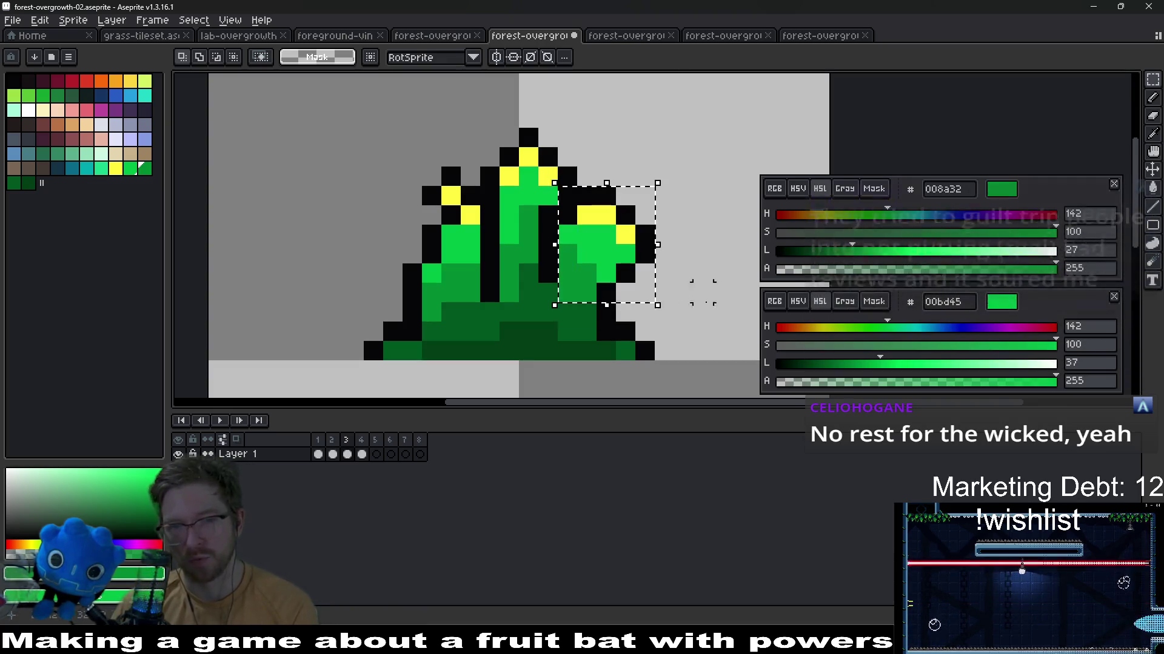
key("ctrl+d")
scroll(636, 236, "up", 2)
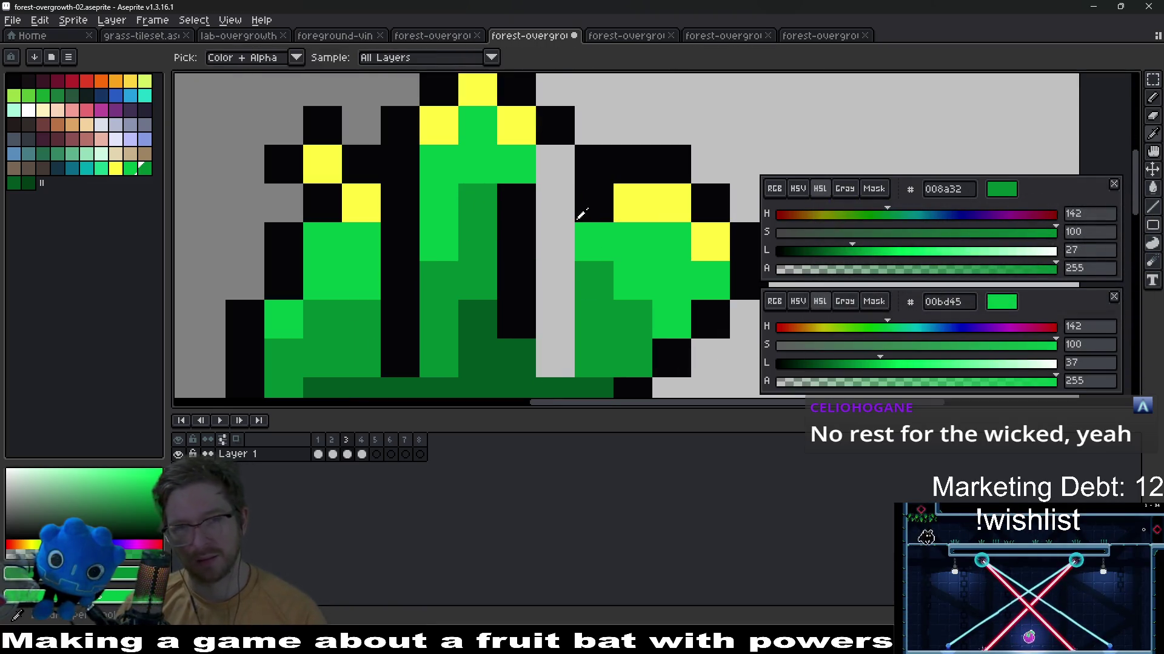
left_click(597, 165, "alt")
Paint black outline pixels into the gap the leaf left, then glance at neighbouring frames
left_click_drag(555, 164, 554, 219)
scroll(636, 219, "down", 3)
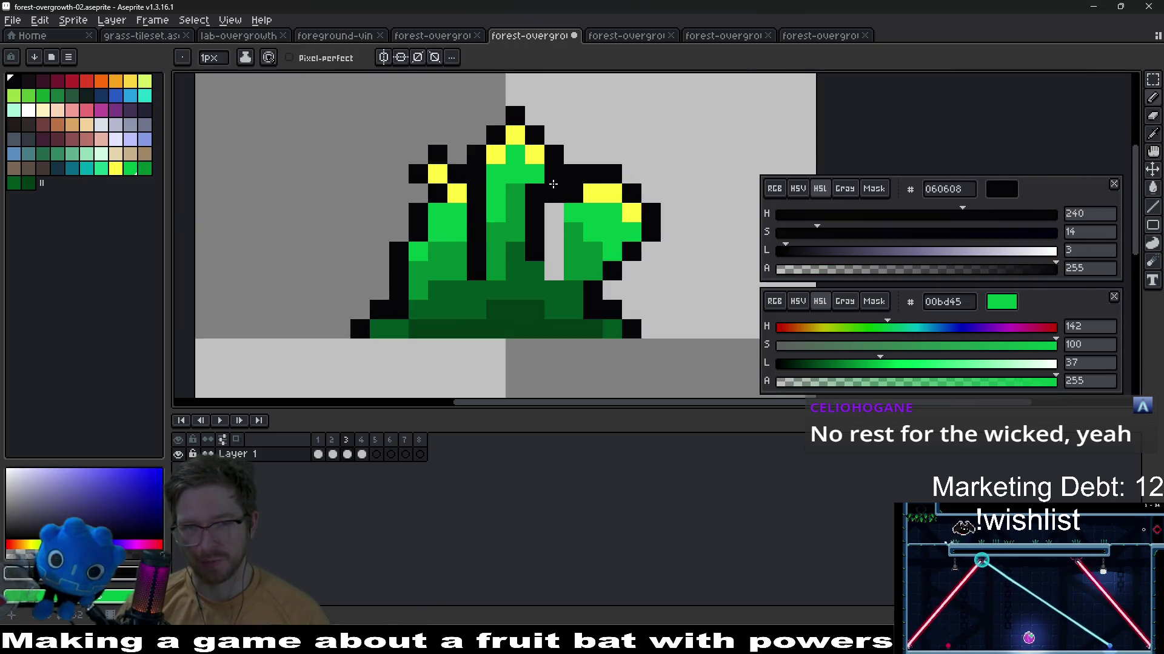
scroll(627, 218, "up", 2)
scroll(591, 209, "up", 2)
left_click(513, 198)
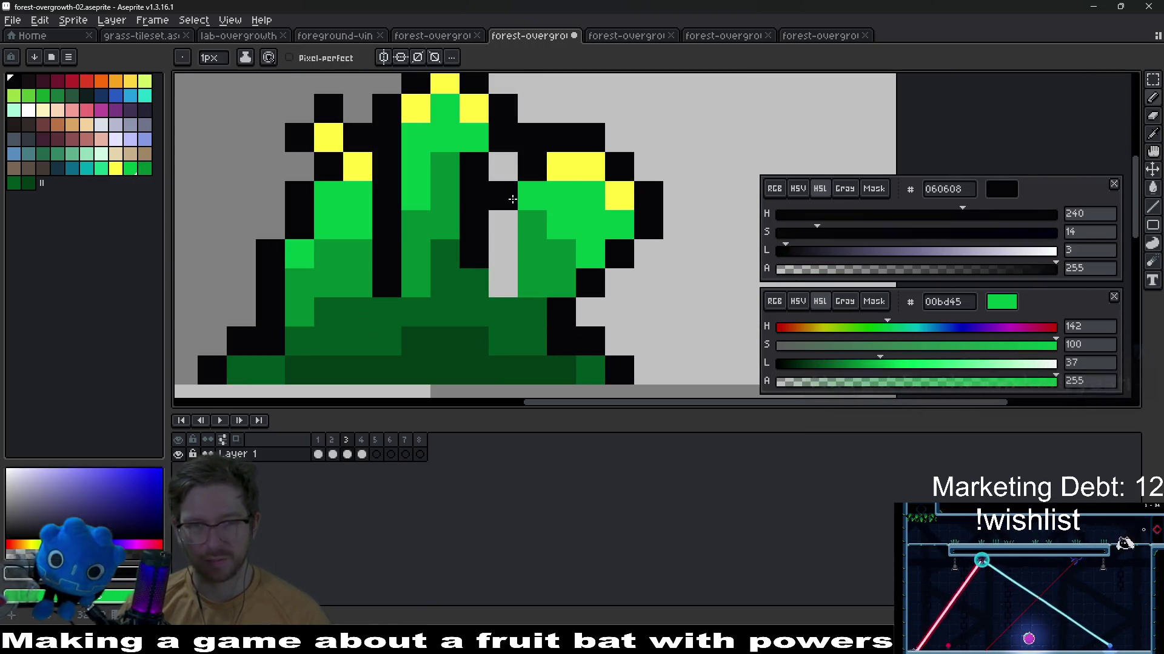
left_click_drag(505, 235, 505, 282)
scroll(591, 200, "down", 4)
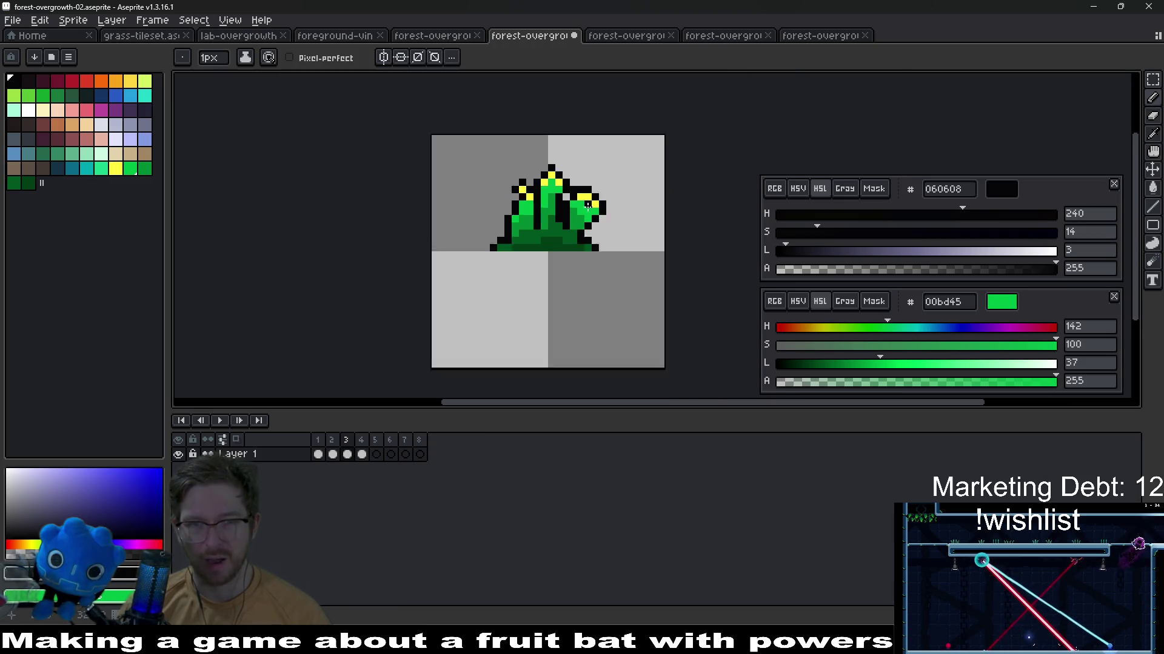
scroll(600, 219, "up", 1)
scroll(601, 220, "up", 3)
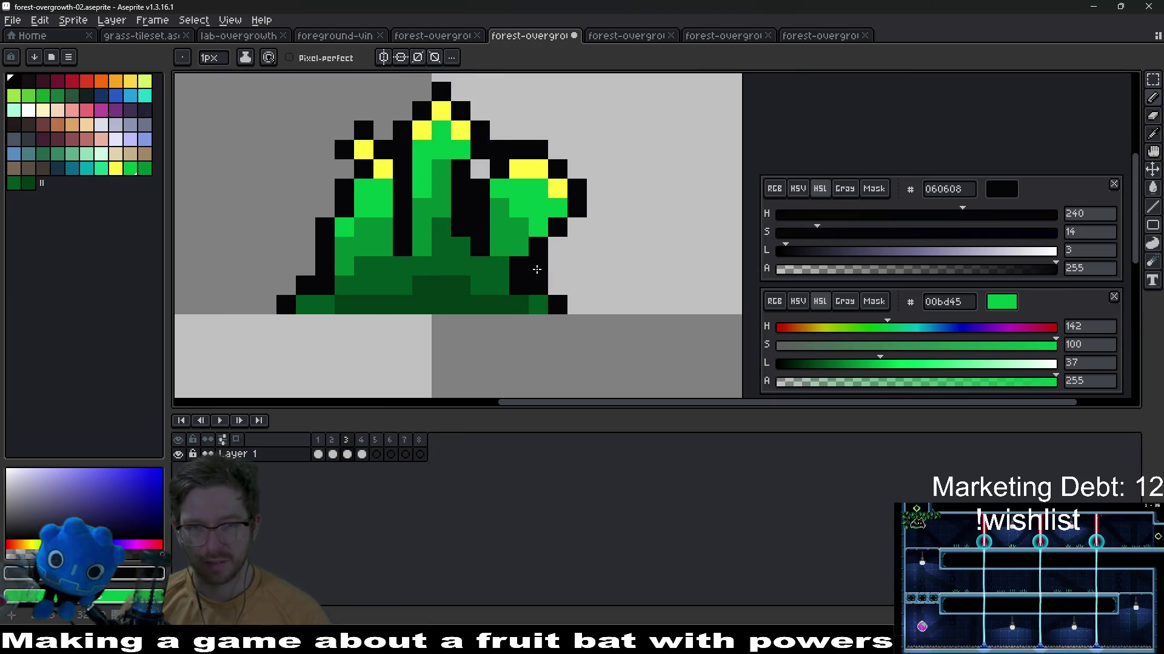
scroll(610, 219, "down", 4)
key("Right")
key("Left")
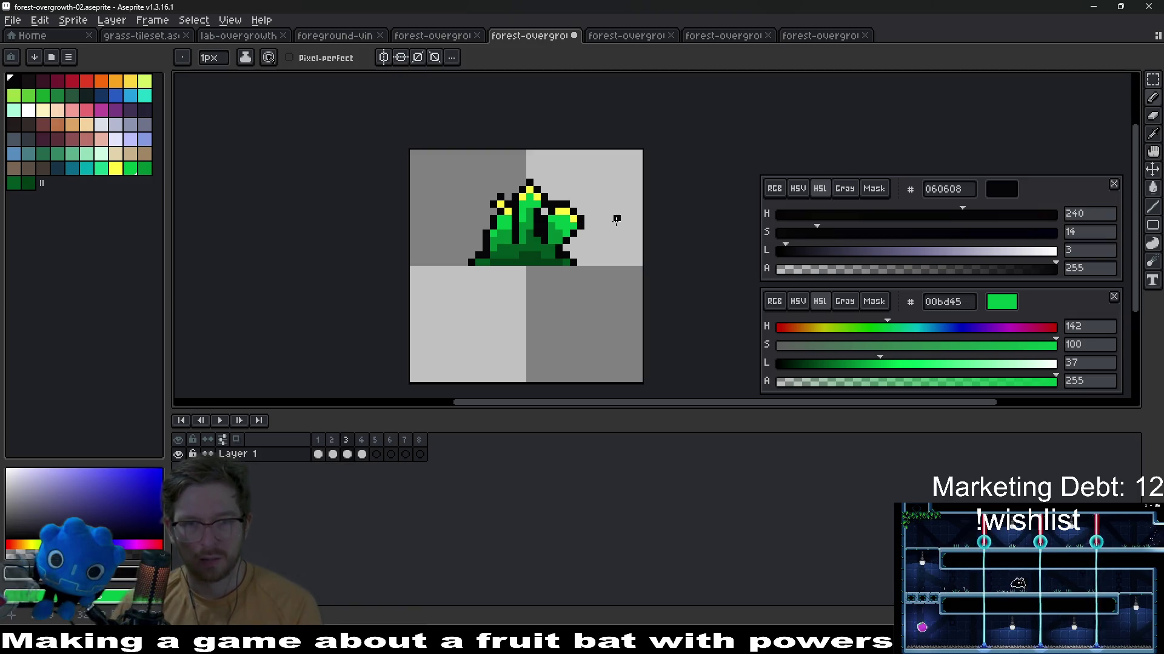
key("Right")
key("Right")
key("Right")
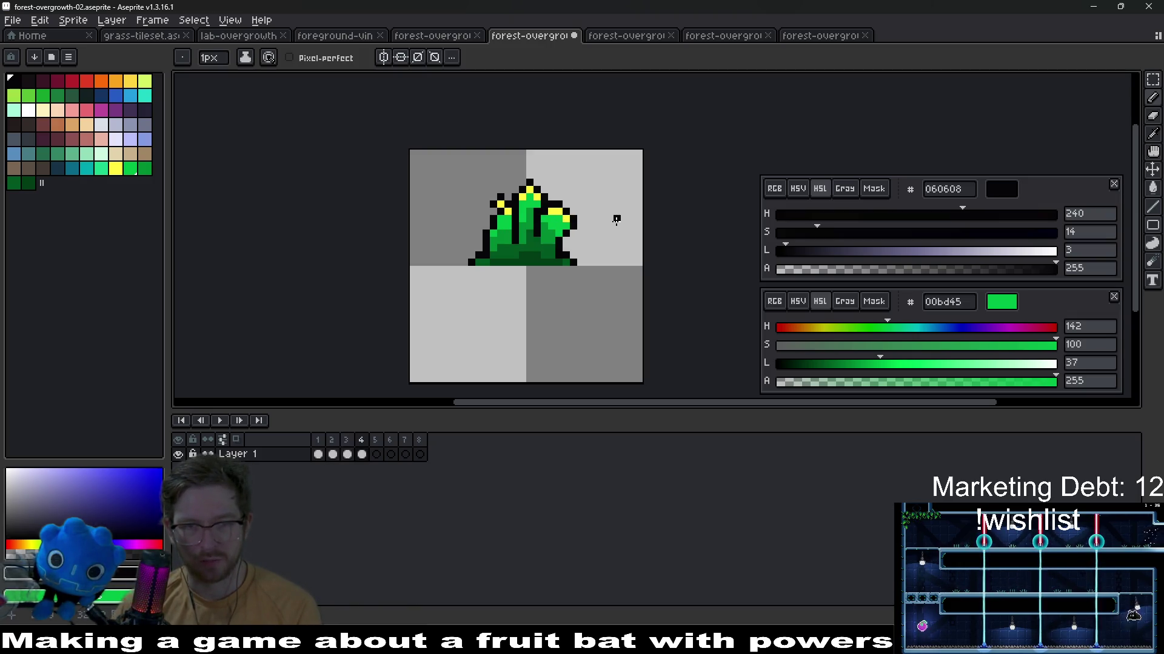
key("Right")
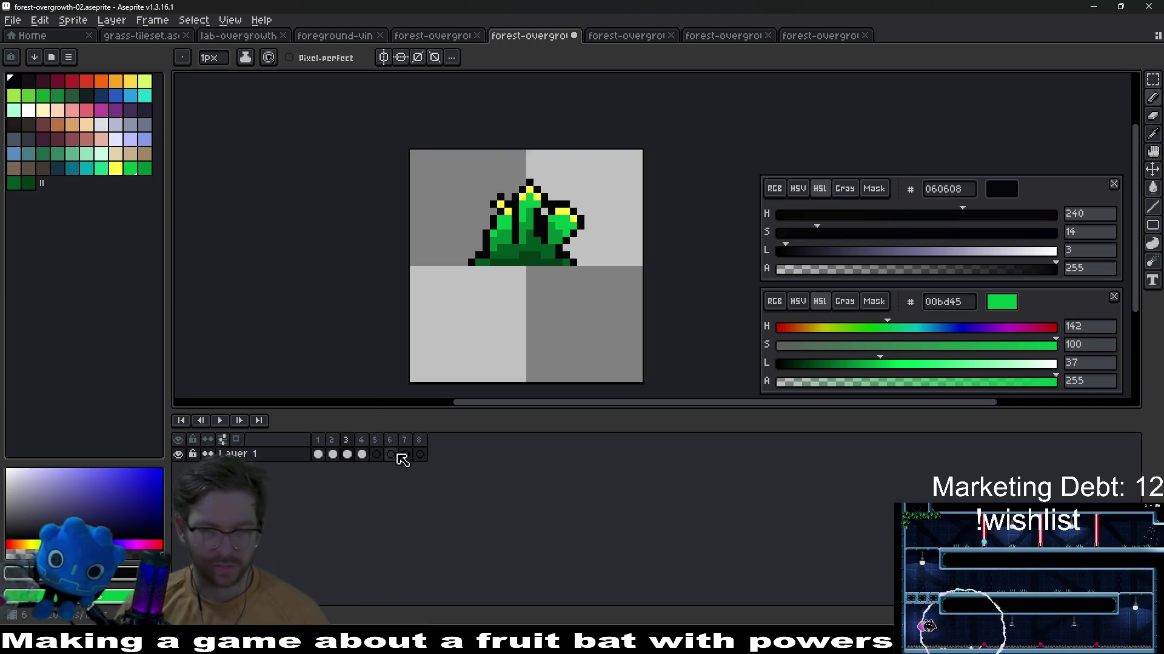
key("ctrl+v")
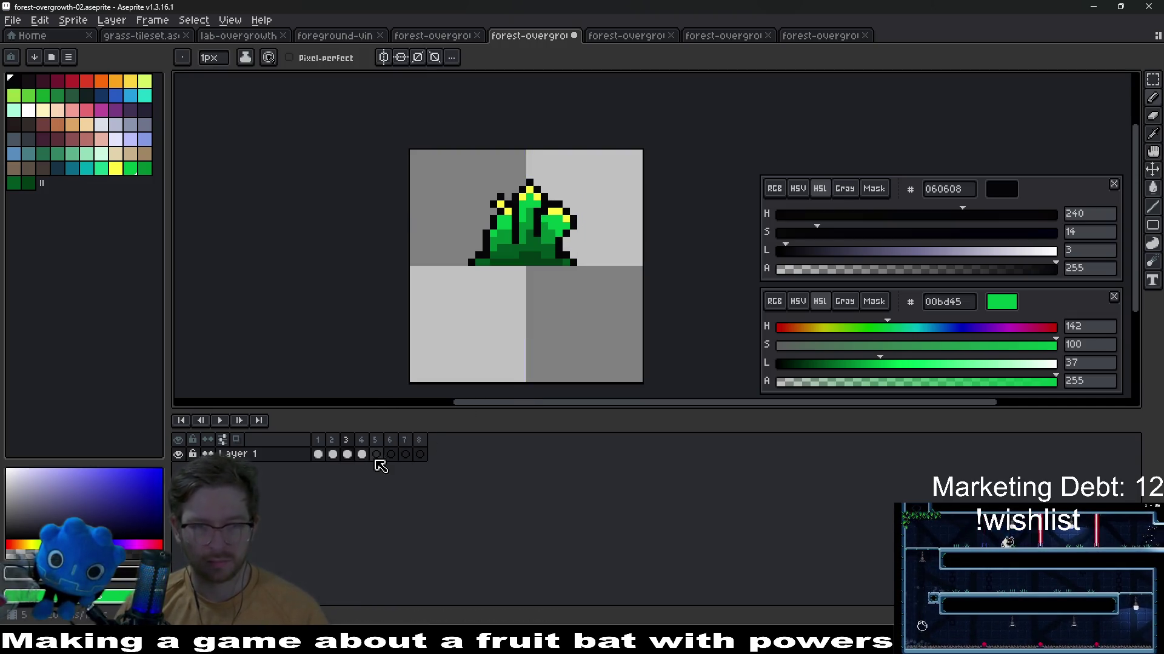
scroll(459, 364, "up", 4)
scroll(563, 236, "up", 2)
scroll(583, 283, "up", 2)
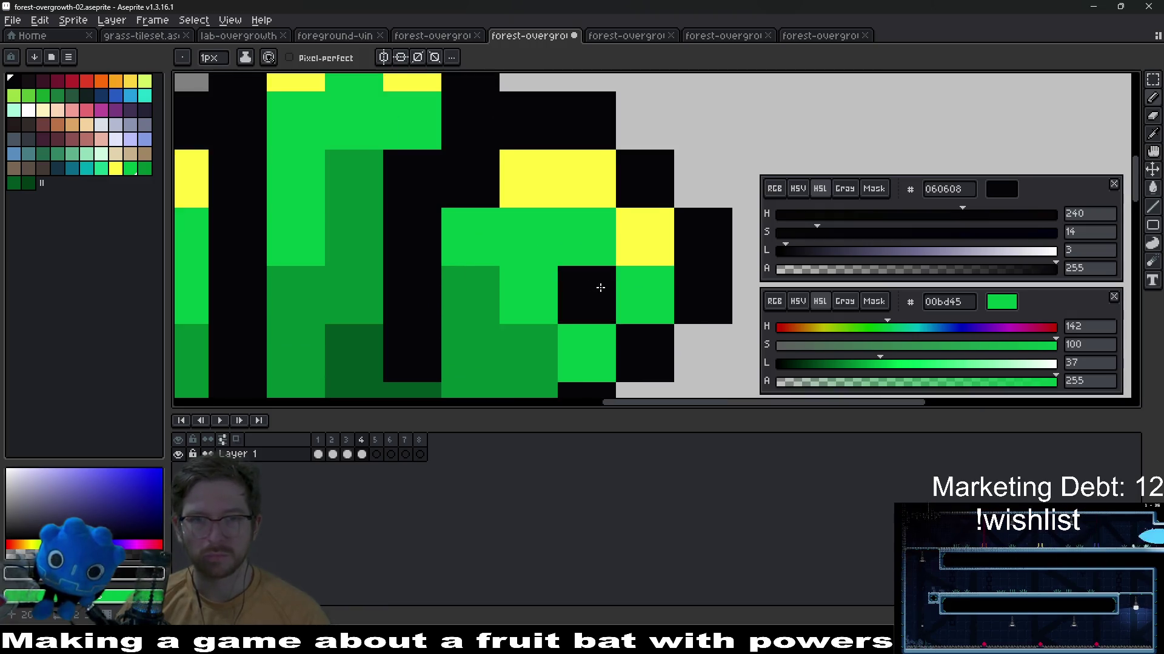
scroll(600, 289, "down", 2)
scroll(527, 263, "down", 3)
key("m")
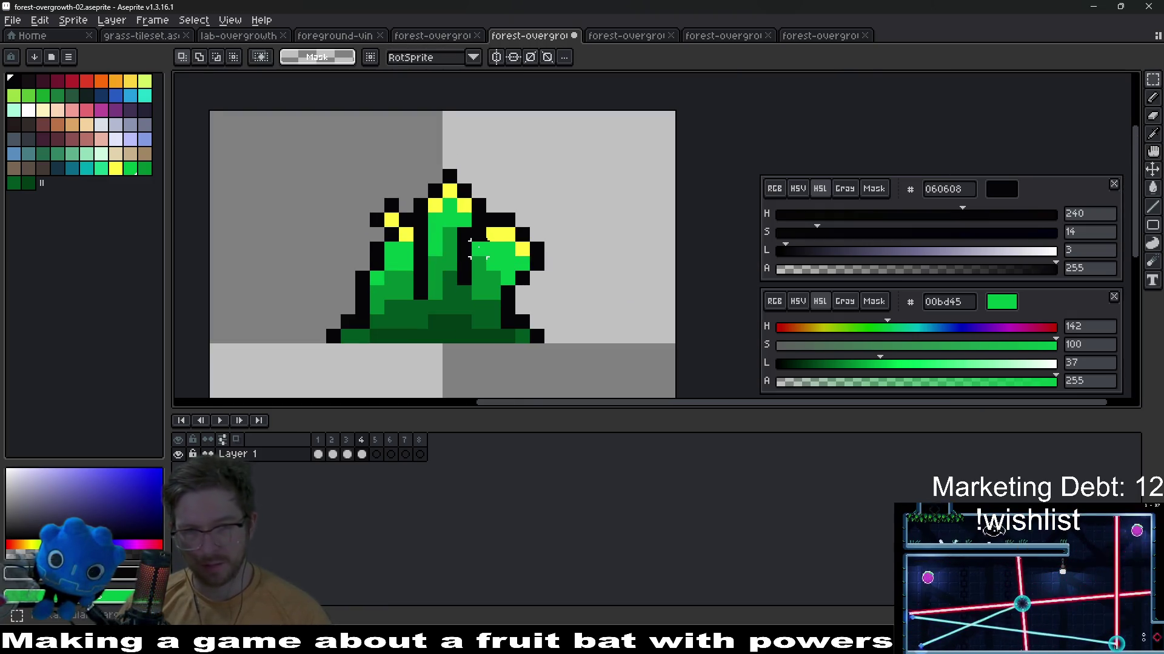
scroll(473, 251, "up", 1)
left_click_drag(462, 207, 581, 327)
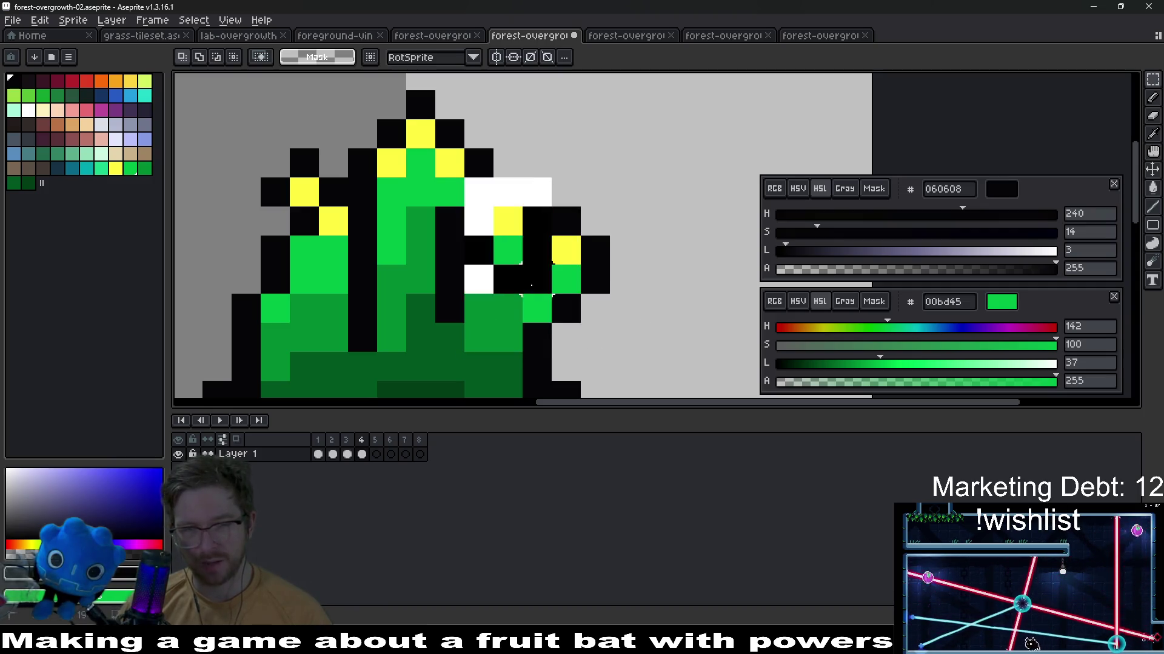
mouse_move(464, 175)
left_mouse_down()
mouse_move(613, 355)
mouse_move(637, 348)
left_mouse_up()
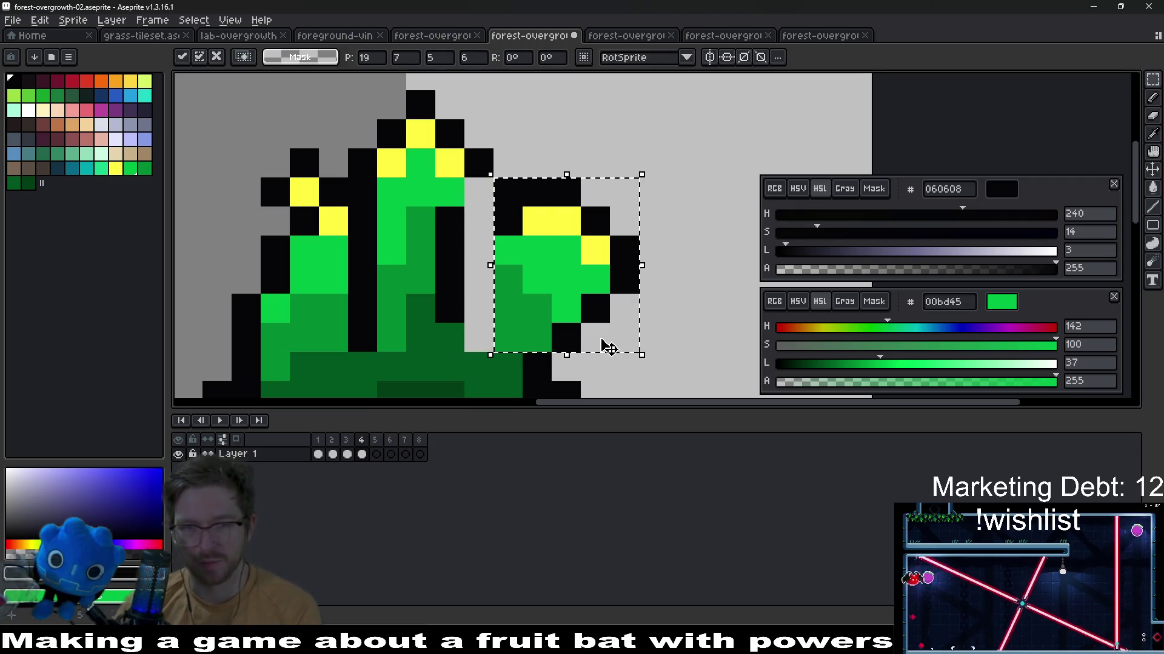
scroll(524, 236, "down", 1)
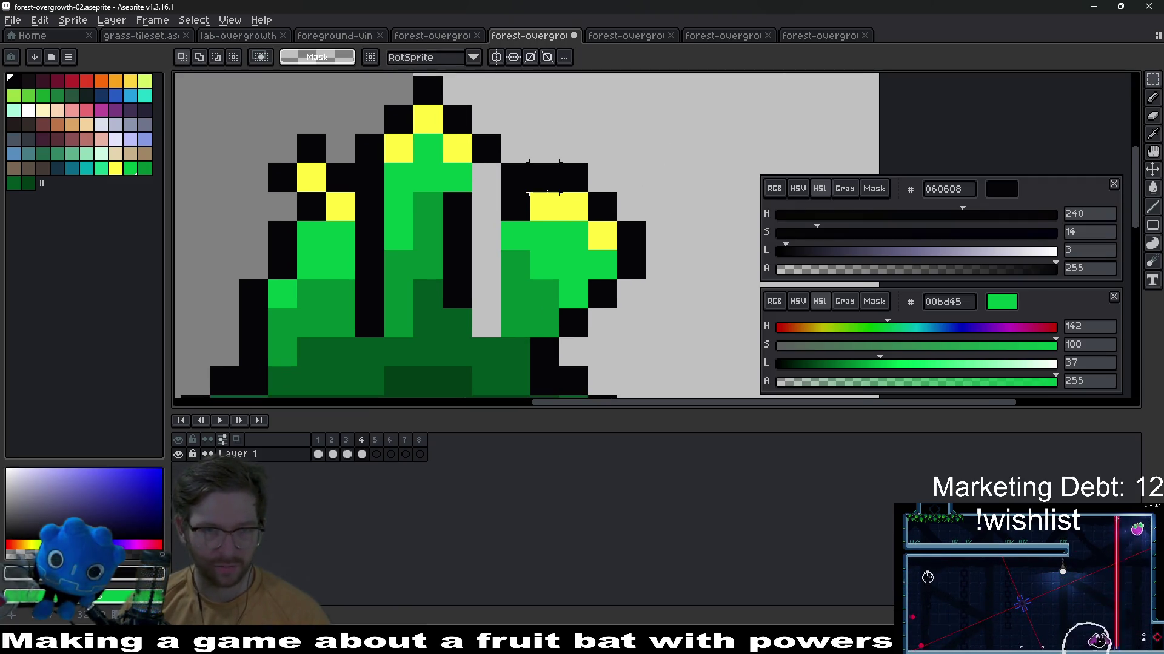
key("alt")
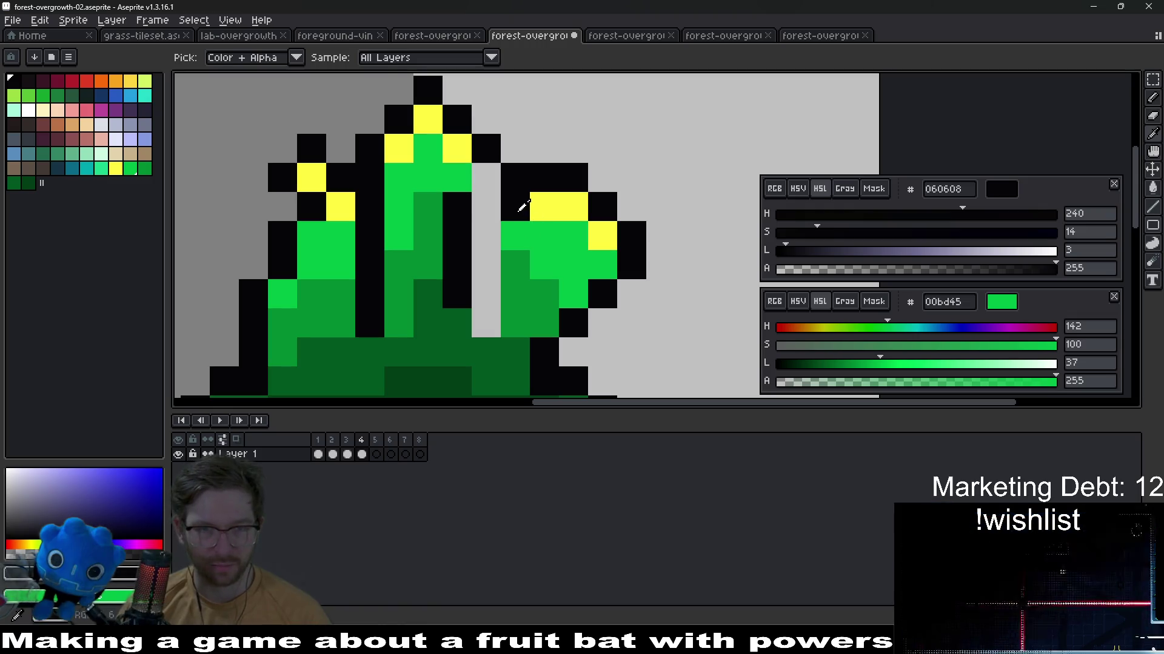
left_click_drag(479, 327, 479, 209)
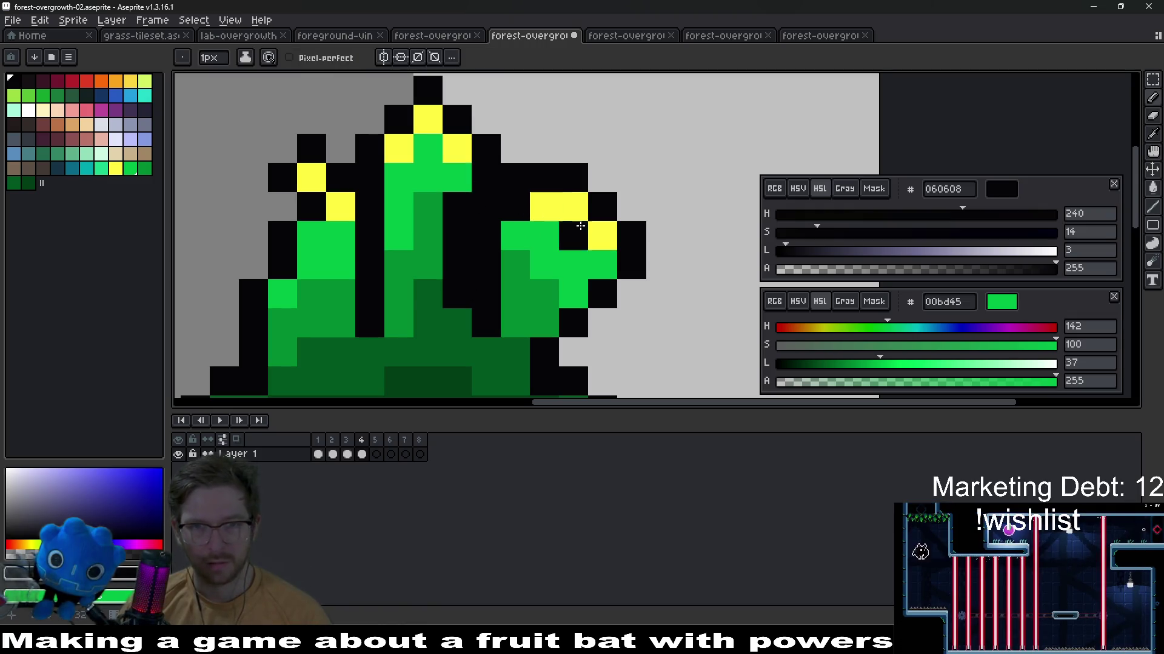
scroll(579, 226, "down", 4)
scroll(620, 252, "up", 2)
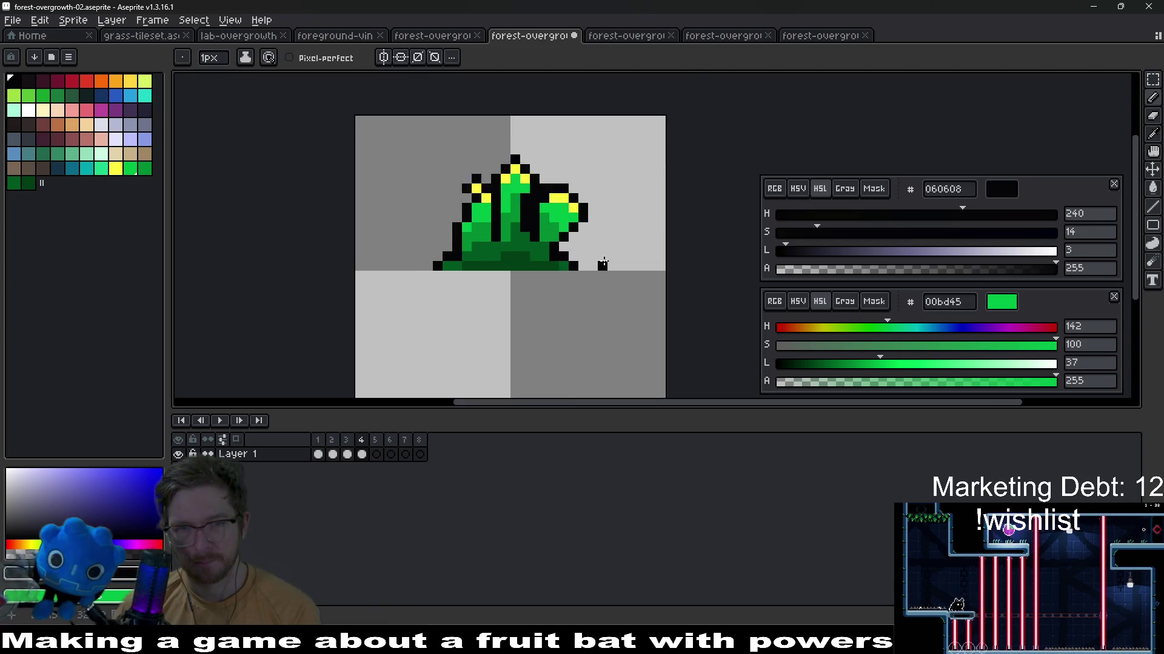
scroll(600, 264, "up", 2)
scroll(560, 298, "up", 1)
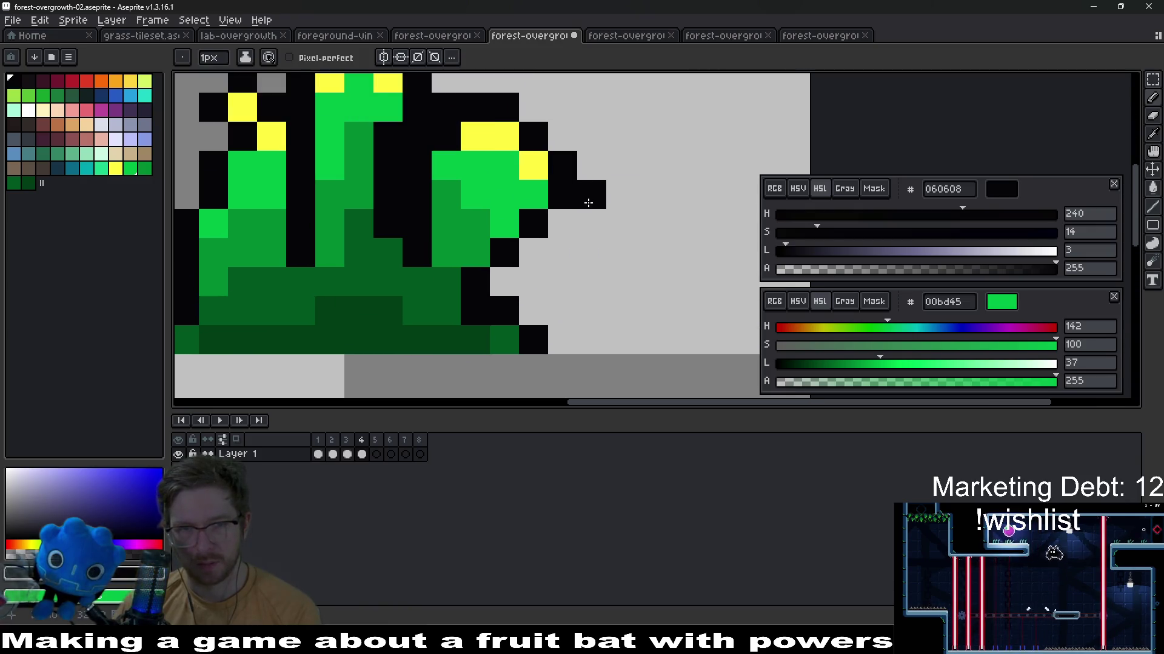
scroll(560, 298, "down", 2)
scroll(561, 273, "down", 2)
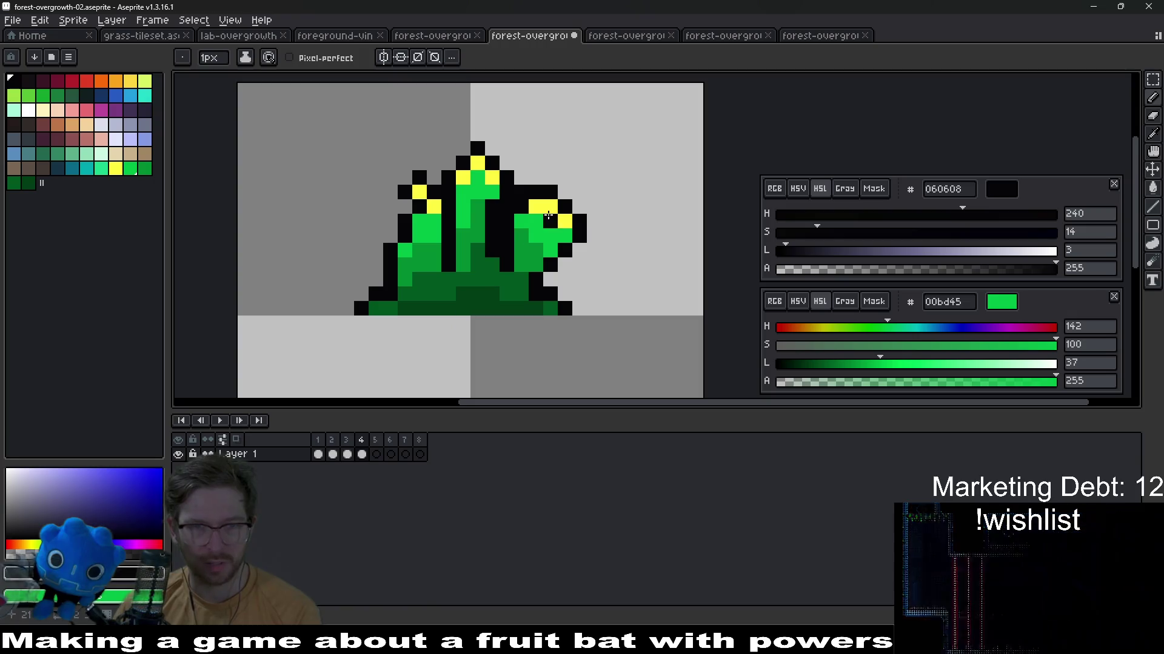
scroll(606, 237, "up", 1)
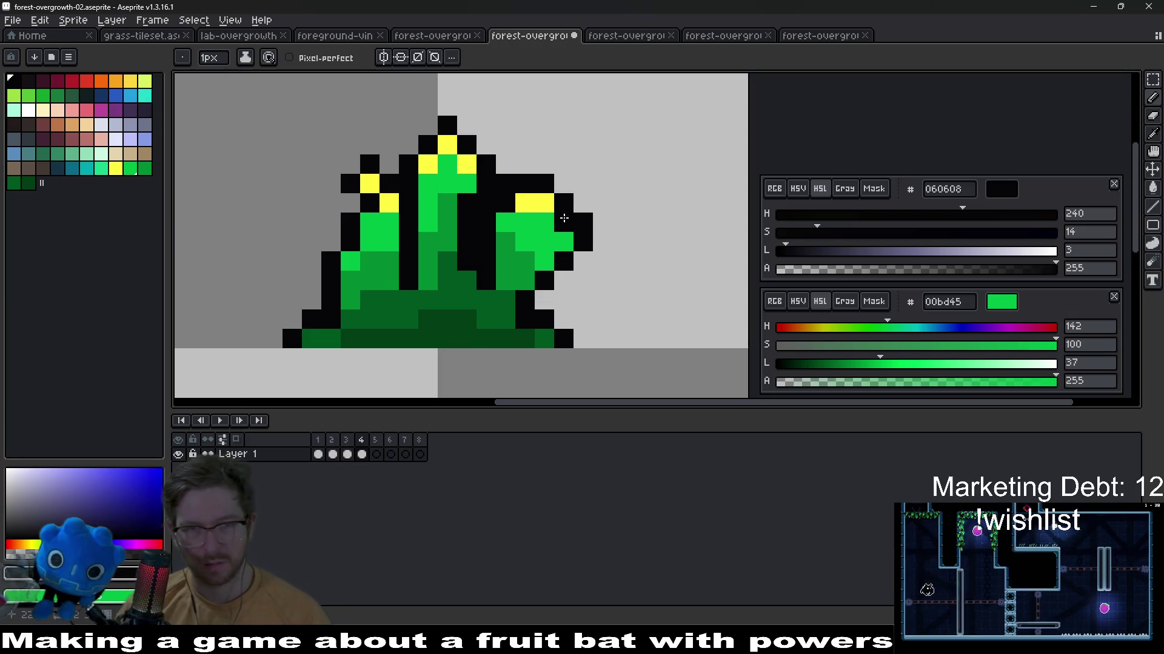
key("m")
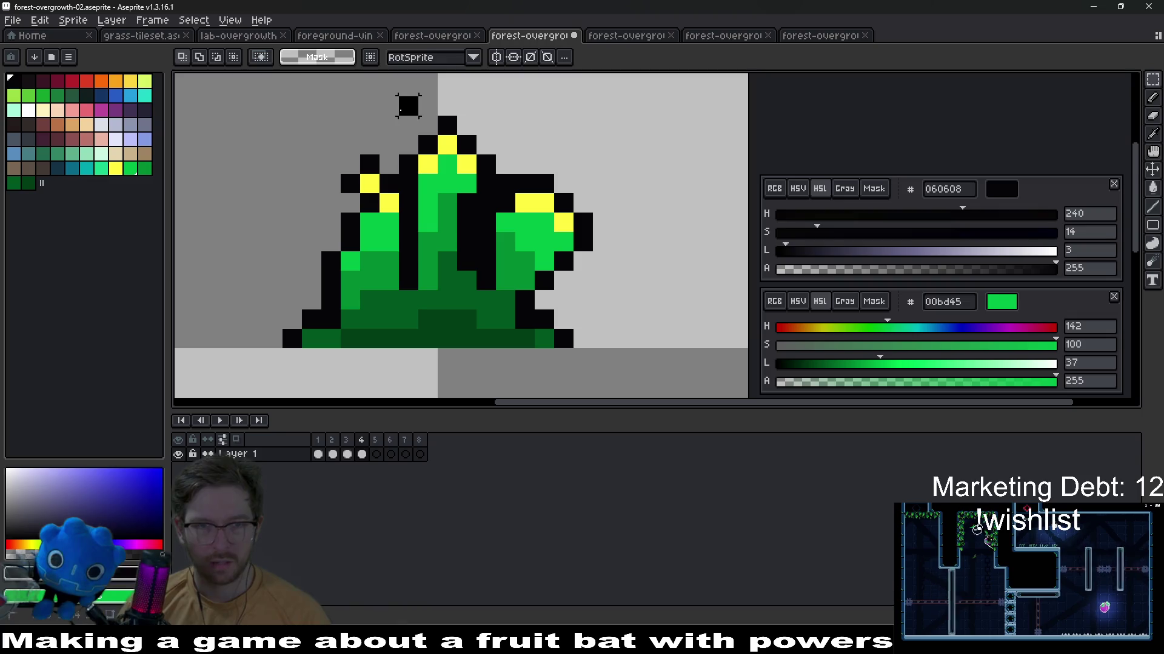
left_click_drag(396, 95, 442, 234)
left_click(582, 164)
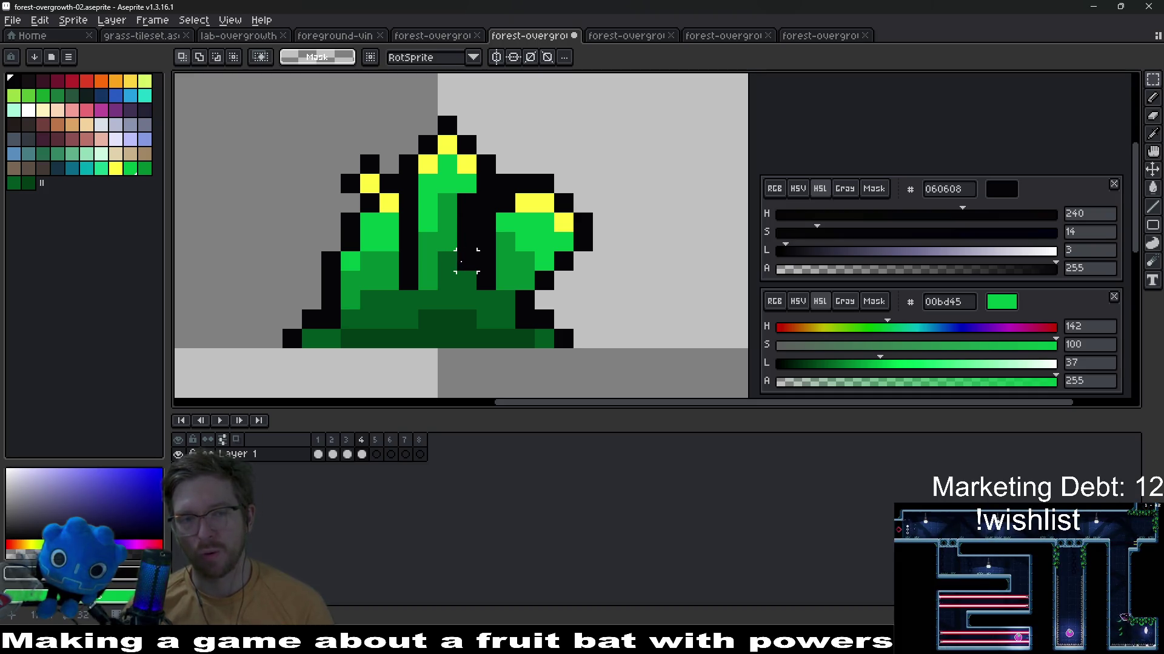
mouse_move(466, 261)
left_mouse_down()
mouse_move(466, 192)
mouse_move(448, 121)
left_mouse_up()
Undo the stray stroke, nudge the middle blade one pixel right, and paint the gap beside it black
key("b")
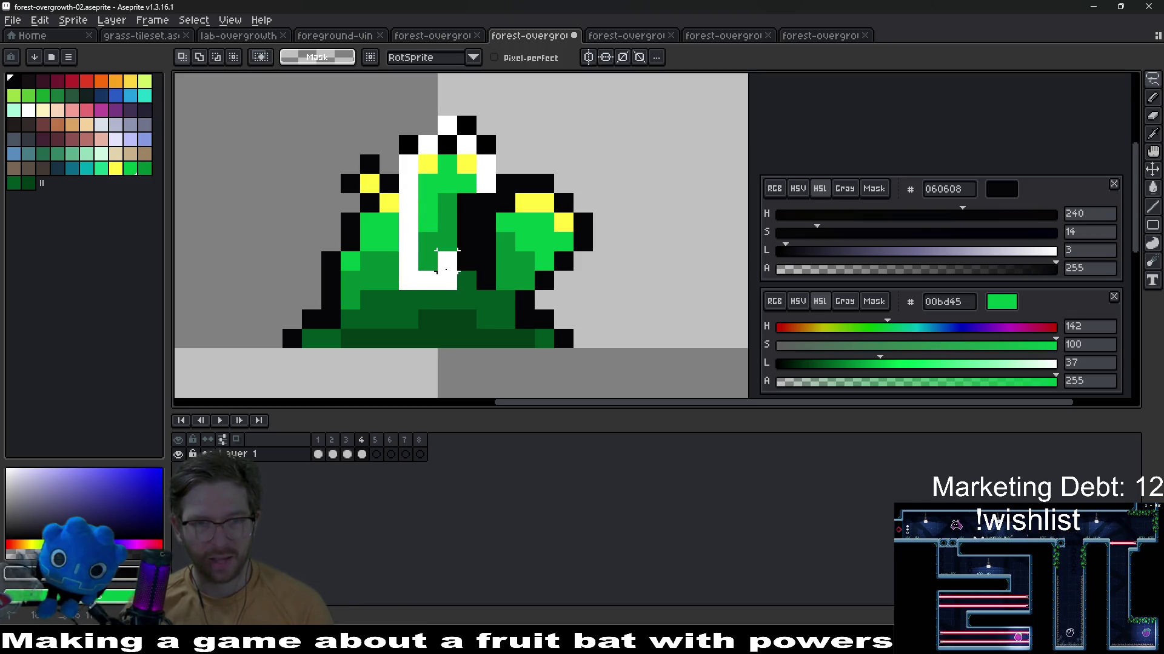
key("ctrl+z")
key("ctrl+z")
key("ctrl+z")
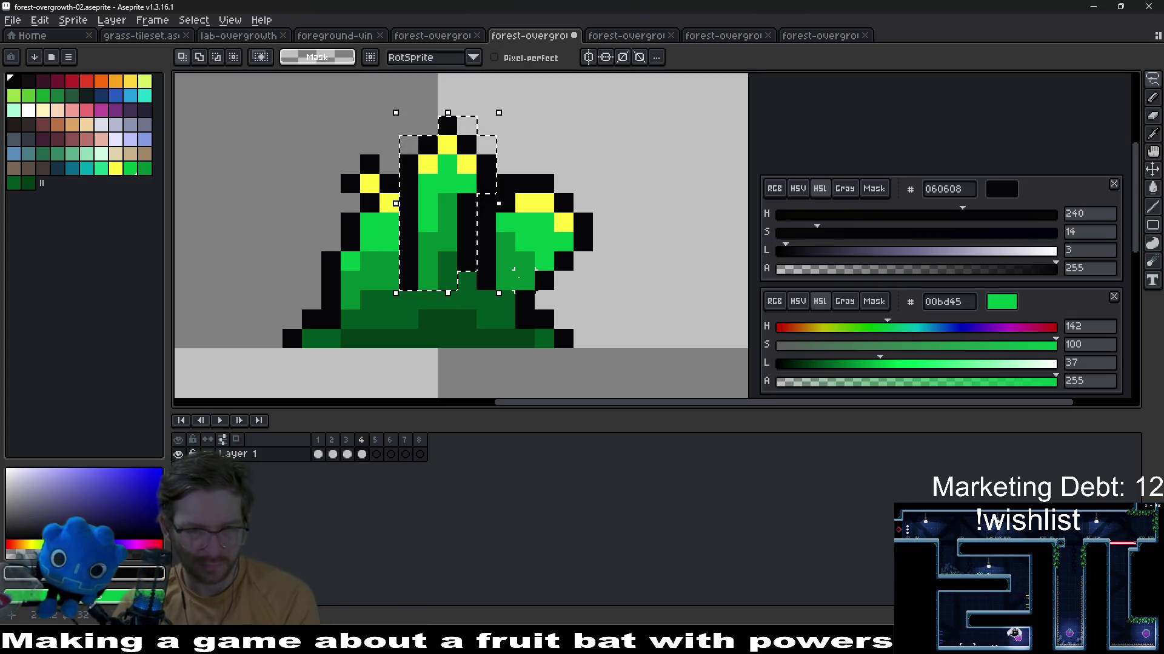
key("Right")
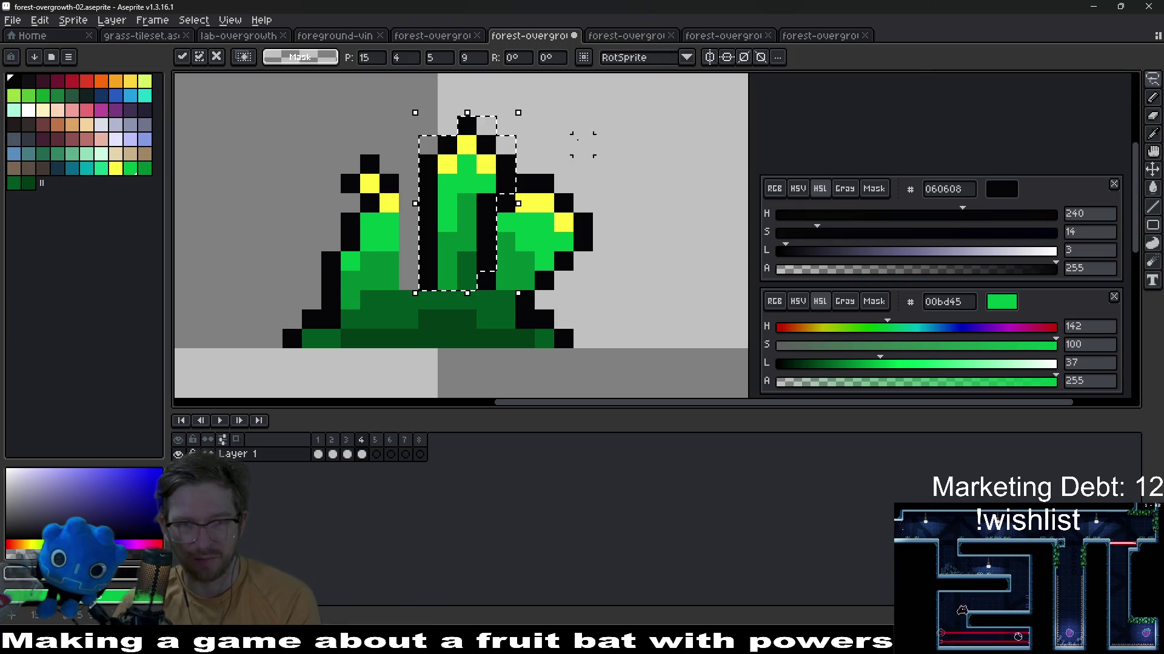
key("ctrl+d")
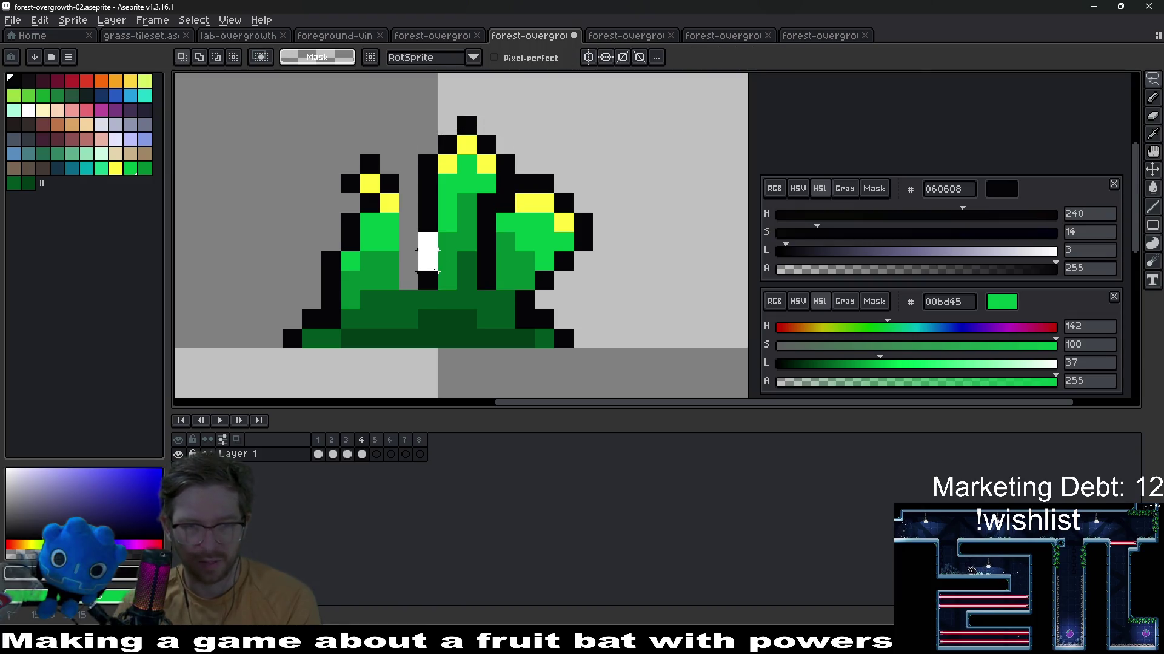
key("ctrl+d")
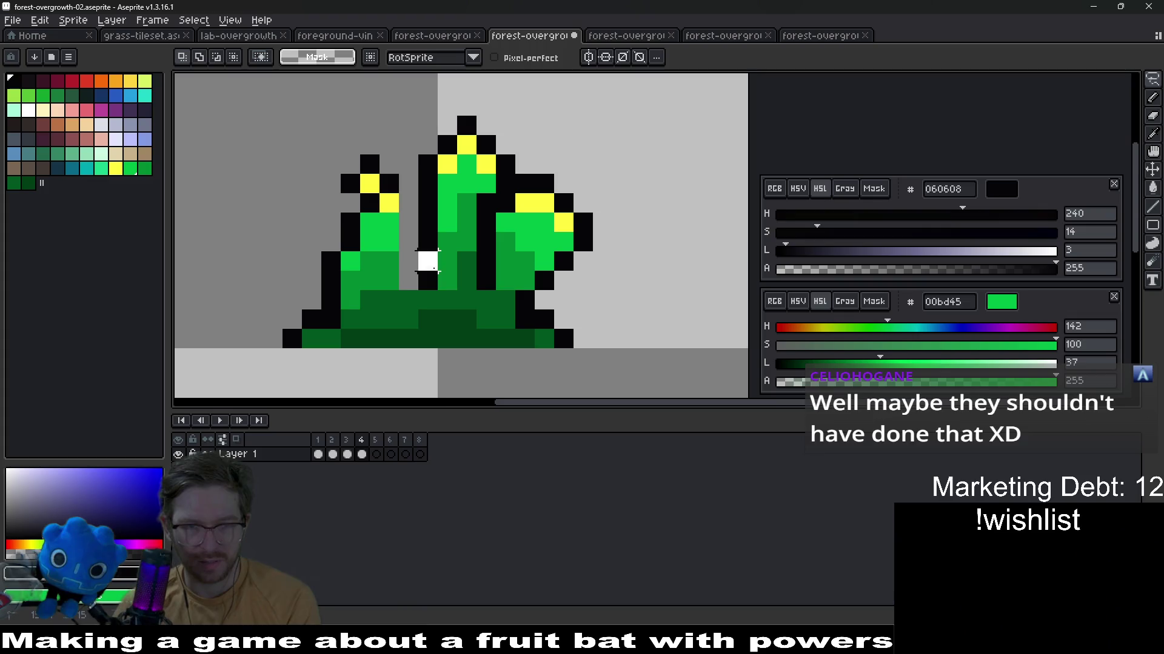
left_click(446, 259)
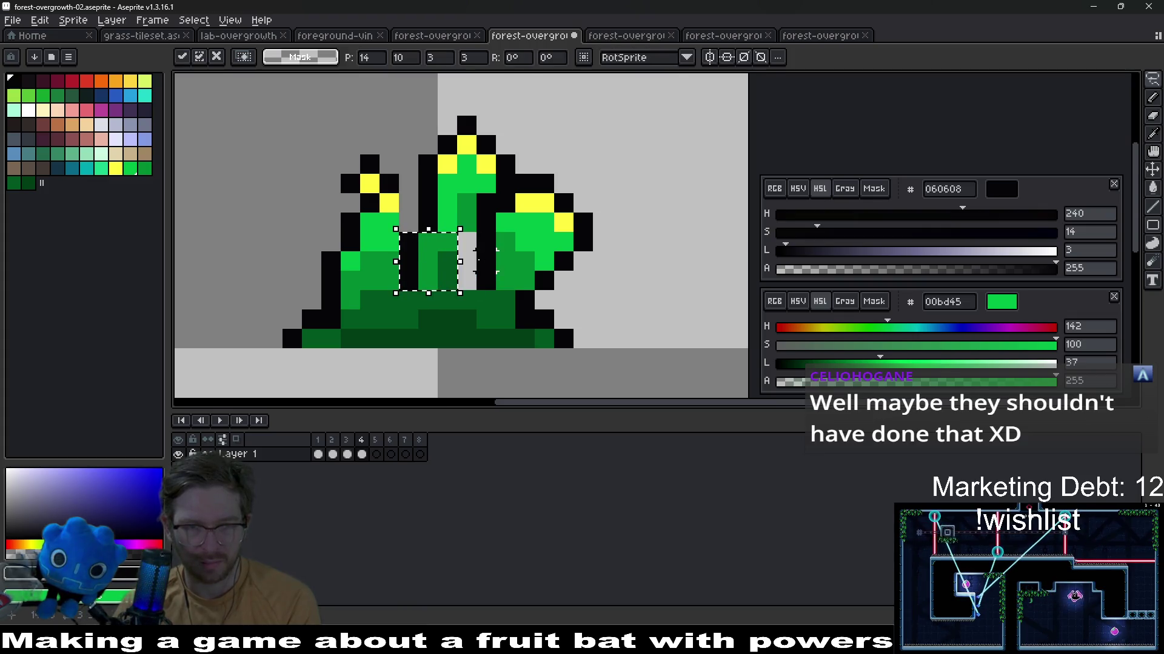
key("alt")
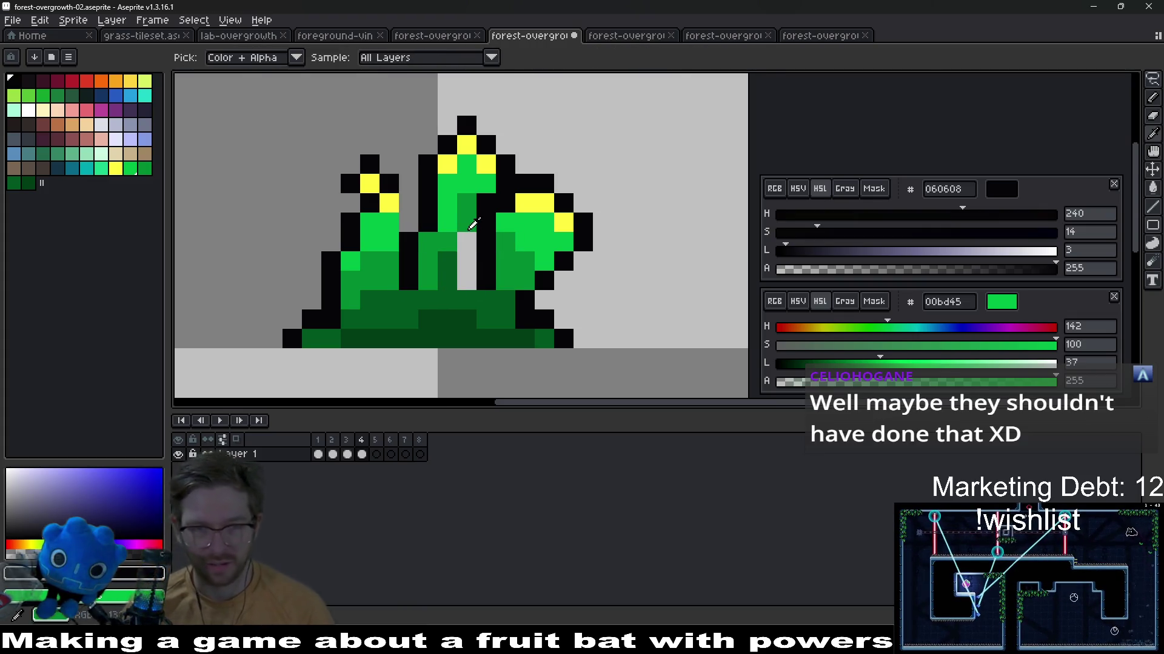
left_click_drag(468, 238, 468, 282)
scroll(468, 274, "down", 2)
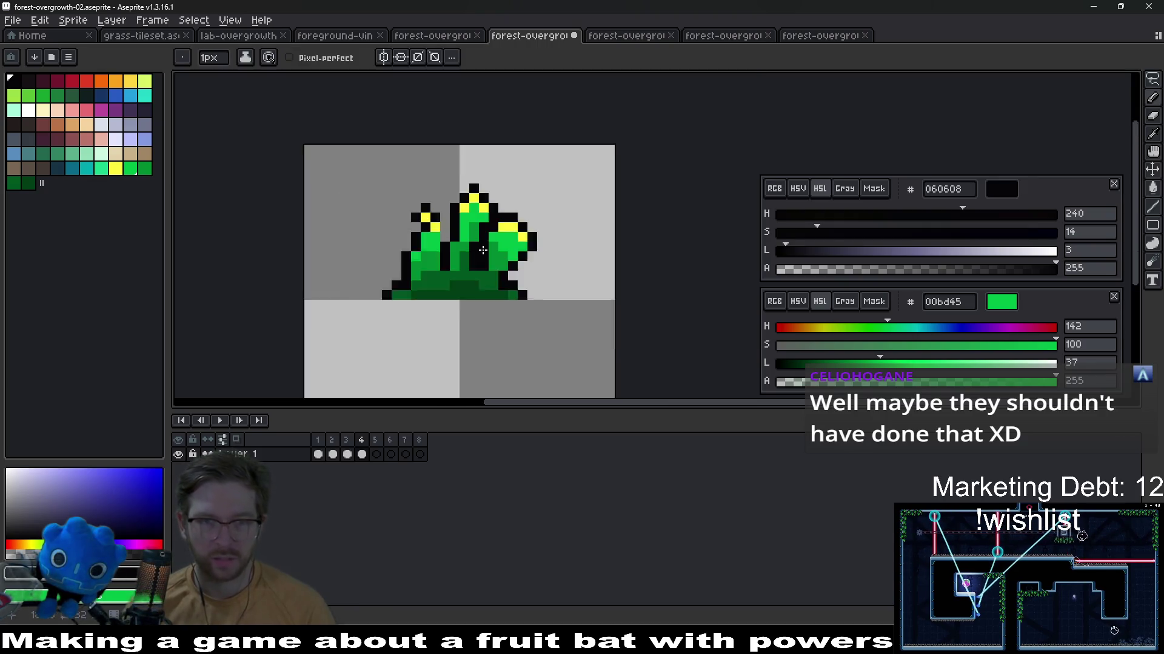
scroll(468, 275, "down", 2)
scroll(521, 243, "up", 3)
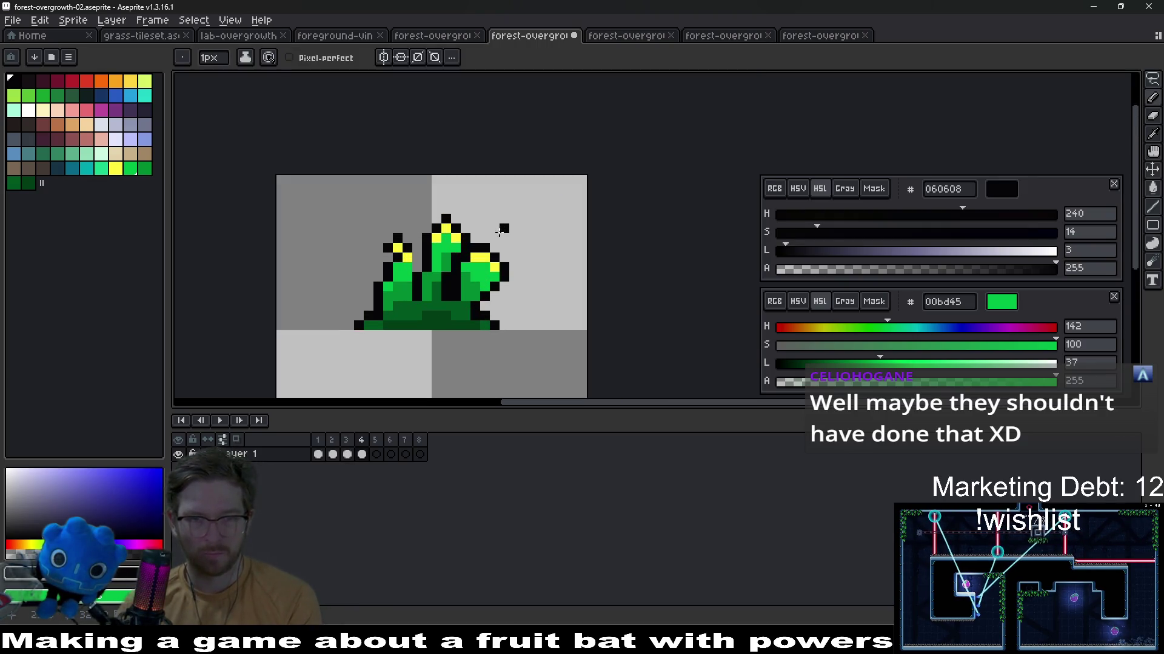
scroll(446, 313, "up", 3)
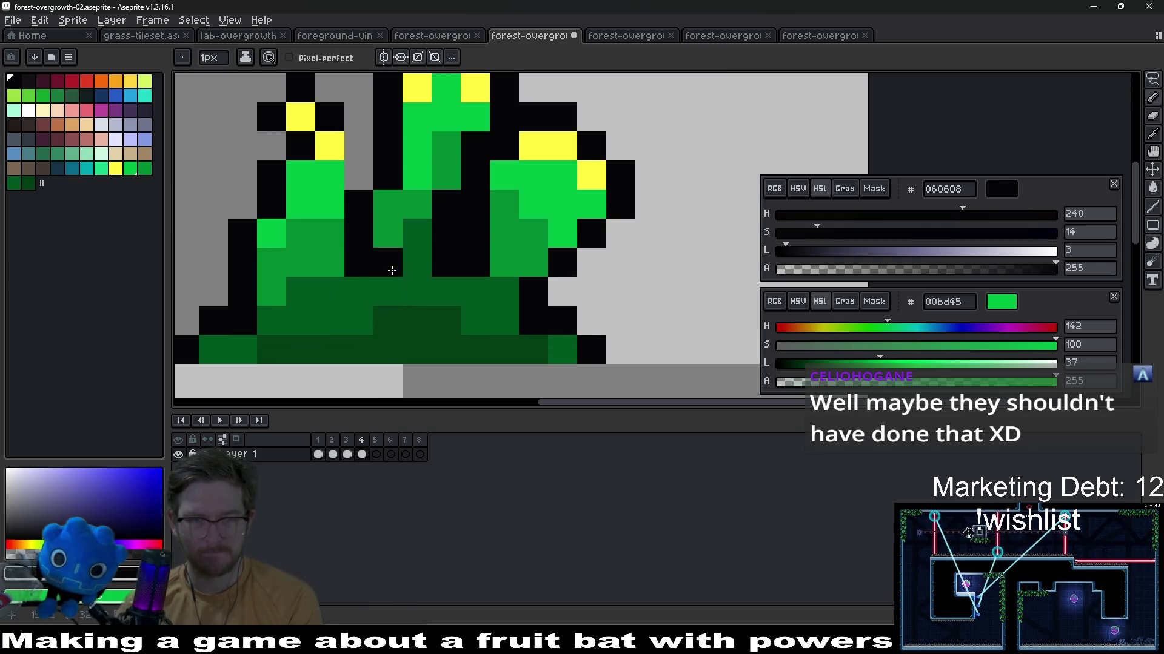
scroll(489, 317, "up", 1)
scroll(487, 317, "down", 1)
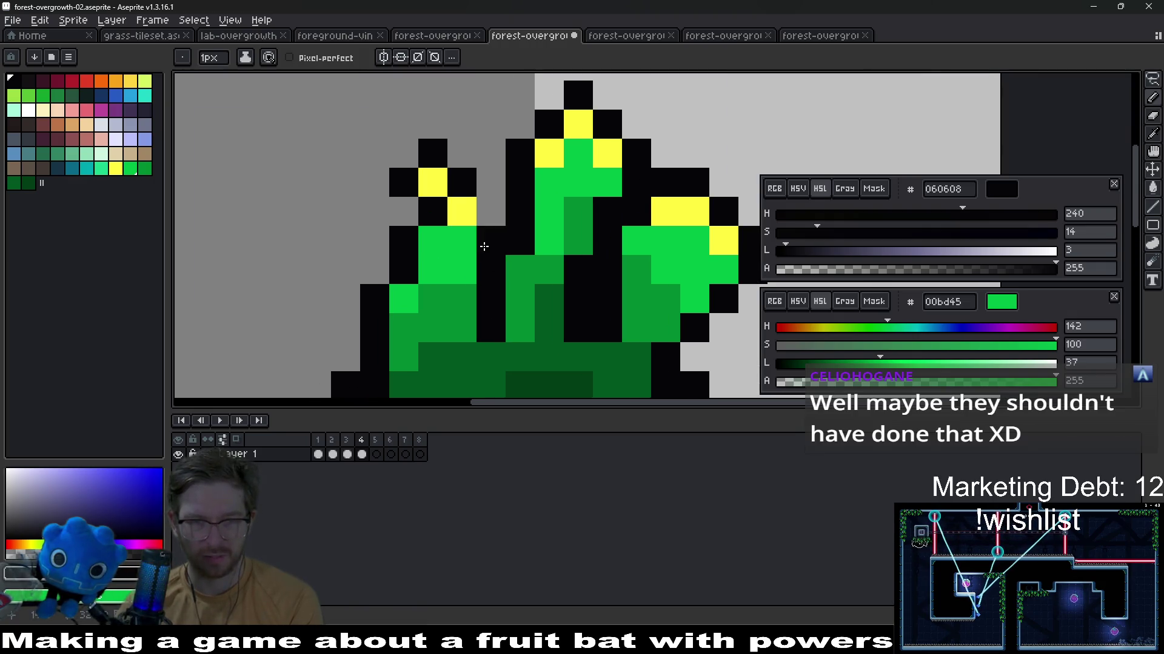
scroll(434, 277, "down", 1)
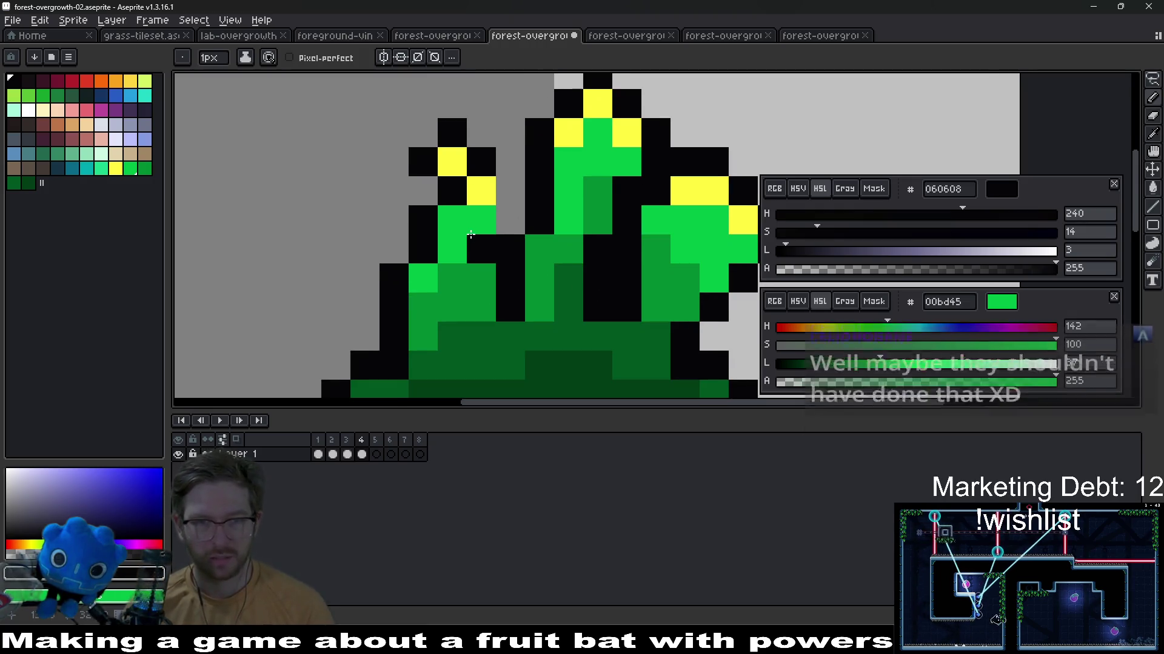
Marquee the left sprout's tip and drag it one pixel right toward the middle blade
key("m")
left_click_drag(349, 118, 500, 297)
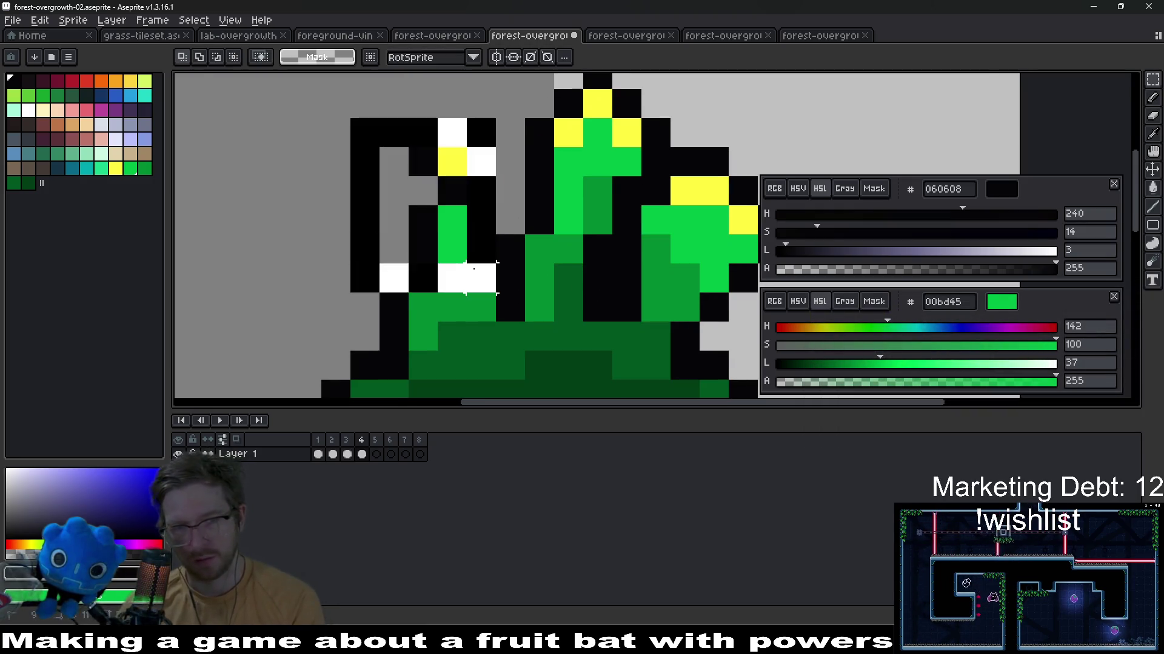
key("v")
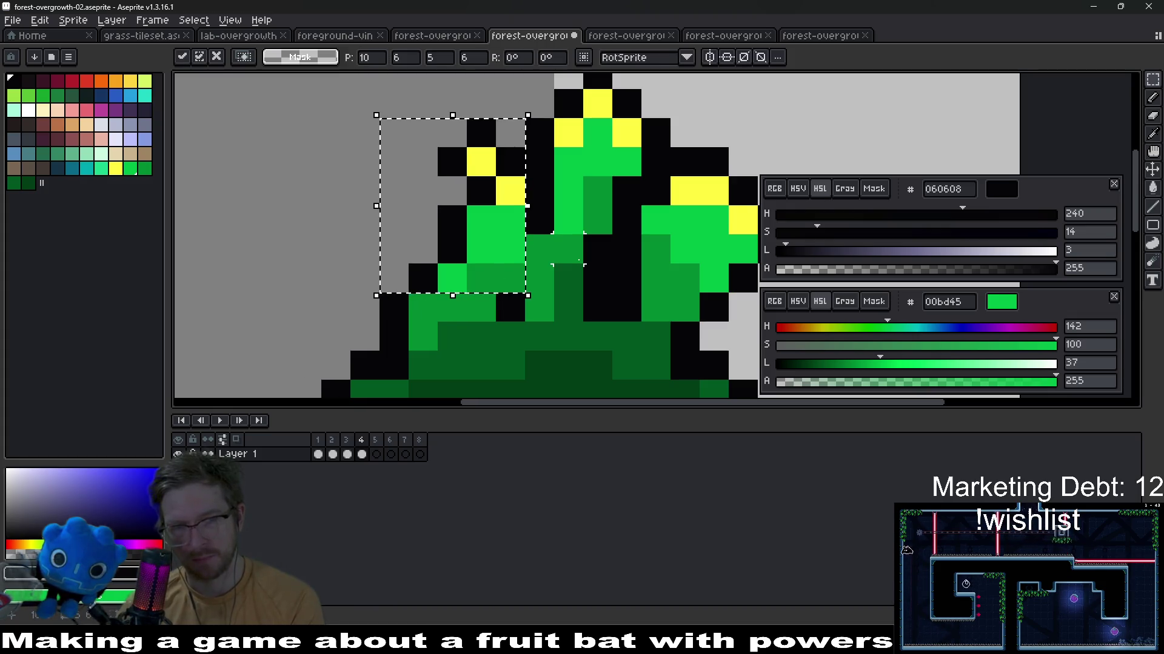
key("Escape")
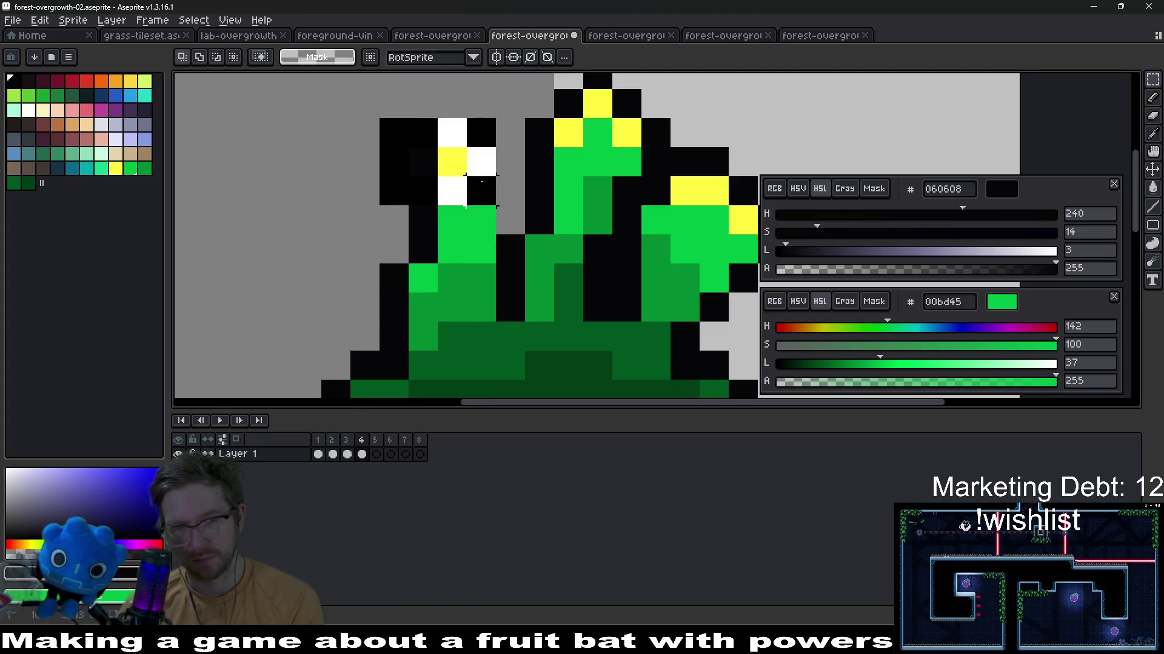
left_click_drag(377, 117, 500, 209)
left_click_drag(375, 117, 499, 238)
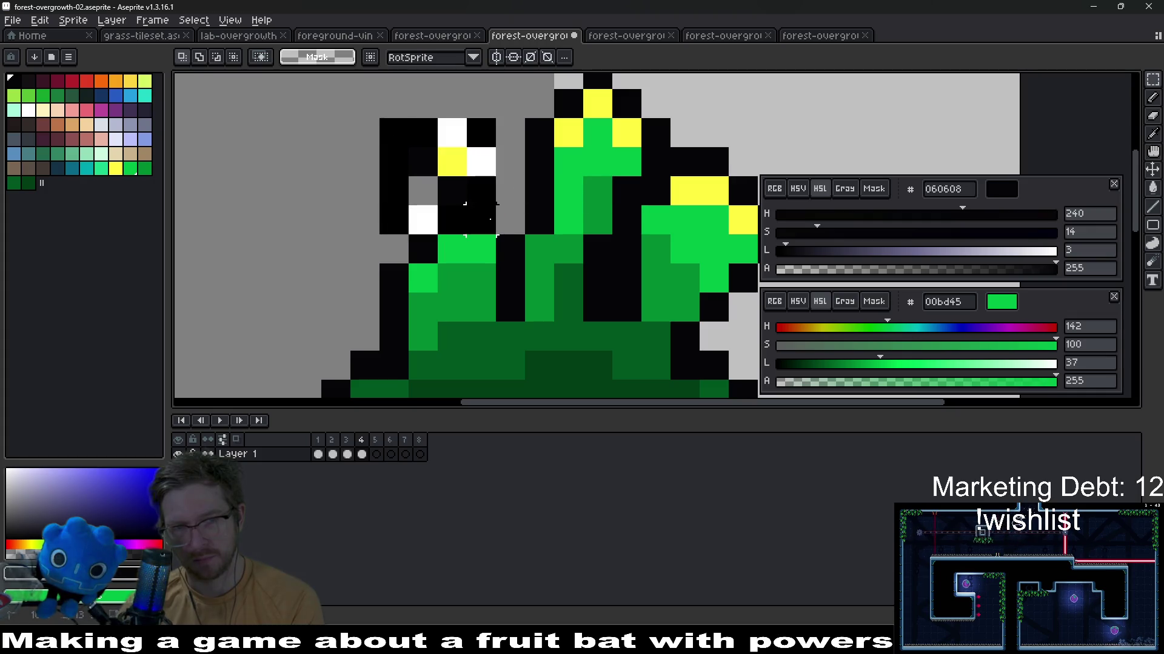
left_click_drag(455, 182, 484, 182)
key("Escape")
scroll(568, 264, "down", 4)
scroll(670, 268, "down", 1)
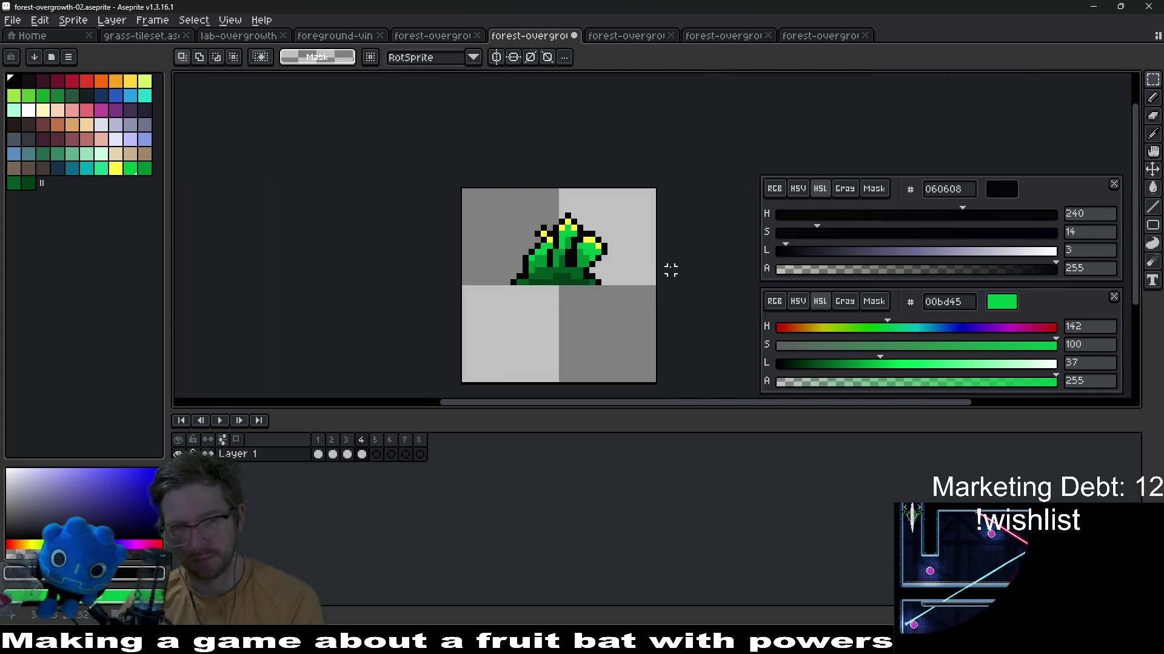
key("Right")
key("Right")
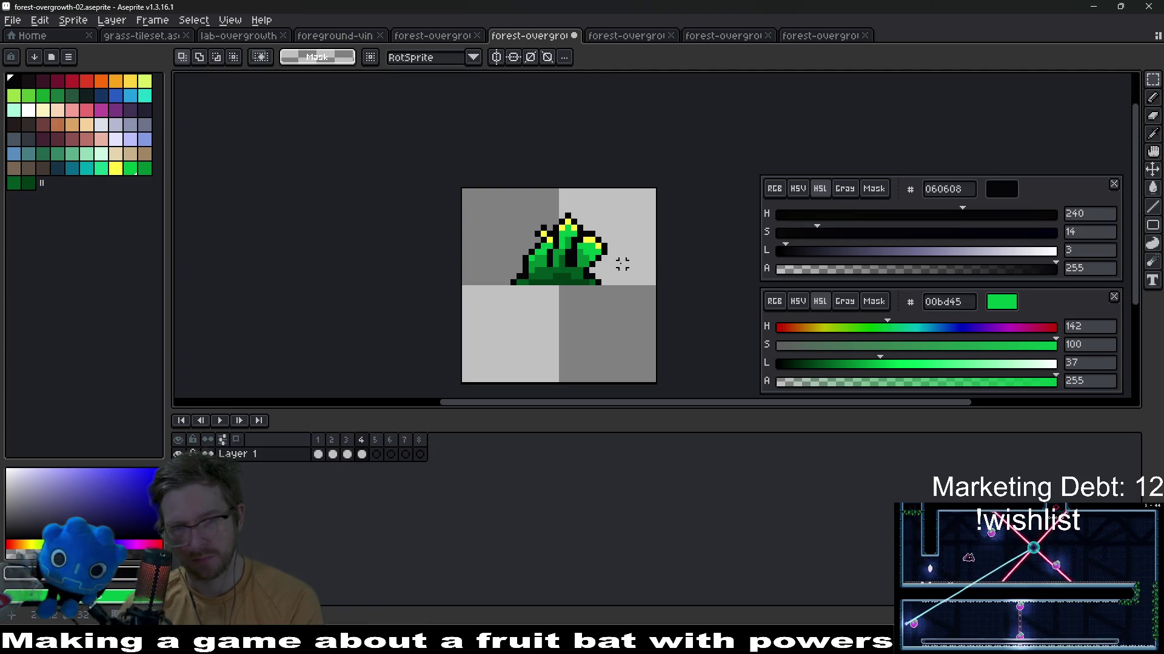
scroll(618, 263, "up", 3)
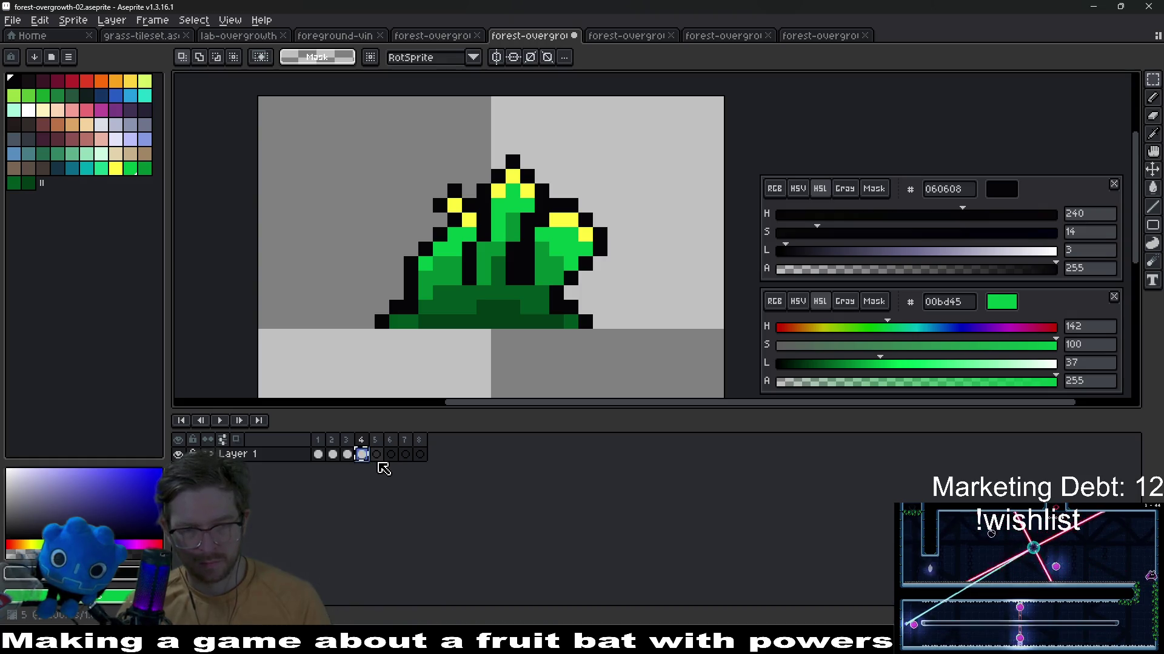
left_click(377, 455)
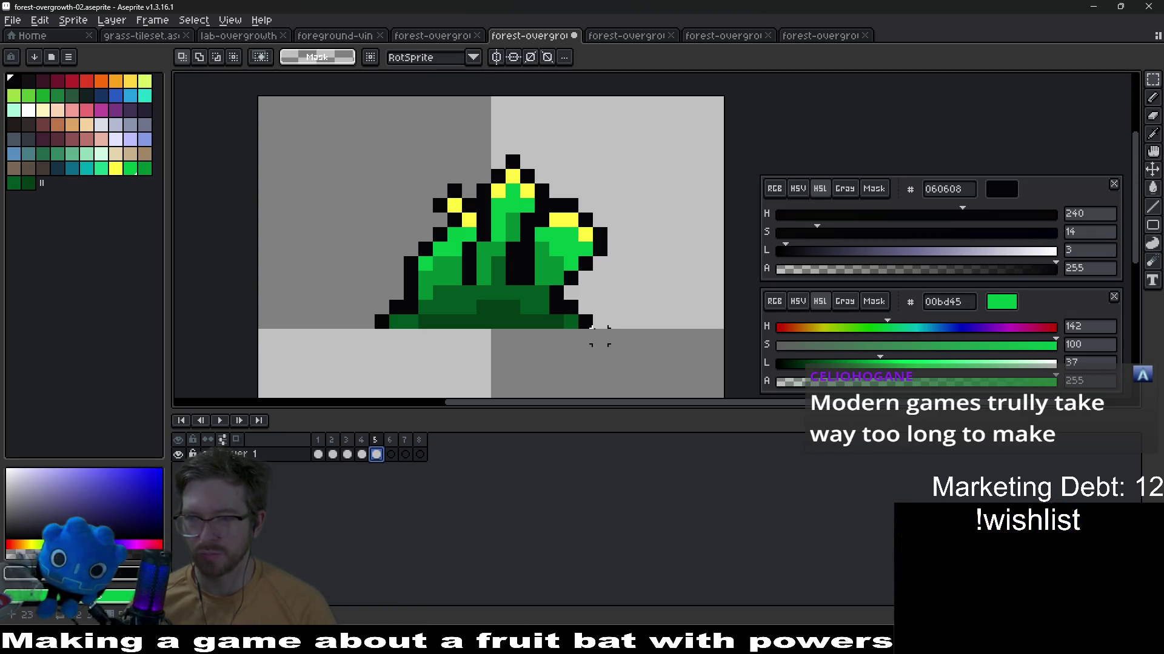
scroll(512, 292, "up", 3)
scroll(609, 240, "down", 2)
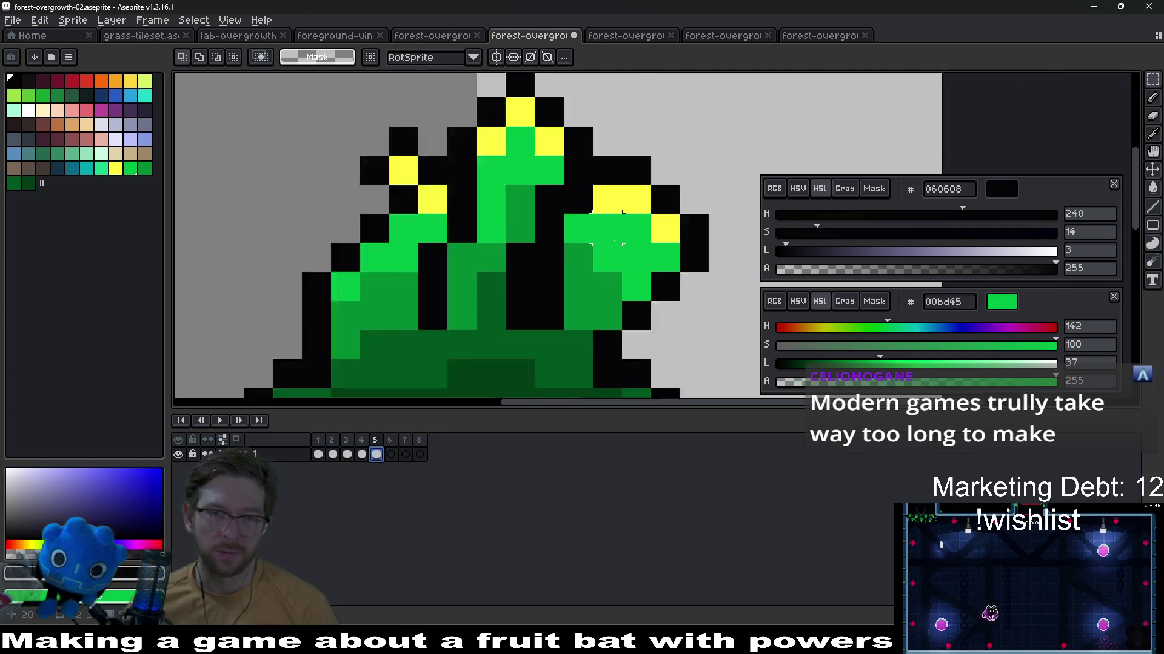
scroll(609, 240, "down", 3)
scroll(609, 241, "up", 3)
scroll(609, 240, "up", 2)
scroll(414, 257, "down", 3)
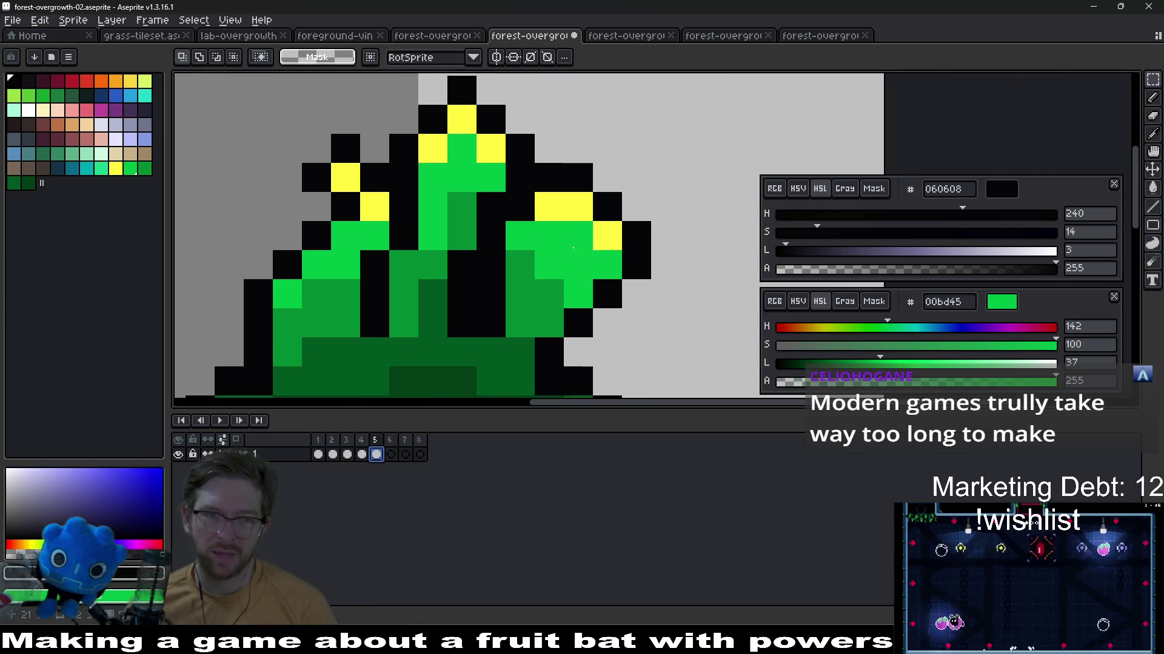
scroll(573, 252, "down", 2)
scroll(574, 251, "down", 2)
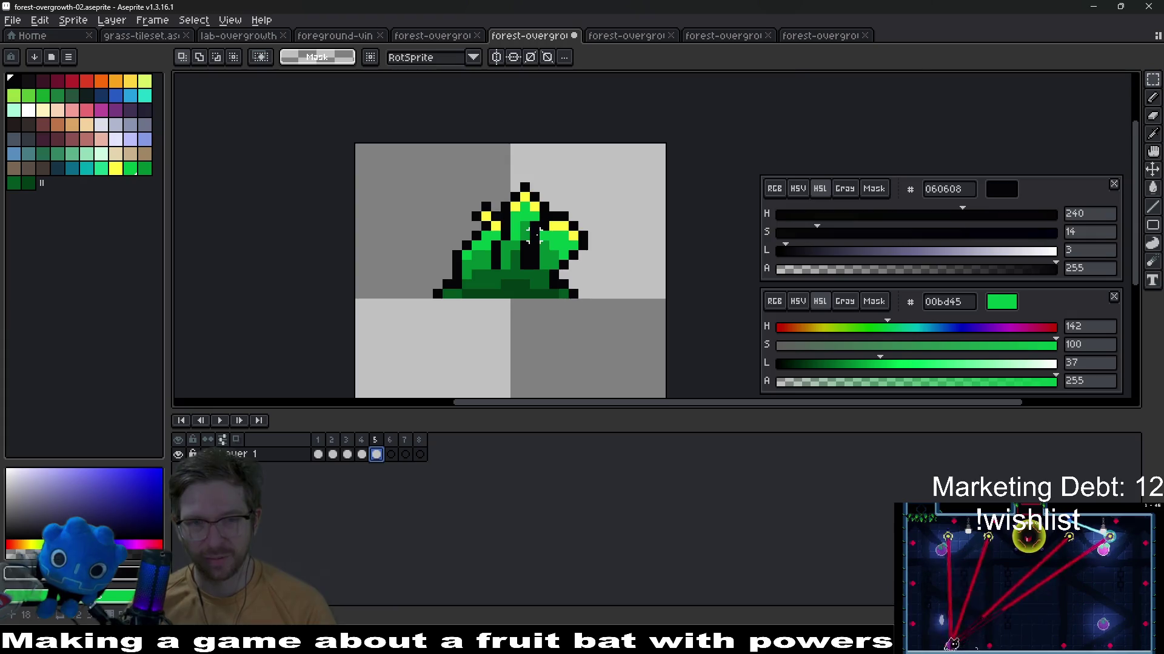
scroll(574, 323, "up", 4)
scroll(544, 235, "down", 4)
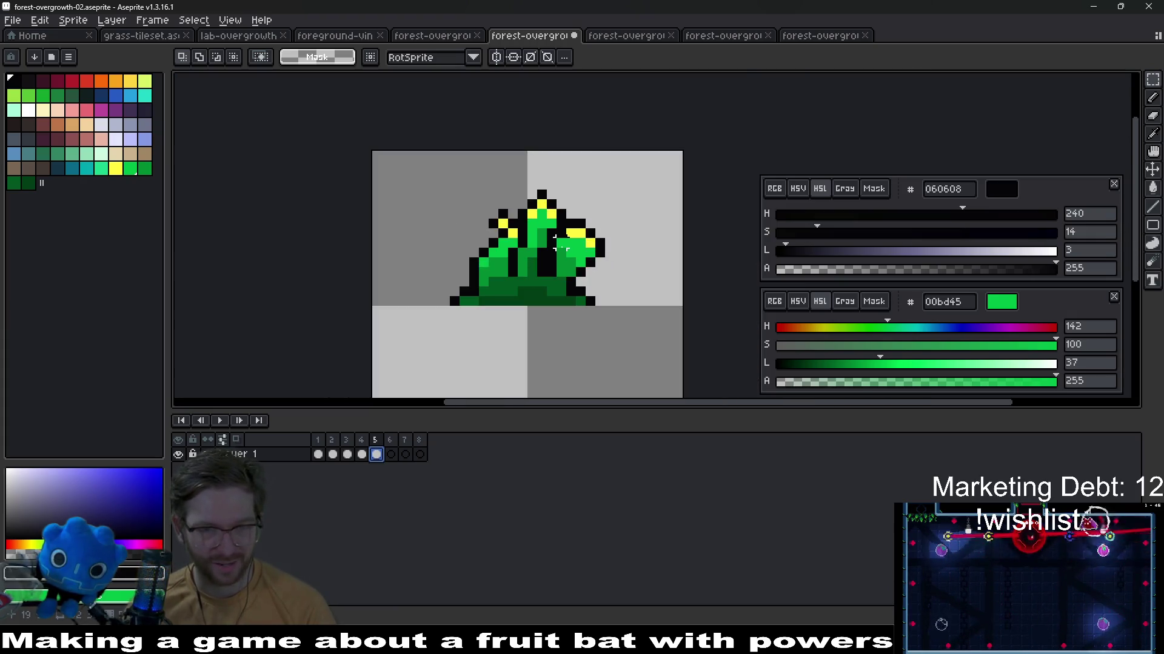
scroll(544, 267, "up", 2)
scroll(544, 266, "up", 2)
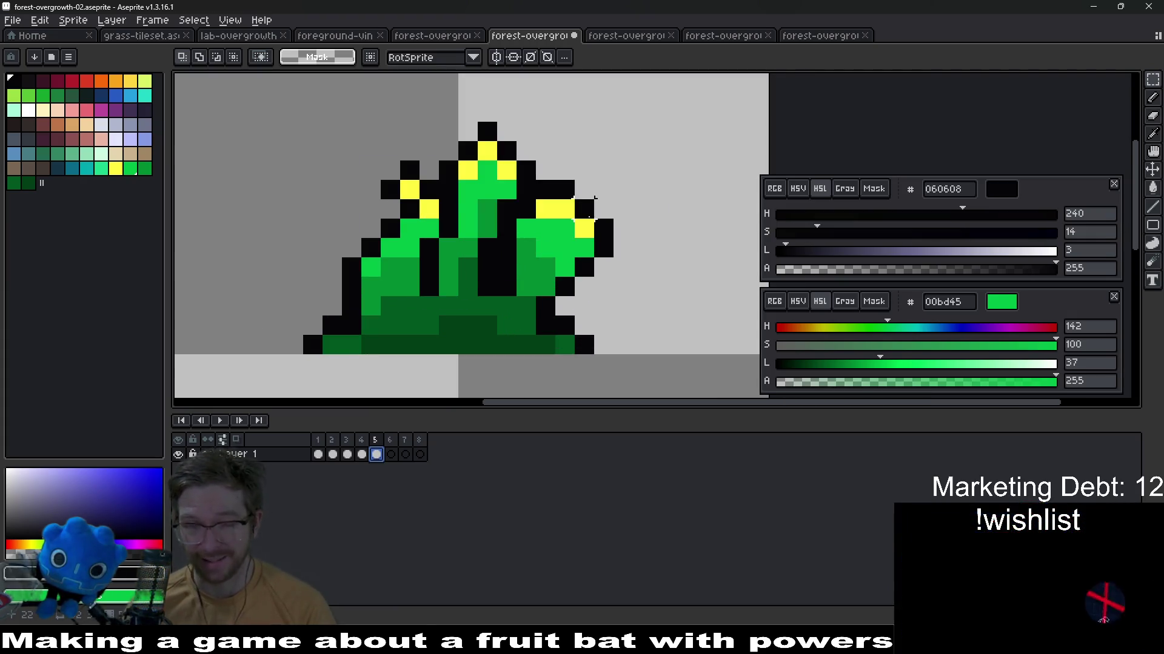
scroll(605, 201, "down", 1)
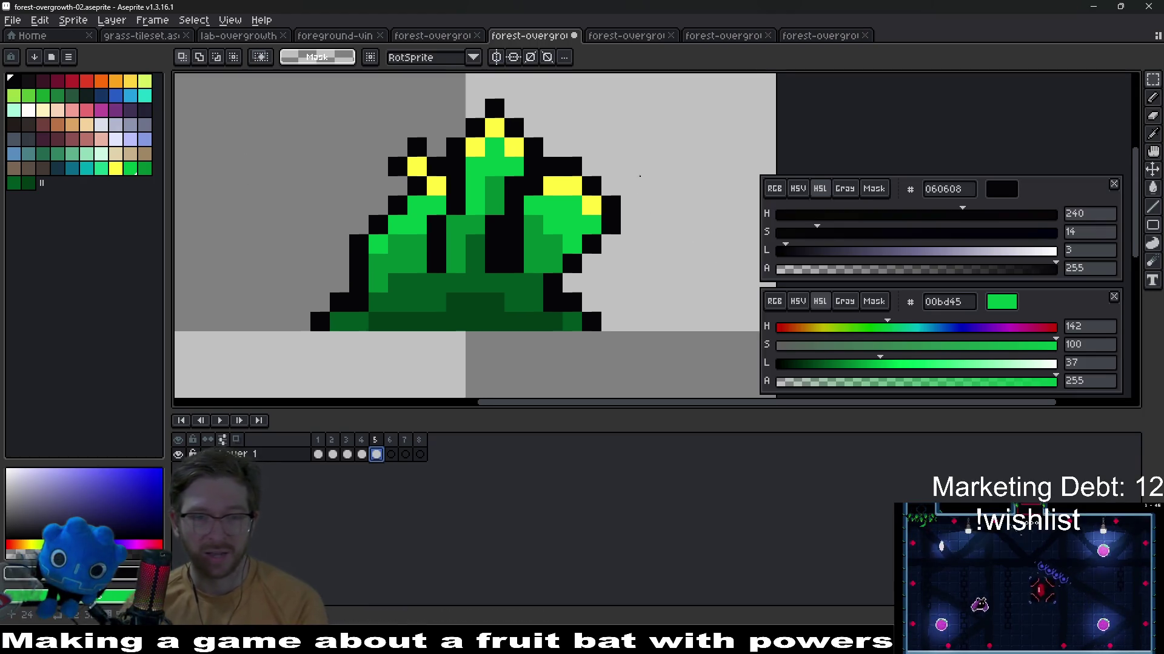
scroll(636, 182, "down", 1)
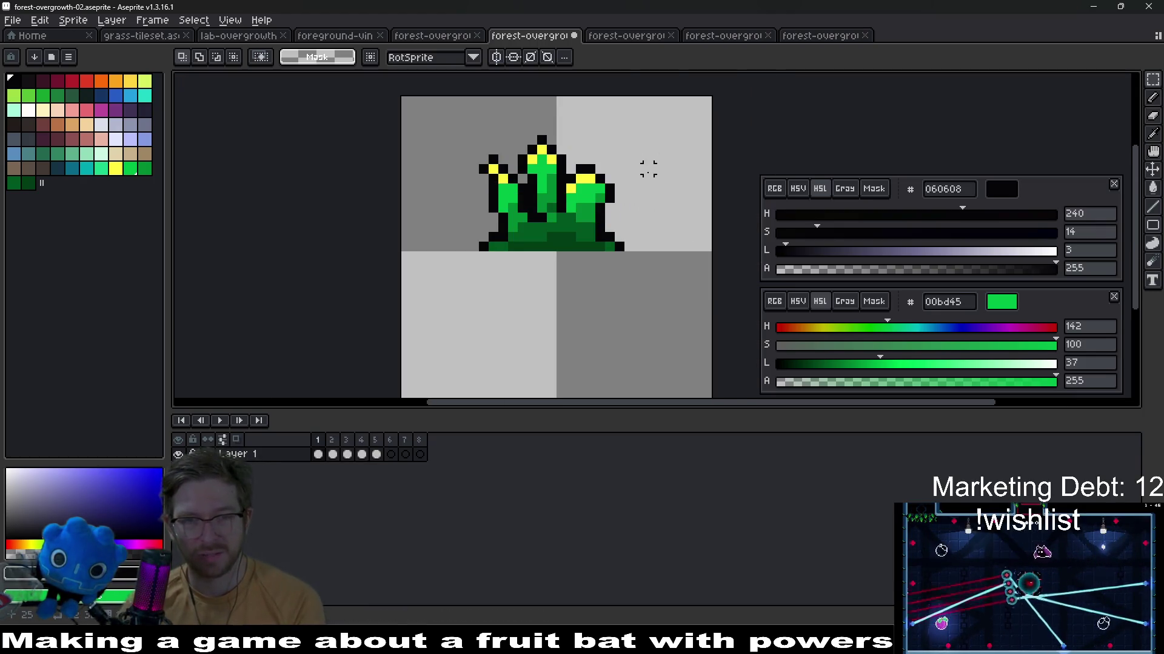
scroll(637, 181, "up", 1)
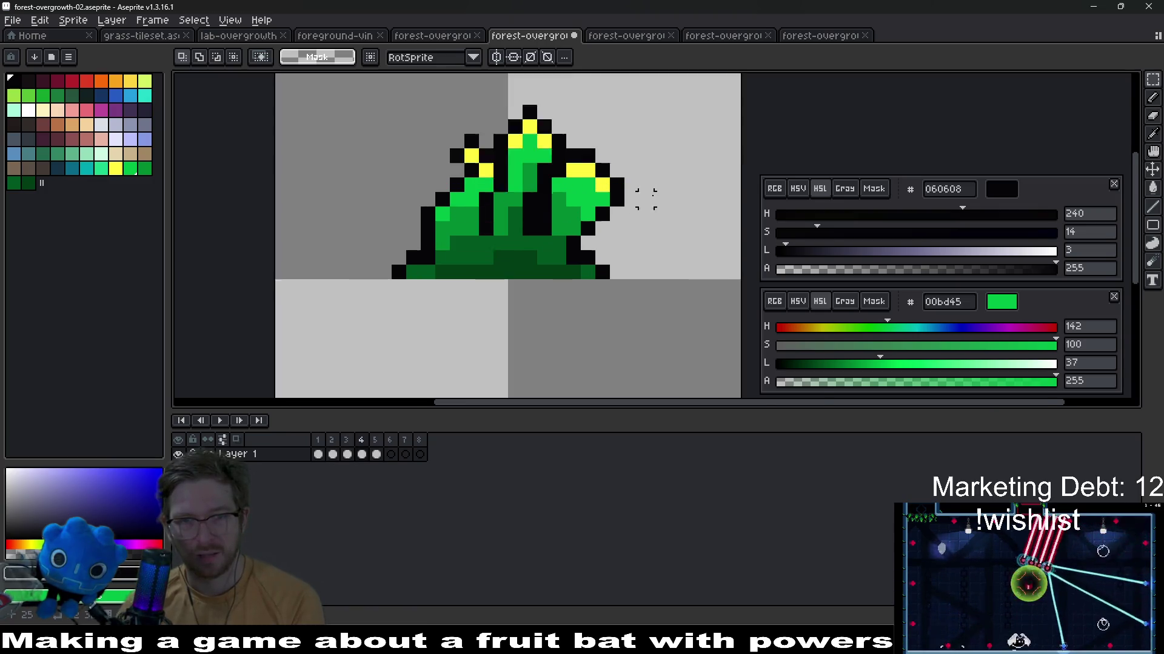
scroll(618, 237, "up", 1)
scroll(601, 266, "down", 2)
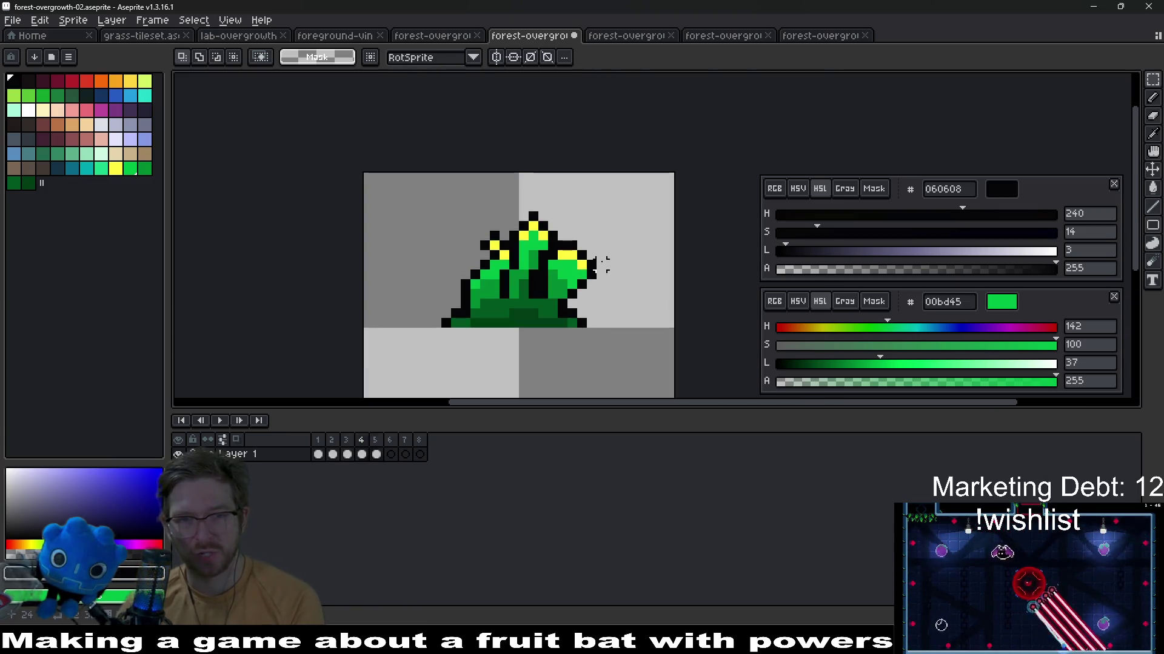
scroll(568, 252, "up", 1)
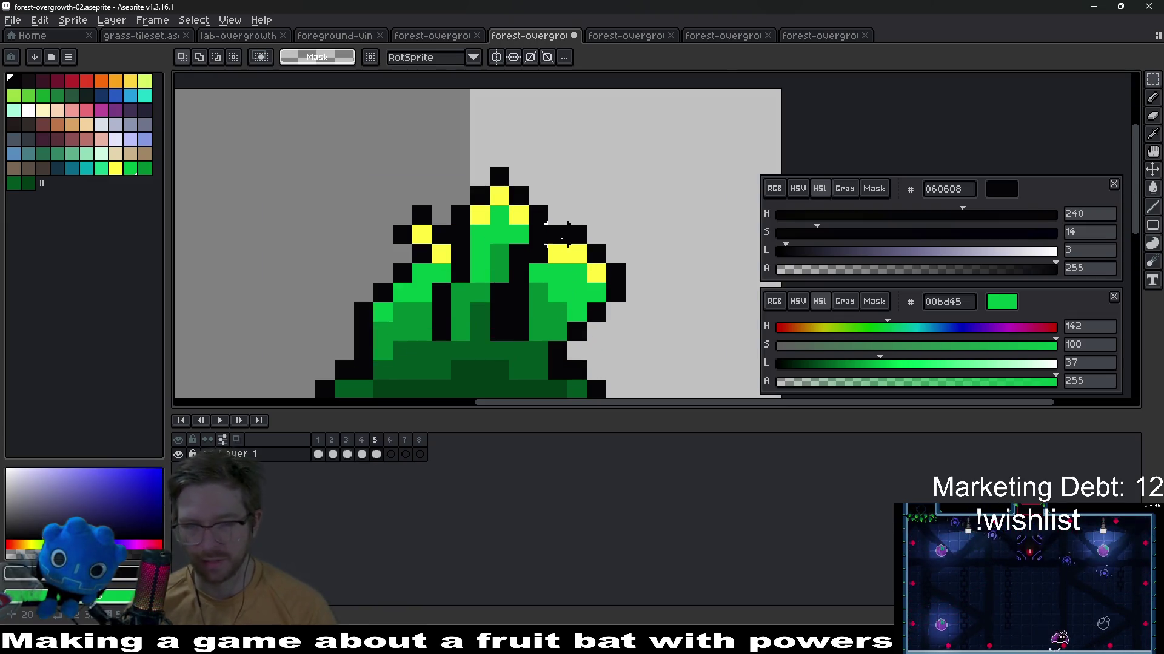
key("b")
left_click_drag(518, 337, 518, 289)
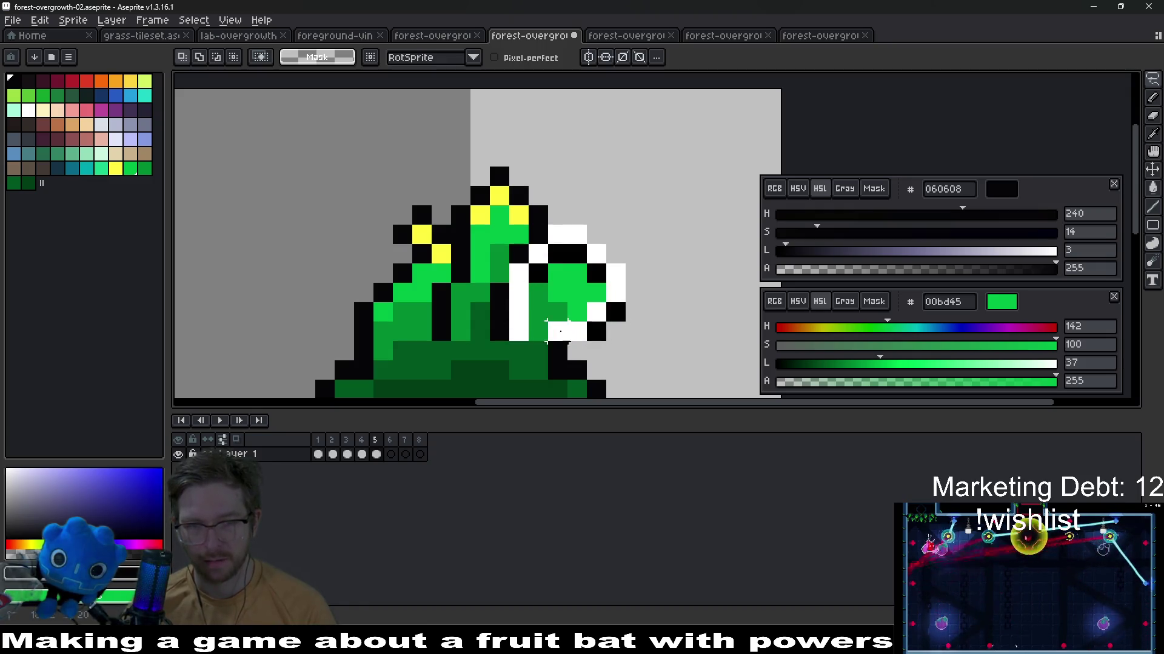
Nudge the right leaf clump down and right away from the stalk and sample the mid green
left_click_drag(563, 300, 586, 320)
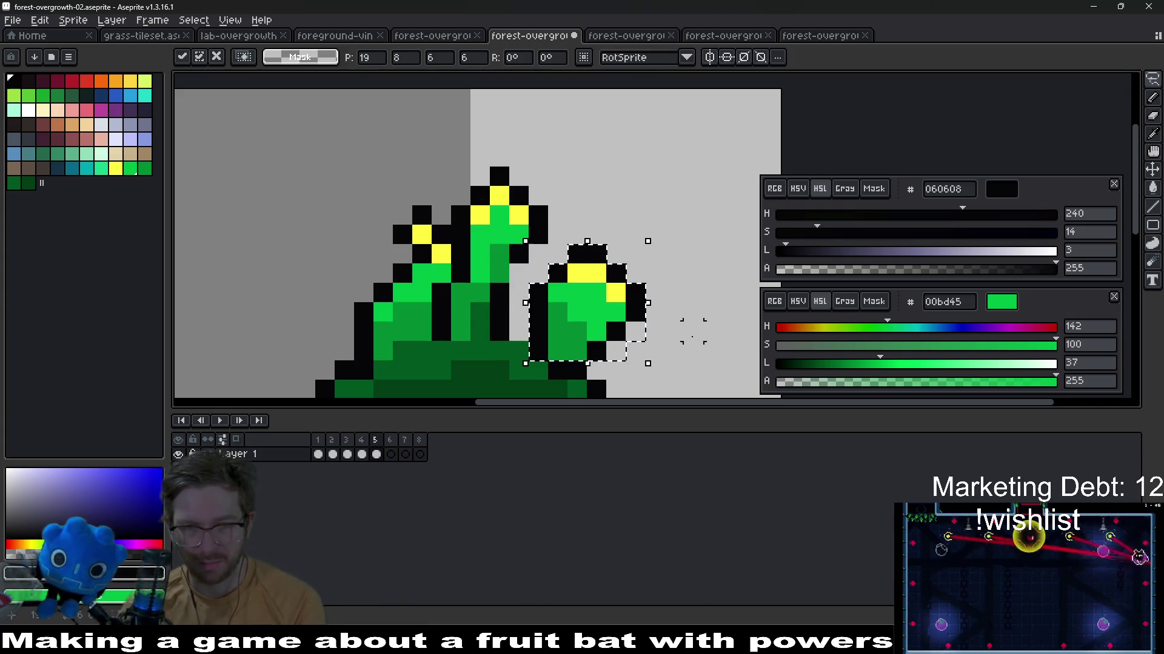
key("ctrl+d")
scroll(596, 272, "down", 2)
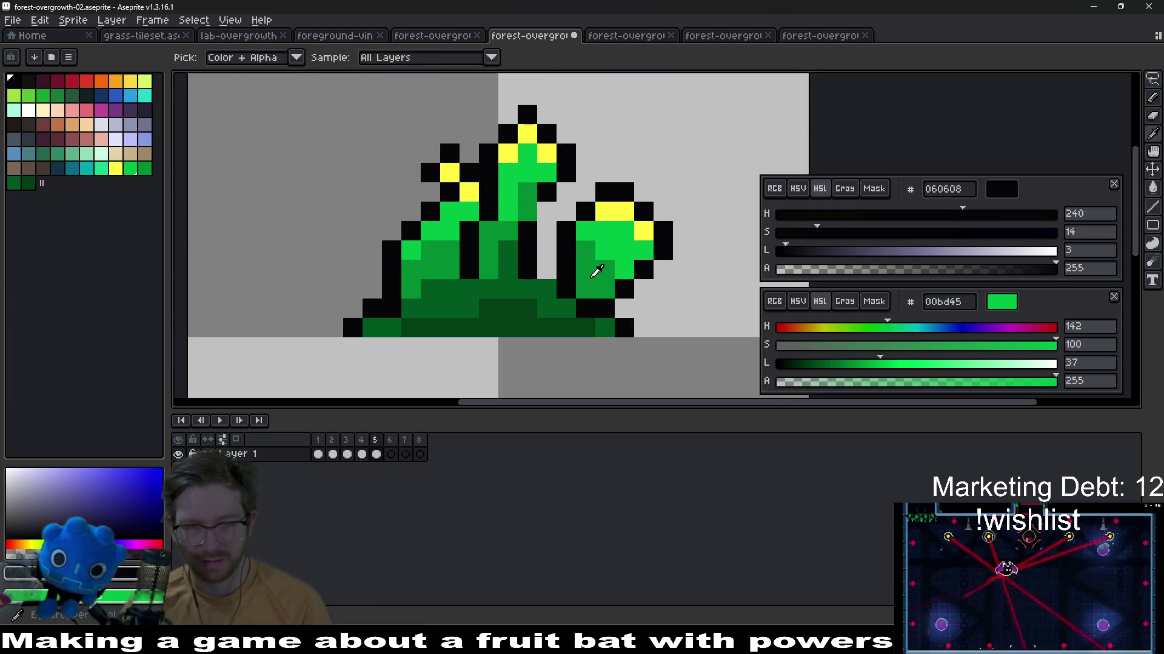
left_click(575, 283, "alt")
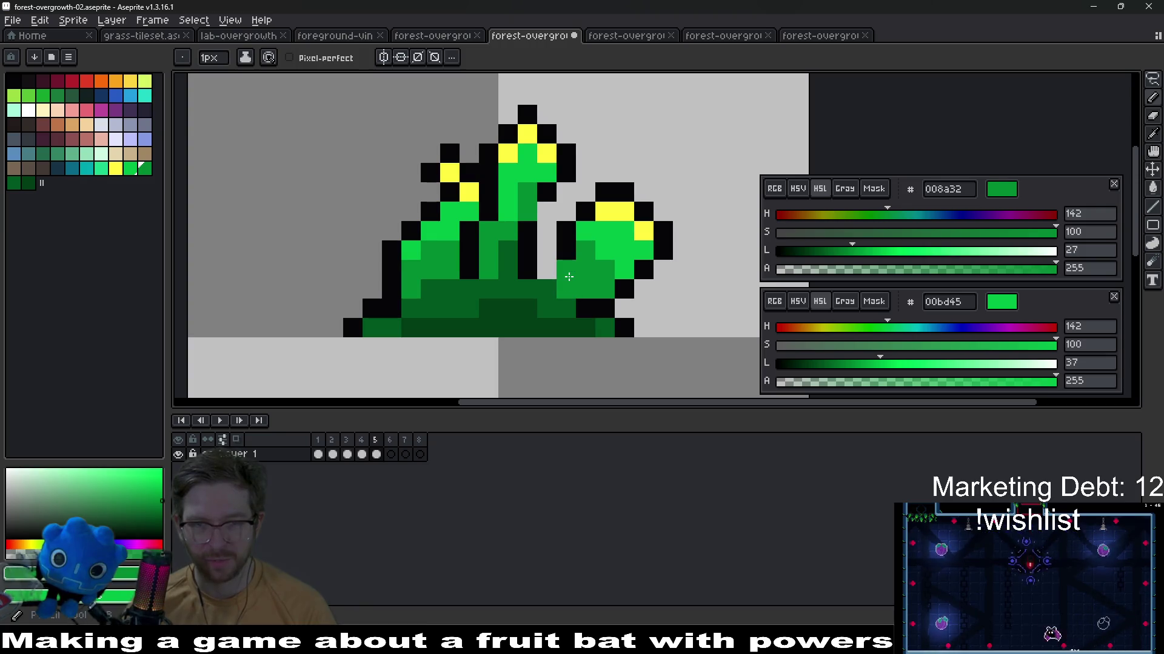
scroll(572, 276, "down", 1)
scroll(571, 276, "down", 1)
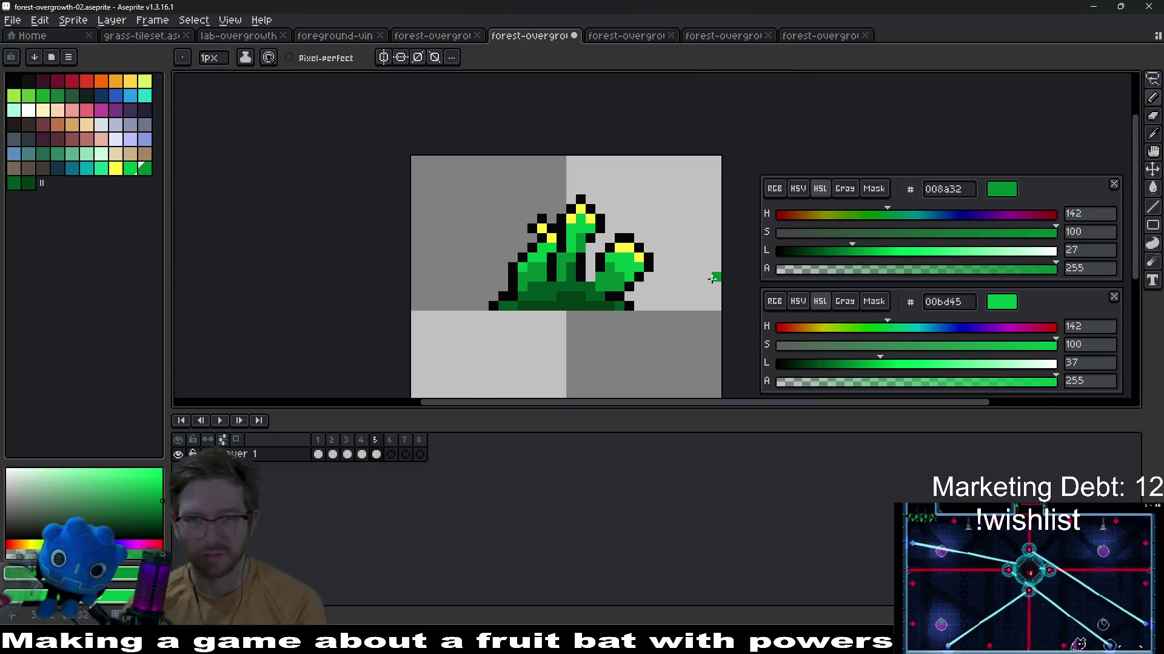
key("Right")
scroll(714, 278, "up", 3)
key("Right")
key("Right")
key("Right")
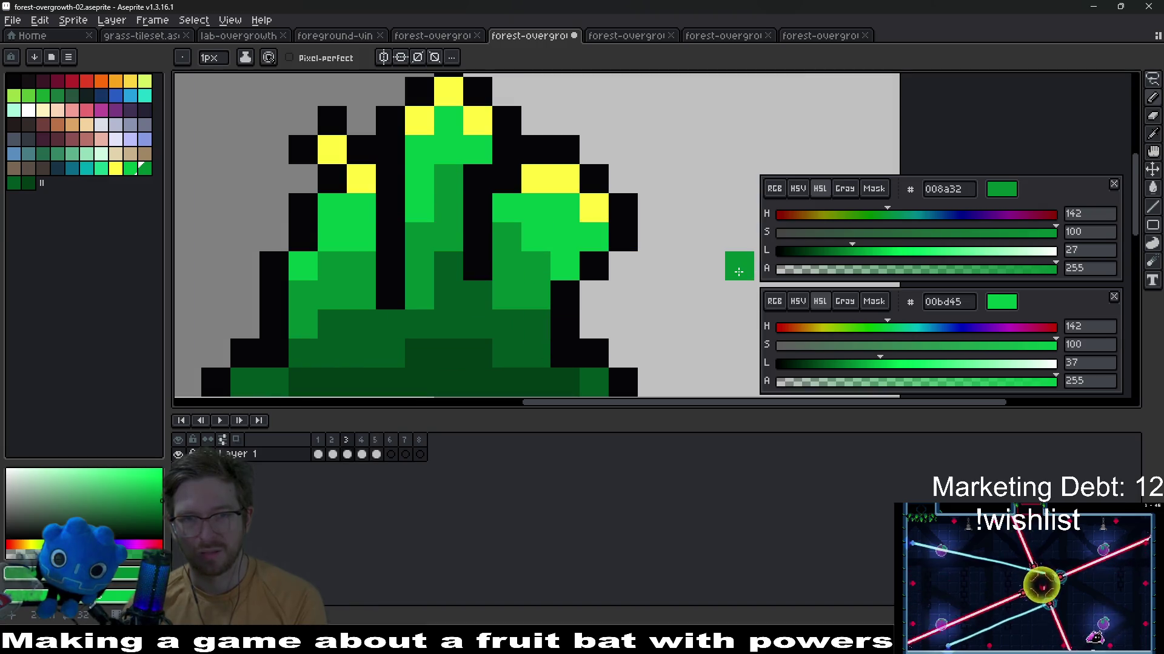
scroll(738, 271, "down", 4)
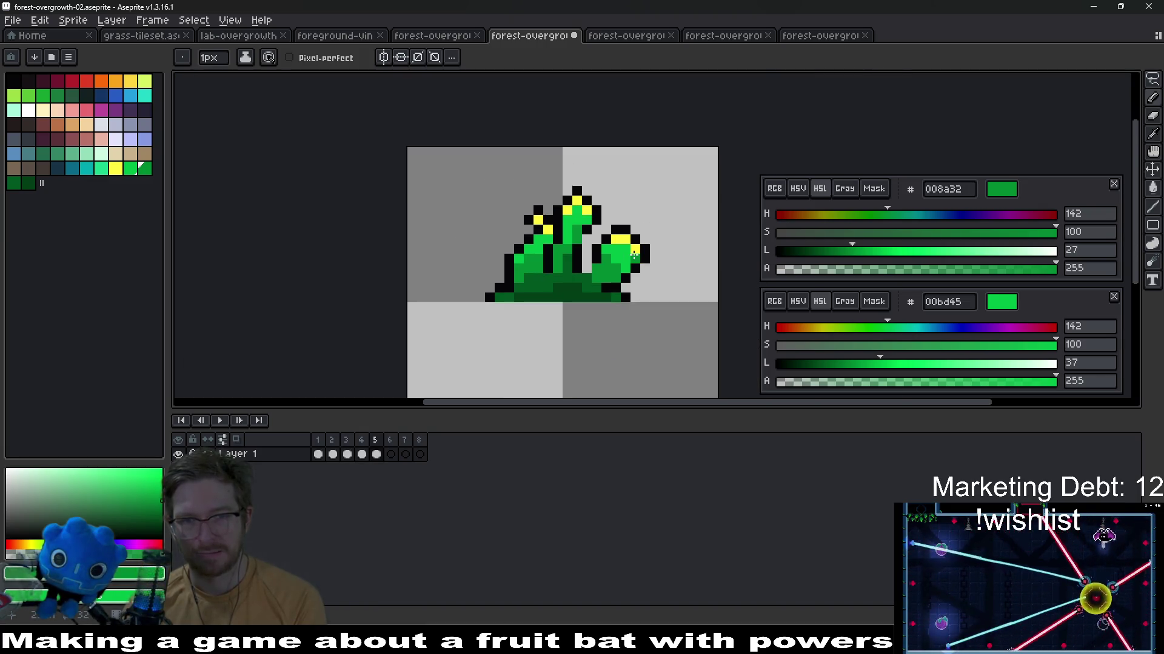
scroll(633, 253, "up", 1)
scroll(634, 253, "up", 1)
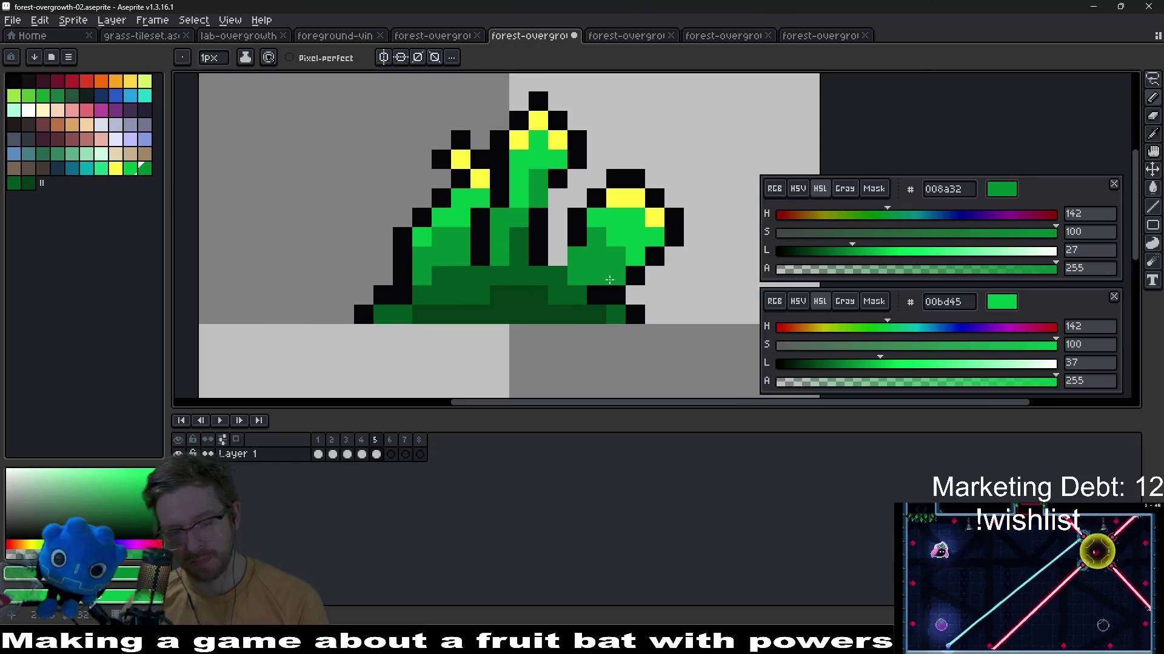
Eyedrop the dark green and shade the lower part of the right leaf clump with it
key("alt")
left_click(557, 291)
scroll(637, 274, "down", 3)
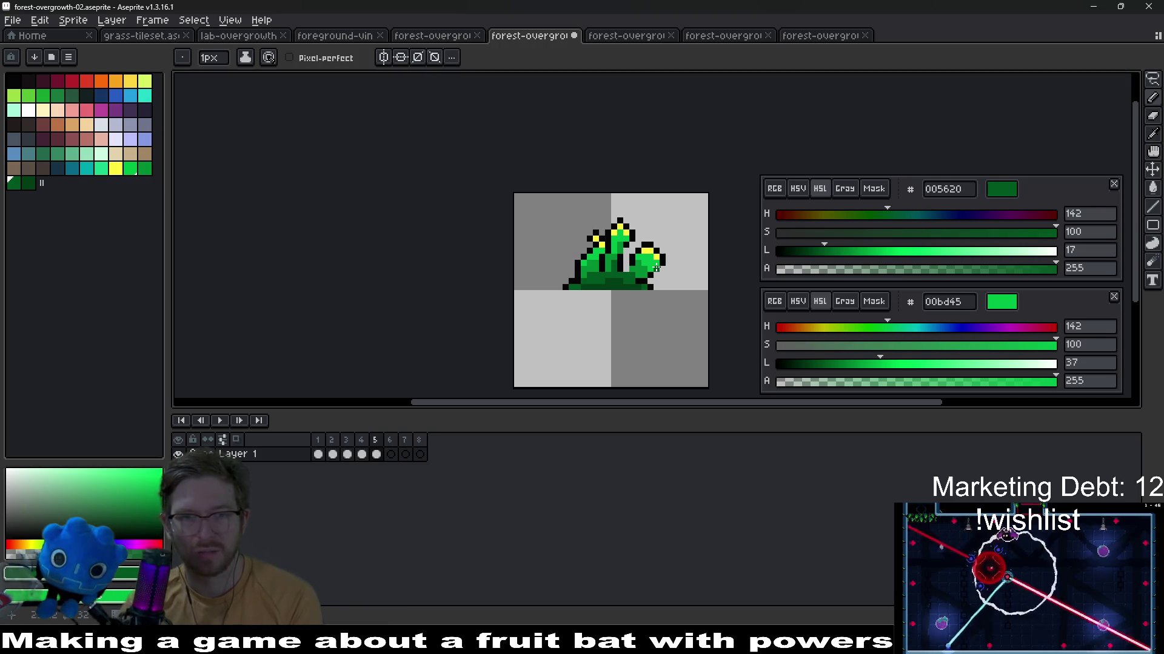
left_click_drag(647, 254, 655, 264)
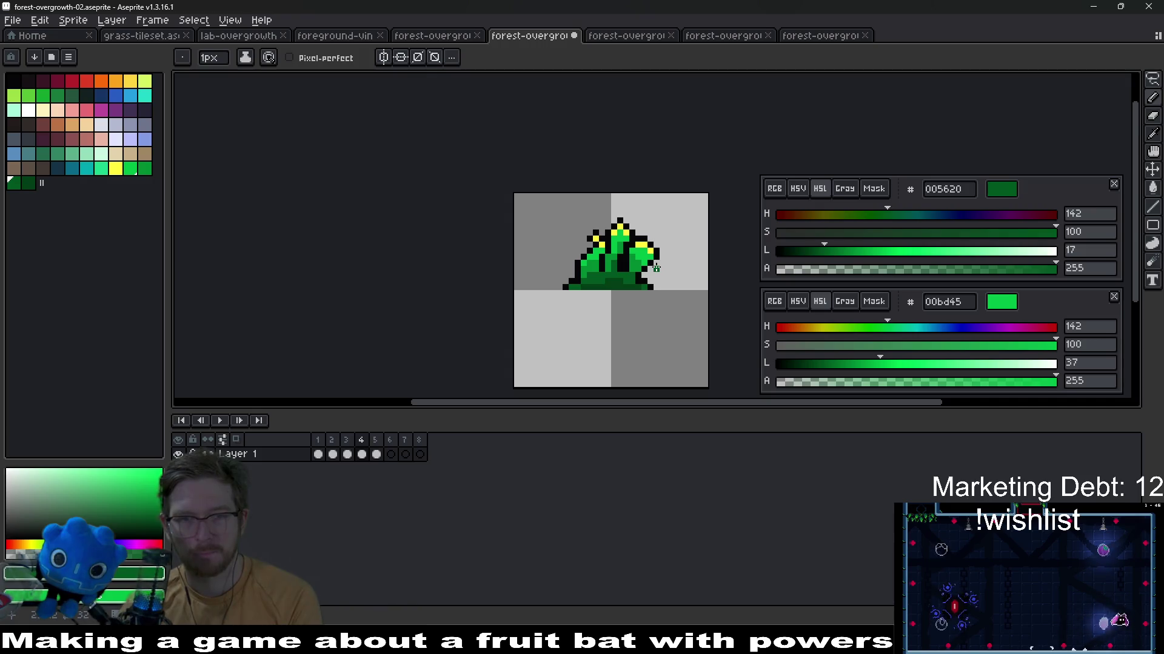
scroll(657, 264, "up", 1)
scroll(657, 263, "up", 1)
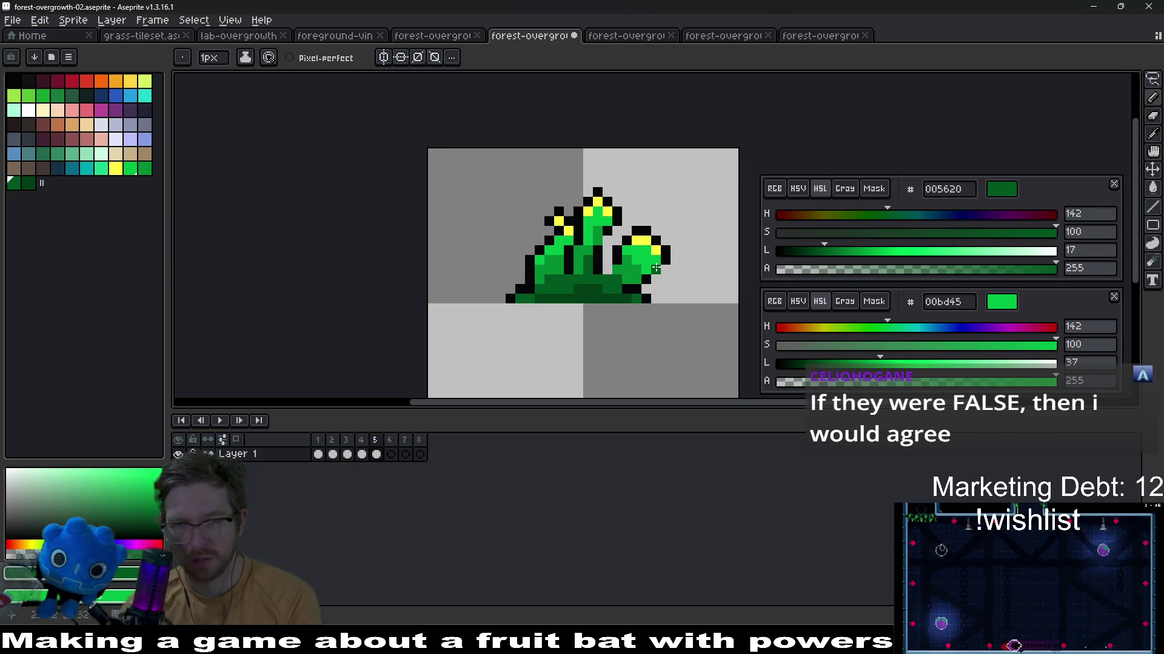
key("m")
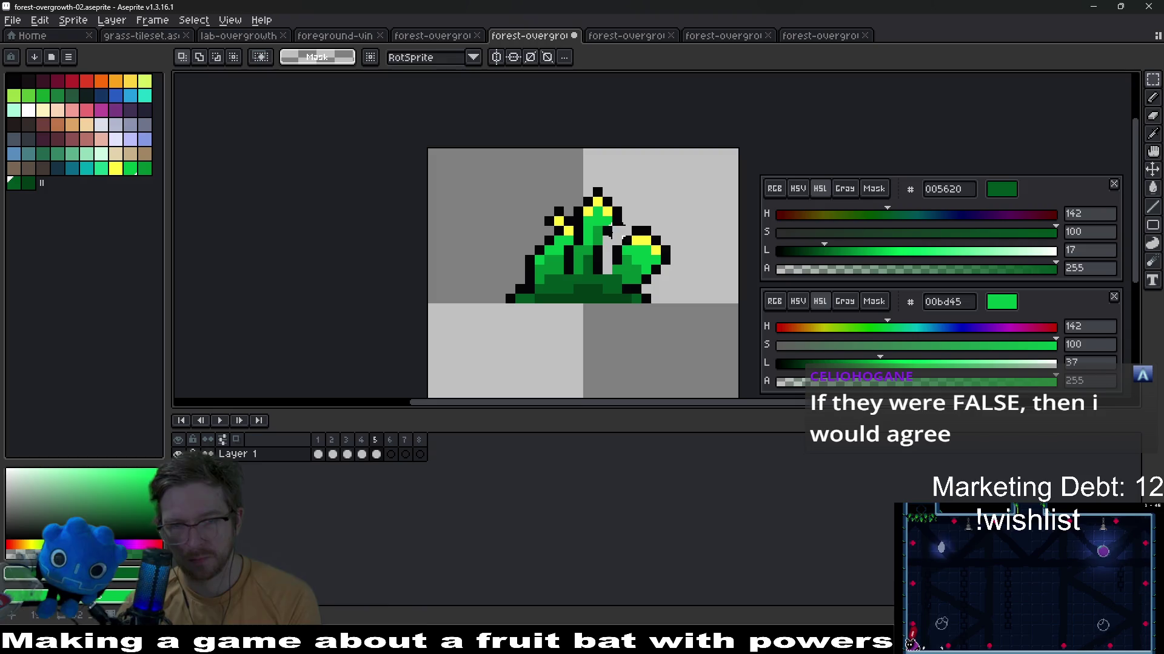
Bring the right leaf clump back up and one pixel left toward the centre stalk
left_click_drag(674, 279, 663, 263)
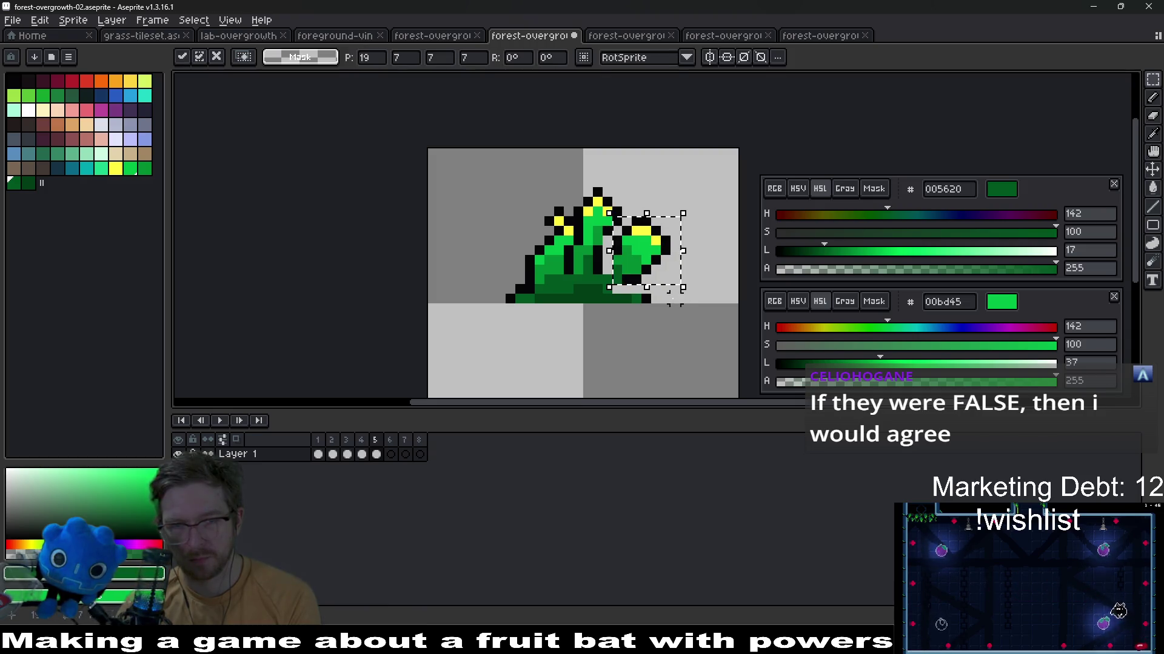
left_click(675, 297)
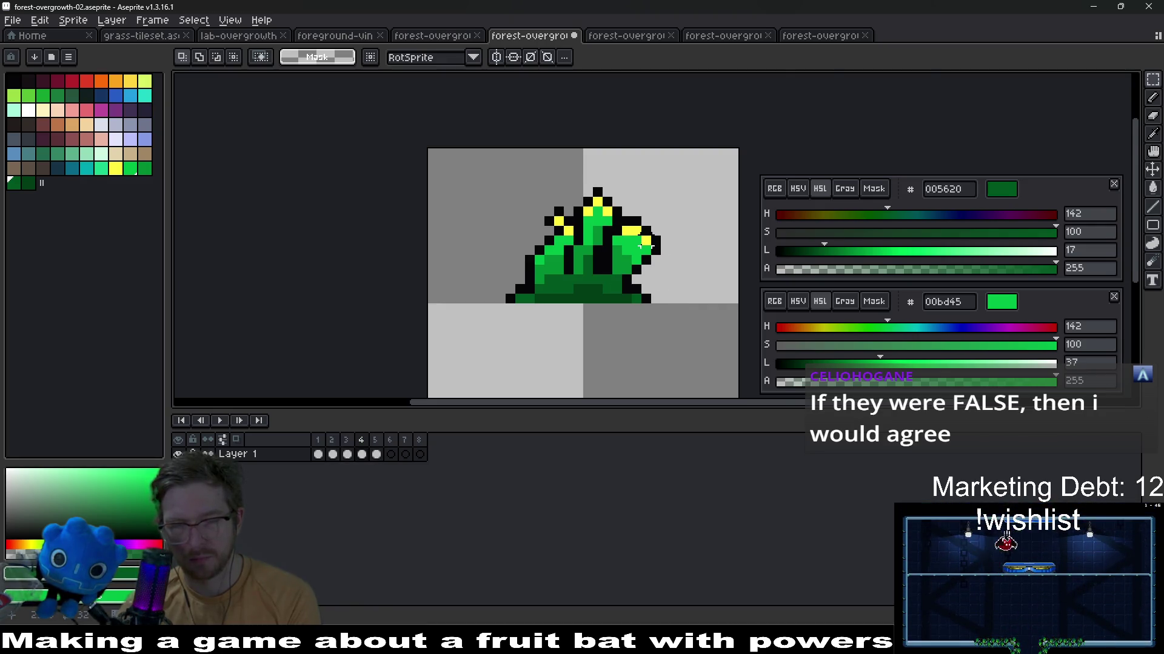
scroll(648, 244, "up", 3)
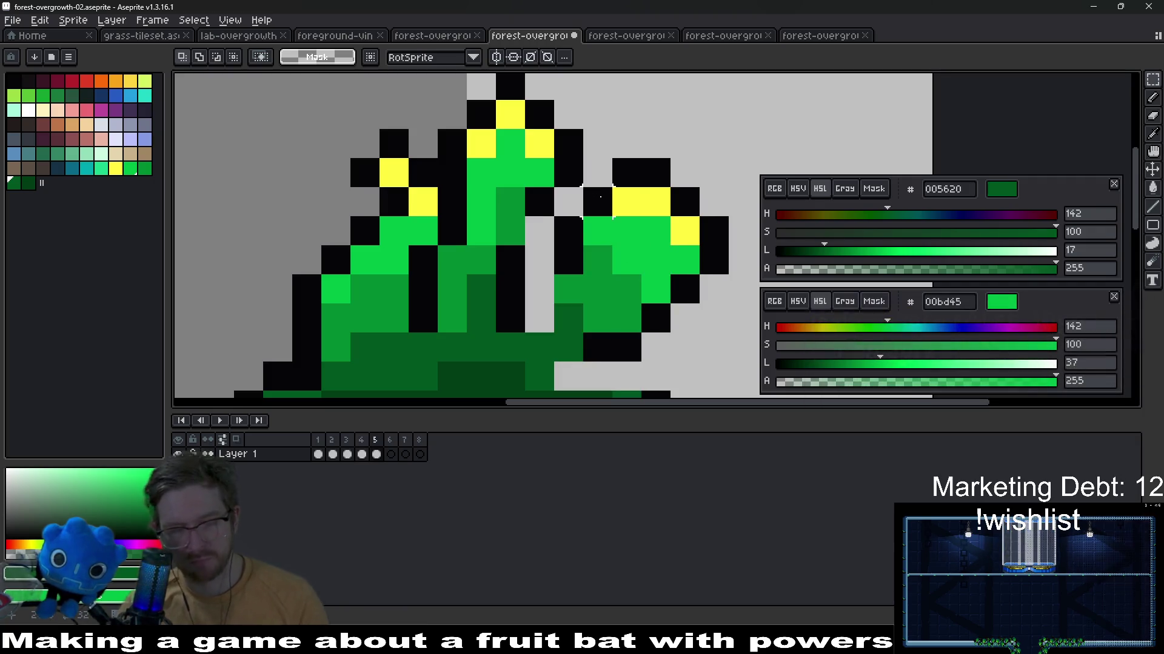
left_click_drag(553, 182, 727, 391)
left_click_drag(651, 261, 625, 271)
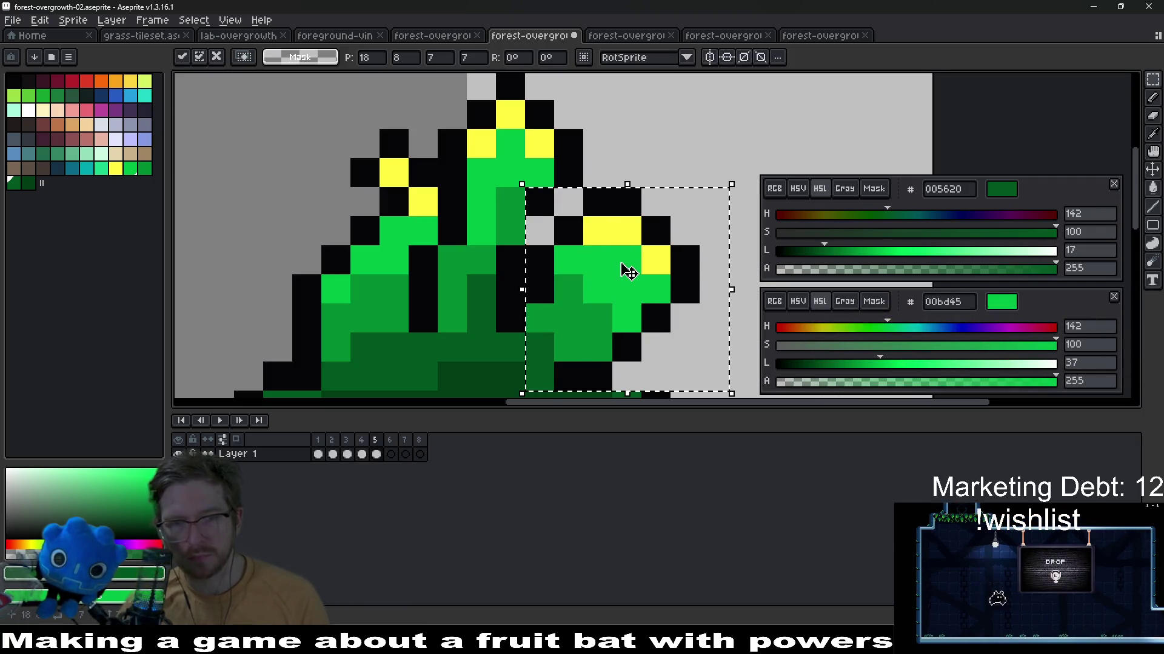
key("ctrl+d")
scroll(728, 173, "down", 4)
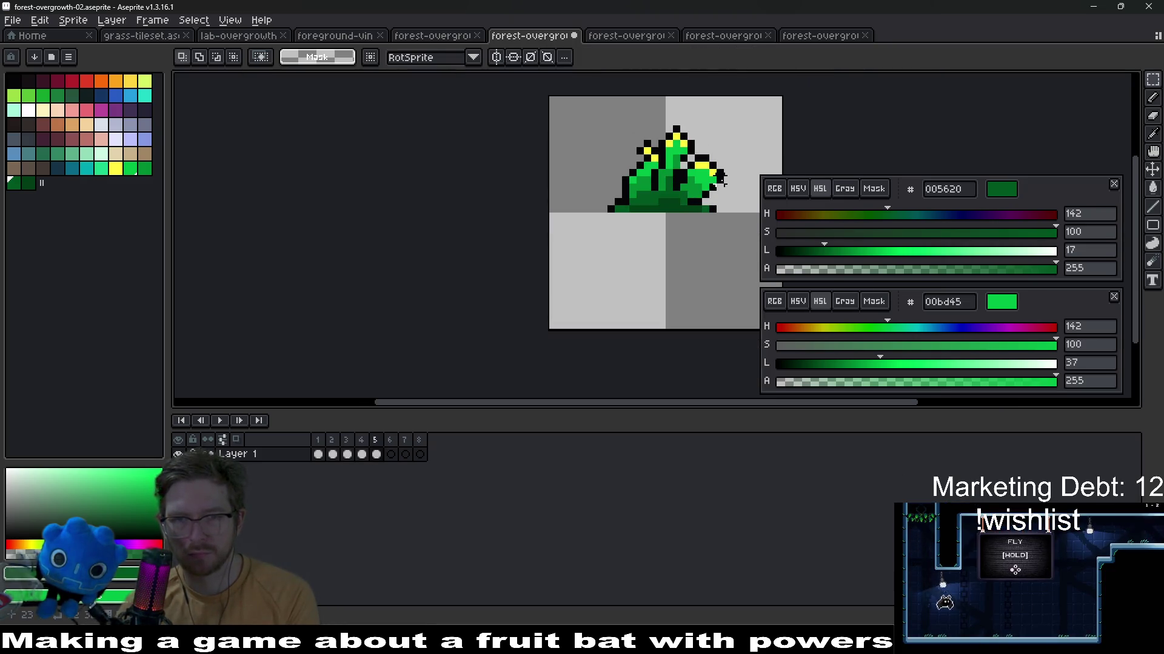
key("ctrl+d")
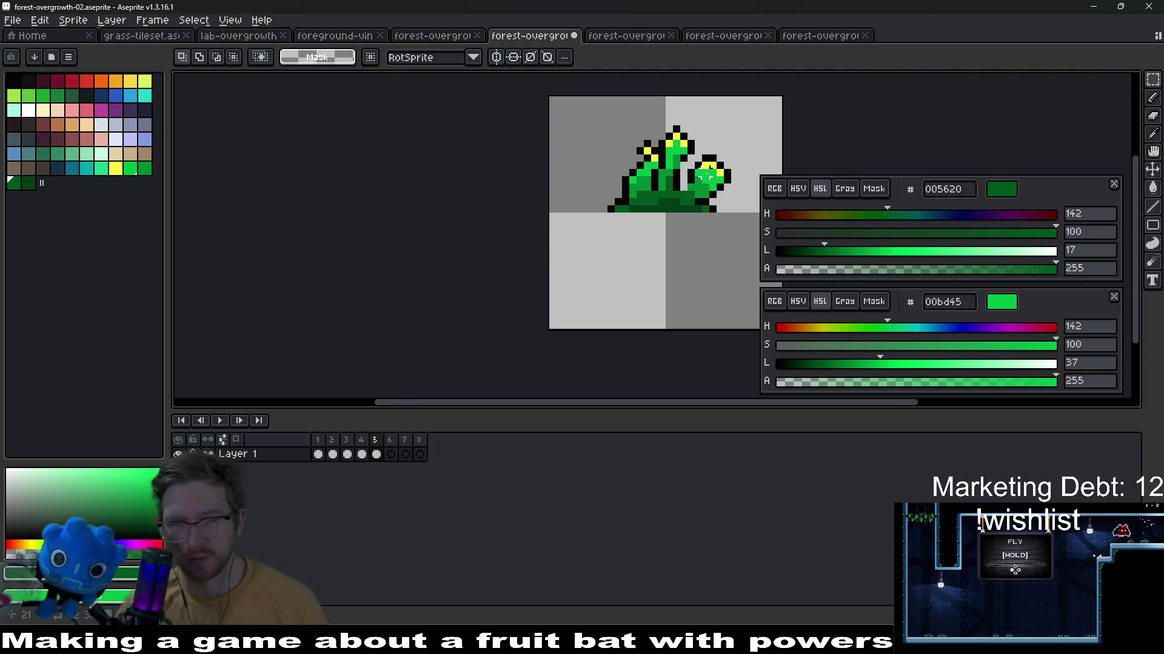
scroll(718, 191, "up", 4)
Select the top of the centre stalk and nudge it one pixel right
left_click_drag(472, 91, 573, 230)
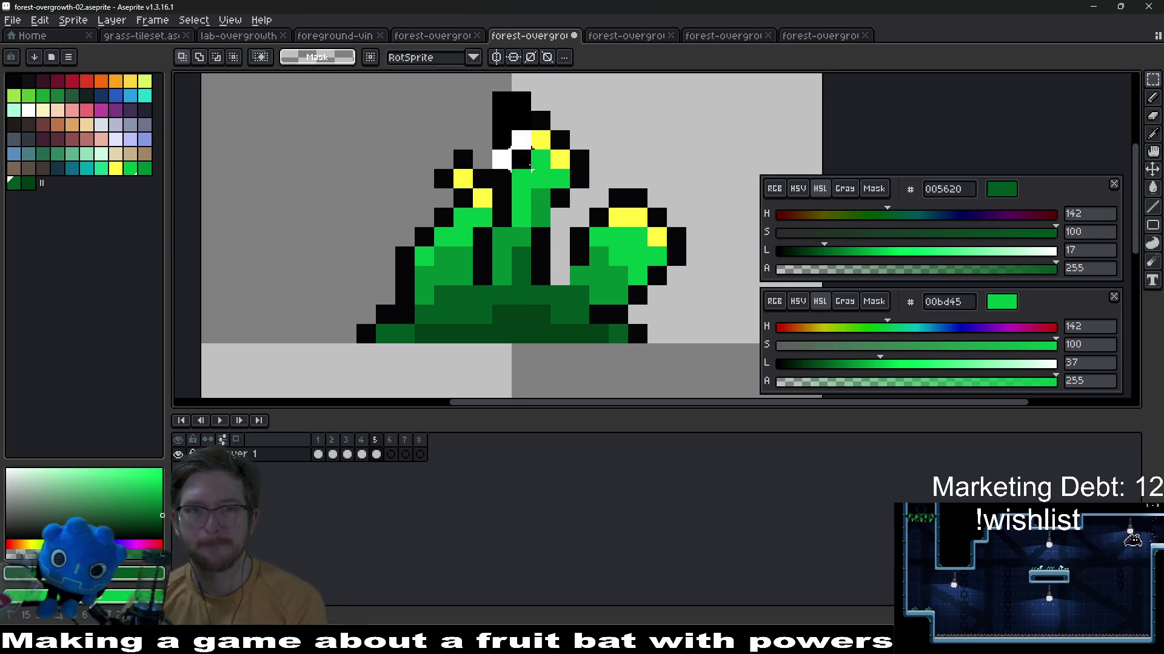
left_click_drag(489, 89, 594, 229)
key("Right")
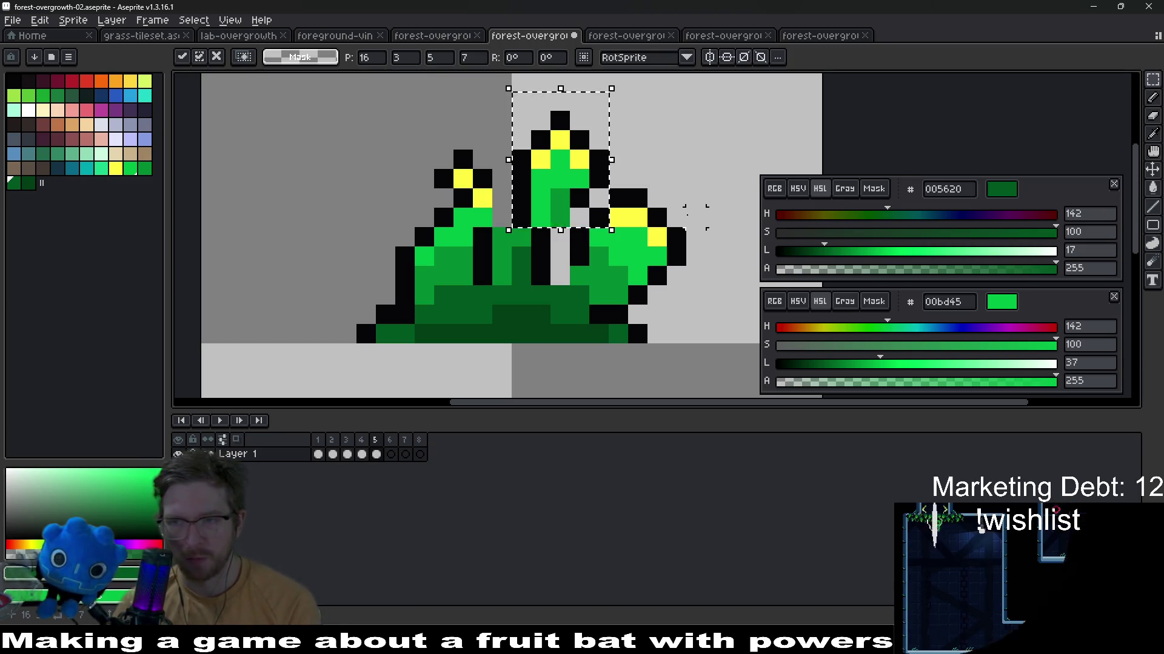
scroll(629, 205, "up", 2)
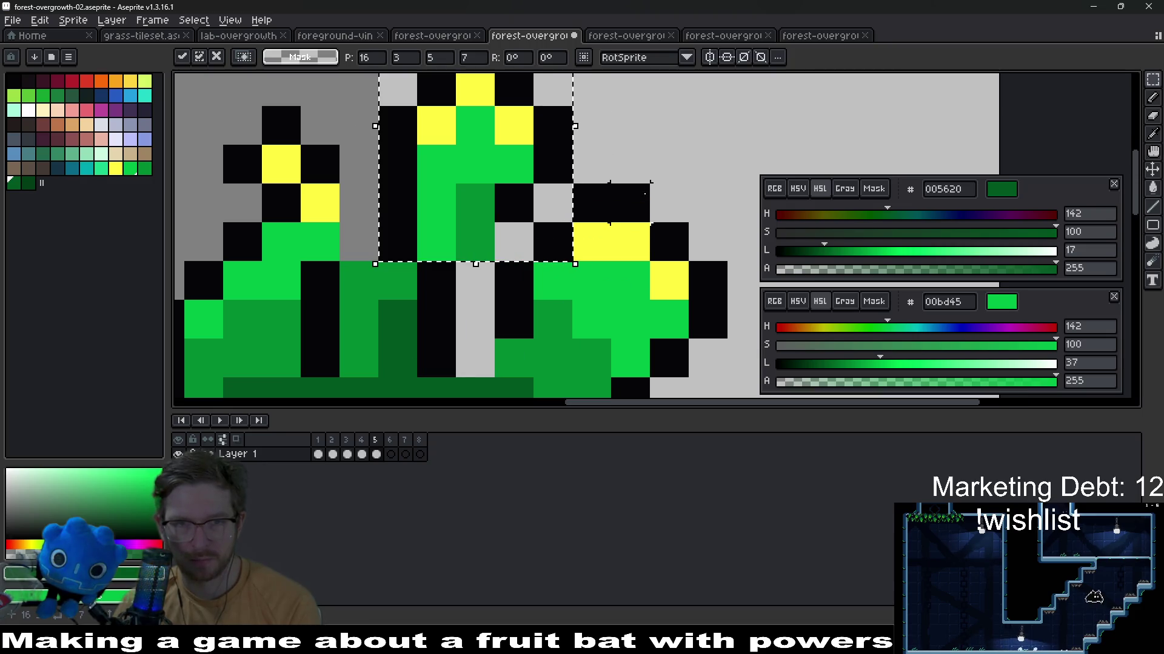
Commit the stalk move, touch the tuft's middle section and play the animation to preview it
key("ctrl+d")
scroll(475, 263, "down", 2)
scroll(525, 218, "up", 2)
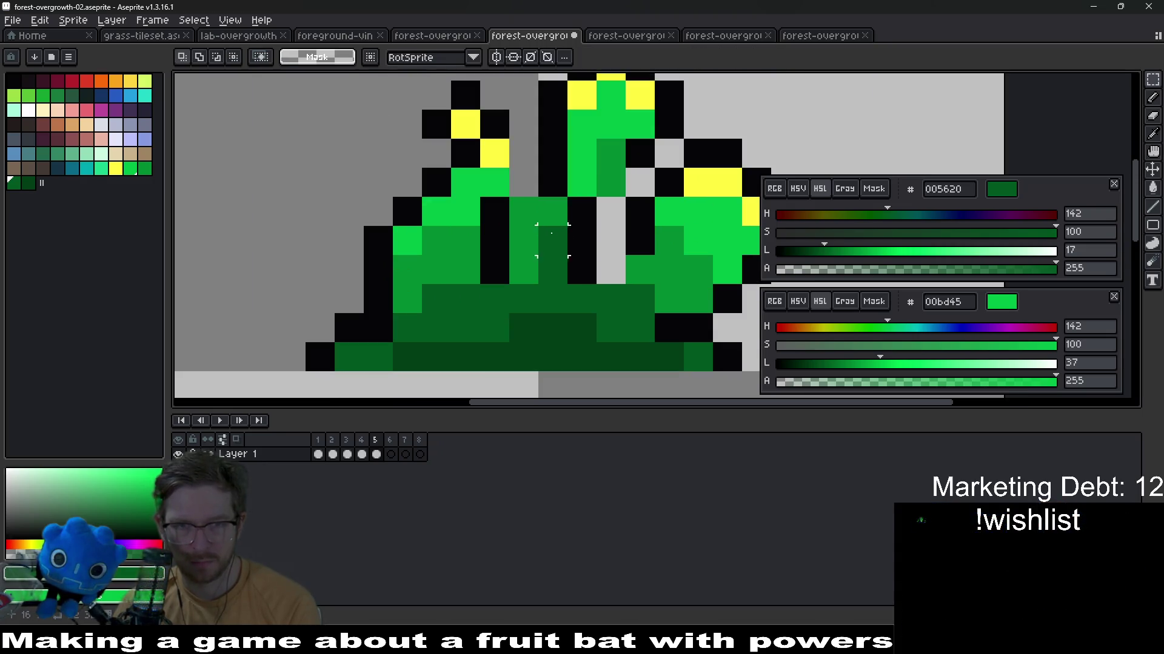
left_click_drag(480, 195, 600, 260)
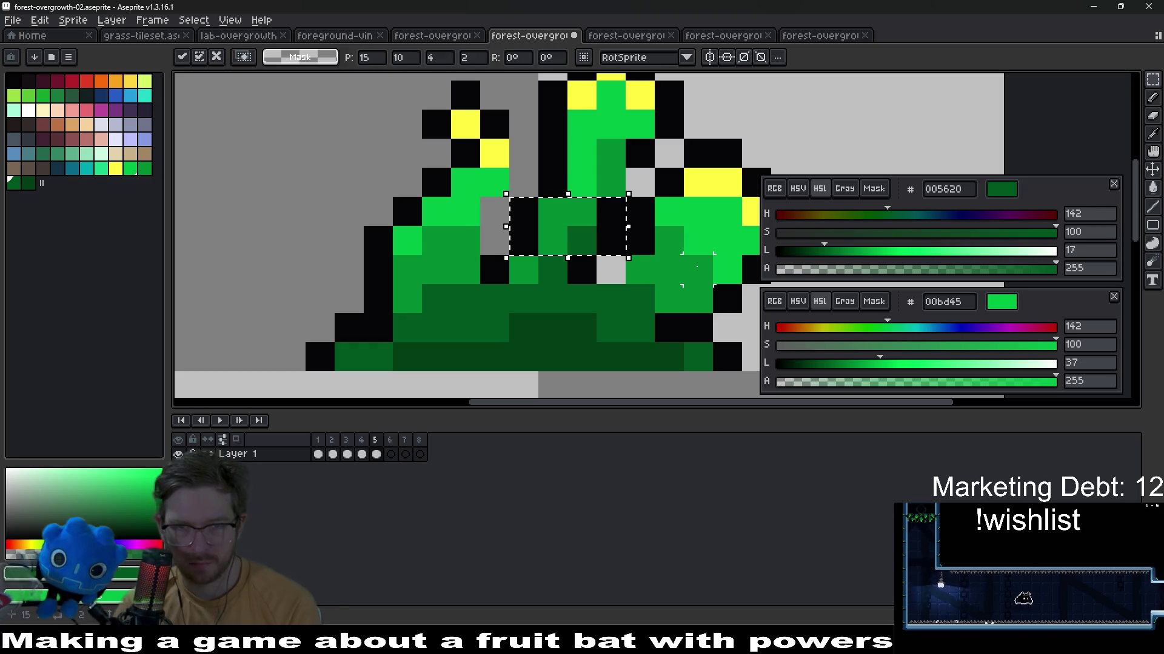
key("m")
scroll(692, 227, "down", 4)
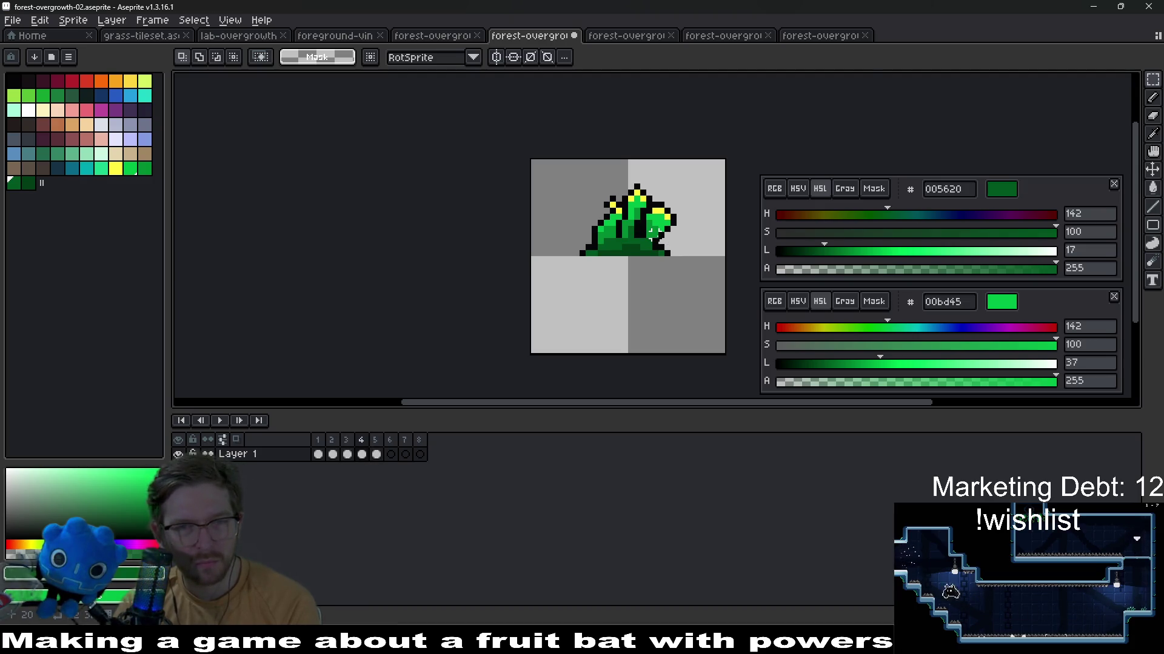
scroll(655, 232, "up", 4)
scroll(563, 237, "up", 1)
scroll(536, 239, "up", 1)
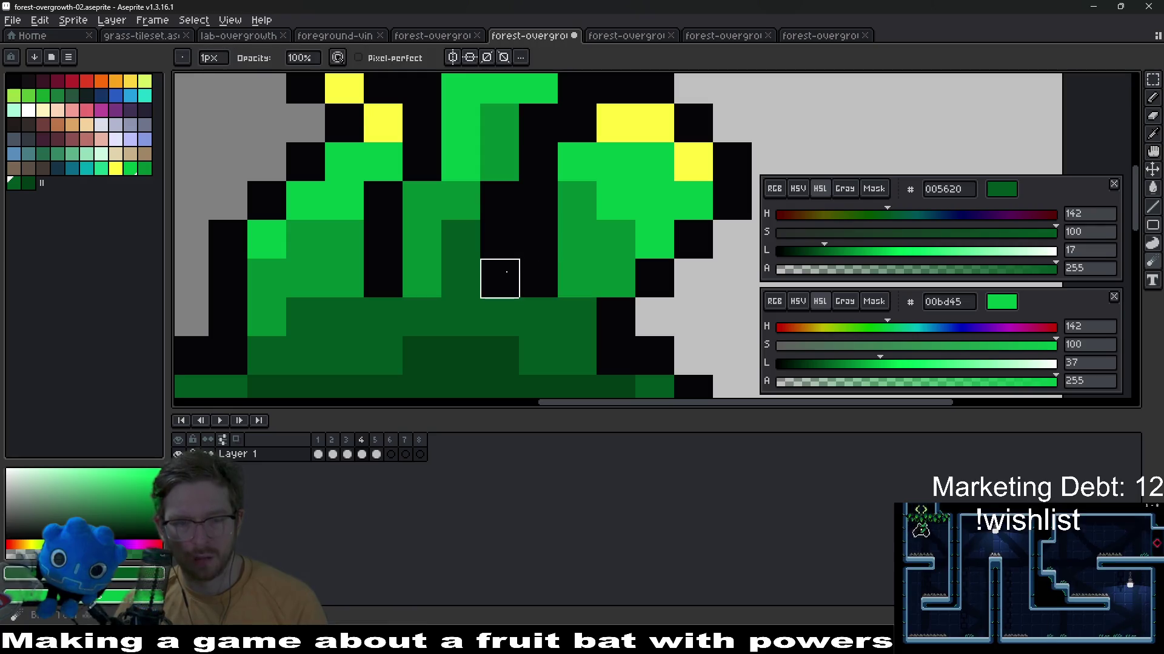
key("ctrl+d")
key("b")
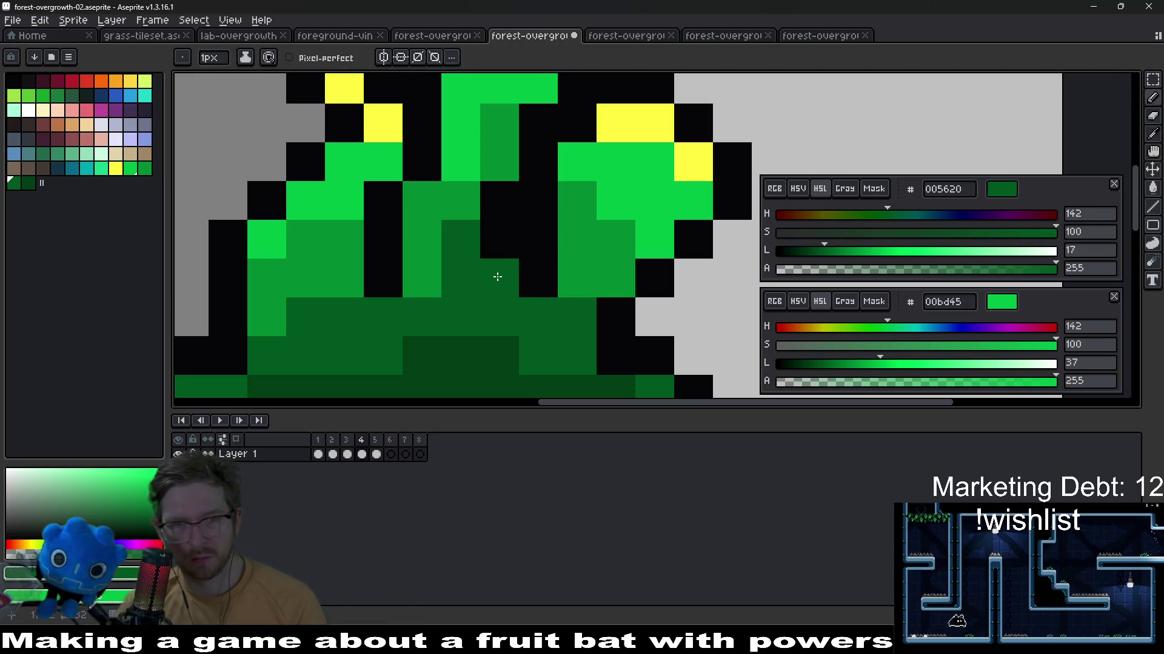
scroll(497, 276, "down", 5)
scroll(591, 264, "down", 1)
key("Return")
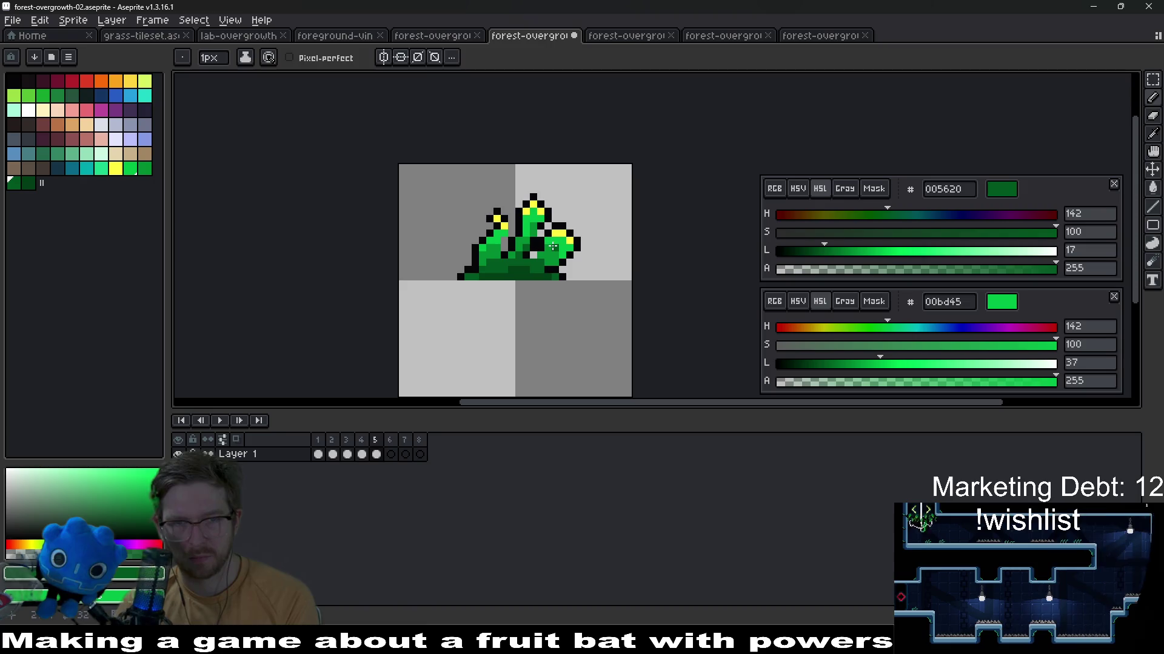
scroll(552, 245, "up", 3)
scroll(556, 255, "up", 2)
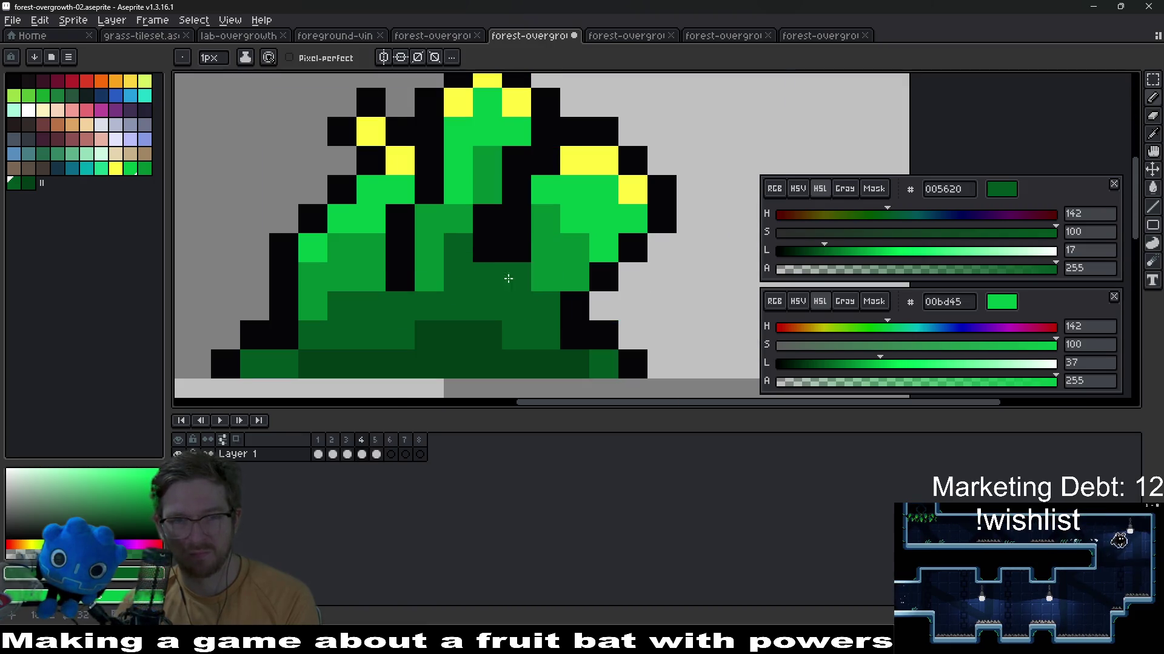
scroll(483, 216, "down", 5)
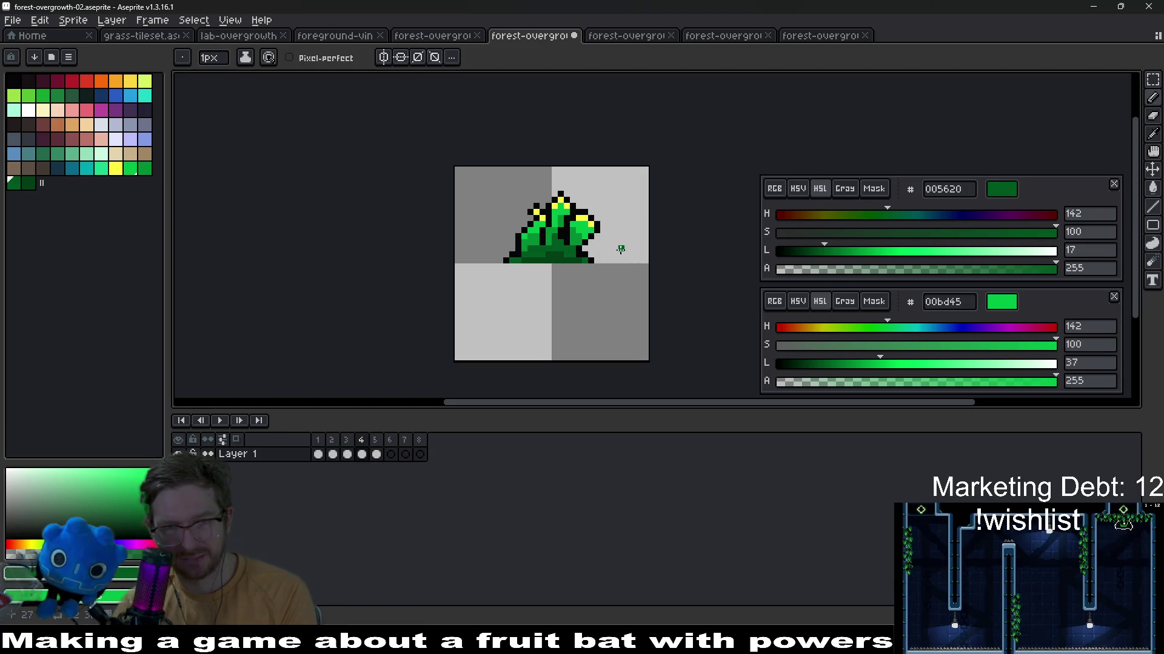
scroll(588, 235, "up", 2)
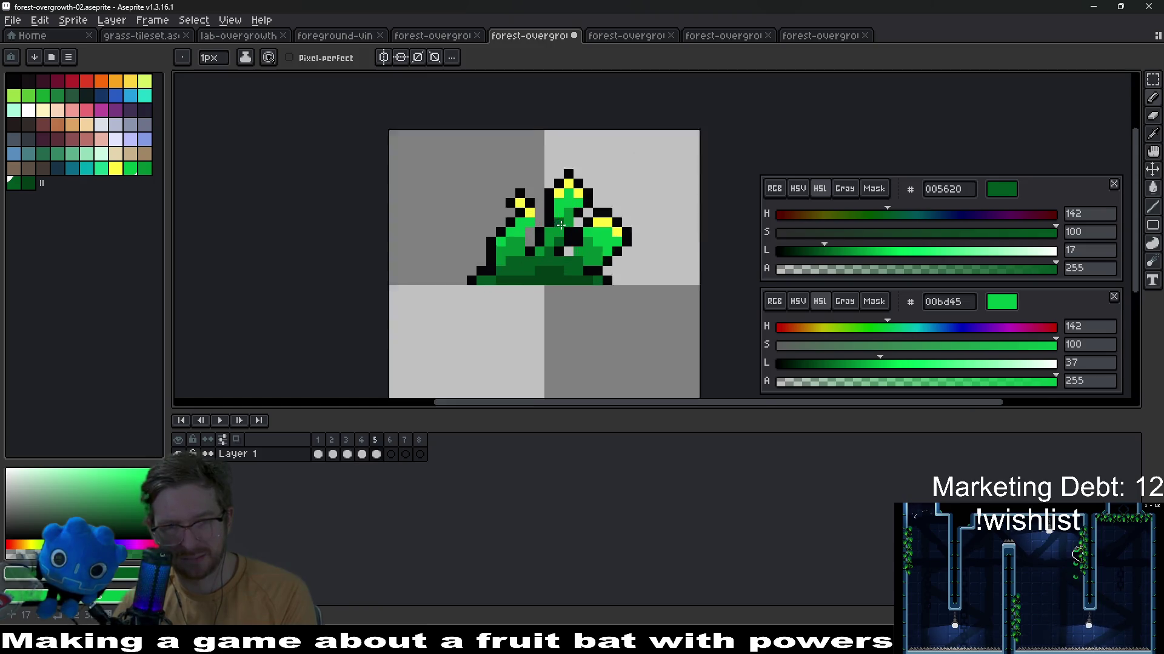
scroll(588, 236, "up", 2)
scroll(596, 236, "up", 1)
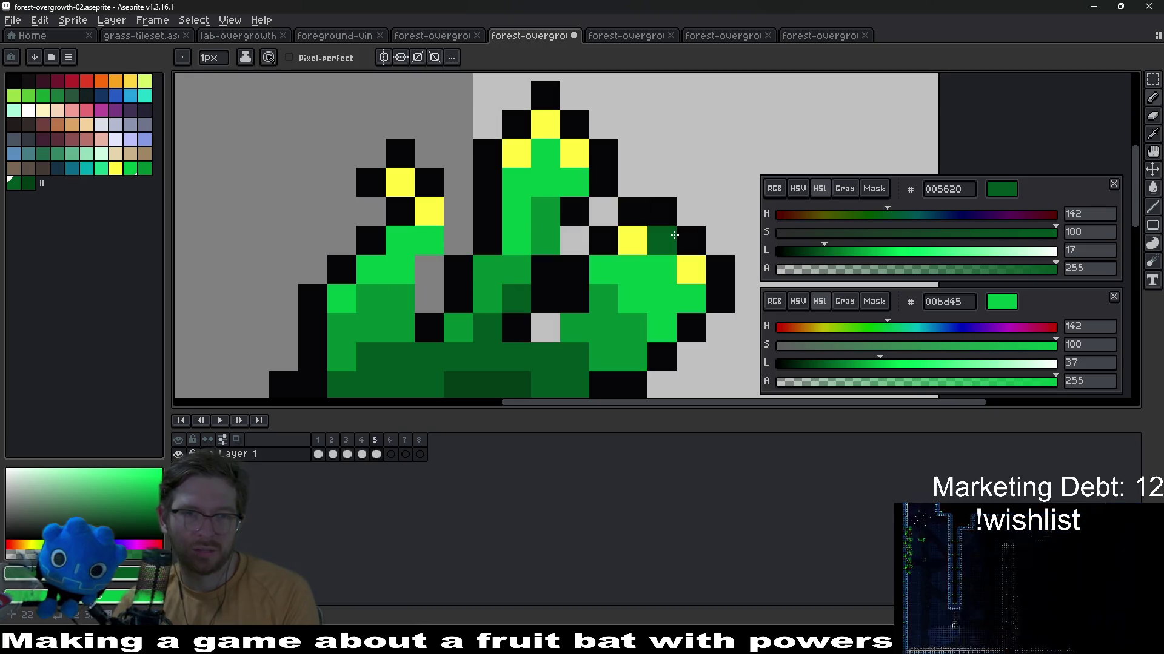
Drop the middle stalk top one pixel, nudge the left leaf tip right, and pick the black outline colour
key("m")
mouse_move(618, 196)
left_mouse_down()
mouse_move(649, 167)
mouse_move(540, 183)
left_mouse_up()
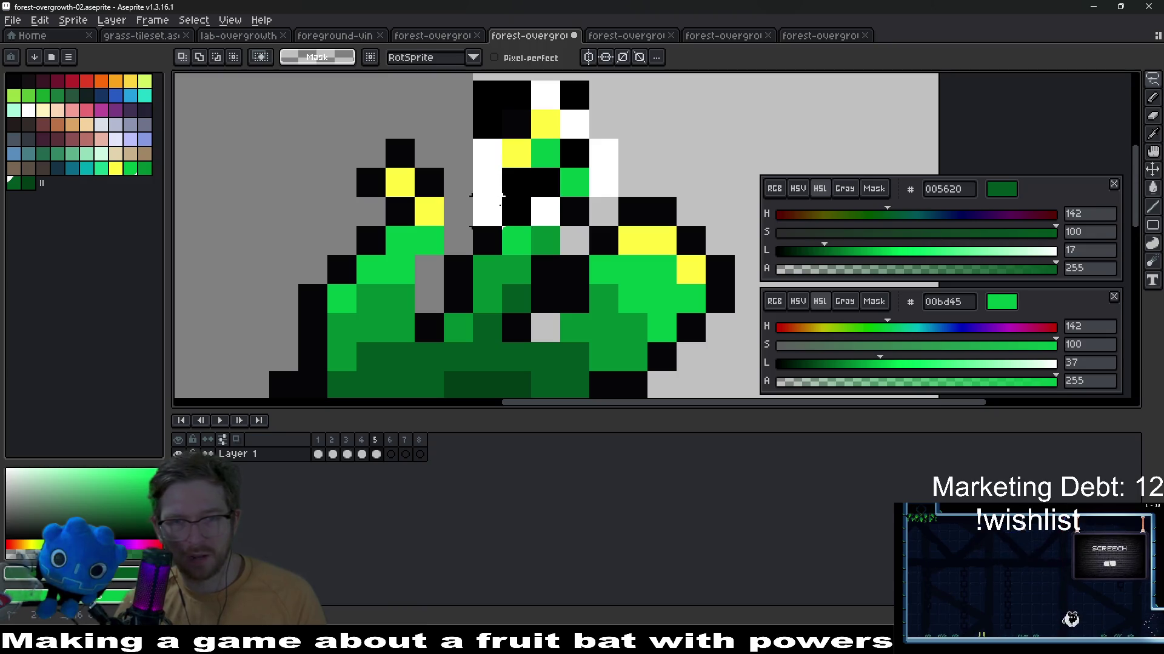
scroll(583, 209, "down", 2)
key("Escape")
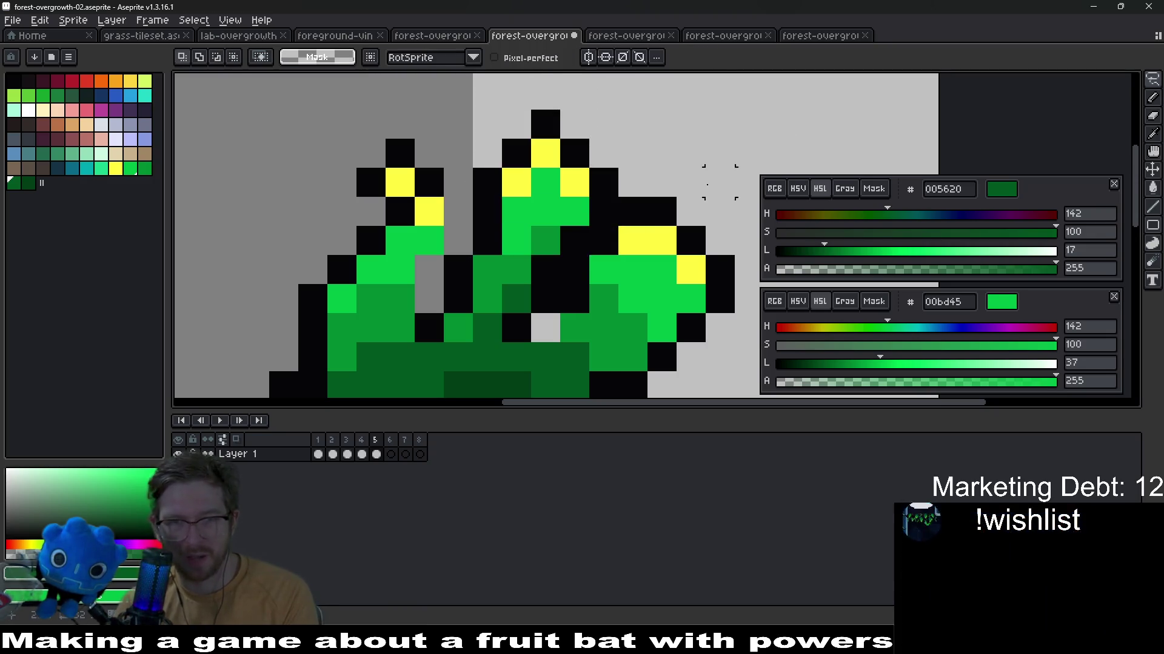
scroll(636, 200, "down", 3)
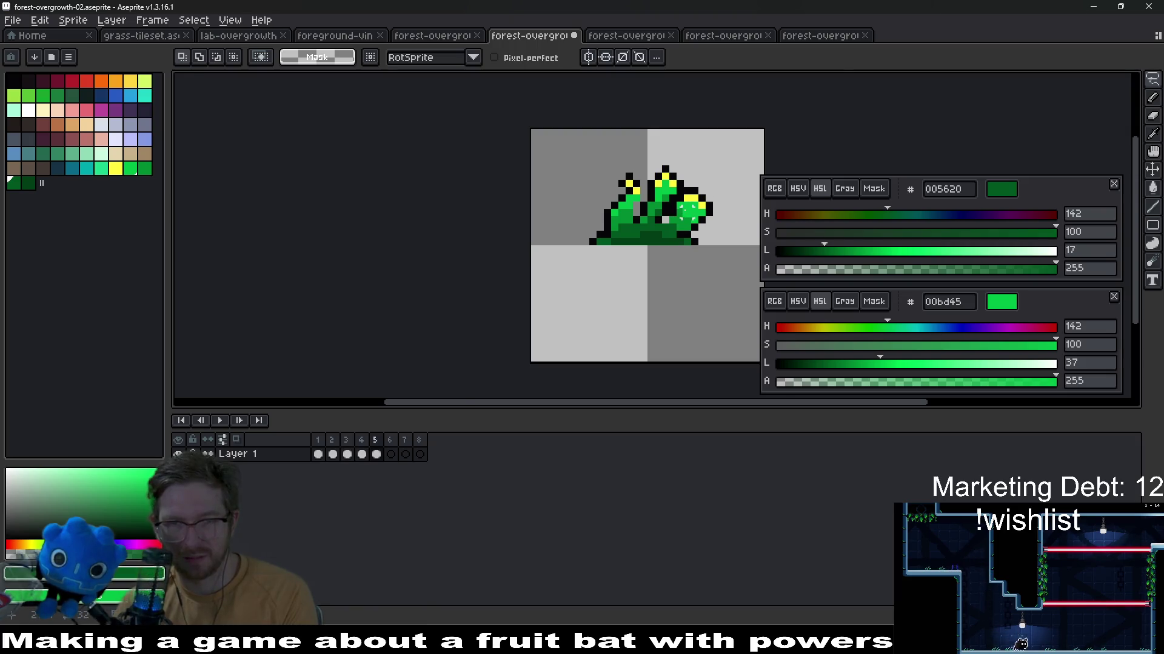
scroll(686, 213, "up", 2)
scroll(591, 255, "up", 3)
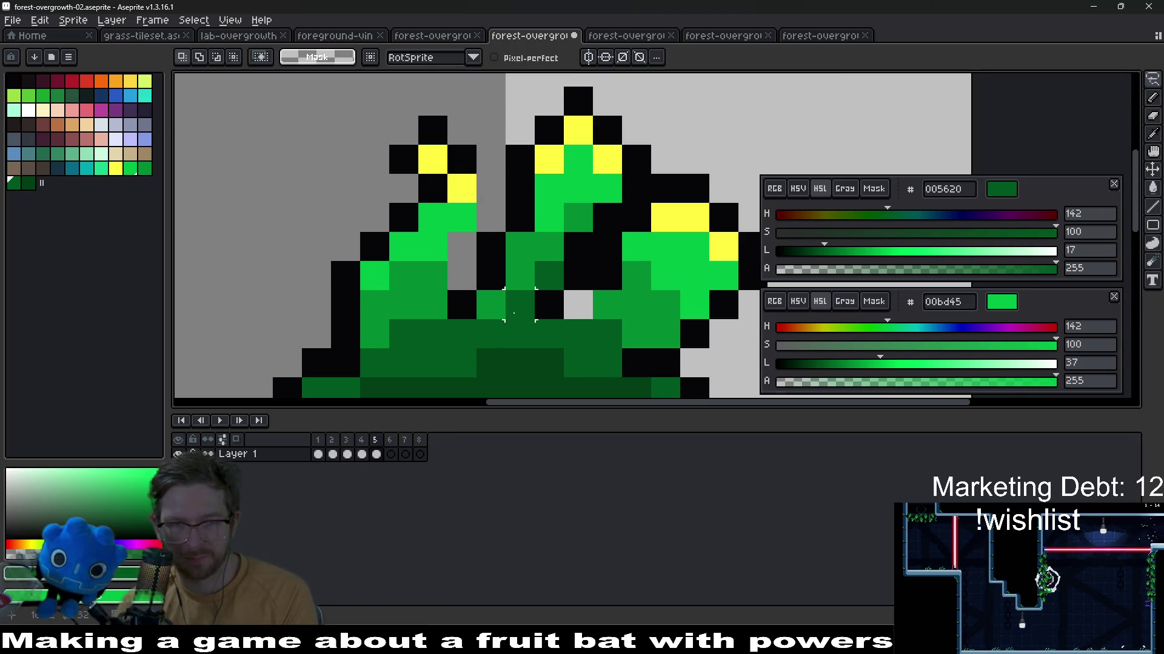
left_click_drag(372, 91, 463, 165)
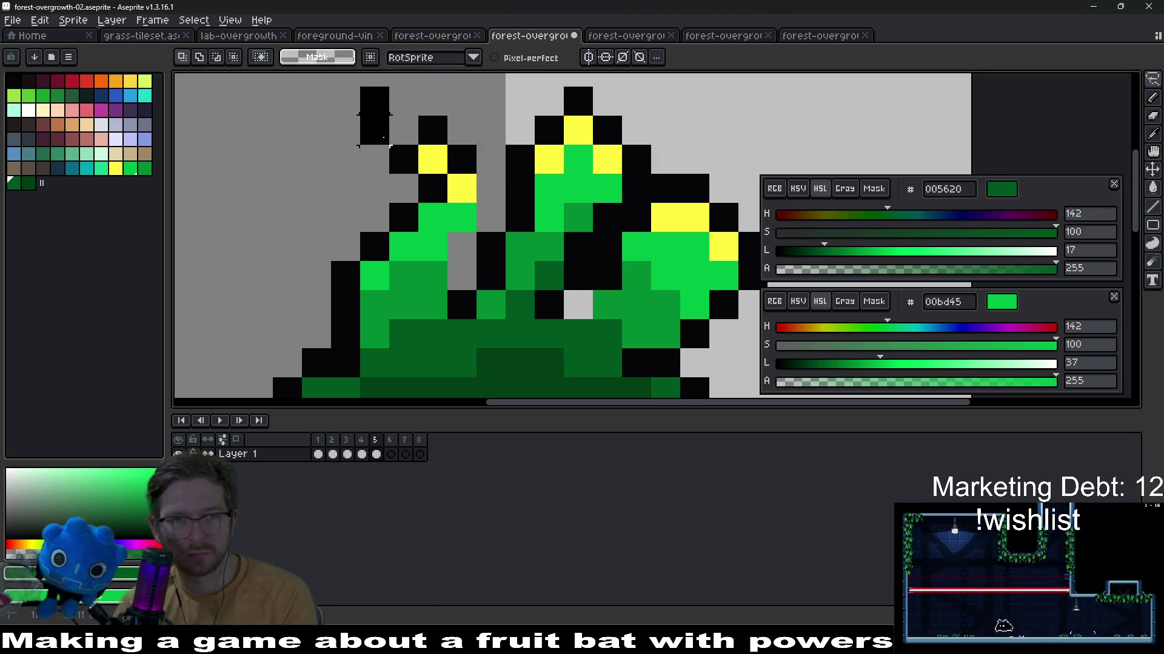
left_click_drag(364, 91, 473, 168)
key("Right")
key("ctrl+d")
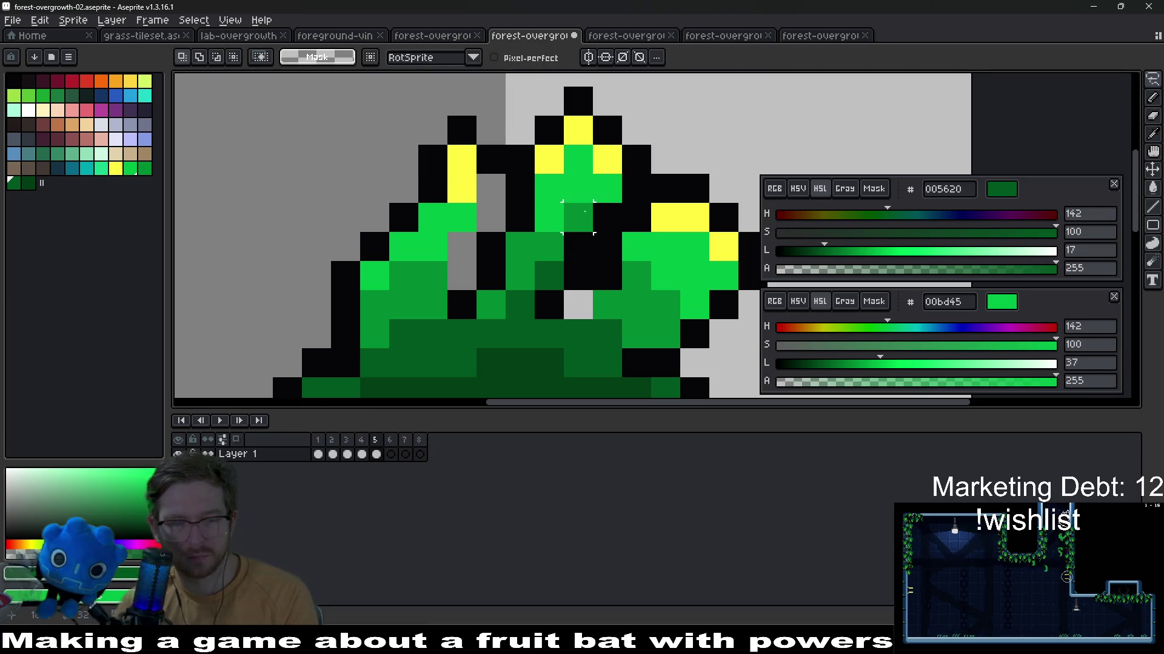
left_click(494, 175)
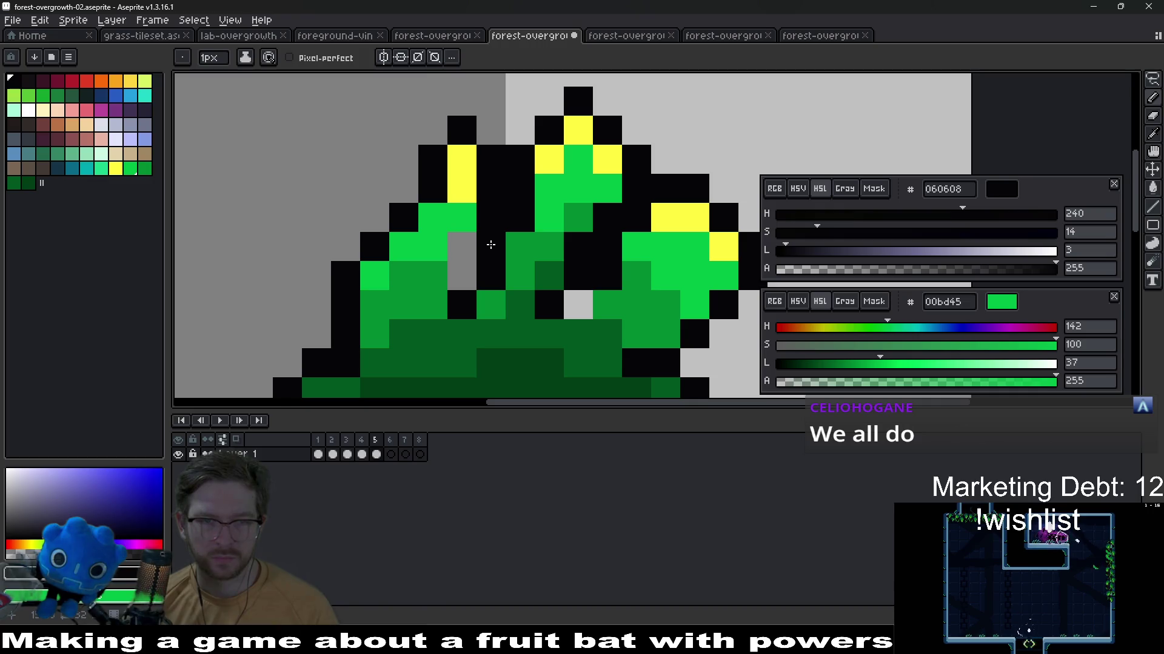
Shift a pixel row on the left leaf right and touch up its outline and green fill with the pencil
key("m")
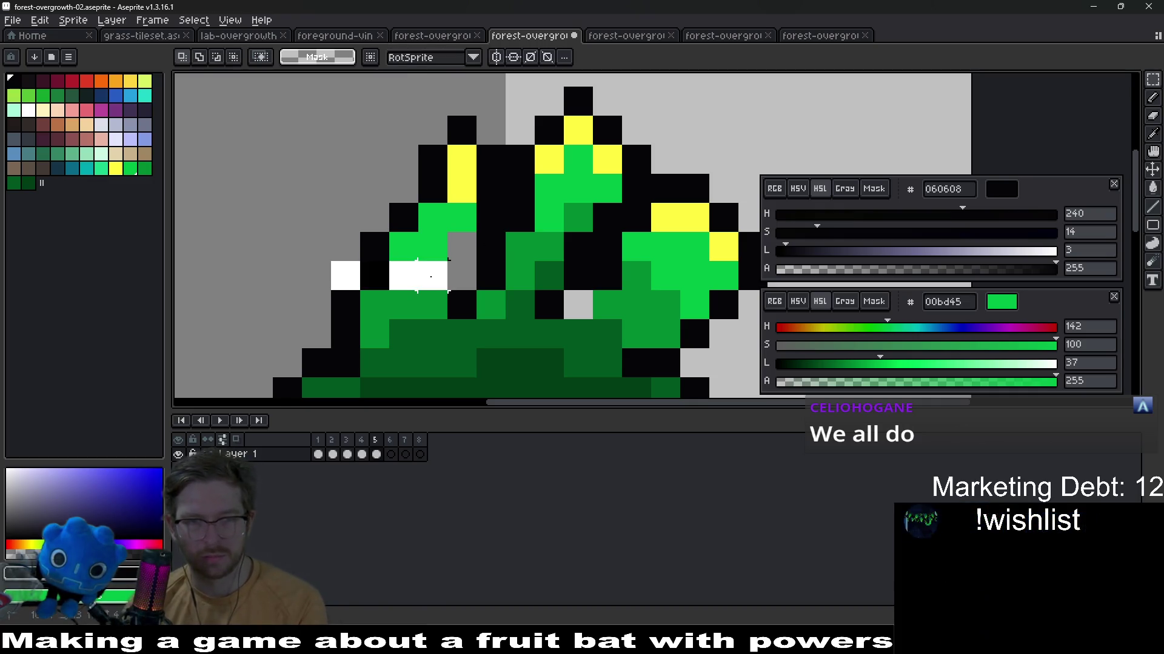
left_click_drag(363, 259, 477, 273)
key("Right")
key("ctrl+d")
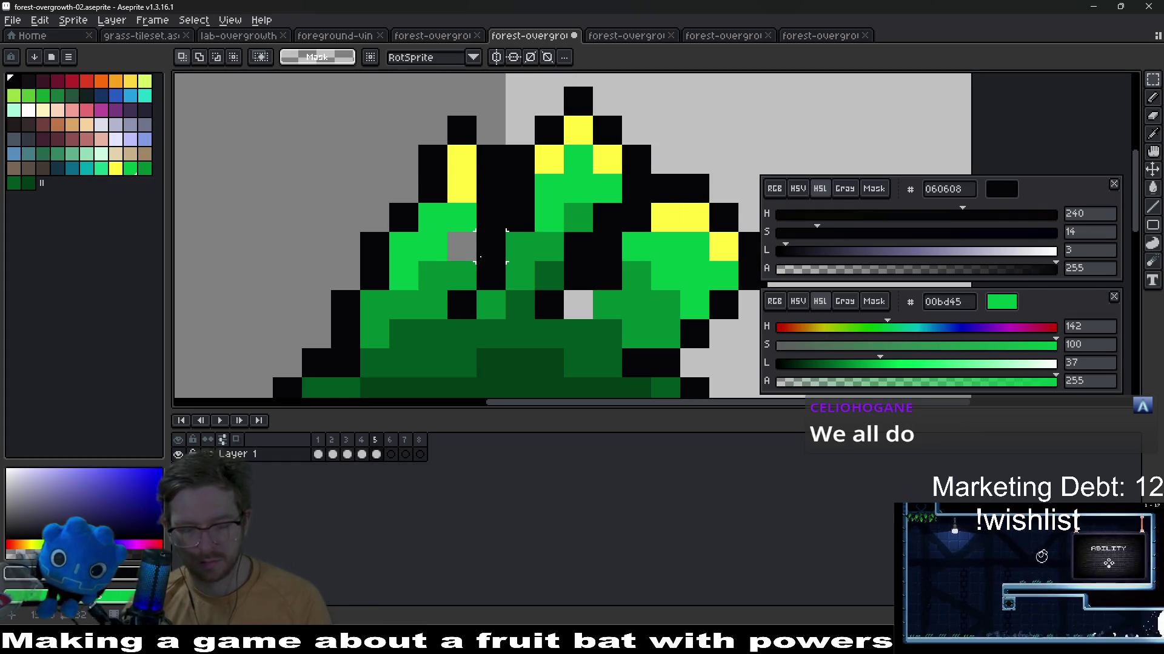
key("i")
left_click(477, 259)
key("b")
key("i")
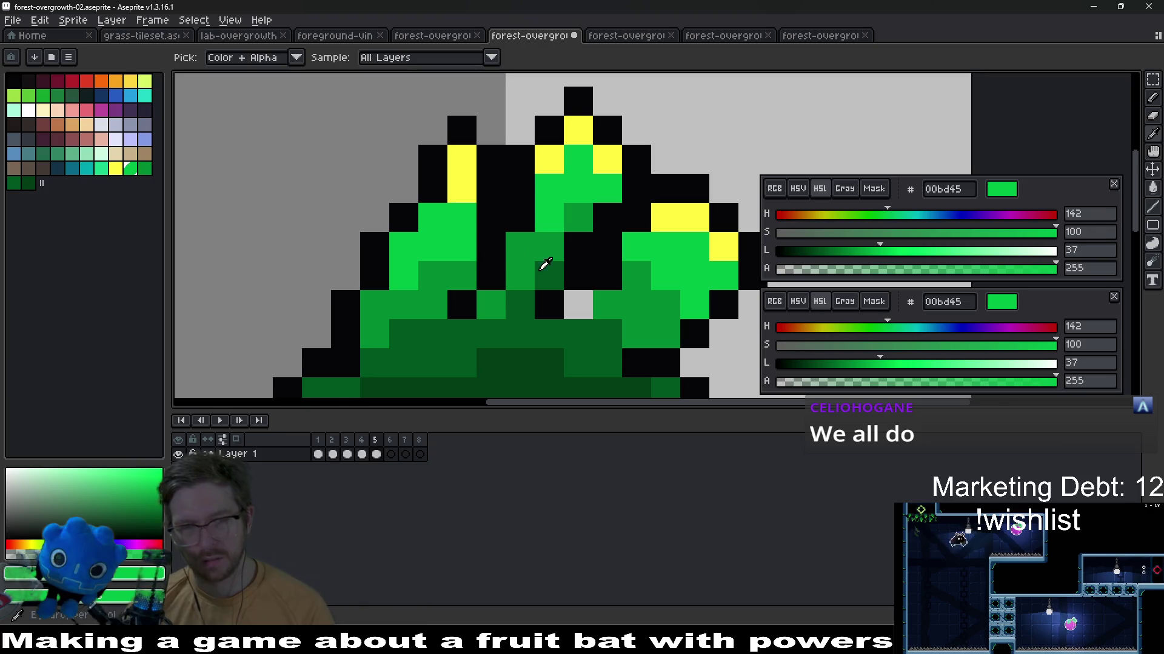
left_click(601, 289)
key("b")
scroll(600, 291, "down", 3)
scroll(636, 309, "down", 3)
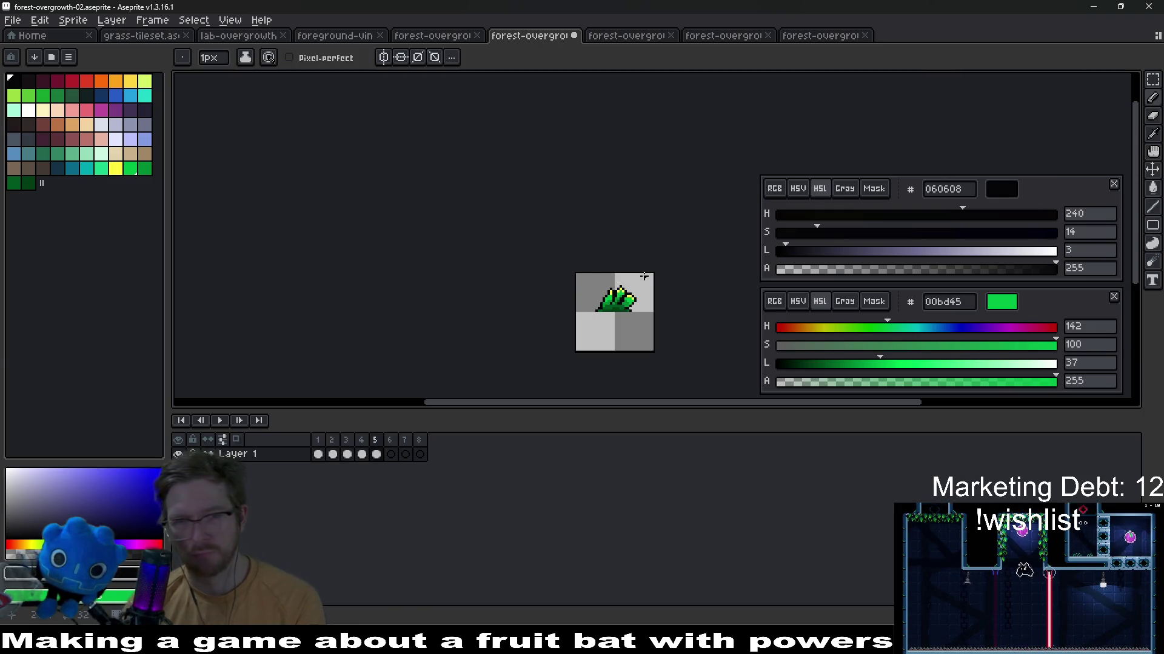
Click through timeline cels for frames 4–8 to fill the tuft into all eight frames, then play it back
key("Right")
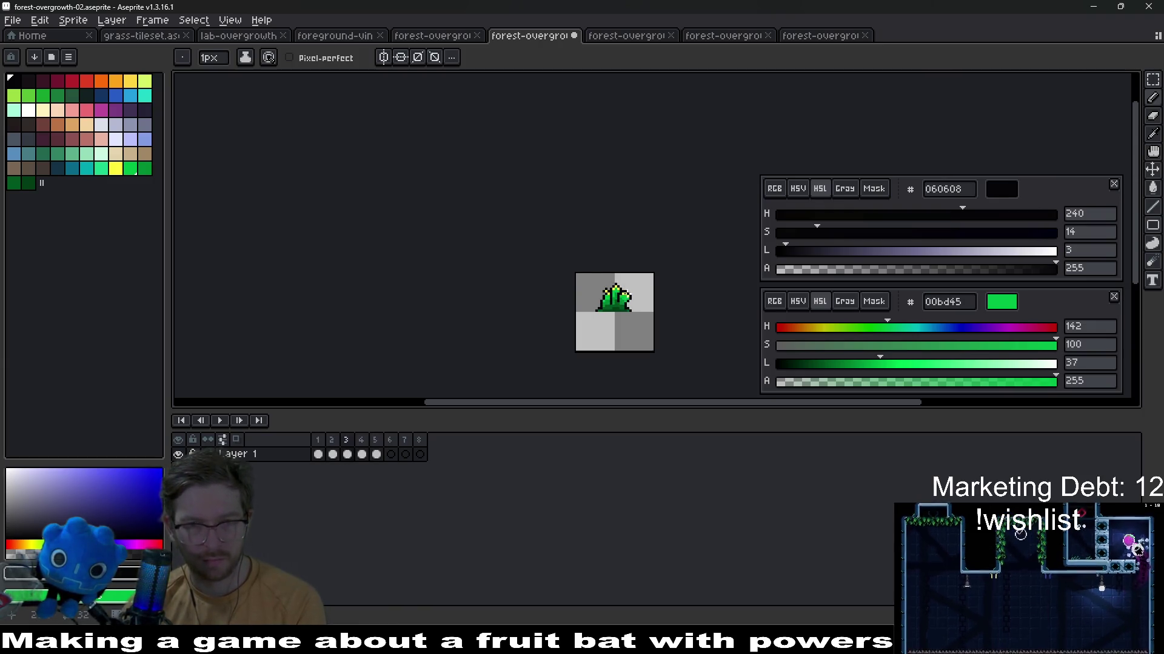
key("Right")
left_click(361, 454)
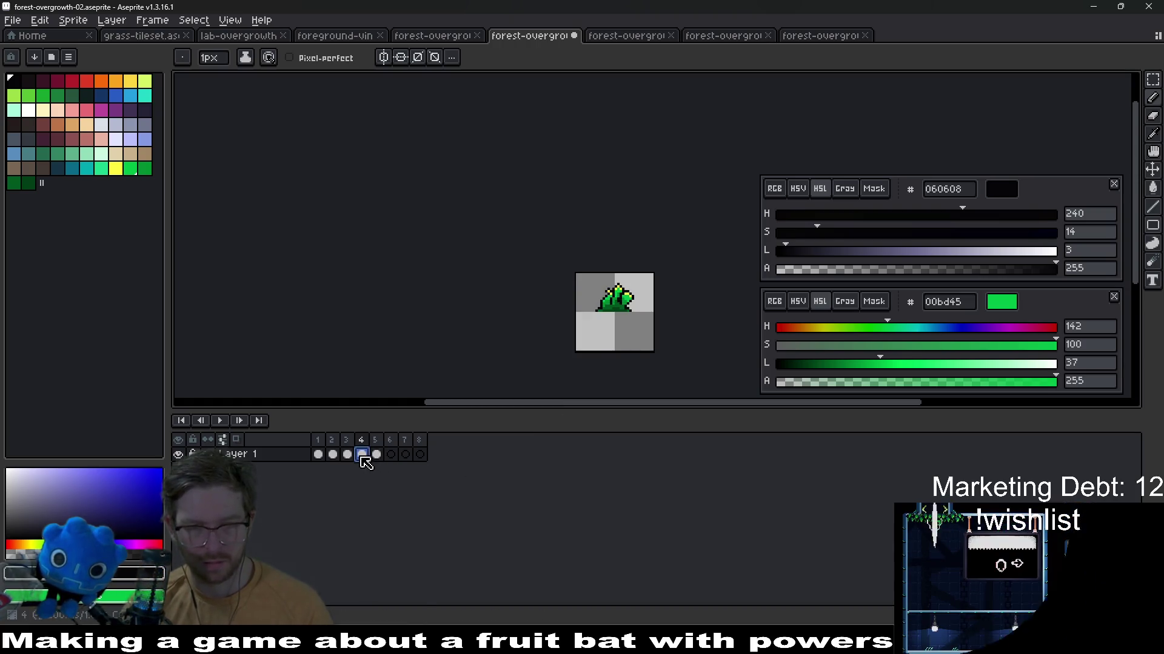
left_click(375, 455)
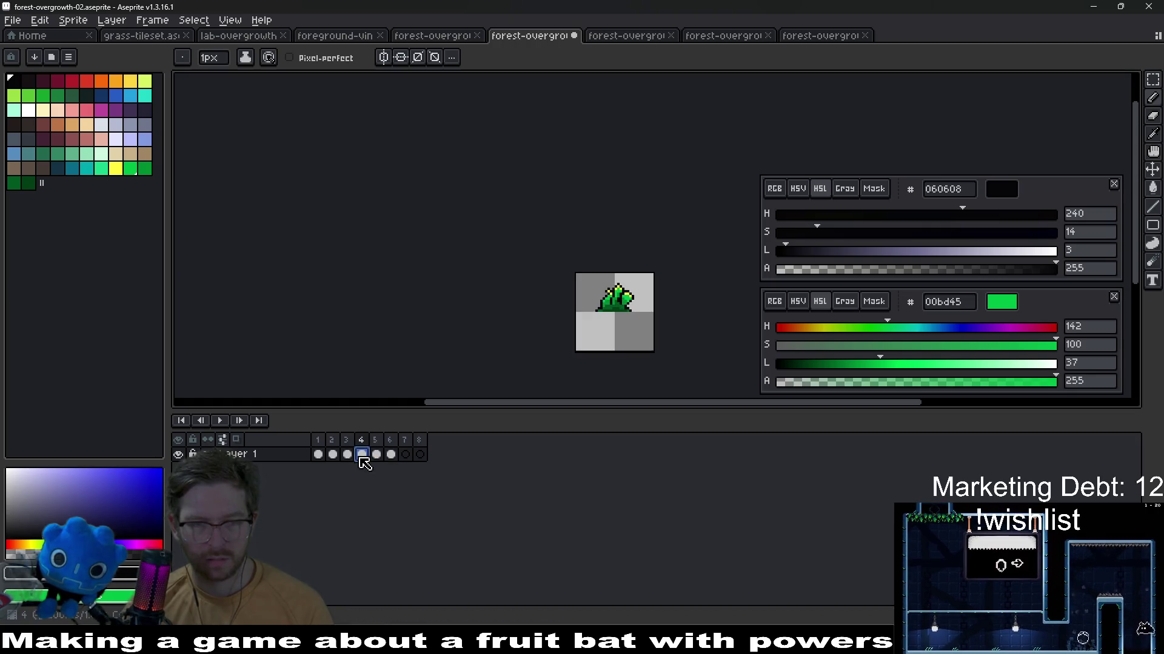
left_click(361, 455)
left_click(406, 454)
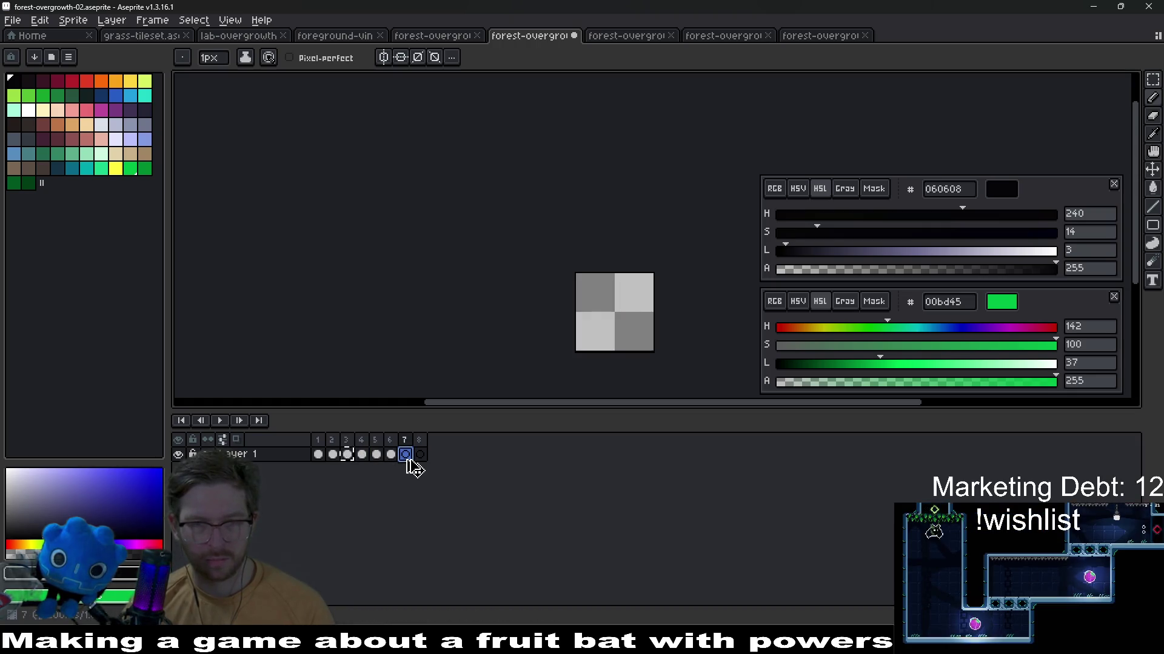
left_click(406, 455)
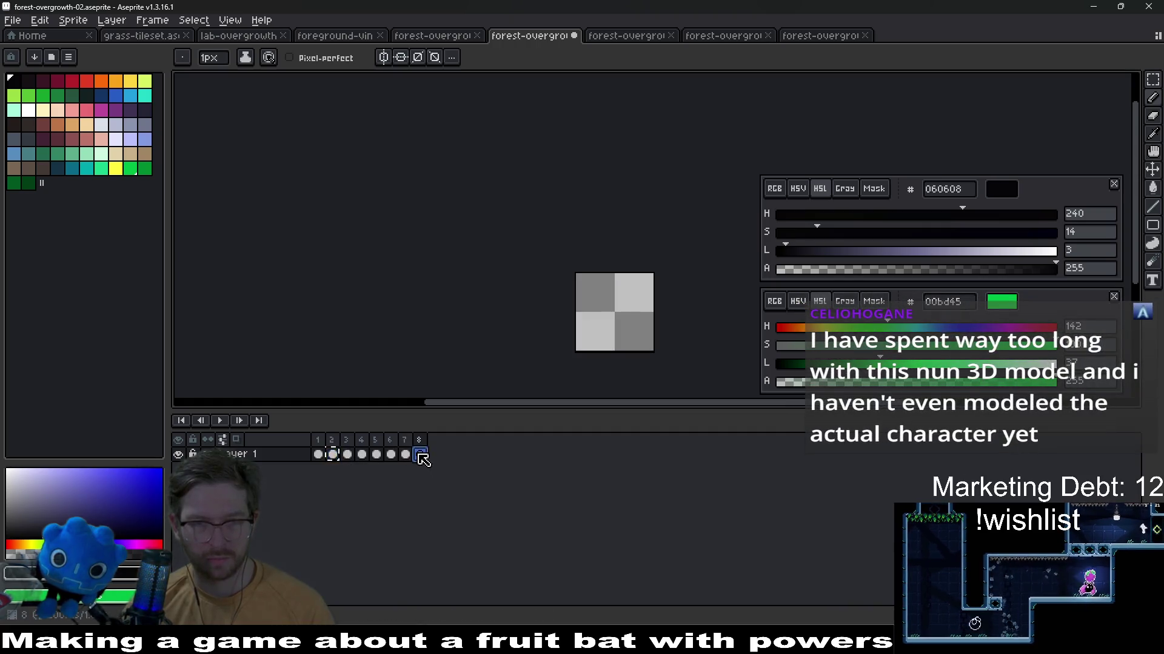
left_click(220, 420)
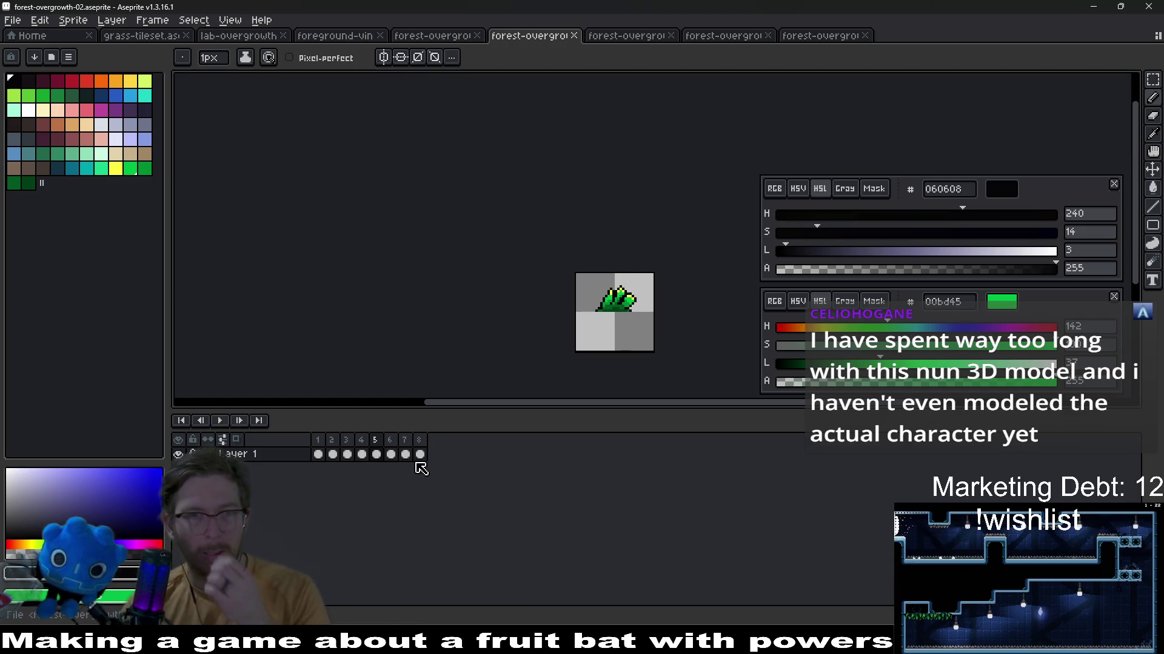
Export the tuft frames as a horizontal sprite sheet strip and save the file, then return to Godot
key("ctrl+e")
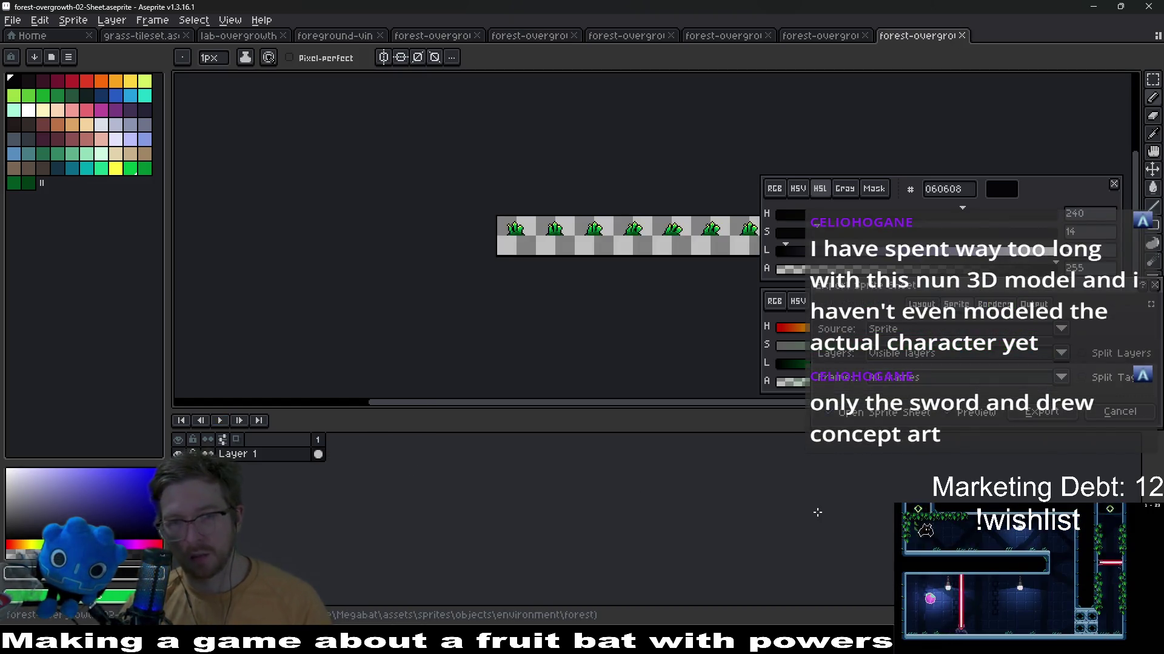
key("Return")
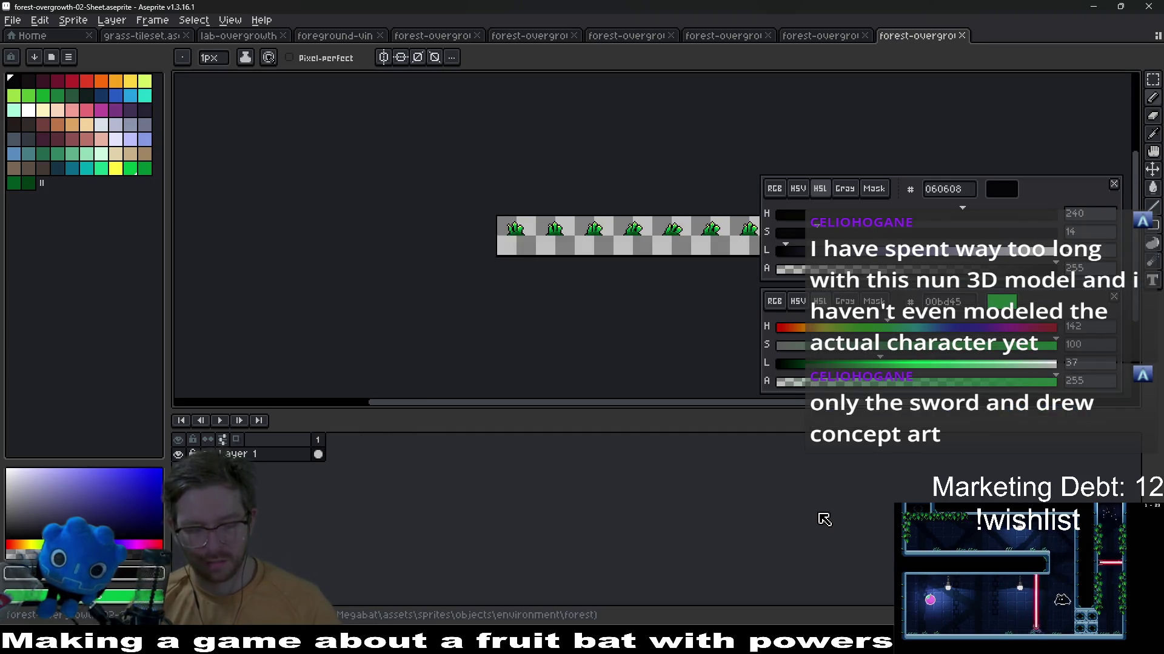
key("ctrl+alt+shift+s")
key("Return")
key("Return")
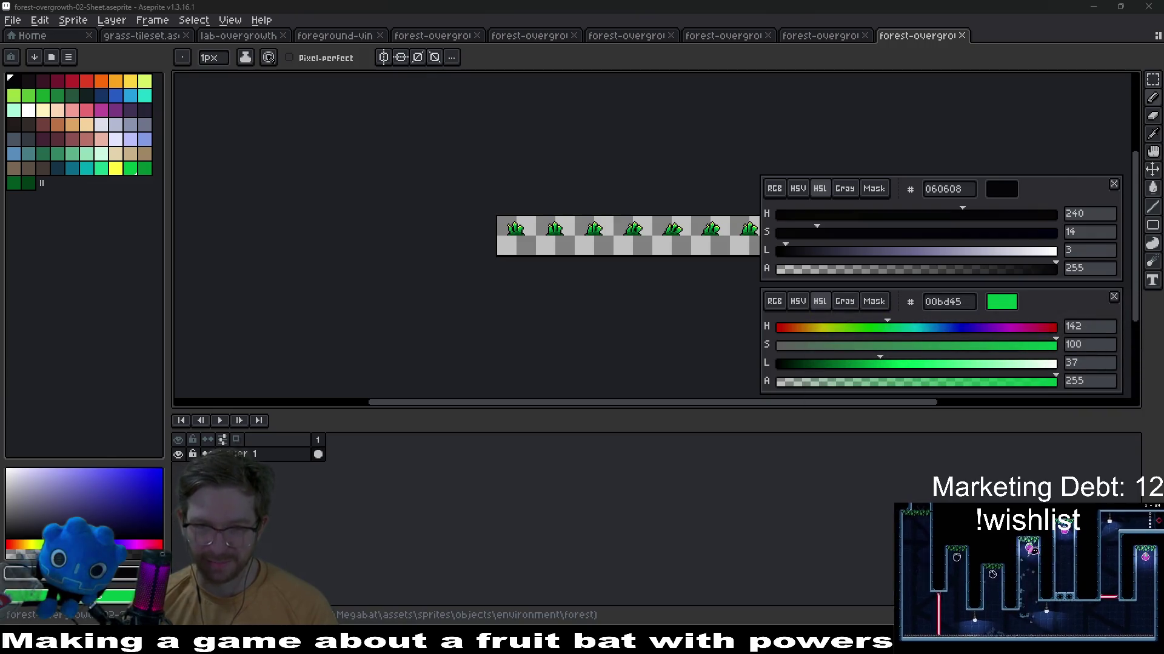
key("alt+Tab")
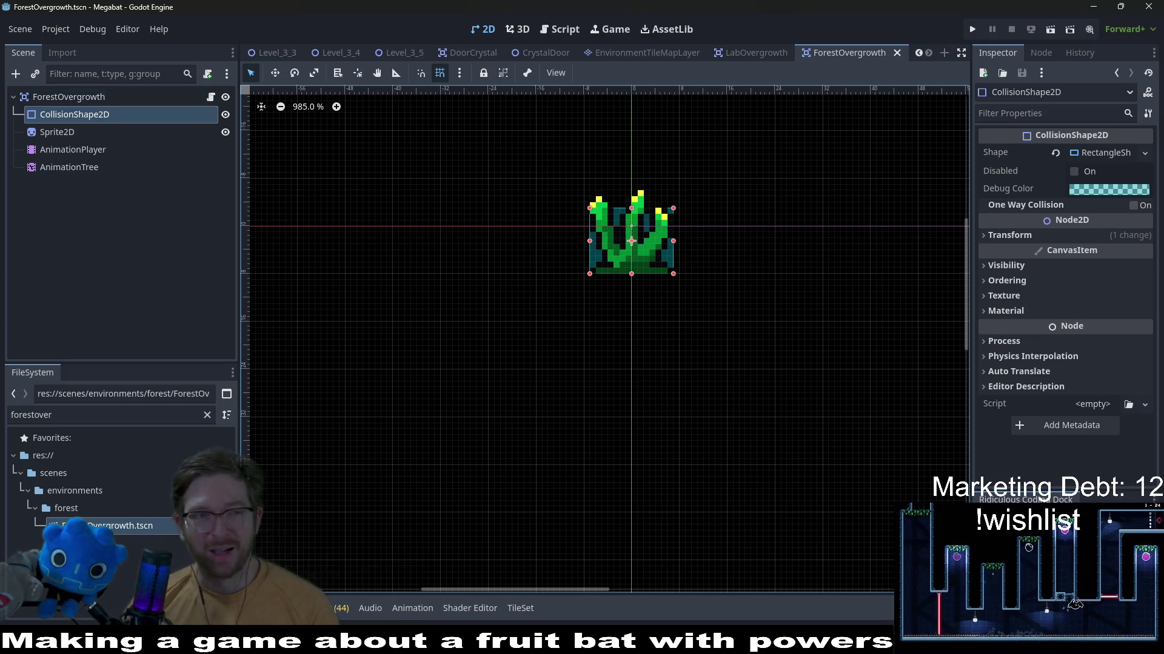
Add a second texture slot on ForestOvergrowth and assign the forest-overgrowth sprite to element 1
left_click(81, 97)
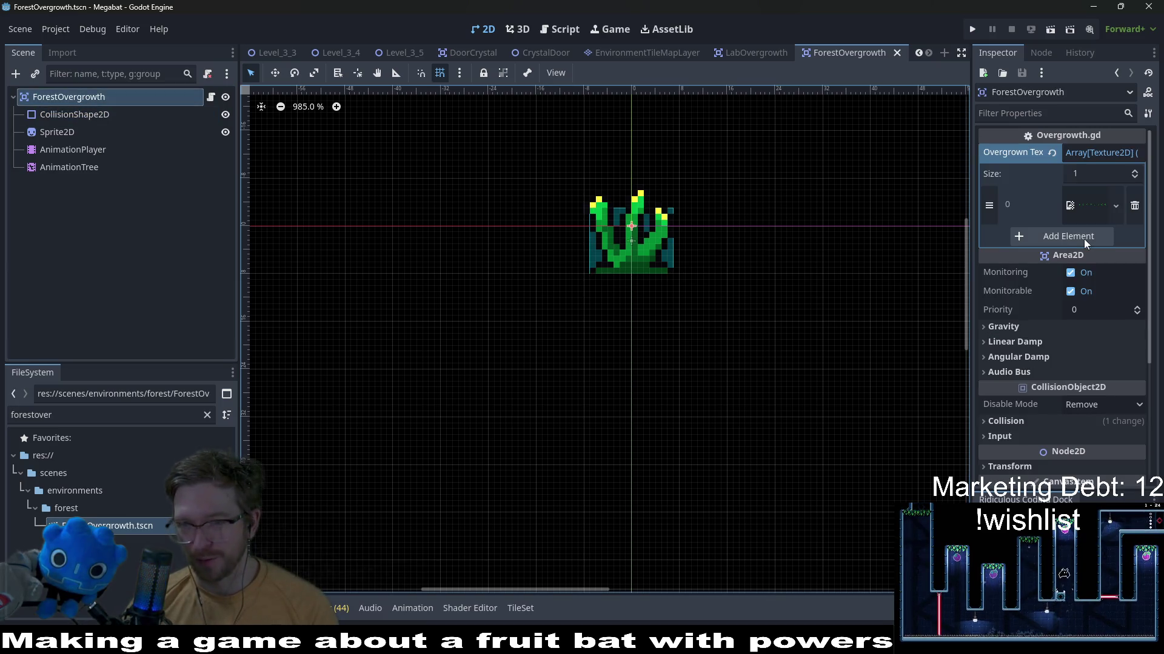
left_click(1068, 236)
left_click(85, 415)
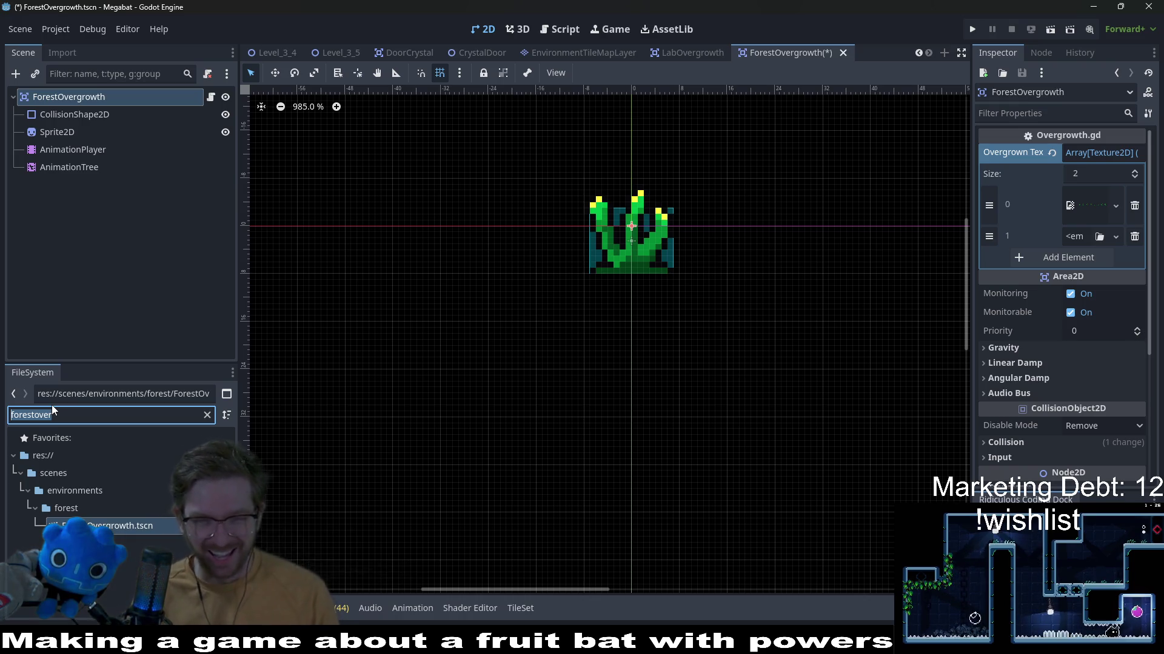
double_click(53, 411)
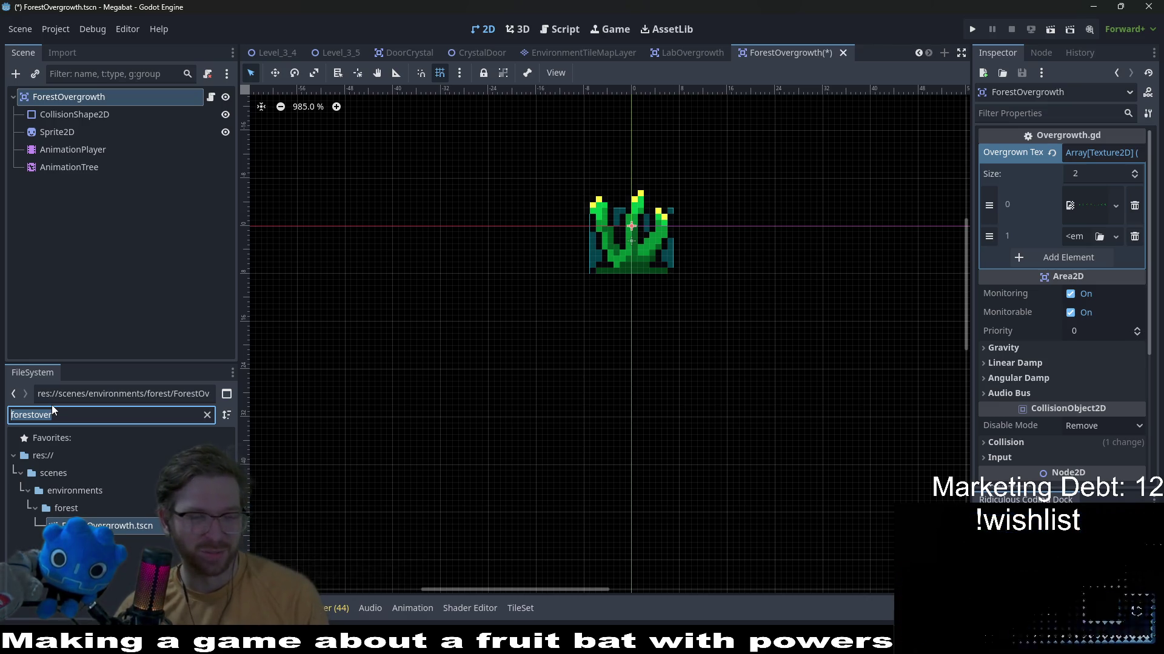
type("forest-")
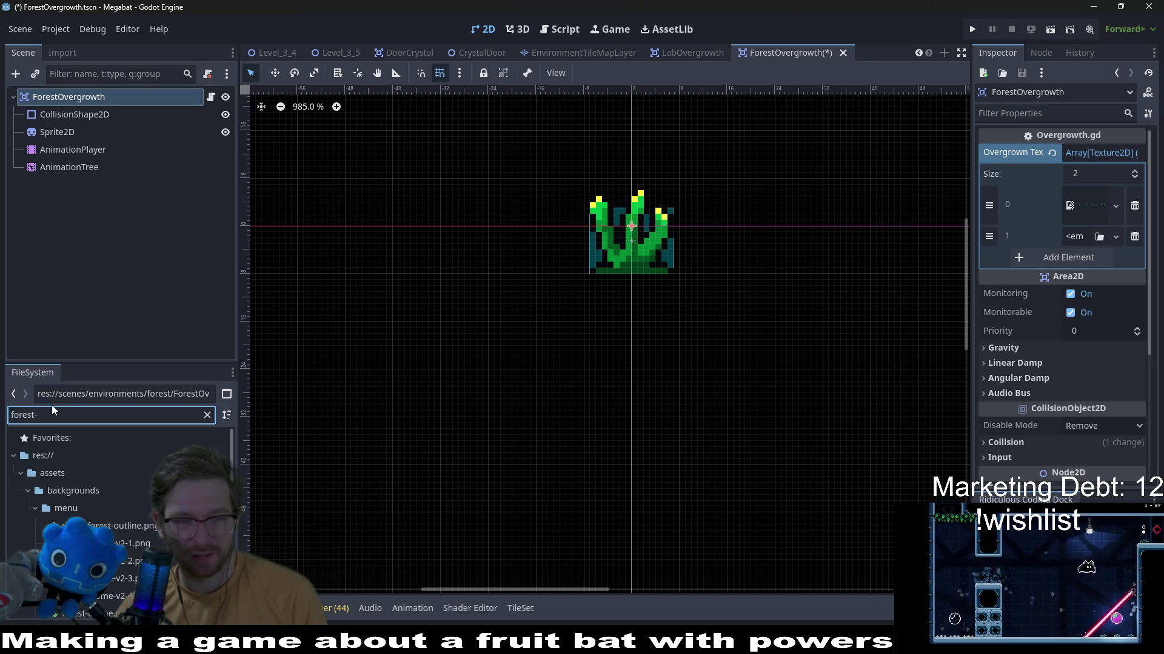
type("overgr")
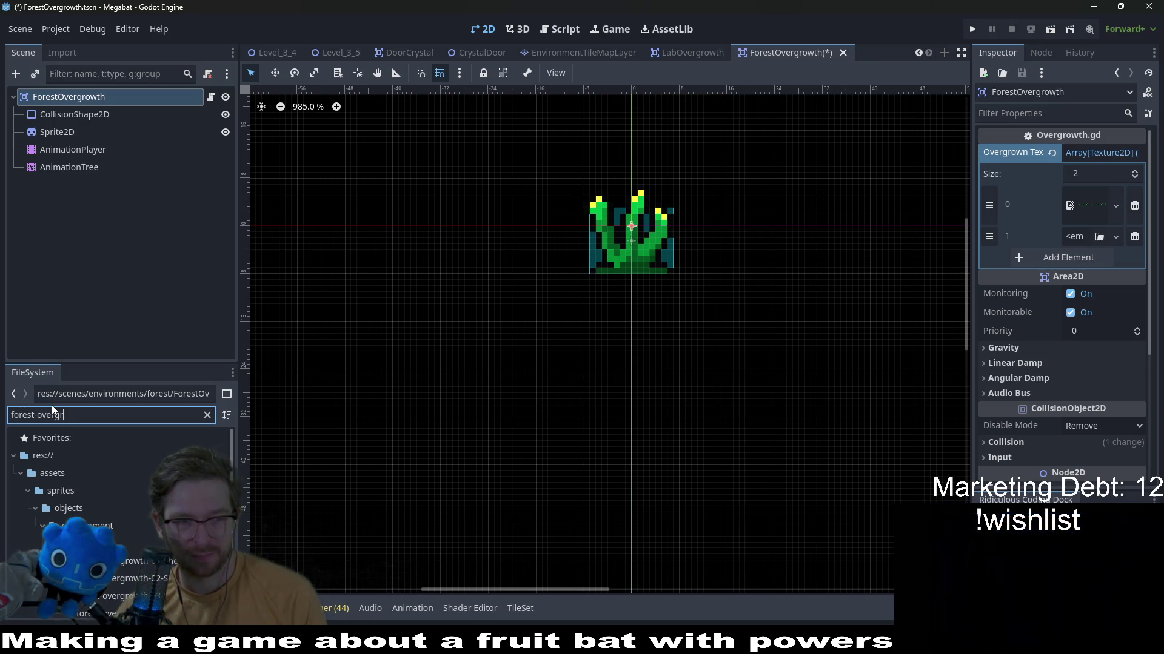
type("owth")
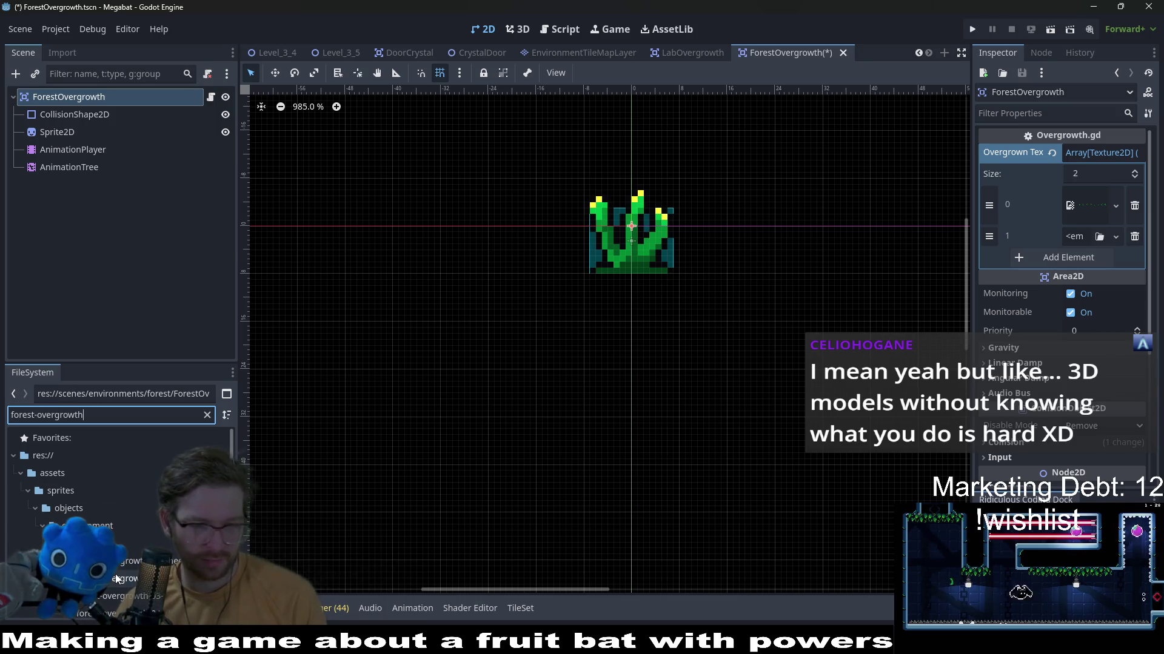
left_click_drag(117, 578, 1087, 237)
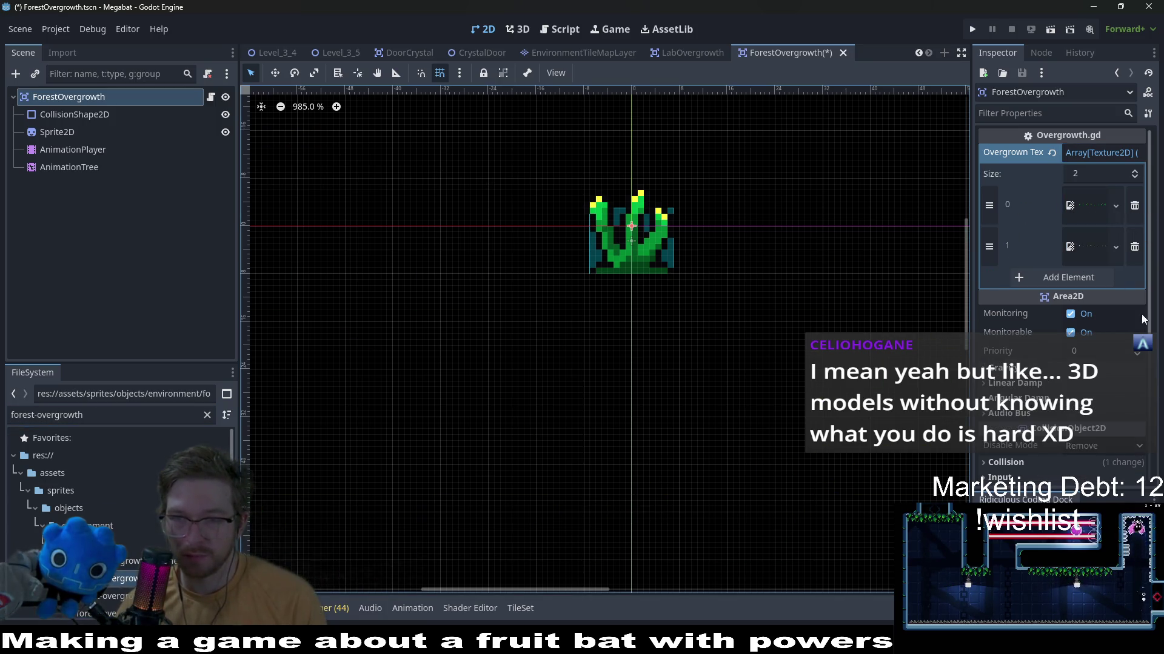
Save the ForestOvergrowth scene and run the Level_2_1 scene to test the grass
key("ctrl+s")
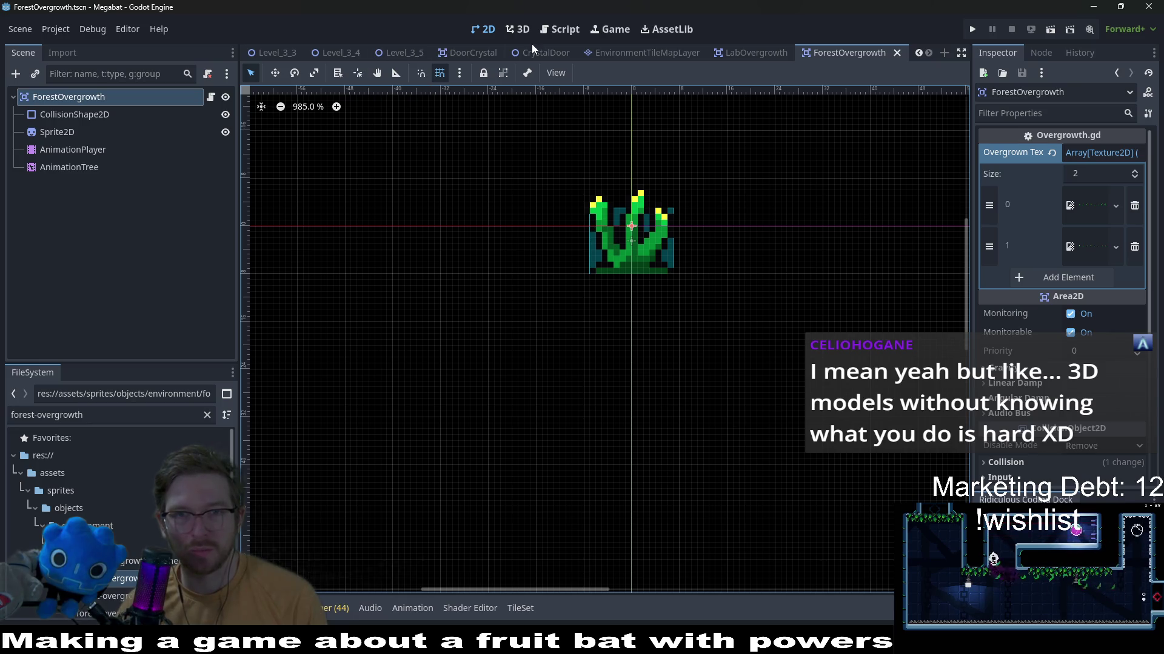
scroll(509, 51, "up", 5)
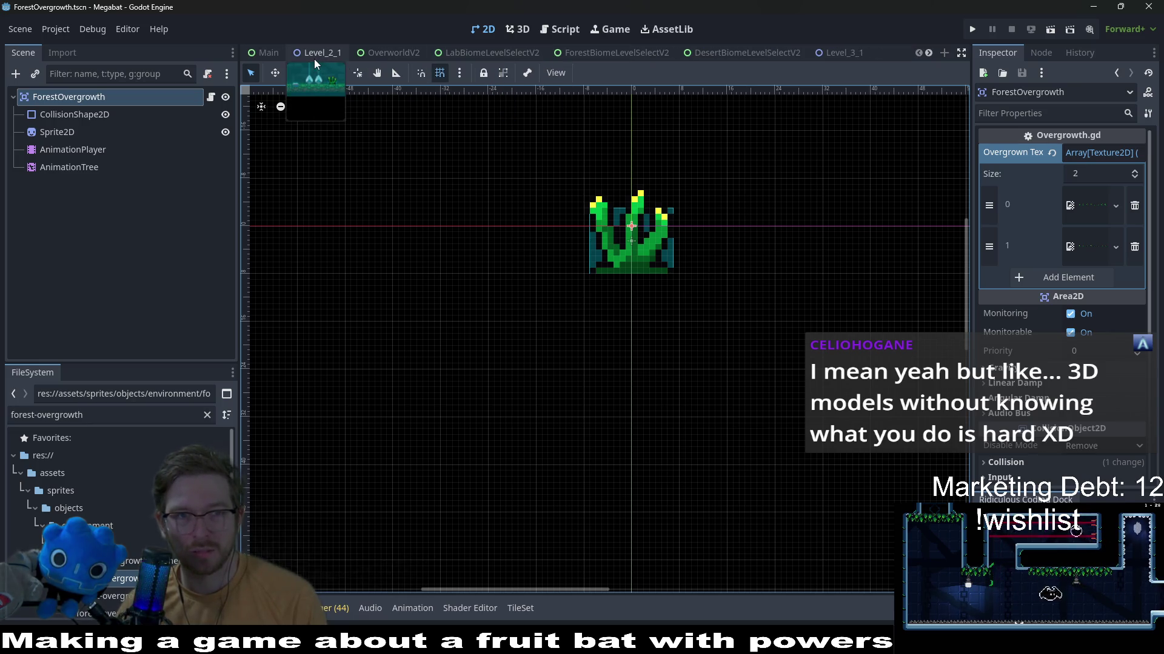
left_click(318, 51)
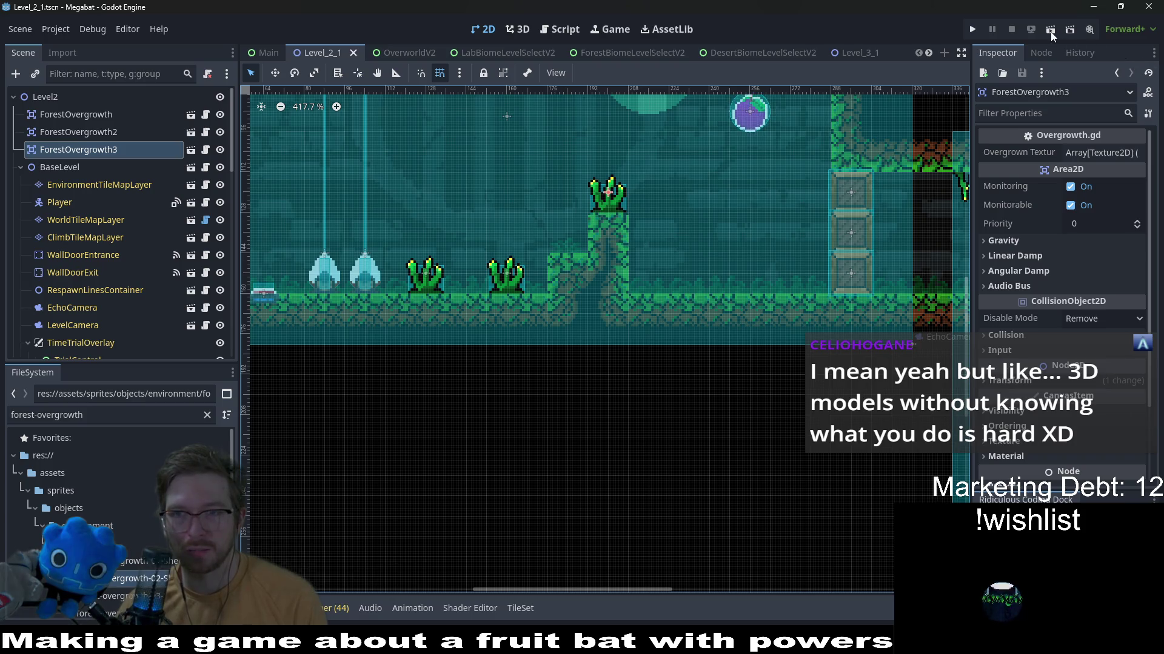
left_click(1050, 33)
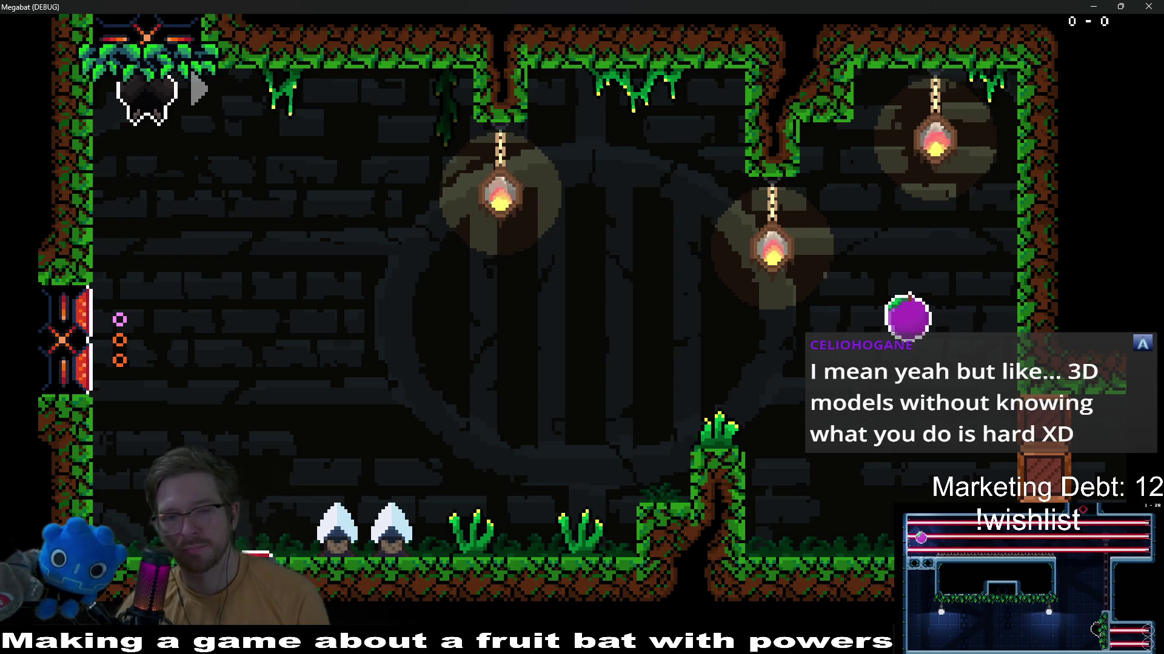
Fly the bat down and back and forth over the plant column and grass tufts
key("Down")
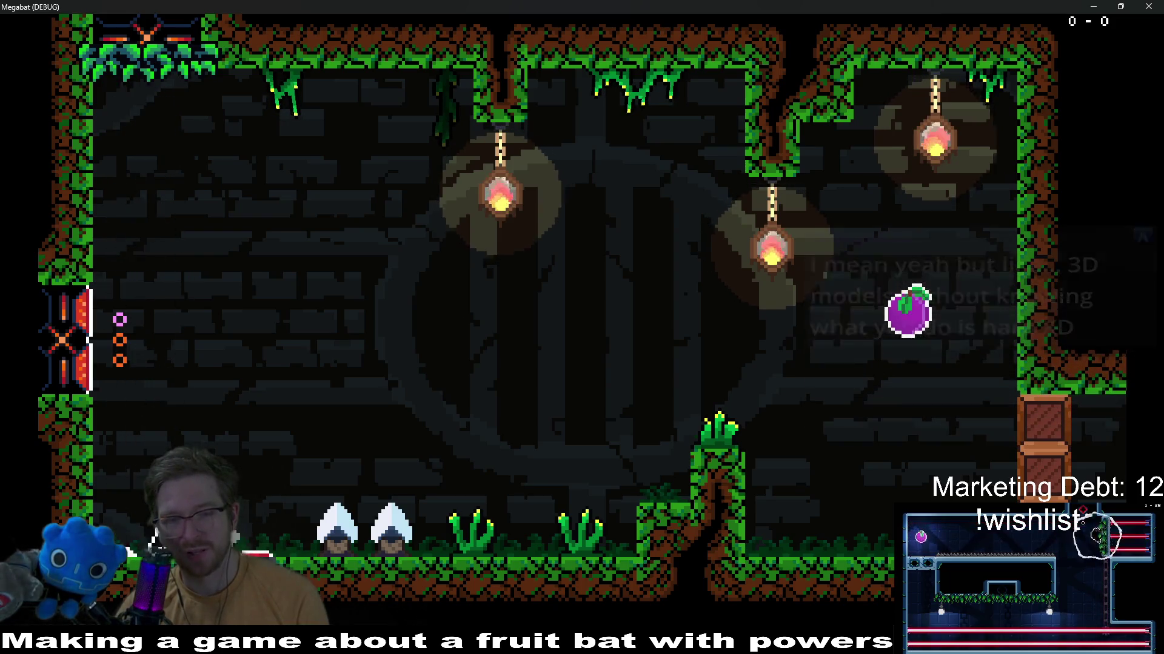
key("Right")
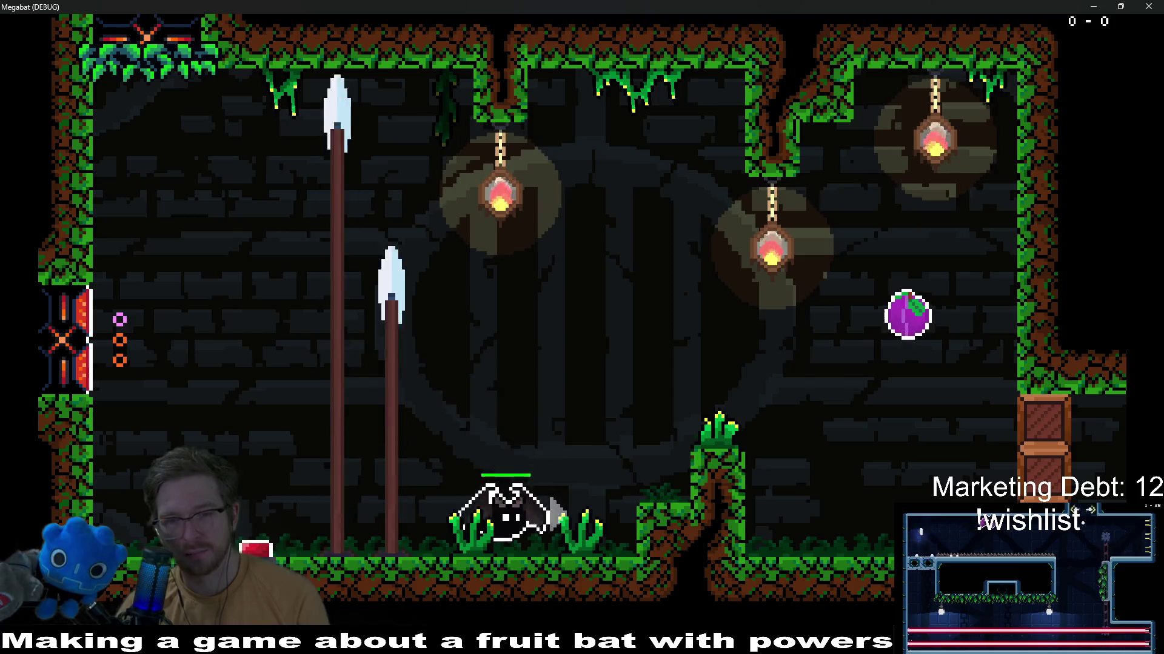
key("Right")
key("Up")
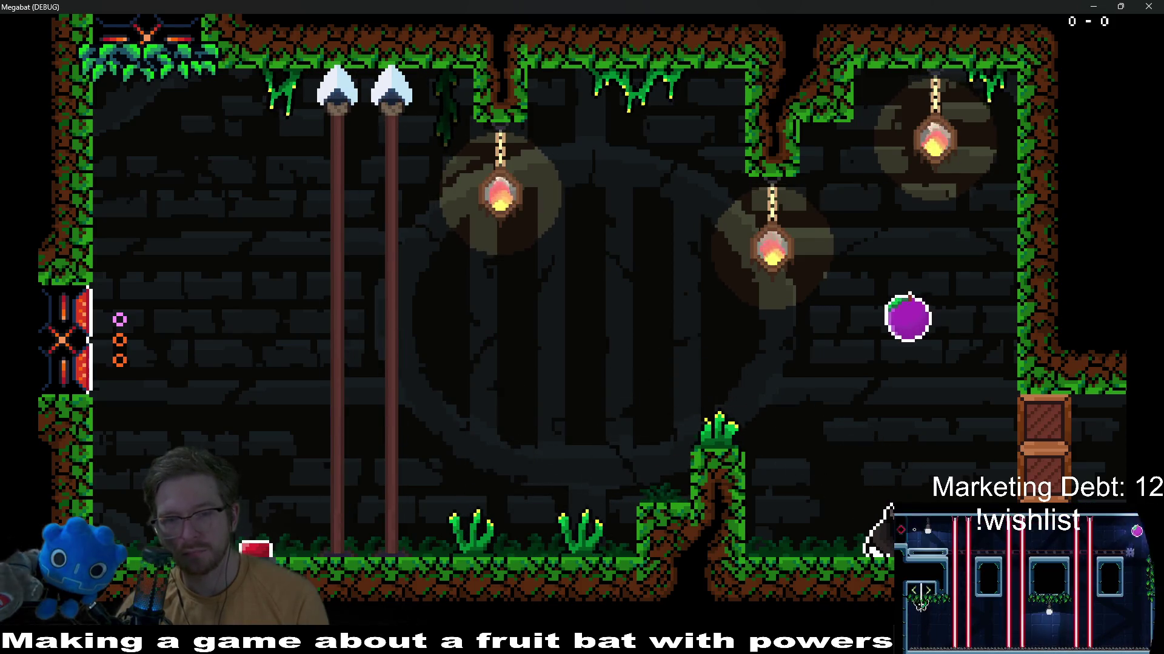
key("Left")
key("Up")
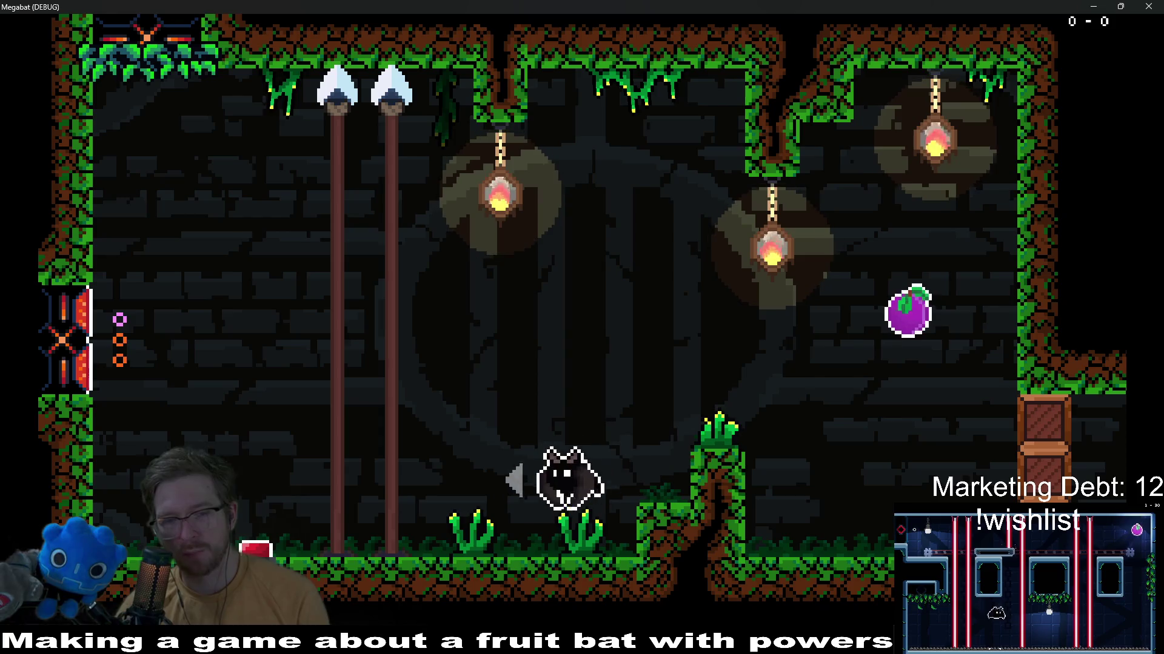
key("Right")
key("Up")
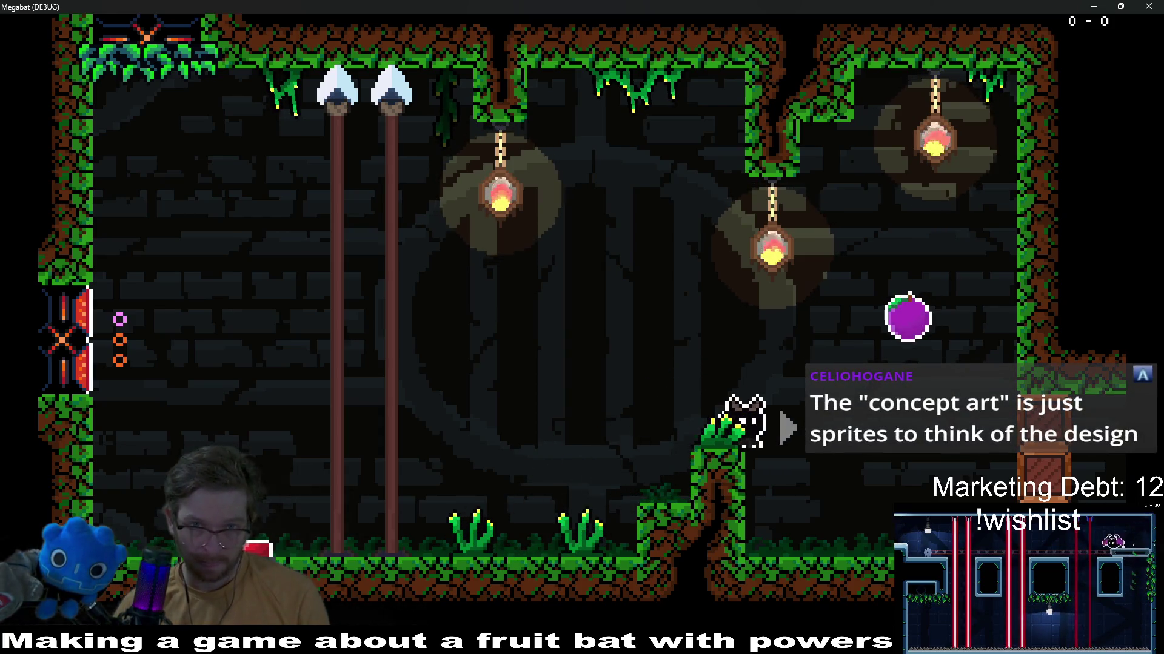
key("Right")
key("Left")
key("Up")
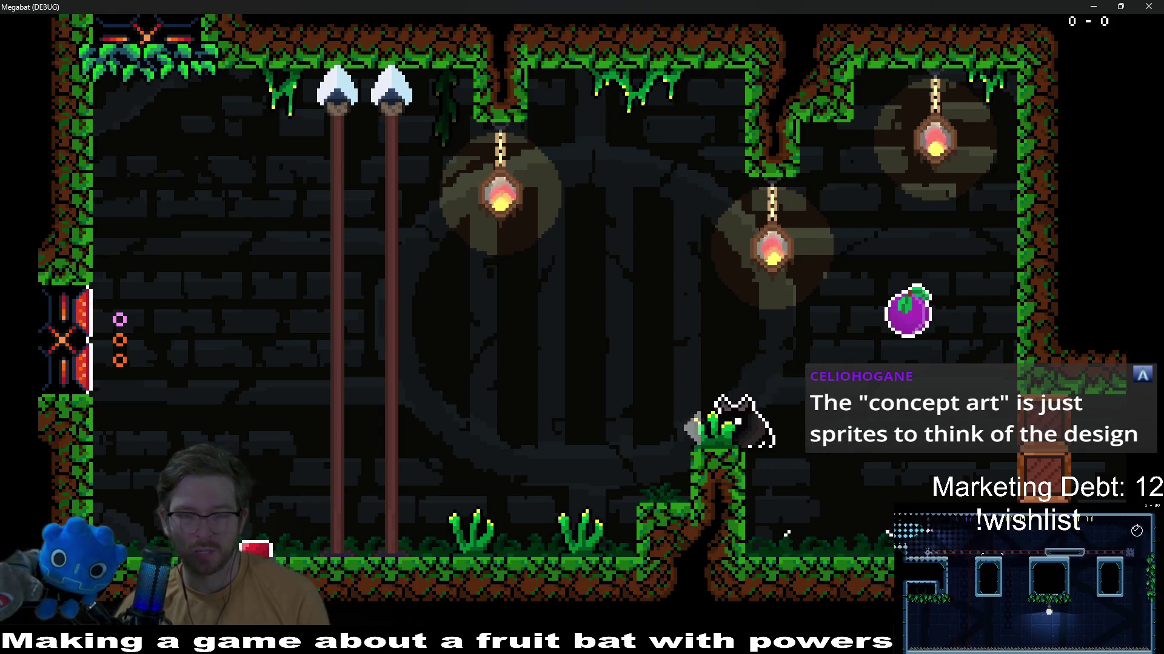
key("Left")
key("Right")
key("Up")
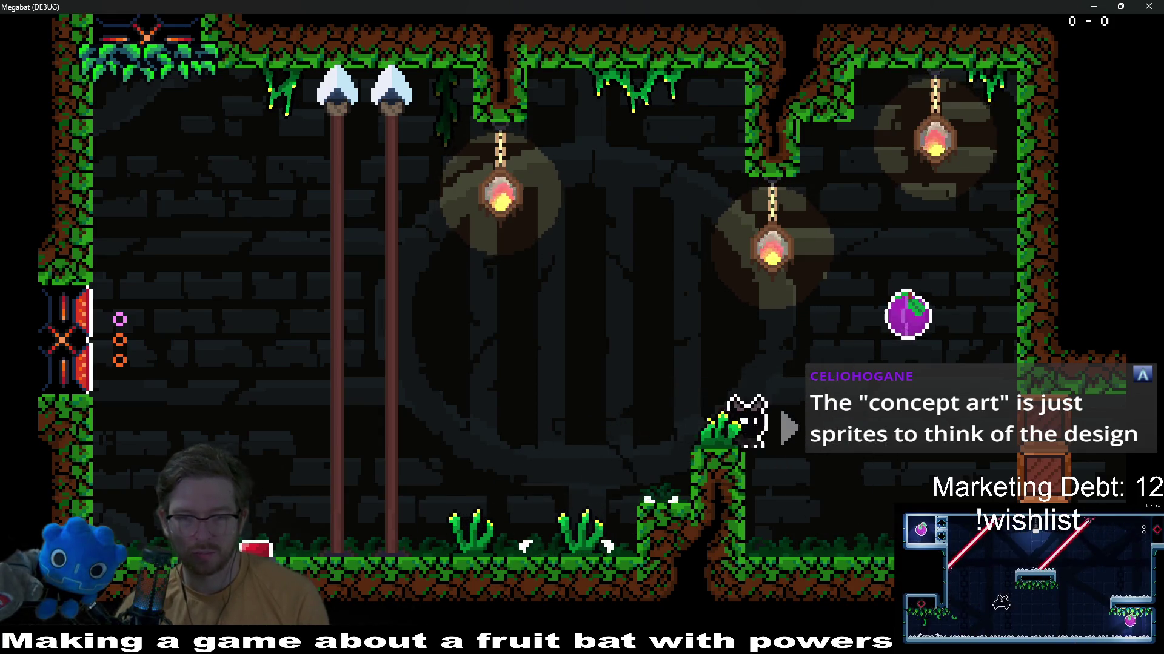
key("Right")
key("Left")
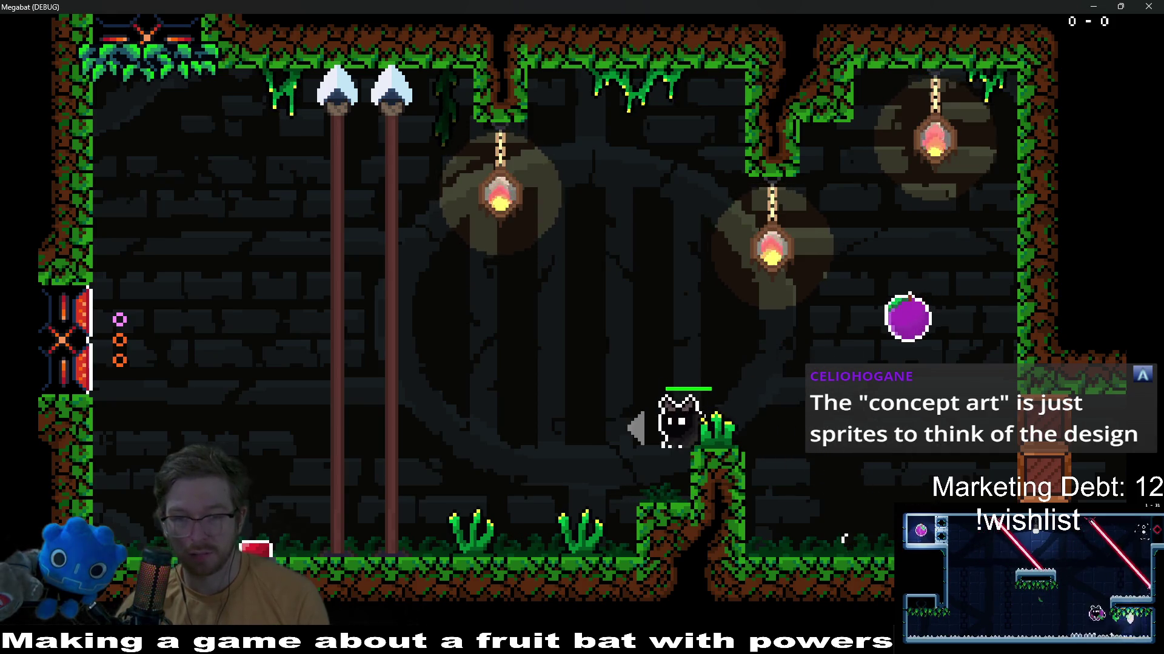
key("Left")
key("Left")
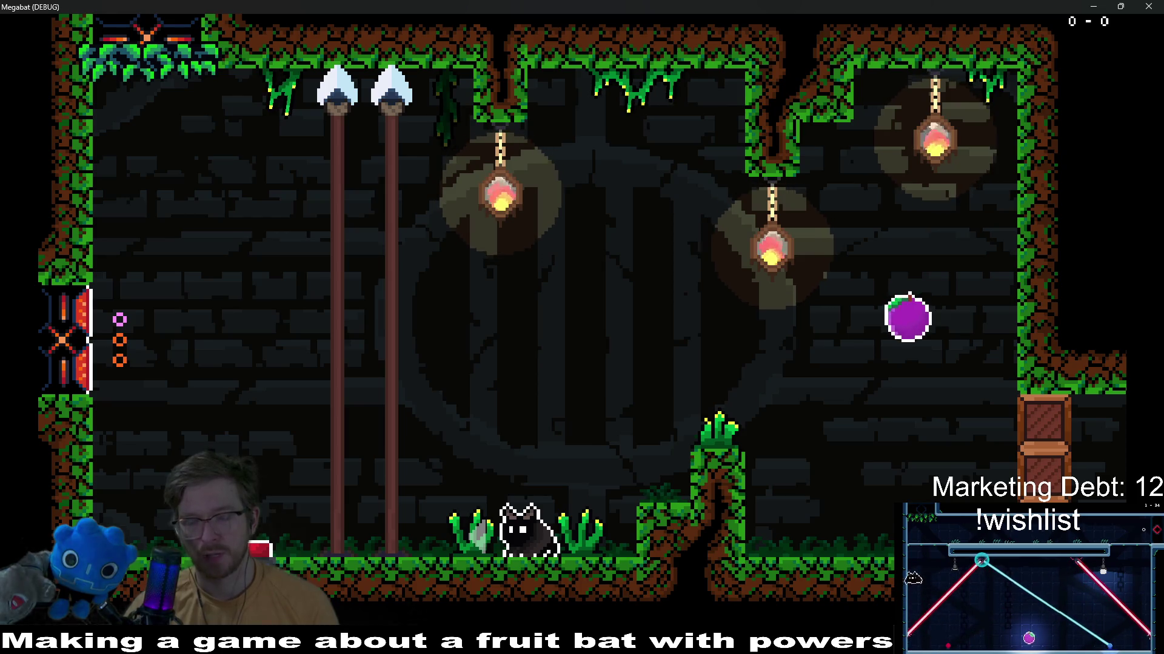
Walk the bat through the floor grass onto the grassy platform, then close the game window
key("Left")
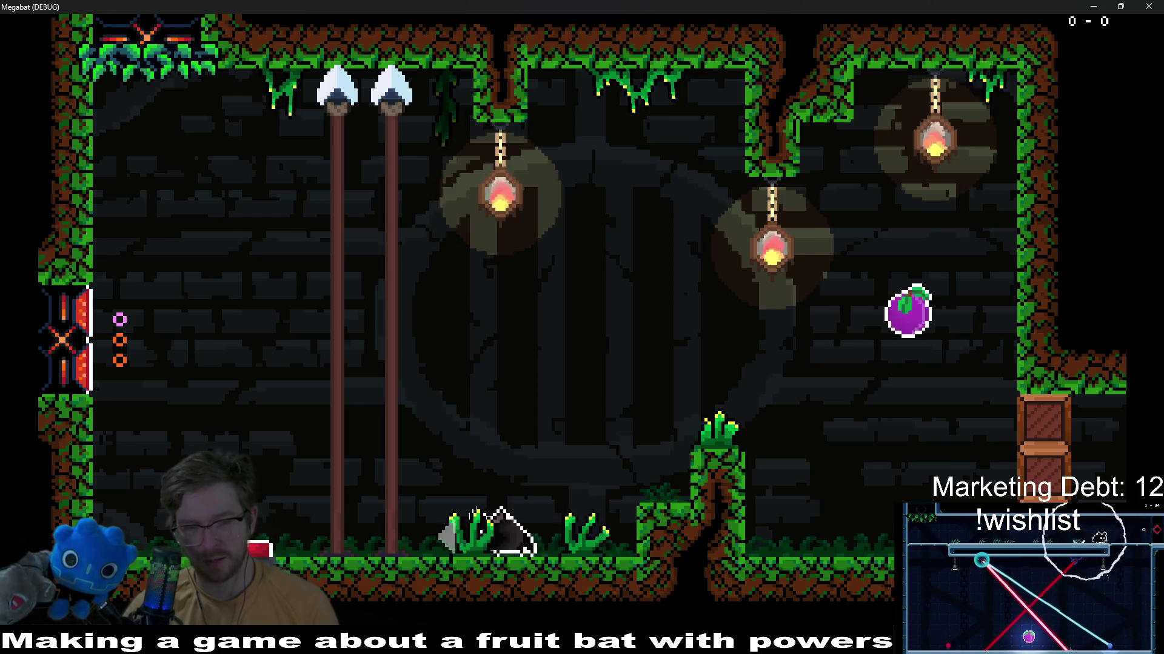
key("Right")
key("Left")
key("space")
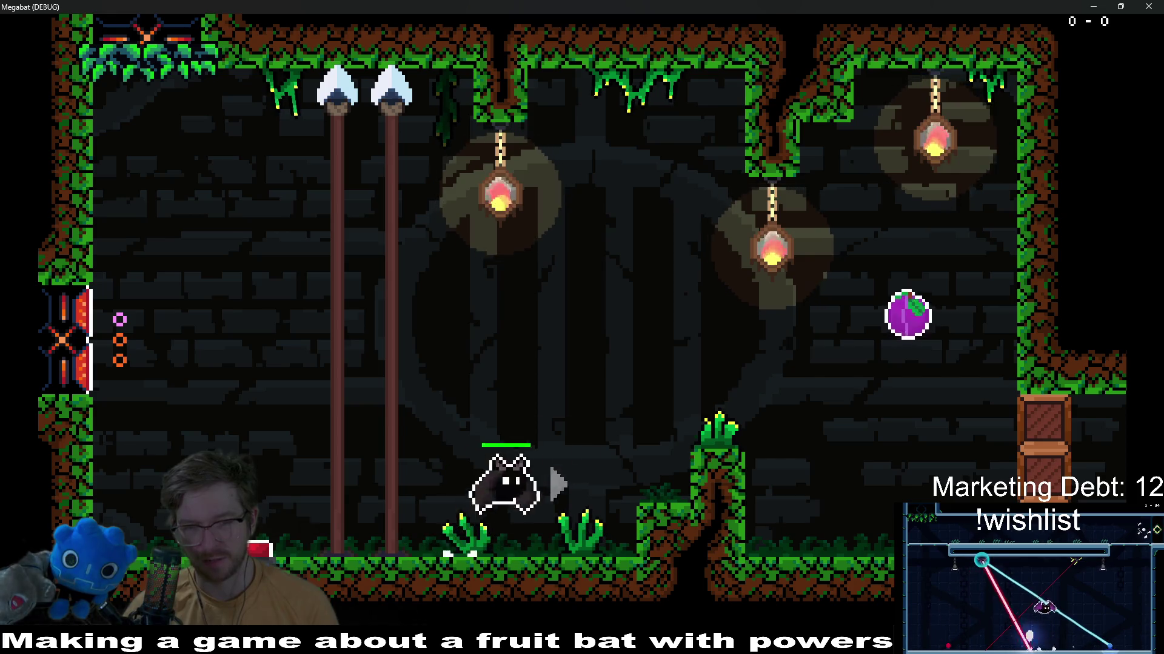
key("Right")
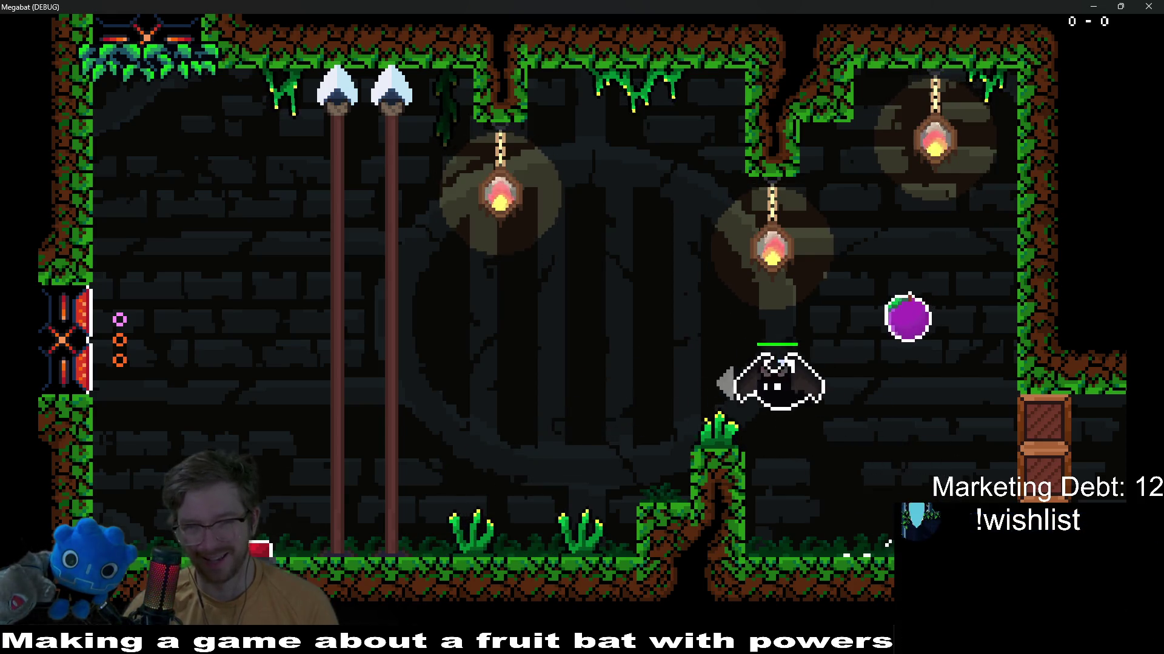
key("Left")
key("Right")
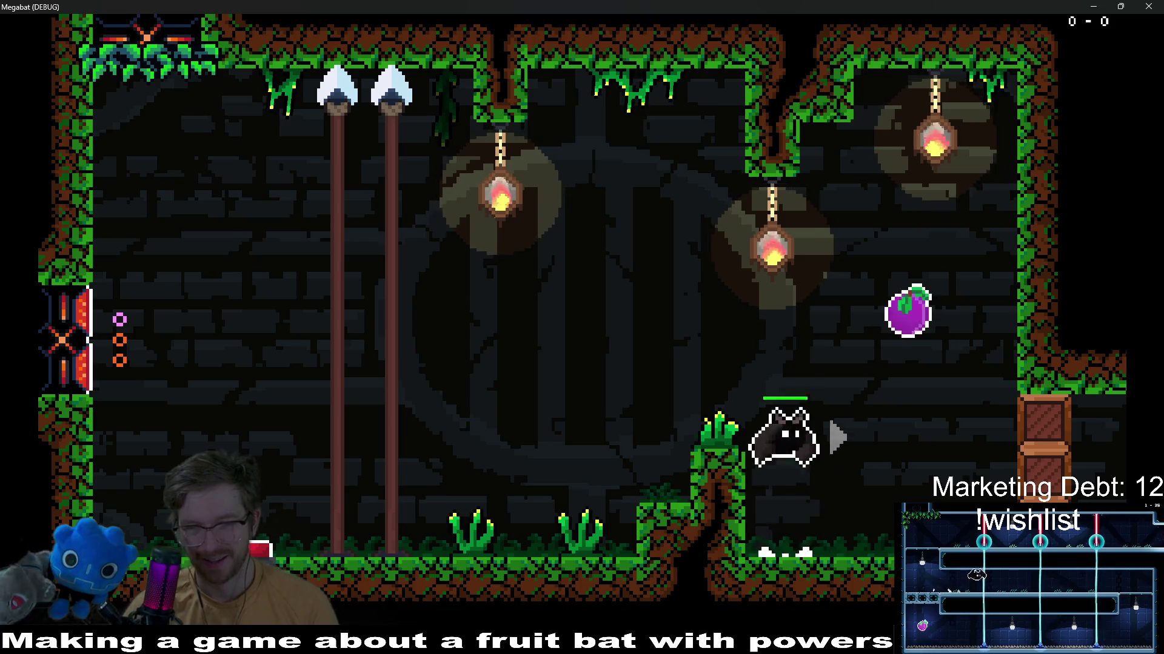
key("Left")
key("Left")
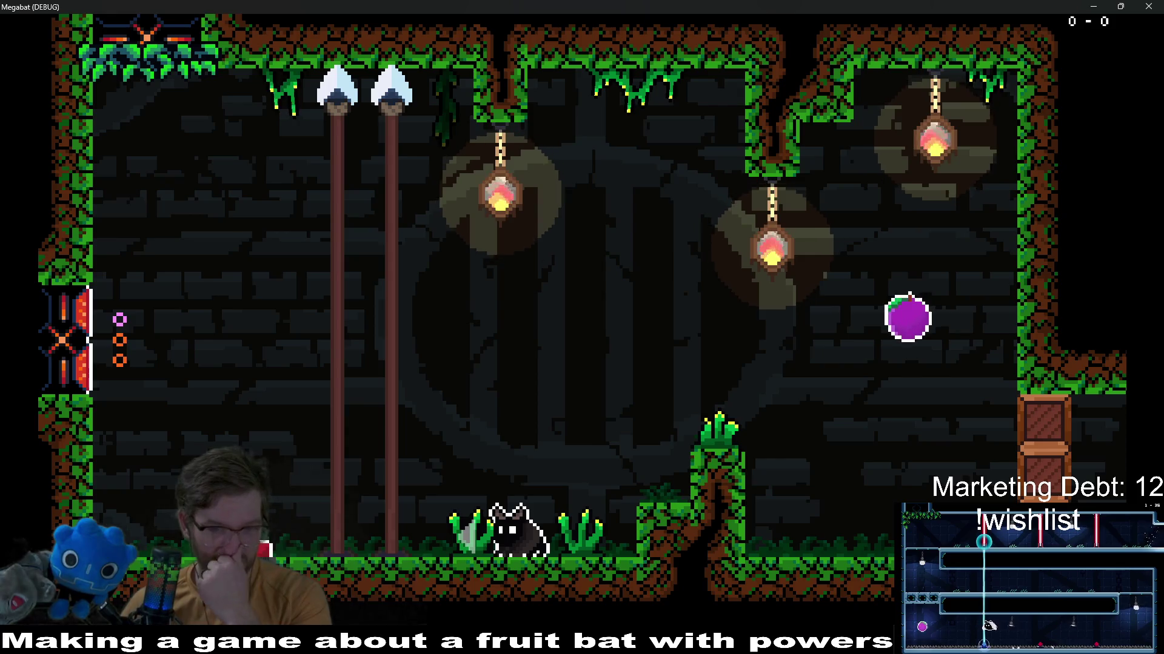
left_click(1148, 7)
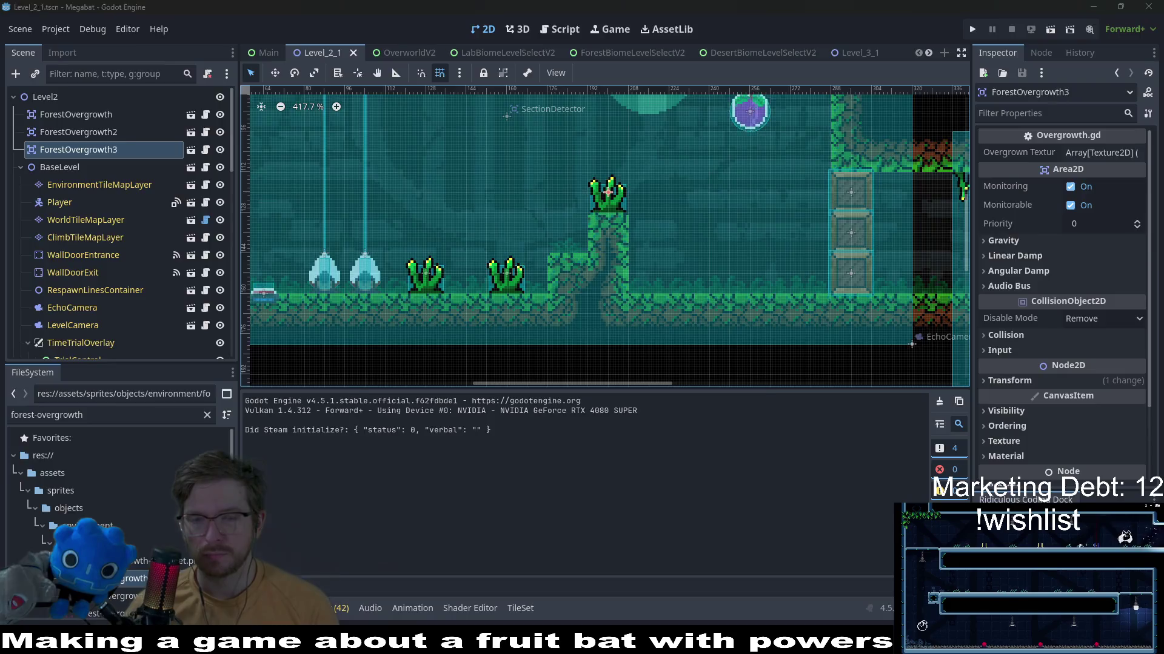
Switch to Aseprite and flip through the overgrowth tabs until forest-overgrowth-03 is active
key("alt+Tab")
left_click(918, 36)
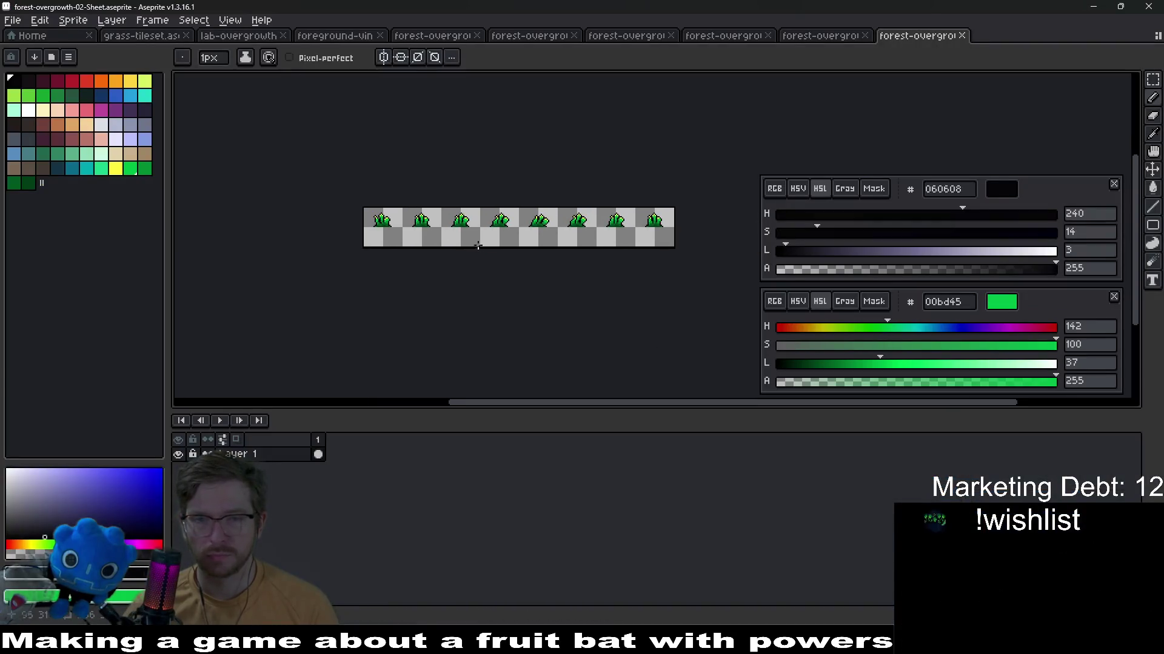
left_click(836, 37)
left_click(865, 35)
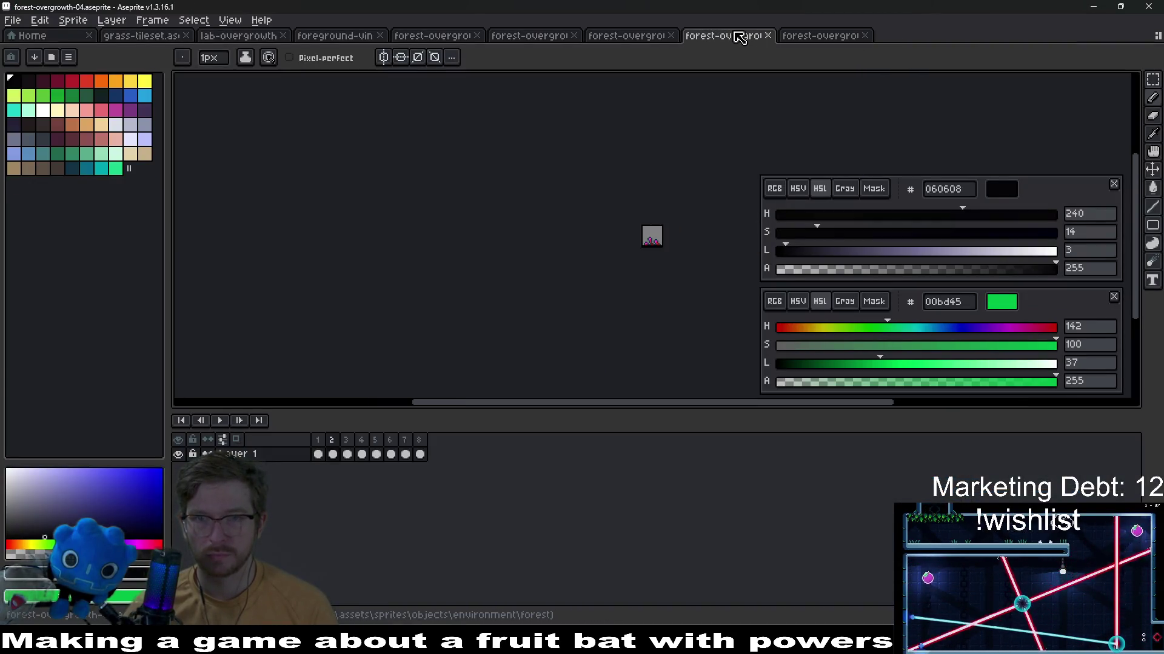
left_click(628, 36)
left_click(530, 36)
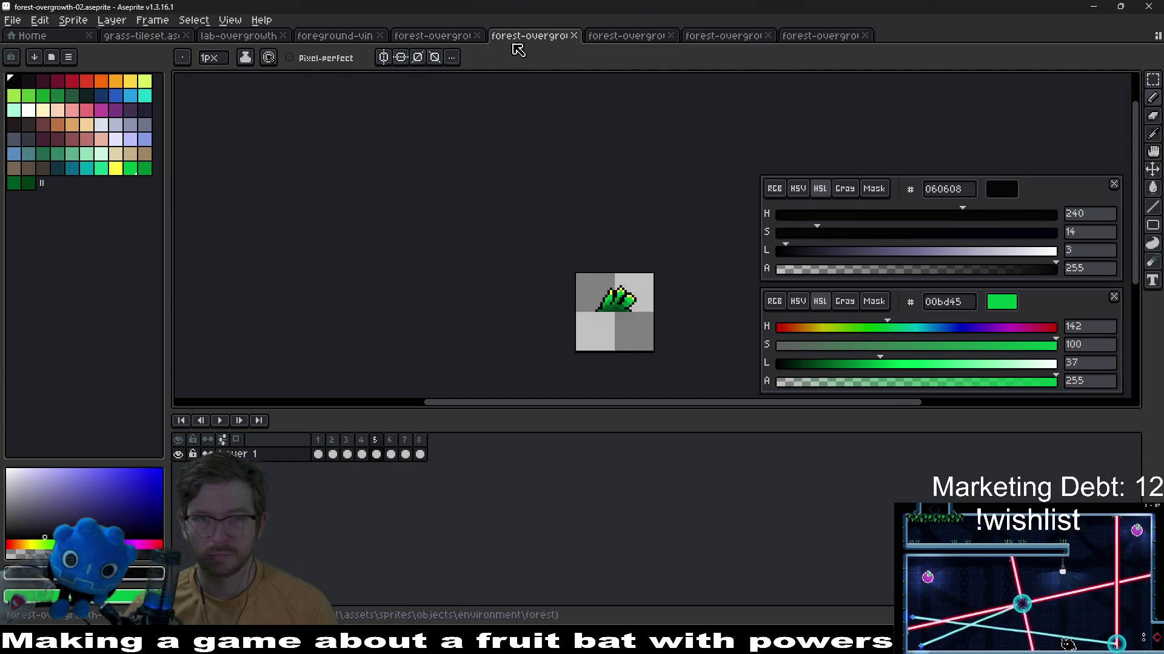
left_click(434, 36)
left_click(530, 36)
left_click(627, 35)
scroll(661, 271, "up", 1)
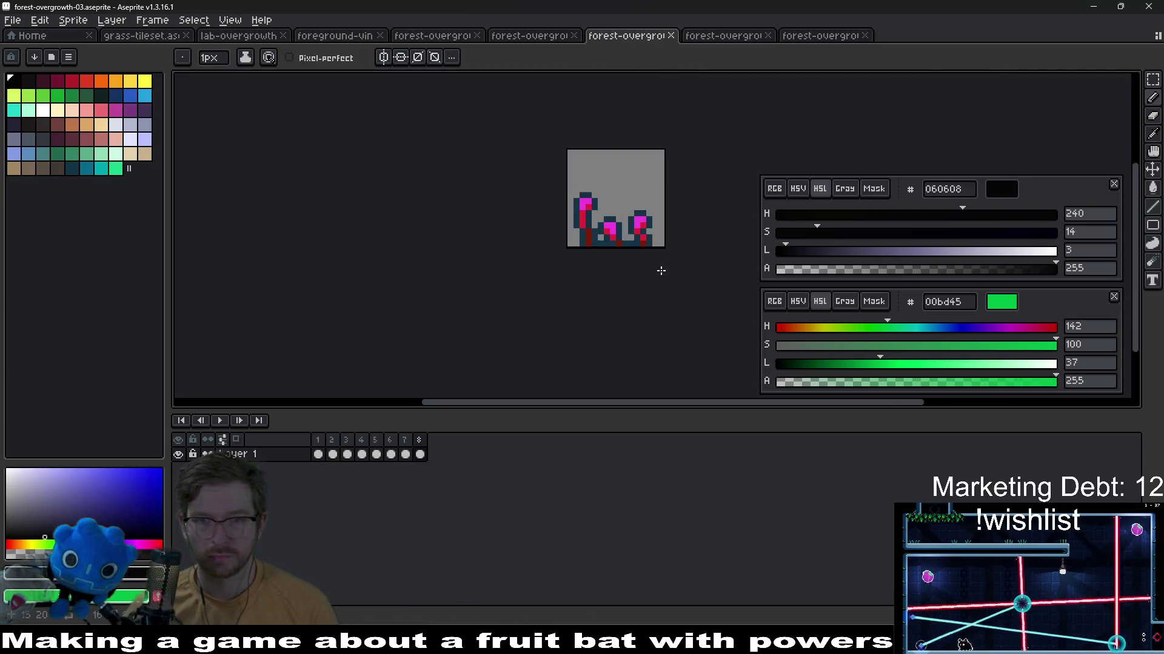
type("c")
type("32")
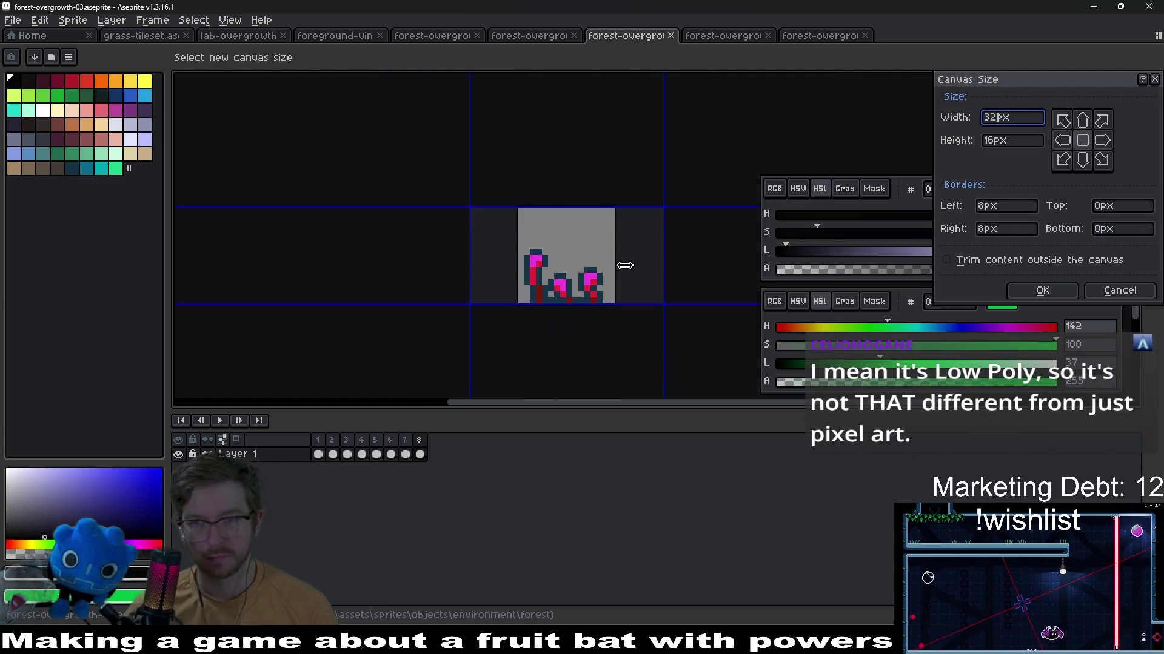
Resize the canvas to 32×32 anchored top-centre so space is added below, then select all frames
key("Tab")
type("32")
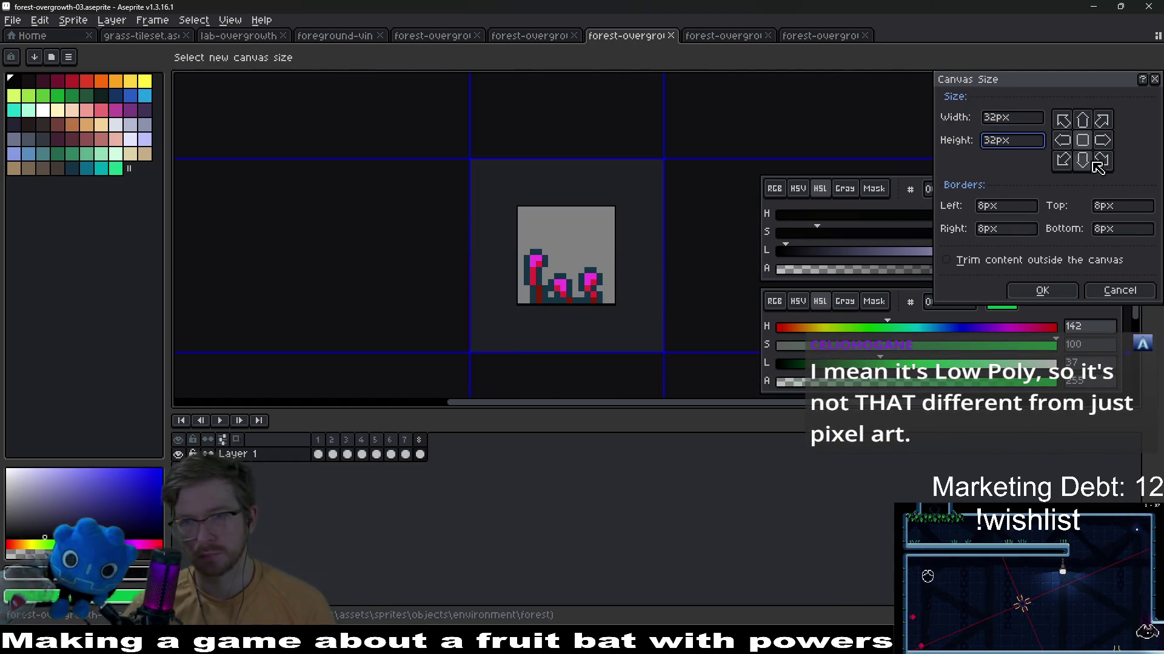
left_click(1082, 161)
left_click(1082, 139)
left_click(1082, 118)
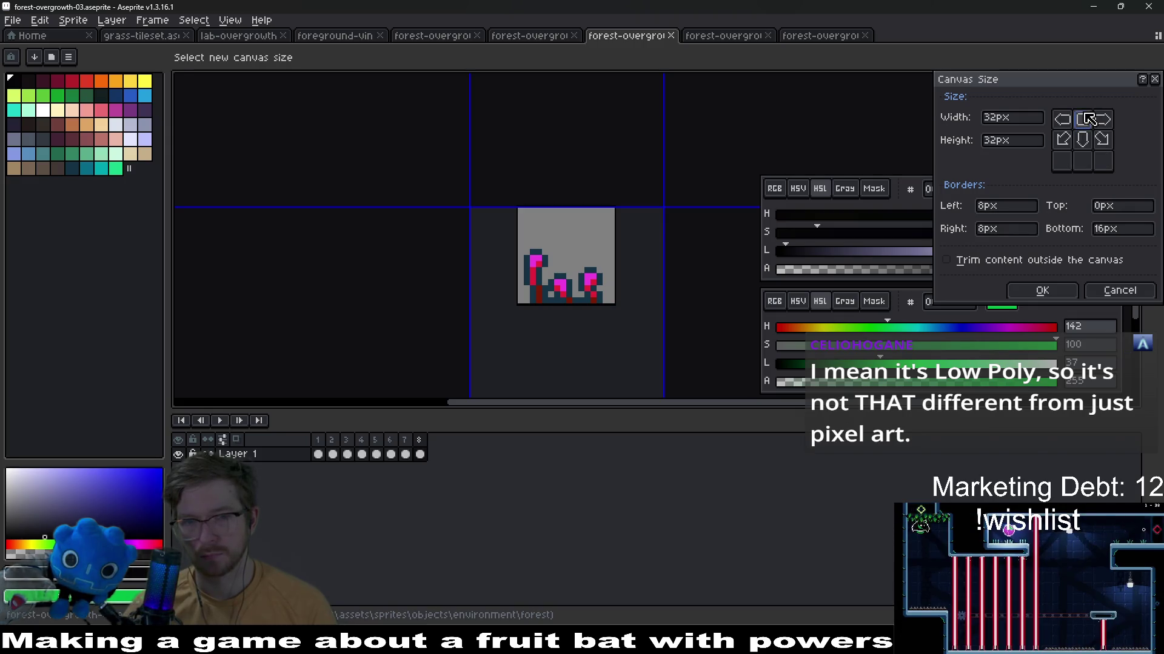
left_click(1044, 293)
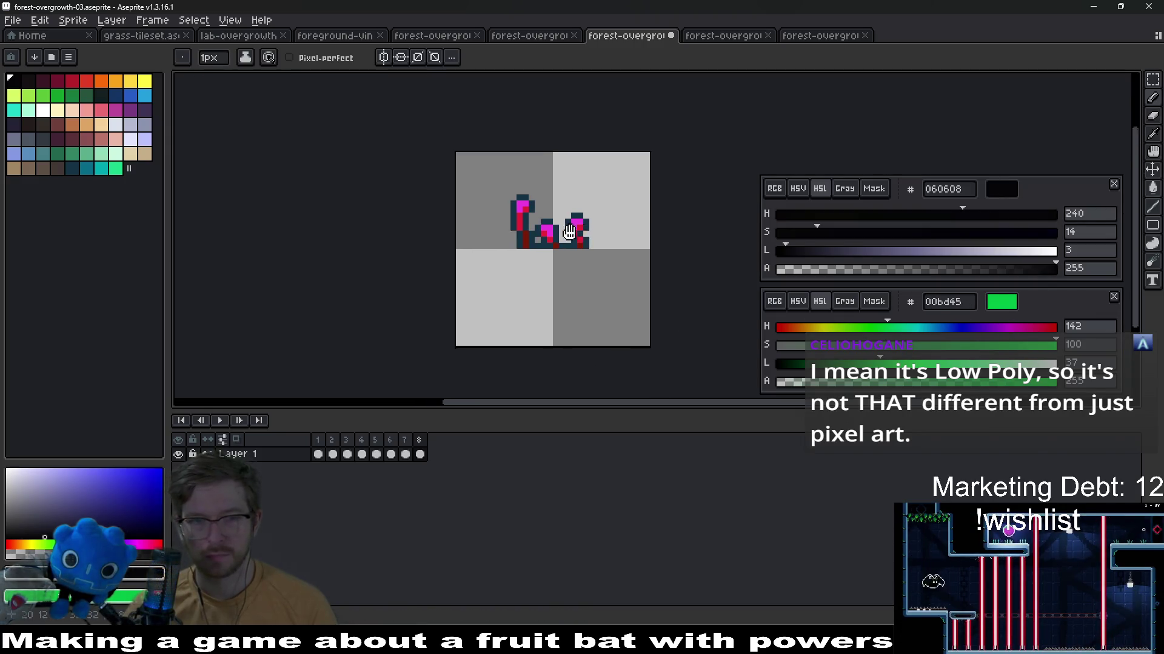
left_click_drag(420, 456, 320, 454)
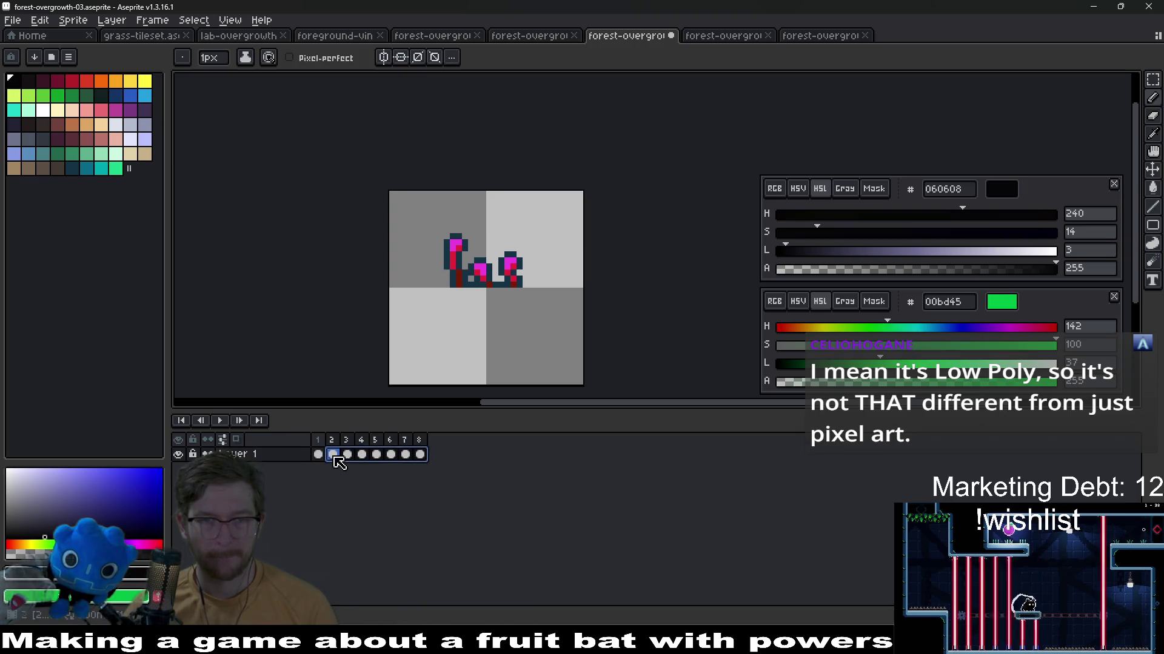
Clear every frame's pixels and compare greens across the other overgrowth sprites' palettes, landing on dark green 003d16
key("Delete")
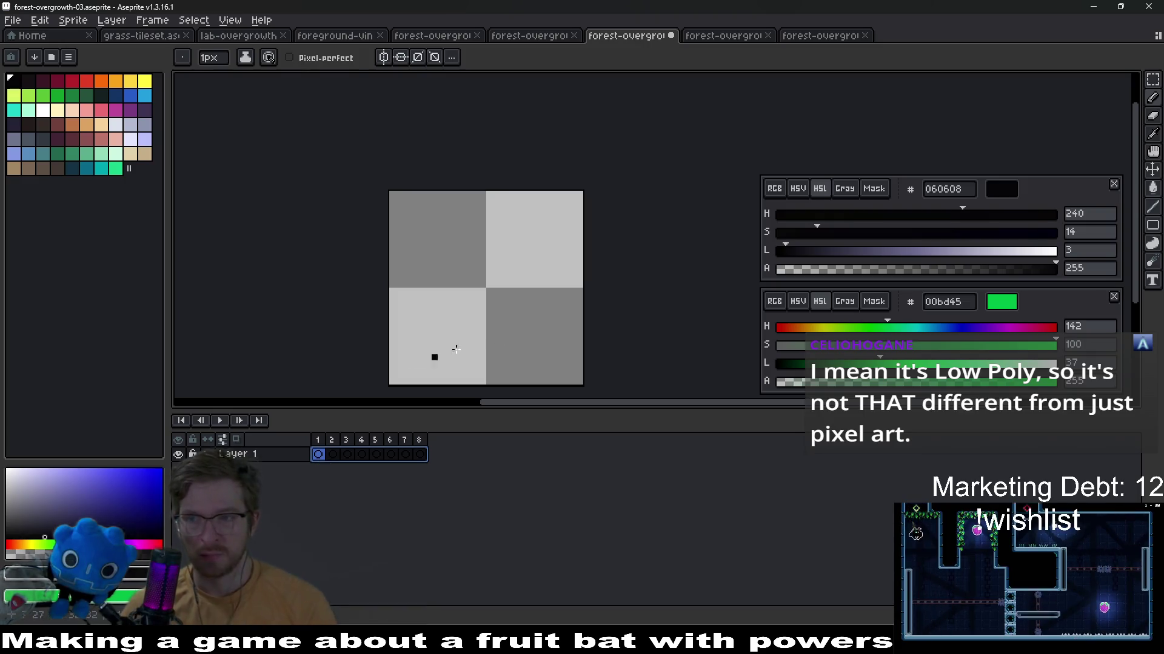
scroll(488, 209, "down", 2)
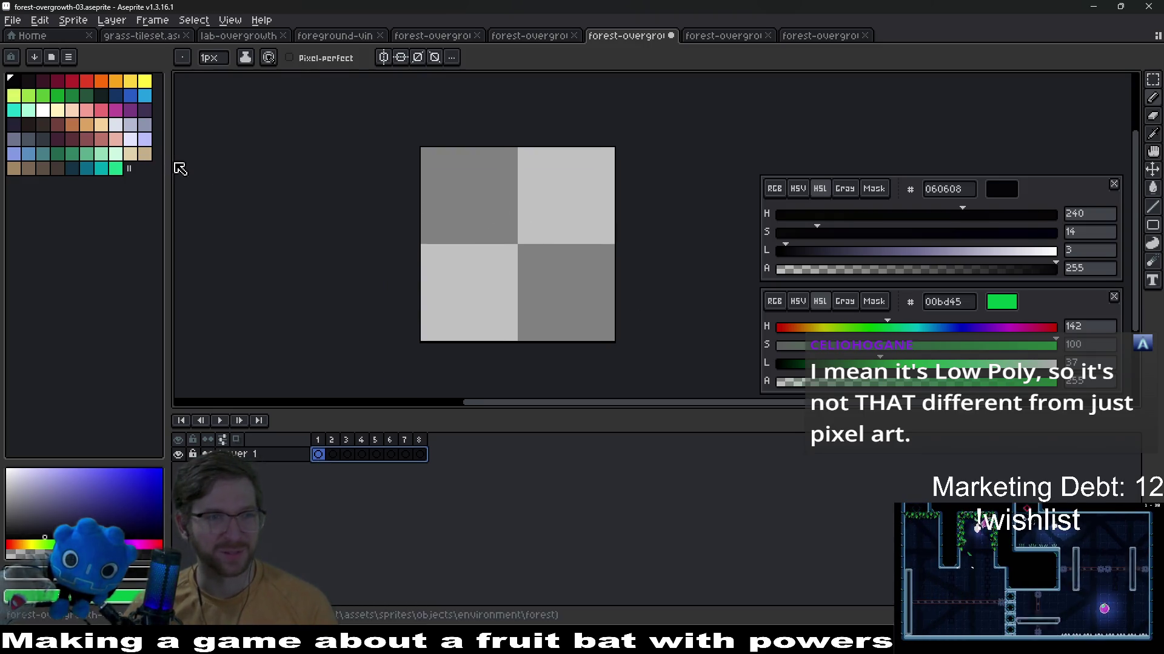
left_click(114, 168)
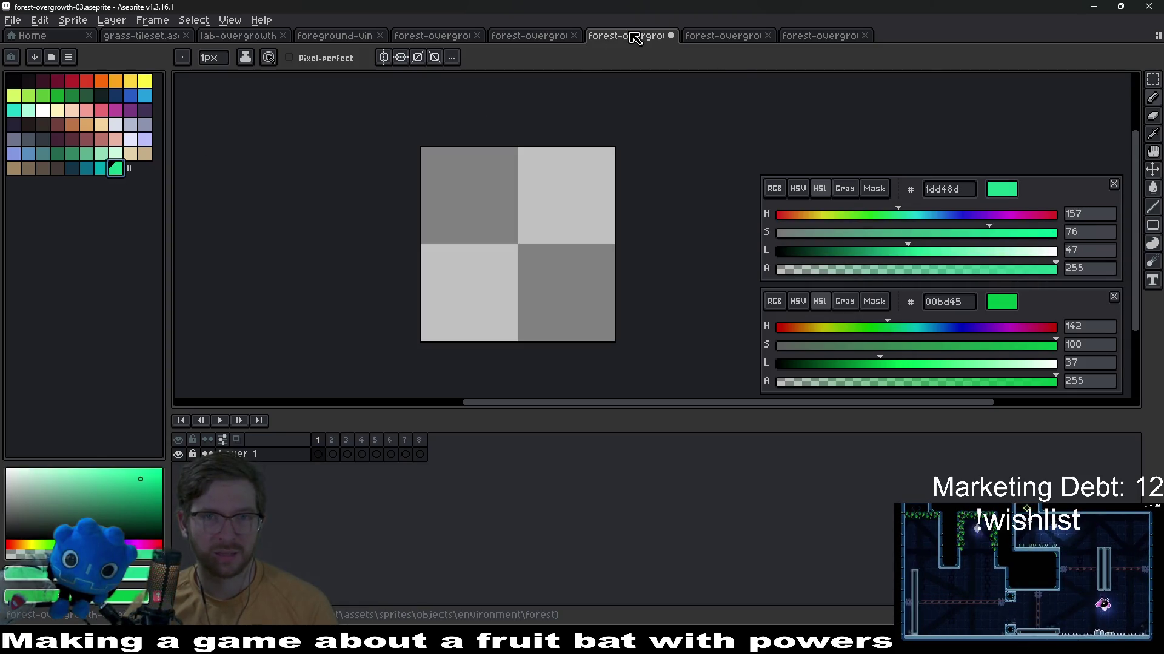
left_click(536, 36)
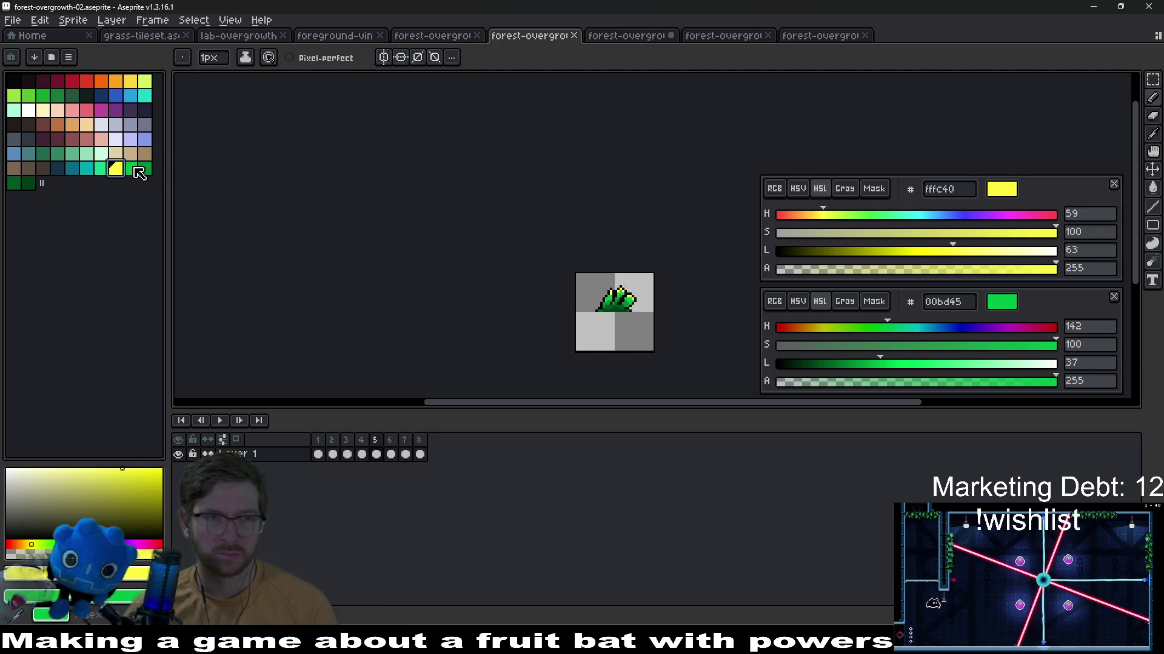
left_click(131, 170)
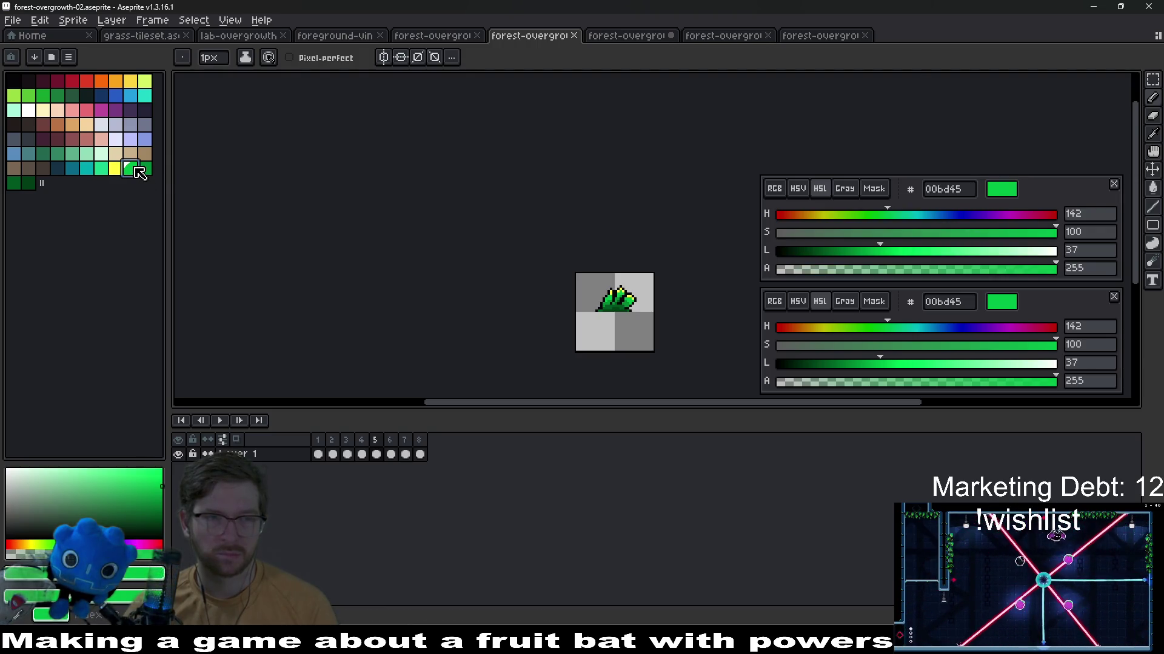
left_click(37, 187)
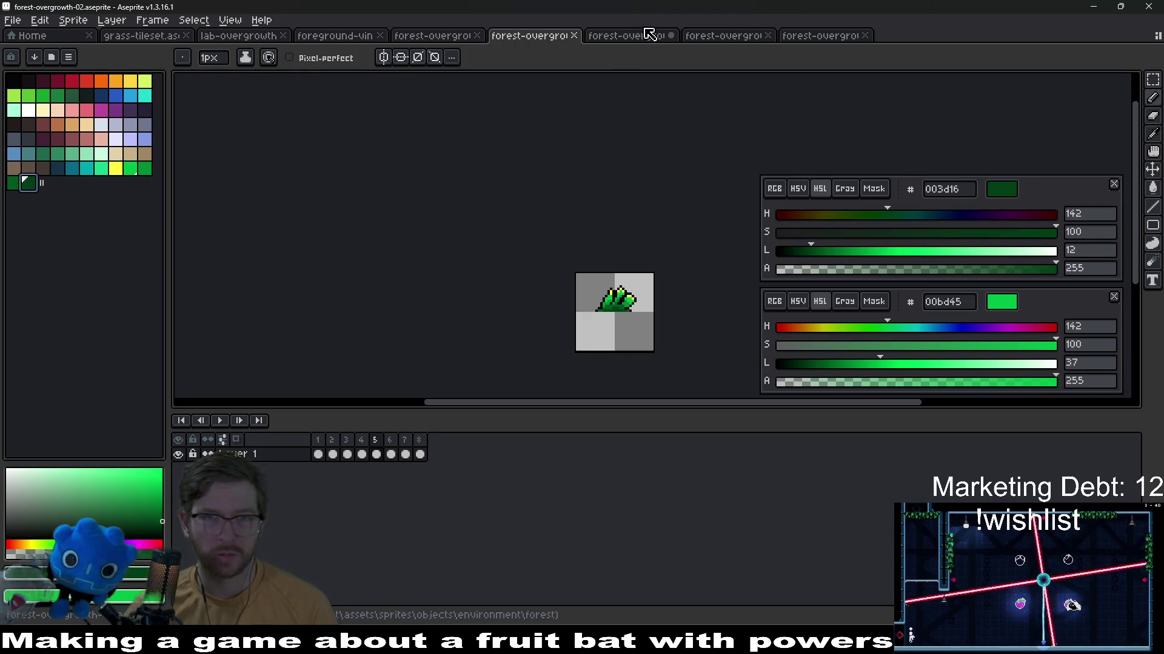
left_click(641, 35)
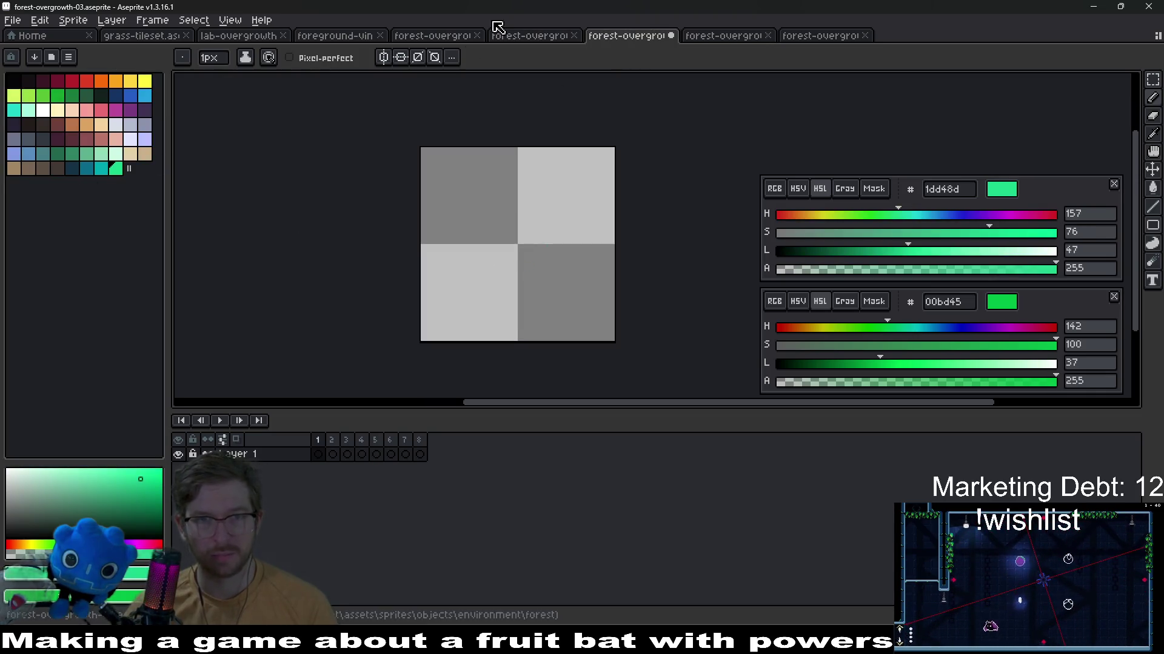
left_click(527, 34)
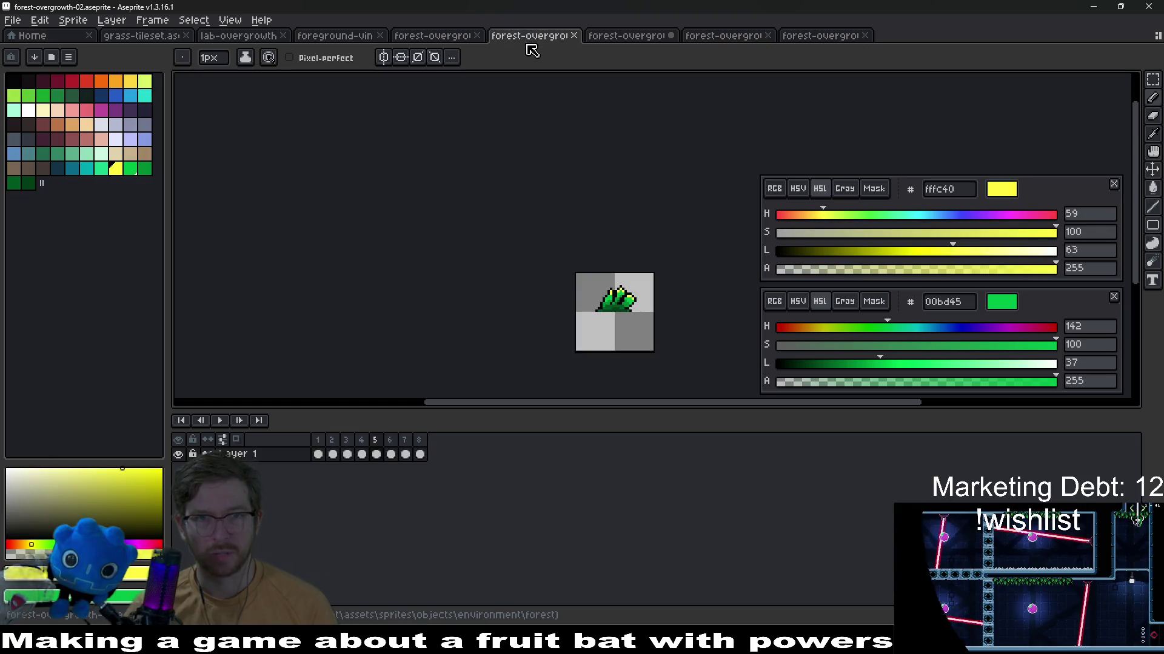
left_click(144, 167)
right_click(27, 185)
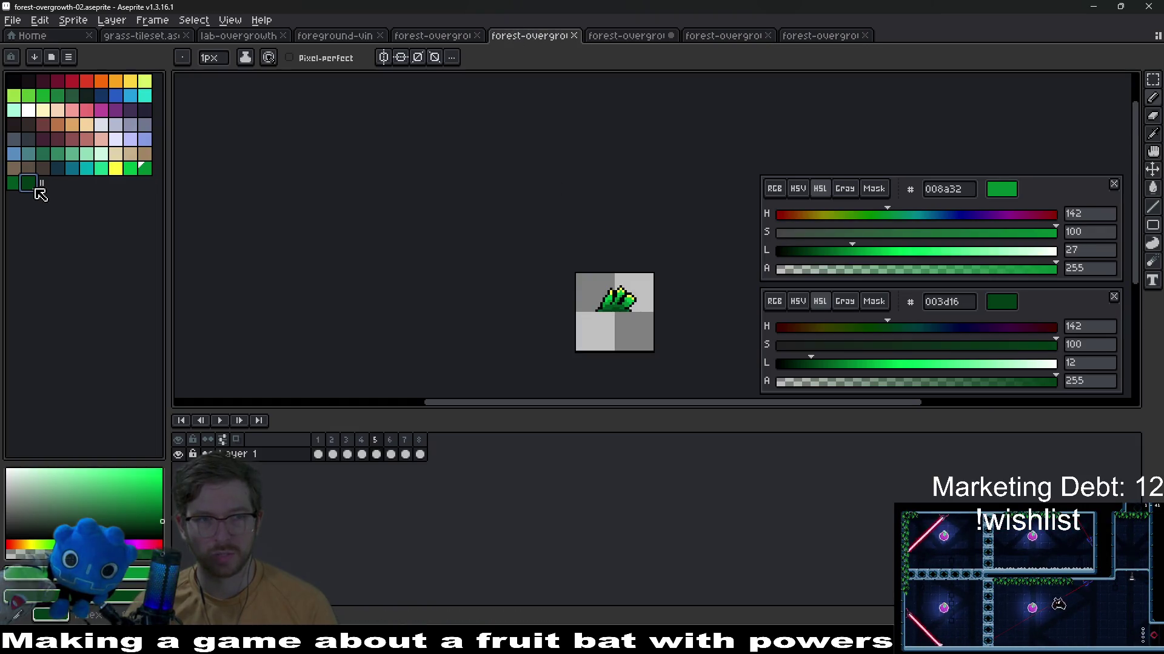
left_click(27, 185)
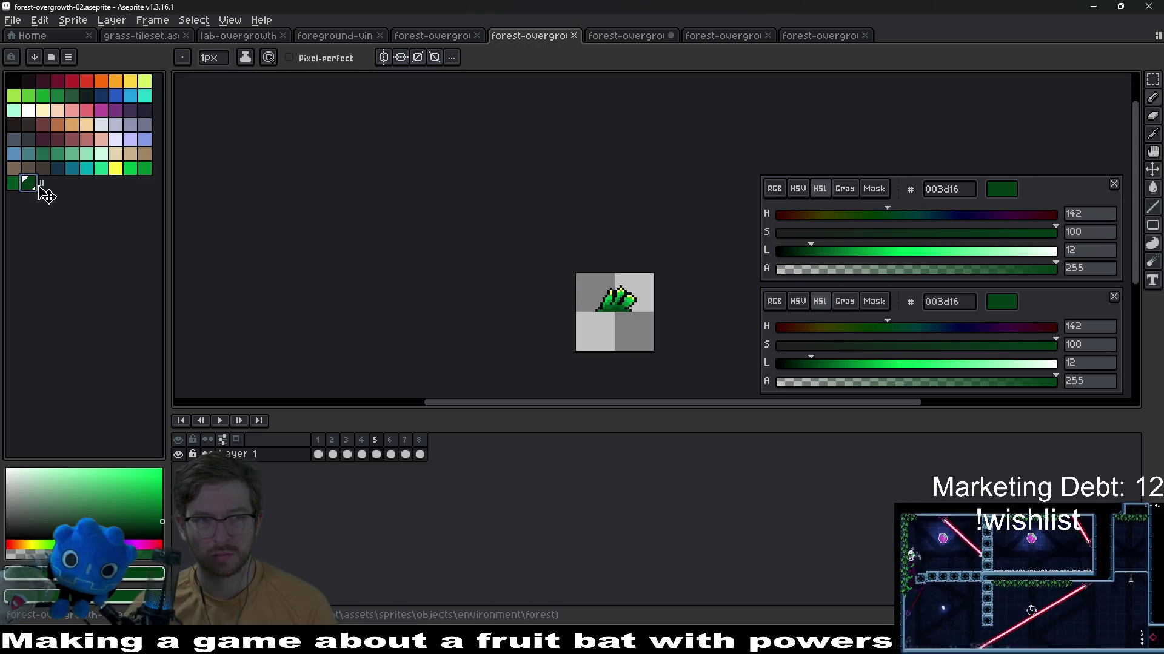
Set forest-overgrowth-03's foreground colour to hex 003d16 and stop playback on frame 1
left_click(626, 34)
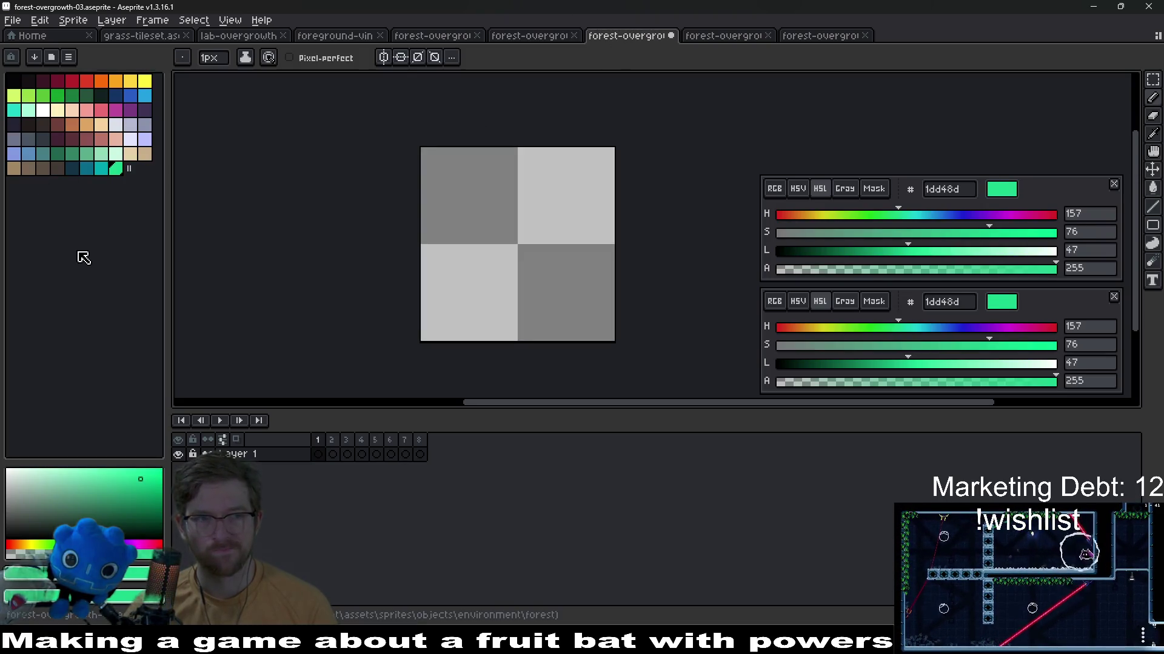
left_click(14, 83)
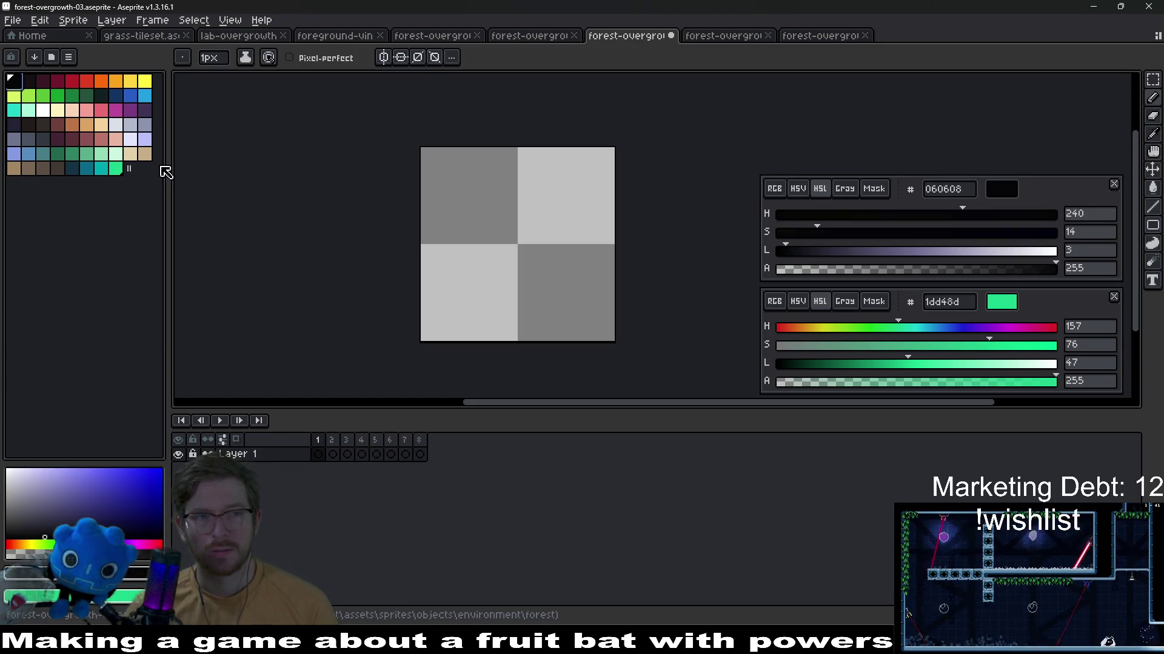
left_click(532, 34)
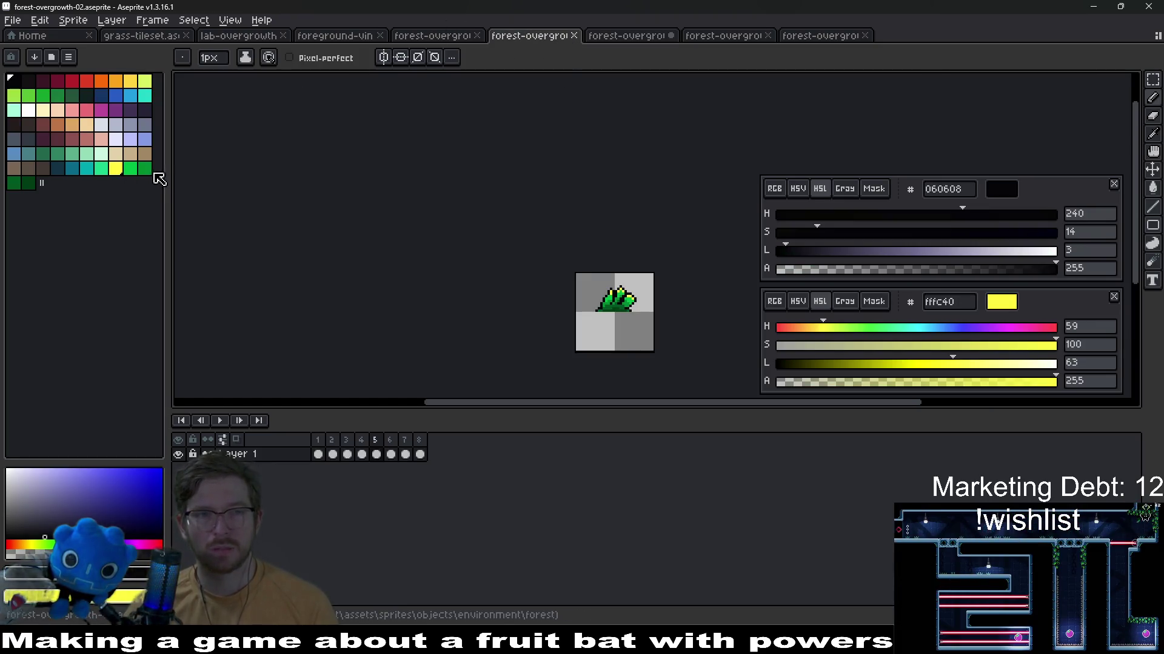
left_click(28, 185)
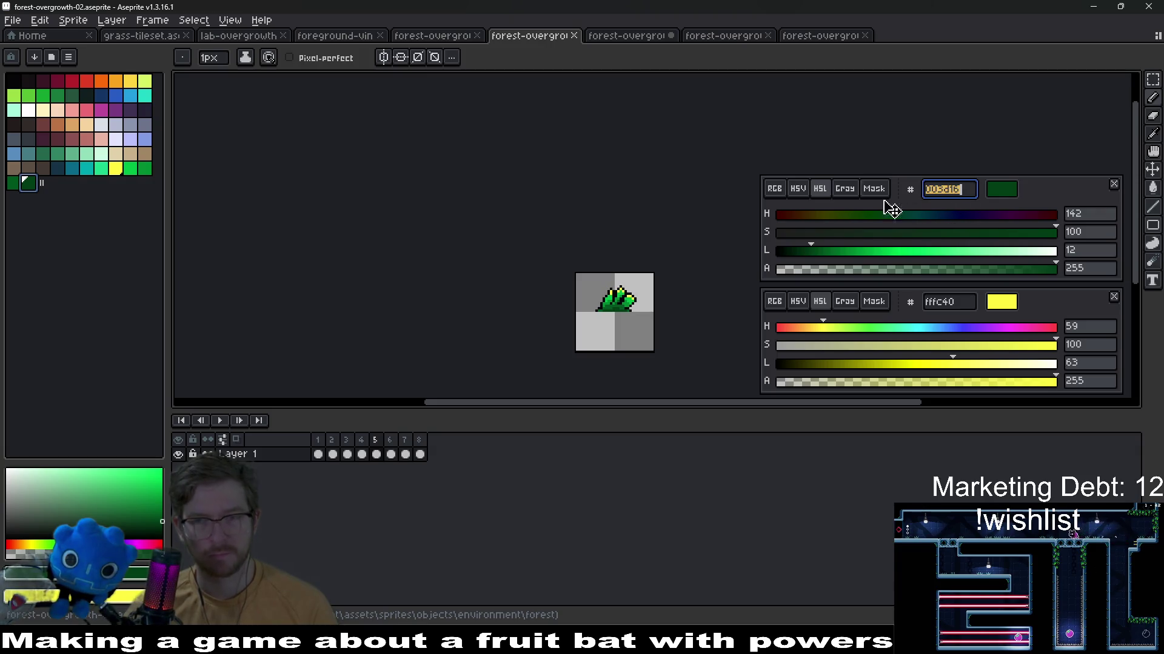
left_click(618, 36)
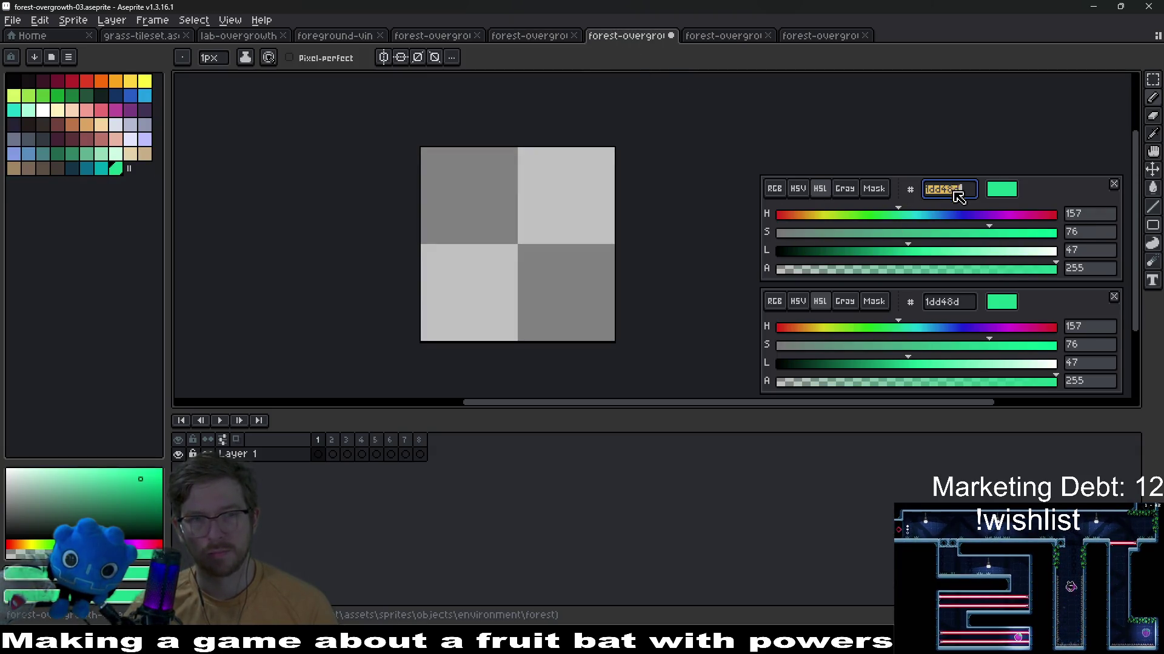
type("096a88")
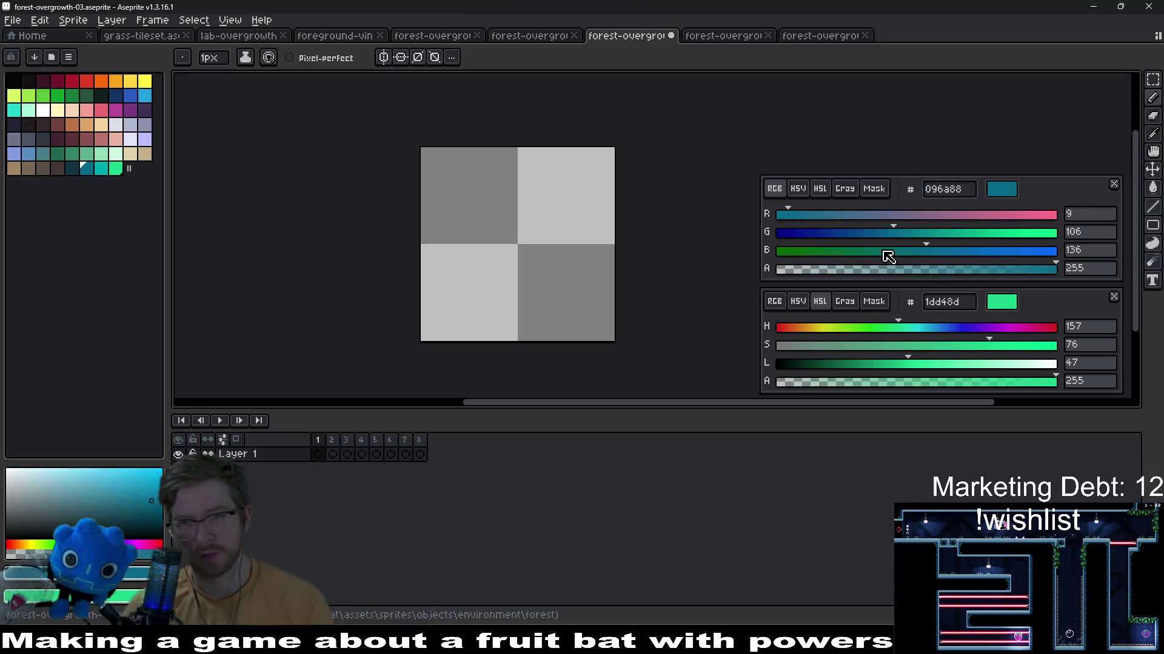
type("003d16")
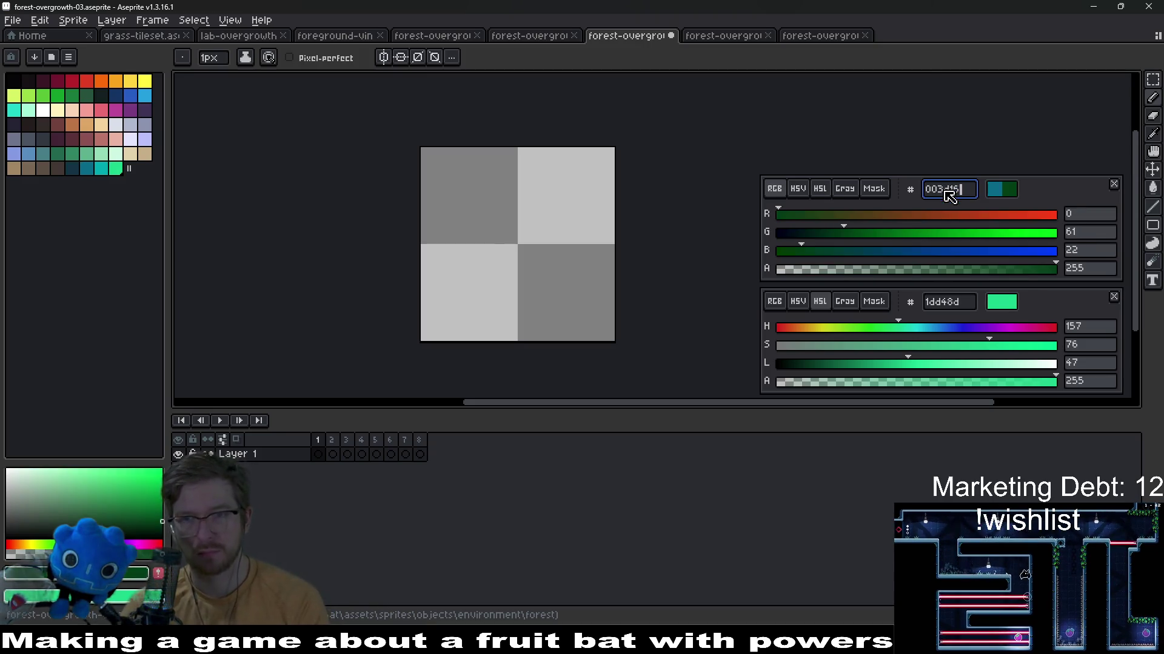
key("Return")
key("g")
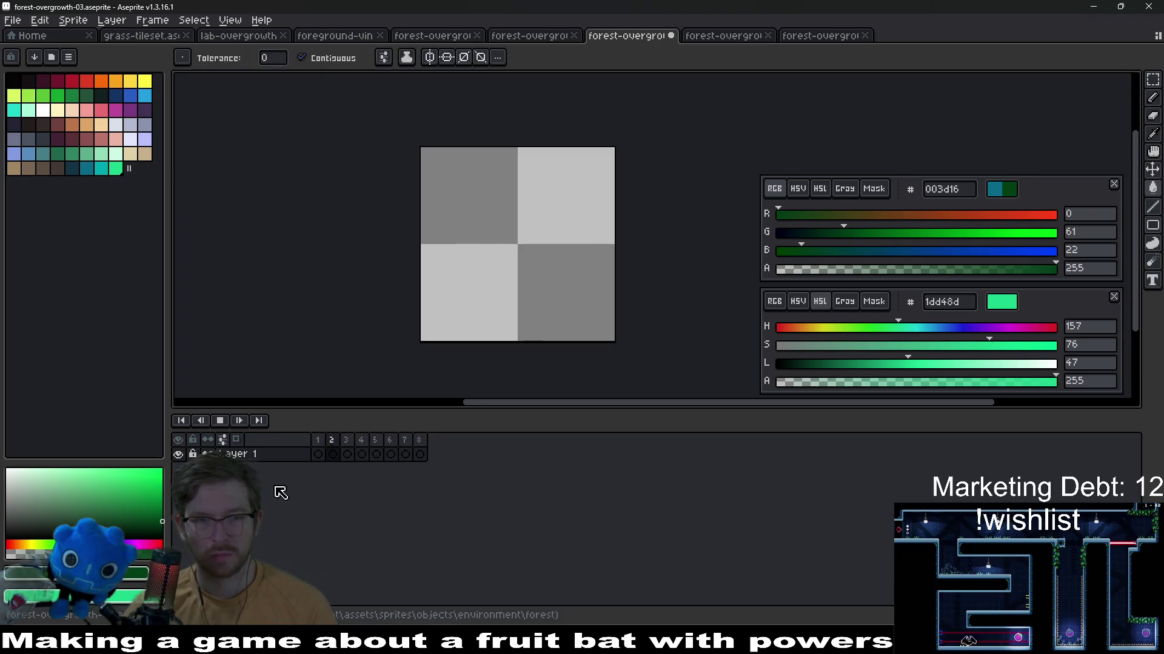
left_click(317, 440)
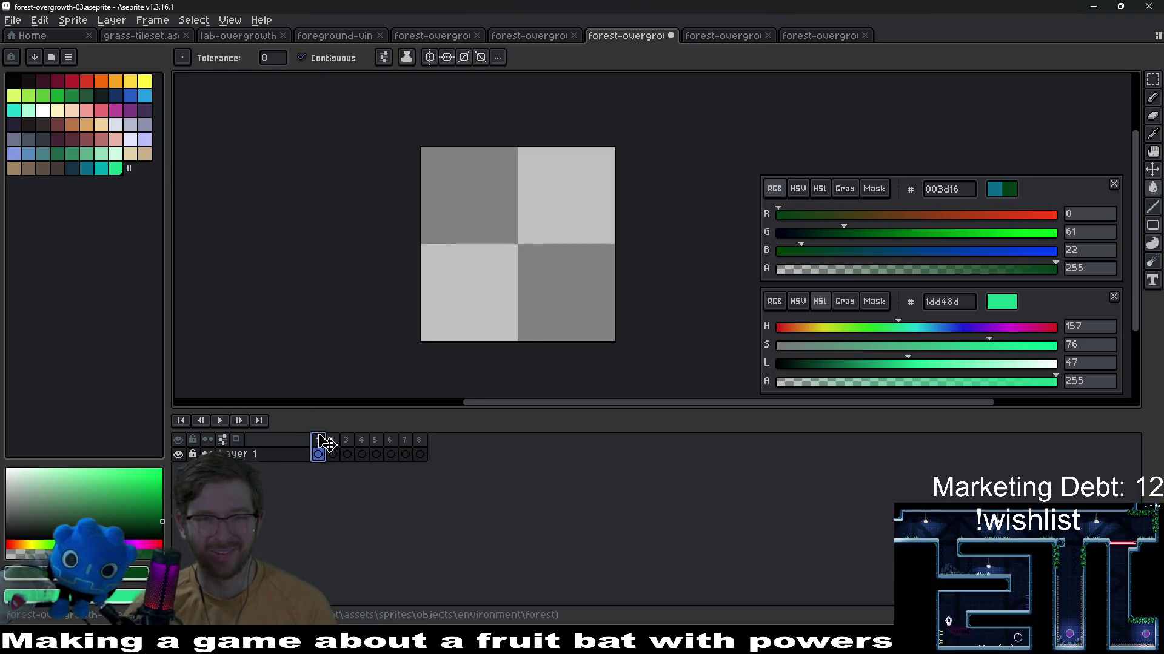
Draw a dark-green bar with the pencil and erase its middle and left end to split it into two clumps
key("b")
scroll(537, 236, "up", 3)
scroll(466, 258, "down", 2)
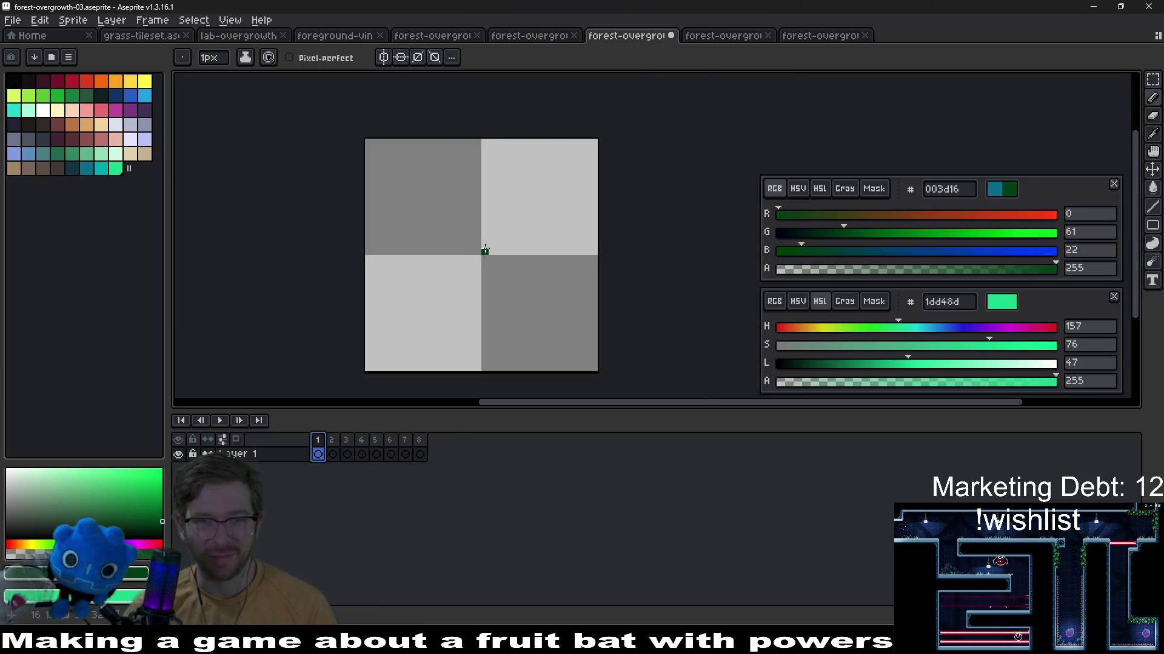
scroll(480, 250, "up", 1)
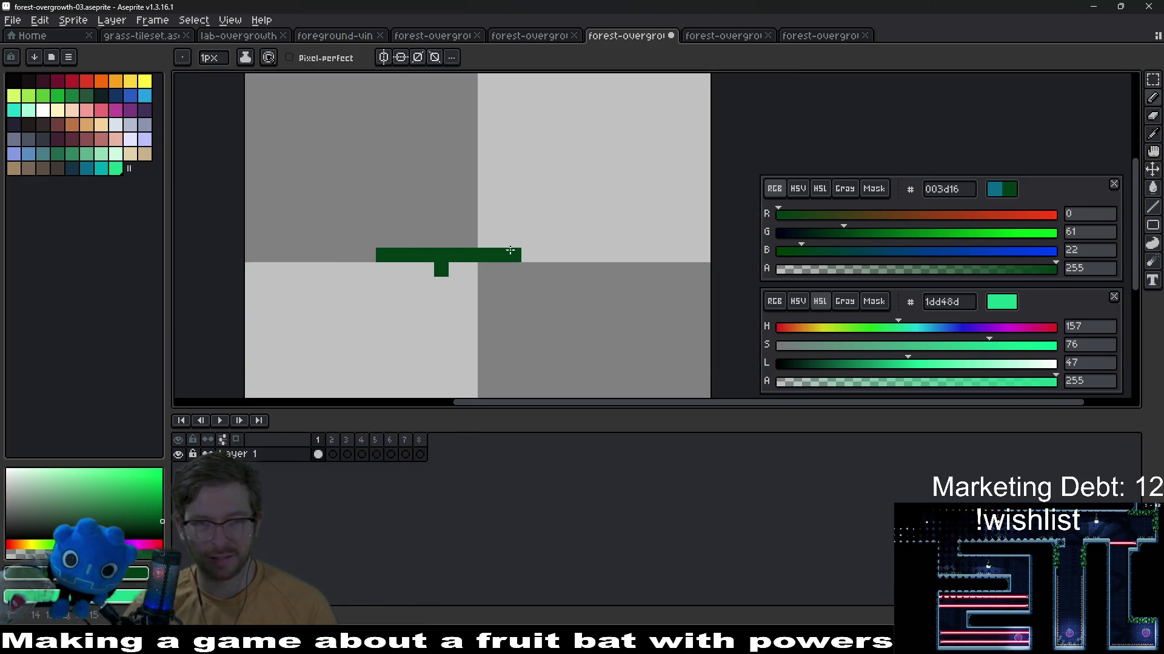
key("e")
mouse_move(444, 268)
left_mouse_down()
mouse_move(541, 255)
mouse_move(524, 212)
left_mouse_up()
key("b")
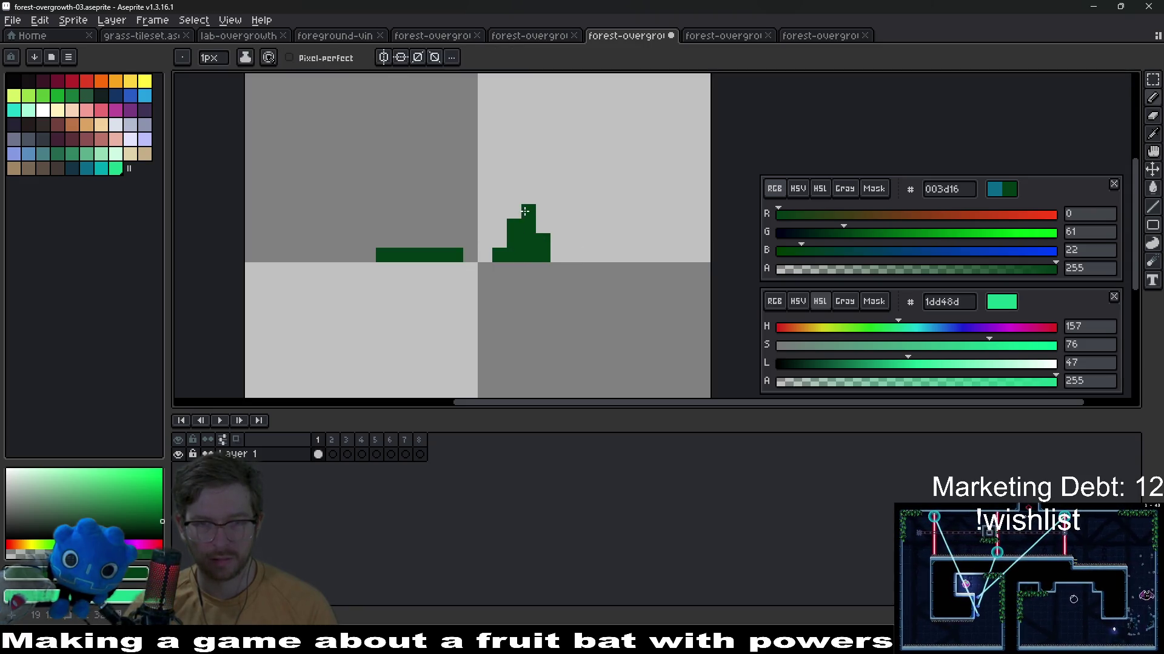
key("e")
left_click(381, 254)
key("b")
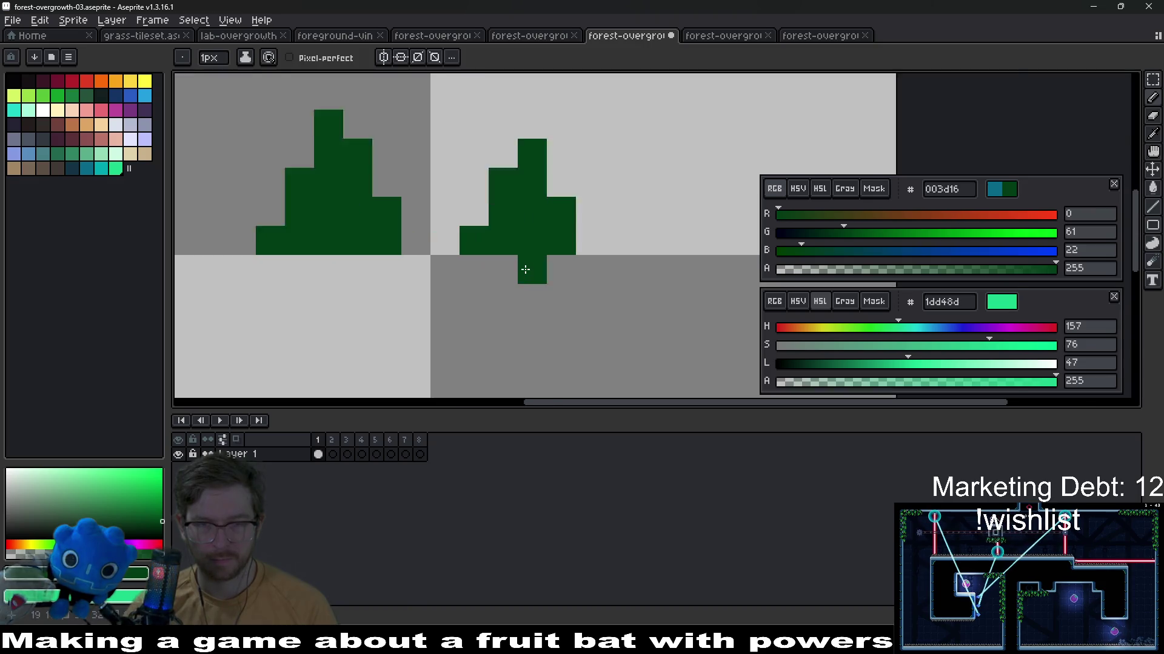
scroll(510, 254, "up", 1)
scroll(646, 341, "up", 1)
Build the left clump a row taller, reshape its stepped top, and add a pixel beside the right clump's peak
mouse_move(373, 160)
left_mouse_down()
mouse_move(397, 174)
mouse_move(301, 153)
left_mouse_up()
scroll(678, 227, "up", 1)
left_click(495, 267)
left_click(282, 173)
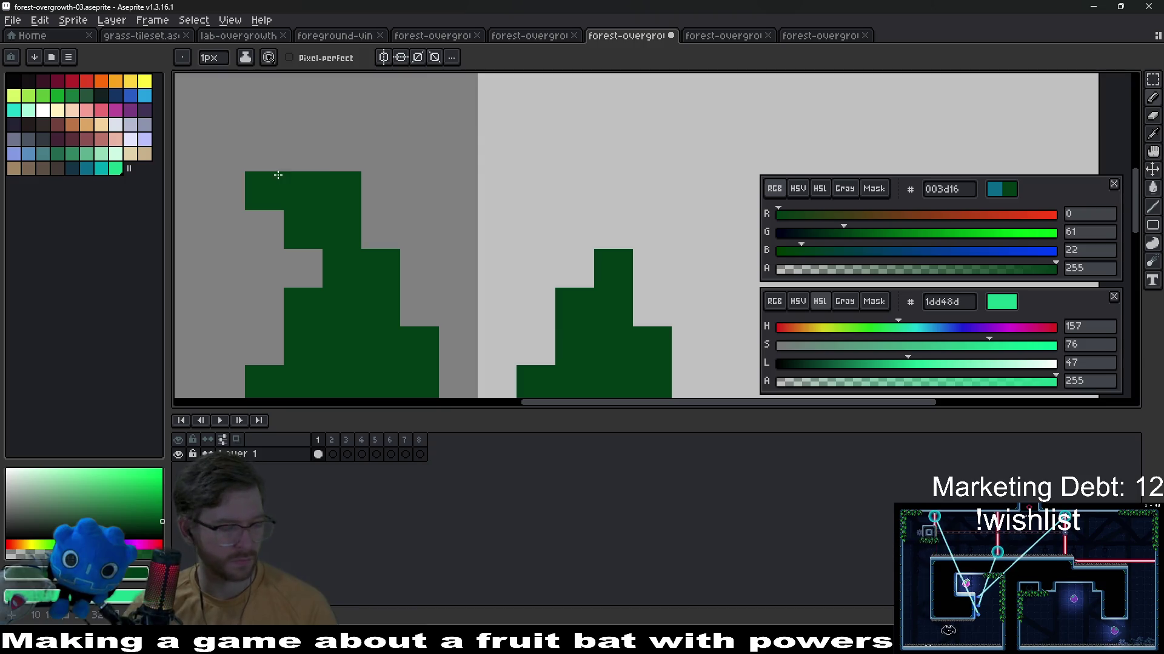
left_click(382, 191)
right_click(382, 191)
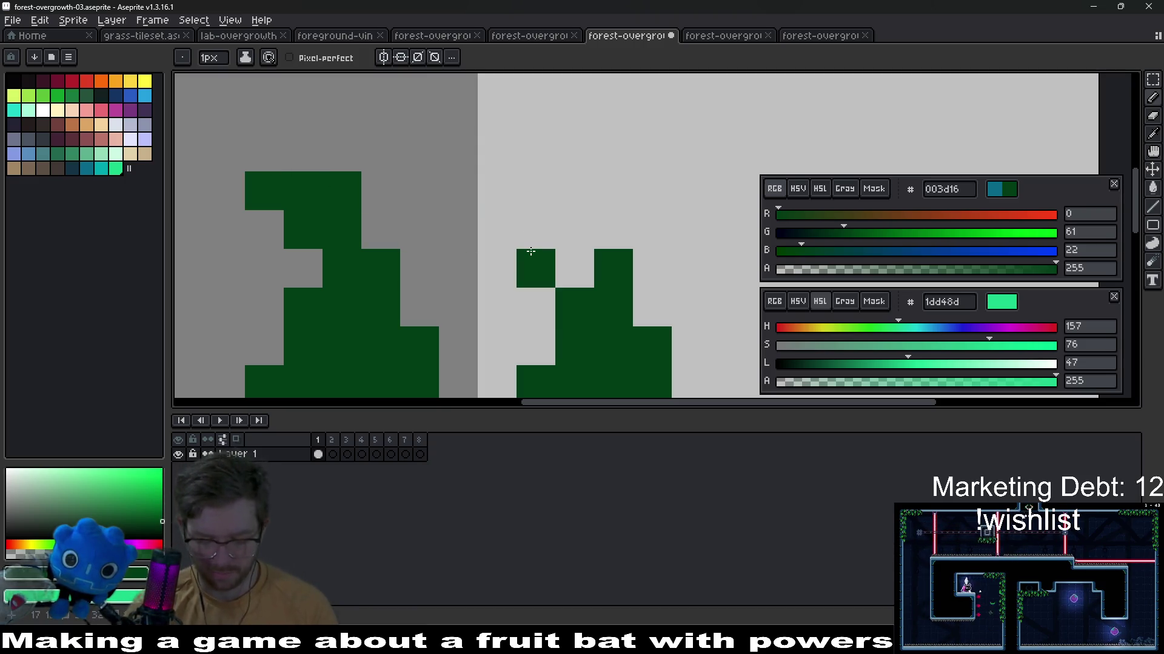
left_click(535, 267)
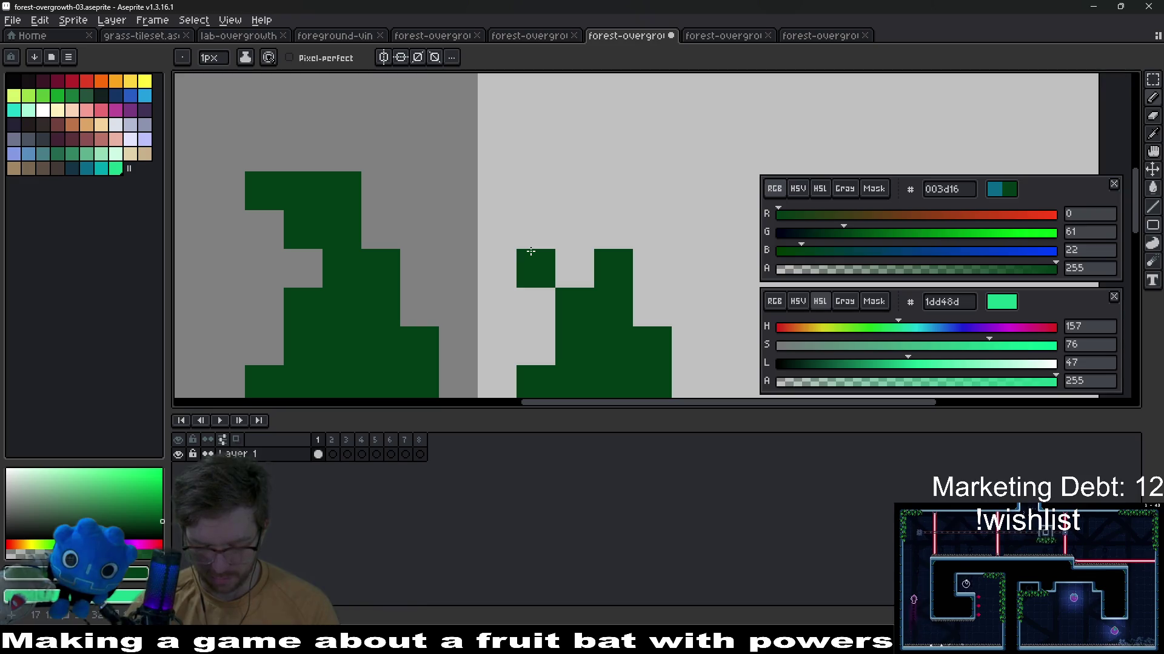
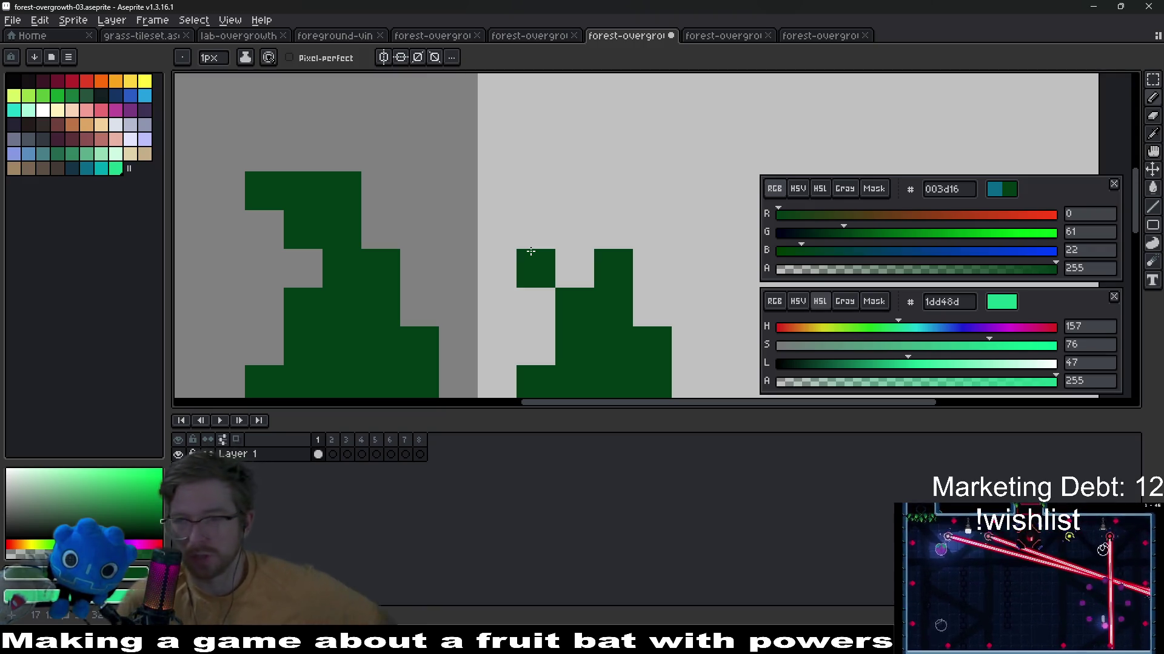
scroll(424, 155, "down", 1)
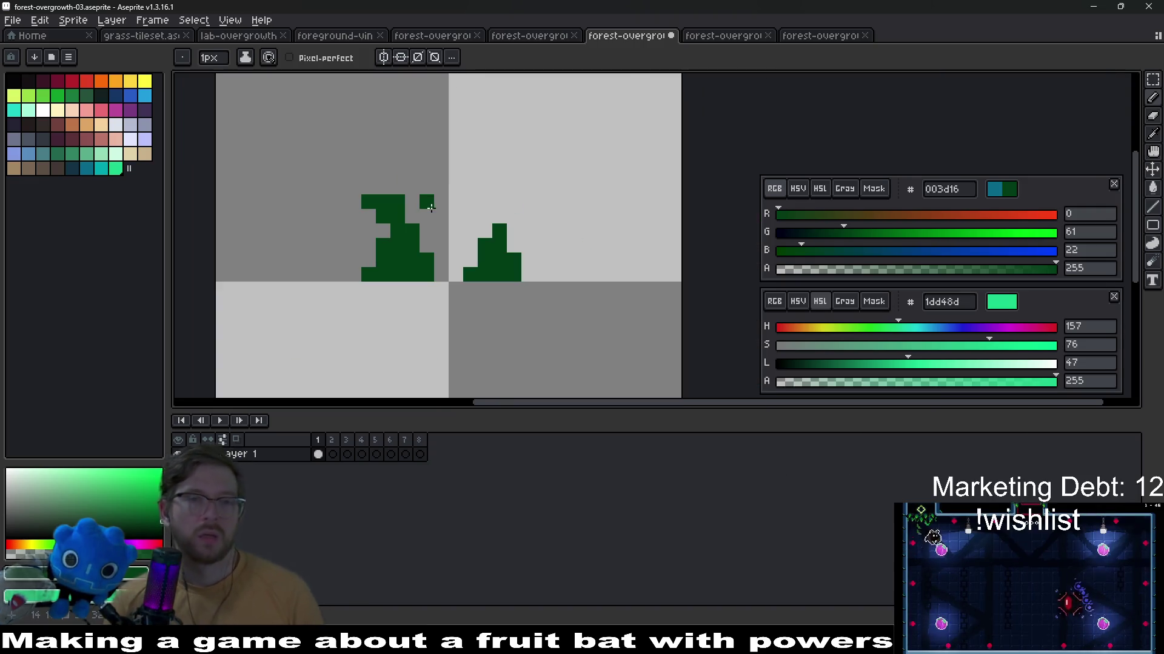
scroll(450, 204, "down", 1)
scroll(519, 256, "up", 2)
scroll(482, 173, "up", 1)
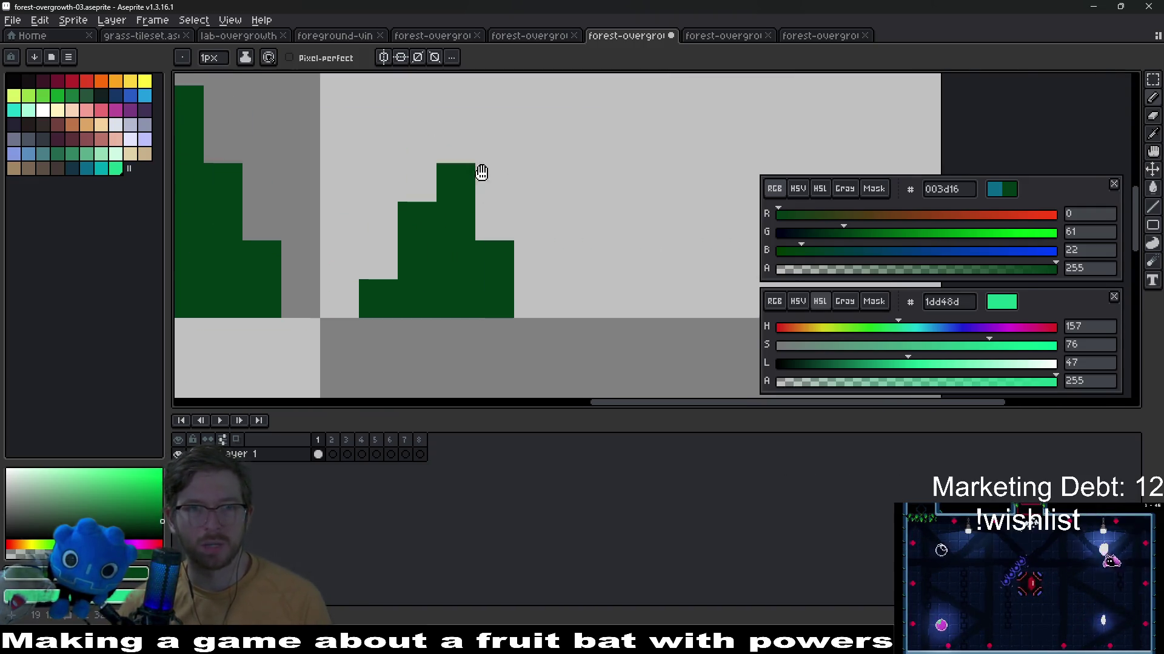
Add green pixels to the tuft's top and notch, then mirror the sprite horizontally
left_click(572, 169)
left_click(582, 216)
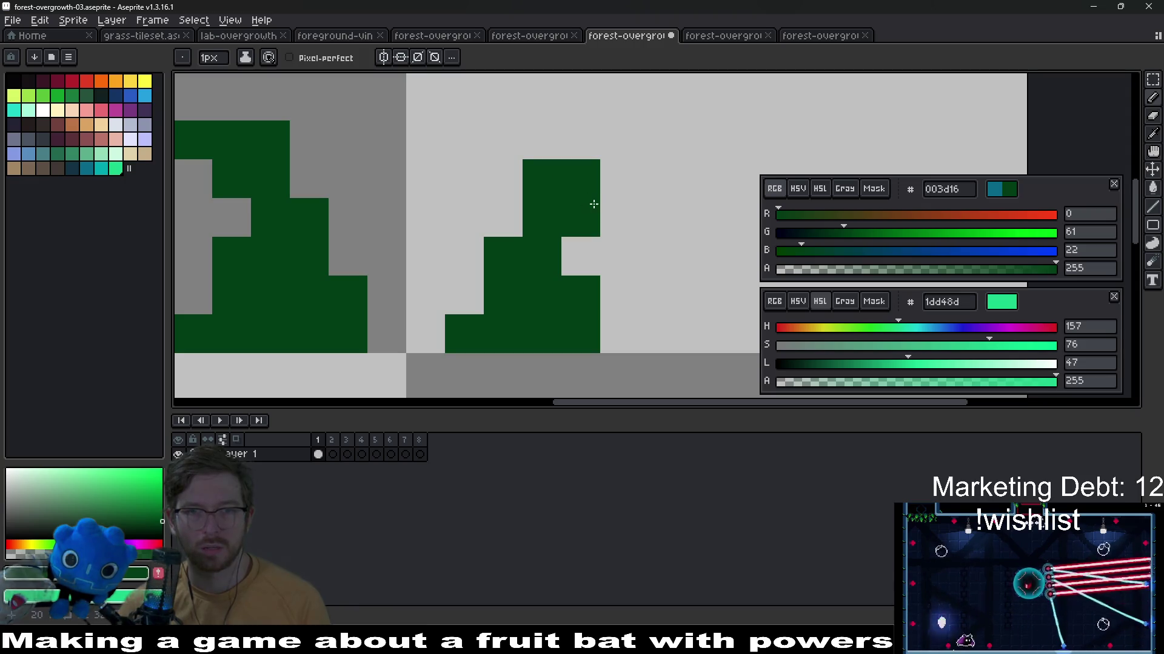
scroll(582, 217, "down", 2)
scroll(576, 209, "up", 2)
left_click(576, 172)
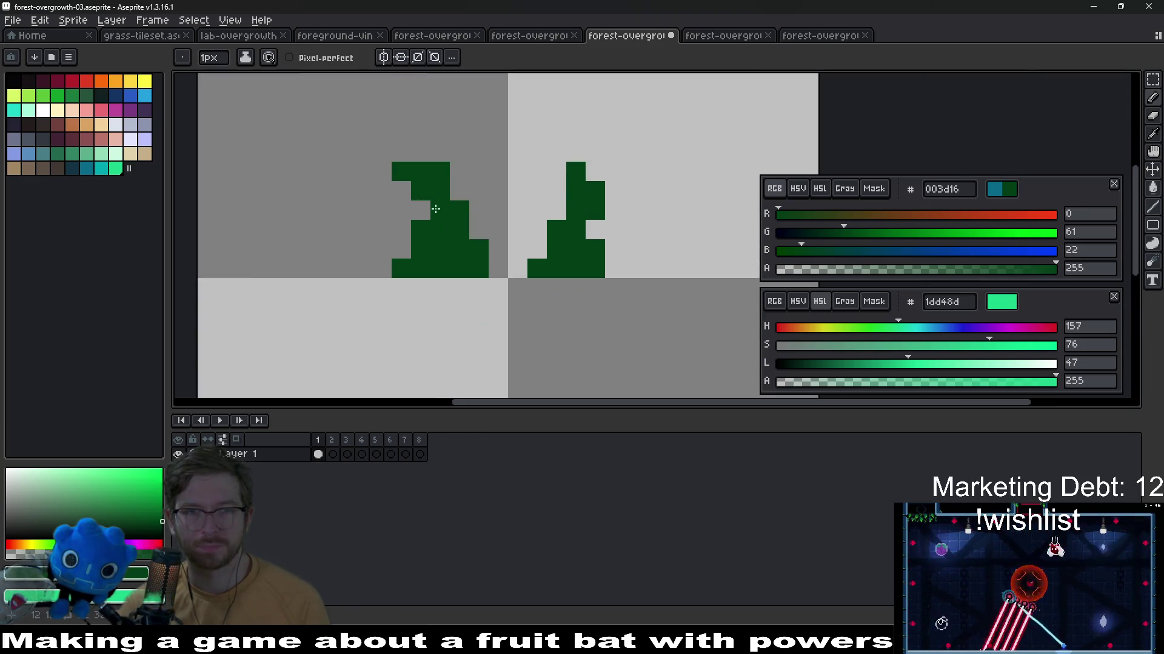
scroll(600, 215, "down", 2)
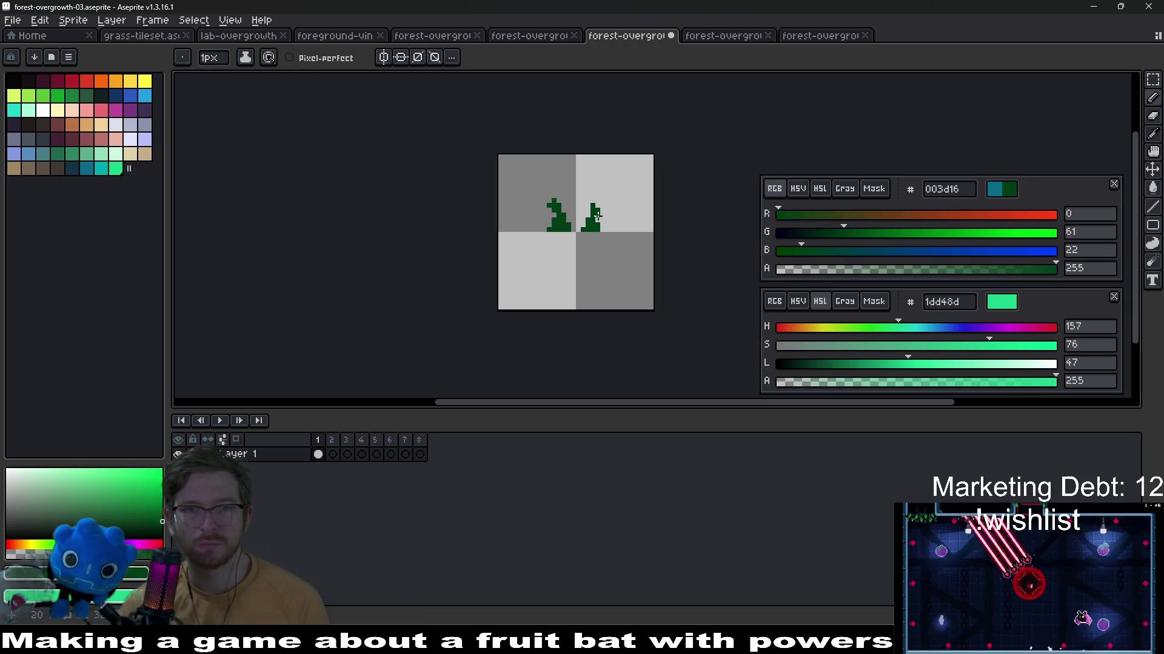
scroll(519, 194, "up", 1)
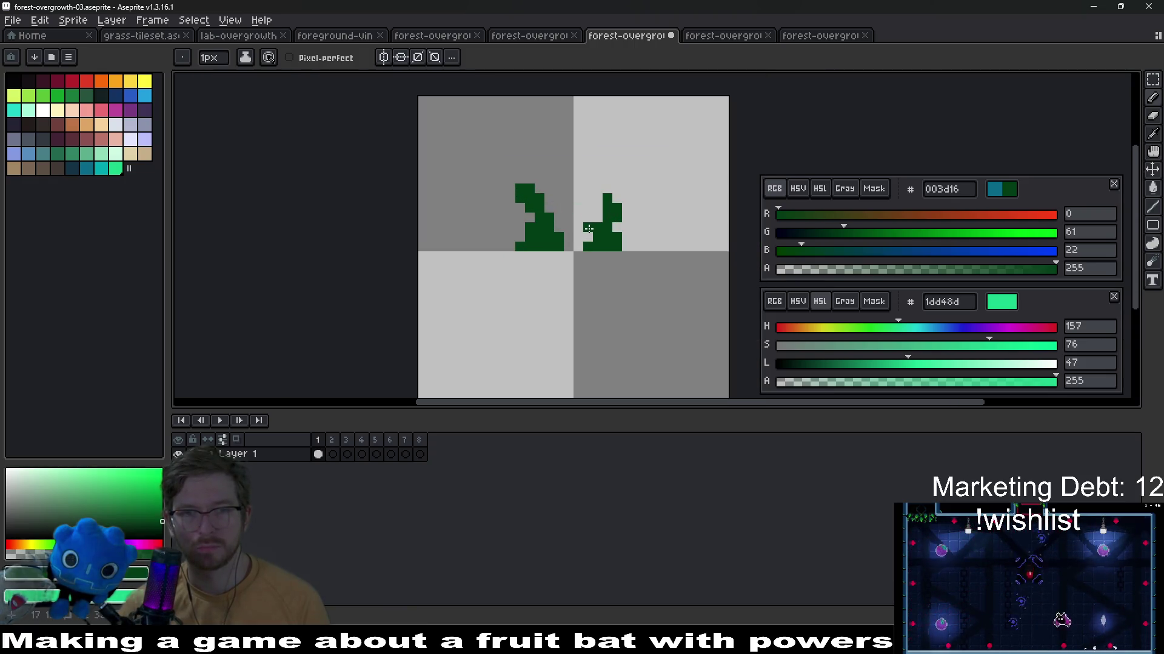
key("ctrl+a")
key("shift+h")
key("ctrl+d")
scroll(583, 246, "up", 1)
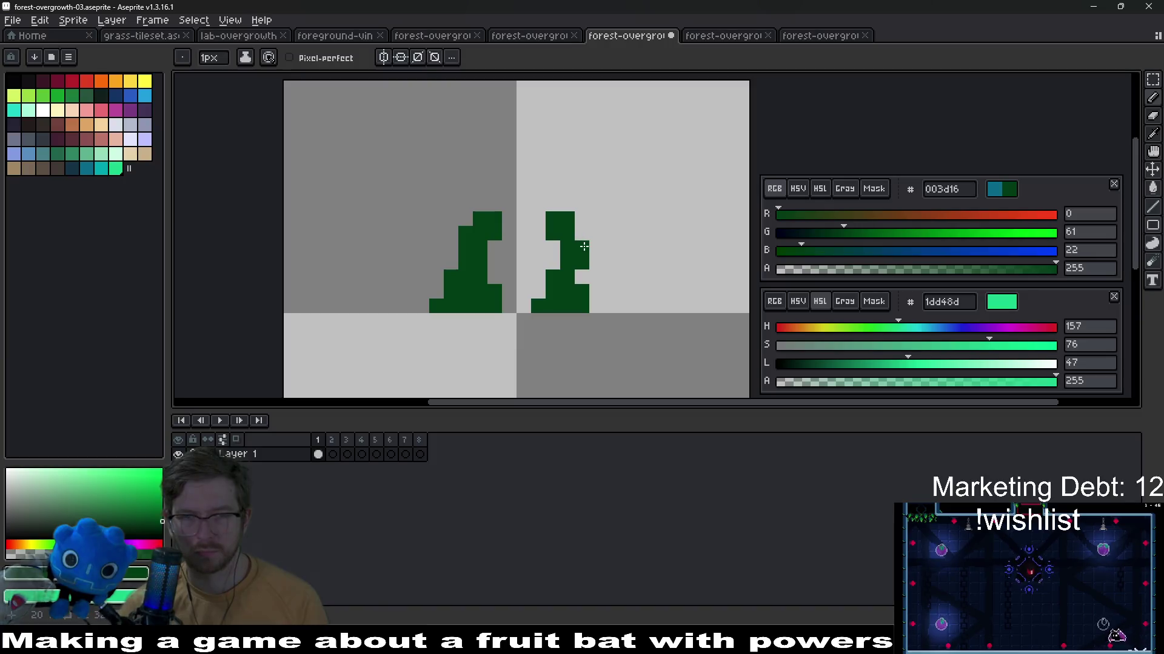
Reshape the right tuft, erasing a notch and adding green at its top-left and bottom-right
key("e")
left_click(552, 253)
key("b")
left_click_drag(538, 223, 542, 236)
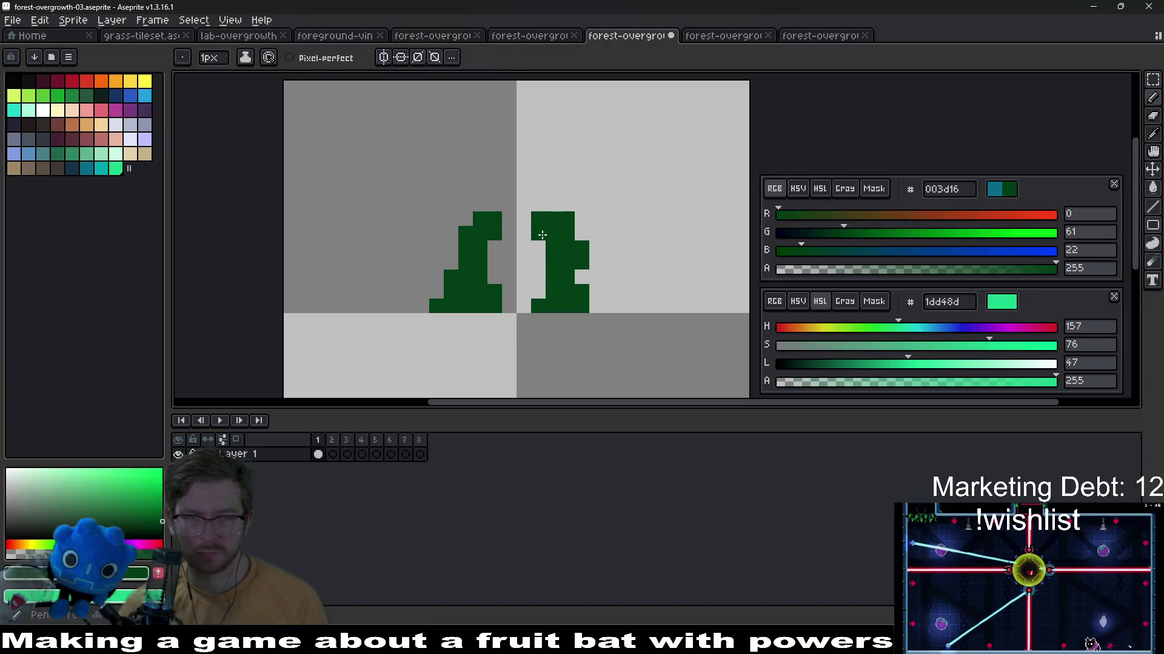
key("e")
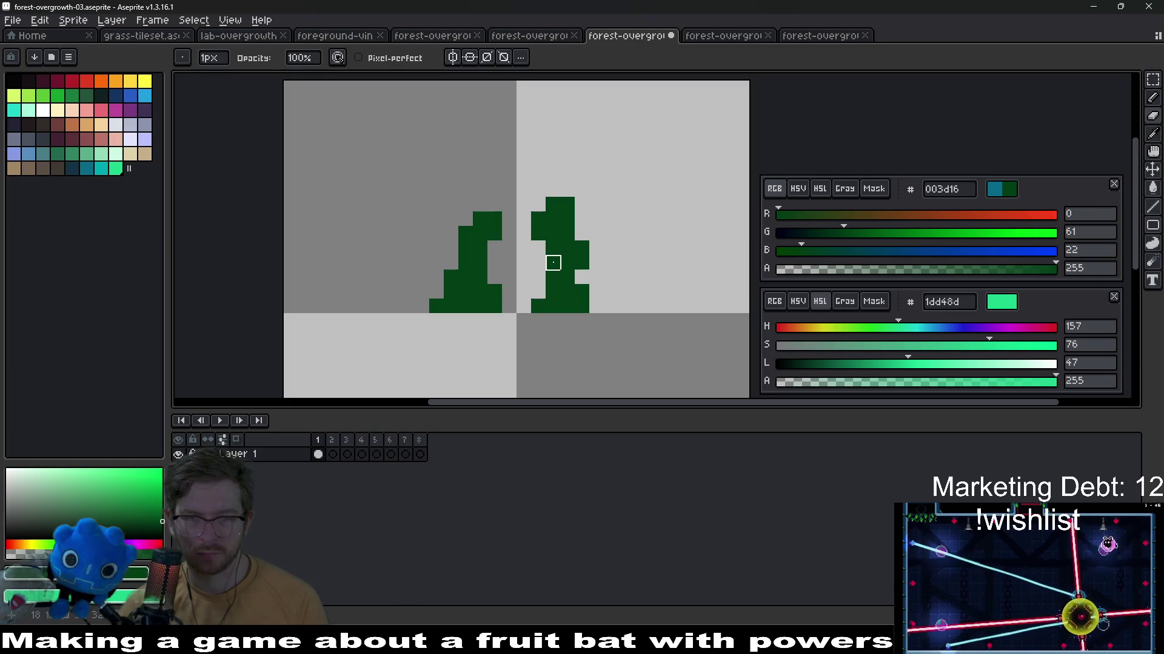
scroll(565, 277, "down", 3)
scroll(573, 279, "up", 2)
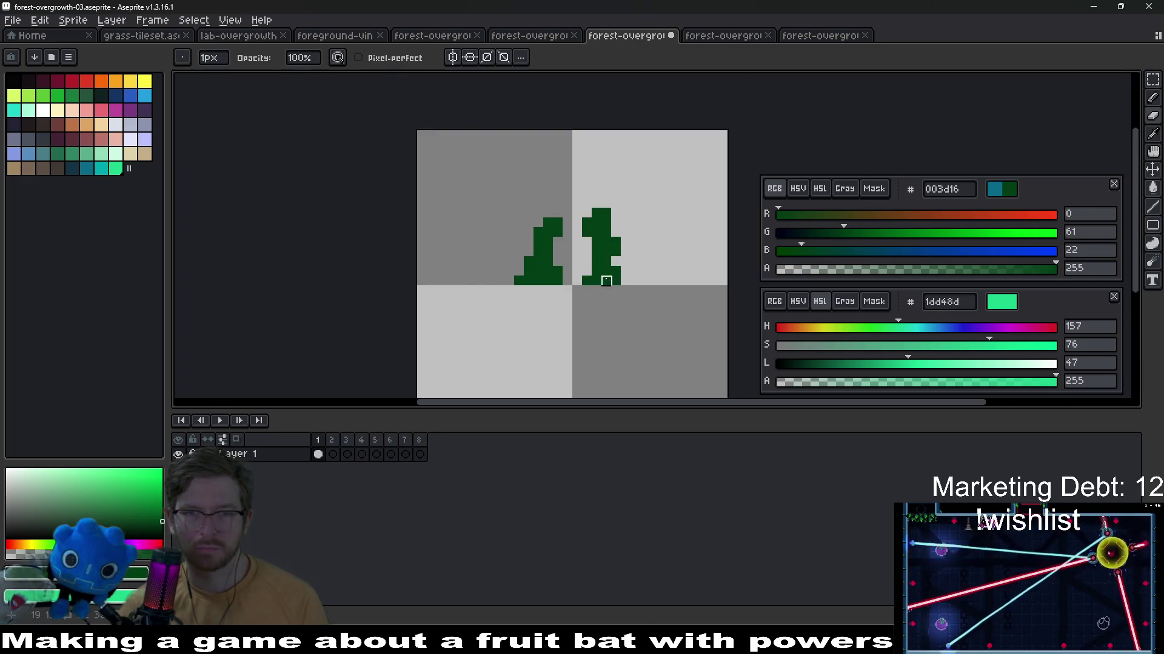
key("b")
left_click_drag(622, 272, 626, 283)
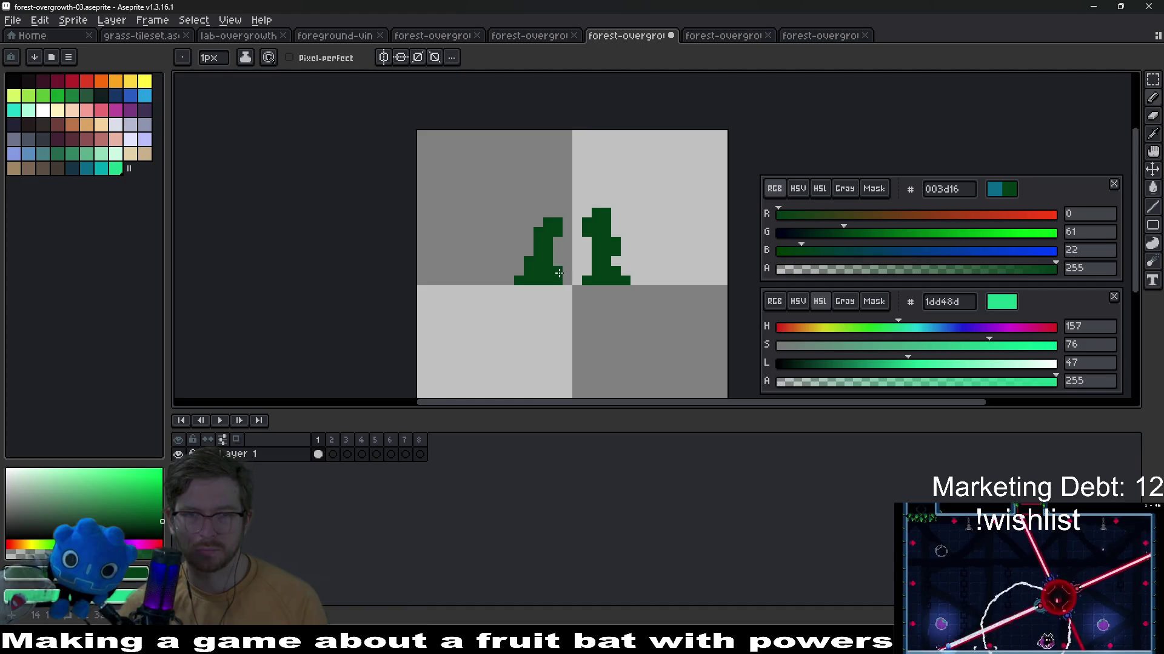
scroll(610, 263, "up", 1)
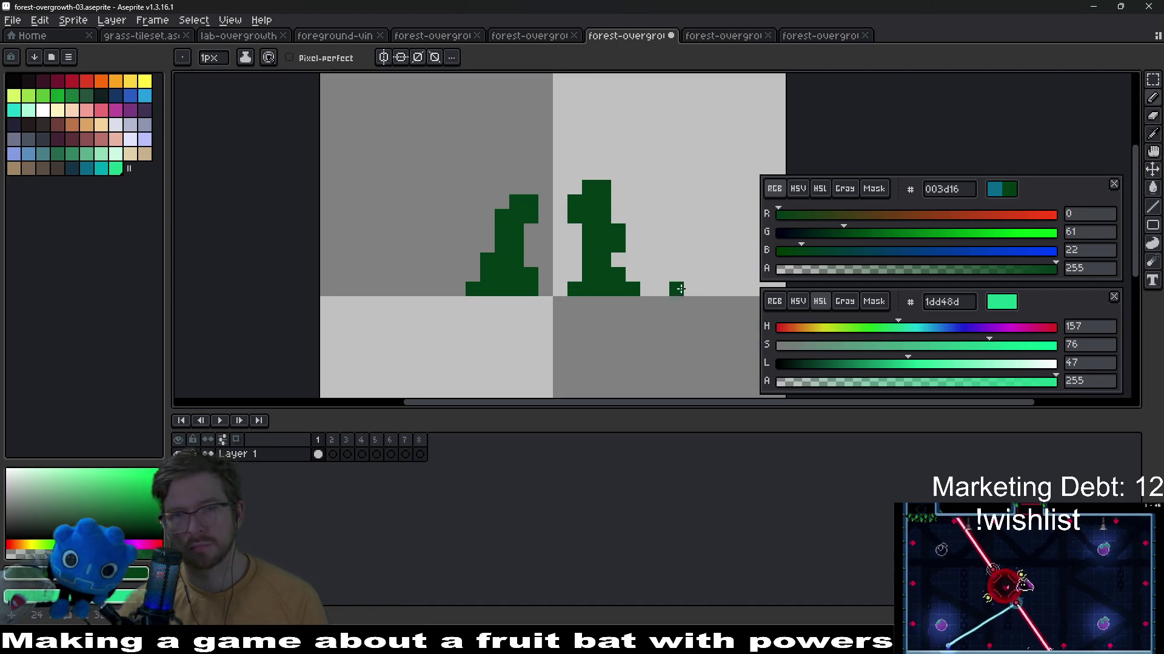
key("m")
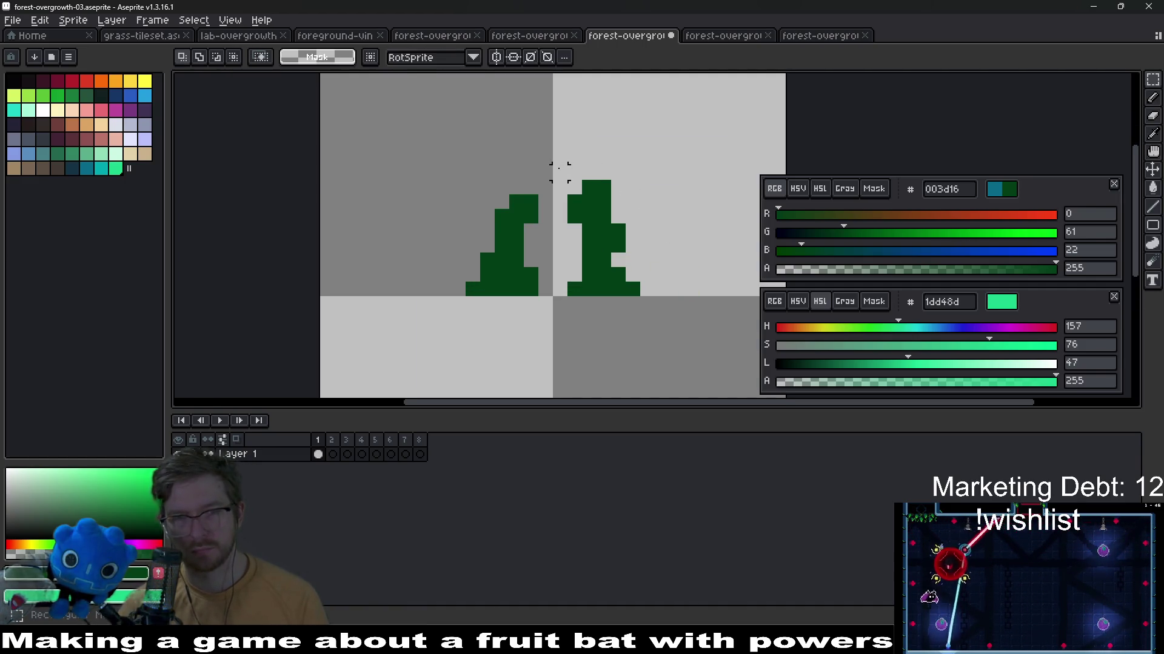
Select and adjust the right tuft's top, connect the bases, and pick near-black as drawing colour
left_click_drag(557, 169, 636, 235)
key("ctrl+d")
key("b")
scroll(704, 268, "down", 4)
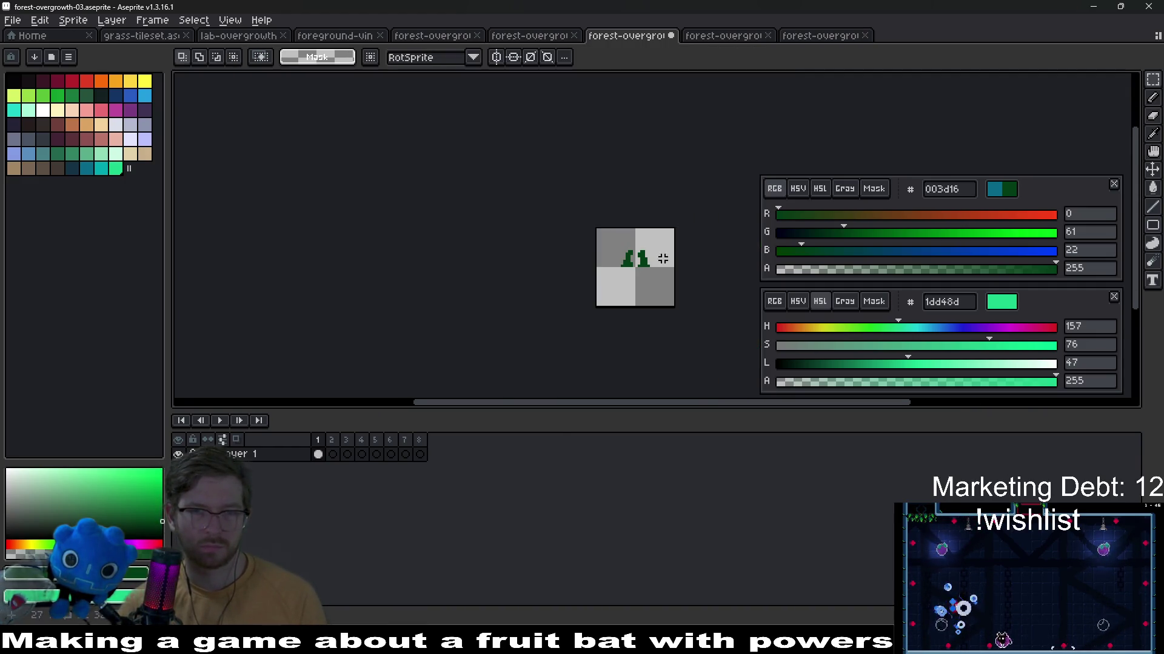
scroll(662, 260, "up", 4)
key("b")
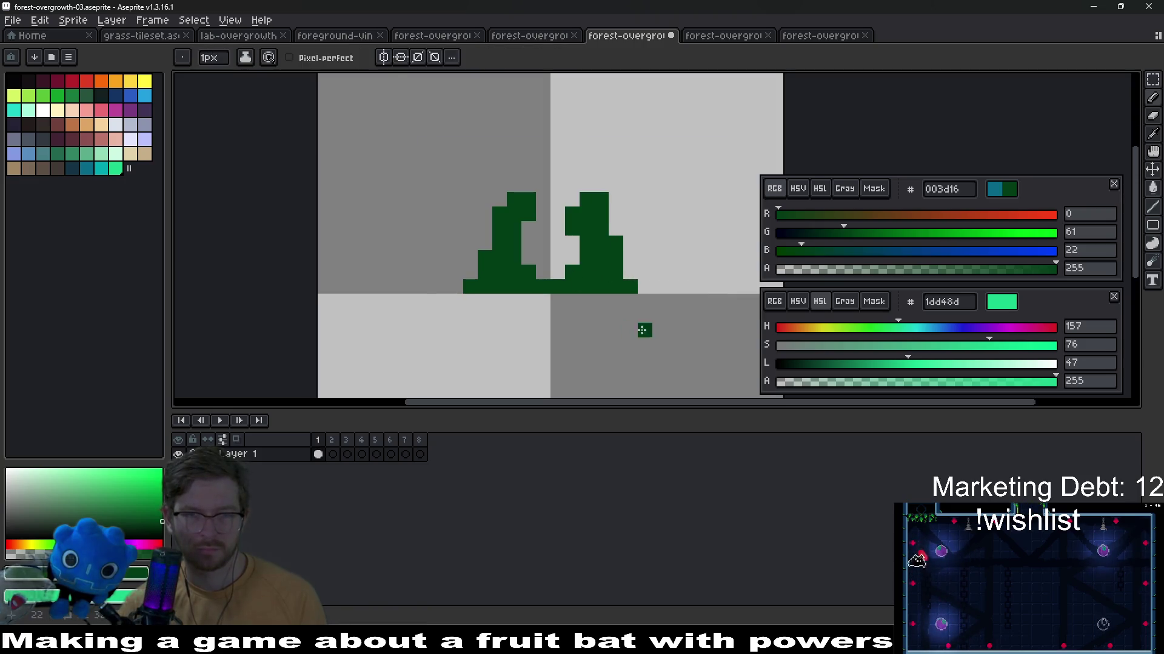
scroll(642, 309, "down", 3)
scroll(673, 283, "down", 1)
scroll(641, 276, "up", 2)
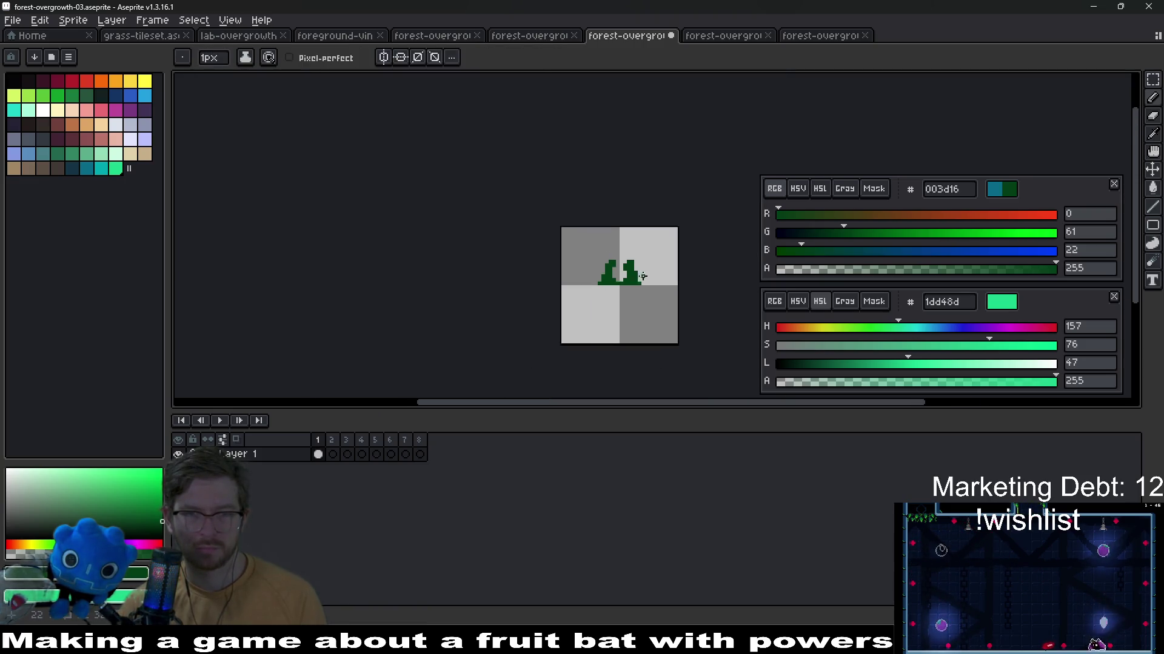
scroll(641, 275, "up", 3)
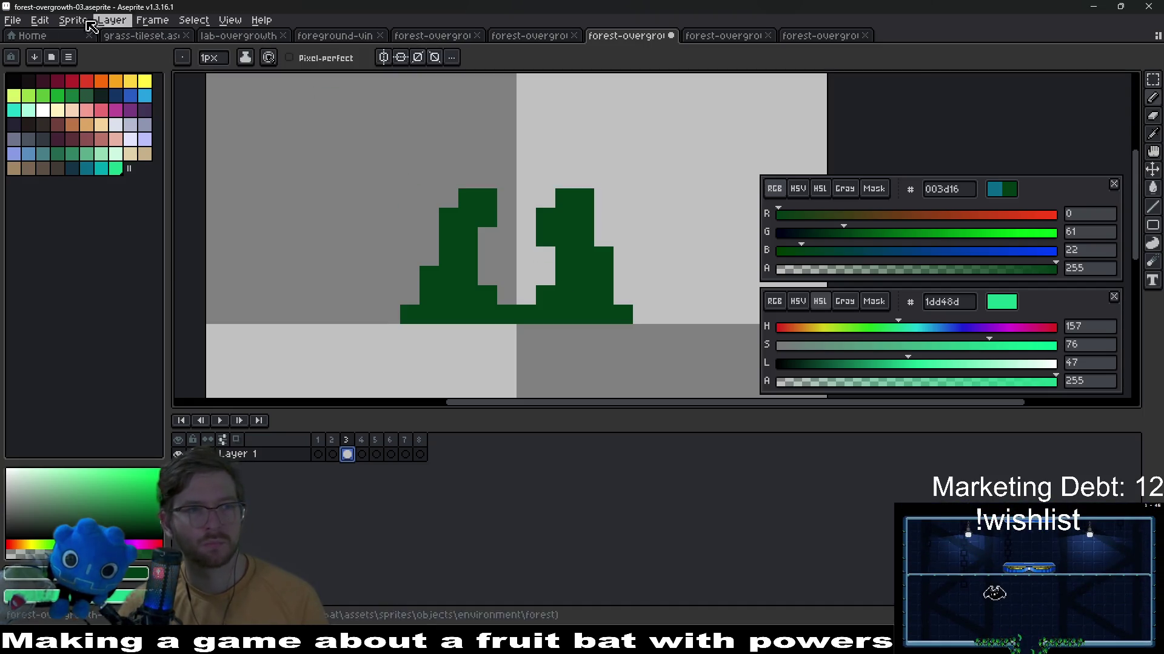
left_click(21, 92)
Apply the Outline FX to surround the joined tufts with a near-black edge
key("v")
key("ctrl+o")
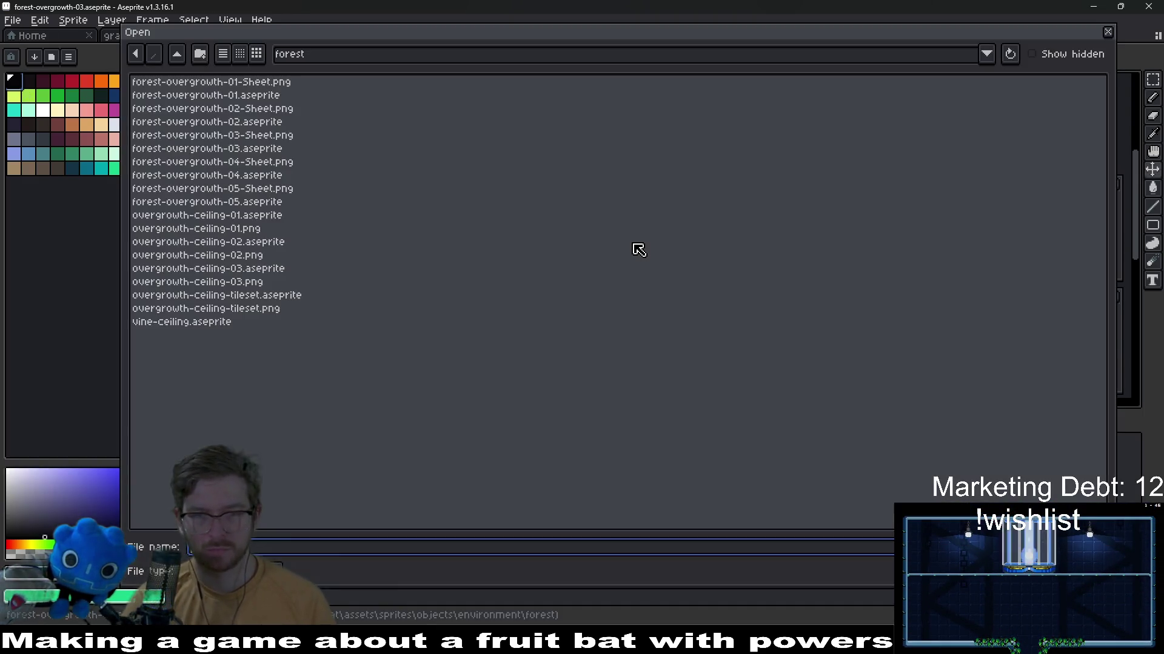
key("Escape")
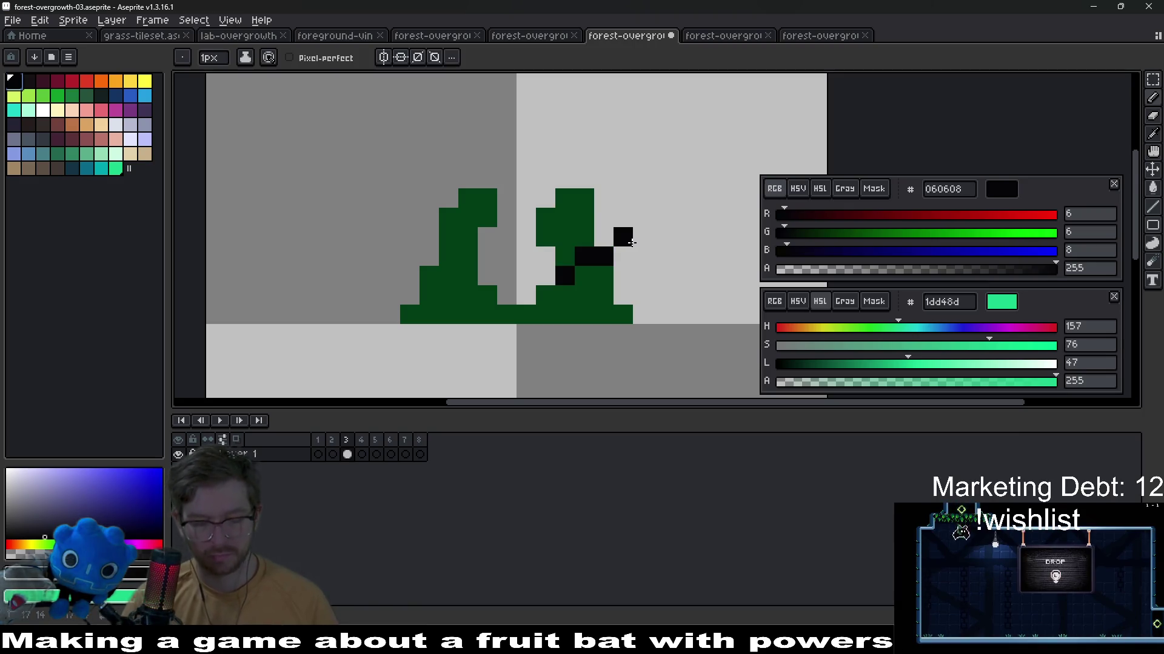
key("shift+o")
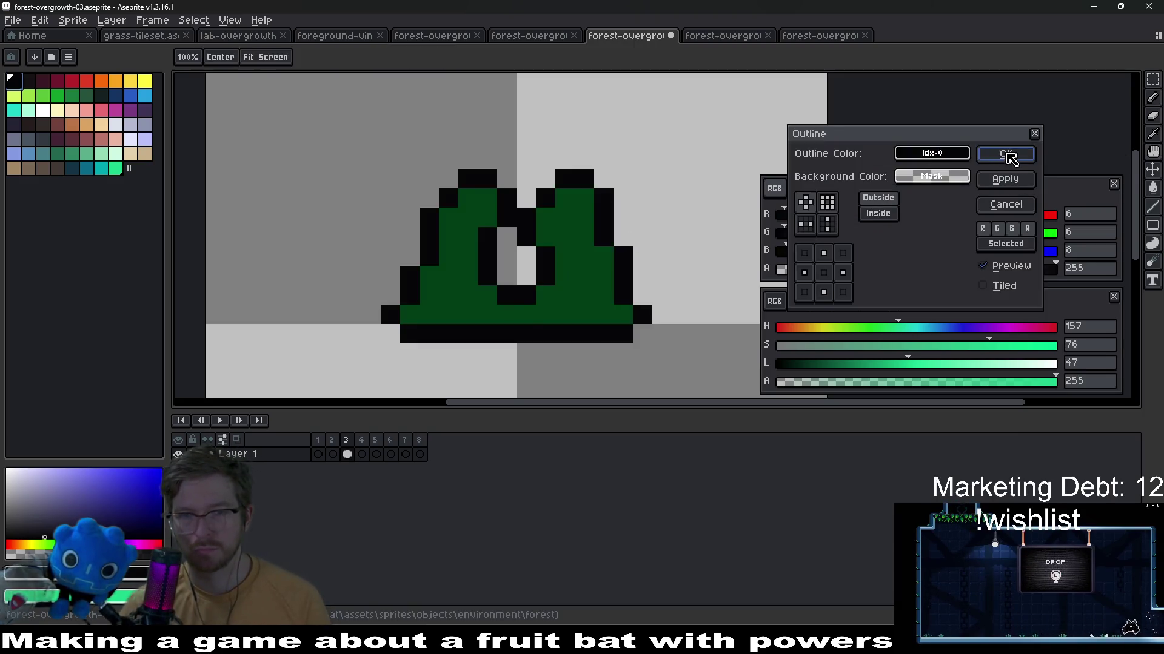
left_click(1007, 156)
key("b")
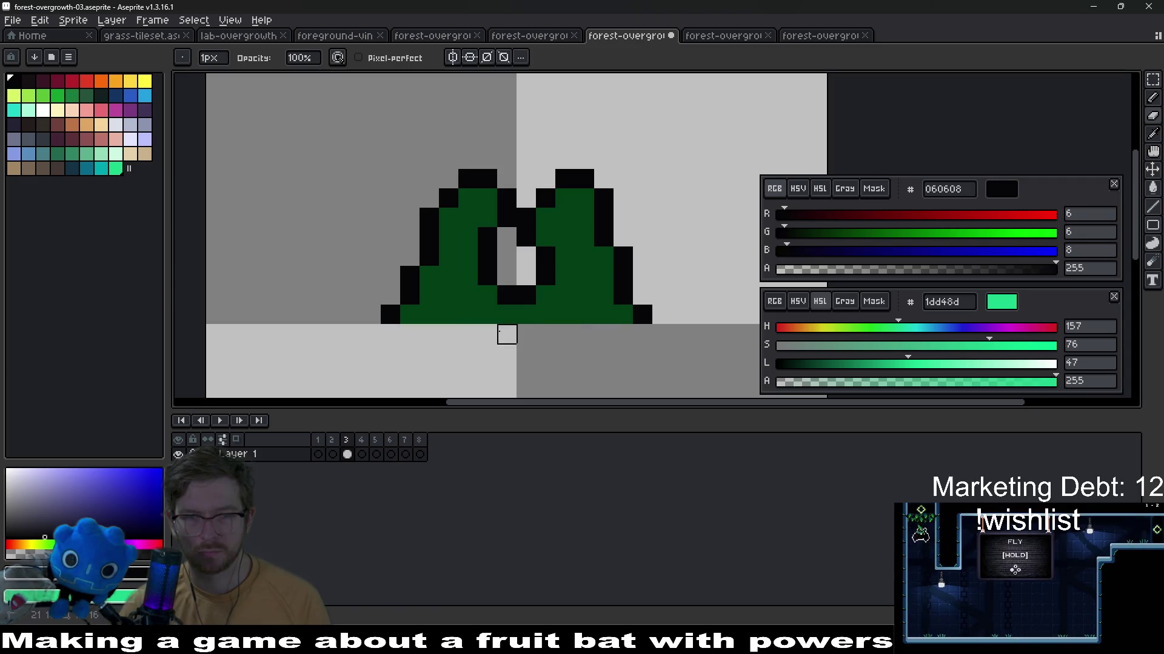
scroll(507, 335, "down", 3)
scroll(527, 327, "down", 2)
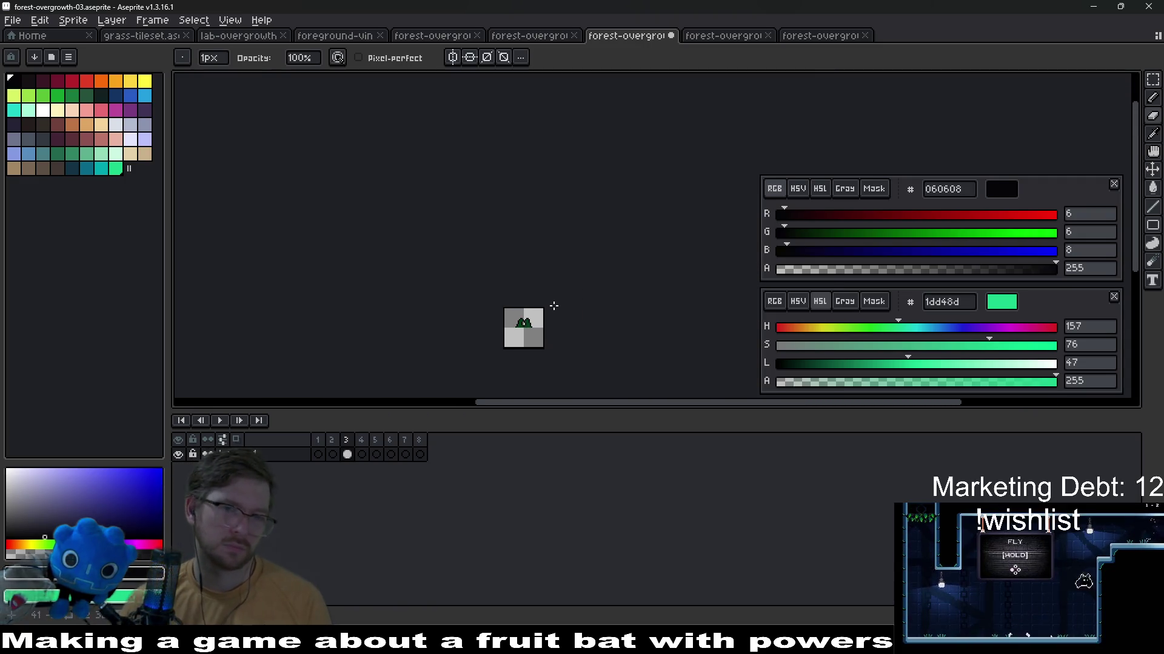
Grab the dark green 005620 hex from the forest-overgrowth-02 palette
left_click(532, 35)
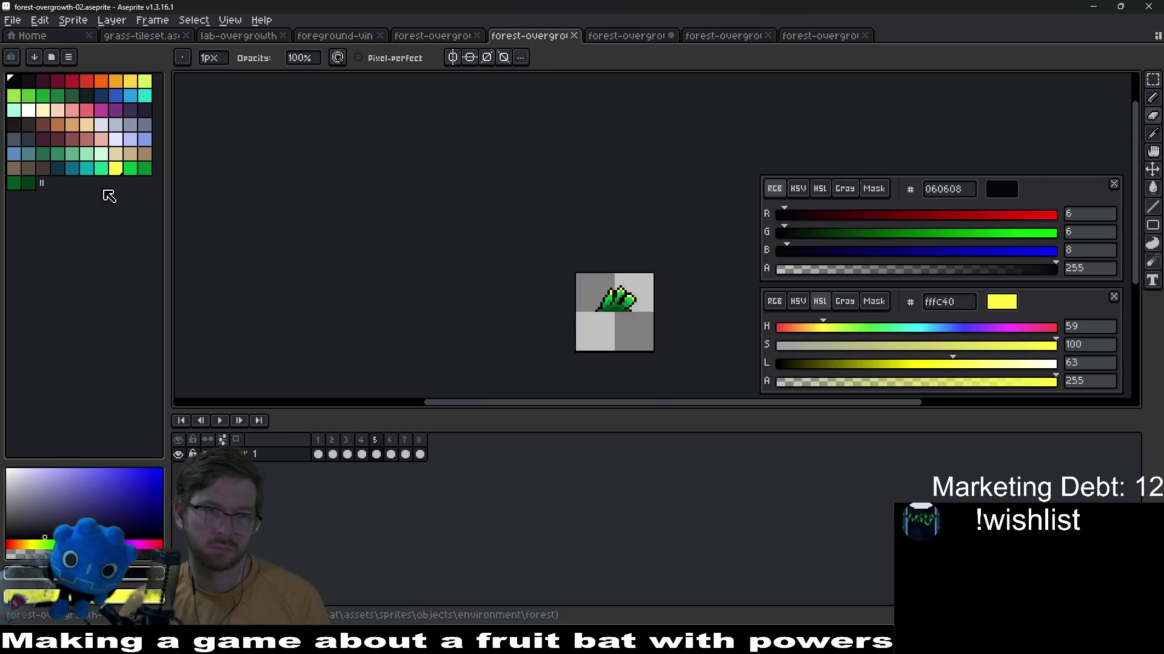
left_click(26, 181)
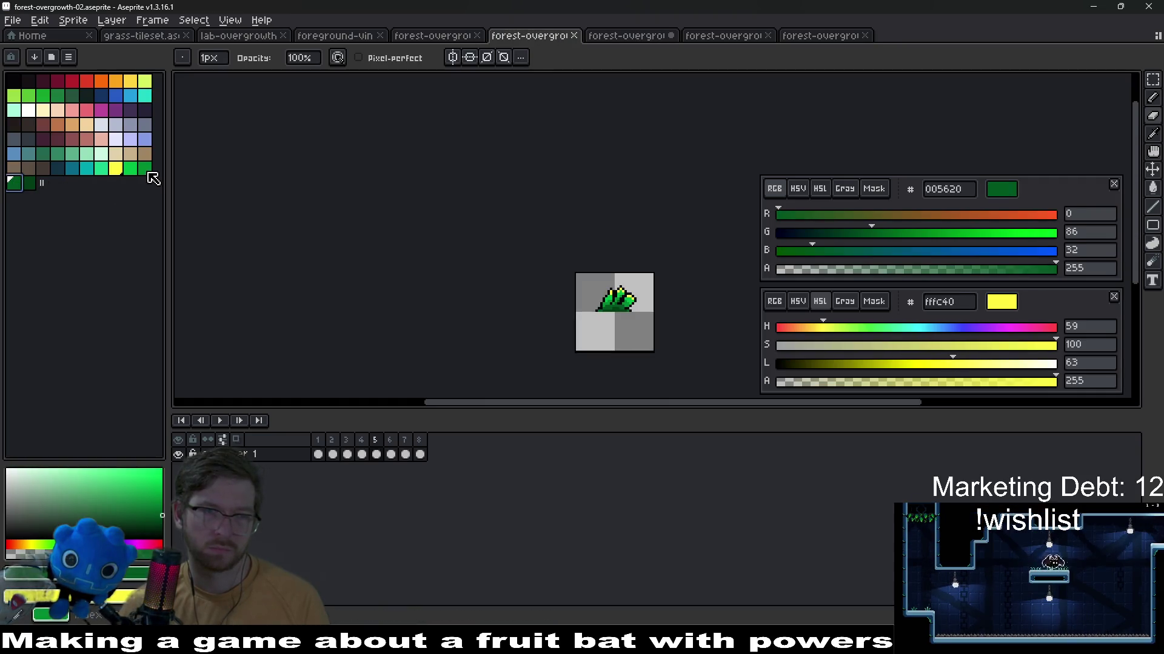
left_click(629, 35)
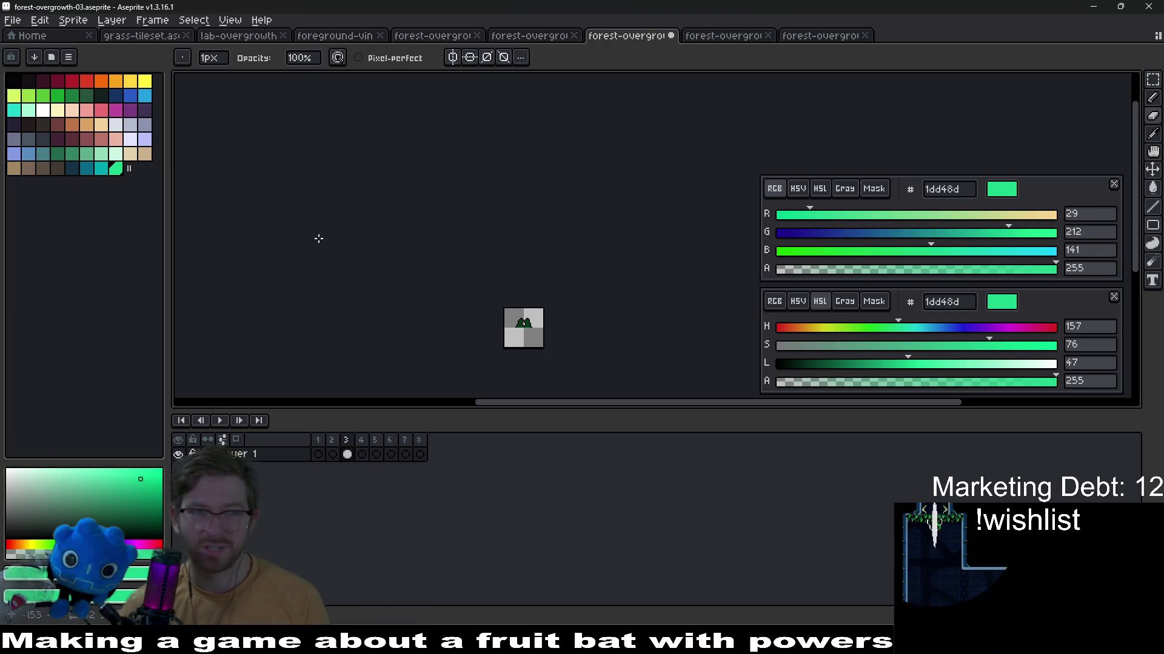
left_click(534, 36)
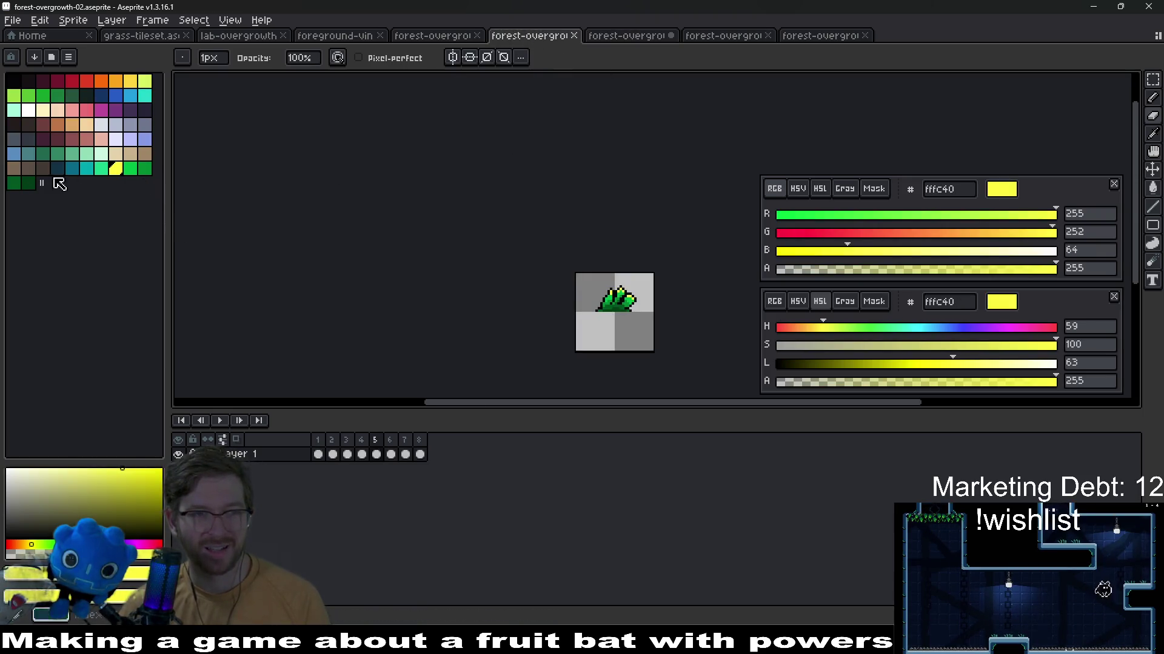
left_click(23, 185)
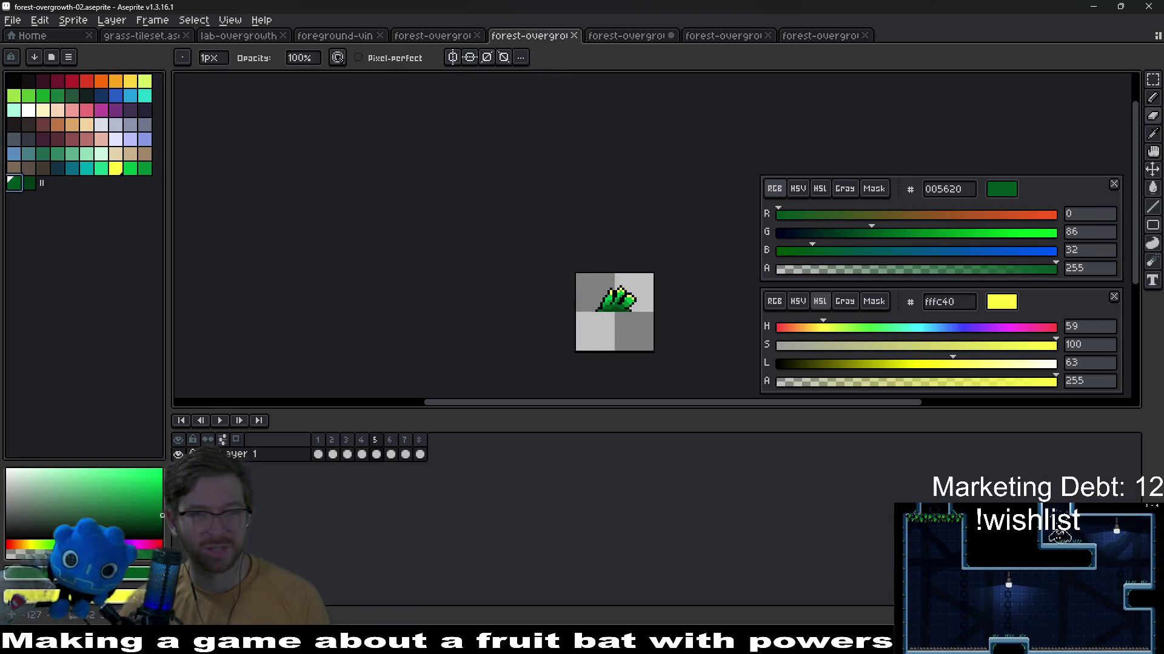
double_click(945, 190)
key("ctrl+c")
Paste 005620 into forest-overgrowth-03's colour field and sample the tuft's darker green
left_click(627, 35)
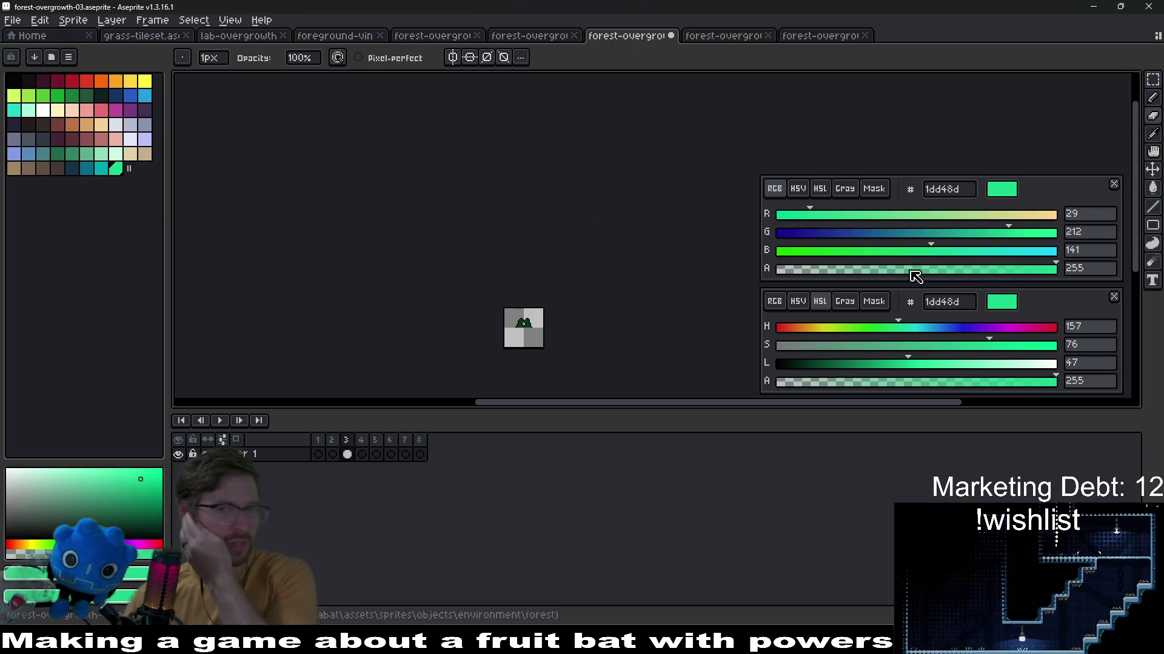
double_click(946, 190)
key("ctrl+v")
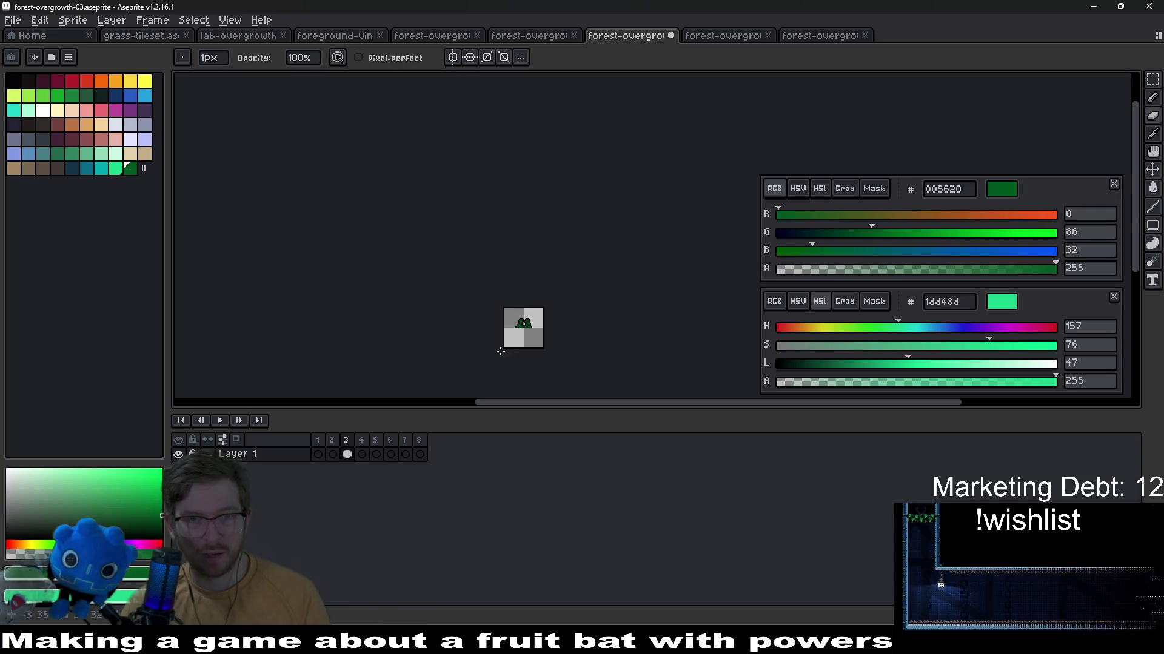
scroll(518, 337, "up", 3)
left_click(540, 316, "alt")
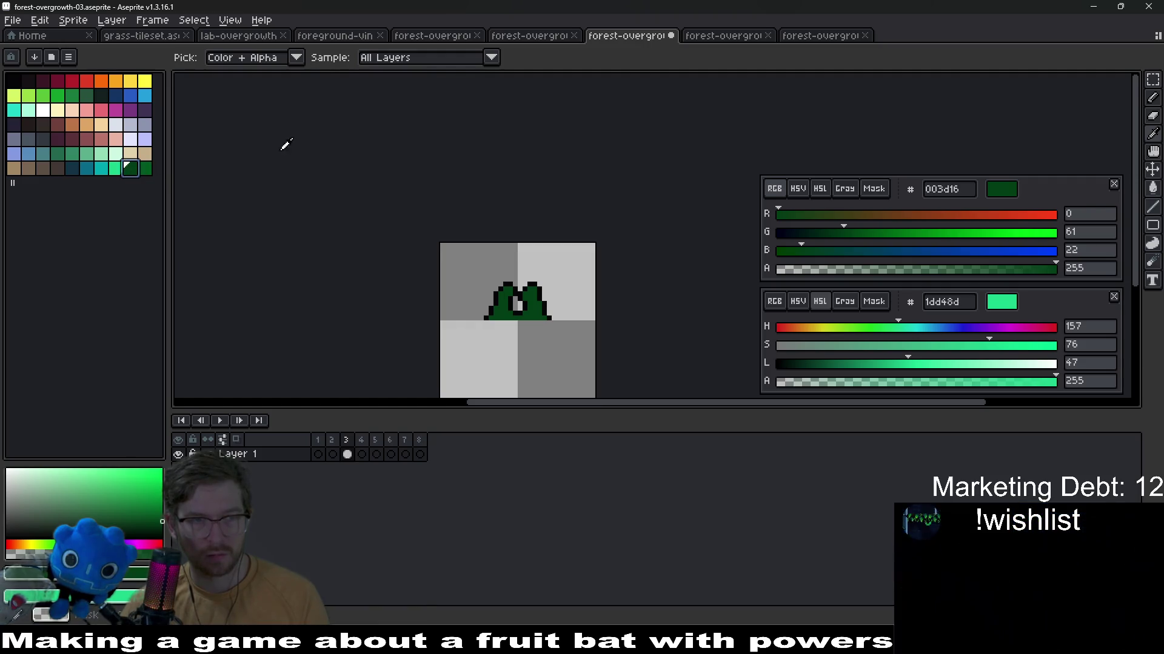
Copy the medium green from forest-overgrowth-02 into this sprite and preview the animation
left_click(530, 35)
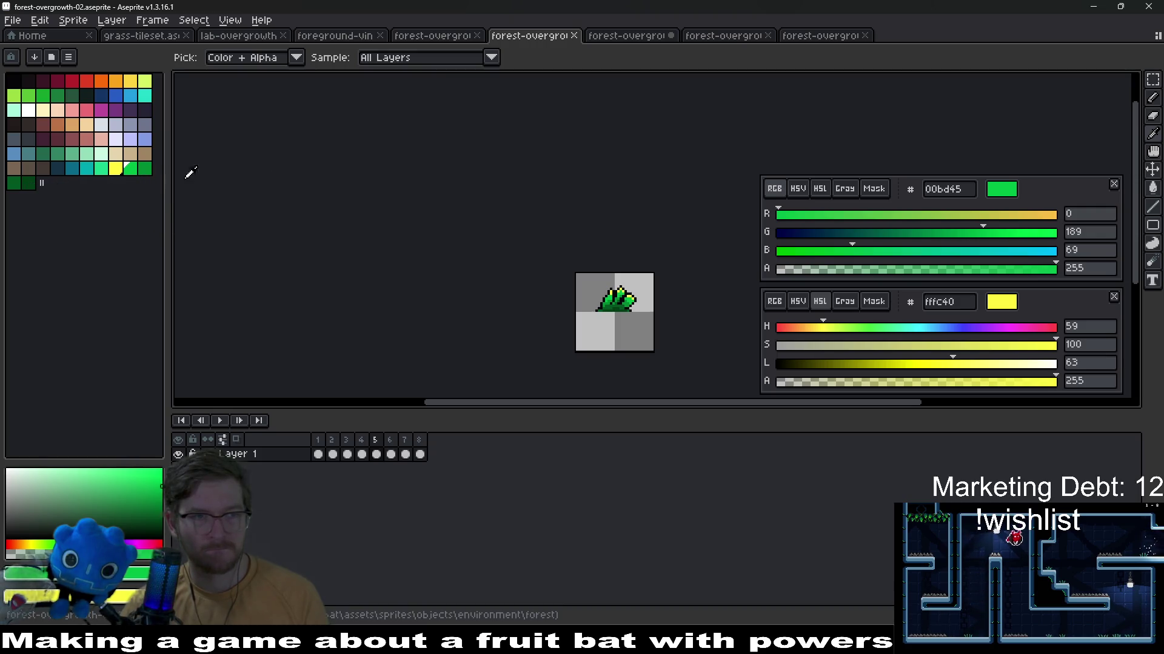
left_click(145, 171)
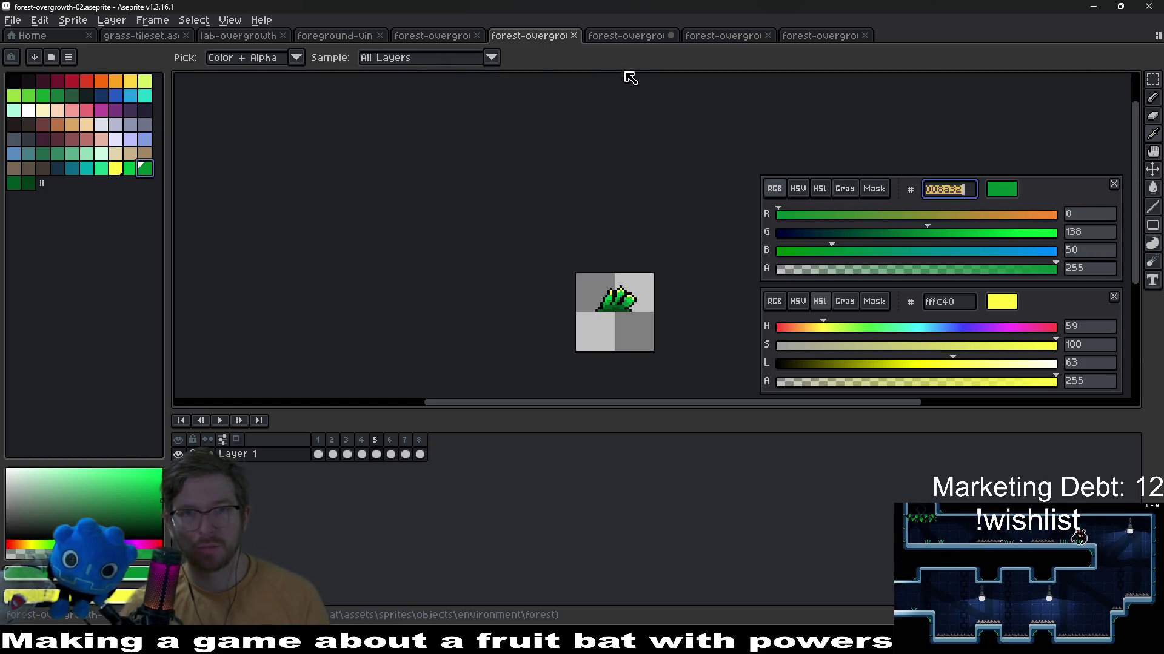
left_click(628, 35)
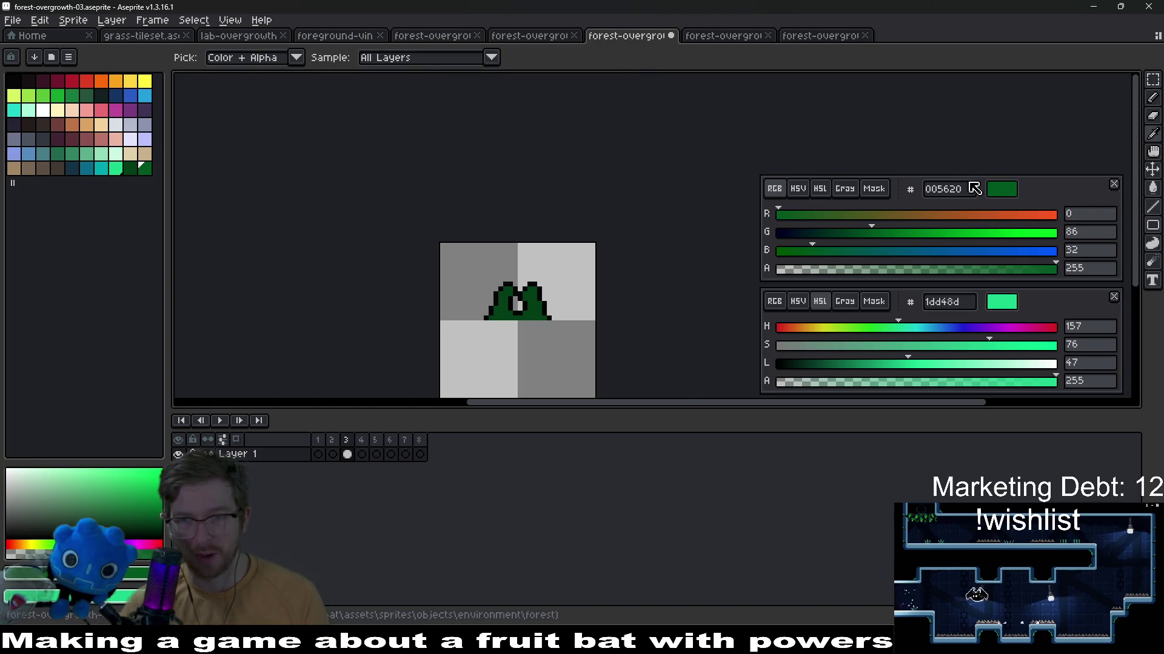
type("008a32")
key("Return")
left_click(220, 421)
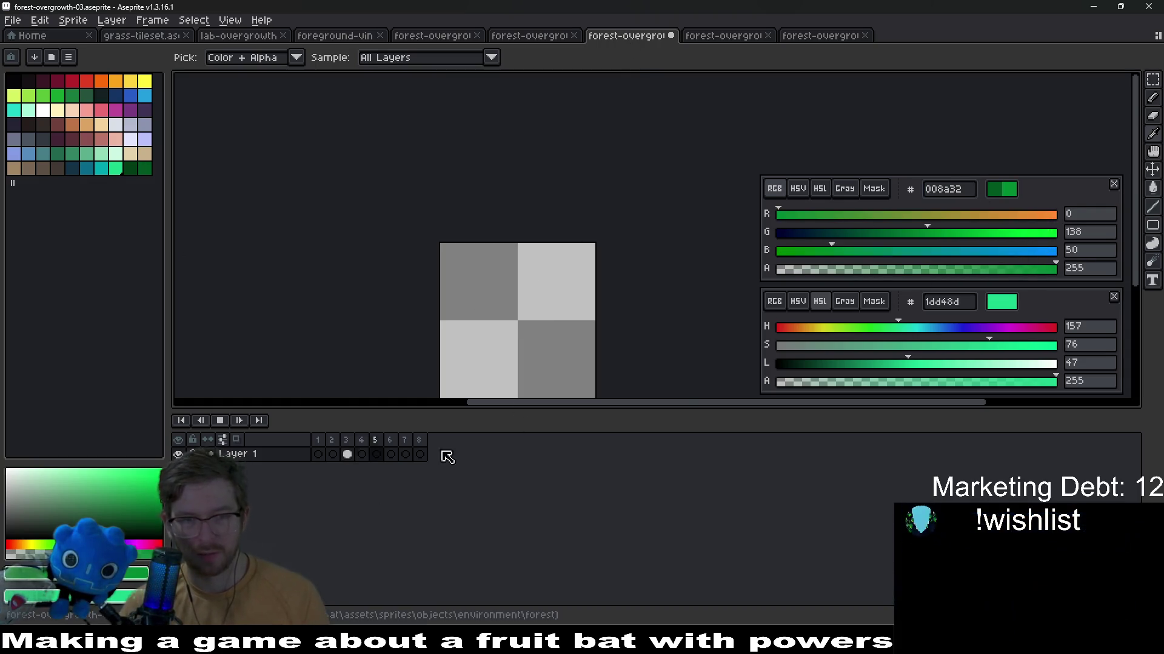
left_click(220, 420)
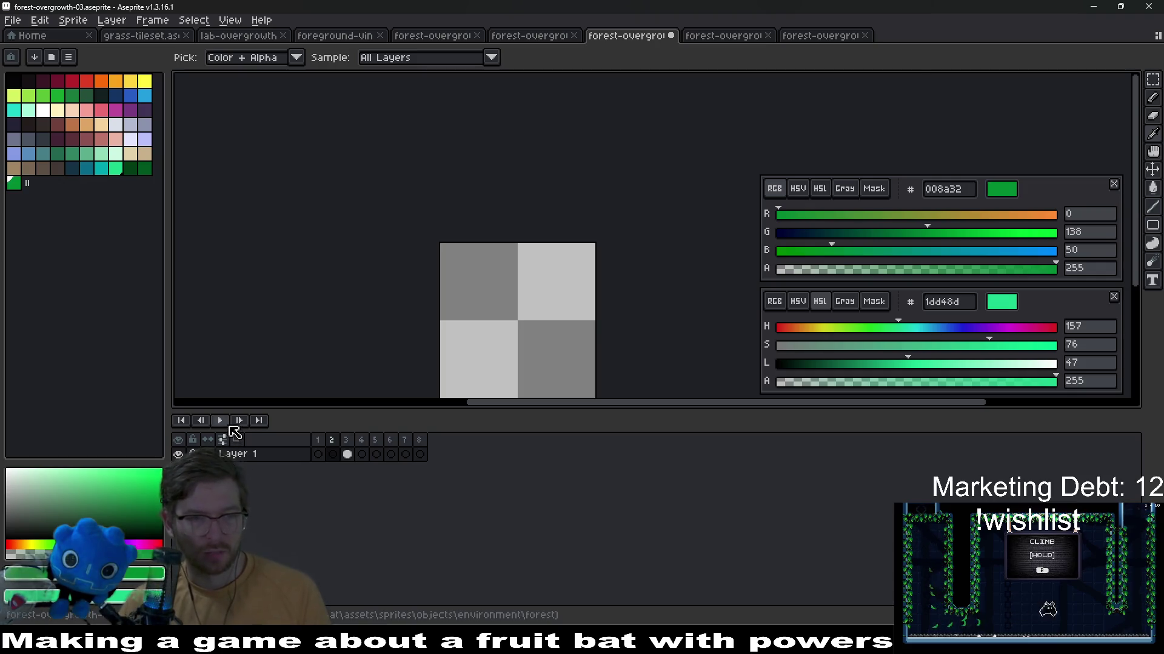
Copy the bright green from forest-overgrowth-02 and add it to this sprite's palette
left_click(530, 36)
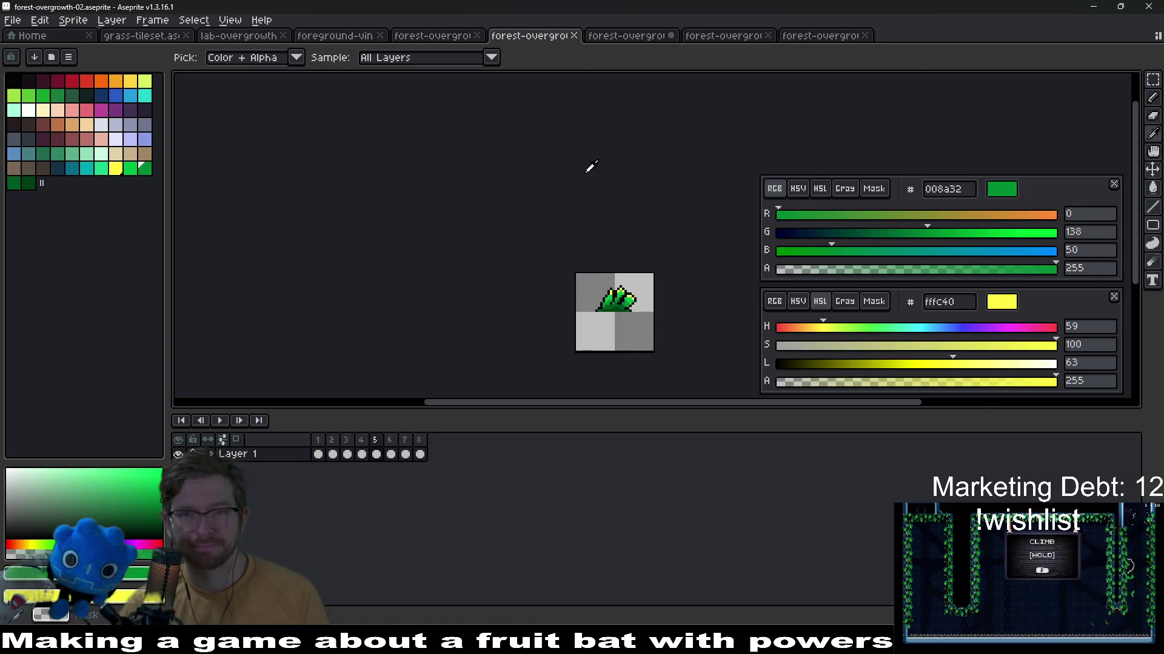
left_click(135, 169)
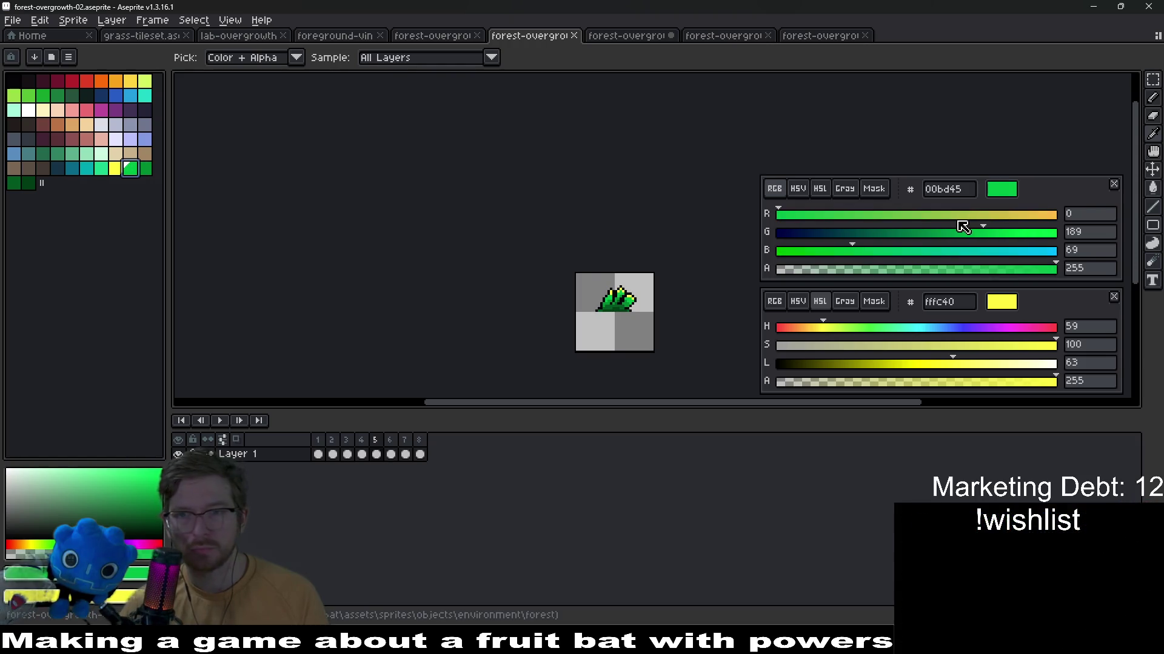
left_click(626, 36)
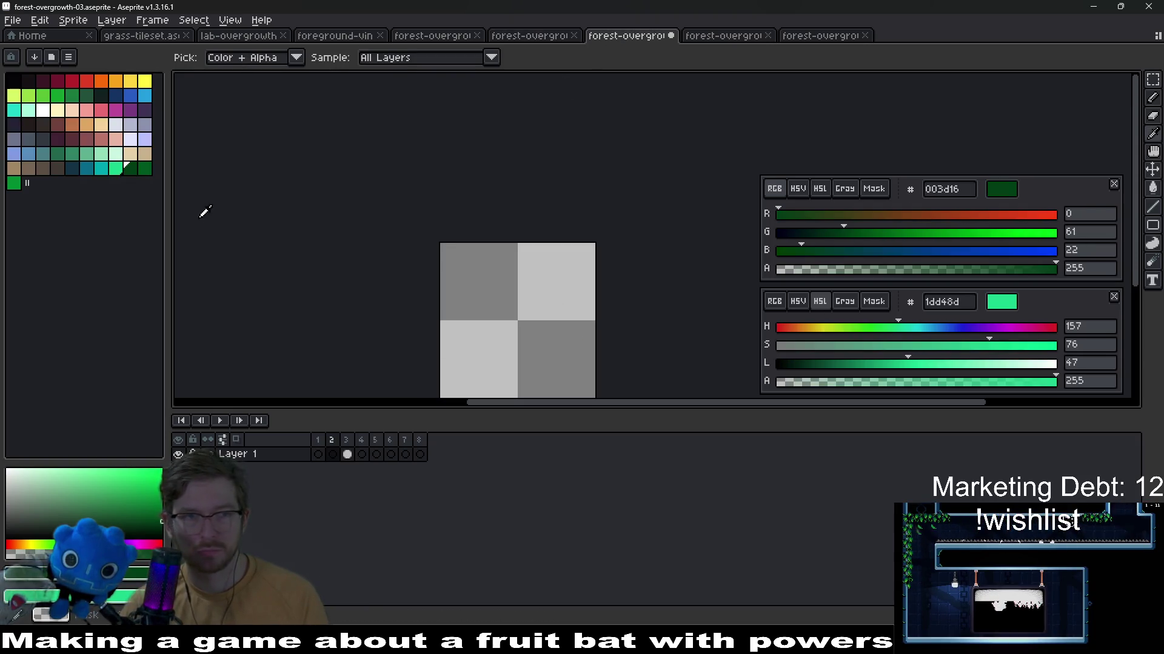
left_click(945, 190)
type("00bd45")
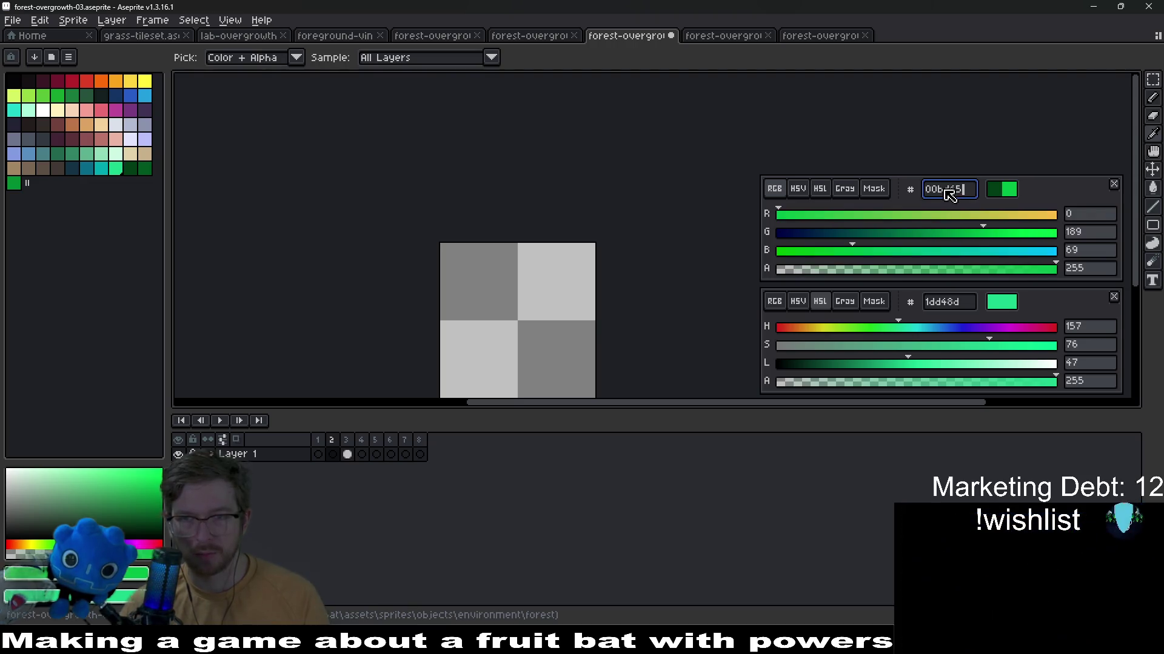
key("Return")
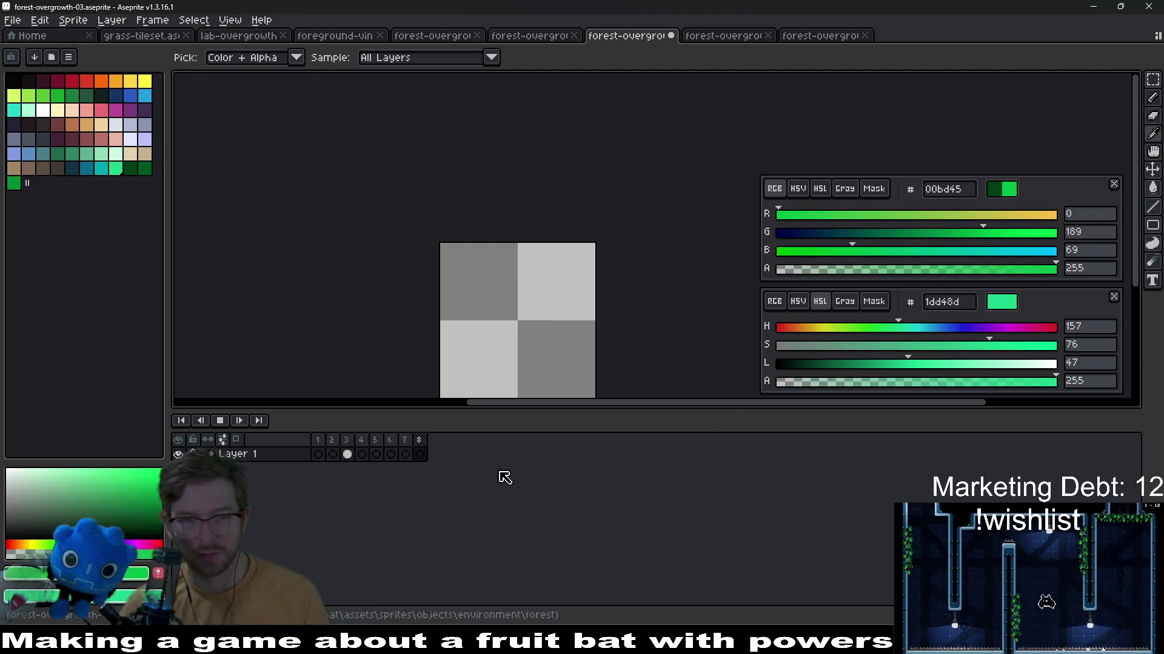
key("Return")
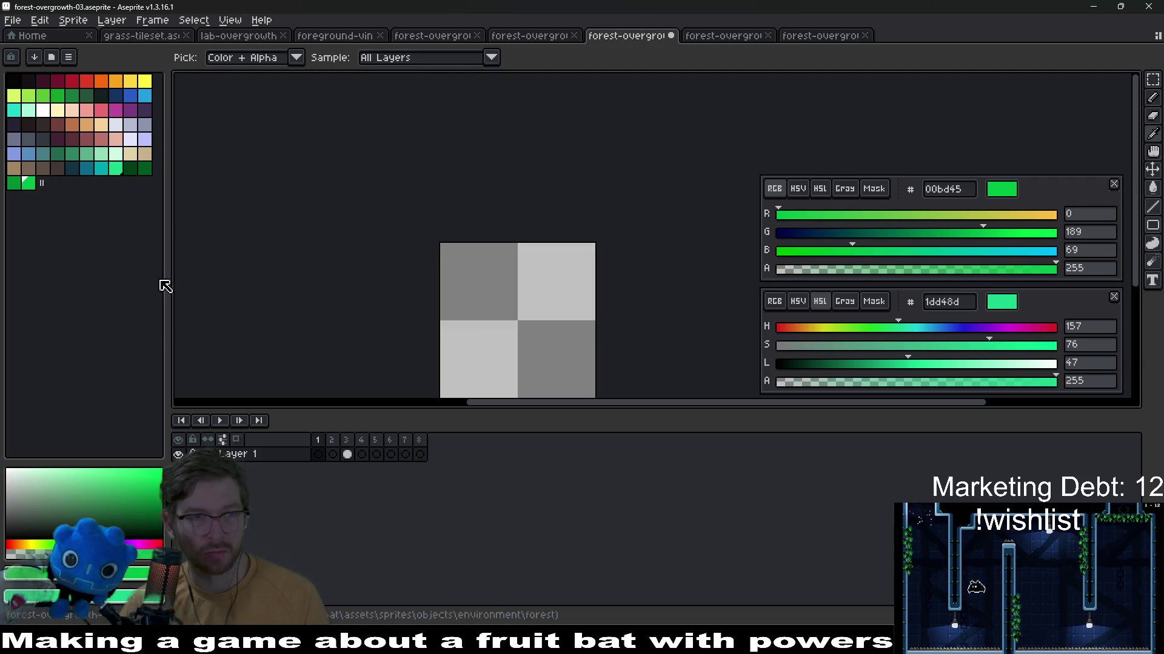
Move yellow to the palette end, set green drawing colours and show frame 3
left_click(145, 82)
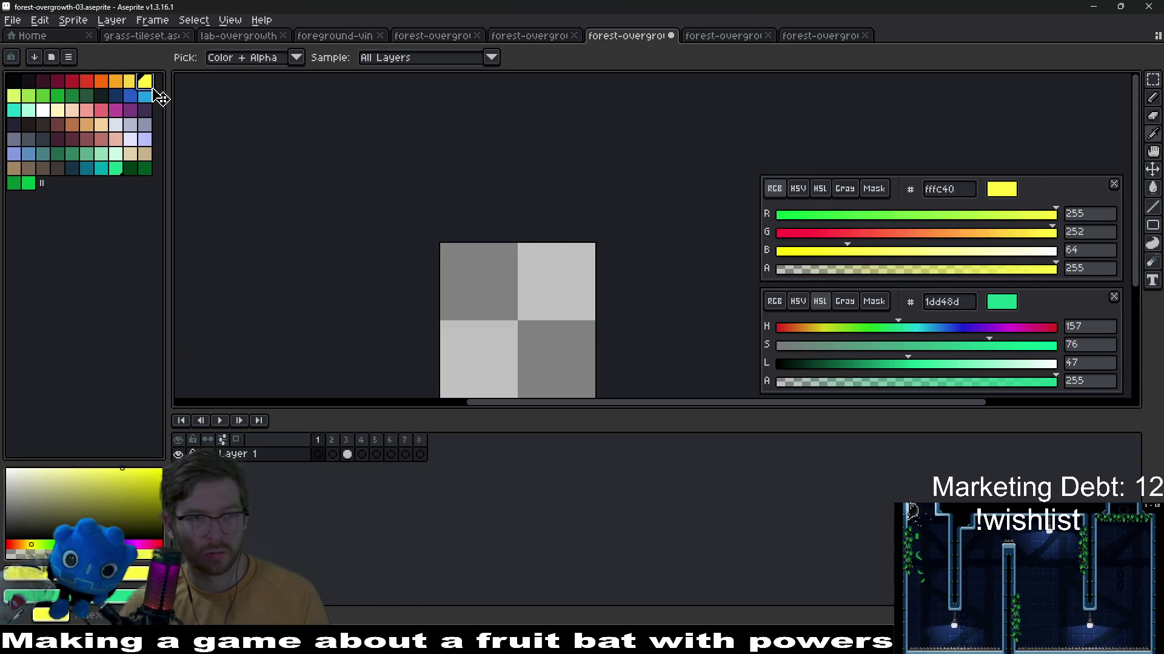
left_click_drag(145, 84, 46, 186)
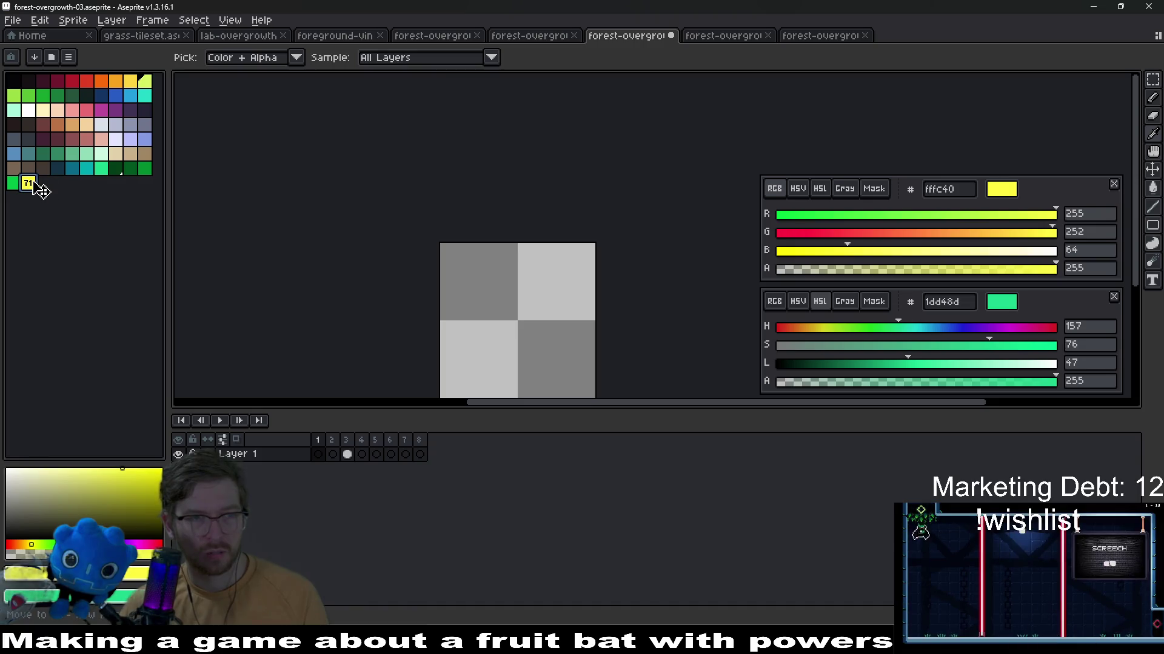
right_click(143, 169)
scroll(532, 329, "up", 1)
scroll(532, 330, "down", 1)
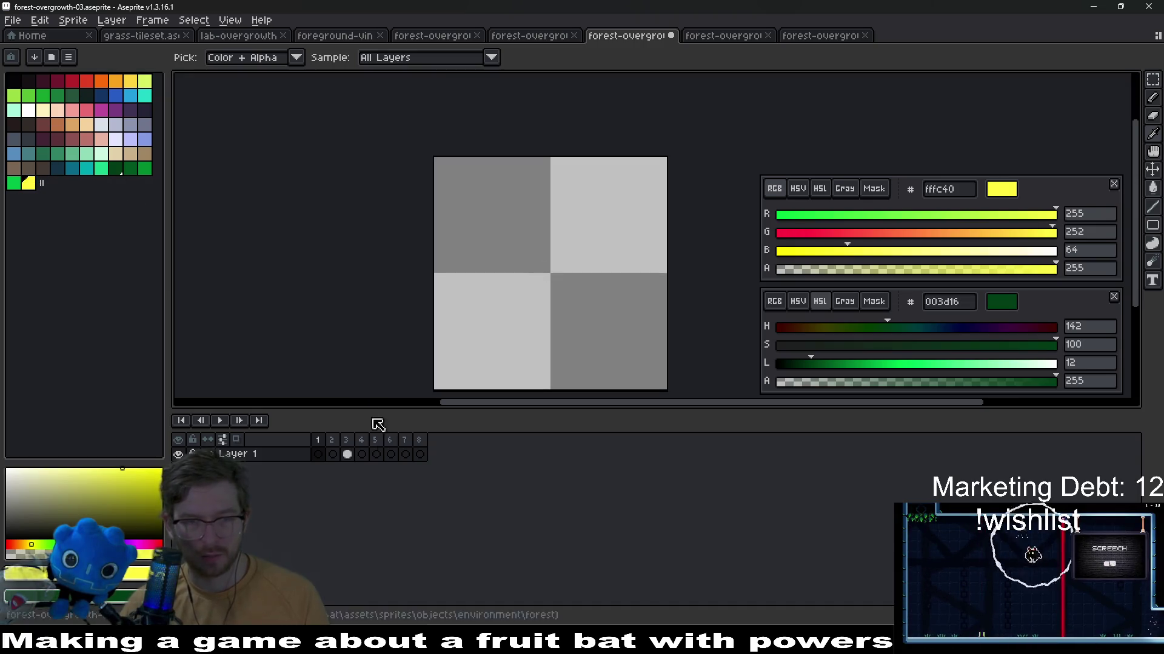
left_click(346, 455)
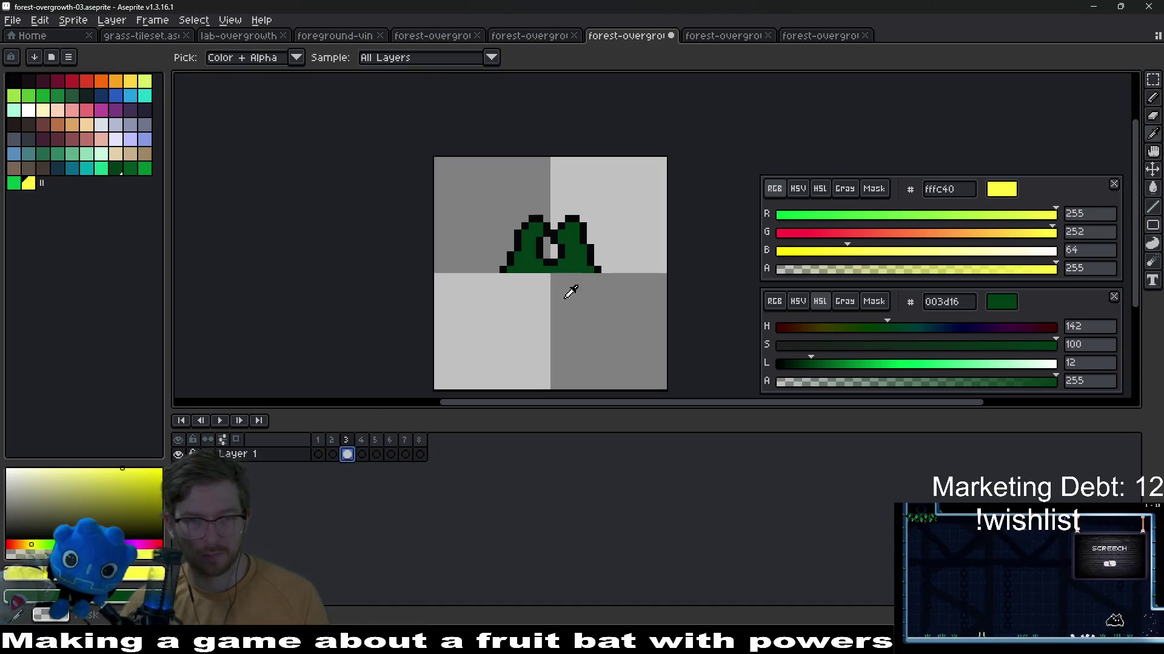
left_click(129, 171)
right_click(128, 171)
left_click(144, 170)
scroll(546, 246, "up", 2)
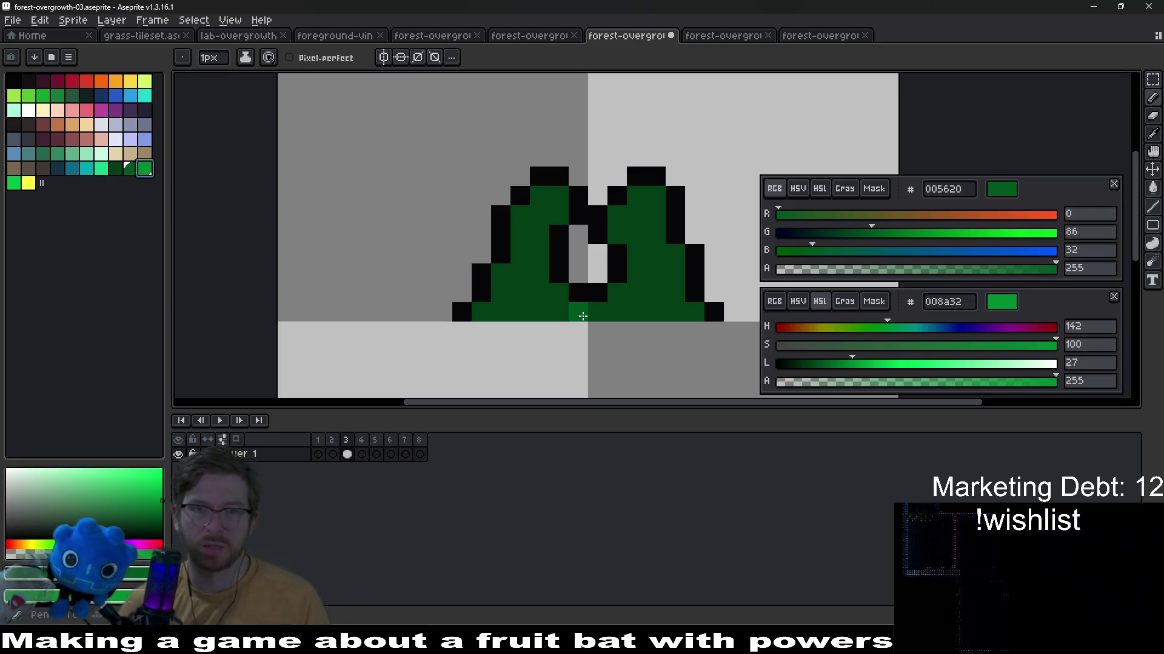
scroll(603, 313, "up", 1)
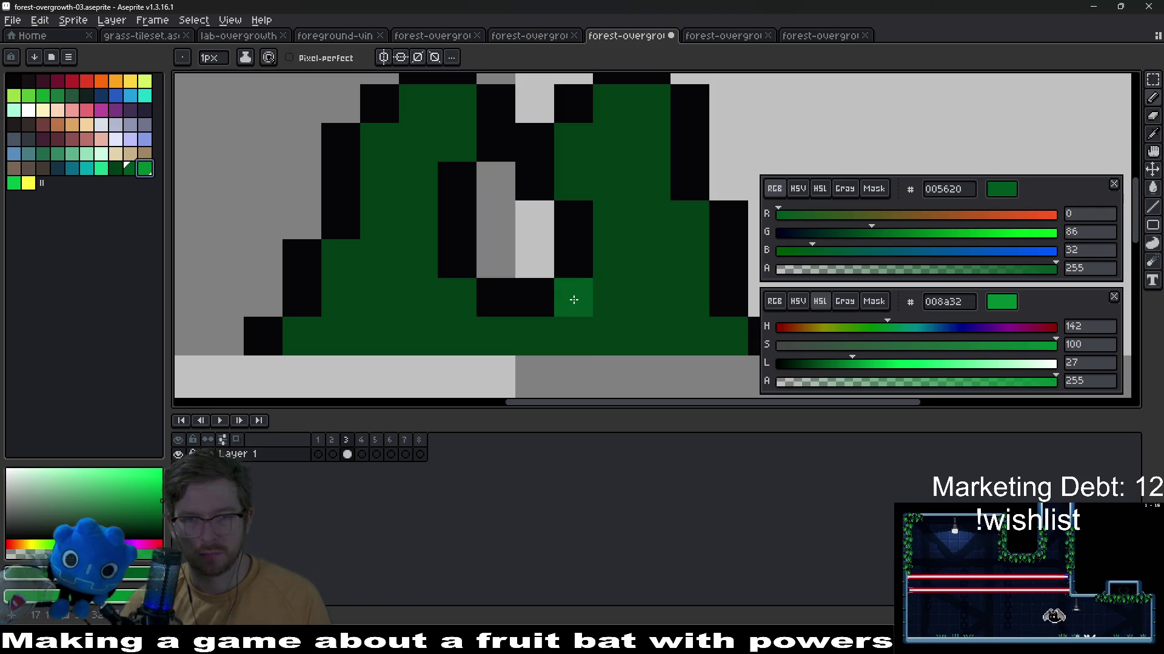
Add bright green pixels to the tuft's bottom row and return to frame 3
left_click(652, 337)
left_click(574, 337)
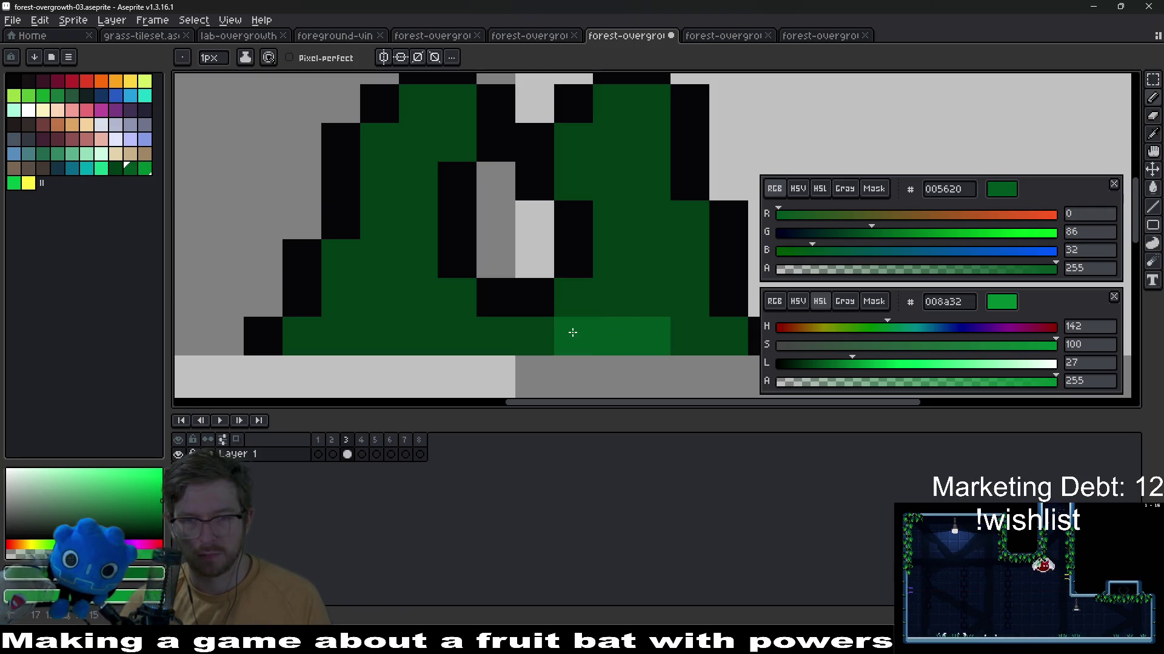
key("v")
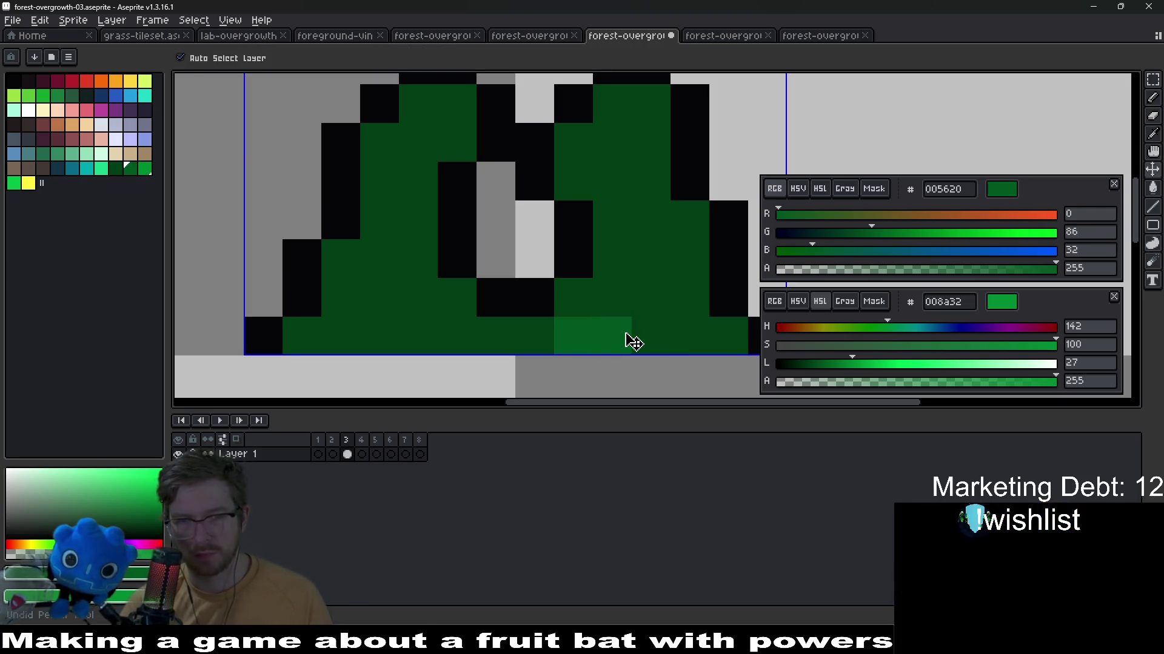
key("Delete")
key("b")
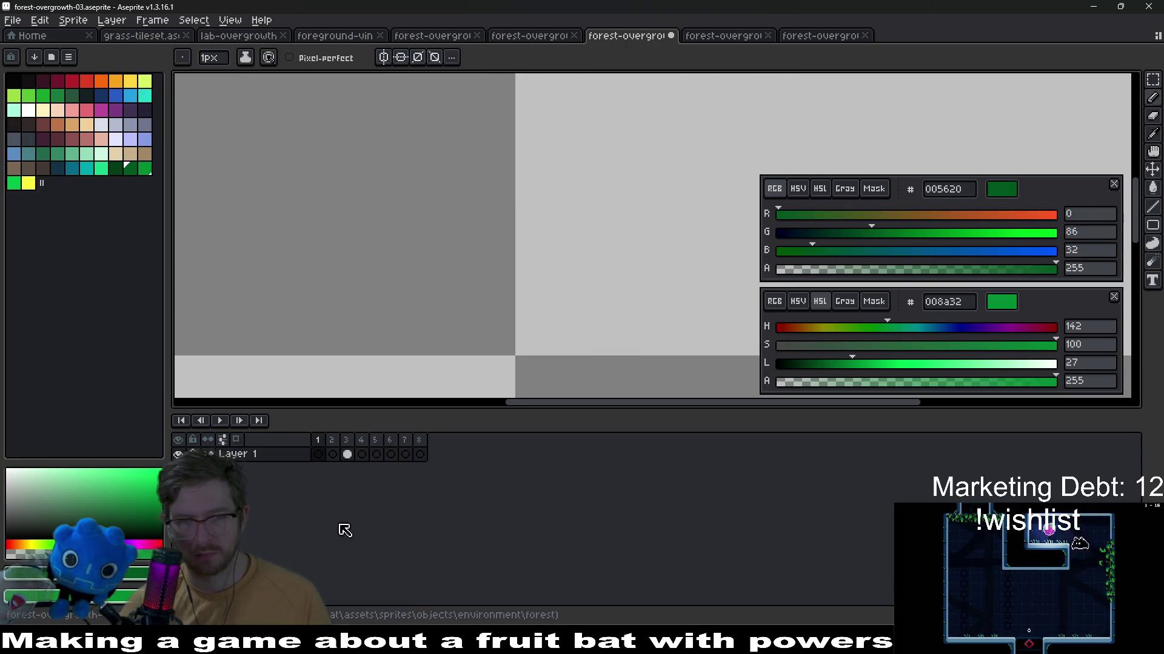
left_click(346, 454)
scroll(581, 291, "up", 2)
Paint lighter green highlights on the tuft's lower right area, then pick yellow
left_click_drag(545, 304, 673, 305)
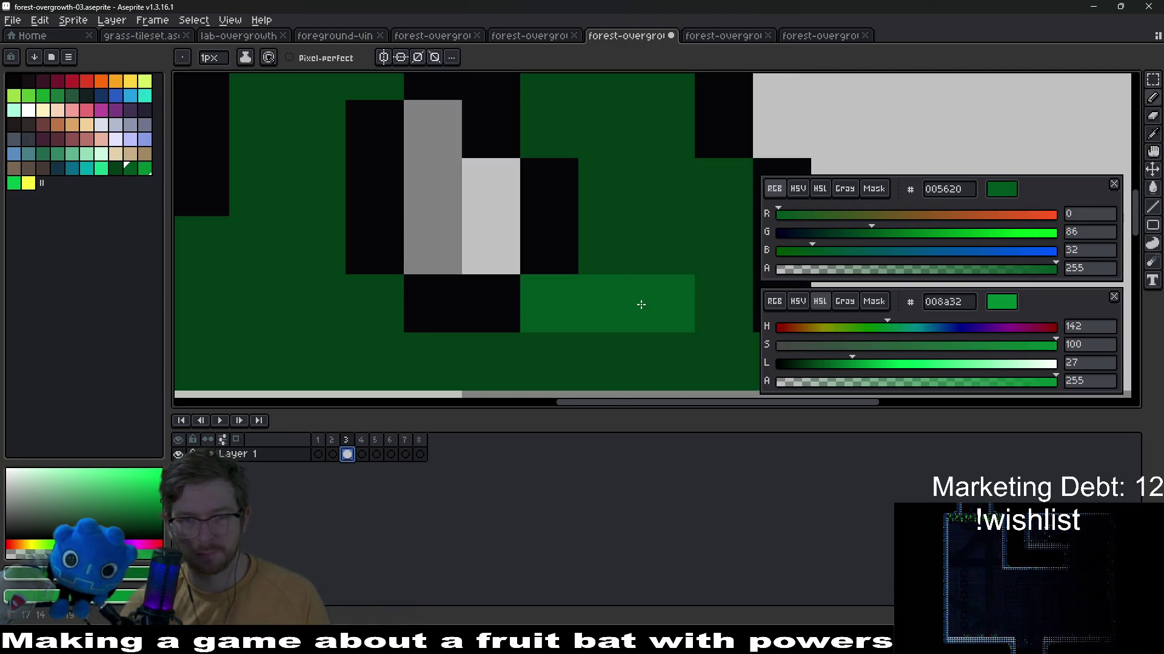
left_click(607, 246)
left_click(607, 187)
scroll(627, 228, "down", 1)
left_click_drag(576, 359, 636, 363)
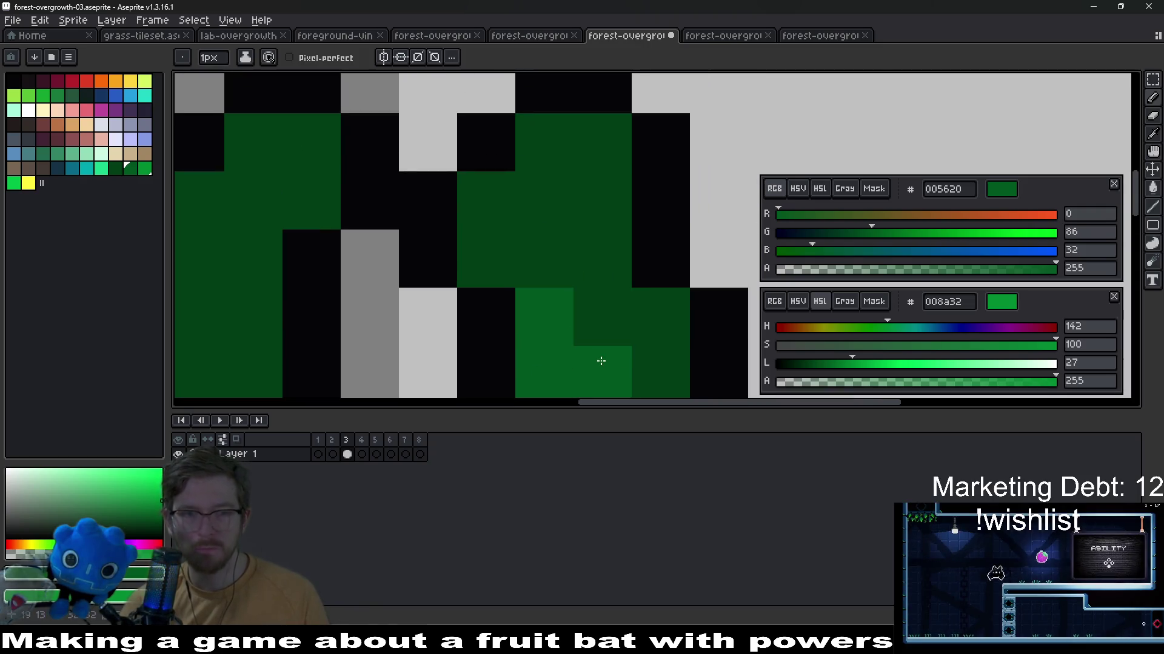
left_click(27, 183)
left_click(252, 200)
key("ctrl+z")
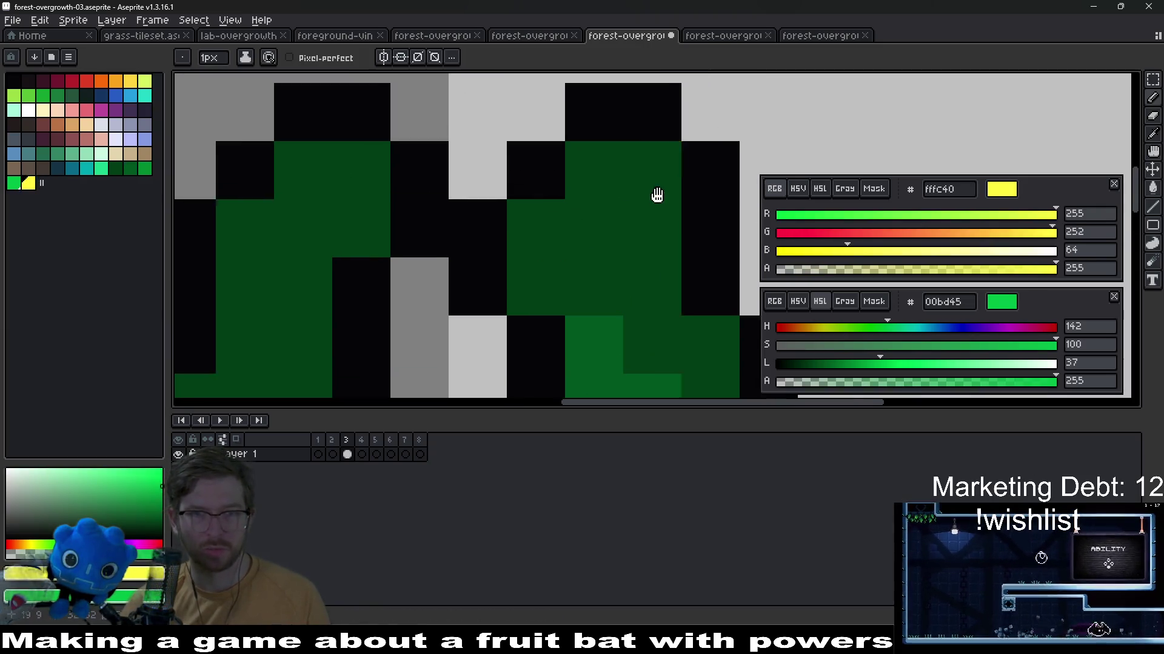
scroll(631, 188, "up", 1)
Tip both peaks with yellow pixels and paint bright green highlights across them
left_click(631, 188)
left_click(561, 238)
left_click(386, 182)
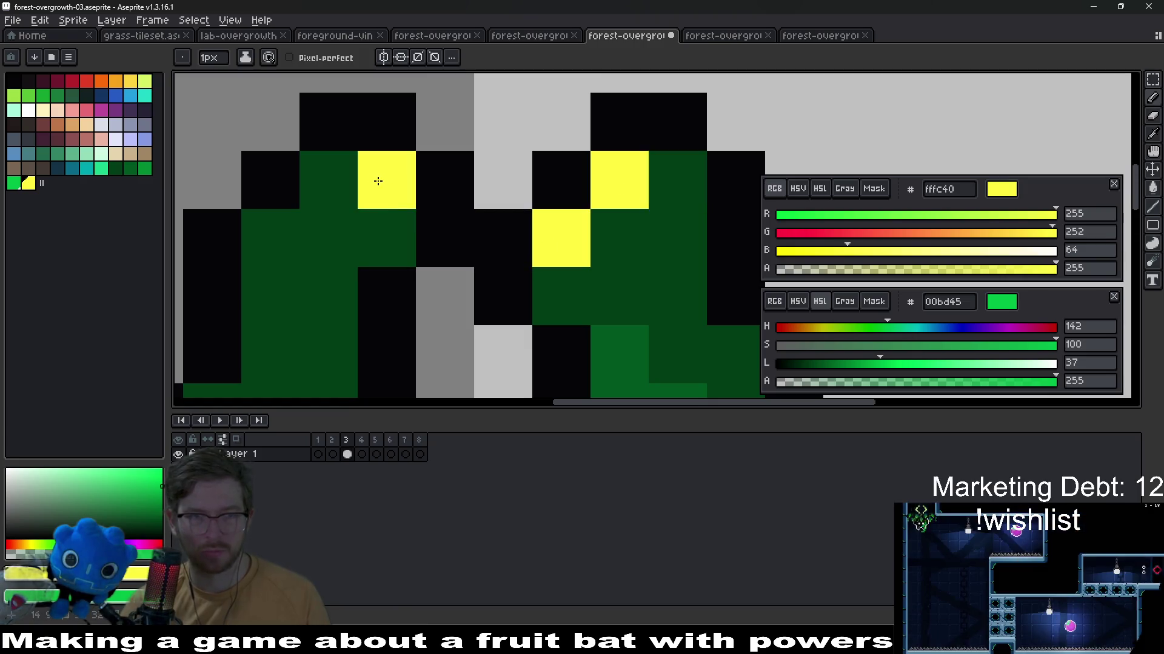
left_click(386, 238)
left_click(330, 182)
key("ctrl+z")
mouse_move(387, 238)
left_mouse_down()
mouse_move(270, 238)
mouse_move(268, 322)
left_mouse_up()
left_click(328, 297)
scroll(329, 296, "down", 3)
Touch up the right peak's bright green and yellow highlight pixels, then sample dark green
left_click_drag(381, 237, 519, 272)
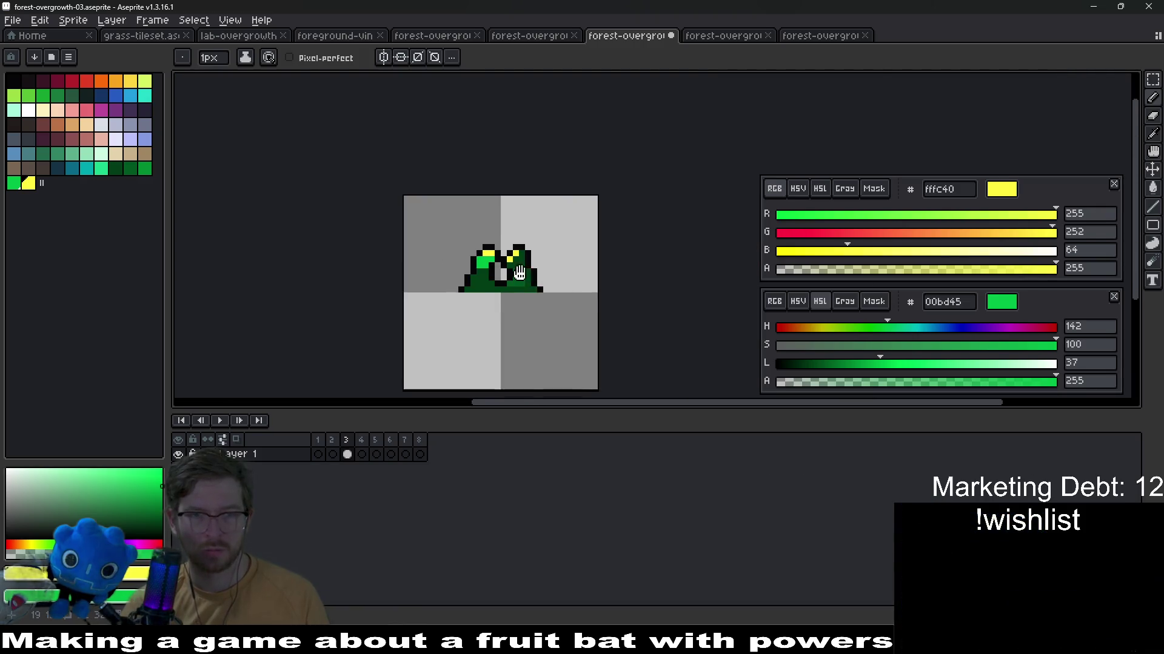
scroll(533, 274, "up", 4)
left_click(513, 223)
left_click(437, 223)
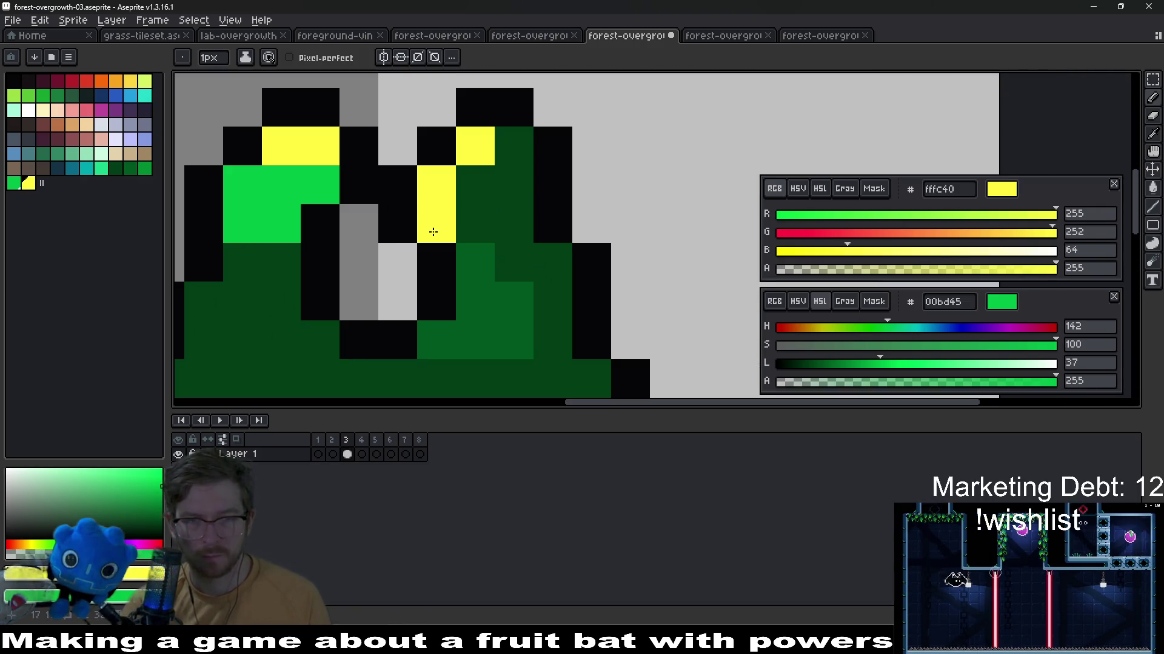
left_click(473, 186)
left_click(513, 186)
left_click(514, 146)
left_click(514, 223)
left_click(473, 223)
left_click(514, 186)
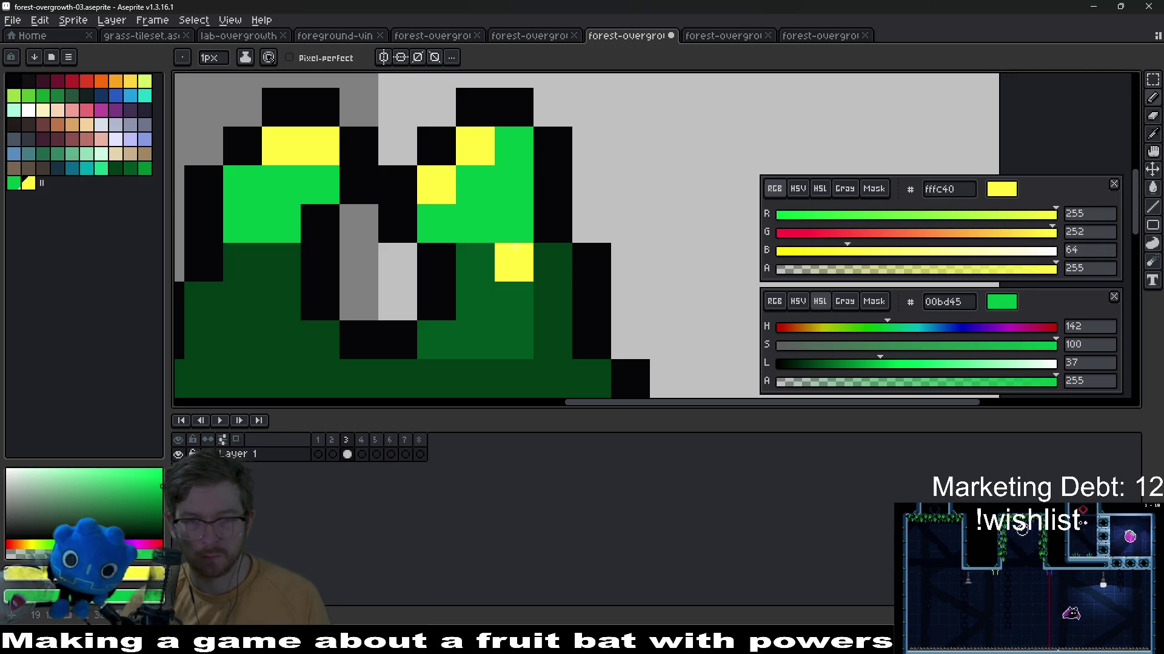
scroll(523, 254, "down", 5)
scroll(523, 252, "down", 1)
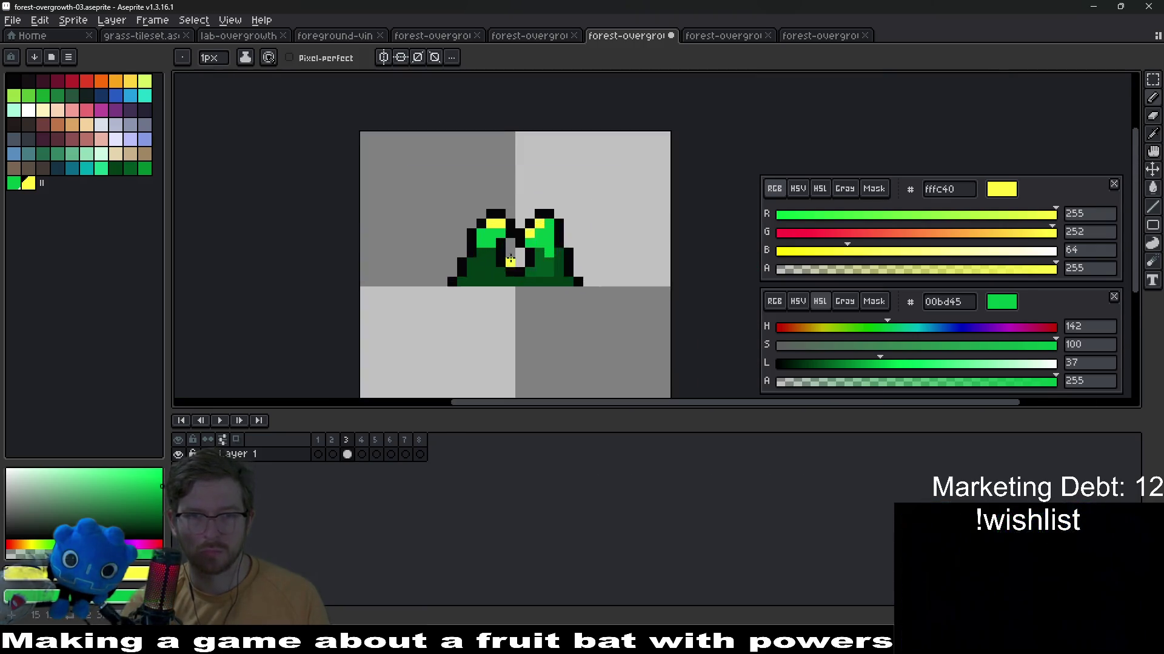
scroll(509, 245, "up", 6)
scroll(535, 237, "down", 5)
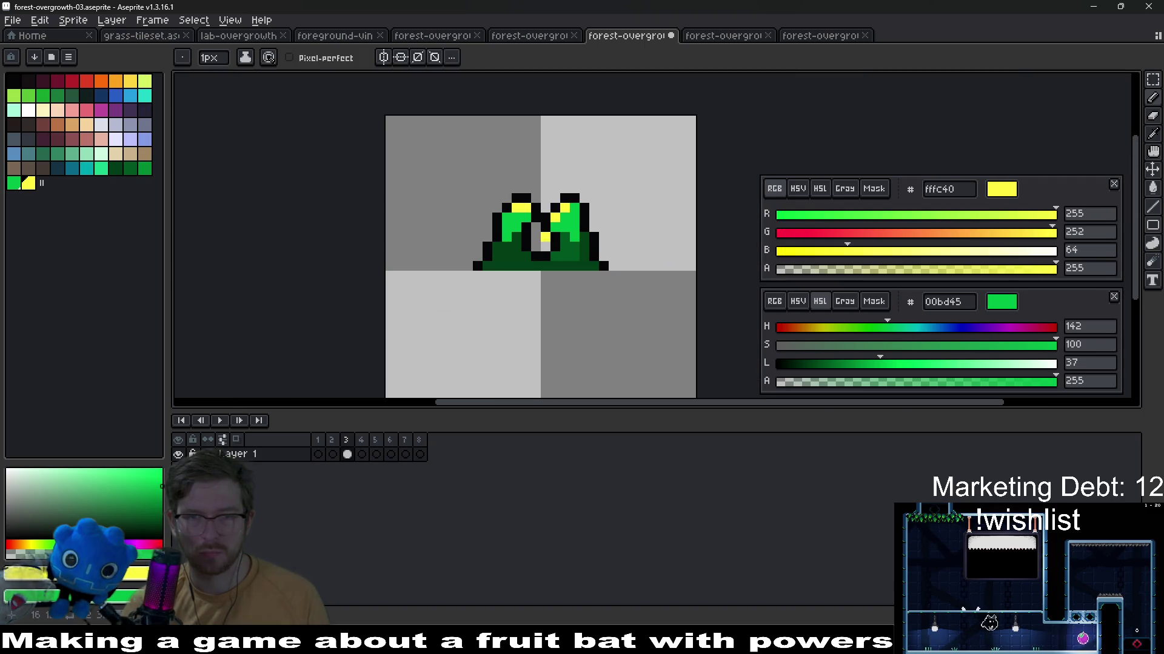
scroll(564, 238, "up", 3)
scroll(564, 238, "up", 3)
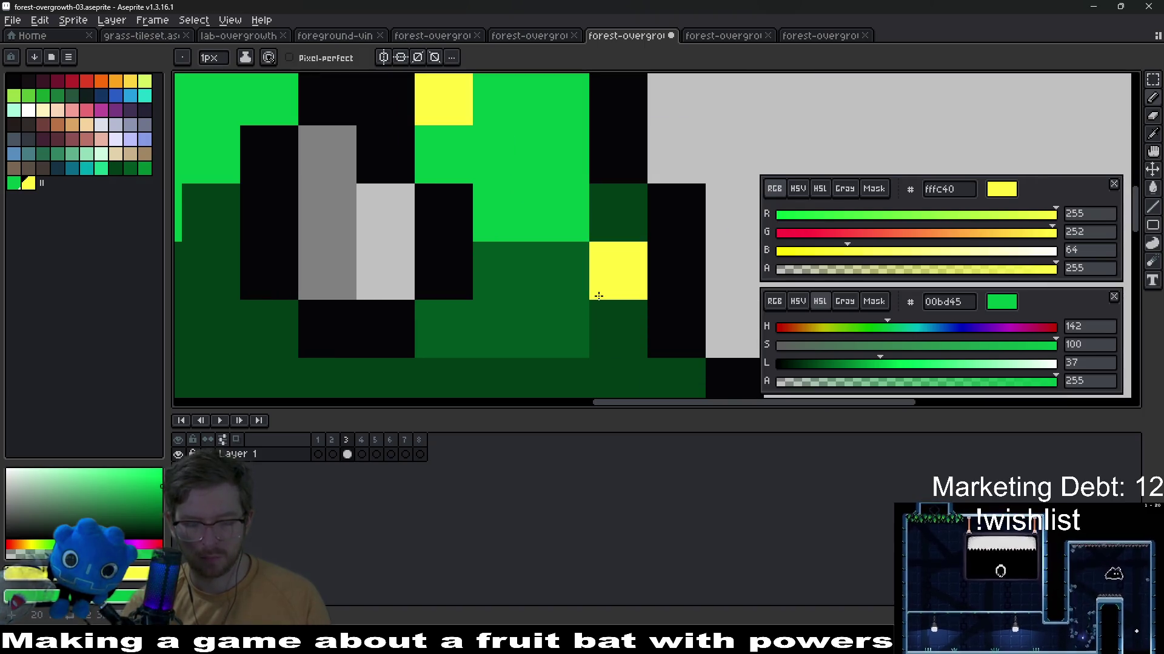
left_click(561, 292)
scroll(561, 291, "down", 3)
scroll(510, 274, "down", 3)
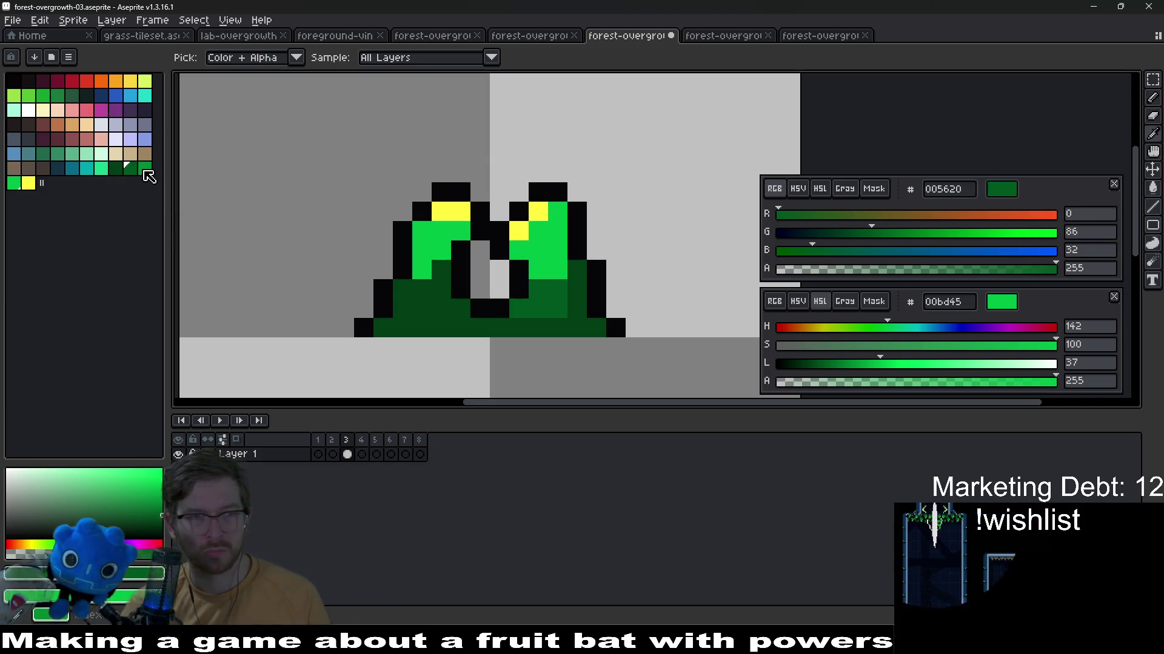
Paint dark green shading pixels on the right sprout's base and outline
left_click(593, 306)
left_click(573, 286)
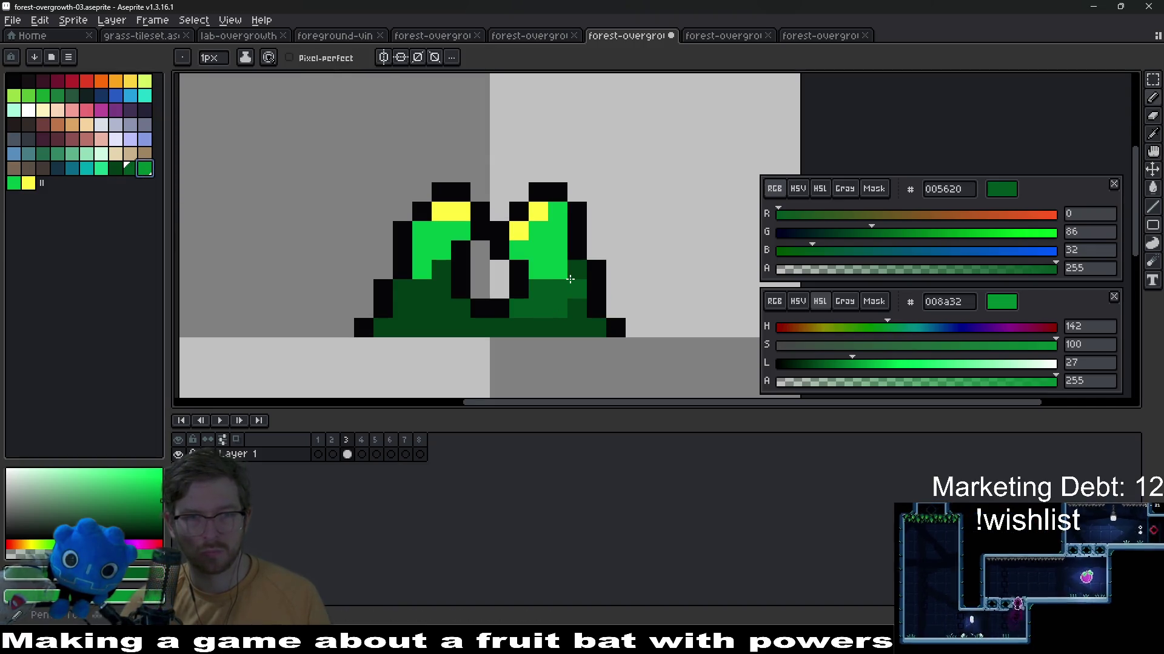
scroll(583, 274, "up", 5)
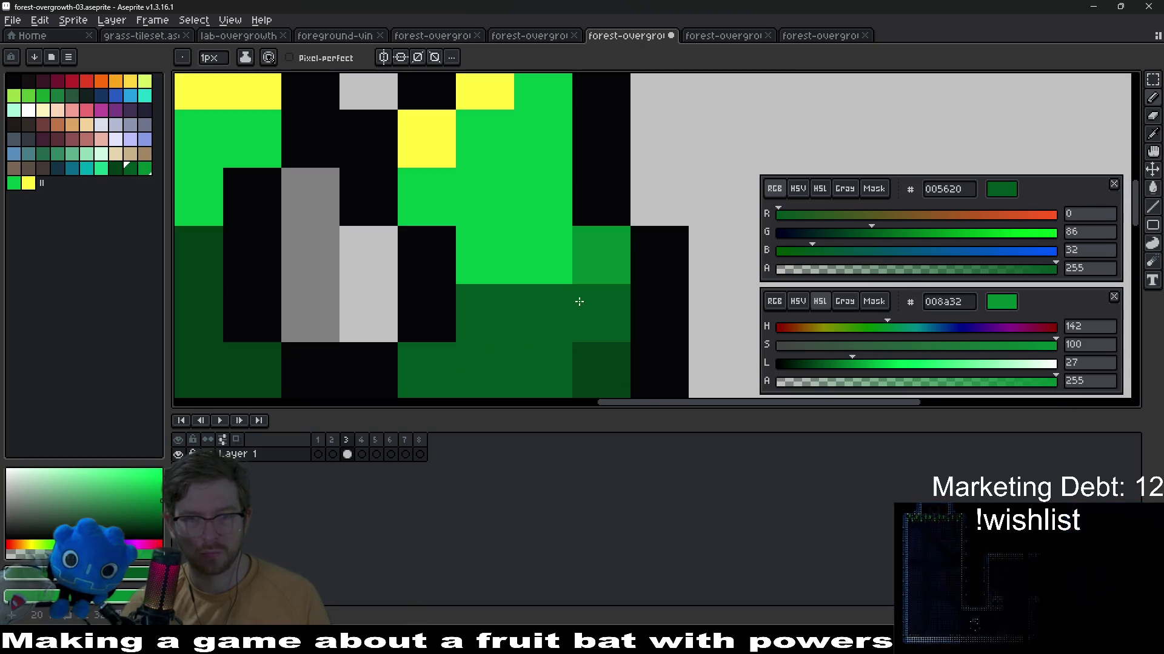
left_click(545, 313)
left_click(540, 289)
left_click(543, 259)
scroll(564, 314, "down", 5)
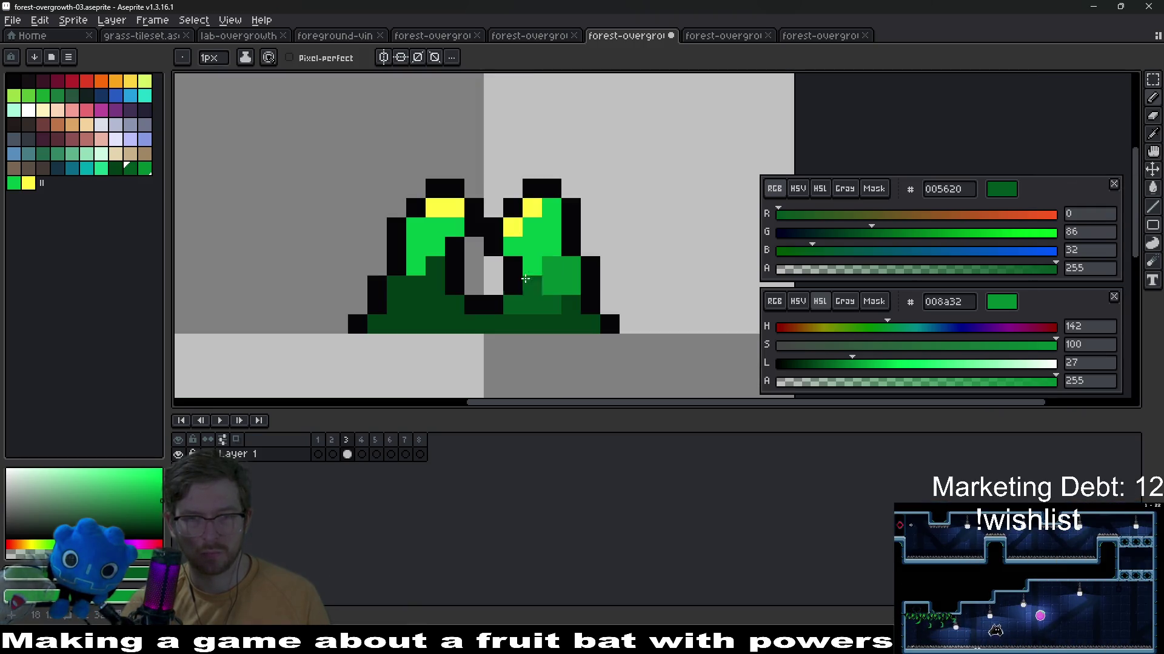
scroll(454, 285, "up", 5)
left_click(347, 223)
Shade the stalks and bases with mid-green and repaint the left sprout's lower side
left_click_drag(346, 223, 463, 359)
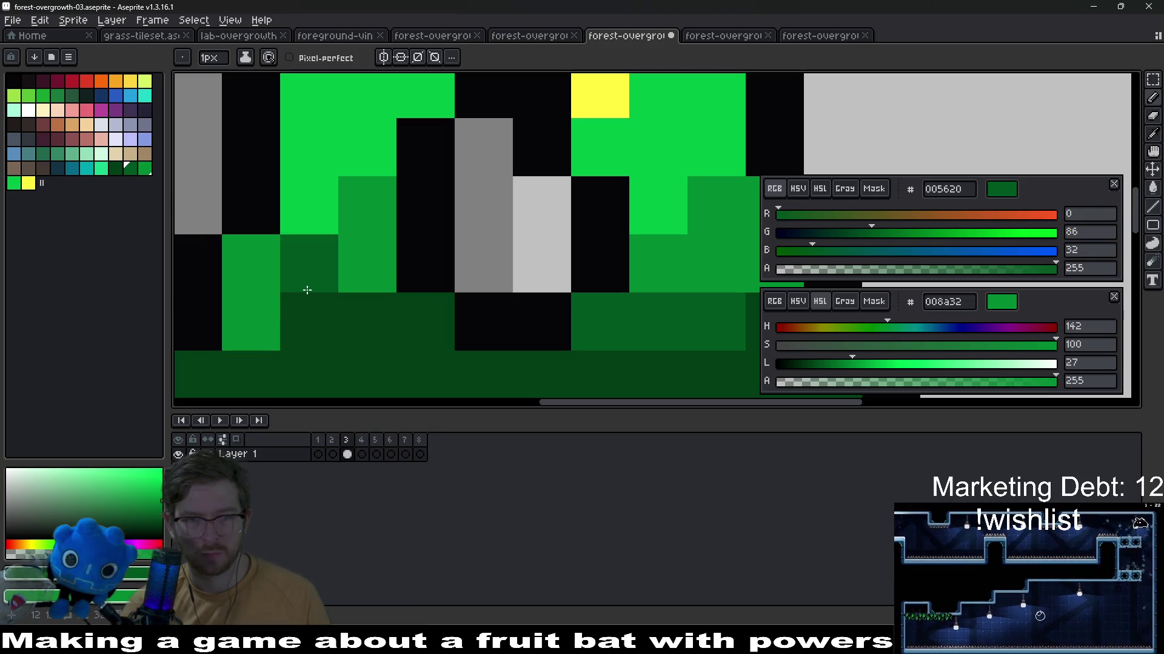
left_click(419, 318)
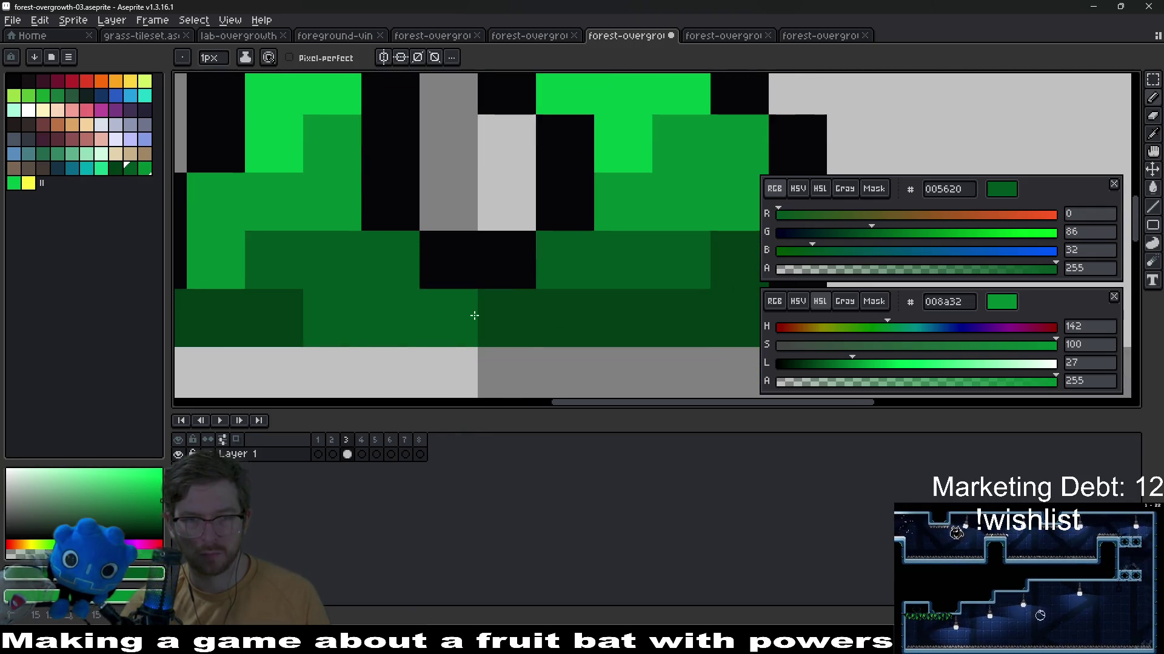
left_click(500, 318)
scroll(561, 307, "down", 6)
scroll(562, 307, "down", 2)
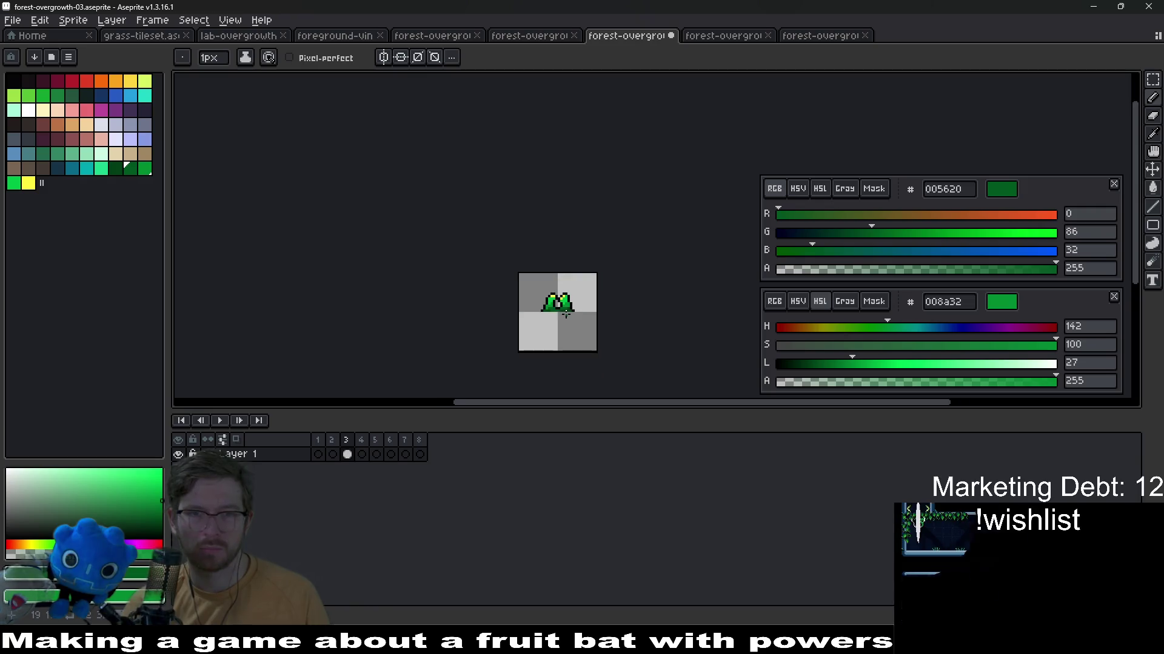
scroll(561, 307, "up", 3)
scroll(564, 271, "up", 5)
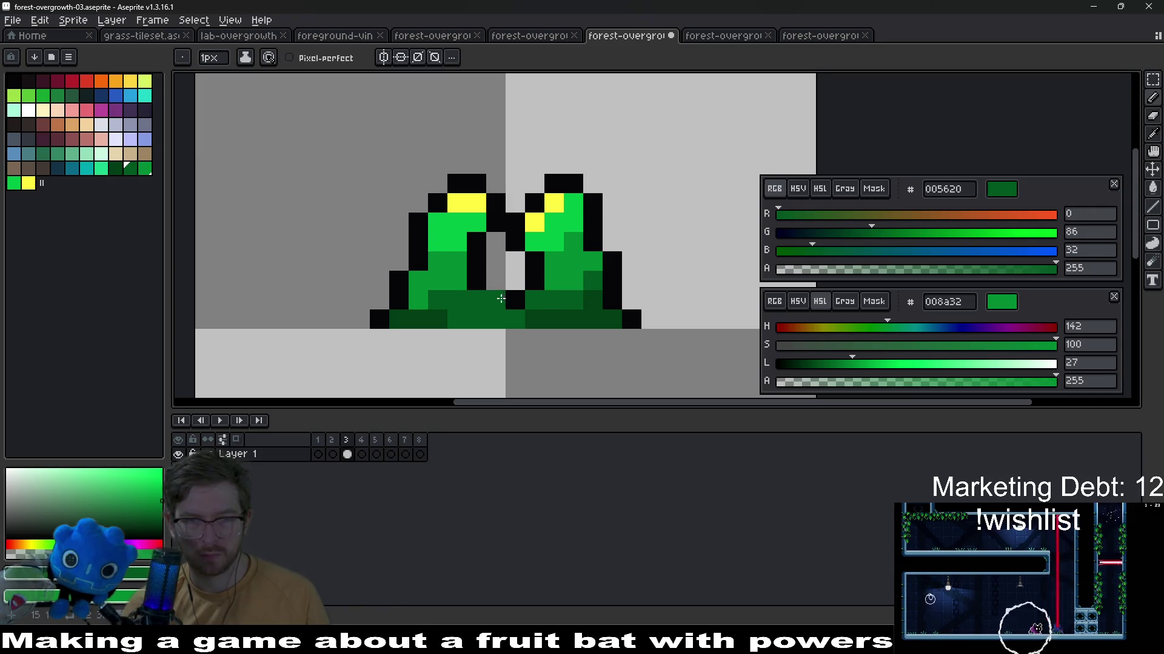
left_click(500, 299)
left_click(477, 242)
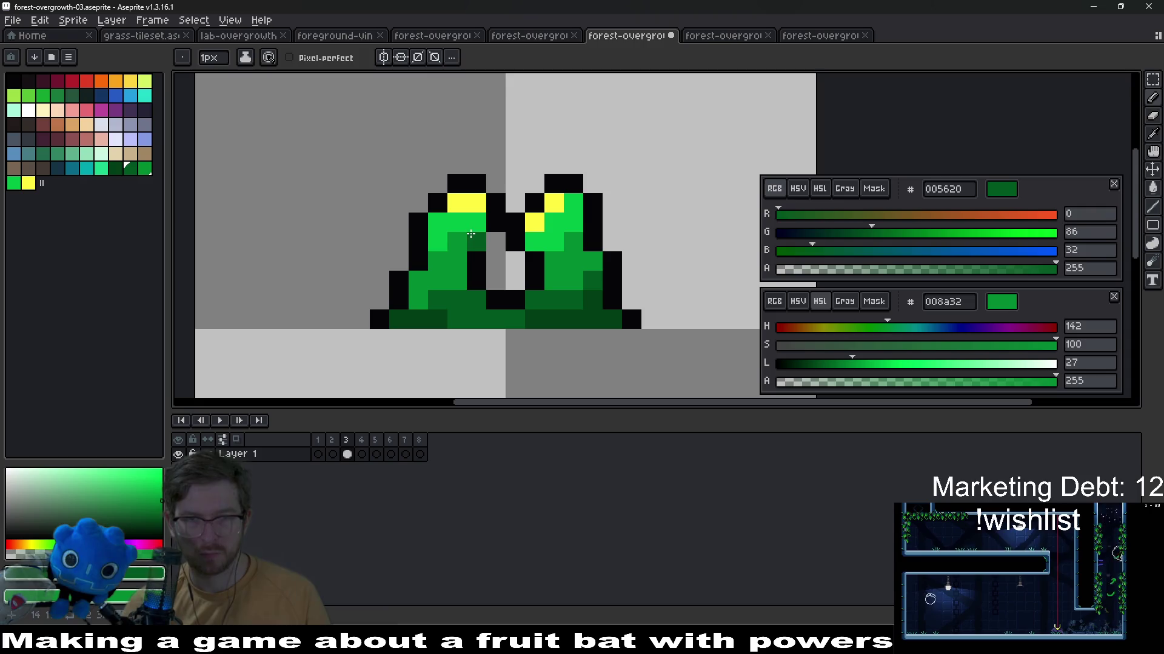
scroll(471, 236, "down", 4)
scroll(471, 235, "down", 2)
scroll(434, 284, "up", 6)
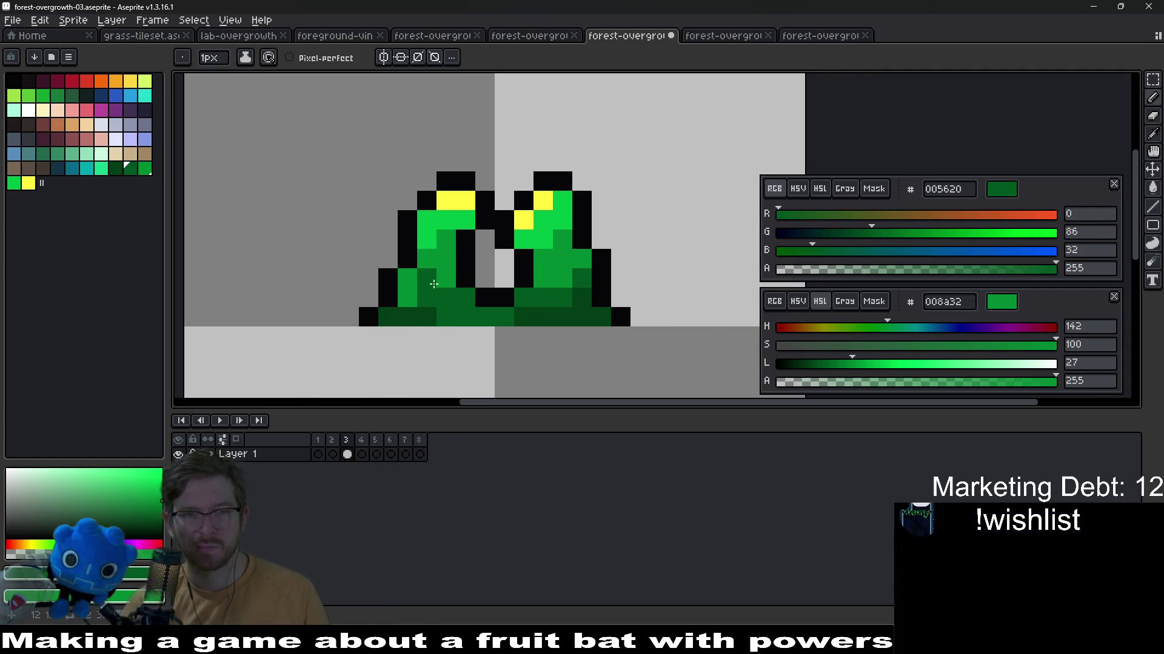
left_click_drag(434, 284, 402, 300)
scroll(516, 324, "down", 4)
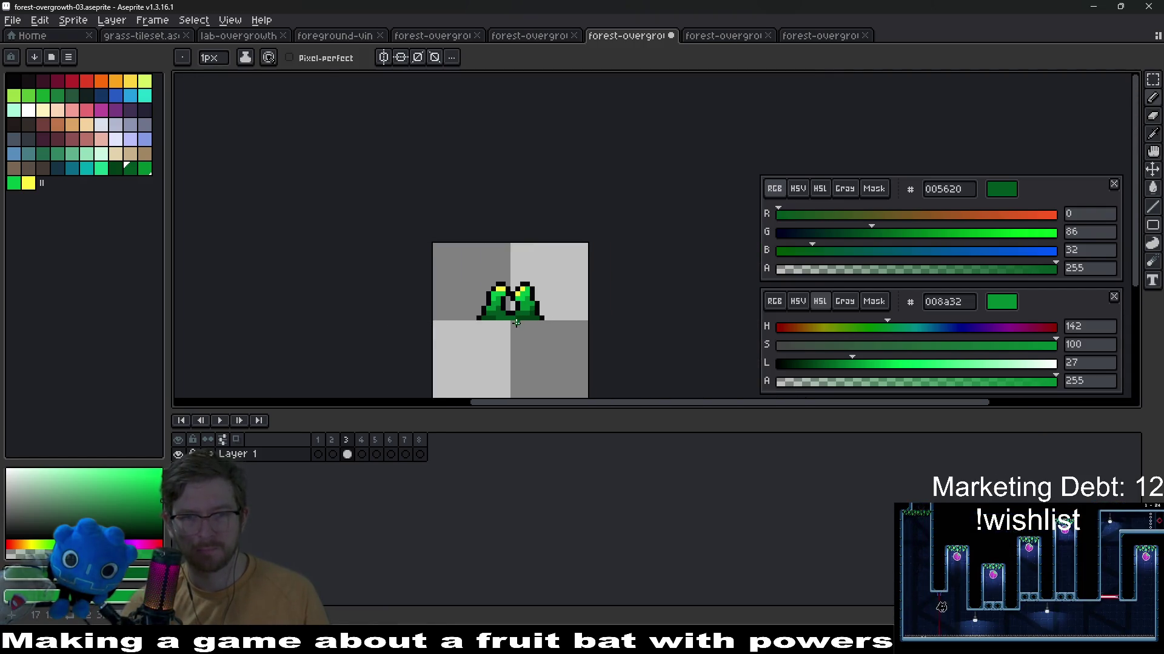
scroll(515, 323, "down", 2)
scroll(518, 320, "up", 3)
scroll(519, 320, "up", 2)
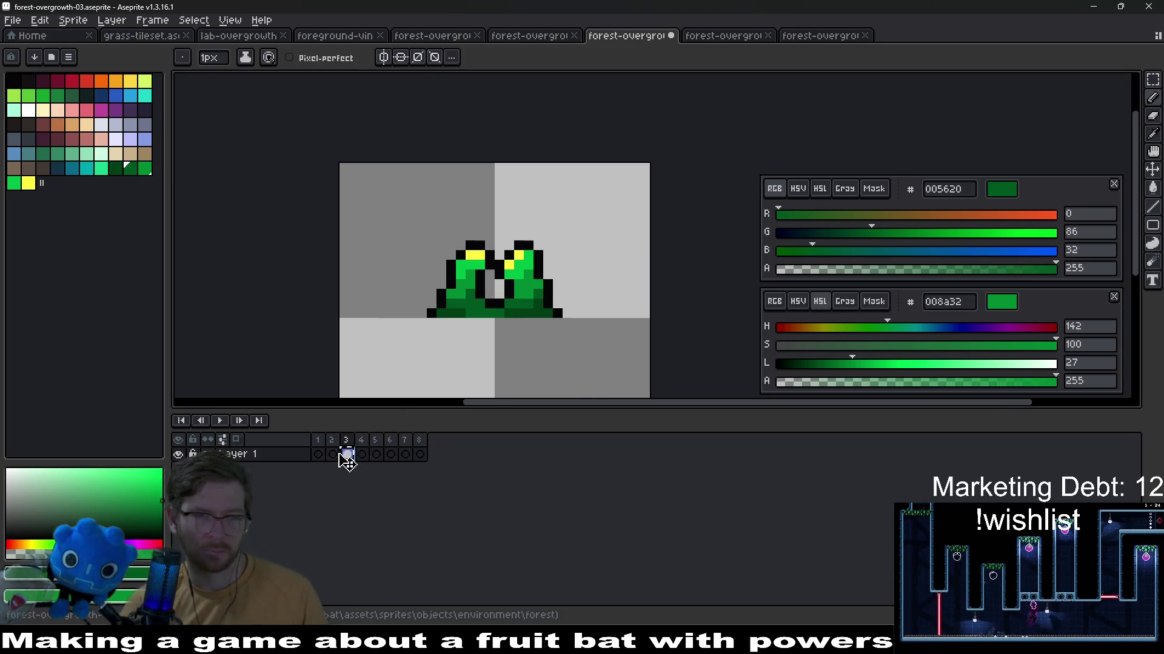
On frame 2, select the right sprout's top and shift it to the left
left_click(345, 454)
scroll(509, 318, "up", 2)
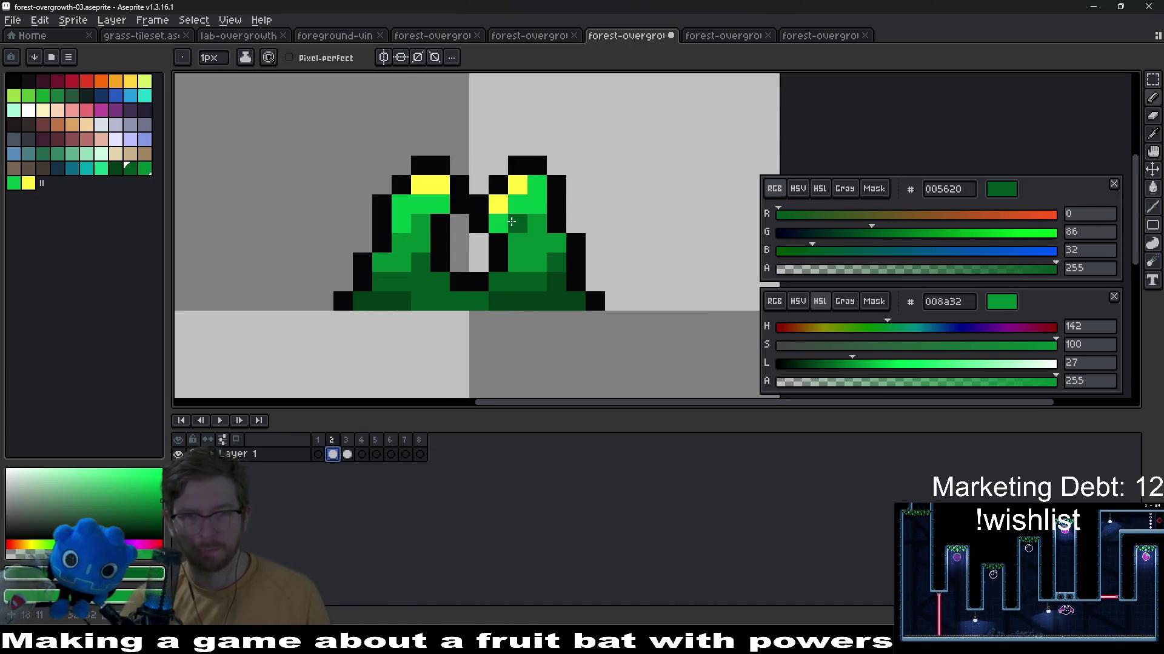
scroll(511, 221, "down", 1)
key("ctrl+v")
left_click_drag(455, 182, 539, 271)
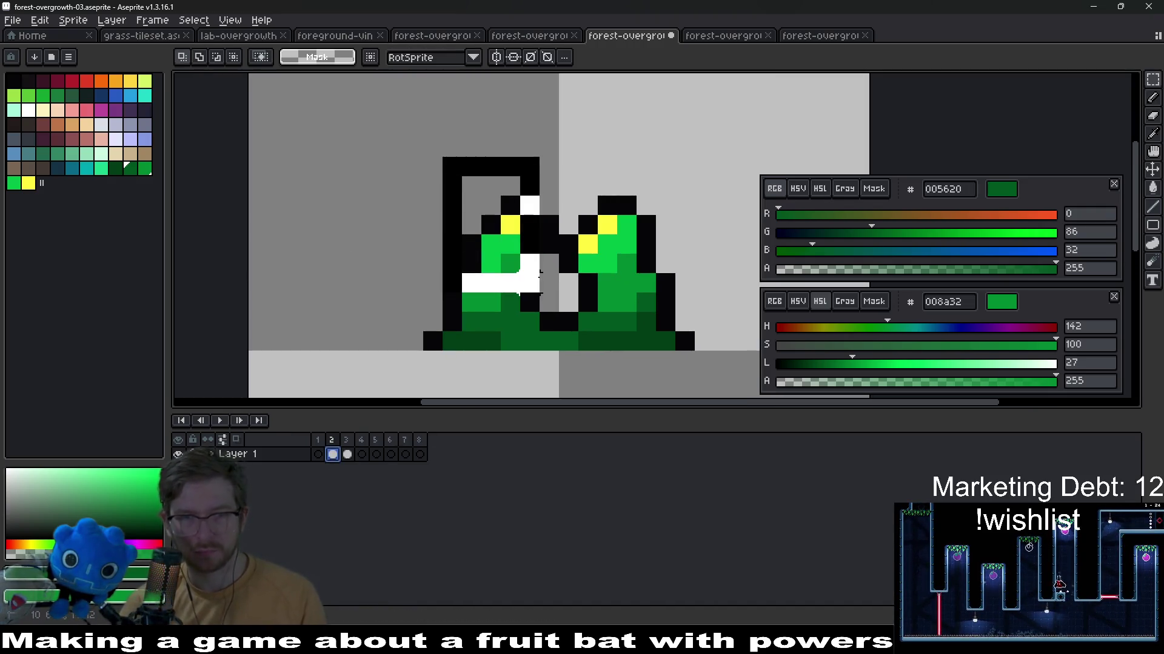
key("ctrl+z")
key("ctrl+d")
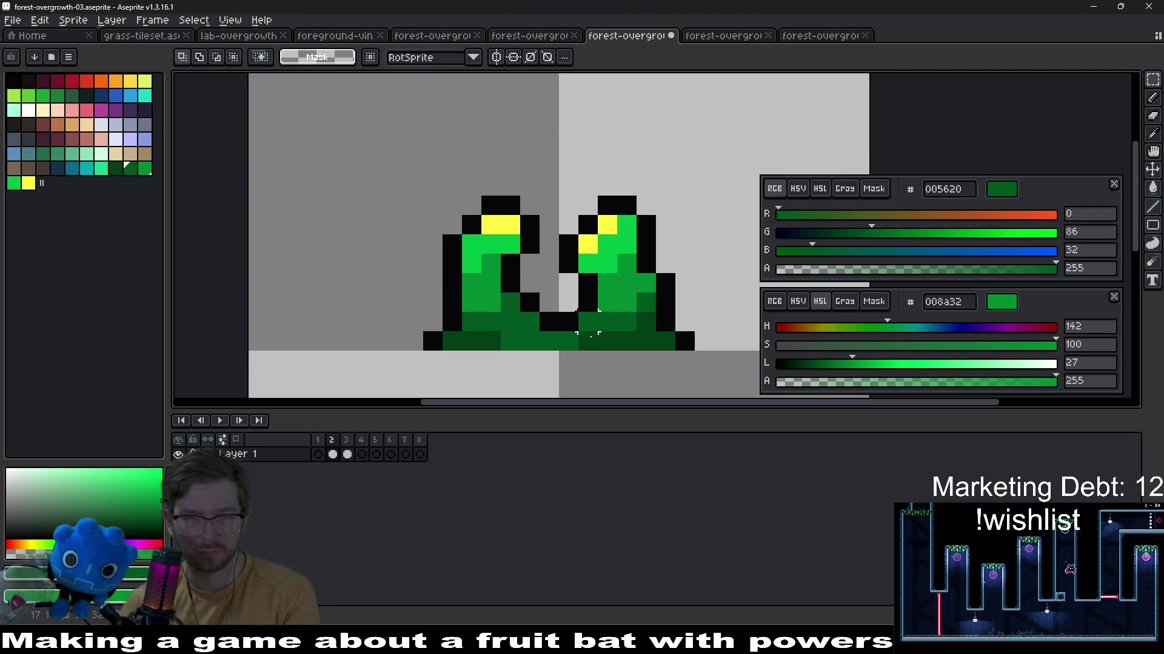
key("ctrl+v")
left_click_drag(567, 184, 670, 287)
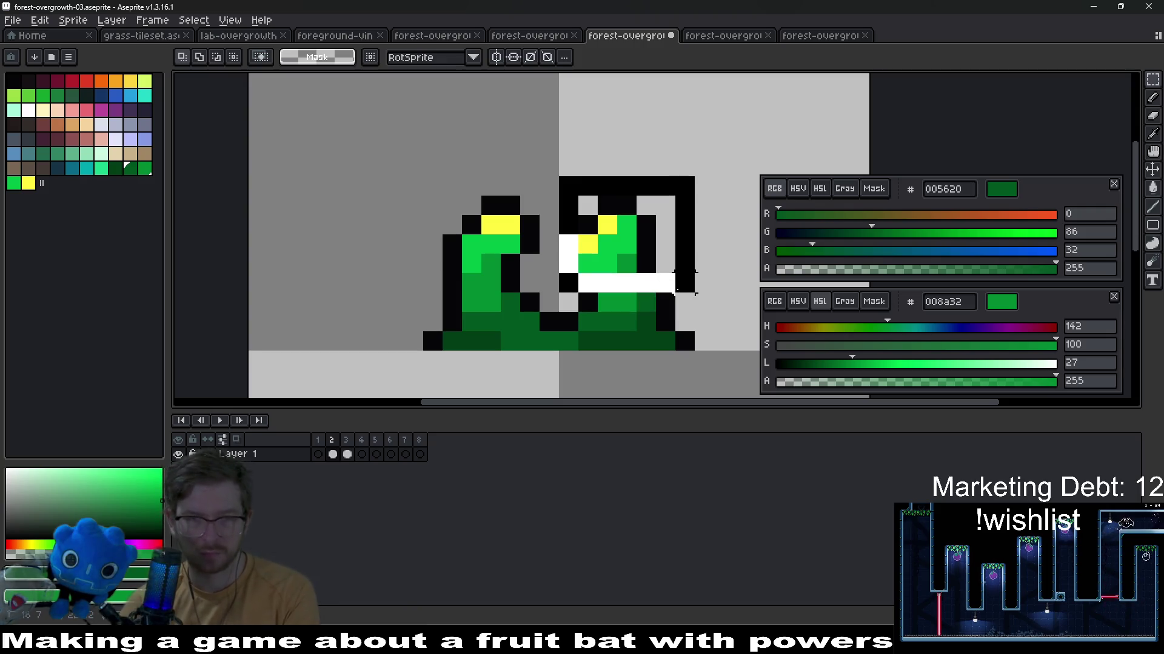
left_click_drag(558, 175, 695, 314)
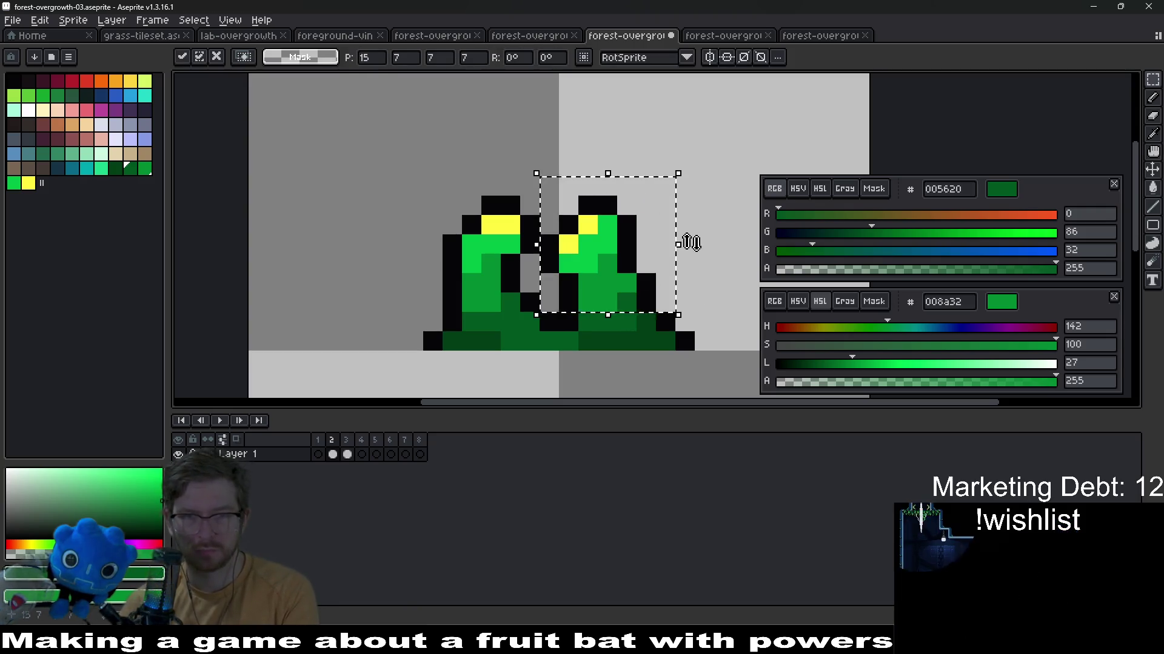
left_click(646, 128)
Lower the right sprout's head in two selection moves
left_click_drag(556, 155, 640, 259)
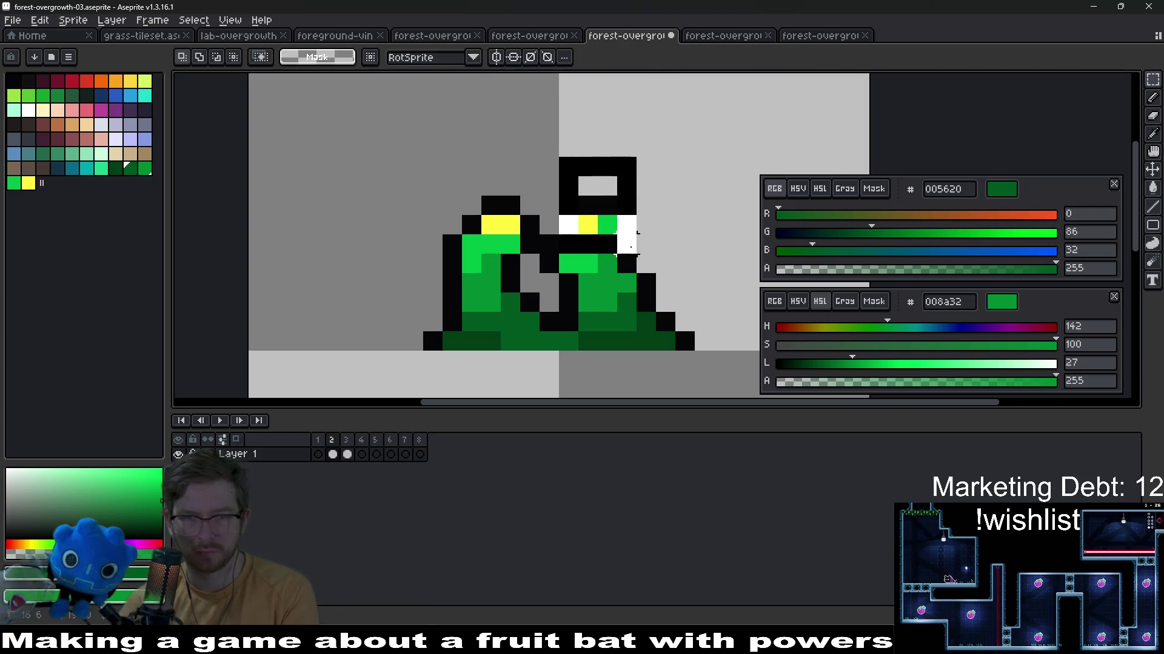
left_click_drag(595, 219, 596, 255)
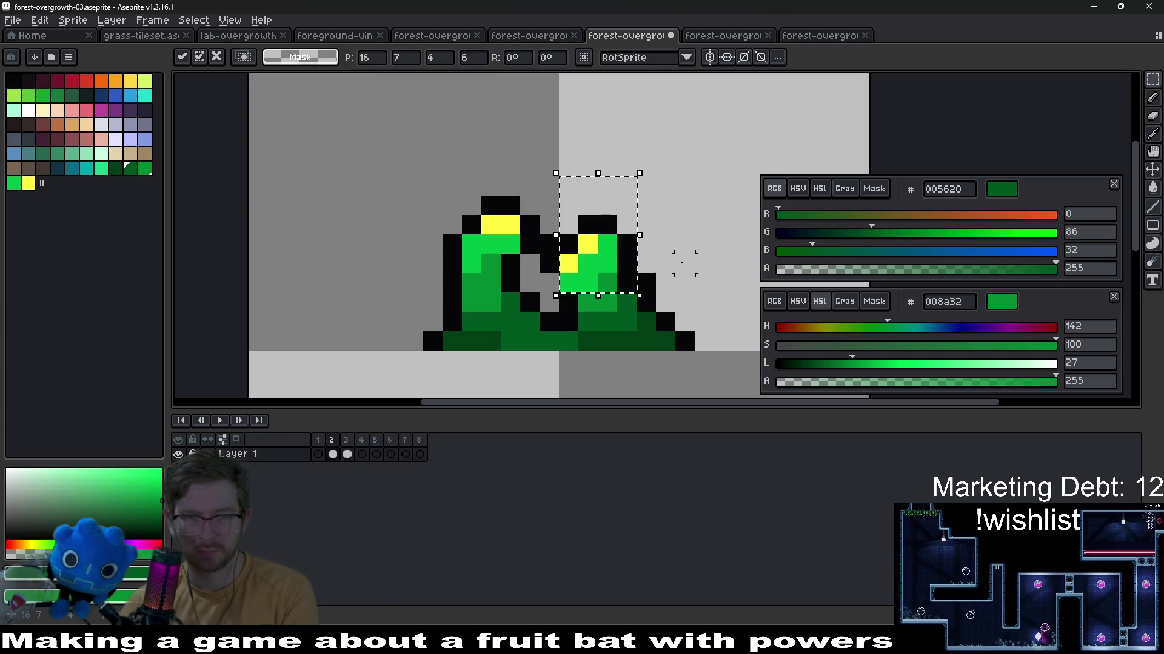
left_click(691, 281)
left_click_drag(545, 164, 614, 164)
mouse_move(608, 205)
left_mouse_down()
mouse_move(607, 232)
mouse_move(596, 236)
left_mouse_up()
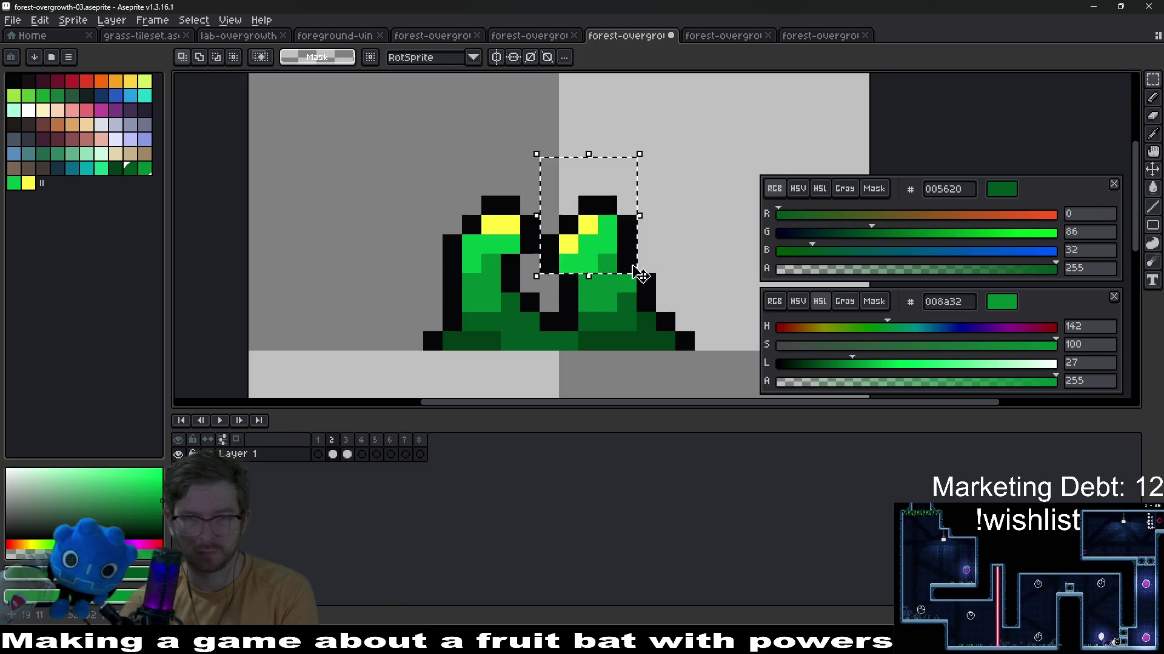
left_click(691, 281)
key("e")
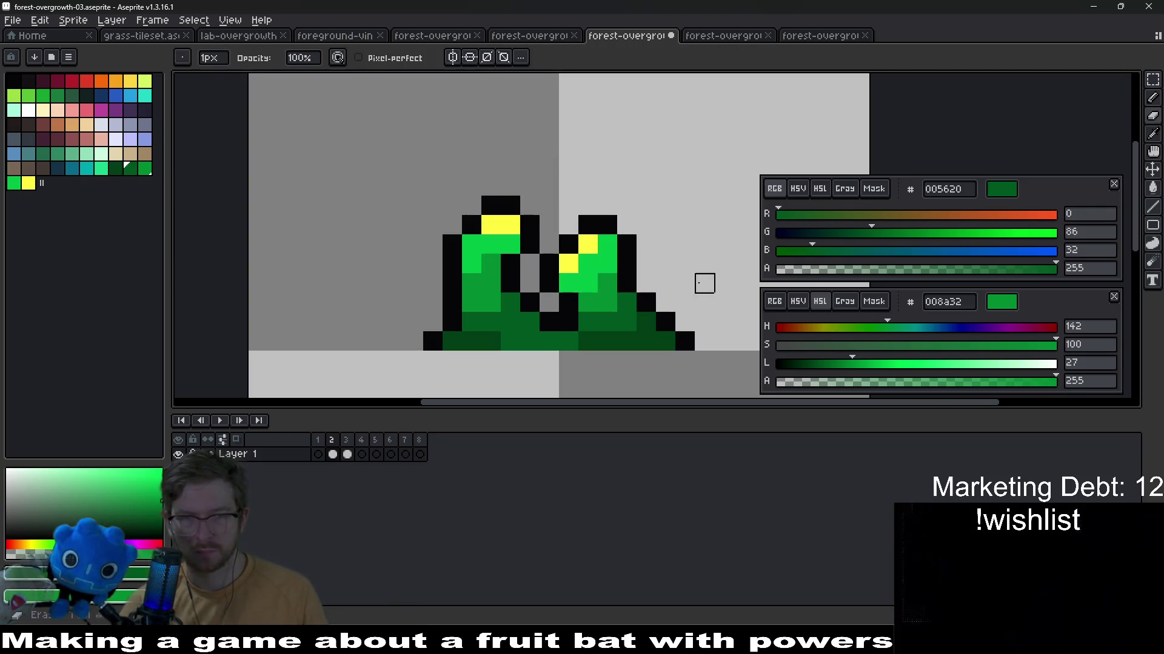
scroll(666, 283, "down", 2)
scroll(692, 282, "down", 2)
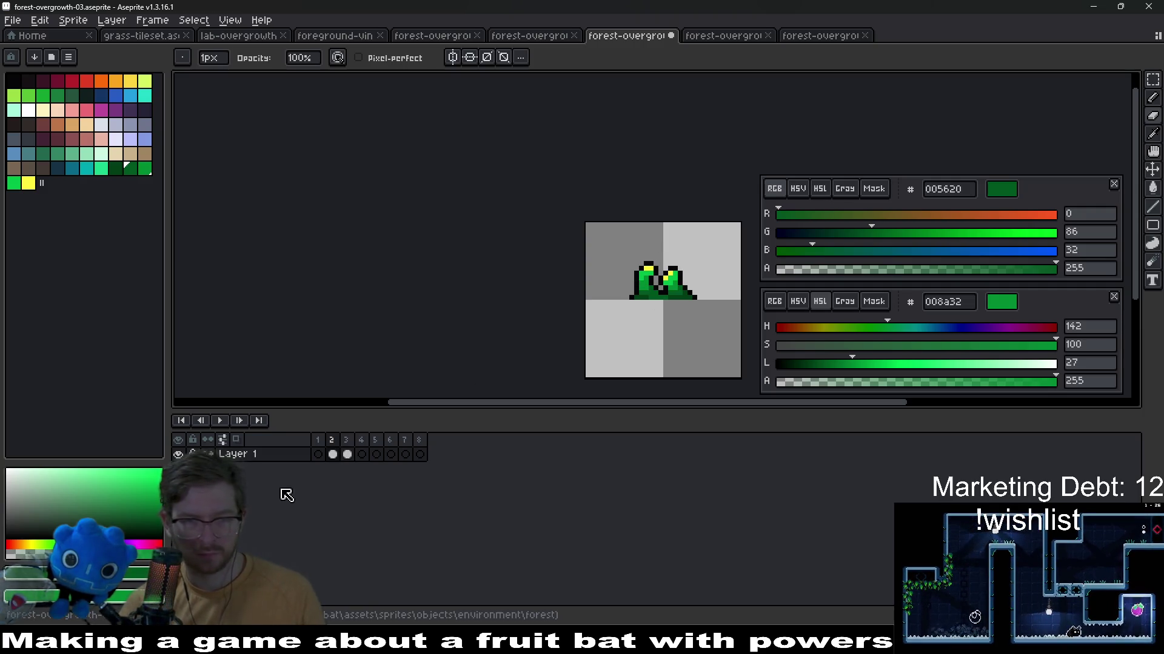
On frame 1, select the left sprout's top and nudge it, toggling undo/redo to compare
left_click(318, 453)
scroll(637, 273, "up", 2)
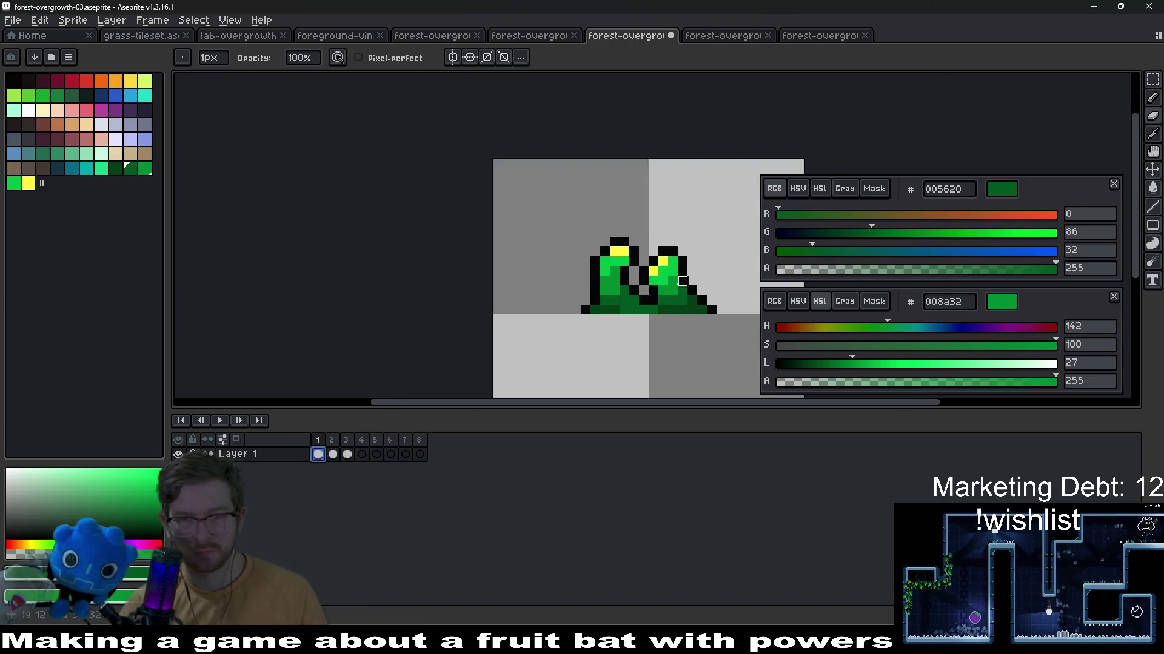
scroll(582, 254, "up", 2)
key("m")
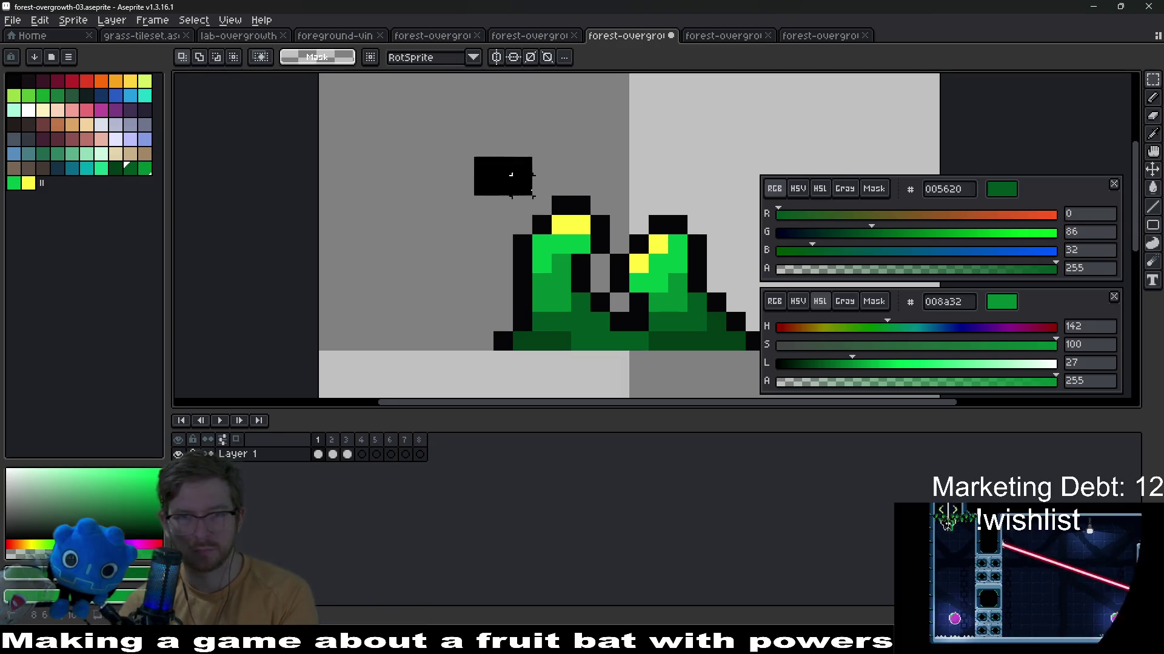
mouse_move(472, 156)
left_mouse_down()
mouse_move(614, 258)
mouse_move(605, 257)
left_mouse_up()
key("ctrl+d")
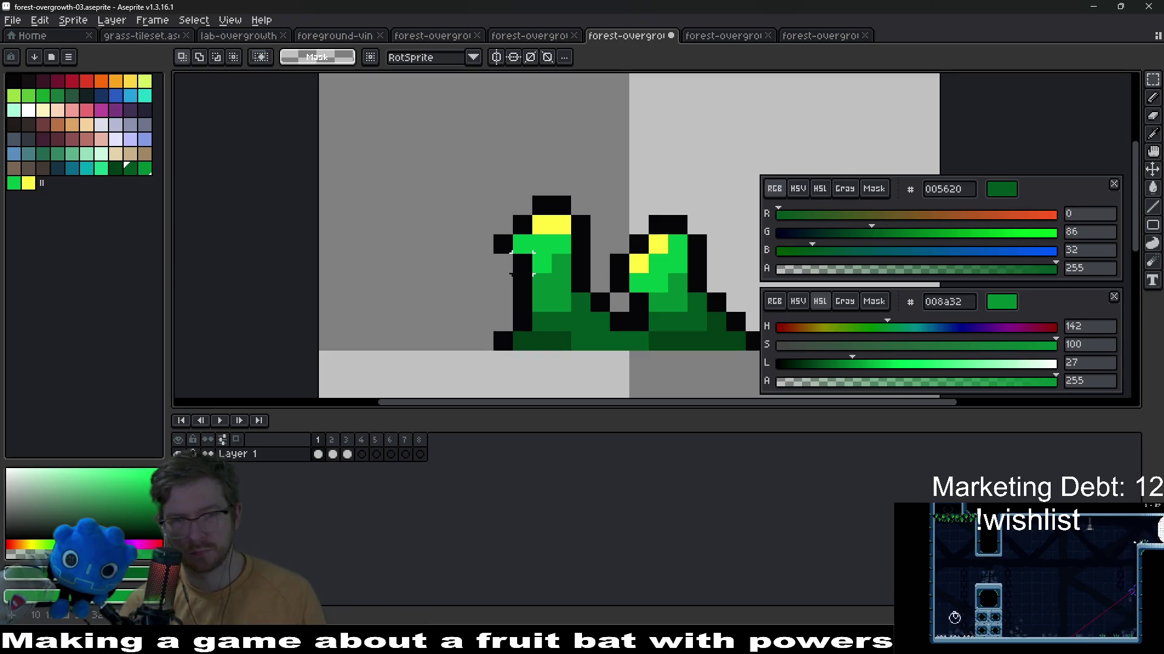
key("ctrl+z")
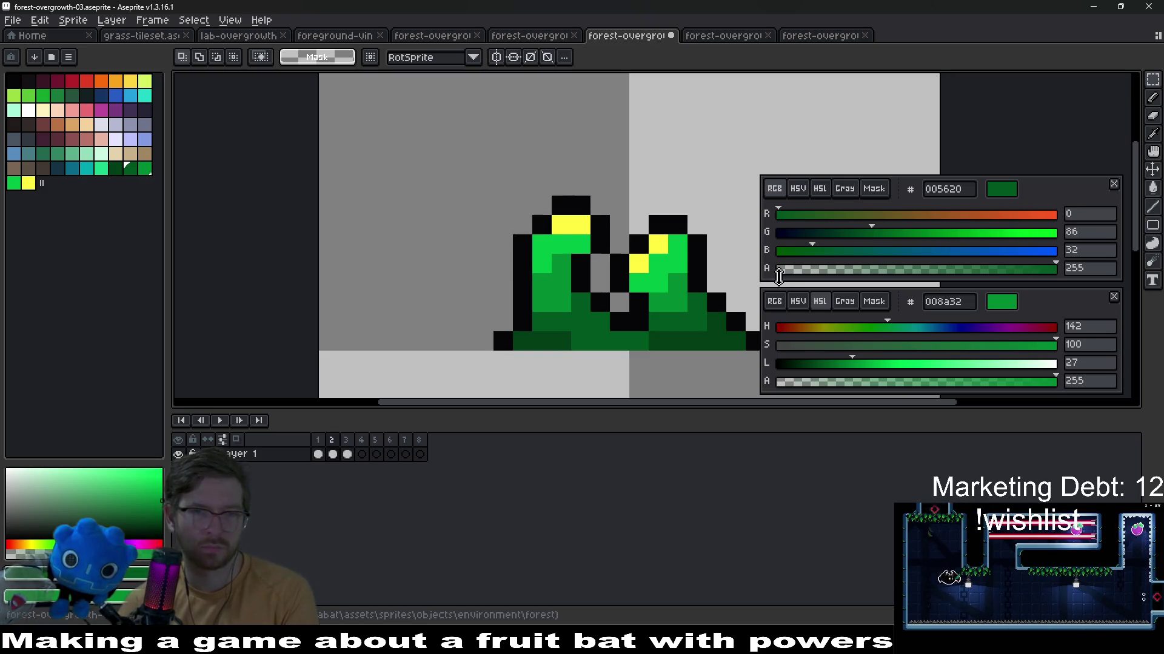
key("ctrl+shift+z")
key("ctrl+z")
key("ctrl+shift+z")
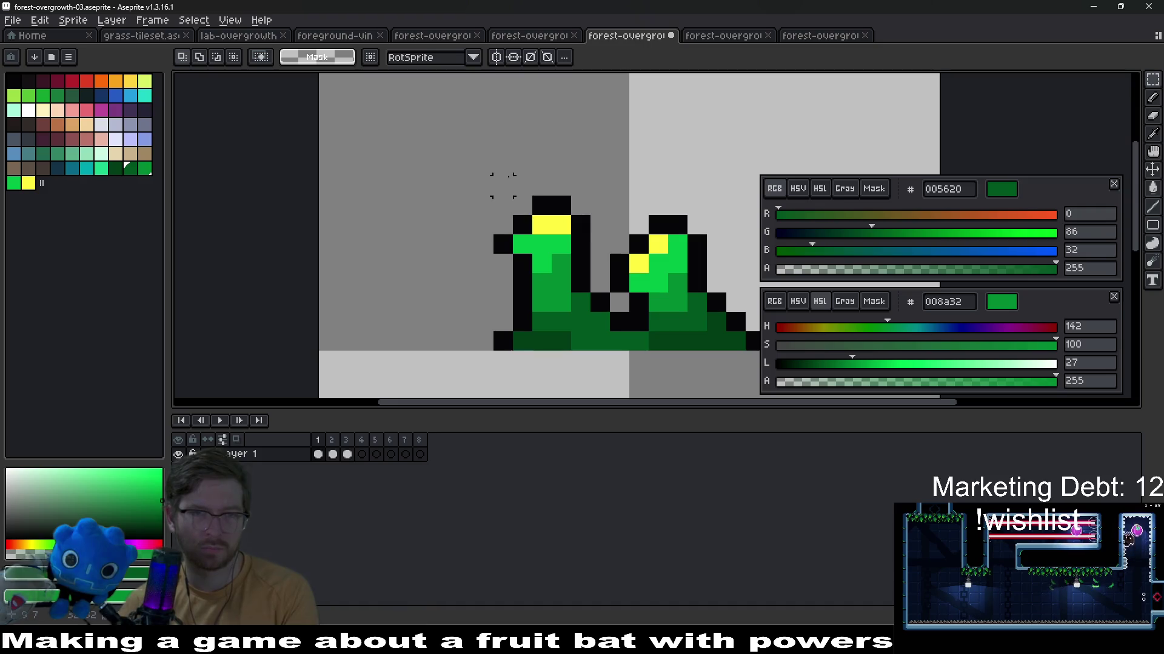
left_click_drag(471, 174, 573, 237)
key("ctrl+d")
key("Right")
key("Left")
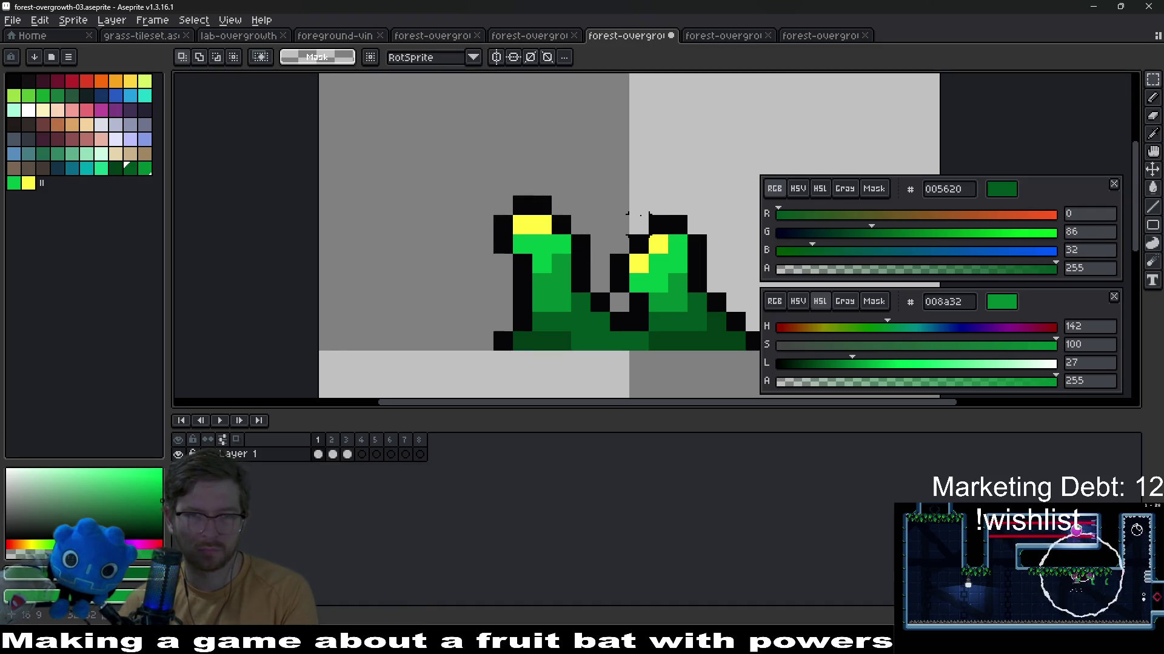
scroll(636, 196, "down", 1)
scroll(618, 210, "down", 1)
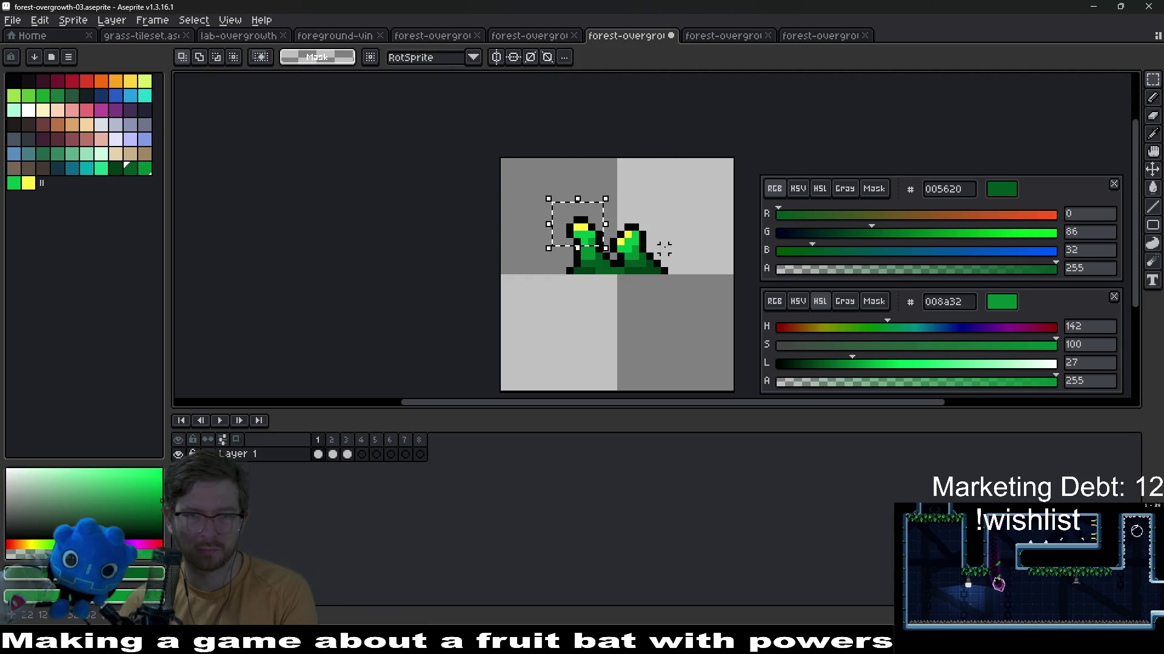
key("ctrl+d")
On frame 2, shift the left tuft's tip one pixel to the left
key("Right")
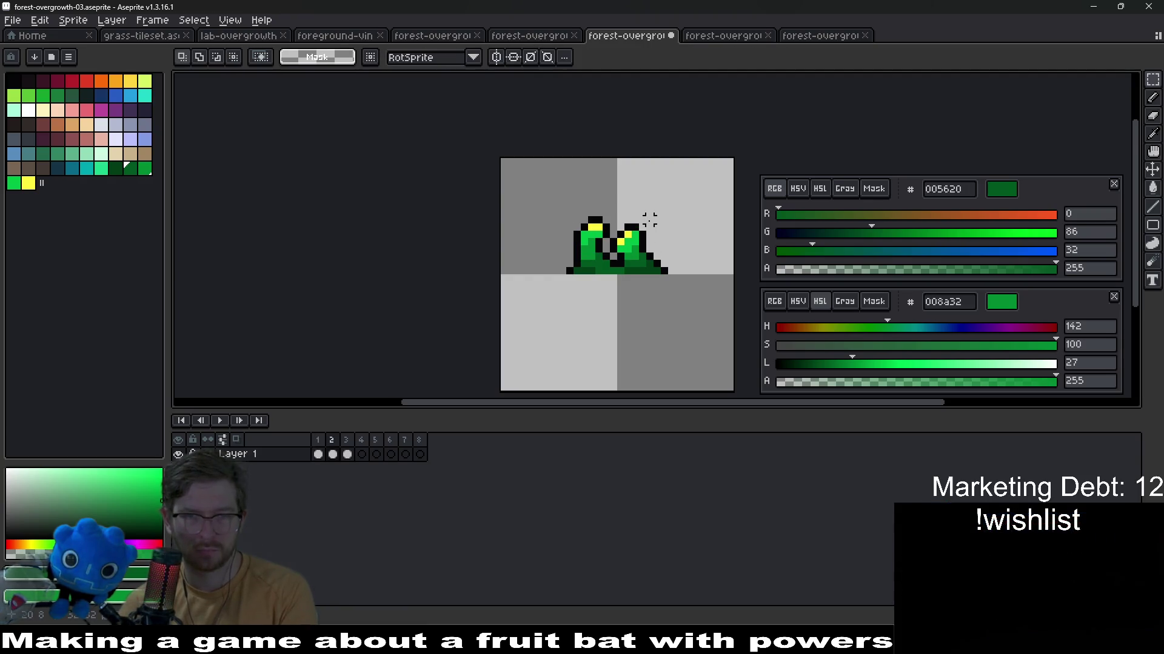
key("Right")
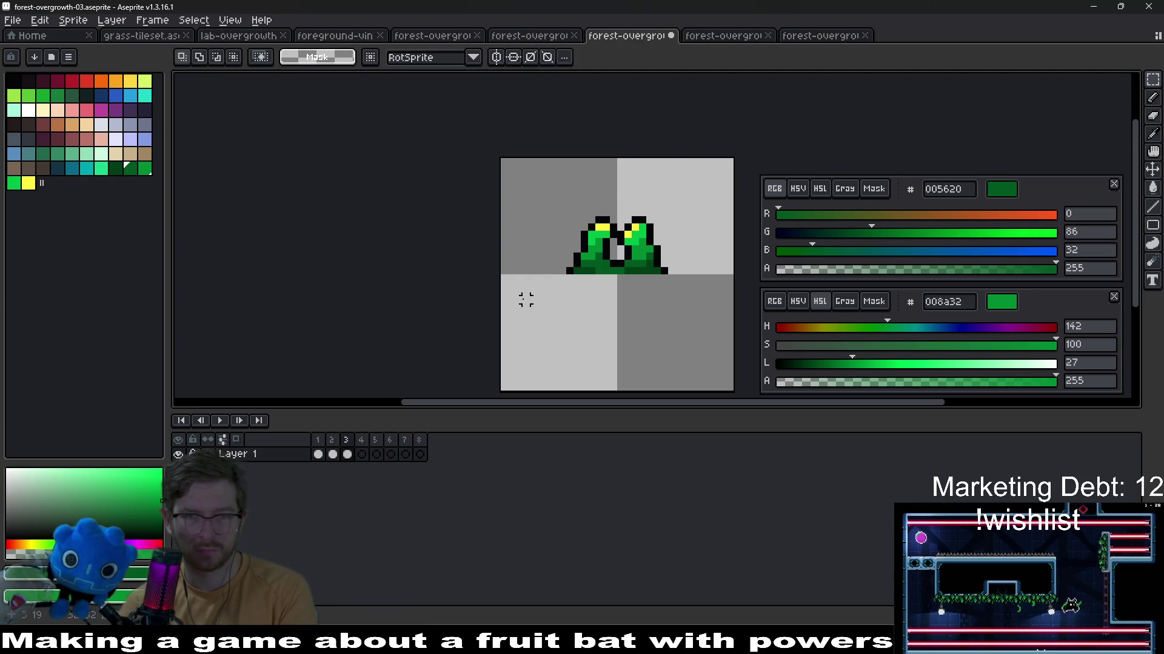
key("Left")
scroll(535, 247, "up", 1)
scroll(535, 248, "up", 1)
left_click_drag(554, 193, 639, 277)
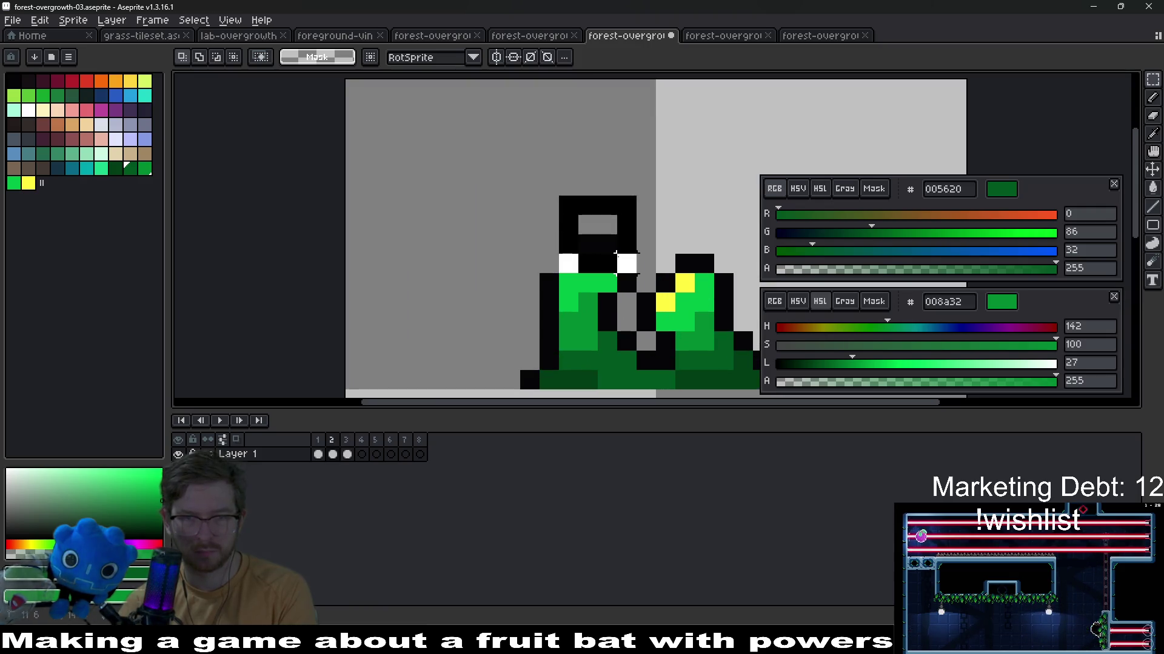
key("Left")
key("ctrl+d")
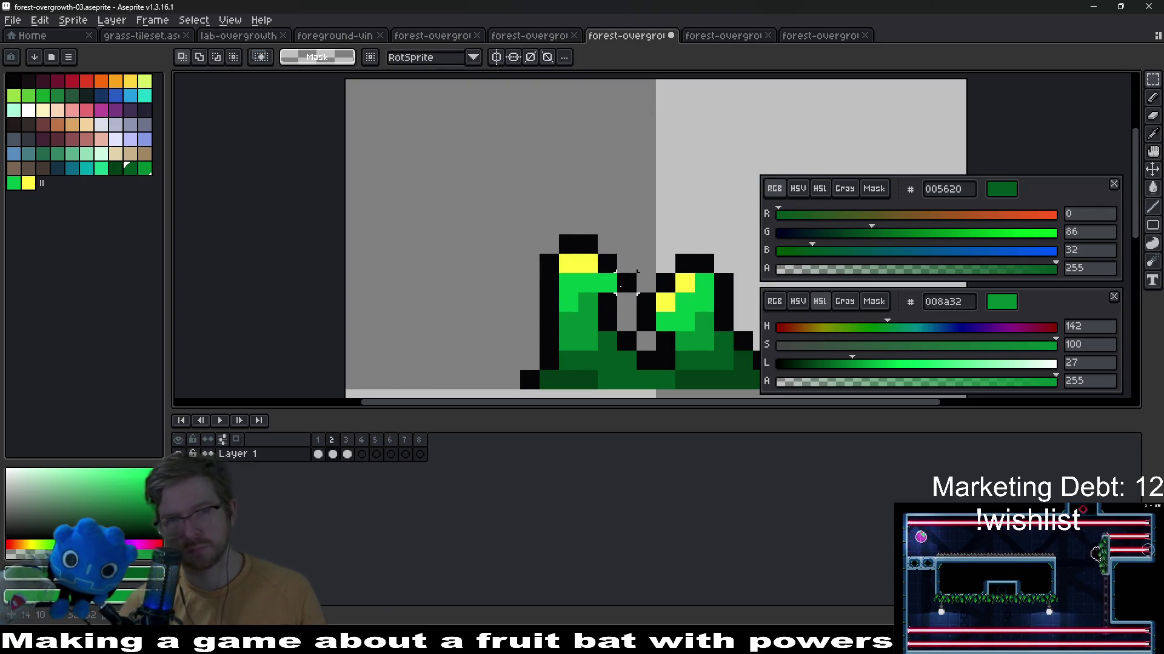
key("Right")
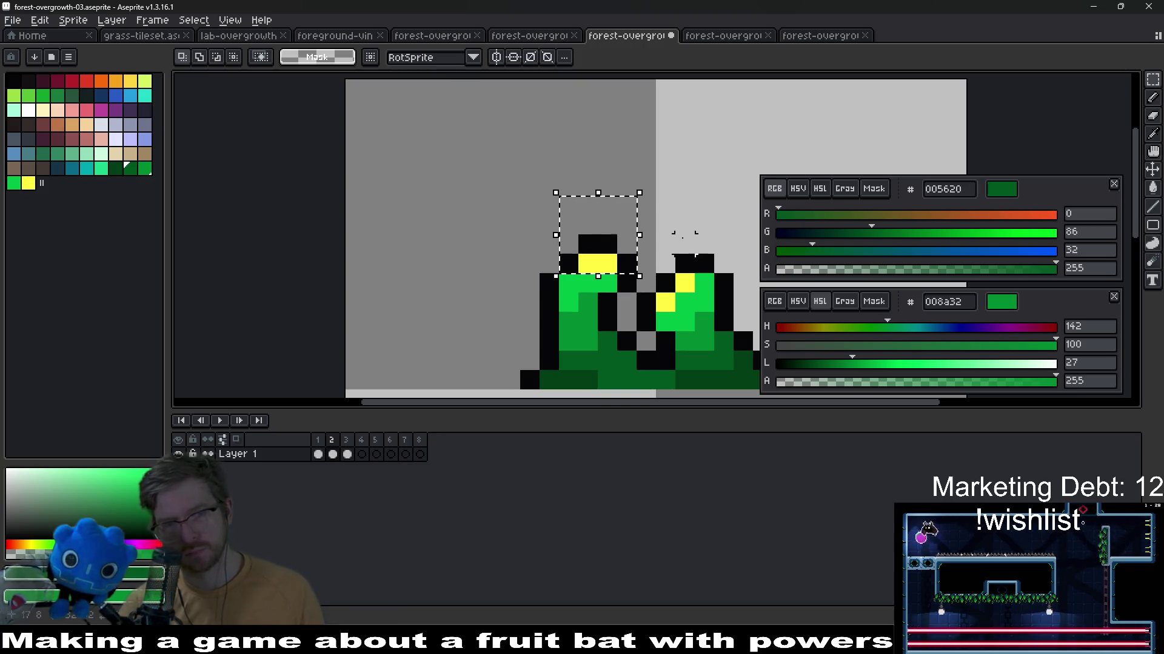
left_click_drag(653, 212, 681, 239)
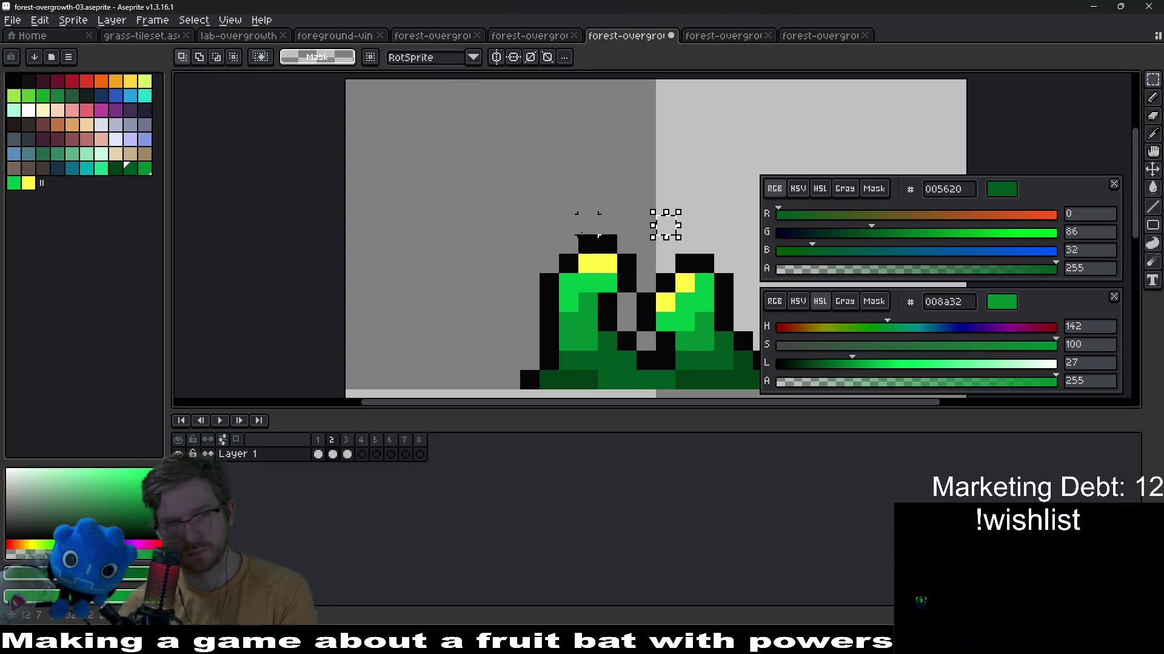
mouse_move(557, 214)
left_mouse_down()
mouse_move(620, 295)
mouse_move(577, 273)
left_mouse_up()
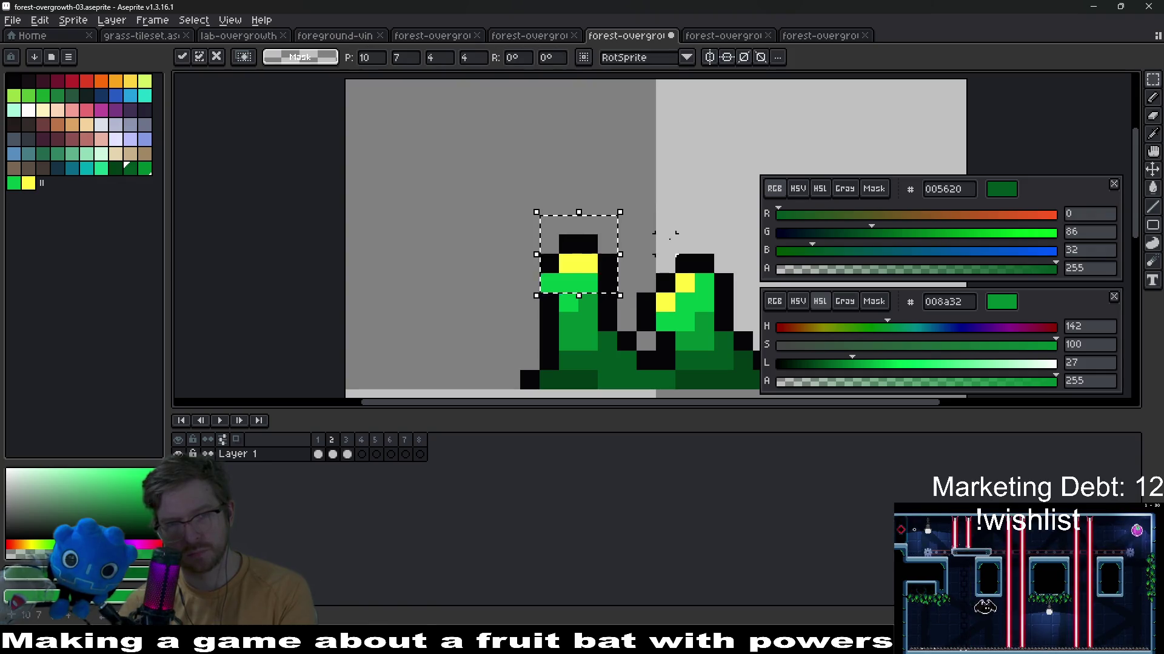
key("ctrl+d")
scroll(568, 302, "up", 2)
key("alt")
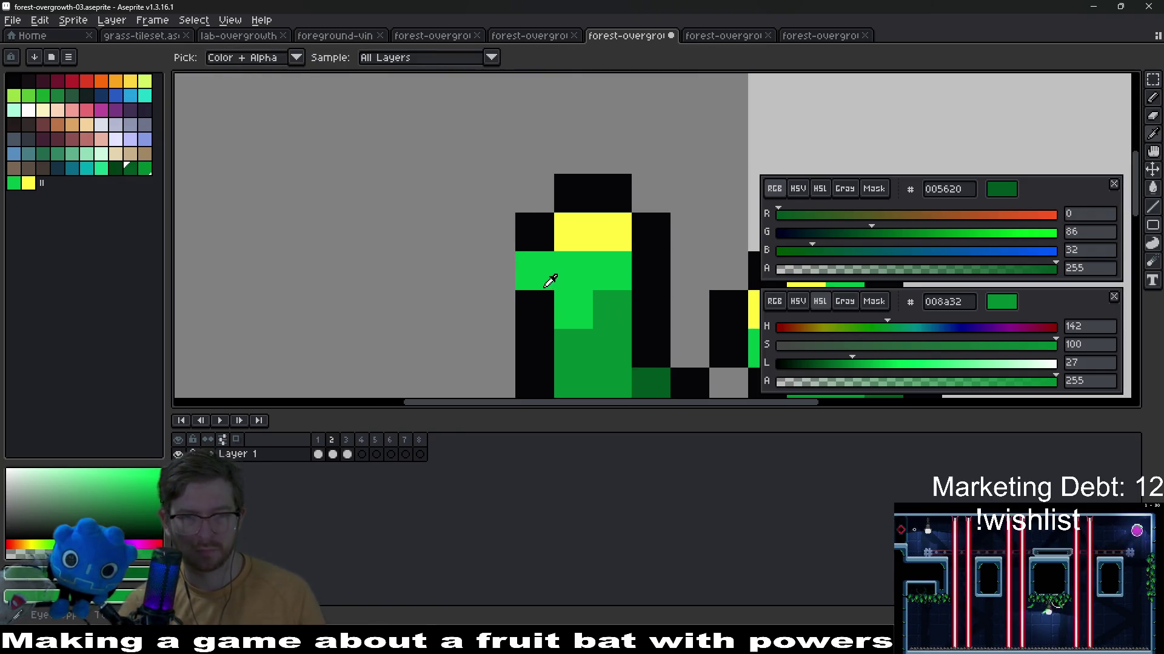
Eyedrop the near-black and draw outline pixels left of the tuft's head in frame 2
left_click(536, 310)
left_click_drag(509, 300, 494, 309)
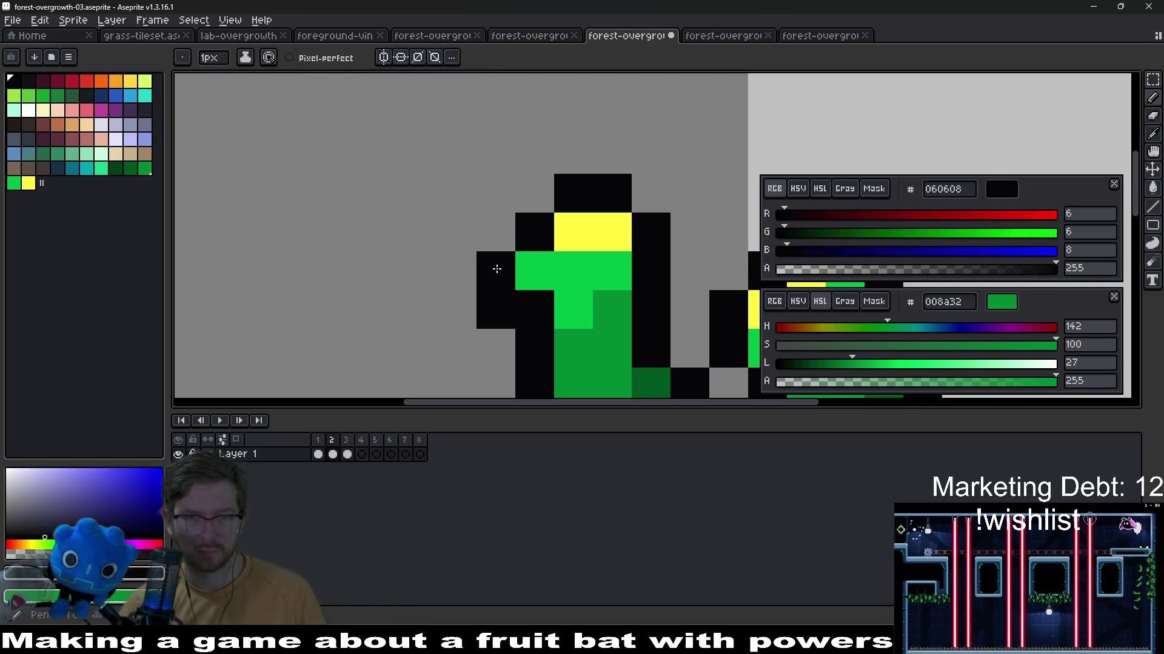
left_click(496, 268)
key("alt")
left_click(577, 278)
scroll(663, 325, "down", 3)
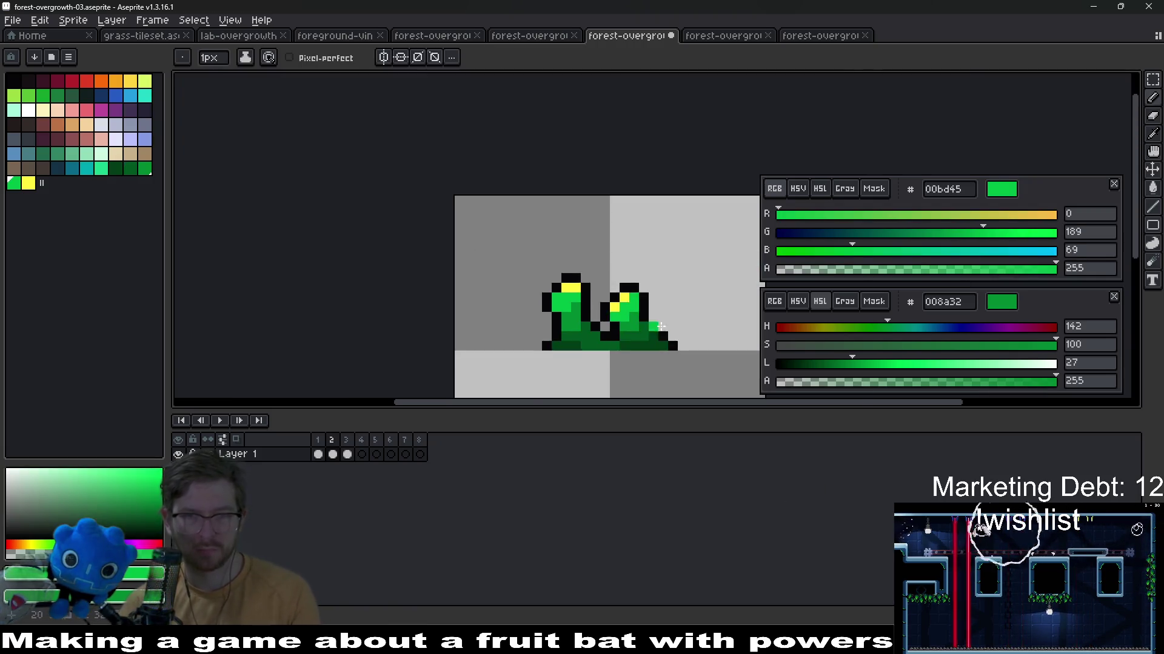
scroll(662, 326, "down", 2)
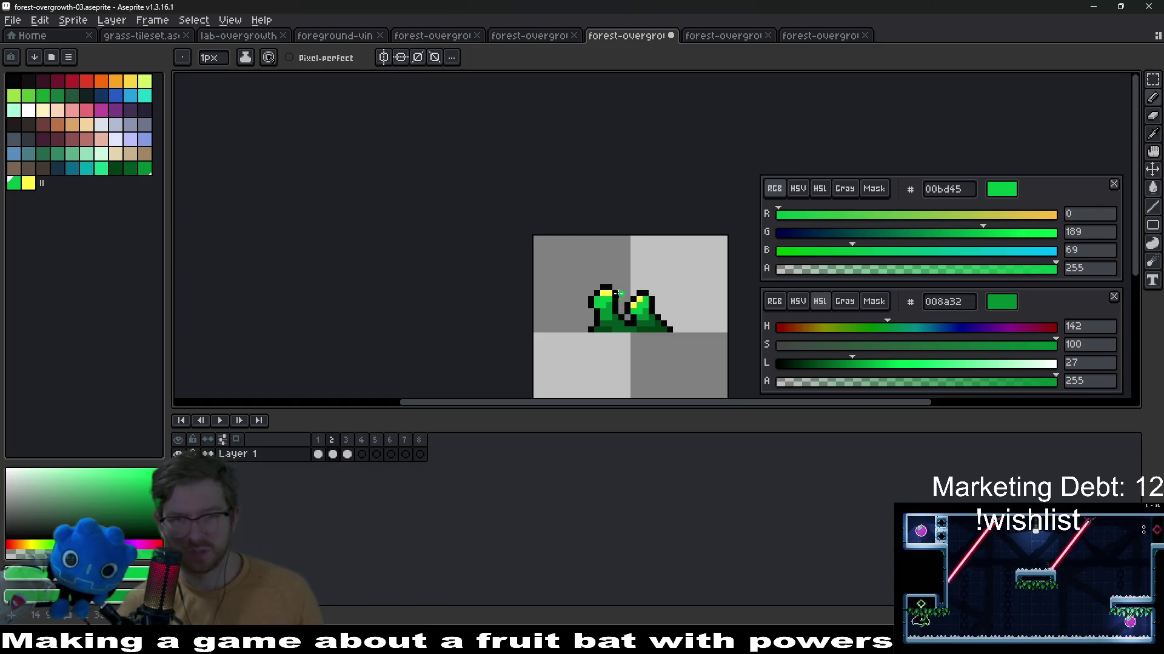
key("v")
left_click(626, 308)
scroll(625, 308, "up", 2)
scroll(600, 300, "up", 2)
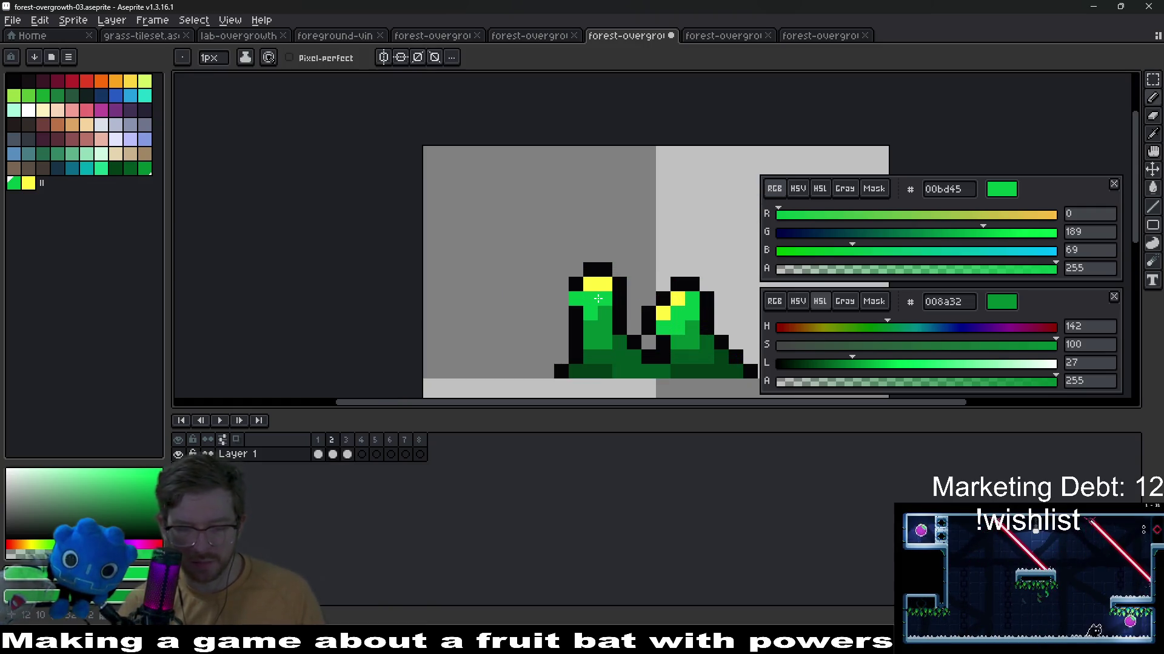
Resample the outline colour, undo a stray mark and flip frames to check the sway
key("alt")
left_click(576, 281)
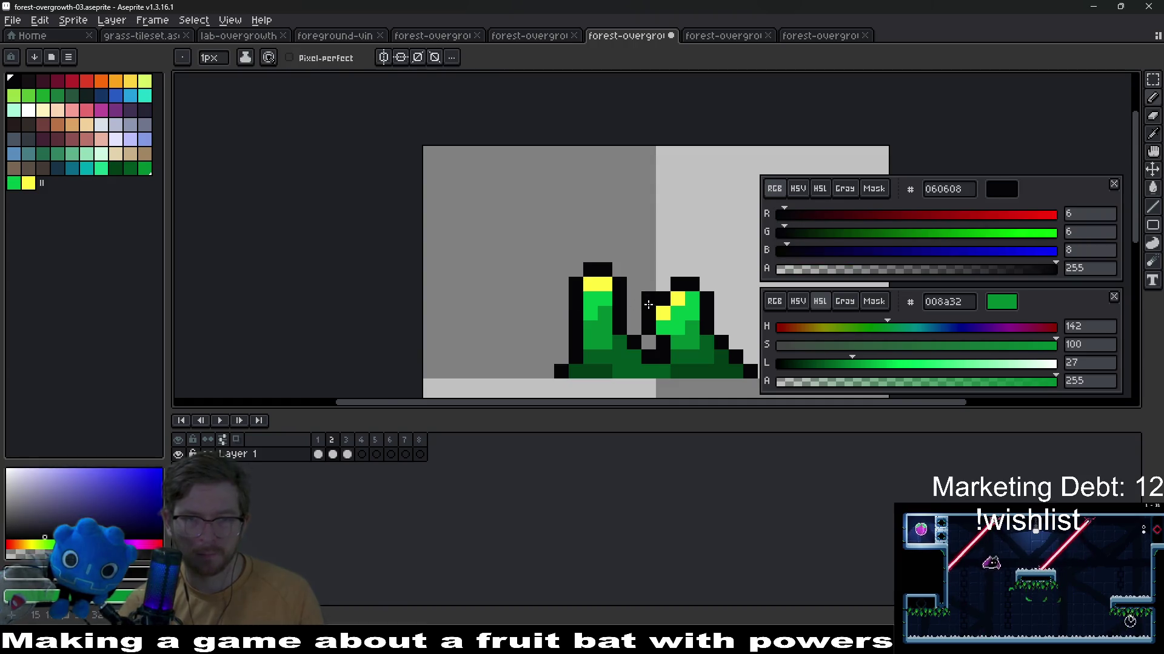
scroll(647, 305, "down", 3)
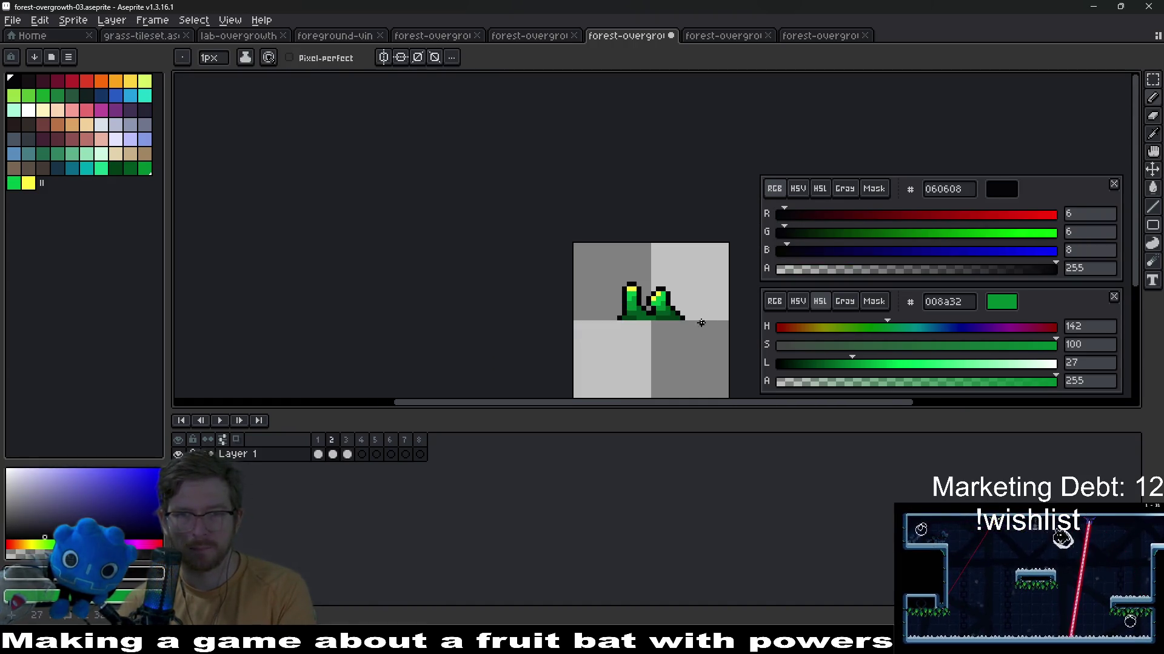
key("ctrl+z")
scroll(664, 314, "up", 1)
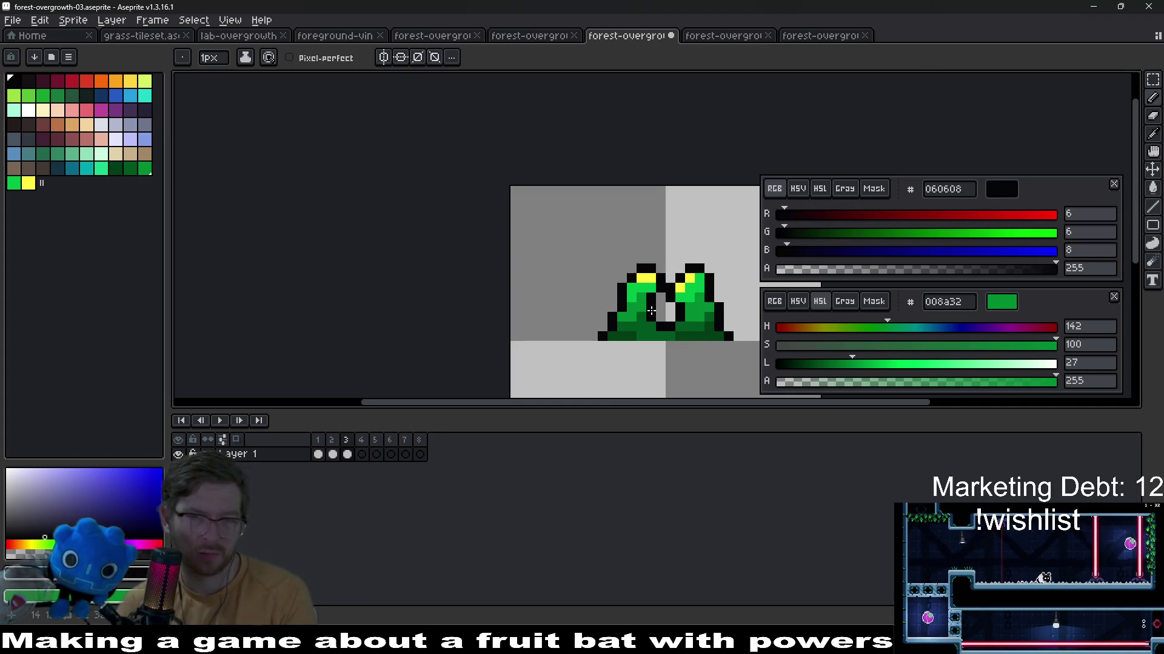
key("Right")
key("ctrl")
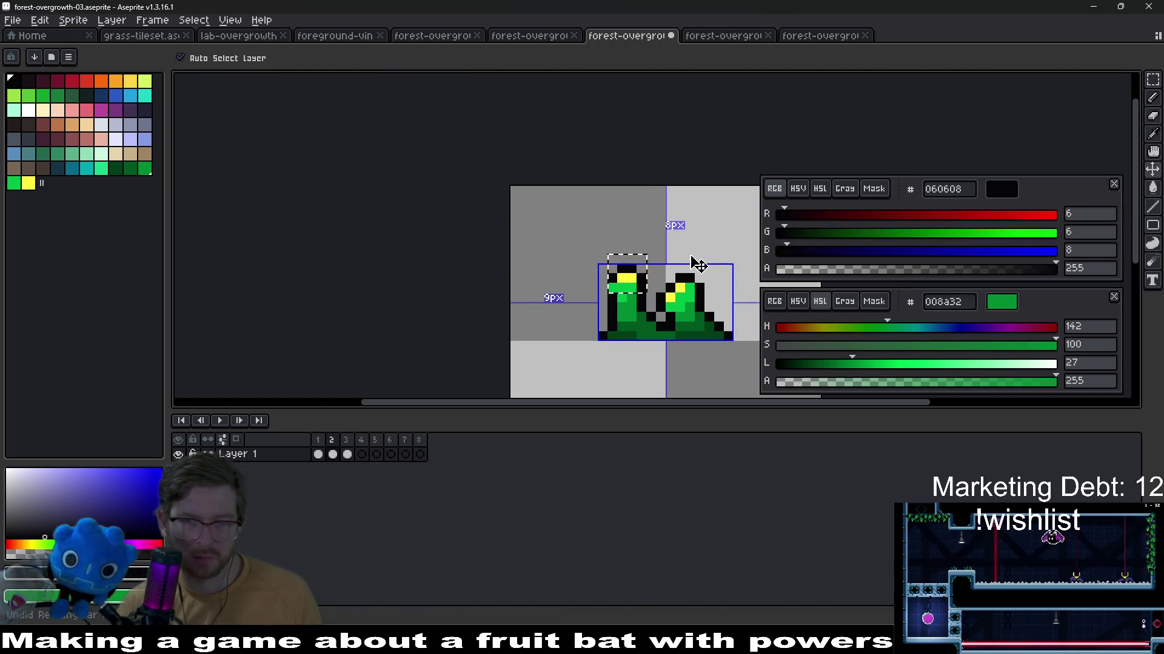
key("ctrl+d")
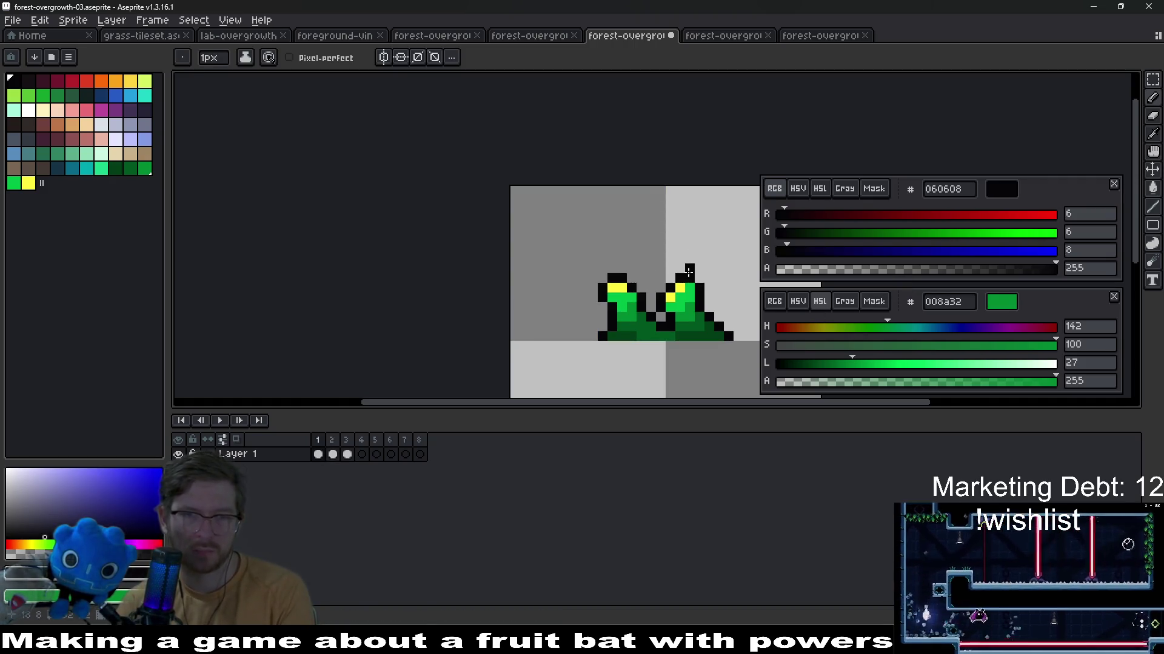
scroll(688, 270, "up", 3)
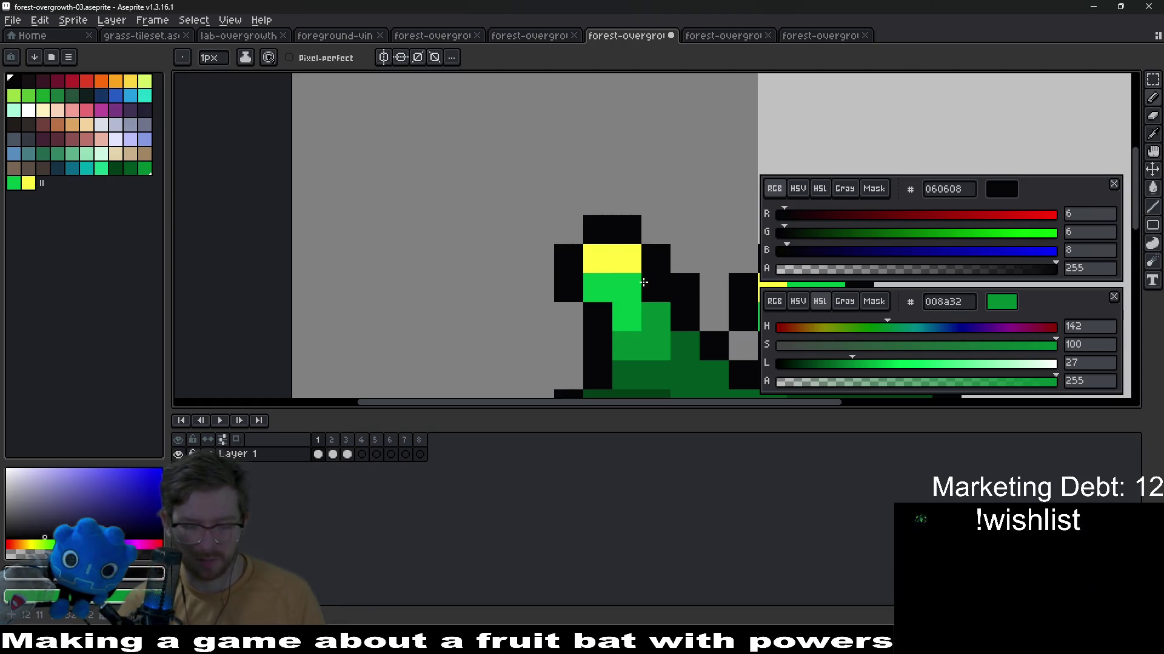
Marquee the left tuft head in frame 1 and shift it up and to the left
key("m")
left_click_drag(523, 187, 703, 305)
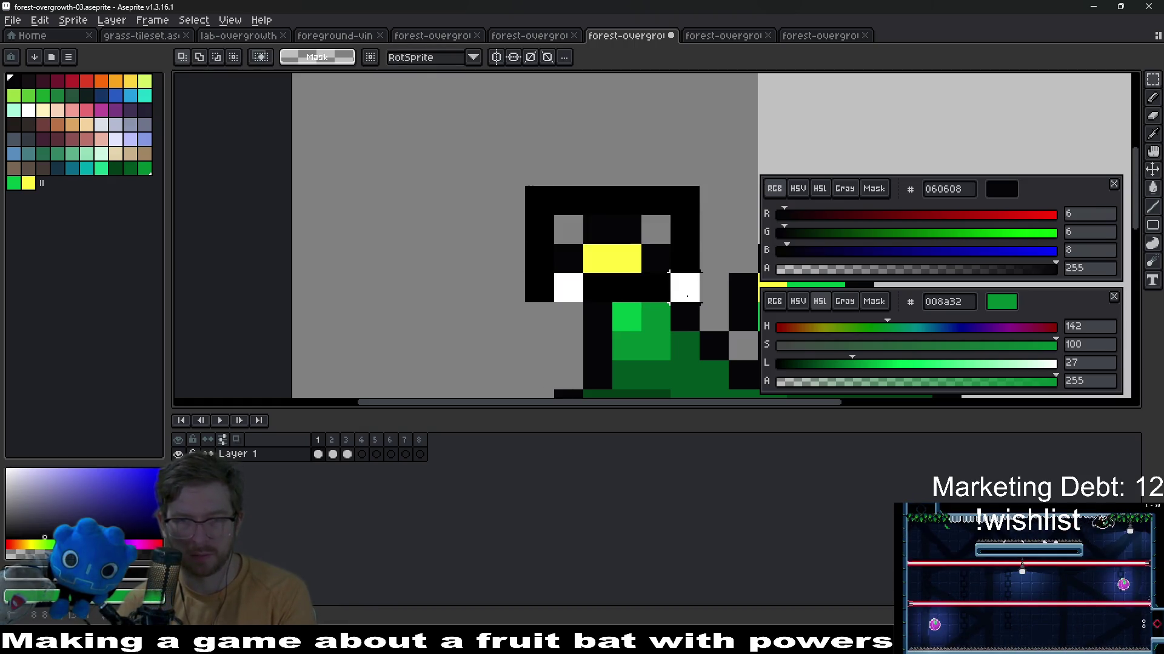
mouse_move(609, 264)
left_mouse_down()
mouse_move(638, 264)
mouse_move(612, 217)
left_mouse_up()
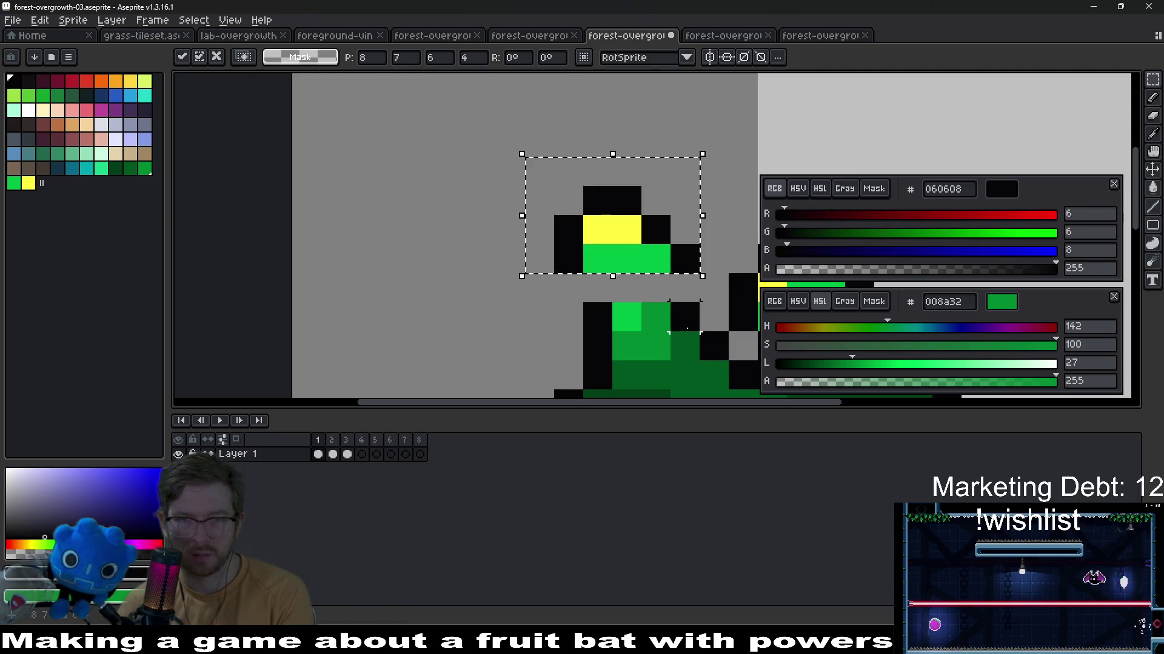
key("ctrl+d")
scroll(683, 320, "down", 1)
scroll(688, 323, "down", 3)
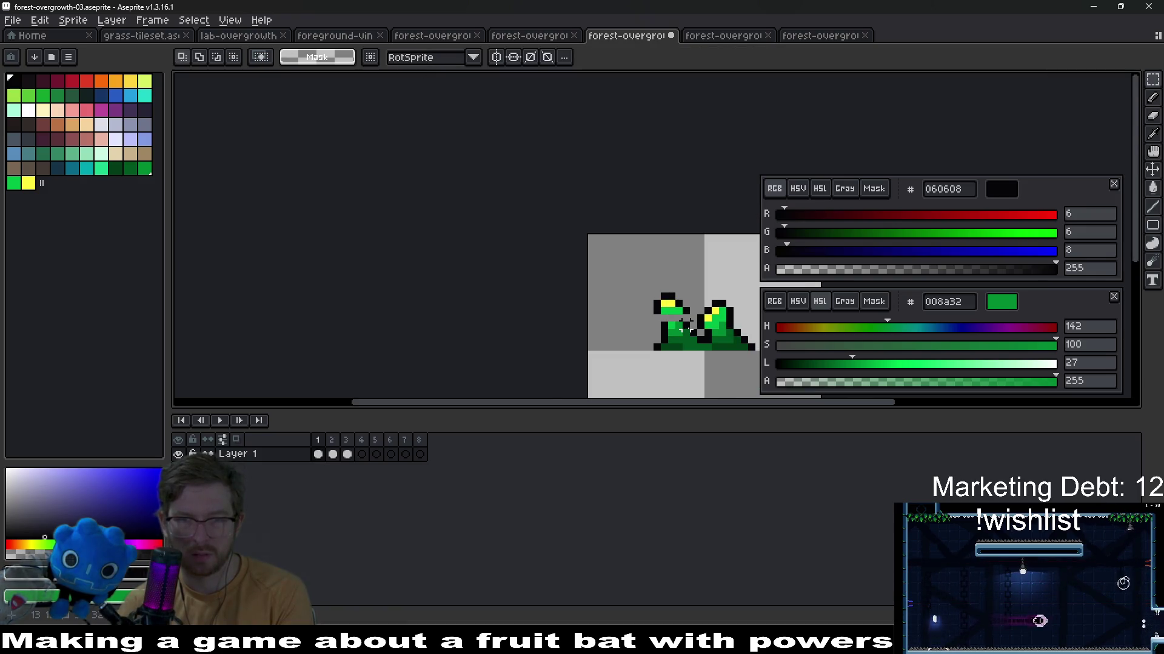
scroll(689, 323, "up", 4)
key("alt")
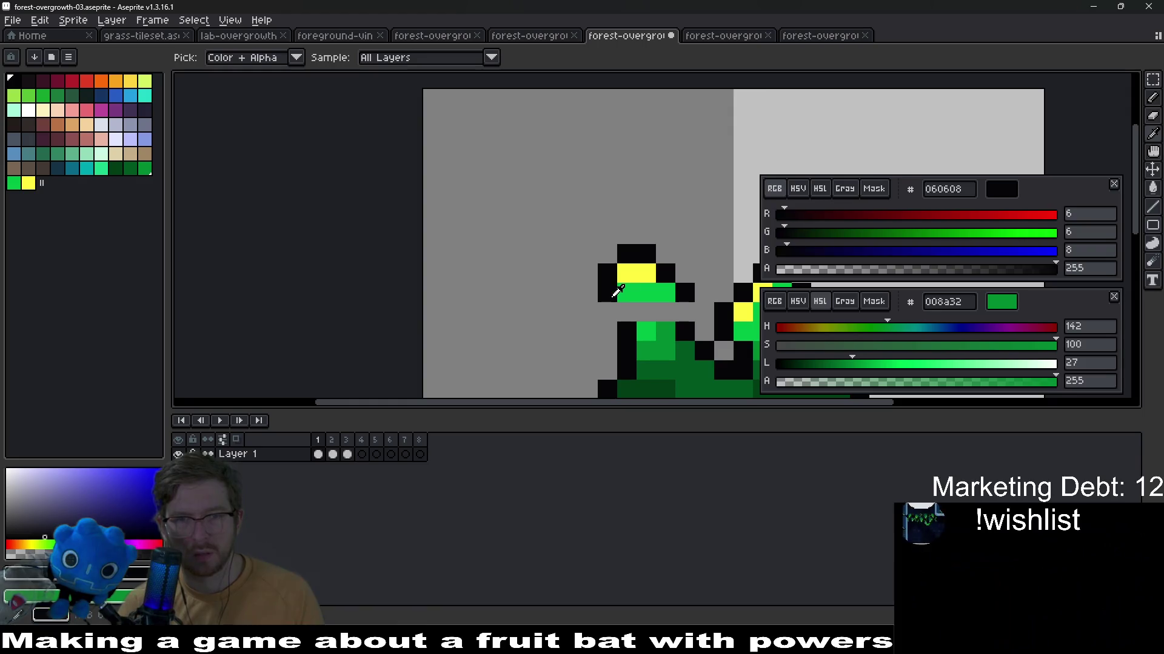
key("alt")
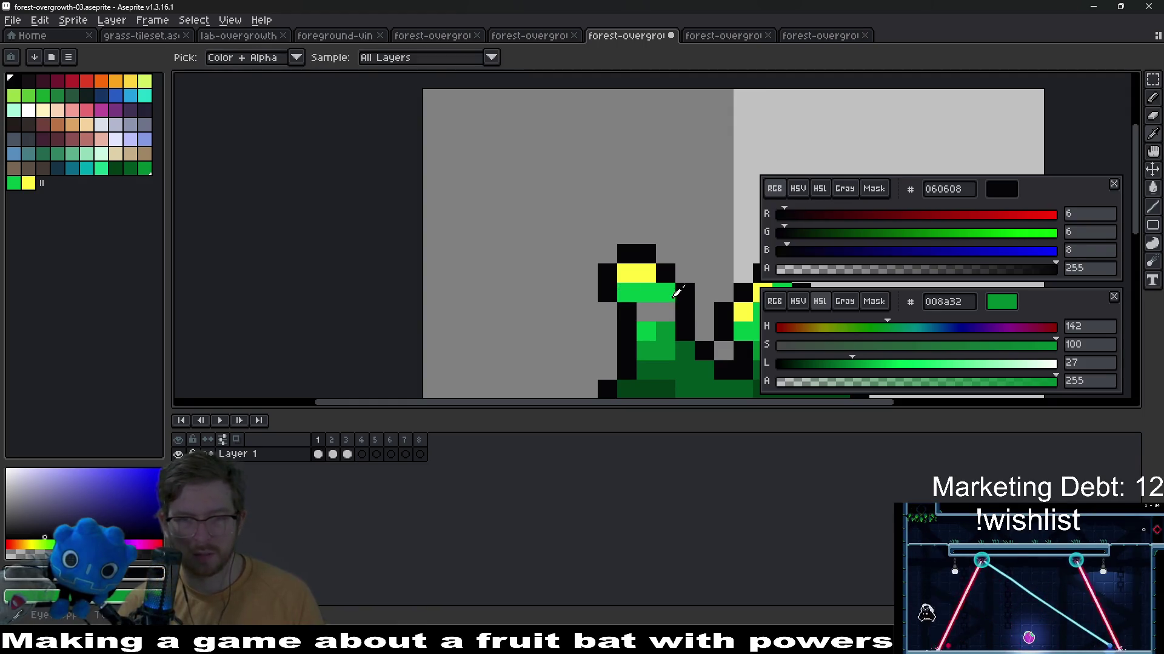
left_click(647, 313, "alt")
scroll(664, 309, "down", 5)
scroll(627, 273, "down", 1)
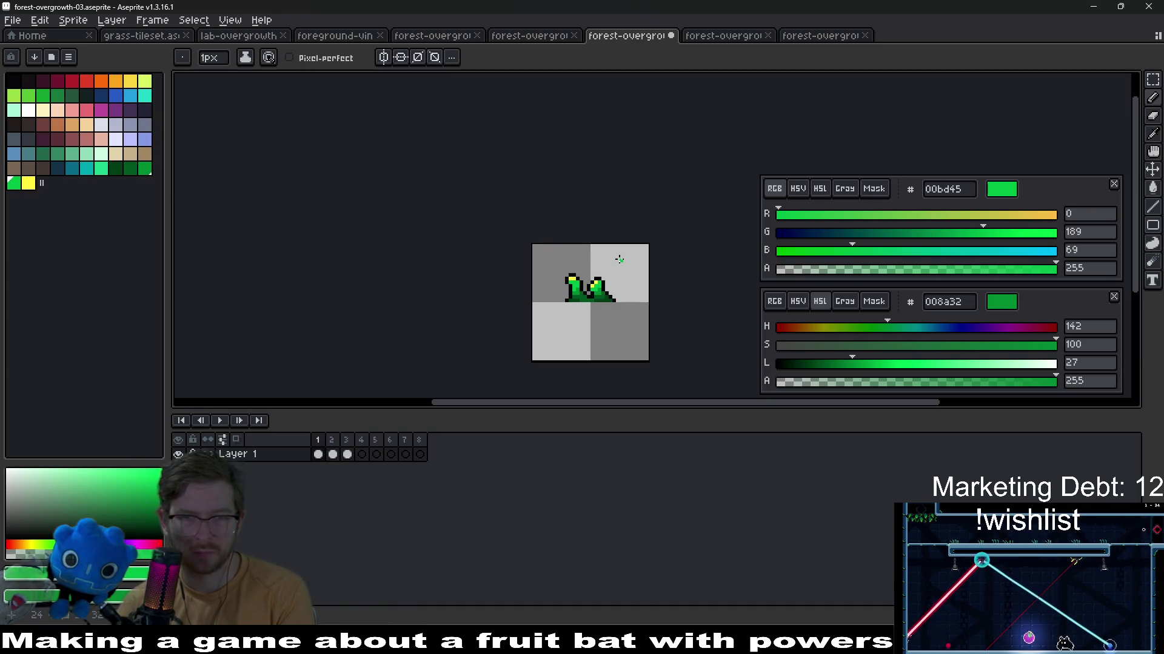
scroll(618, 260, "up", 1)
Delete the stray black pixels around the left head and compare with the next frame
key("m")
left_click_drag(561, 234, 600, 274)
key("Delete")
key("ctrl+d")
key("Right")
key("Left")
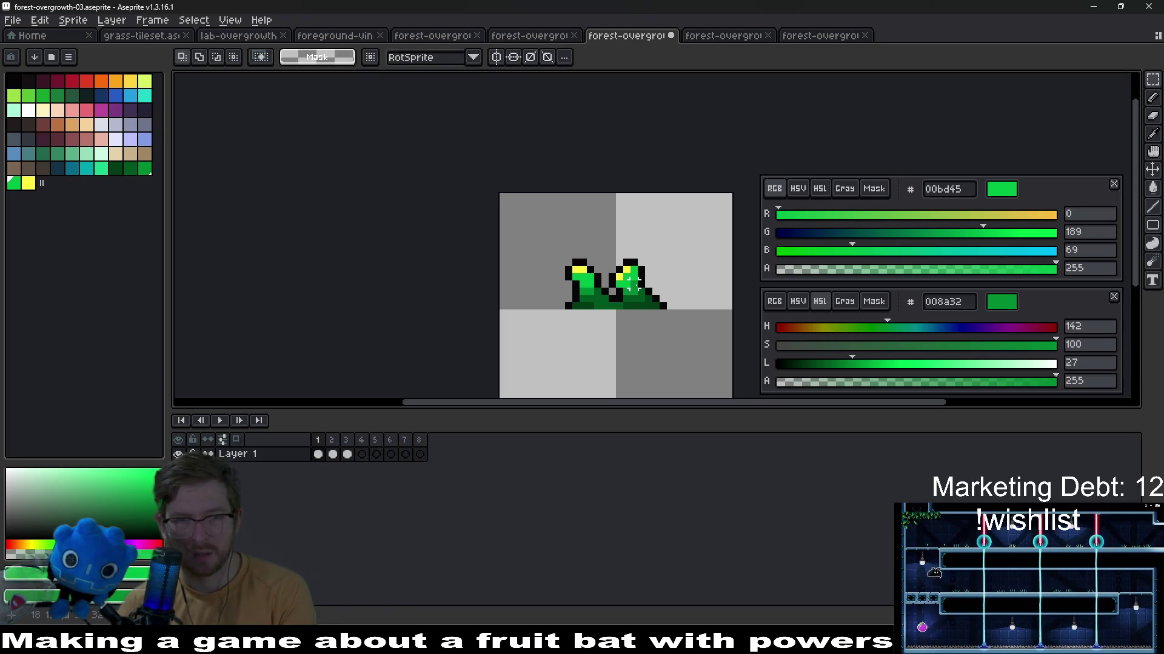
key("Right")
key("Left")
scroll(634, 284, "up", 1)
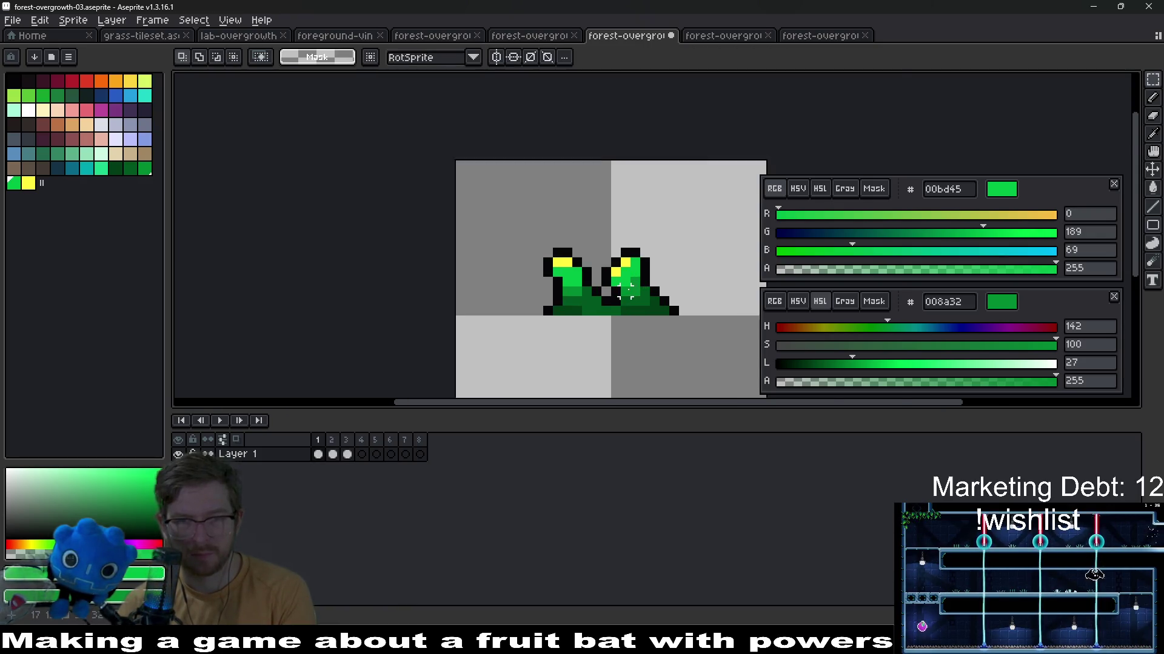
scroll(635, 284, "up", 1)
Move the right head level with the left, undoing the stray black square
key("b")
left_click_drag(564, 228, 673, 264)
key("ctrl+z")
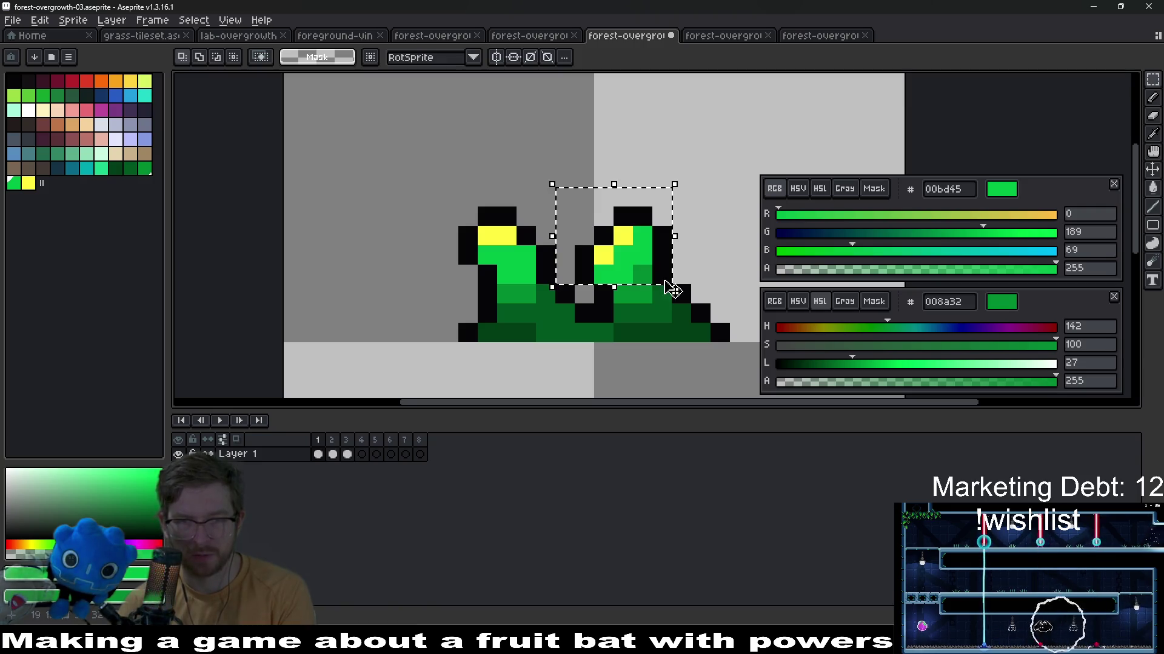
left_click_drag(600, 196, 676, 273)
mouse_move(637, 237)
left_mouse_down()
mouse_move(619, 254)
mouse_move(701, 309)
mouse_move(704, 249)
left_mouse_up()
key("ctrl+d")
key("m")
key("ctrl+z")
left_click_drag(700, 302, 697, 301)
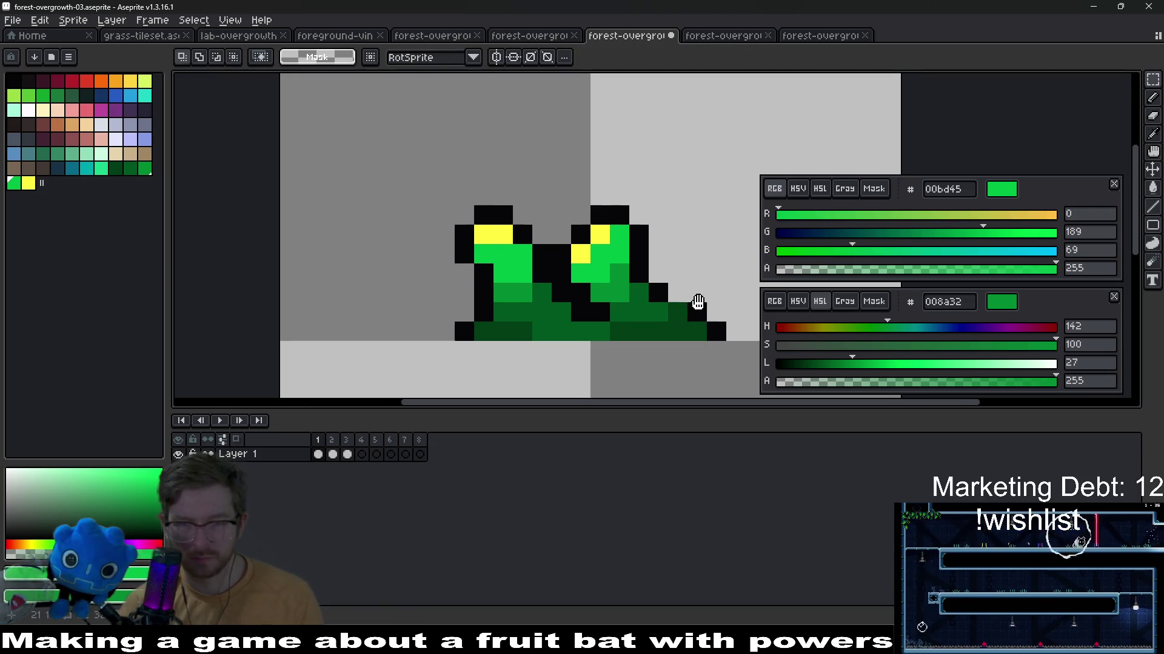
Sample near-black then dark green from the tuft while previewing neighbouring frames
key("alt")
left_click(677, 291)
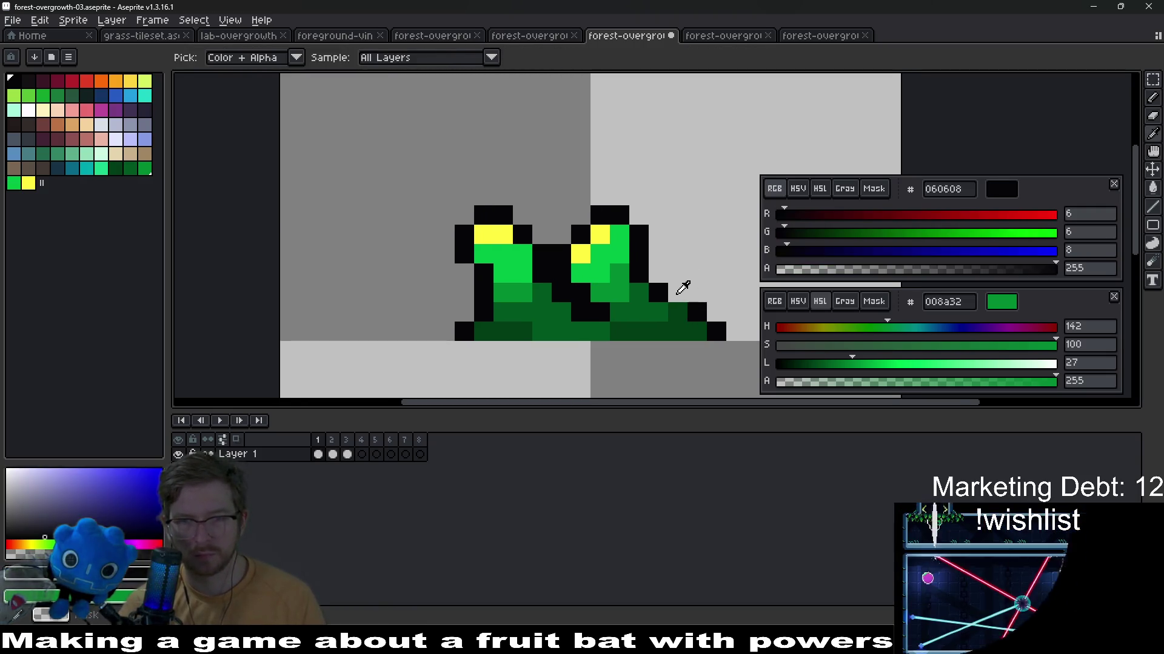
key("alt")
scroll(683, 285, "down", 3)
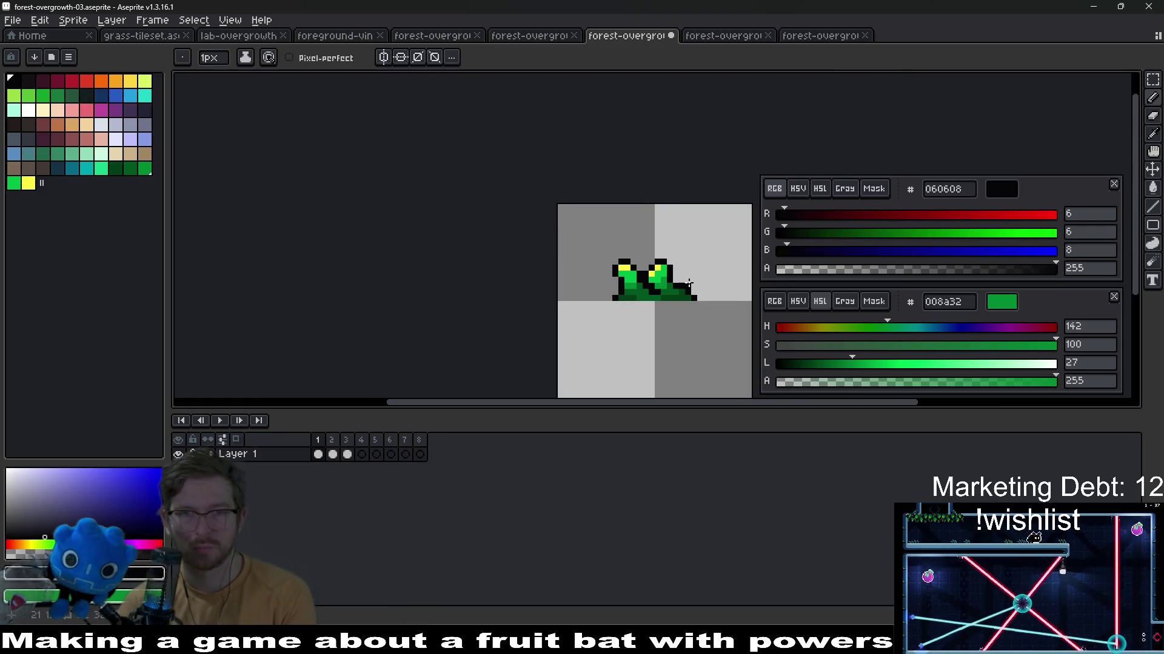
key("Right")
key("Left")
key("Right")
scroll(688, 284, "up", 1)
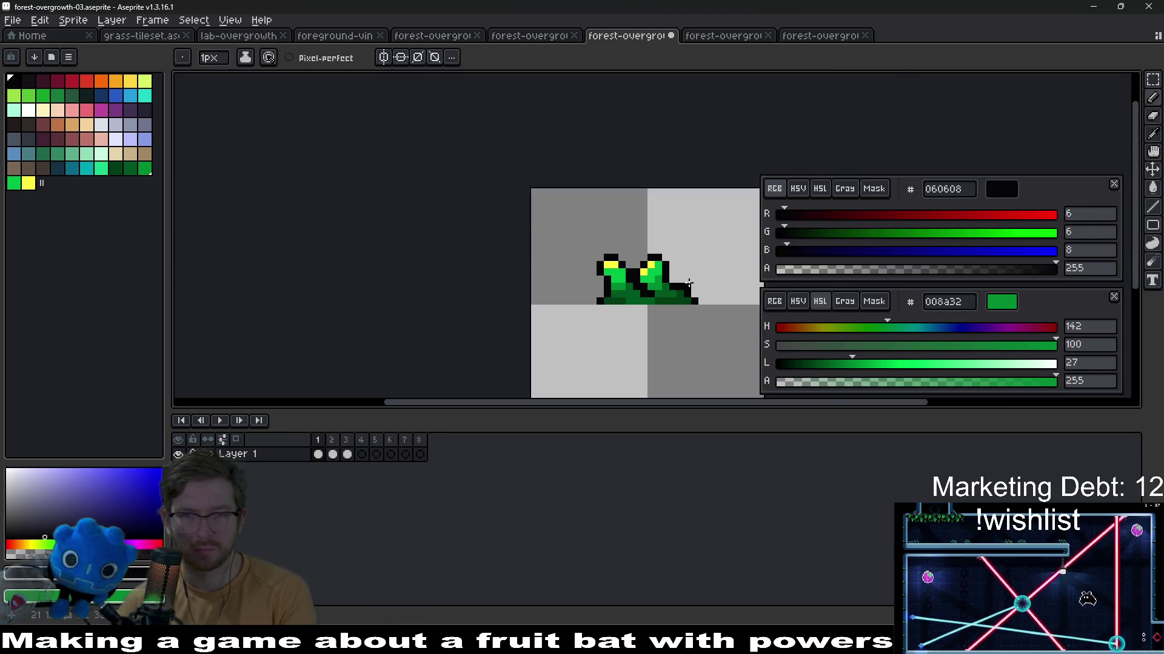
scroll(687, 284, "up", 2)
key("alt")
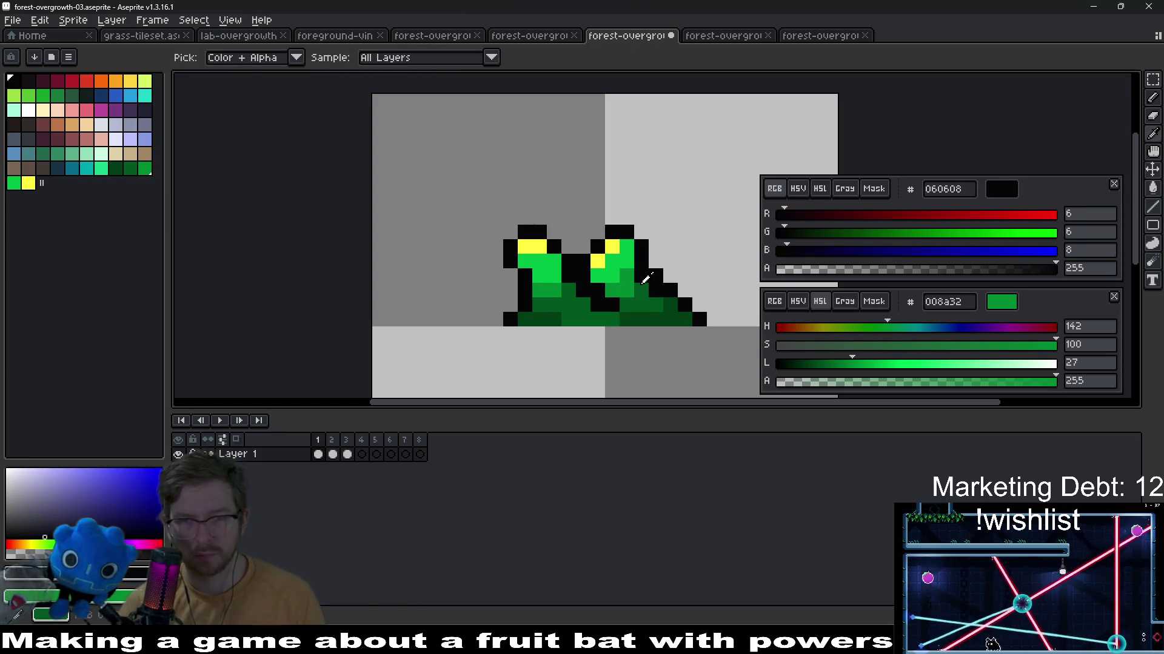
left_click(648, 278)
scroll(697, 285, "down", 3)
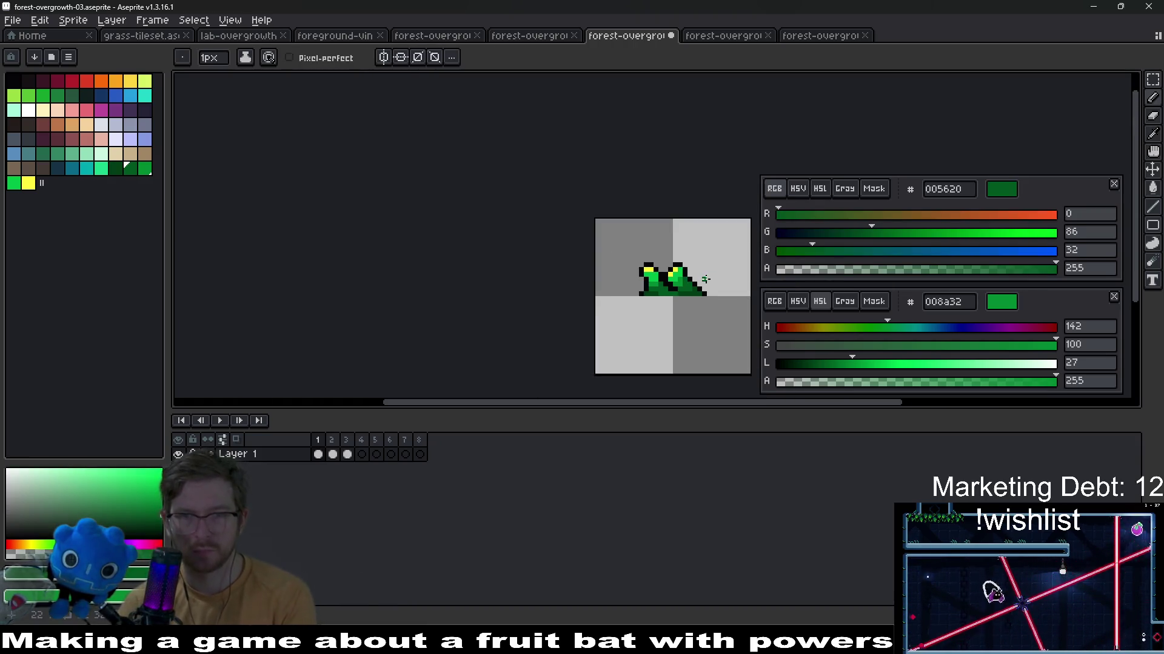
key("Right")
key("Right")
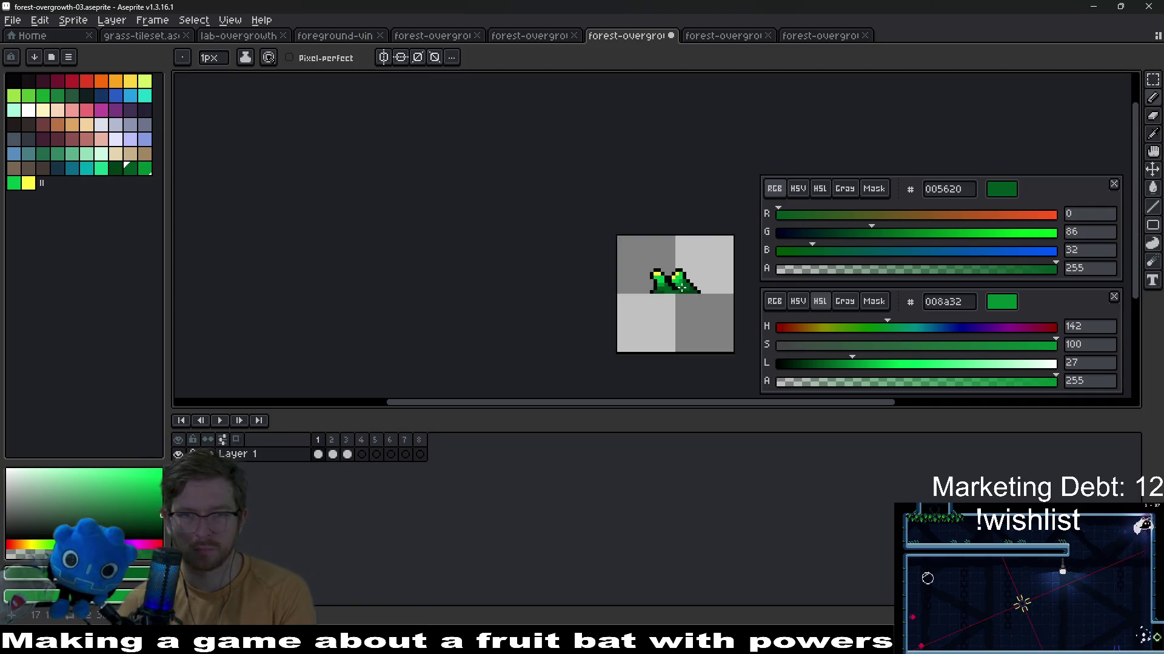
scroll(721, 317, "down", 2)
scroll(696, 289, "up", 3)
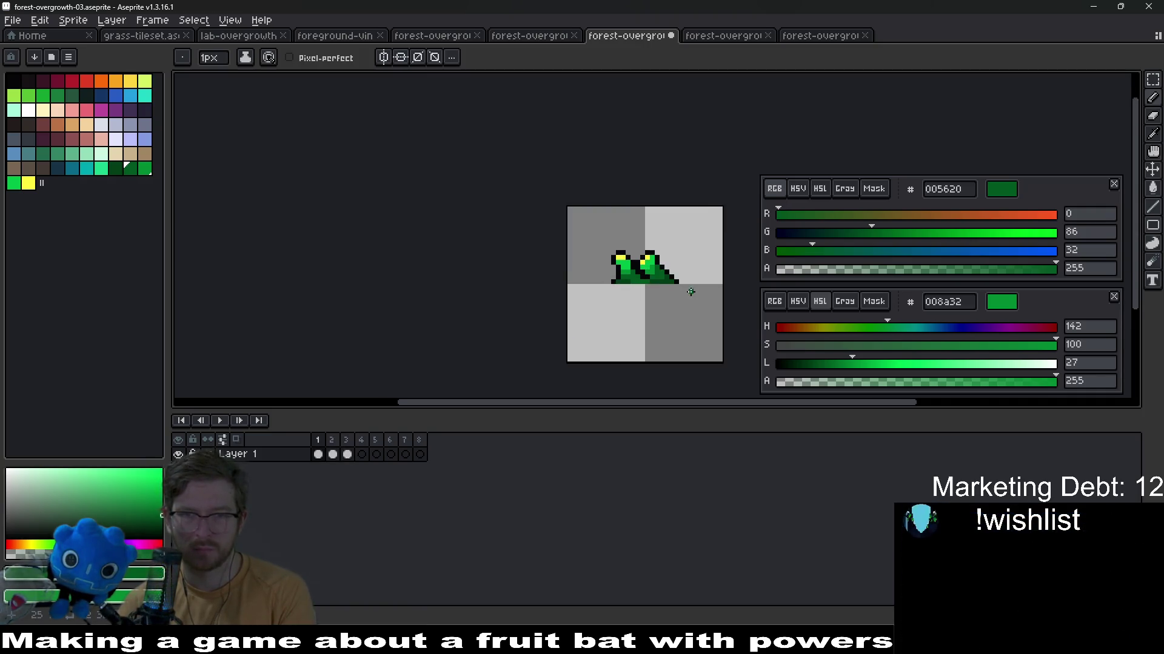
scroll(637, 291, "up", 1)
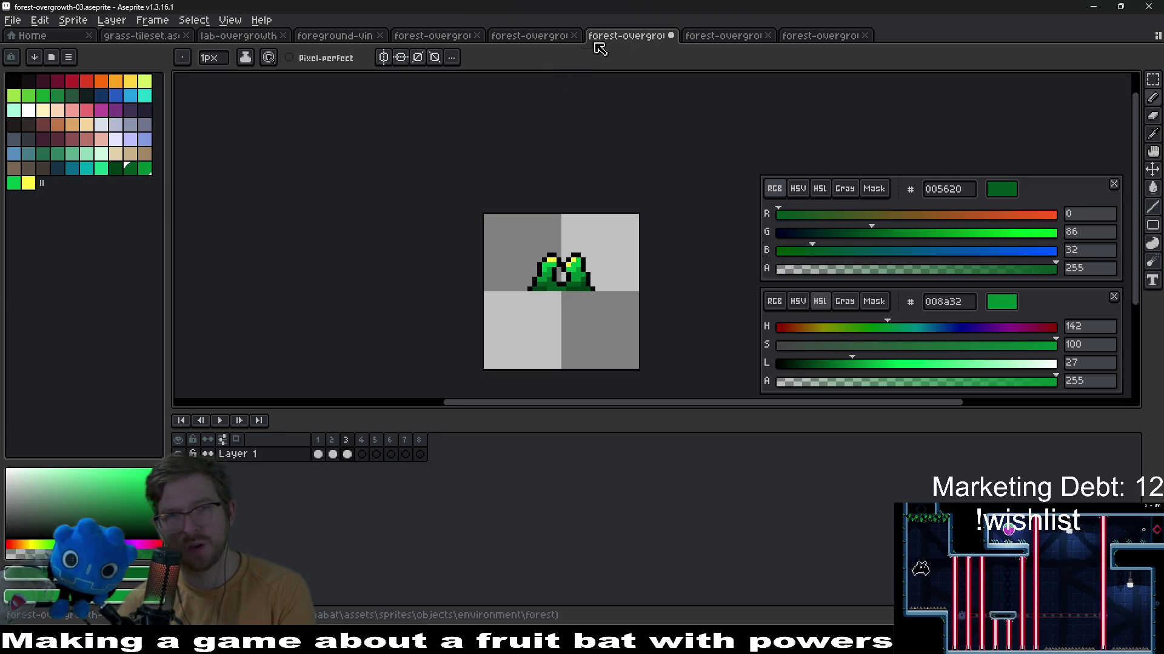
left_click(532, 35)
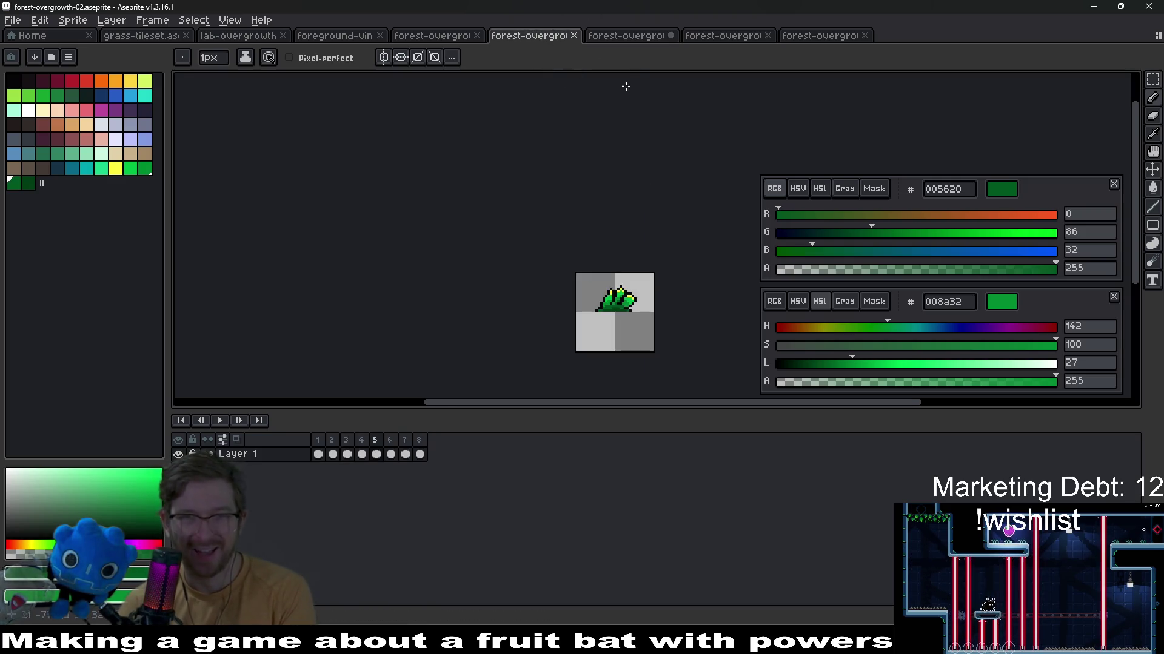
left_click(626, 36)
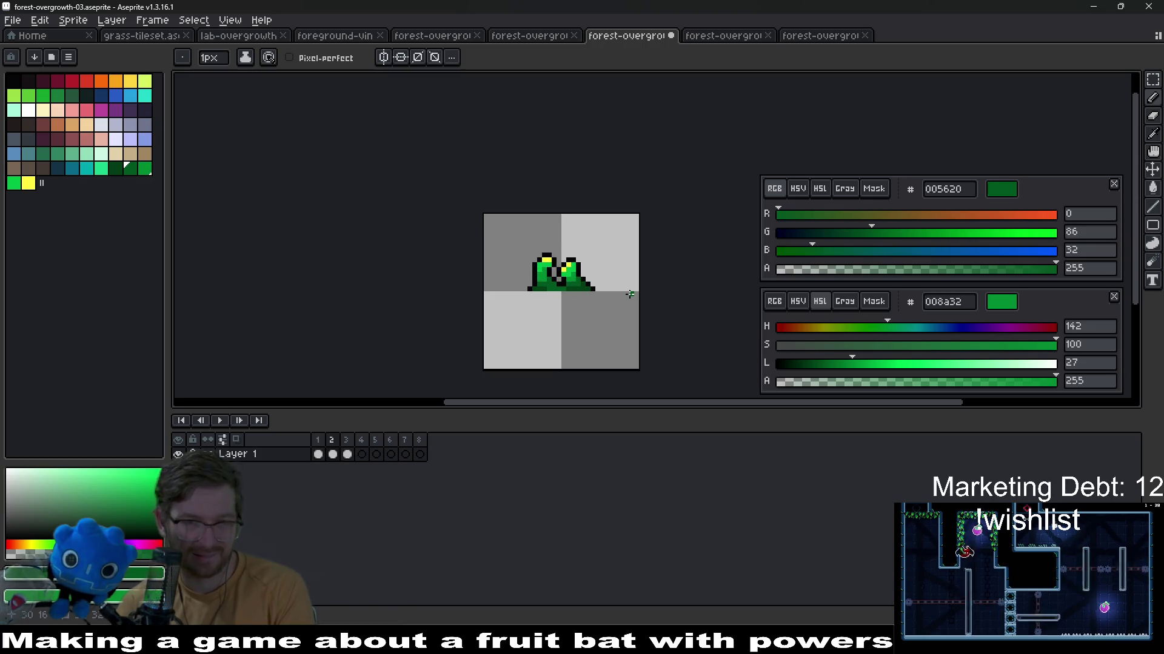
On frame 4, marquee the right leaf's top and shift its tip right so the leaves part
left_click(361, 454)
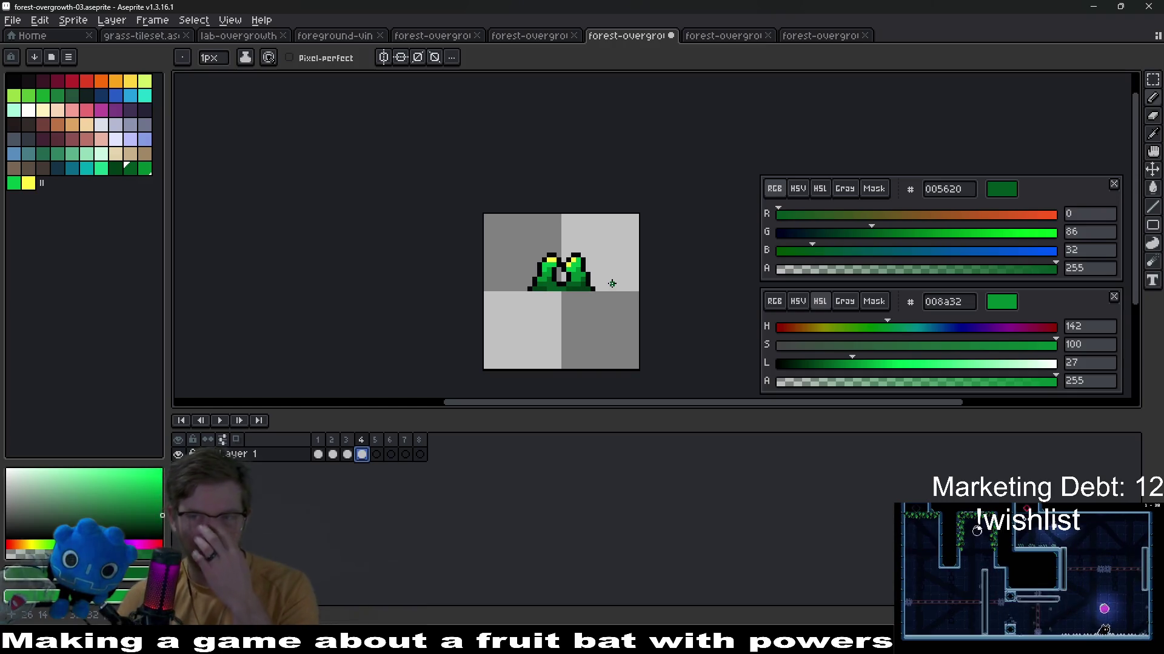
scroll(563, 273, "up", 2)
scroll(527, 228, "up", 1)
key("m")
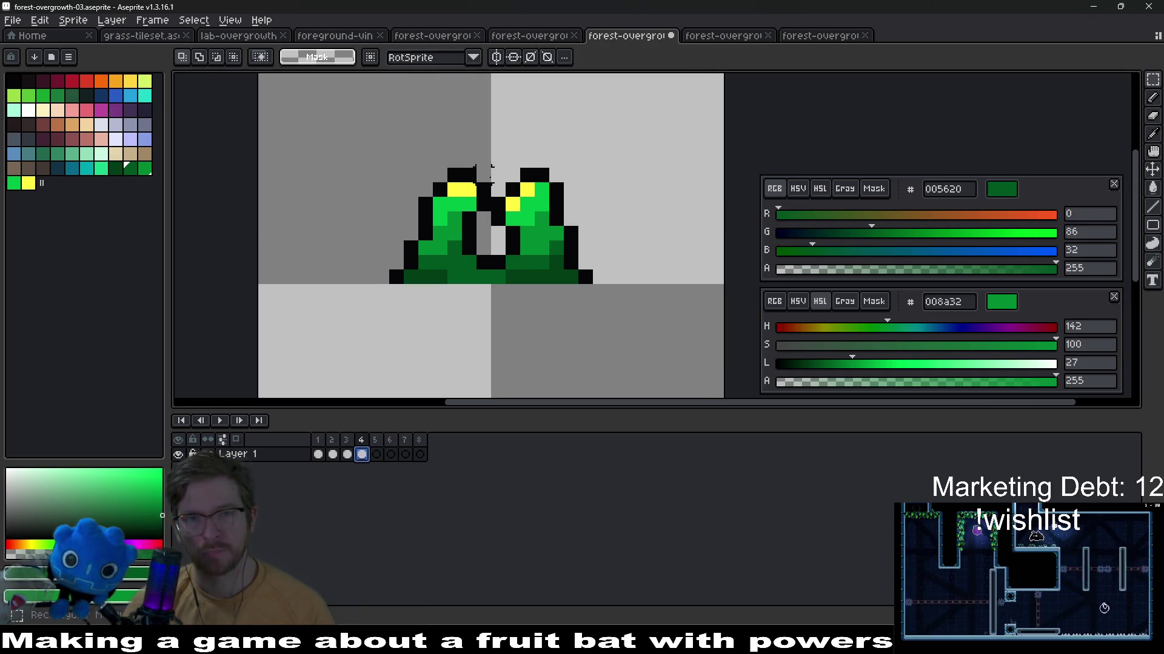
left_click_drag(491, 165, 582, 229)
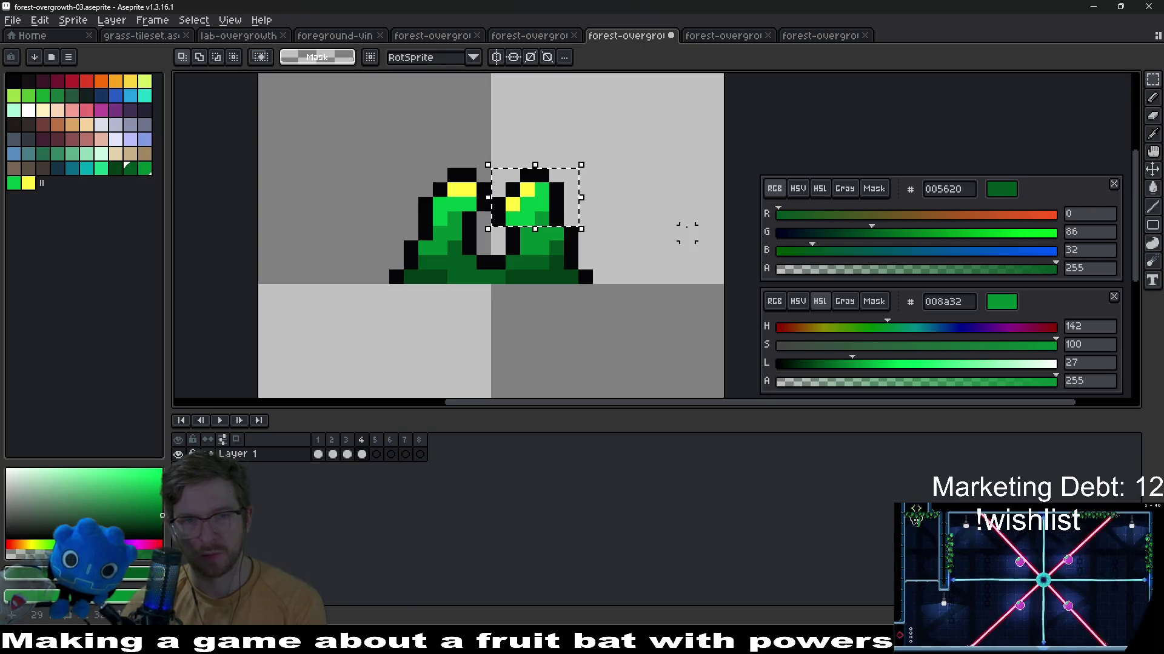
key("ctrl+z")
mouse_move(410, 175)
left_mouse_down()
mouse_move(473, 226)
mouse_move(510, 236)
left_mouse_up()
key("ctrl+z")
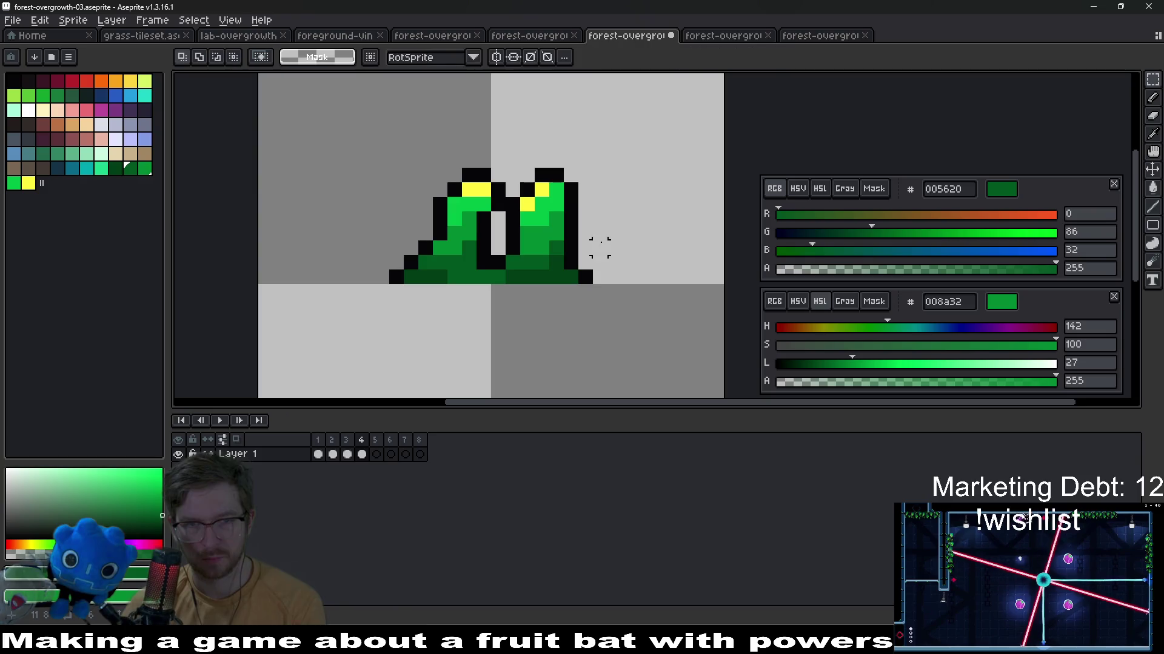
key("ctrl+z")
scroll(600, 248, "down", 2)
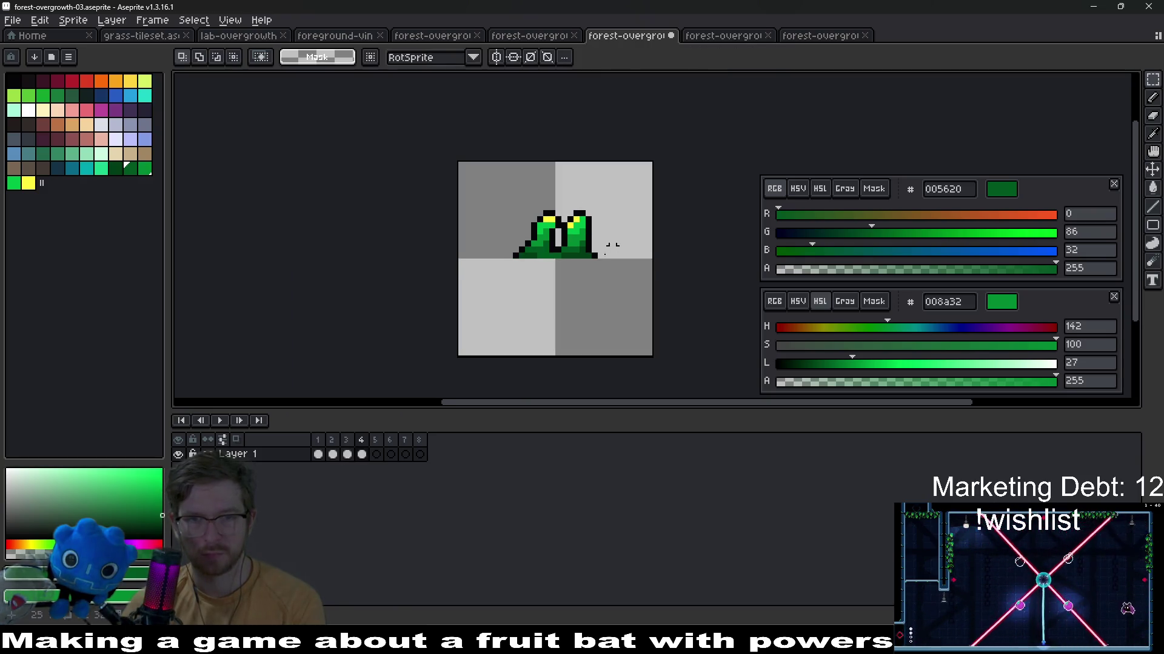
left_click(375, 454)
scroll(509, 227, "up", 4)
scroll(492, 182, "up", 3)
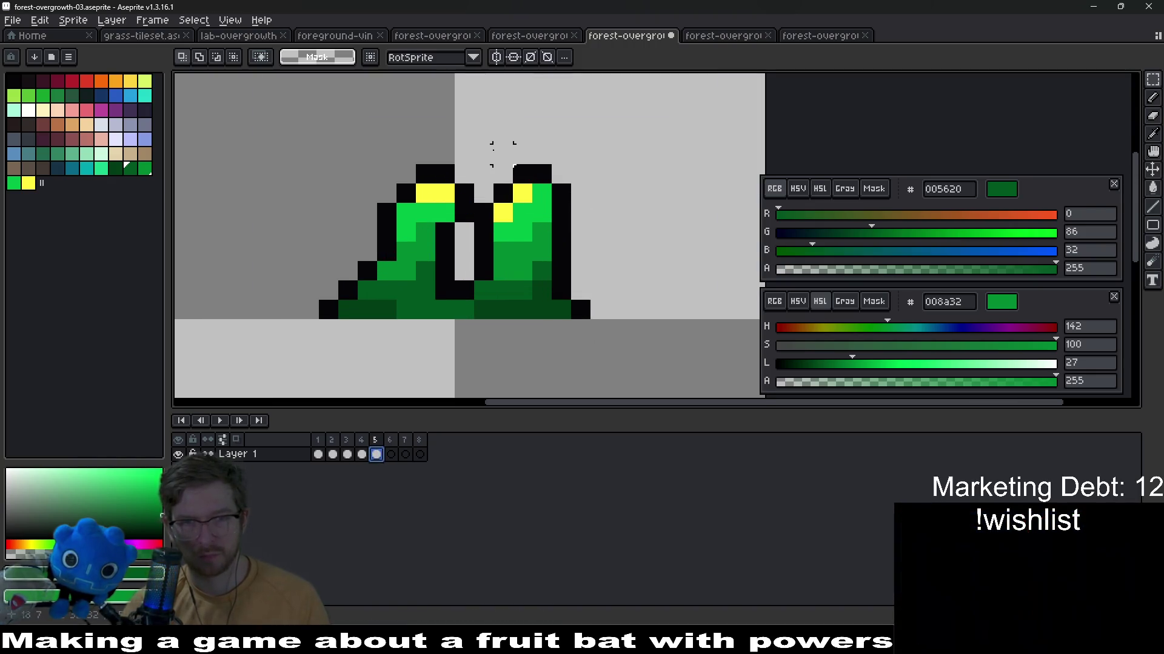
Undo an unwanted reshape of the right leaf and compare frame 5 with frame 4
left_click_drag(483, 154, 562, 252)
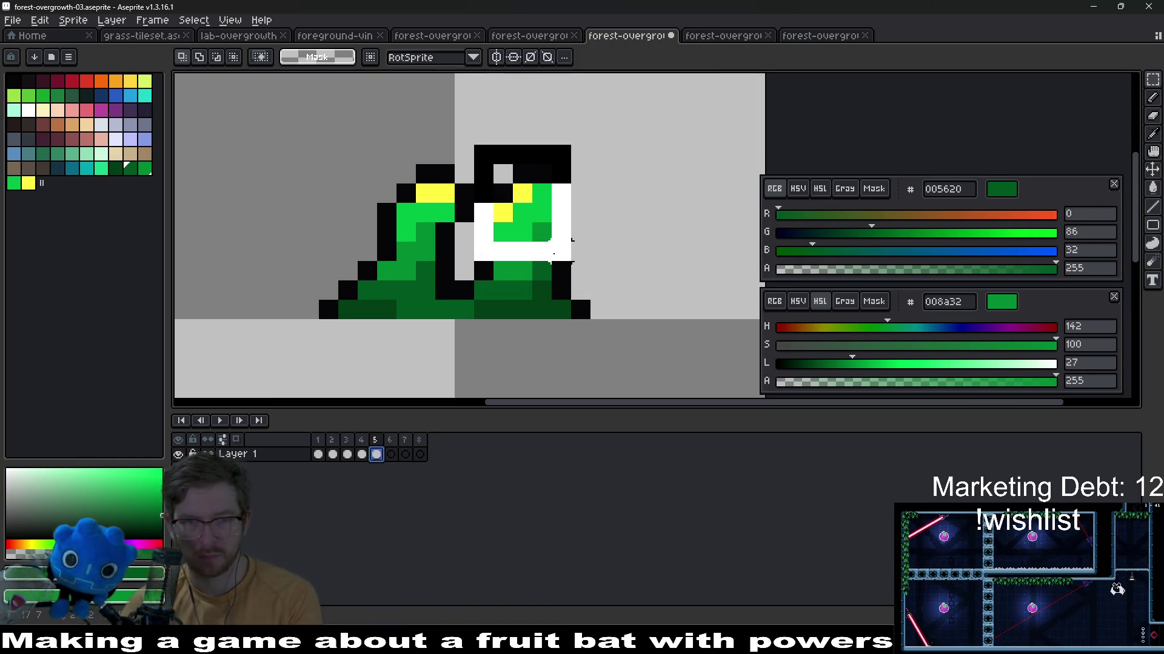
key("ctrl+z")
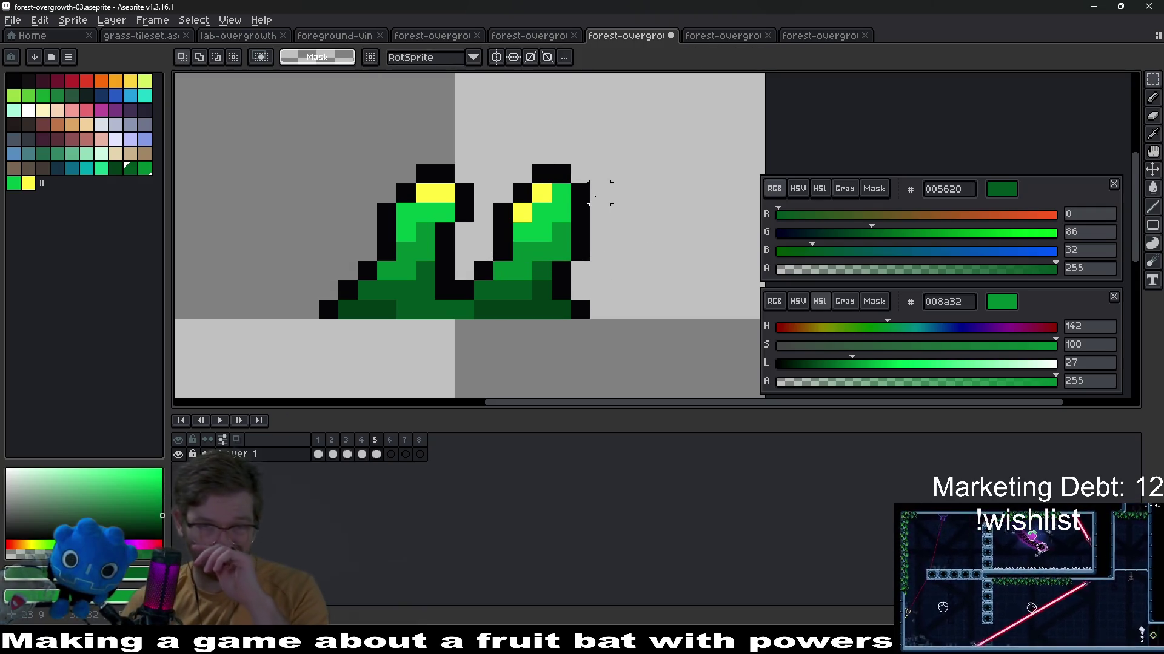
key("Left")
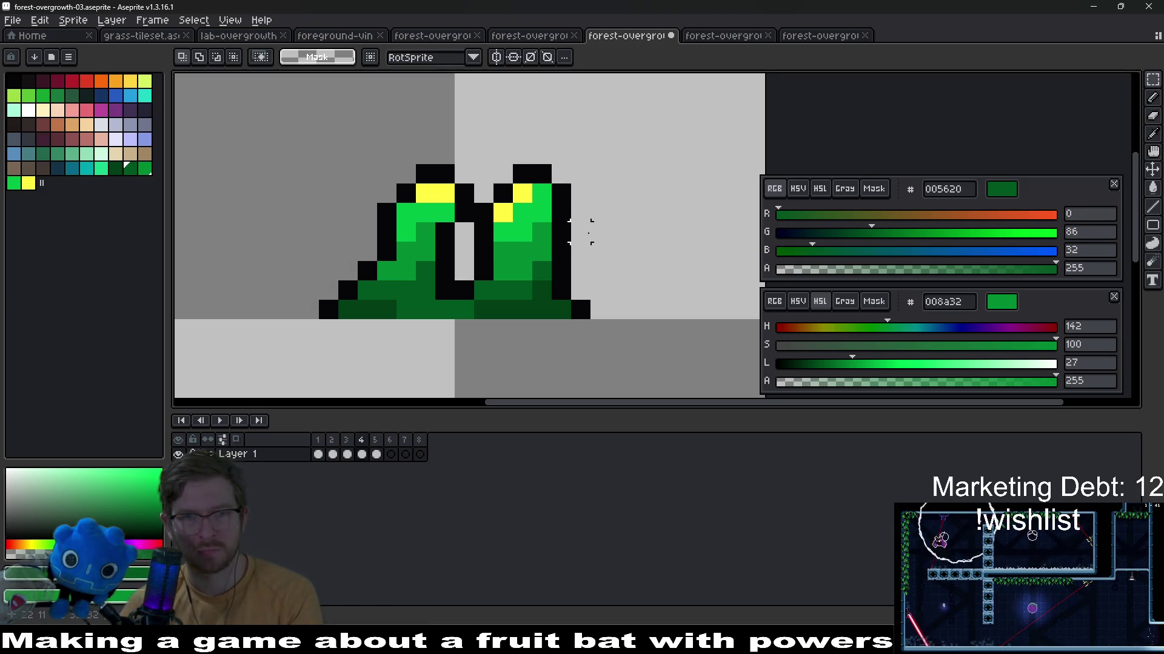
key("Right")
key("Left")
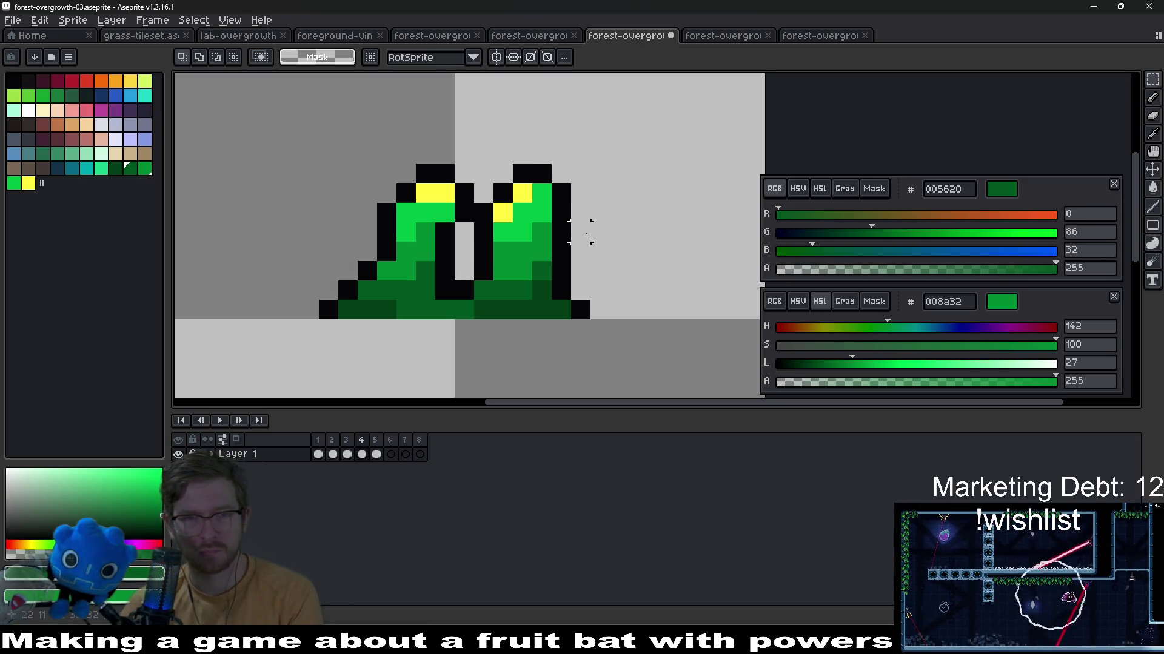
key("Right")
Pick yellow and bright green, then paint a yellow pixel on the right leaf's head
key("alt")
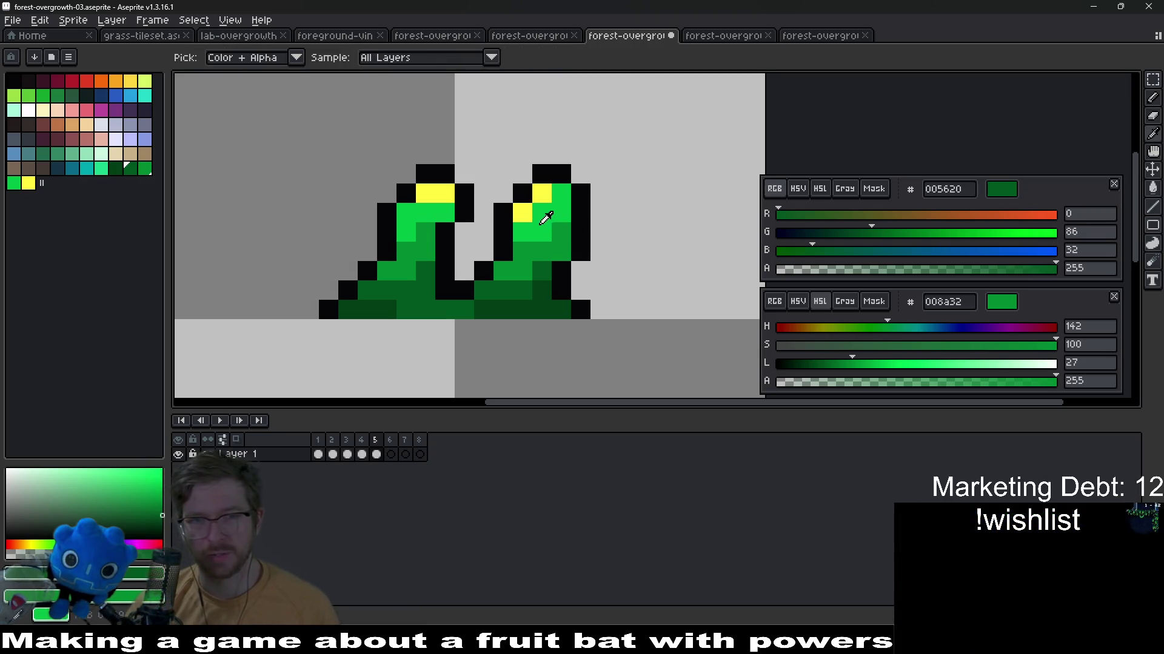
left_click(553, 199, "alt")
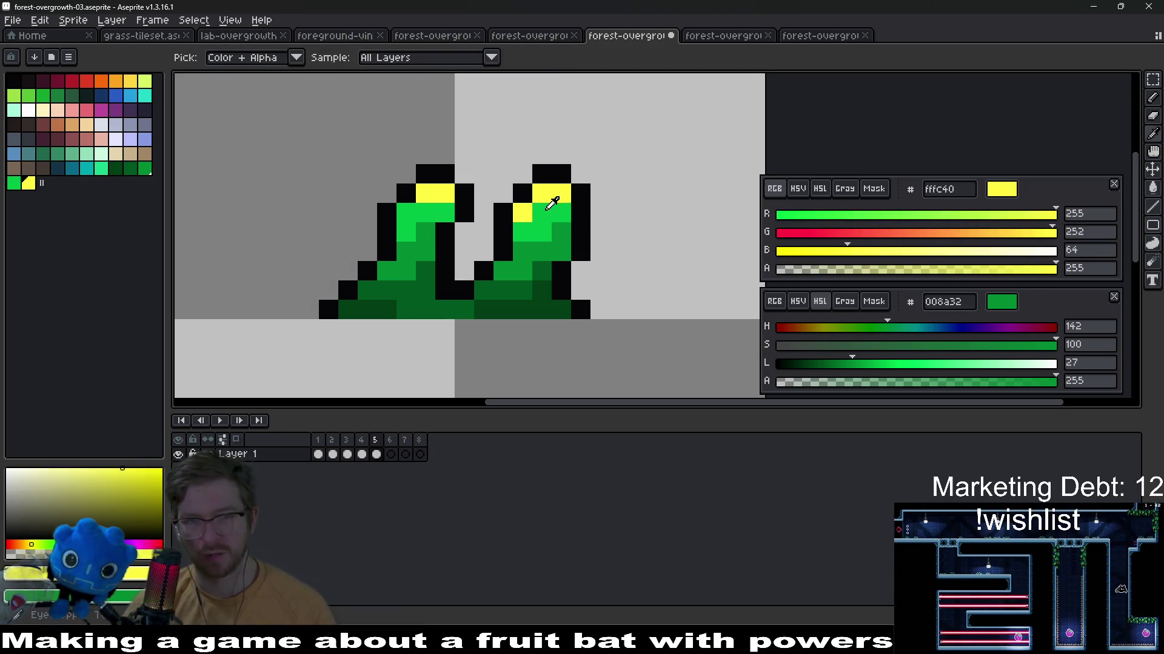
right_click(549, 227, "alt")
scroll(574, 219, "down", 3)
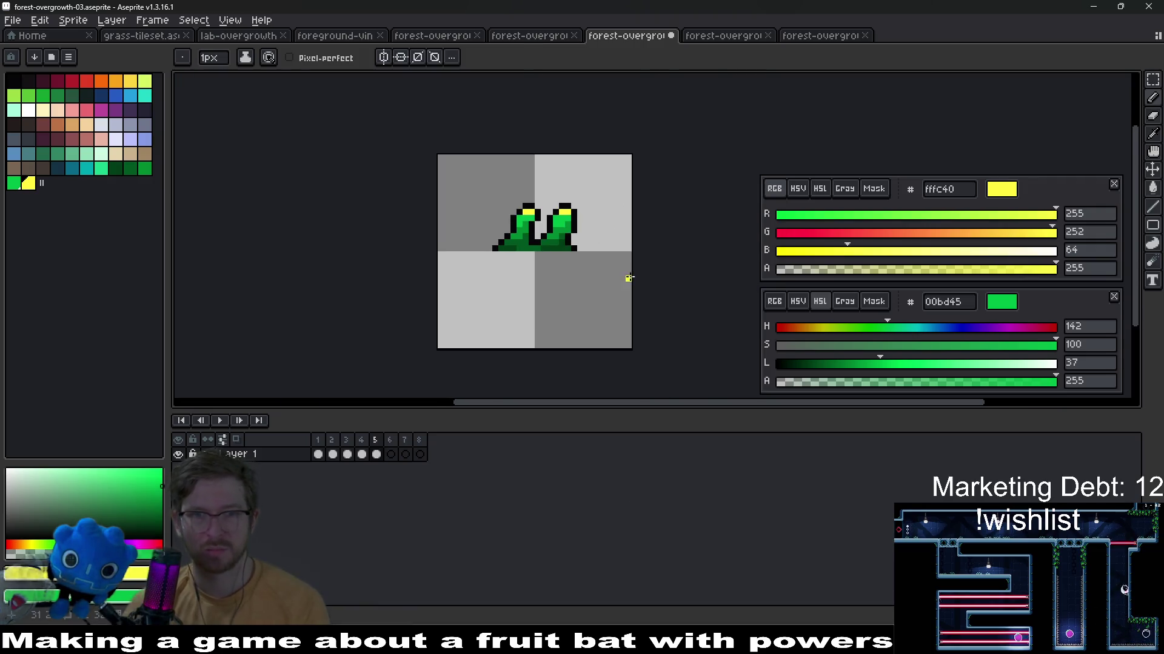
scroll(549, 226, "up", 3)
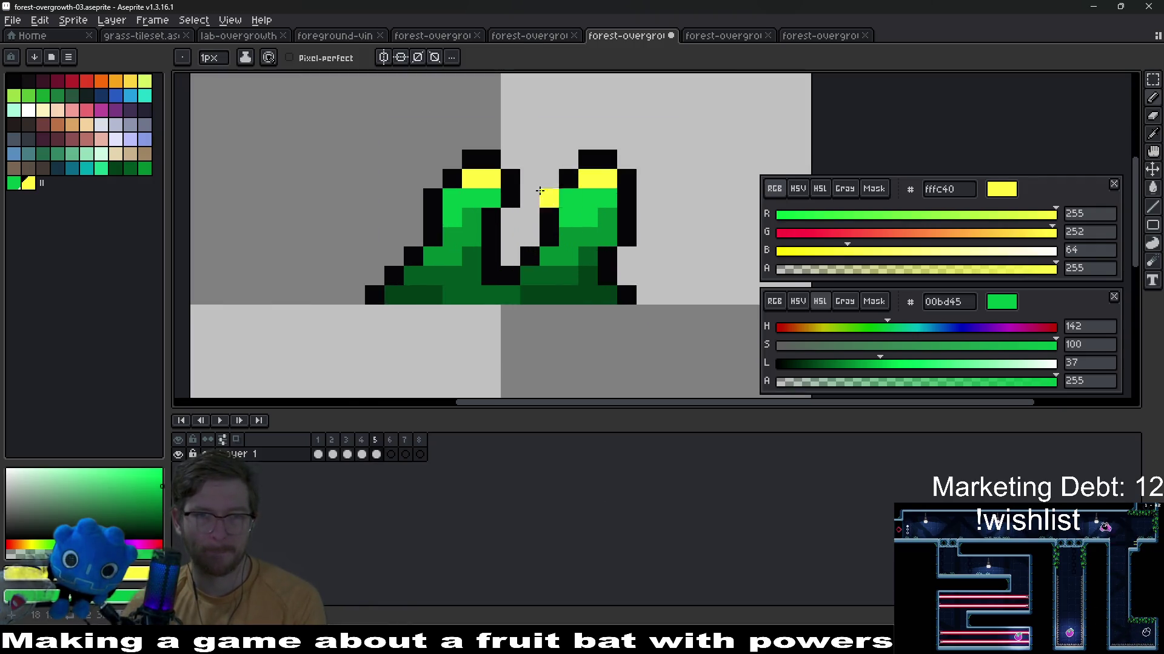
left_click(553, 203)
Step through to frame 2 and sample the left leaf's colour for its highlight
key("Right")
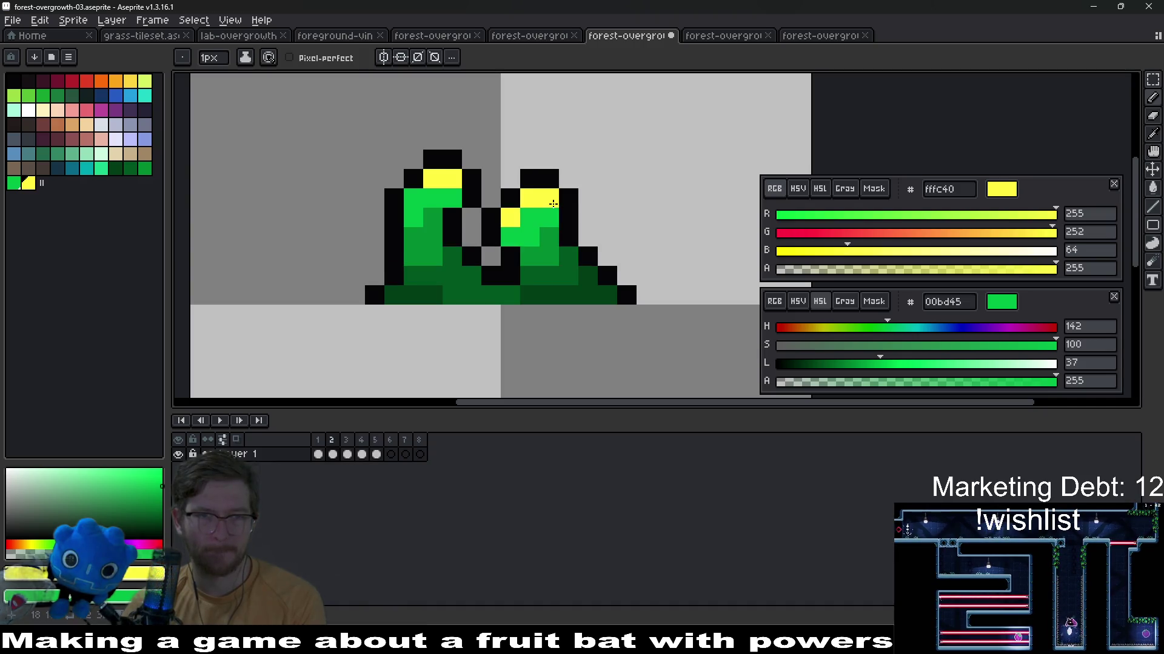
key("Right")
key("Right")
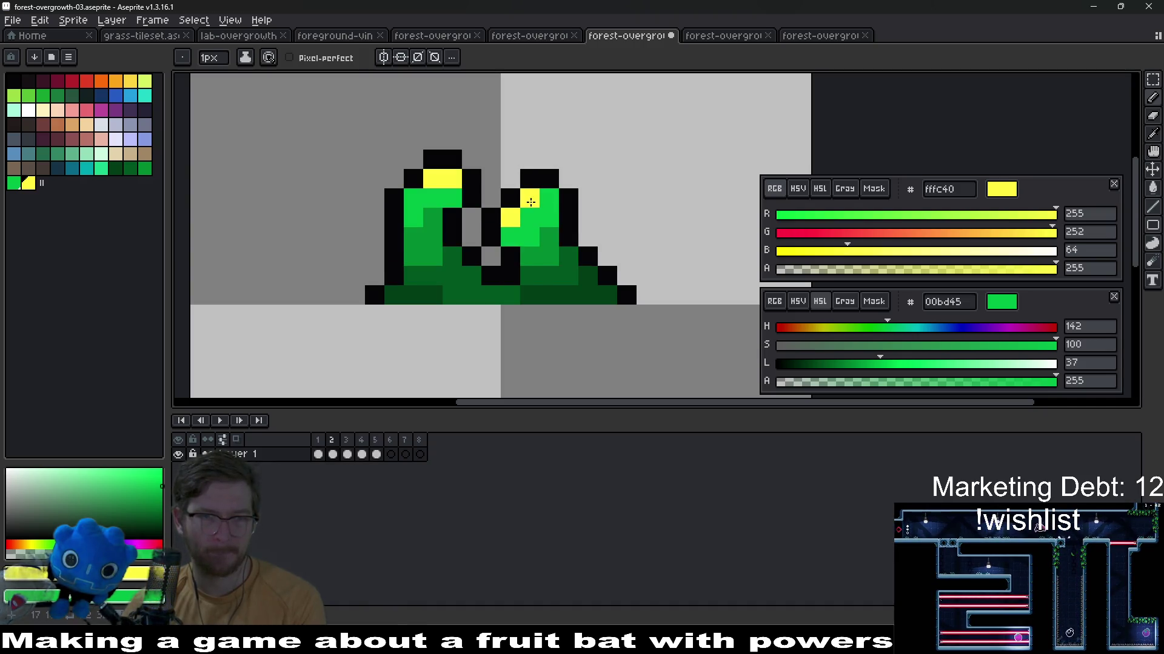
key("Right")
key("Right")
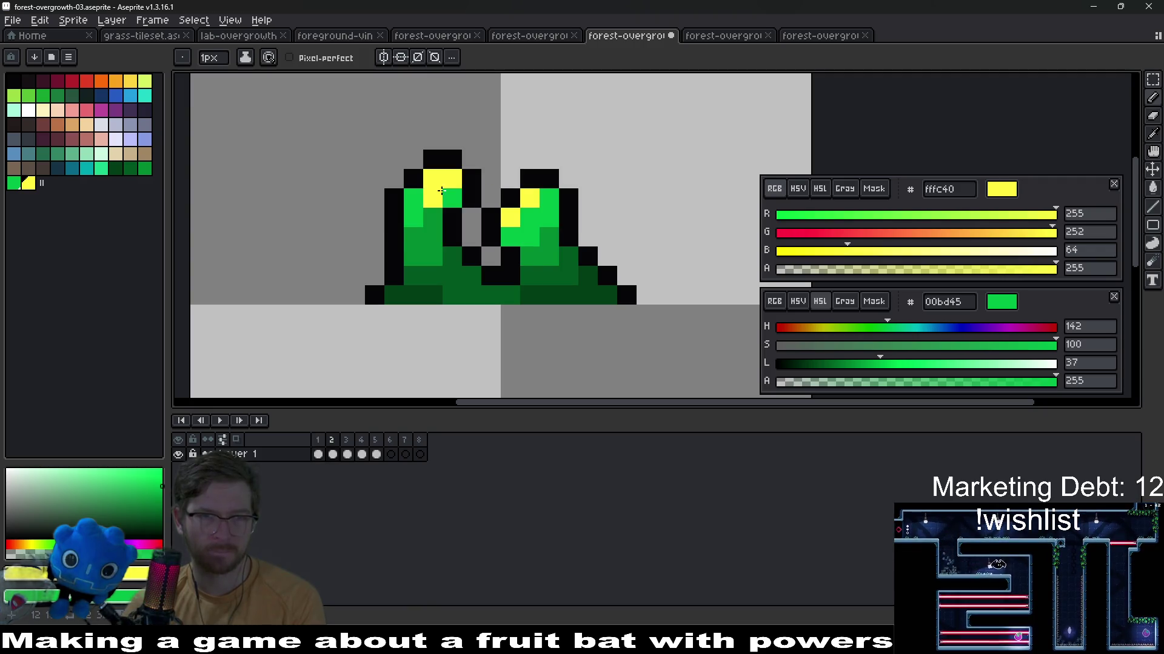
key("alt")
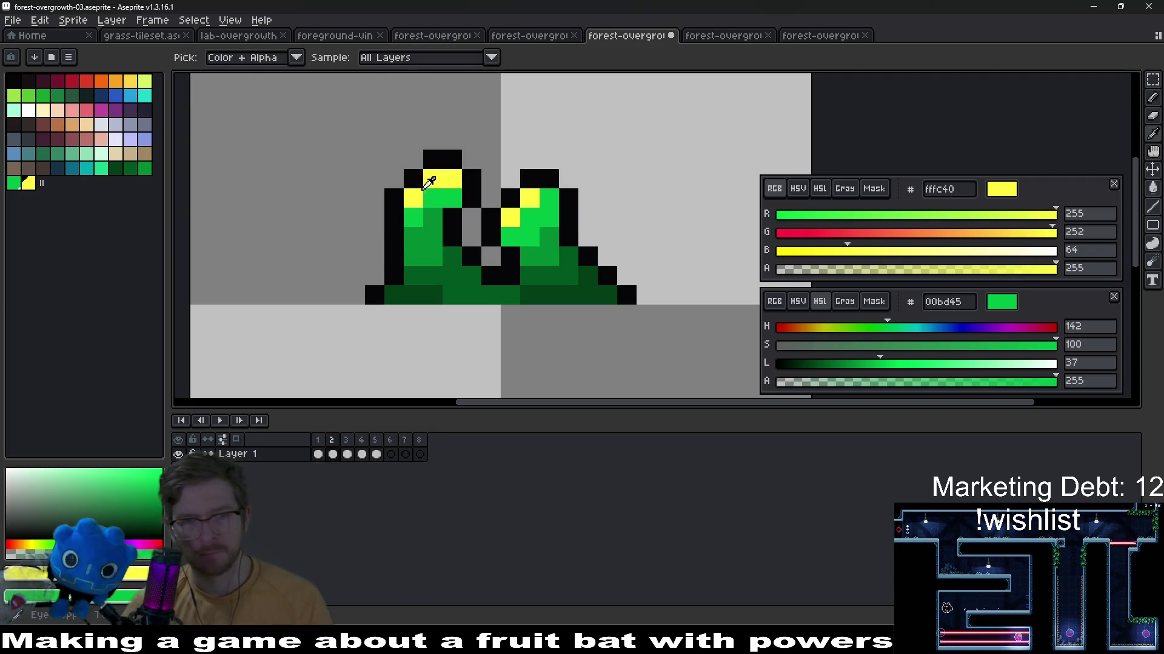
key("v")
key("Escape")
scroll(686, 244, "down", 3)
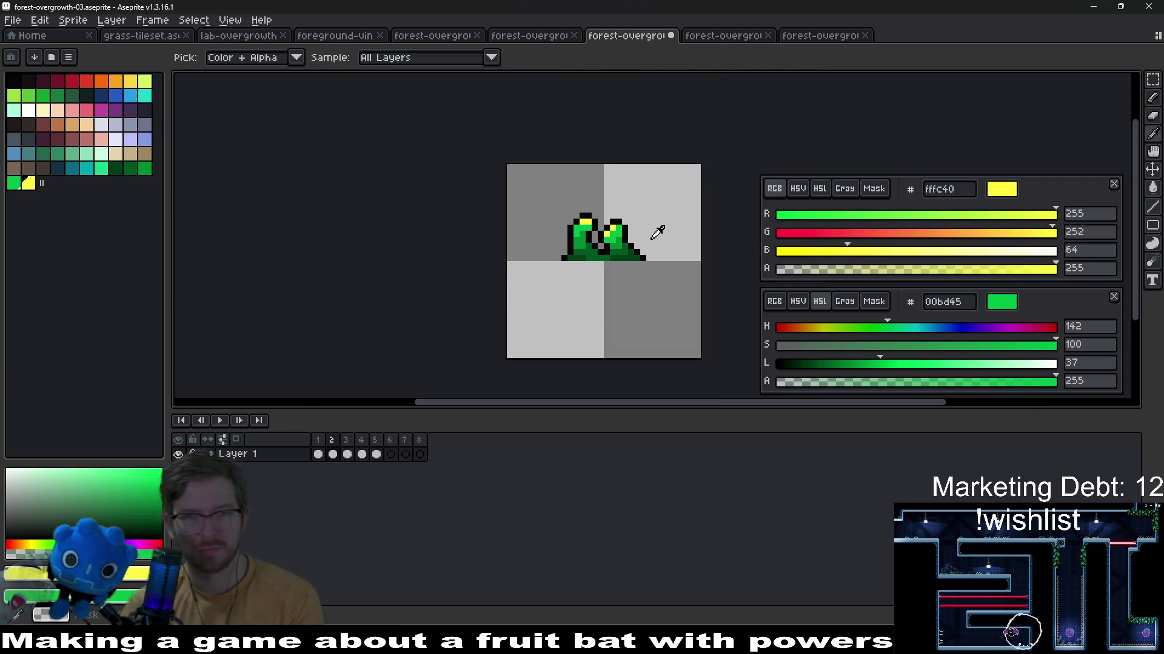
scroll(658, 232, "up", 1)
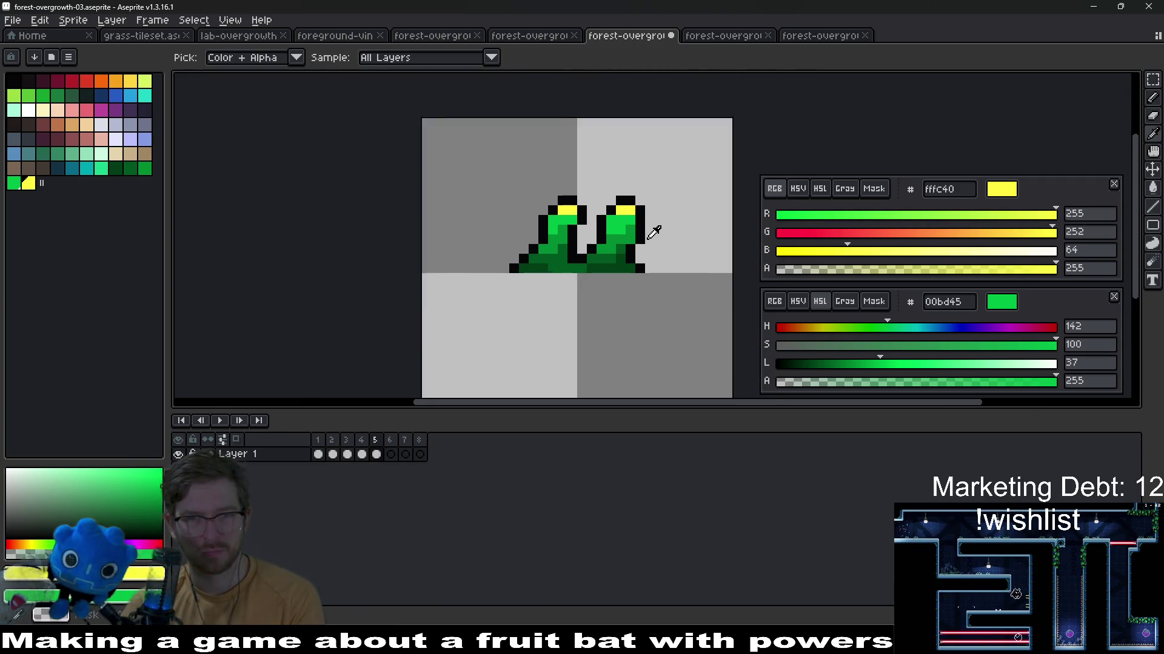
scroll(657, 233, "up", 1)
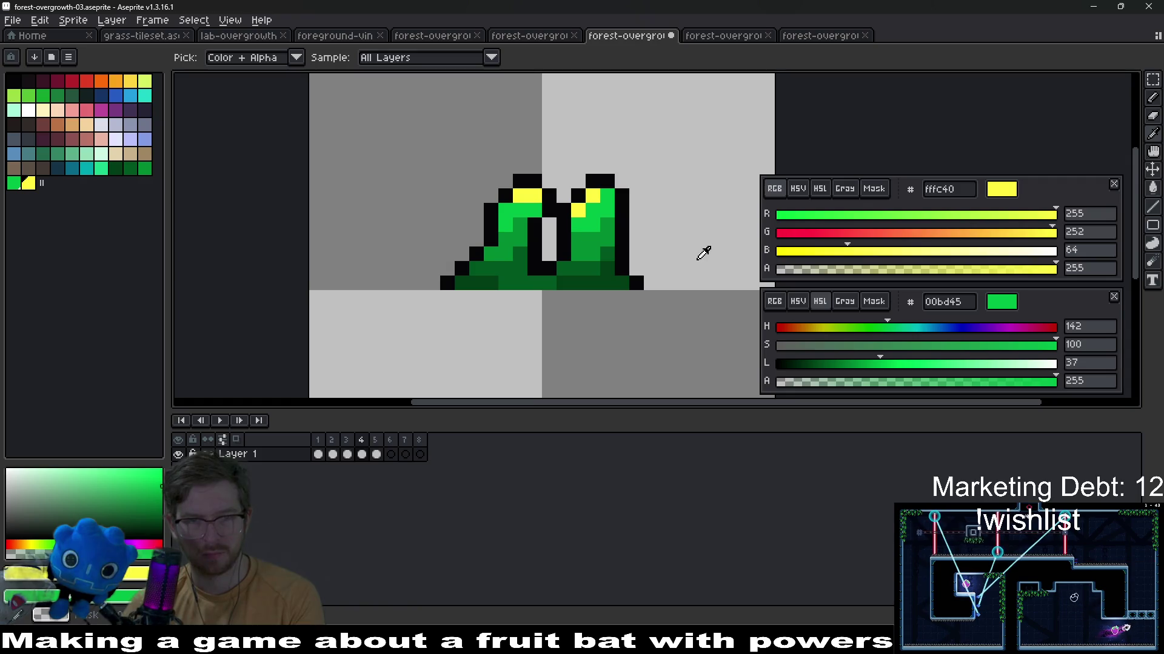
scroll(550, 230, "up", 1)
key("m")
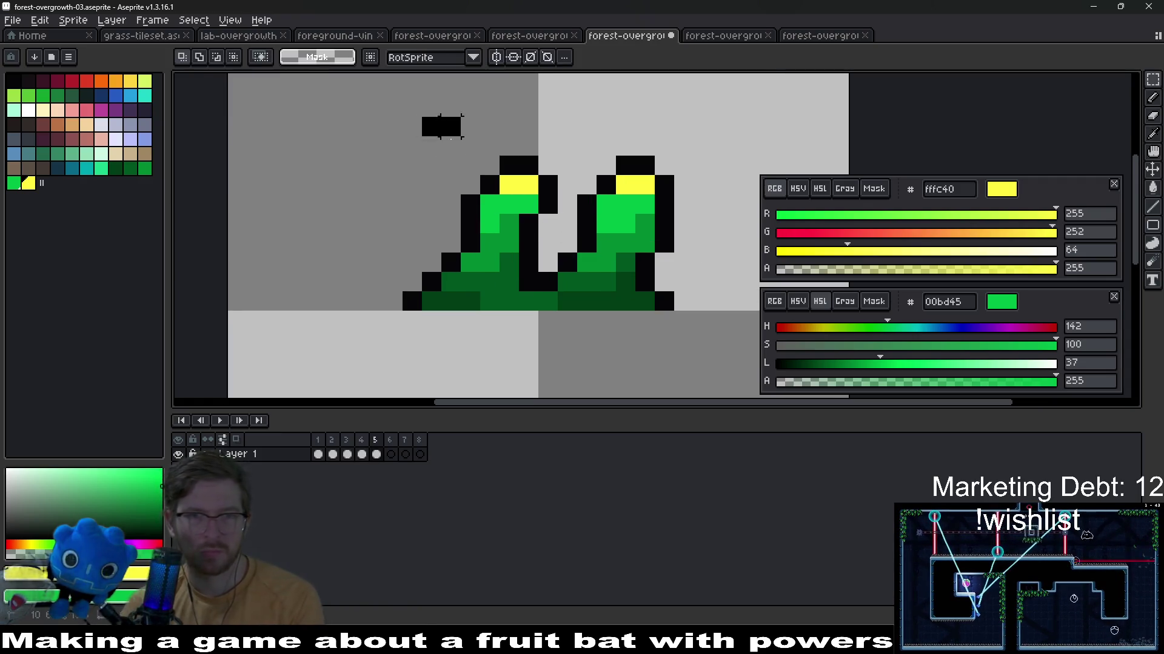
mouse_move(428, 120)
left_mouse_down()
mouse_move(546, 234)
mouse_move(561, 275)
left_mouse_up()
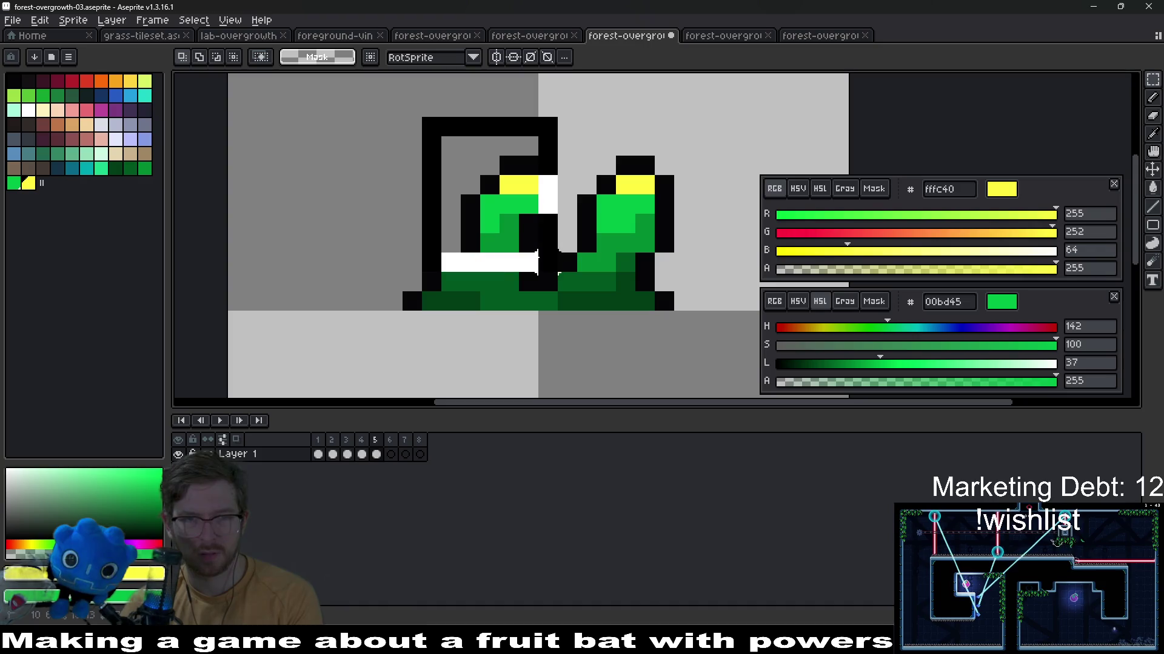
left_click_drag(491, 196, 557, 195)
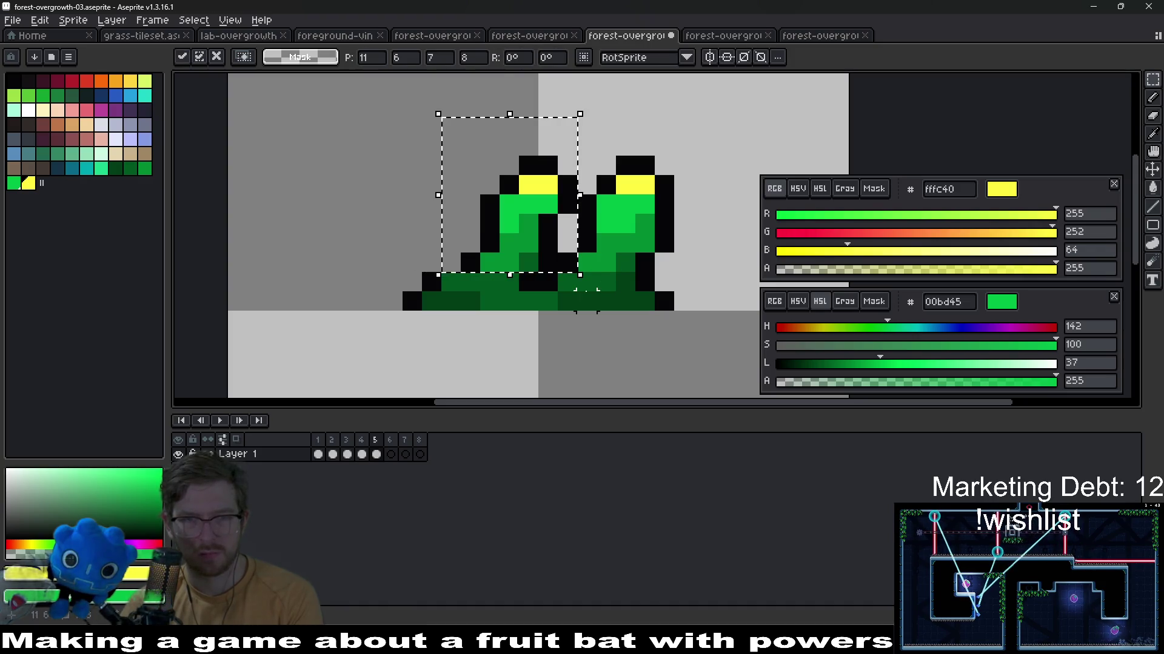
key("Escape")
scroll(552, 229, "up", 1)
left_click(552, 229, "alt")
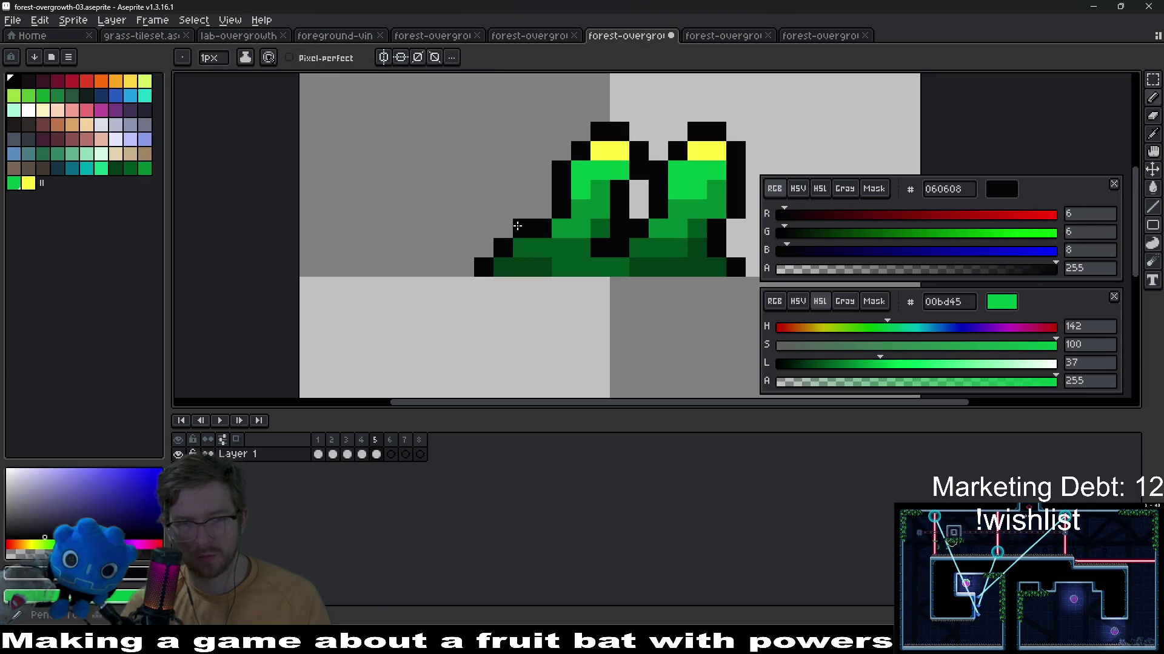
scroll(577, 223, "down", 1)
scroll(573, 218, "up", 1)
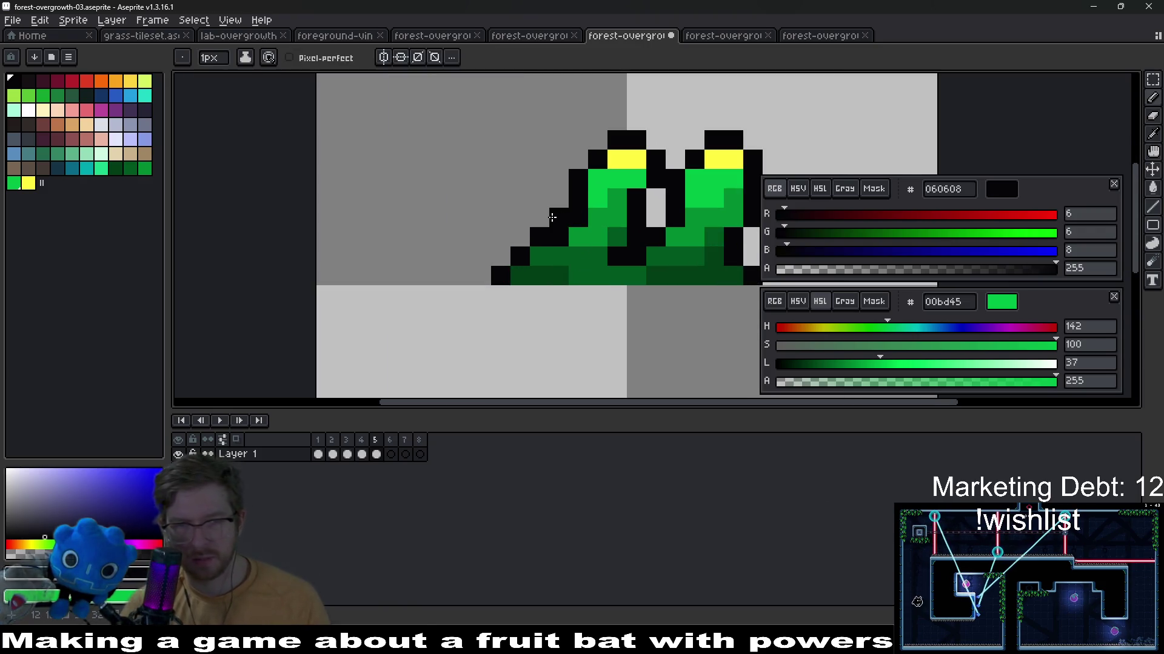
key("alt")
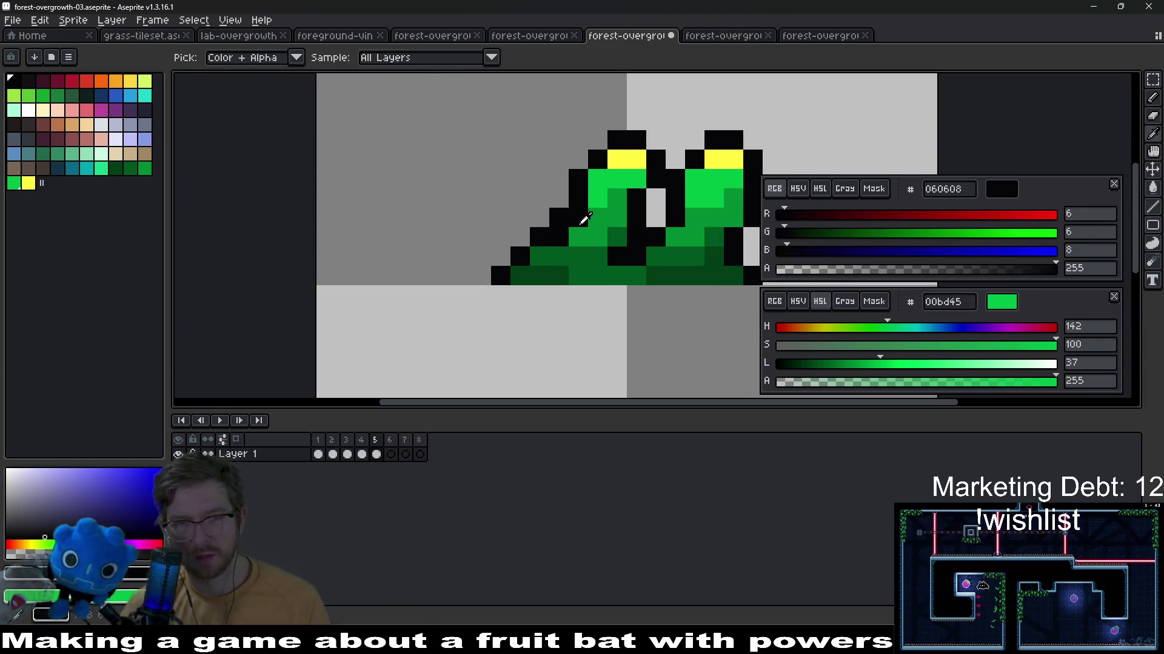
left_click(586, 226, "alt")
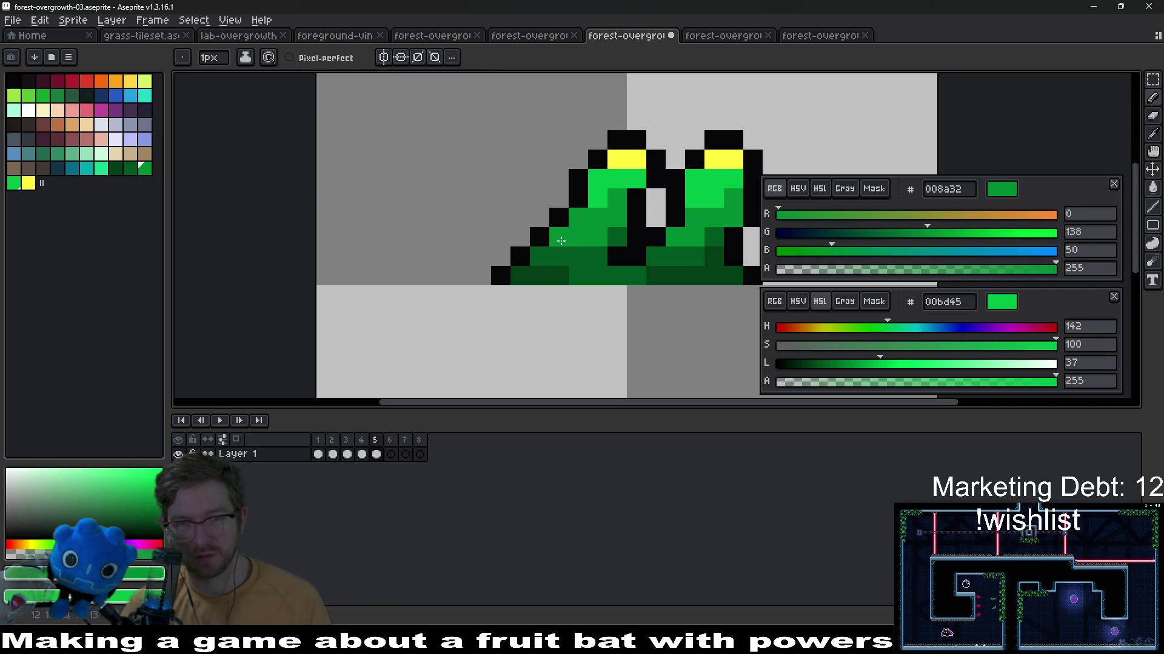
scroll(561, 240, "down", 3)
scroll(547, 258, "up", 1)
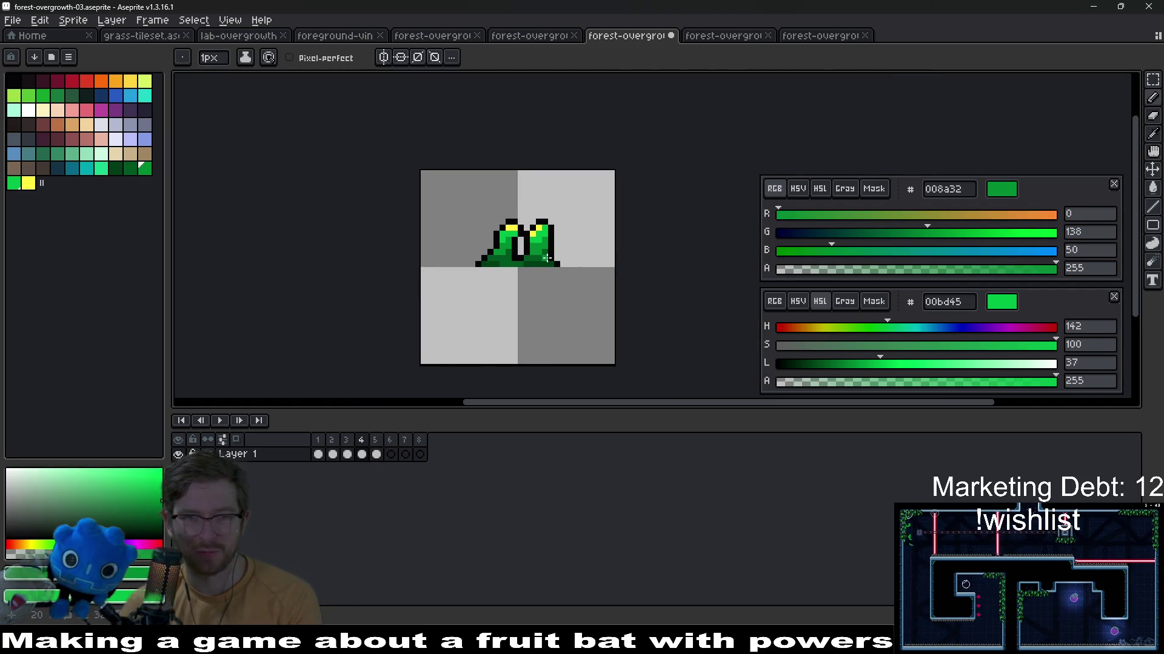
scroll(546, 258, "down", 1)
scroll(546, 257, "up", 2)
key("Left")
key("Left")
key("Left")
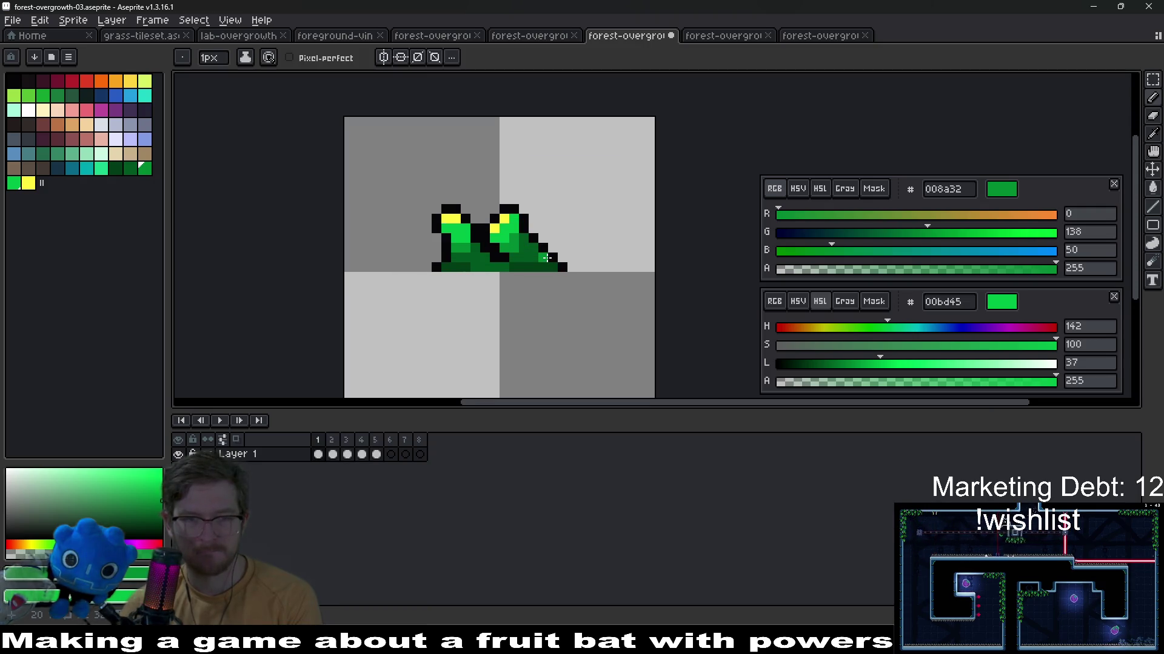
key("Left")
key("Right")
key("Right")
key("Right")
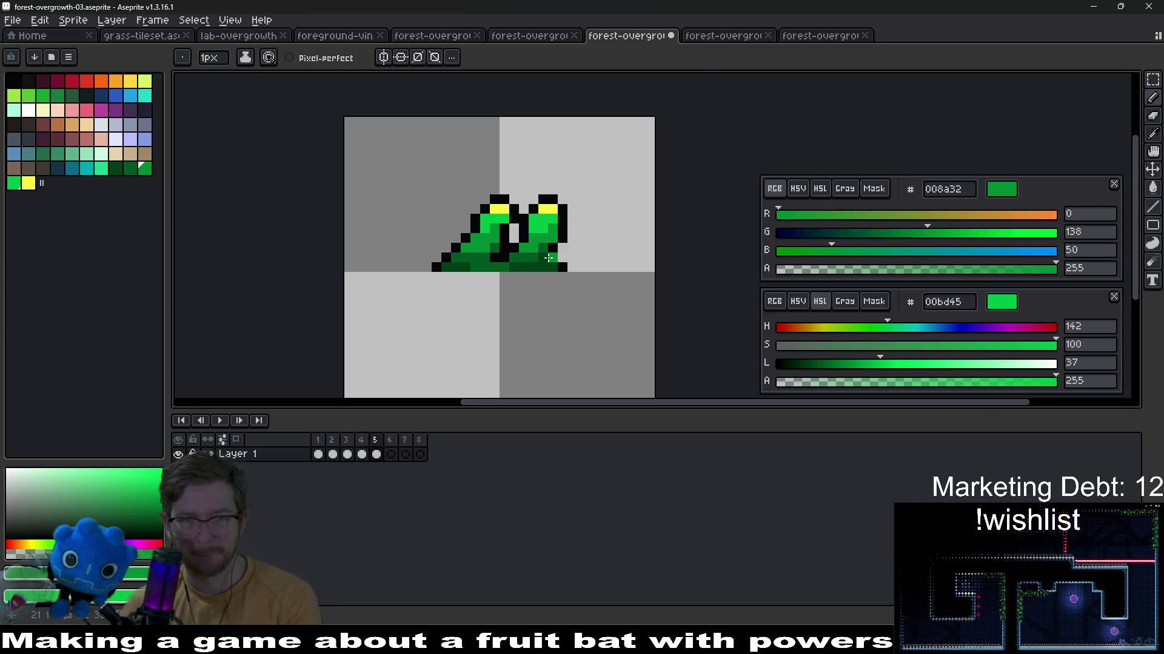
scroll(555, 250, "up", 3)
scroll(556, 250, "down", 2)
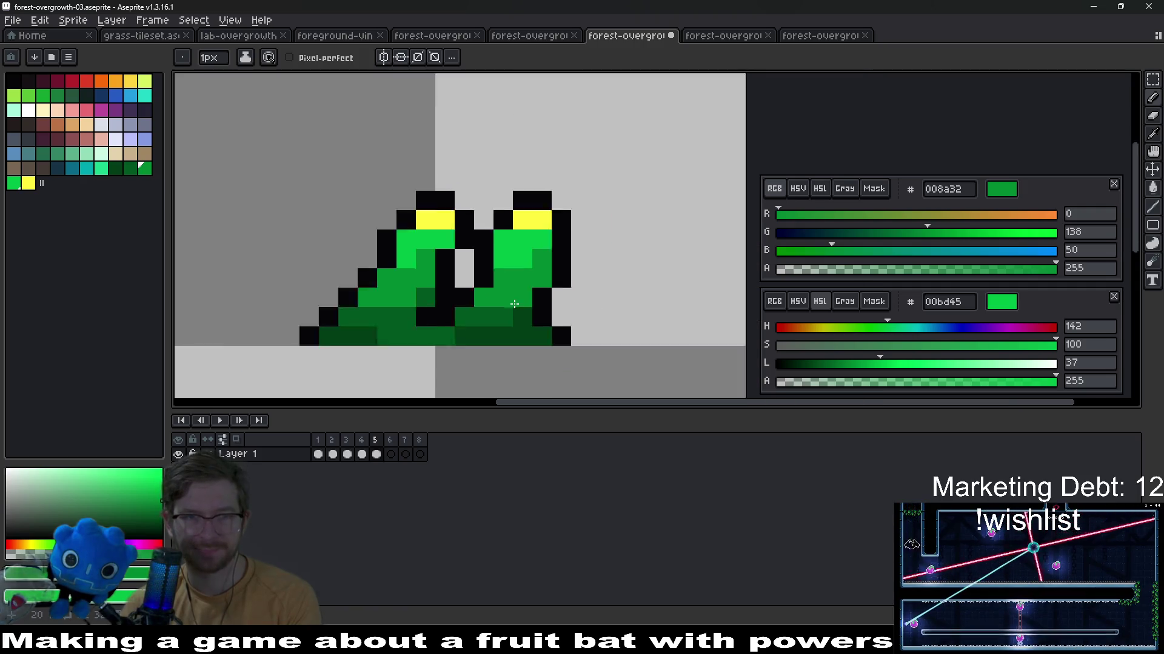
scroll(546, 255, "down", 2)
left_click(376, 453)
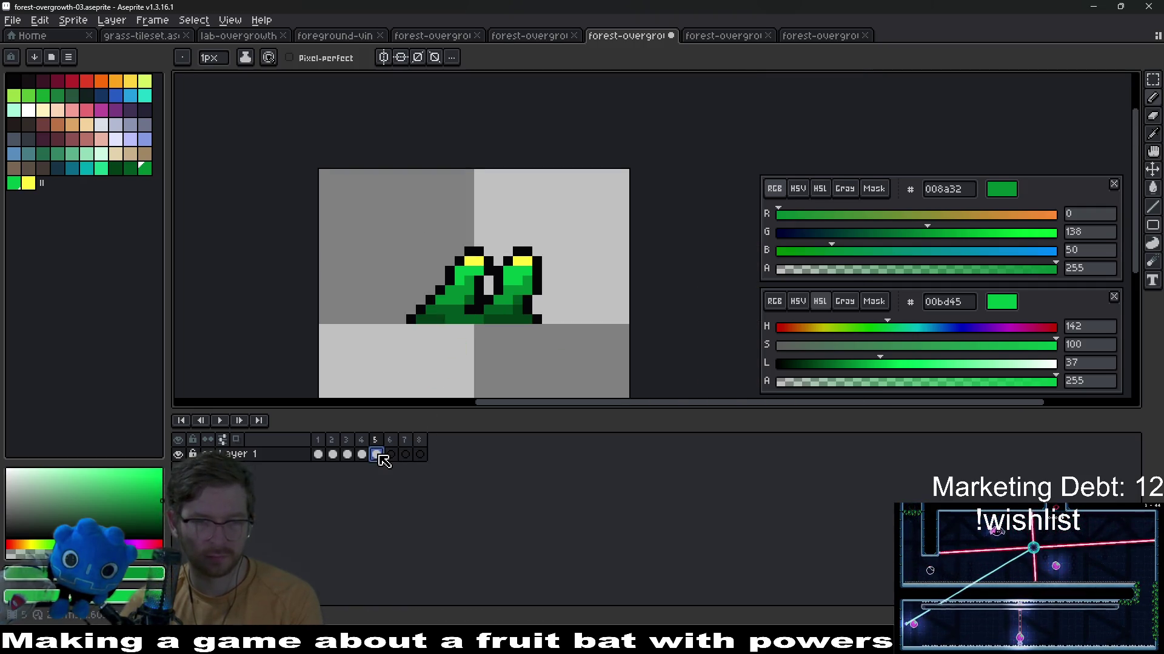
Paste the tuft into frame 6 and move its right half down one pixel
left_click(390, 454)
key("ctrl+v")
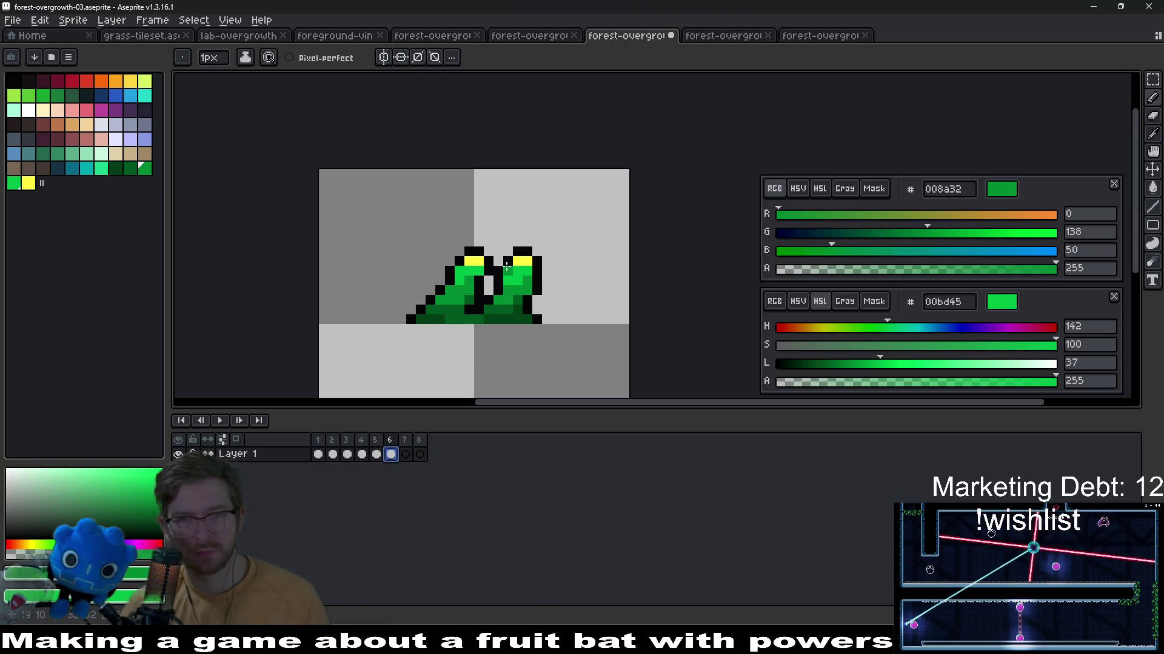
scroll(575, 207, "up", 2)
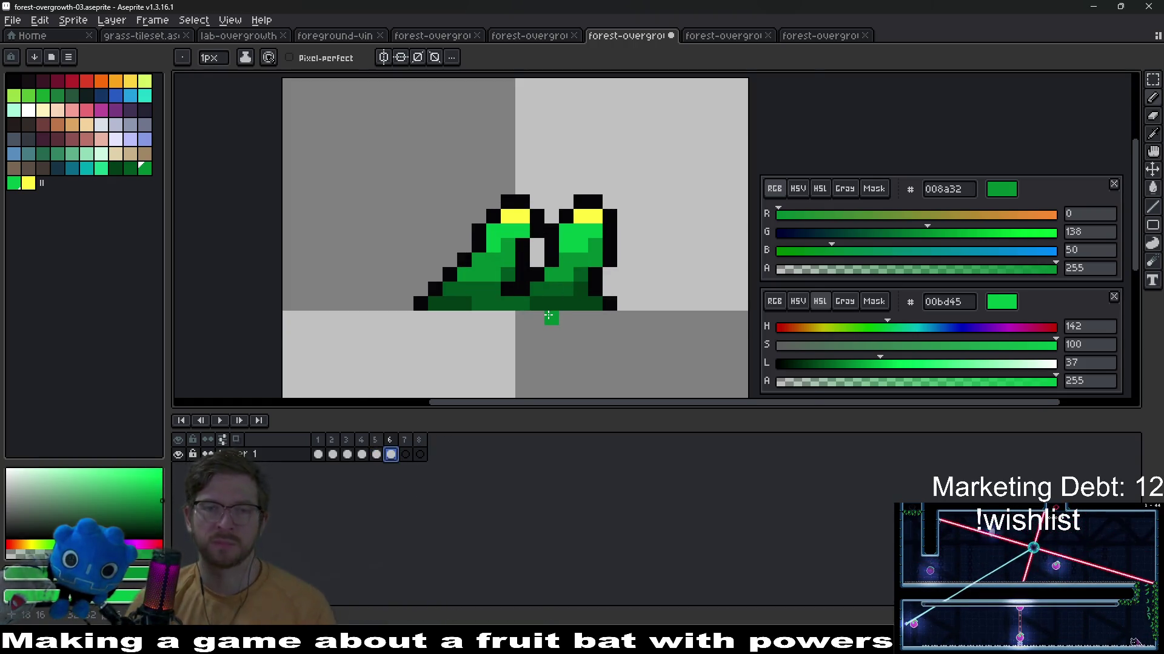
scroll(551, 317, "up", 1)
scroll(552, 317, "up", 1)
key("m")
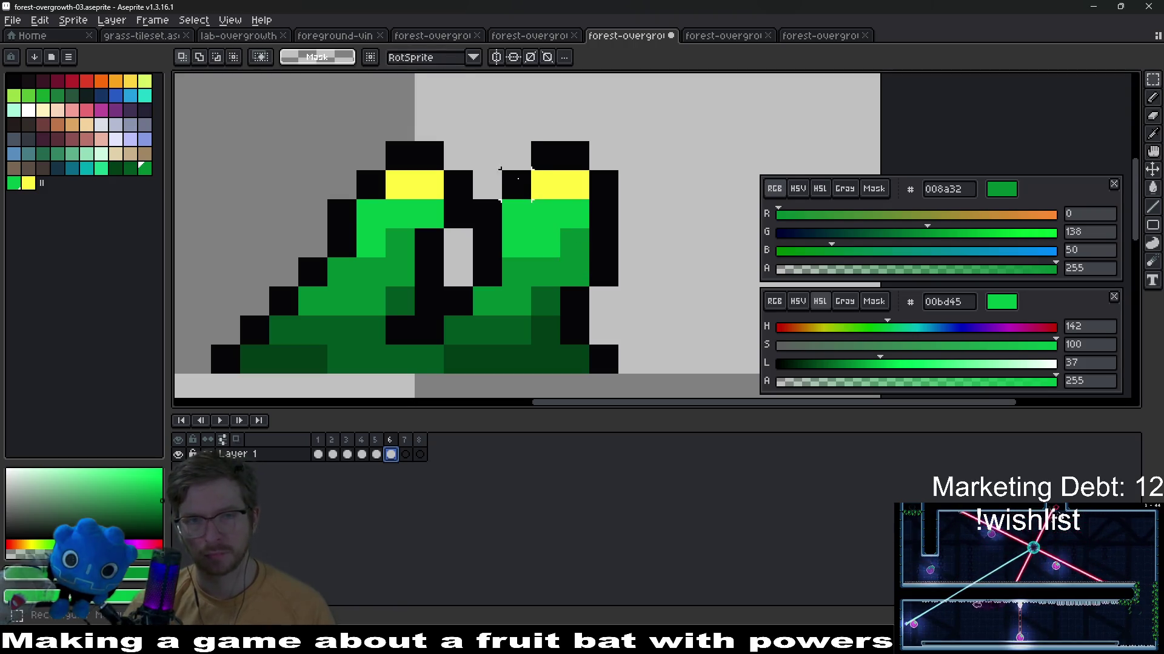
left_click_drag(471, 140, 649, 319)
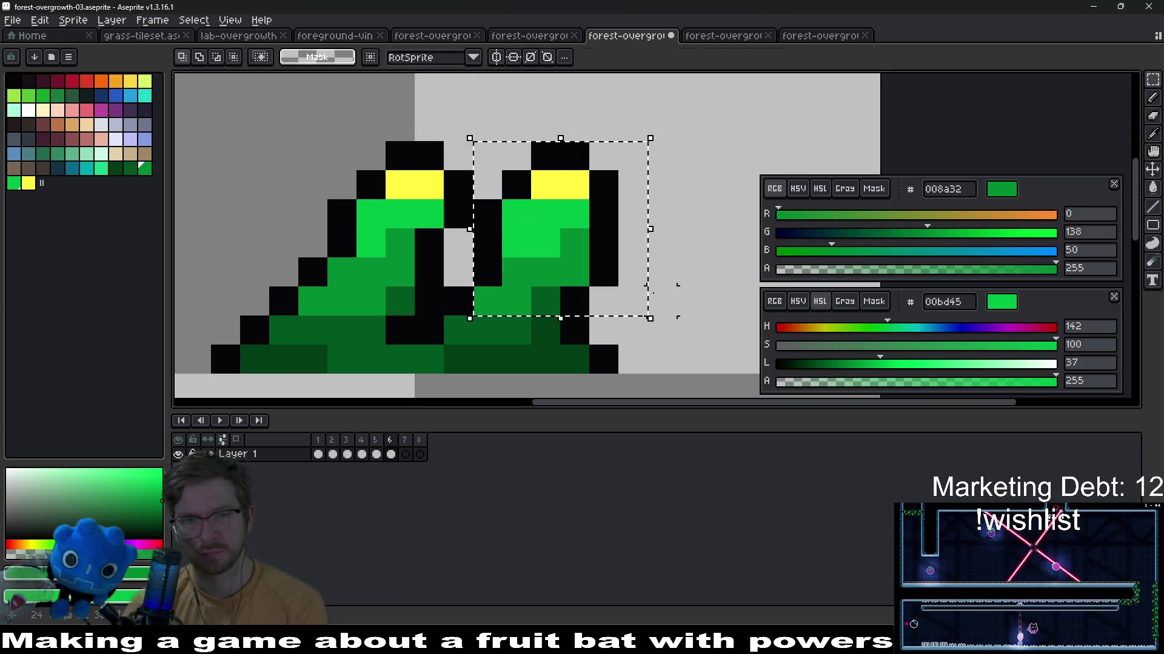
mouse_move(560, 227)
left_mouse_down()
mouse_move(559, 258)
mouse_move(640, 257)
left_mouse_up()
left_click(690, 292)
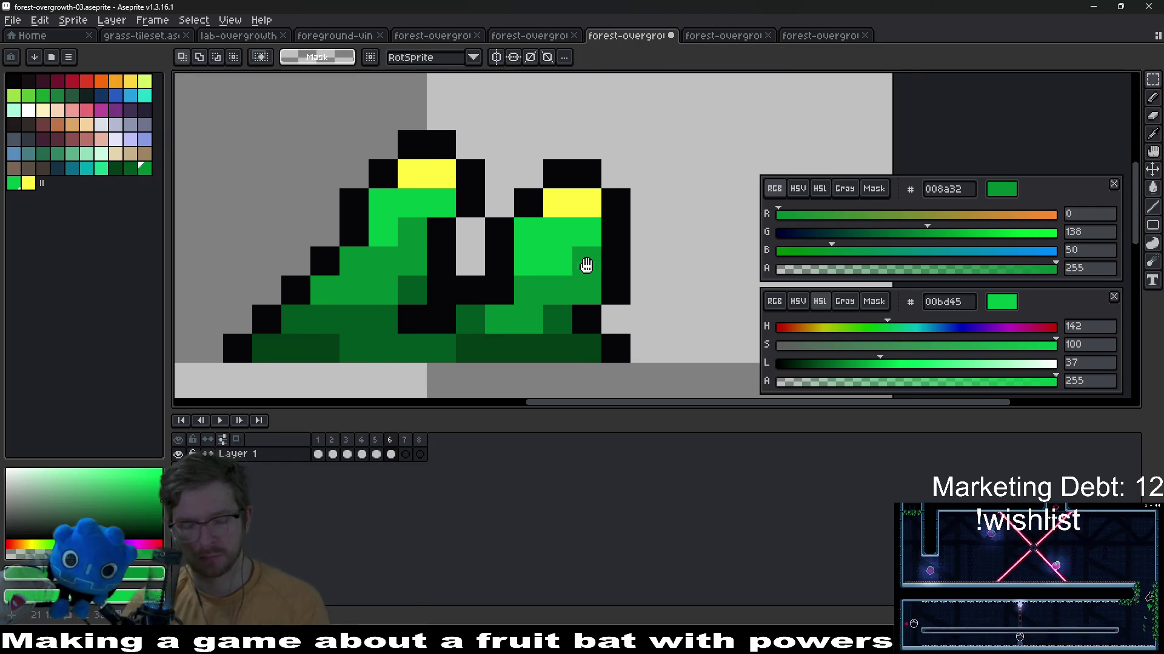
Shift the left half down one pixel too, sampling dark green and bright green 00bd45
key("alt")
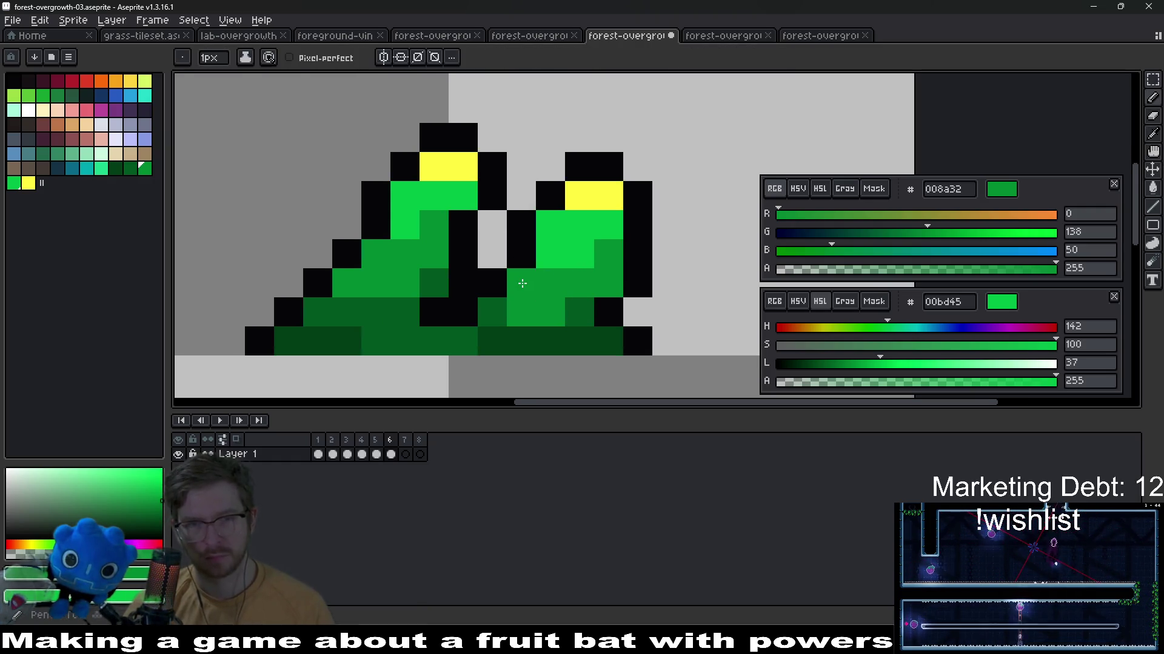
key("1")
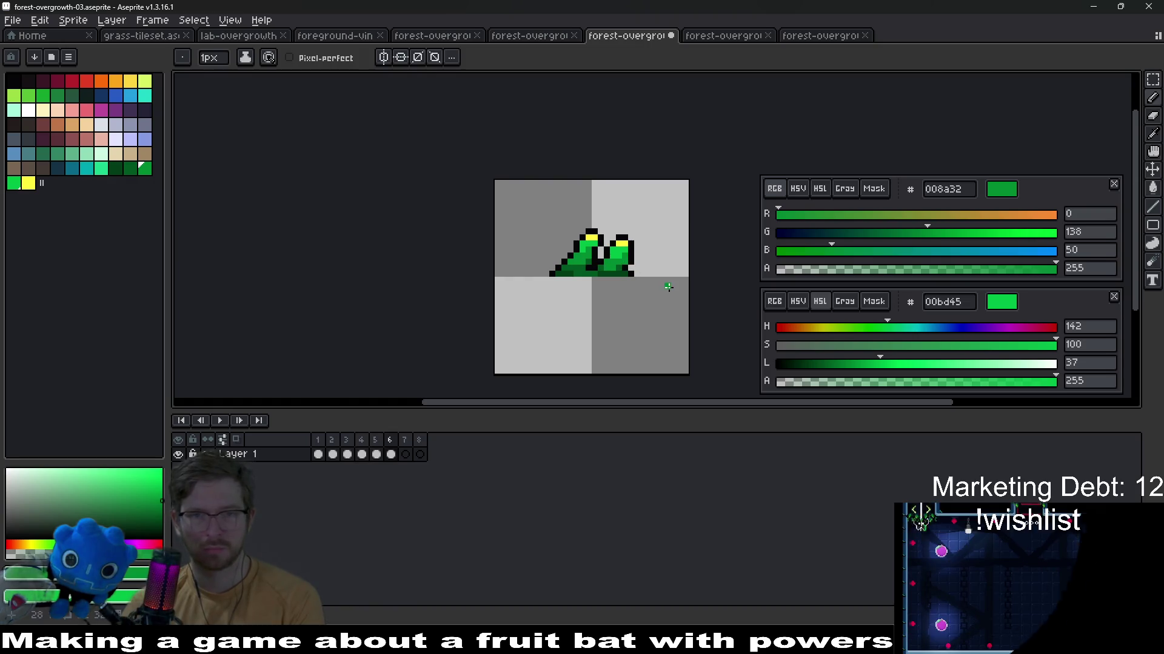
scroll(655, 289, "up", 3)
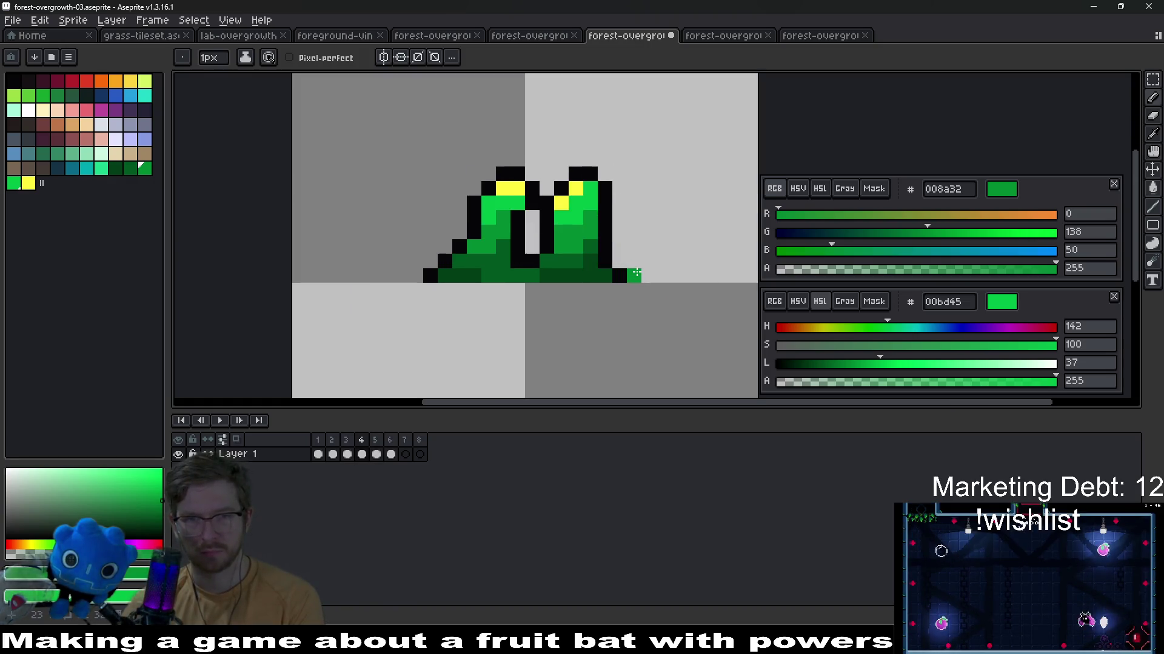
scroll(572, 264, "up", 2)
left_click(550, 260, "alt")
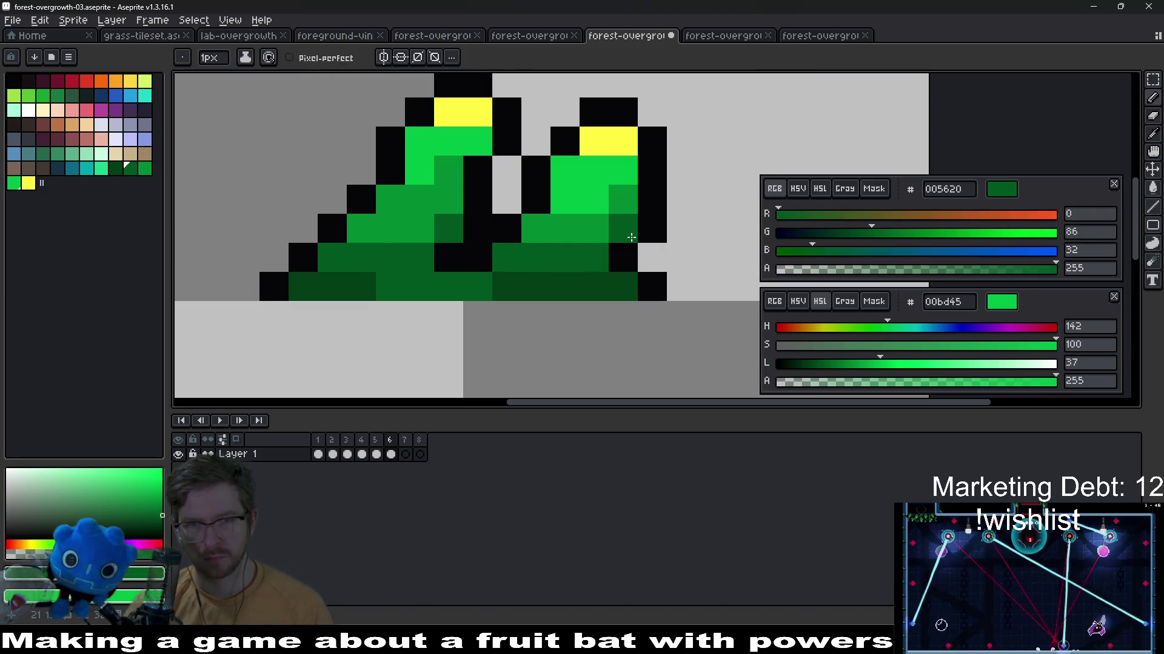
scroll(631, 238, "down", 5)
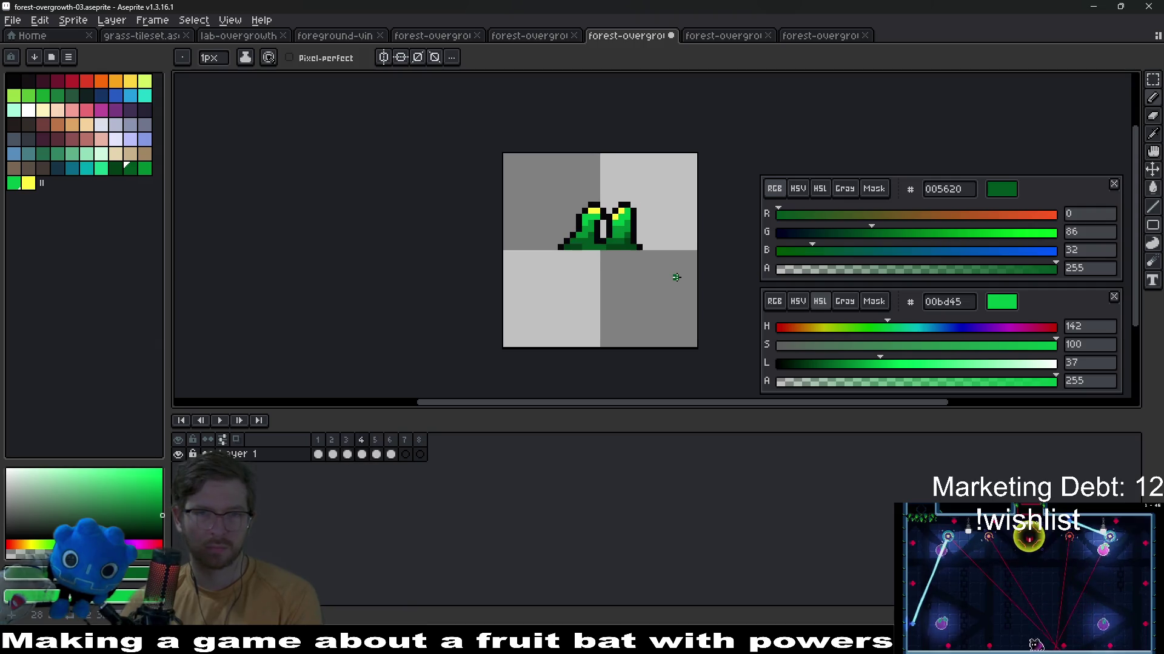
scroll(668, 235, "up", 2)
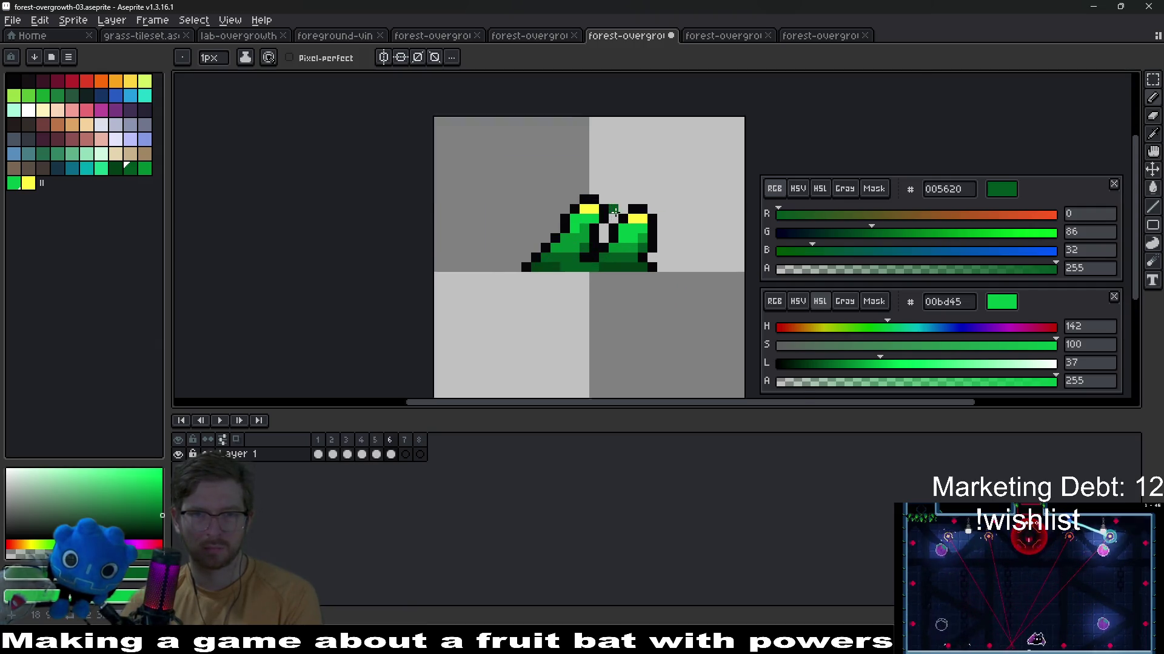
scroll(637, 218, "up", 2)
key("m")
mouse_move(524, 162)
left_mouse_down()
mouse_move(600, 249)
mouse_move(571, 264)
left_mouse_up()
key("ctrl+d")
scroll(573, 264, "down", 1)
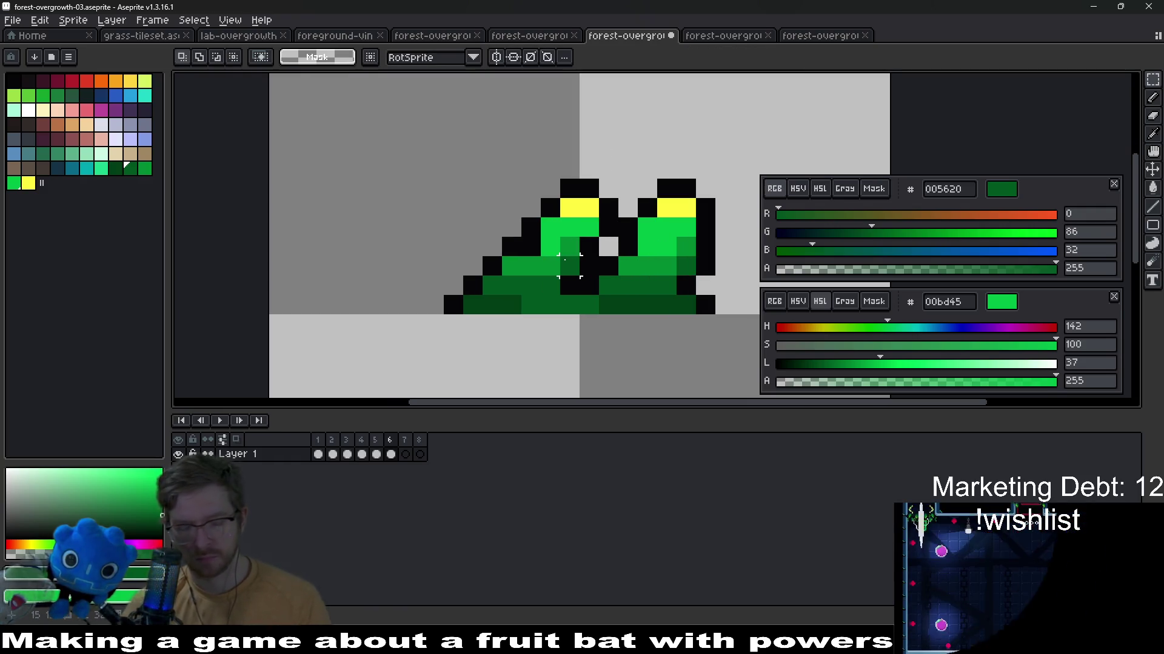
left_click(574, 260, "alt")
scroll(568, 255, "down", 2)
scroll(565, 248, "down", 1)
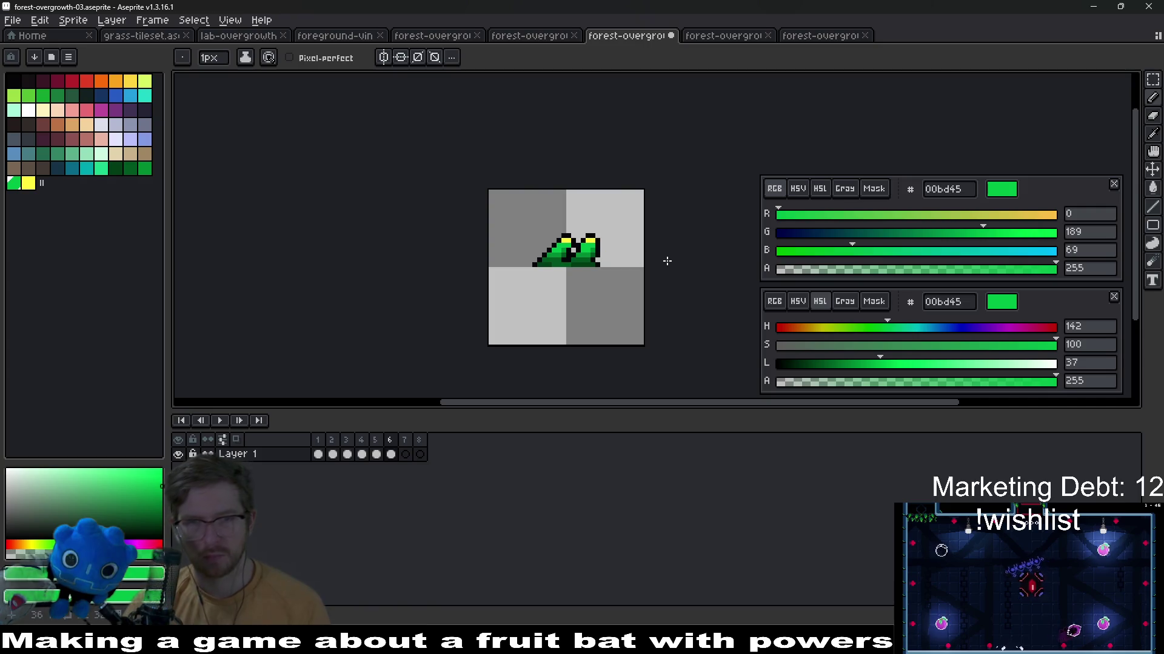
key("Right")
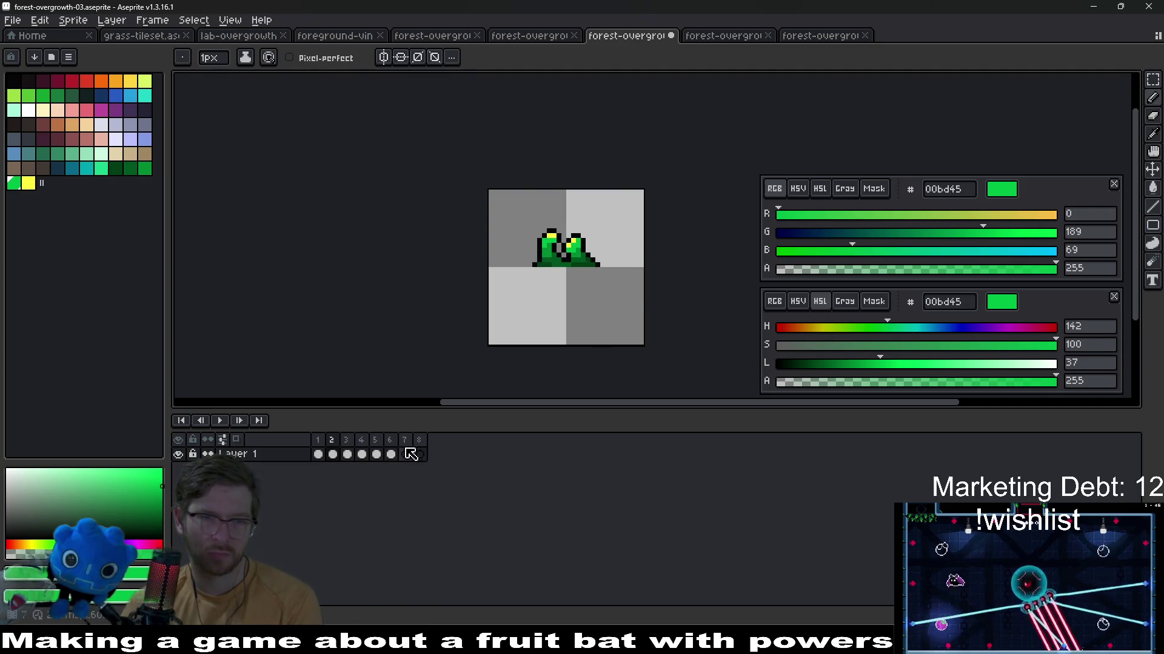
Play the tuft animation from frame 7 and add another frame after it
left_click(420, 454)
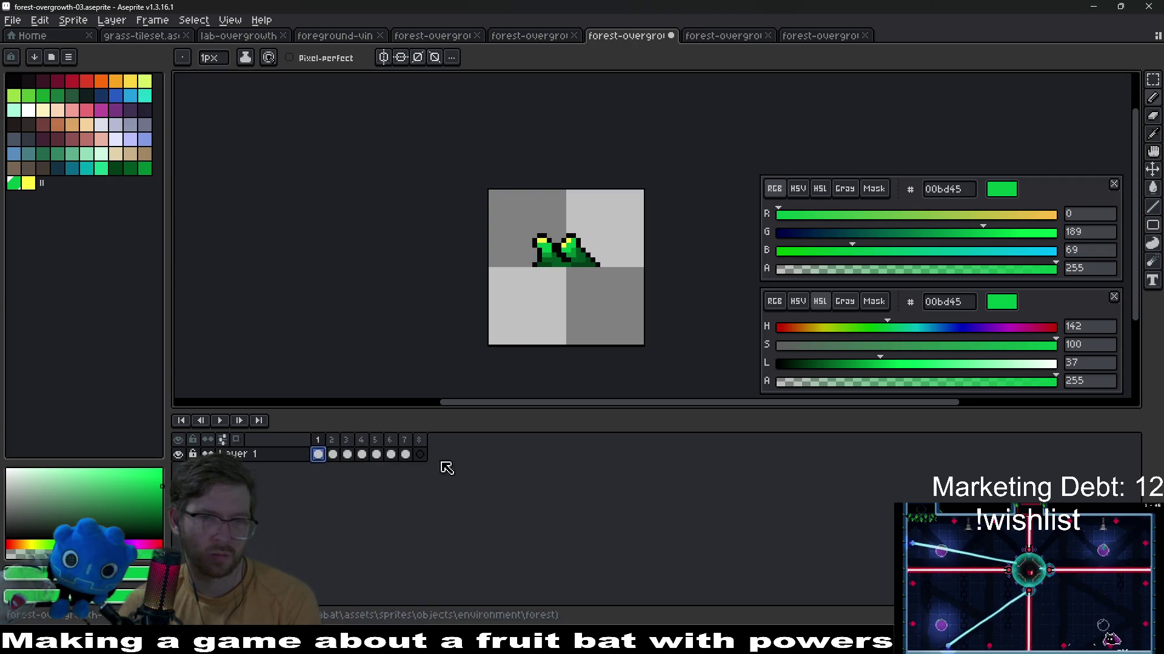
key("Return")
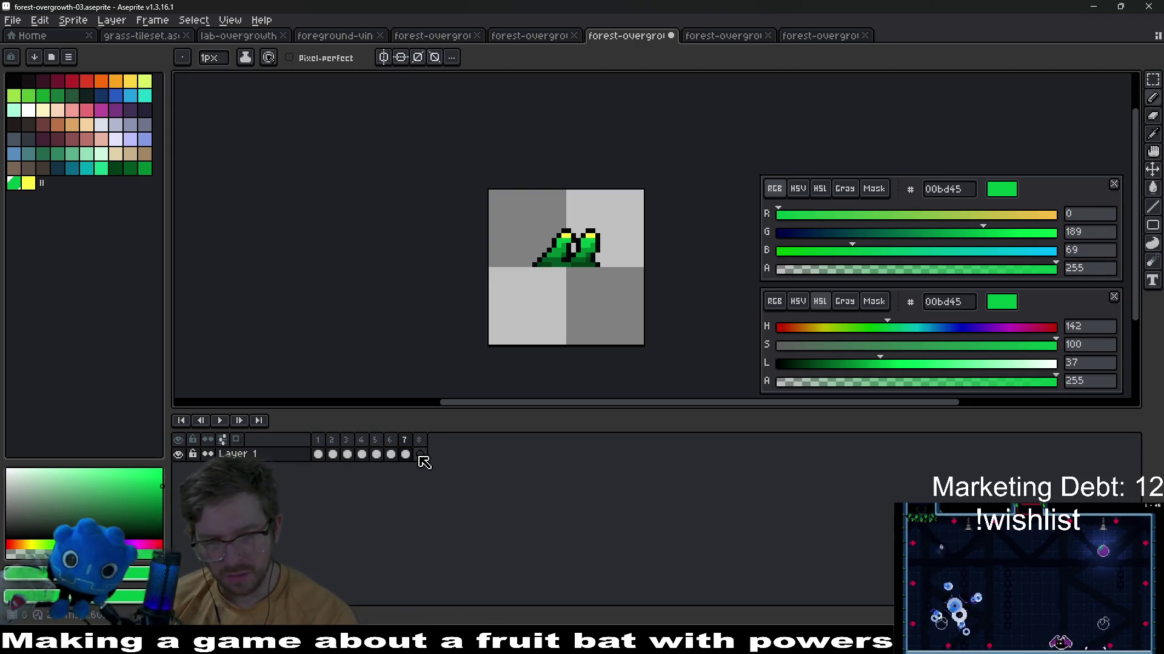
key("alt+n")
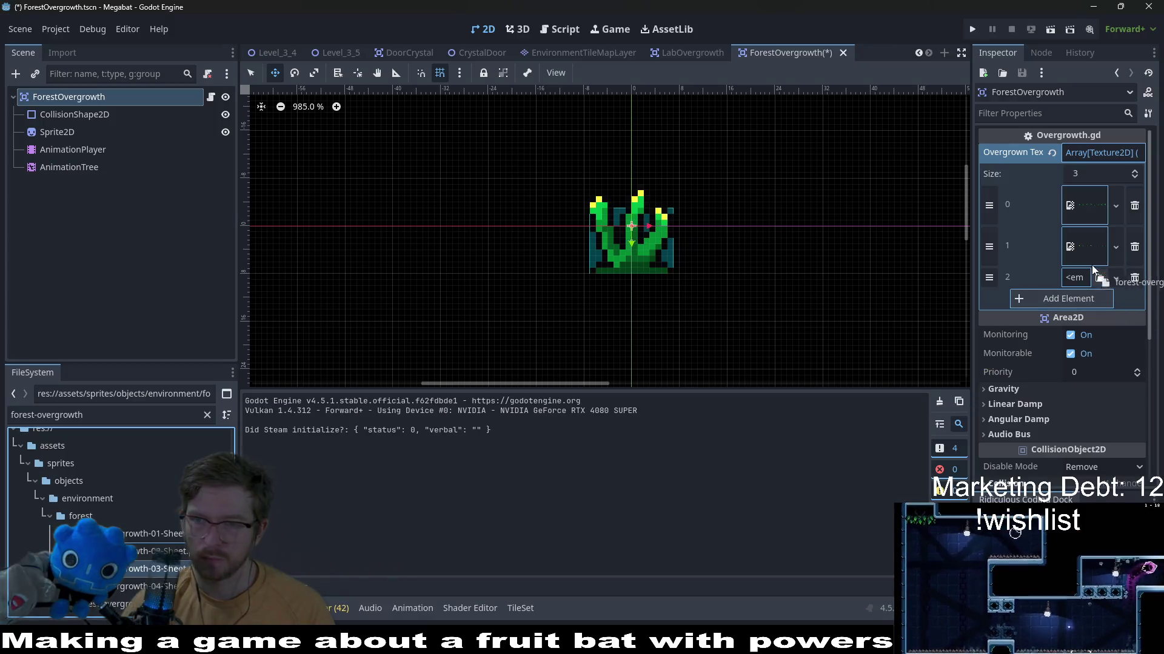
Assign the new sheet to ForestOvergrowth texture slot 2, save, and run Level_2_1
left_click_drag(1097, 274, 1082, 277)
key("ctrl+s")
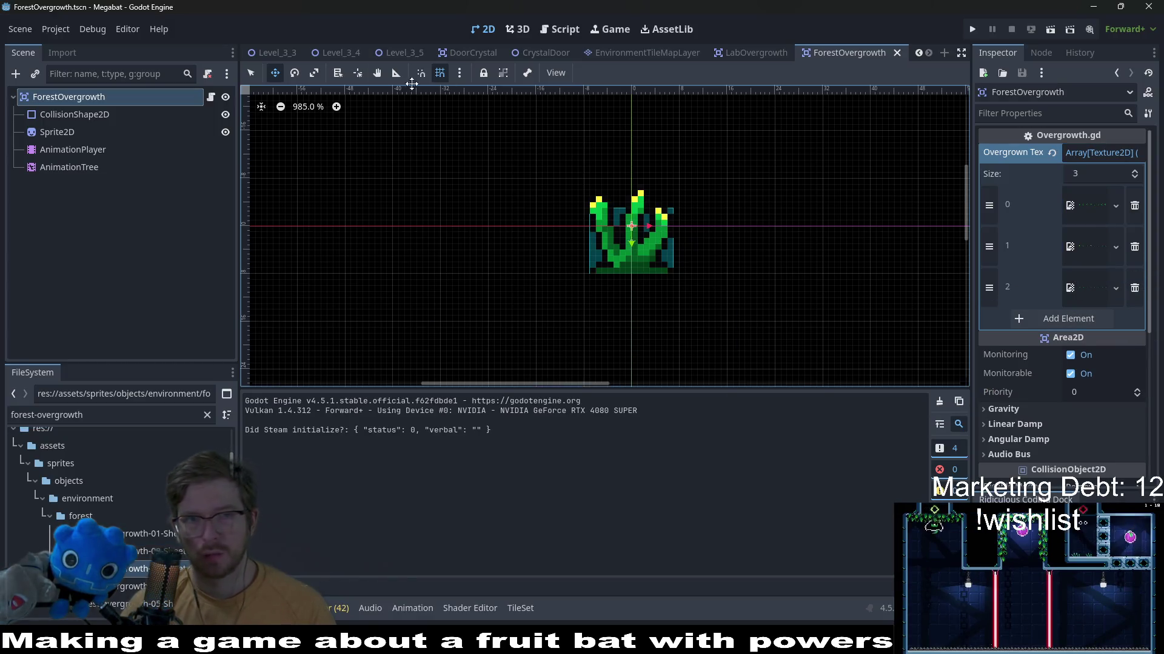
scroll(382, 52, "up", 3)
scroll(347, 52, "up", 3)
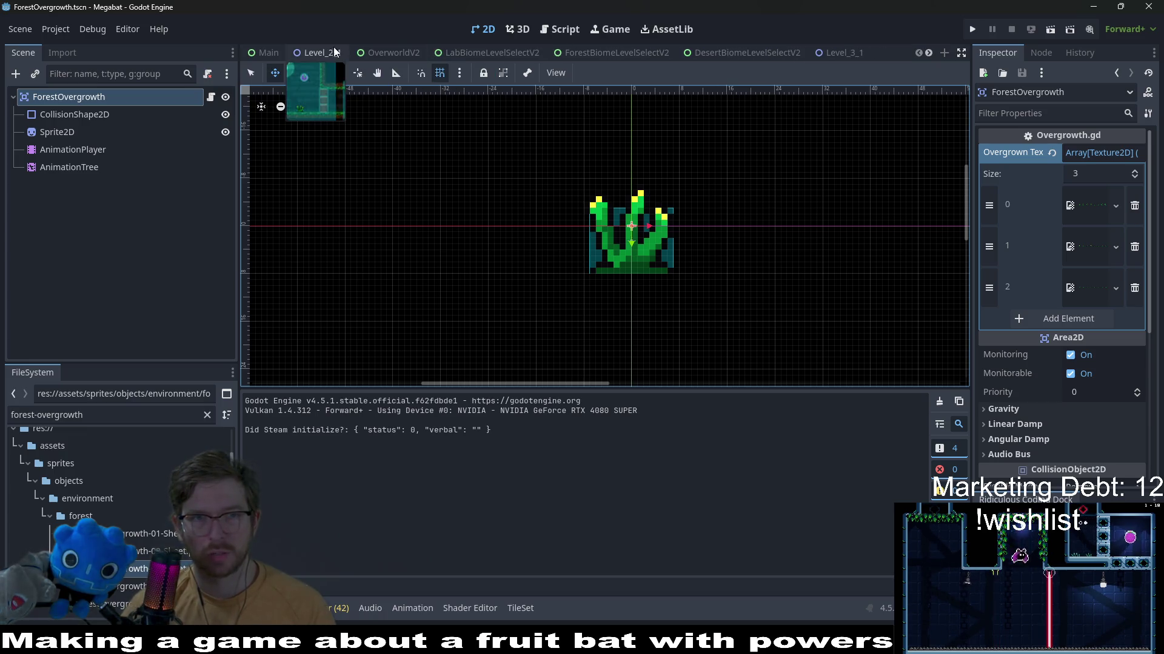
left_click(323, 52)
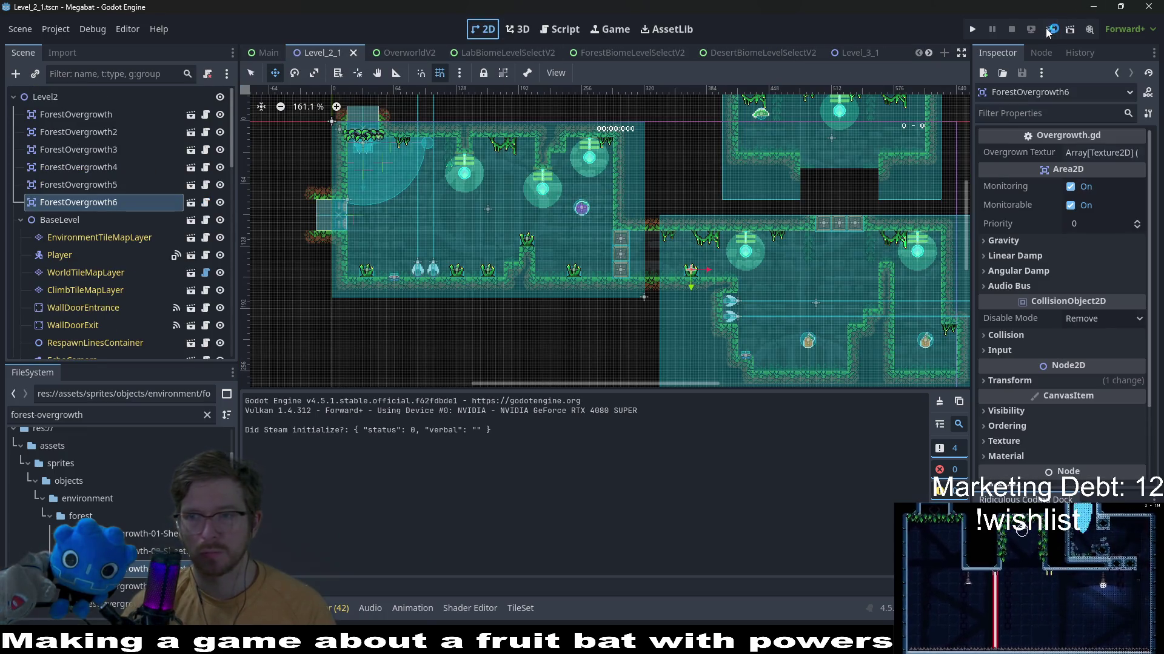
left_click(971, 29)
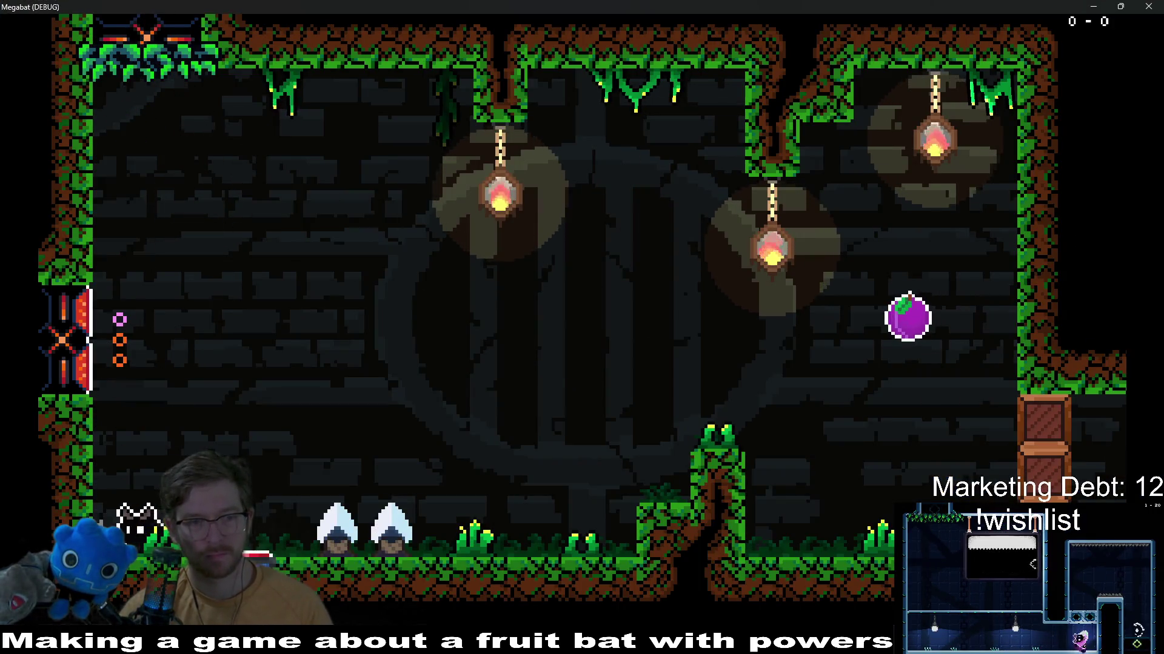
Fly the bat over the spears onto the grass pillar and up to collect the purple fruit
key("Right")
key("Up")
key("Right")
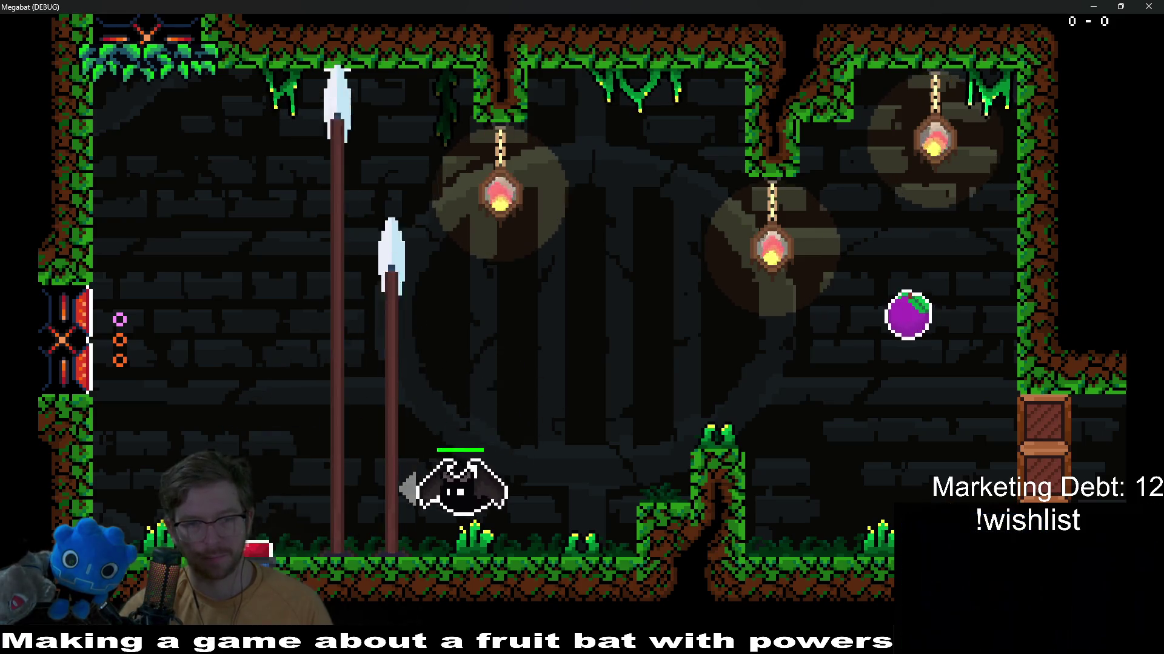
key("Up")
key("Right")
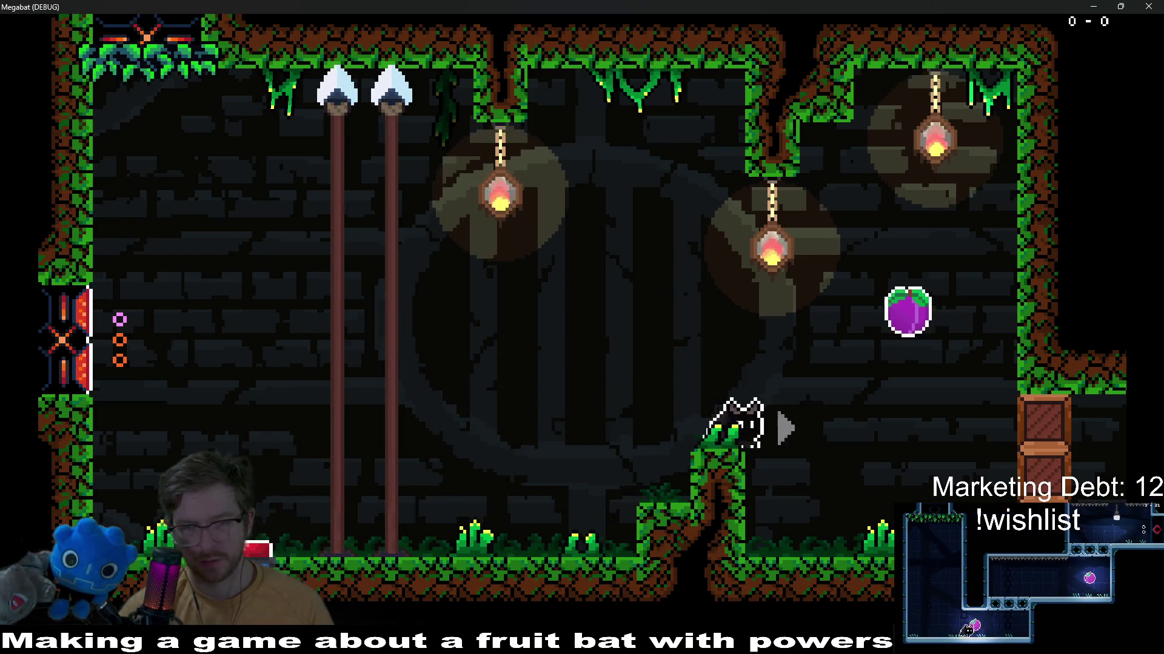
key("Left")
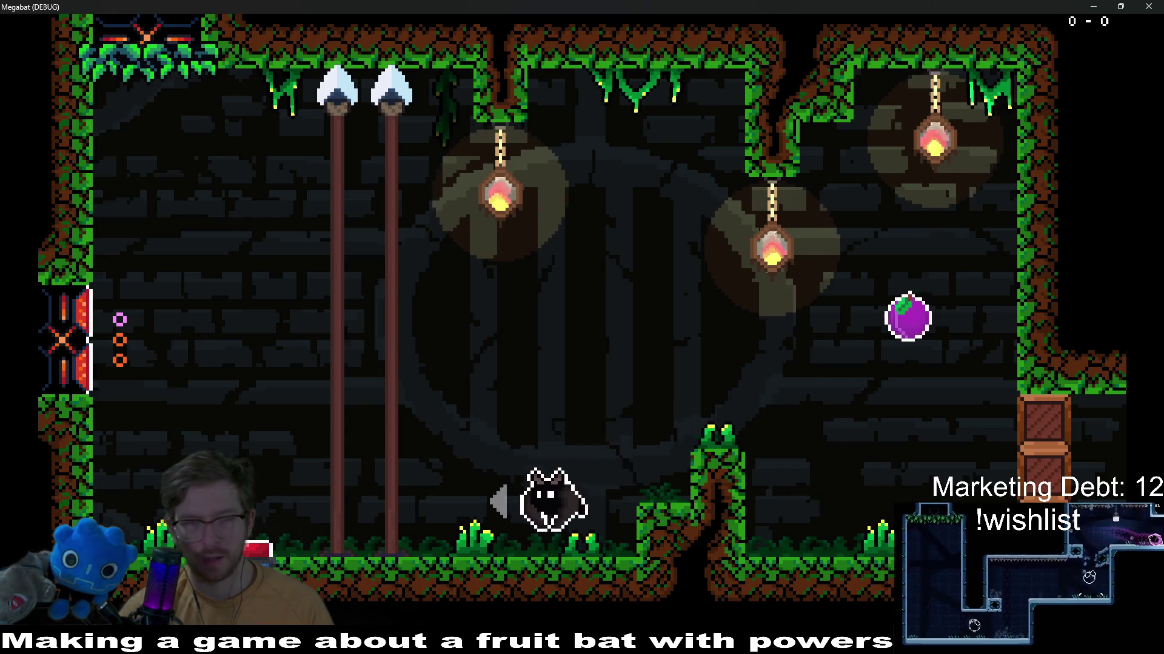
key("Left")
key("Up")
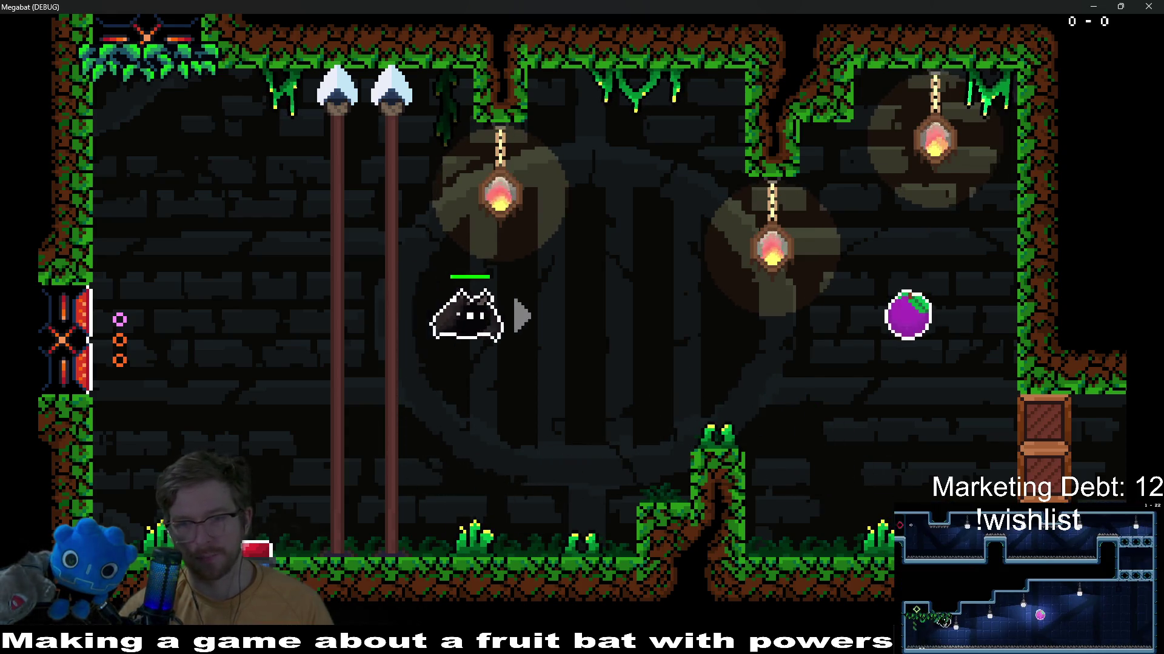
key("Right")
key("Left")
key("Right")
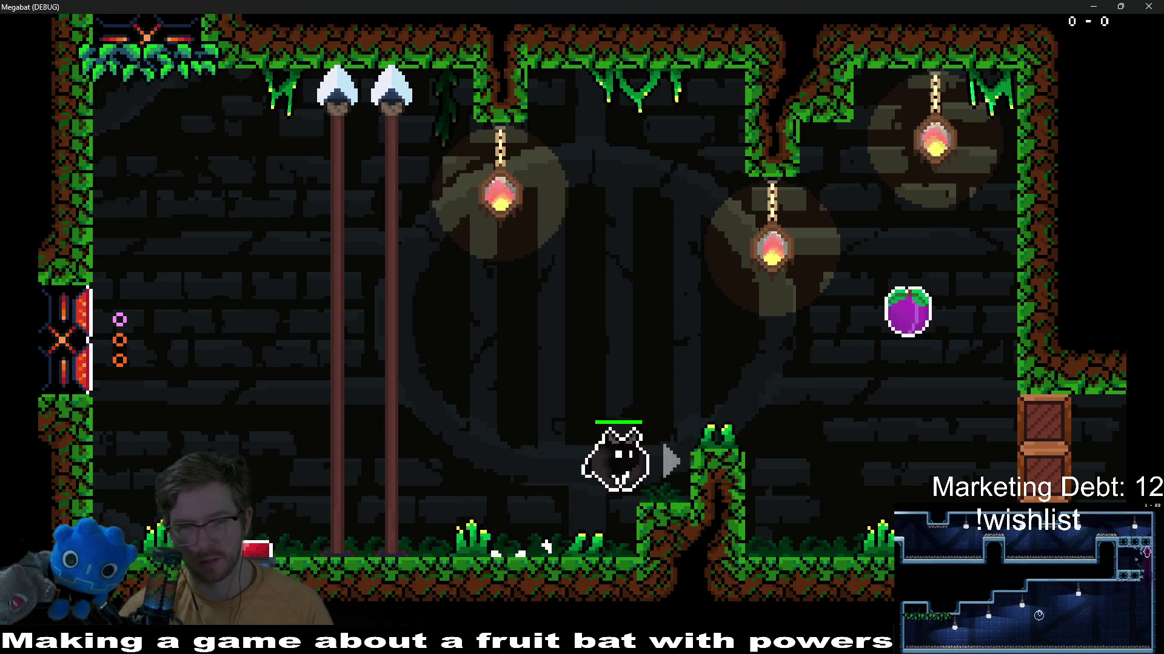
key("Up")
key("Up")
key("Right")
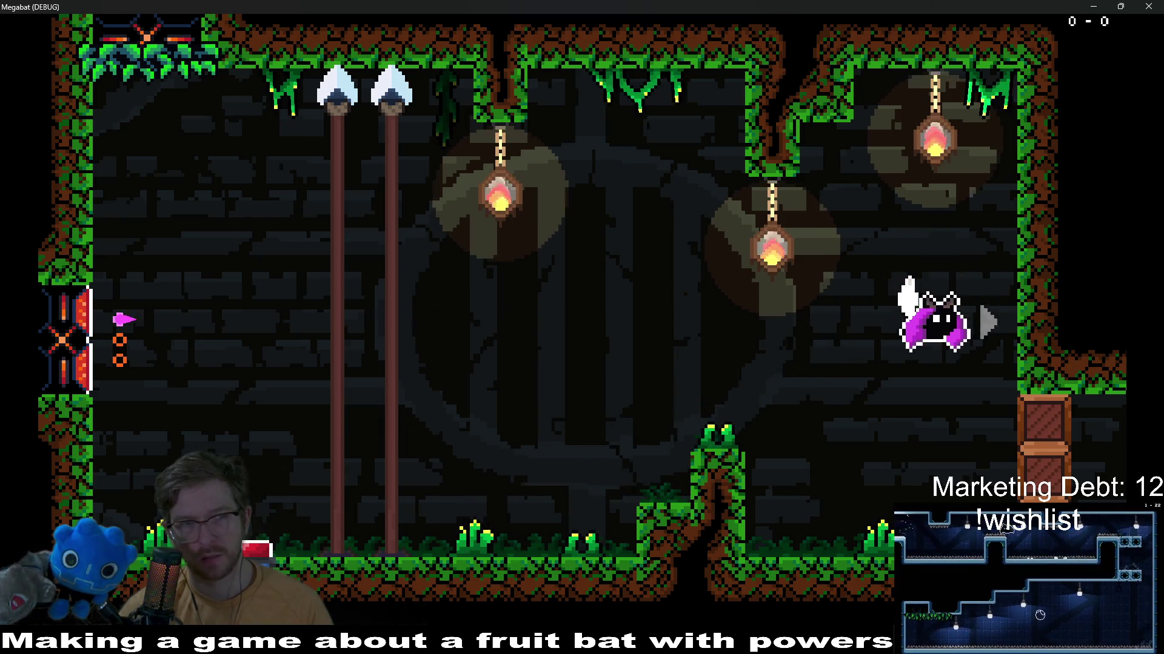
Cross the next room, drop down the right corridor and leave along the upper-left ledge
key("Right")
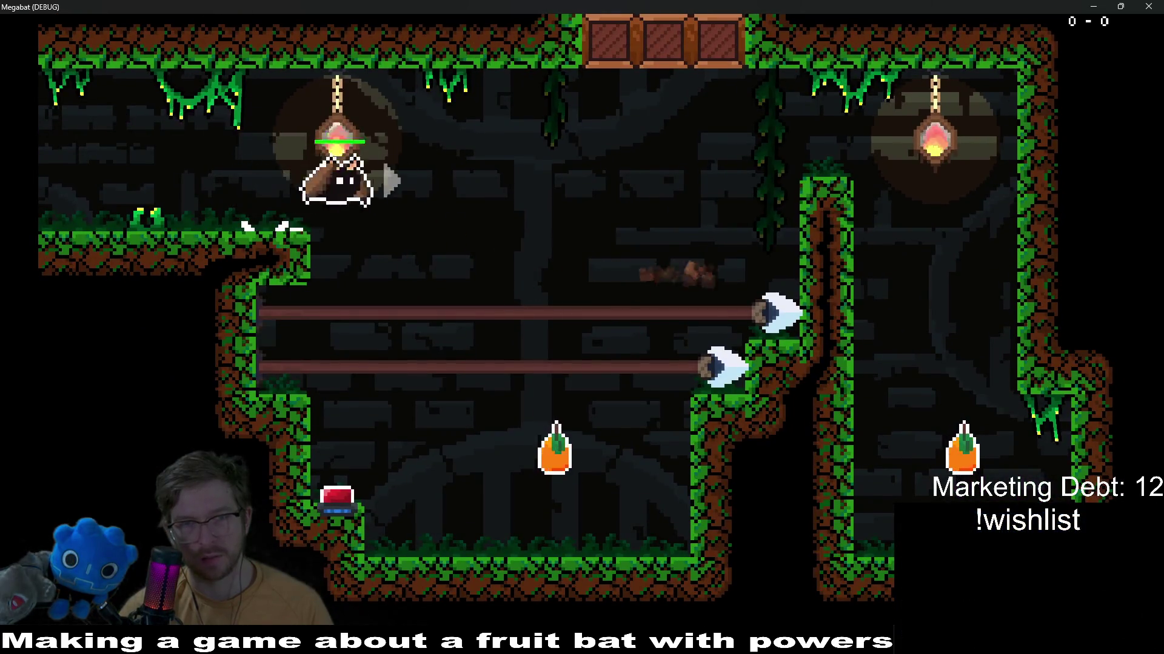
key("Right")
key("Right")
key("Right")
key("Down")
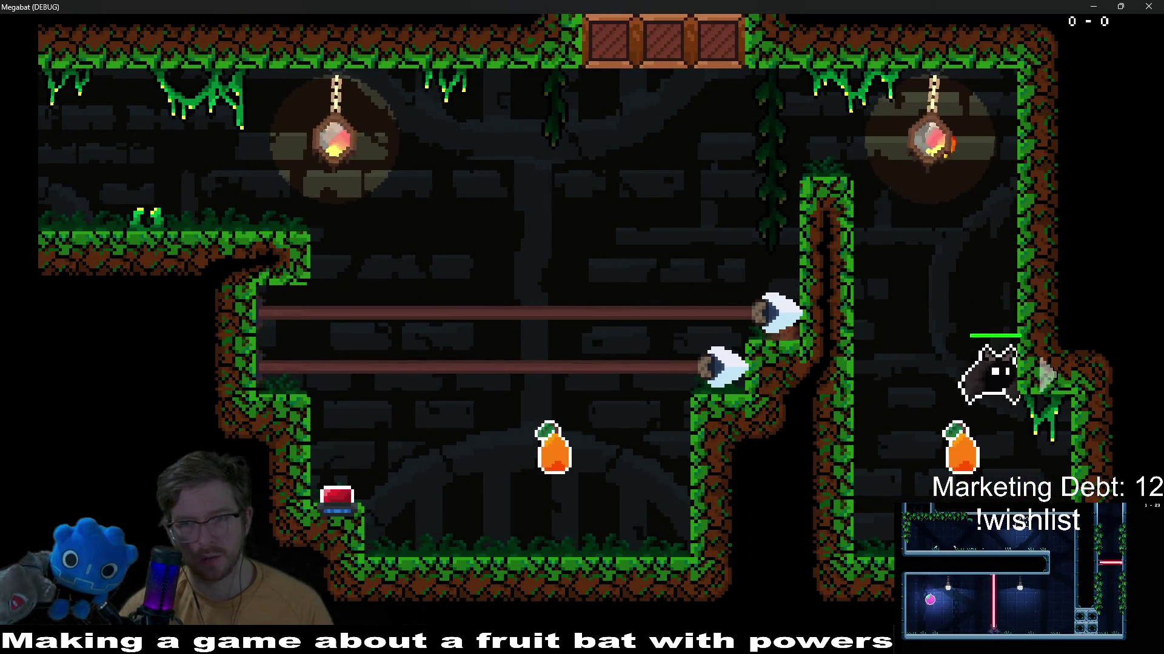
key("Down")
key("Left")
key("Left")
key("Left")
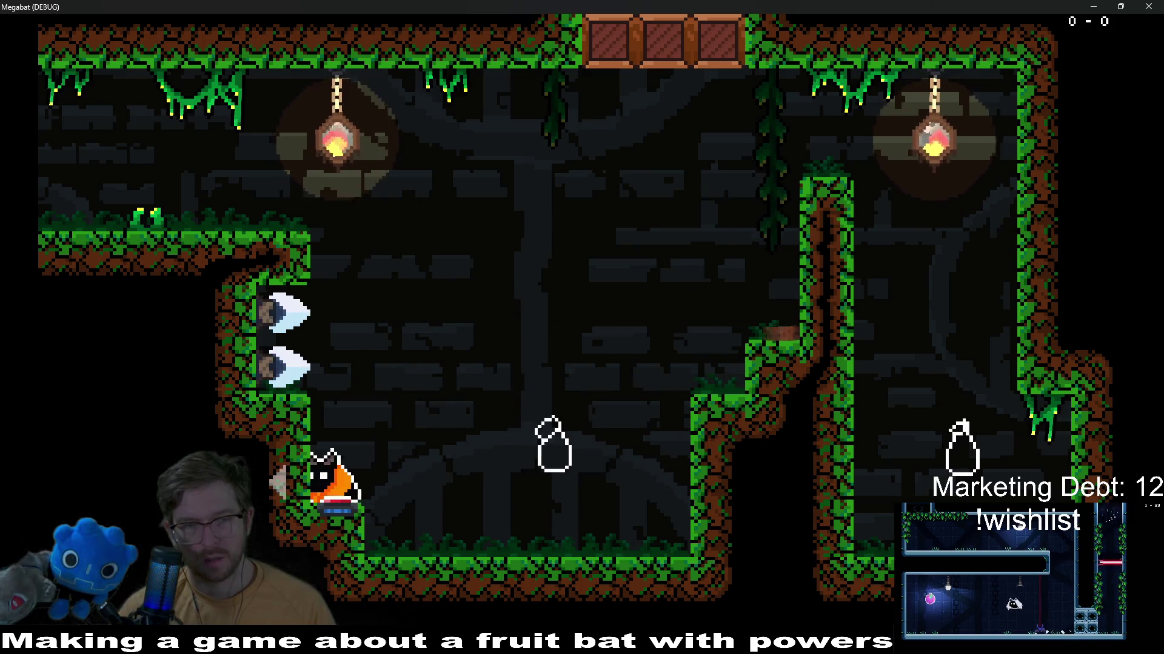
key("Up")
key("Up")
key("Left")
key("Left")
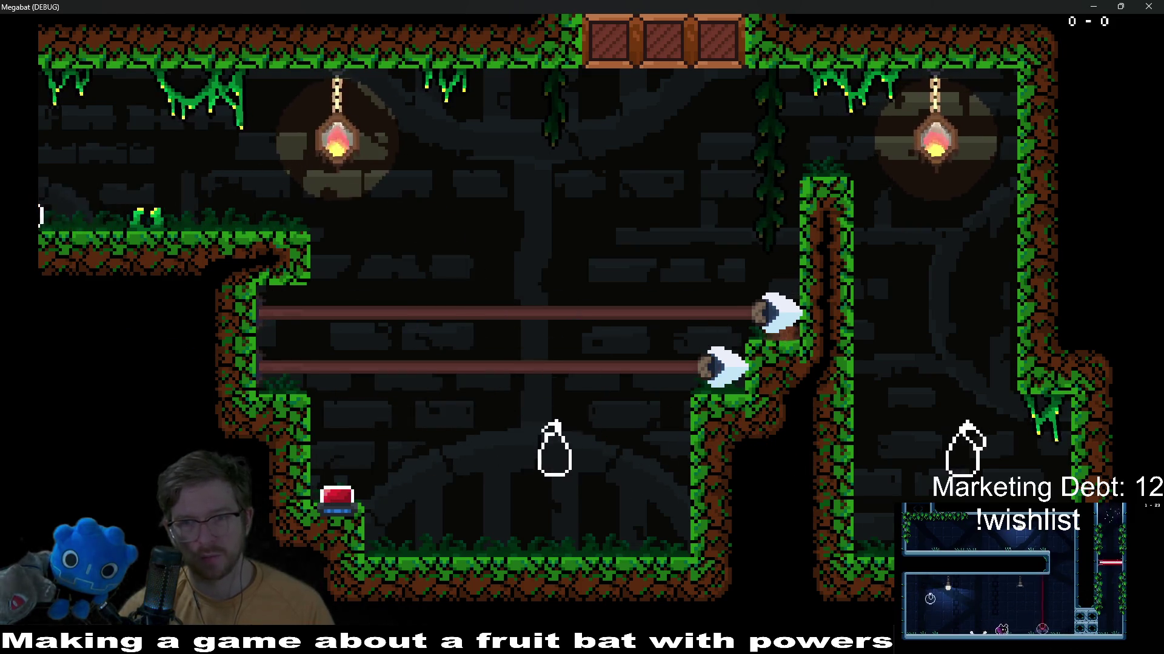
key("Left")
key("Down")
Fly over the pillar to the top-left corner, then stop the game with F8
key("Up")
key("Left")
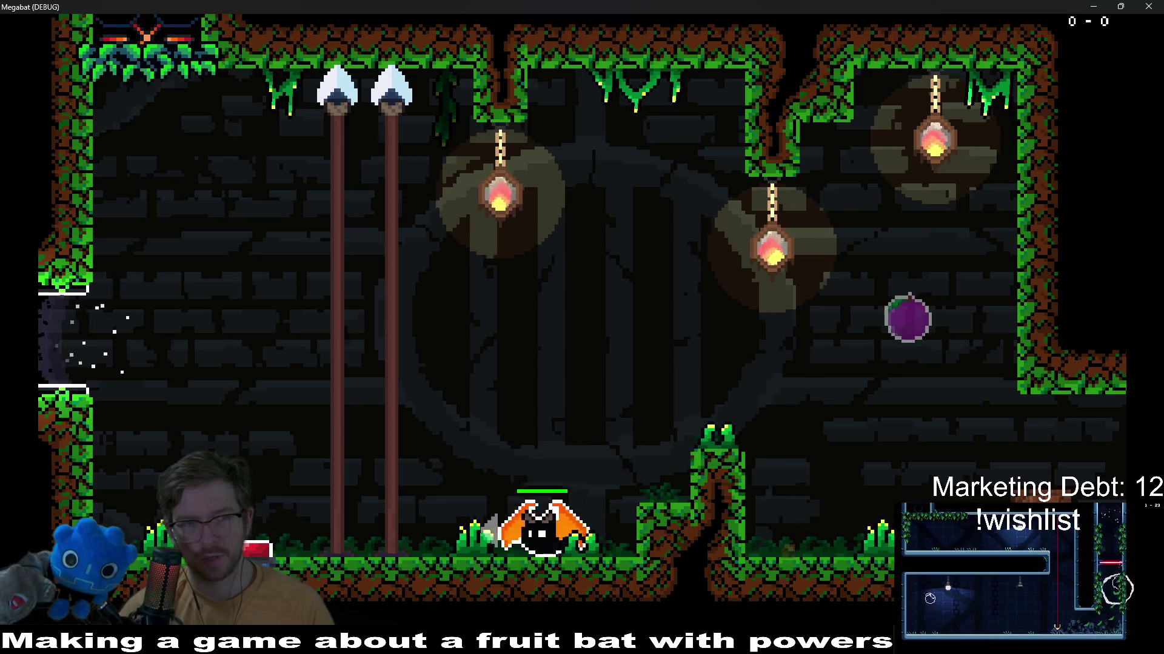
key("Left")
key("Up")
key("Up")
key("Left")
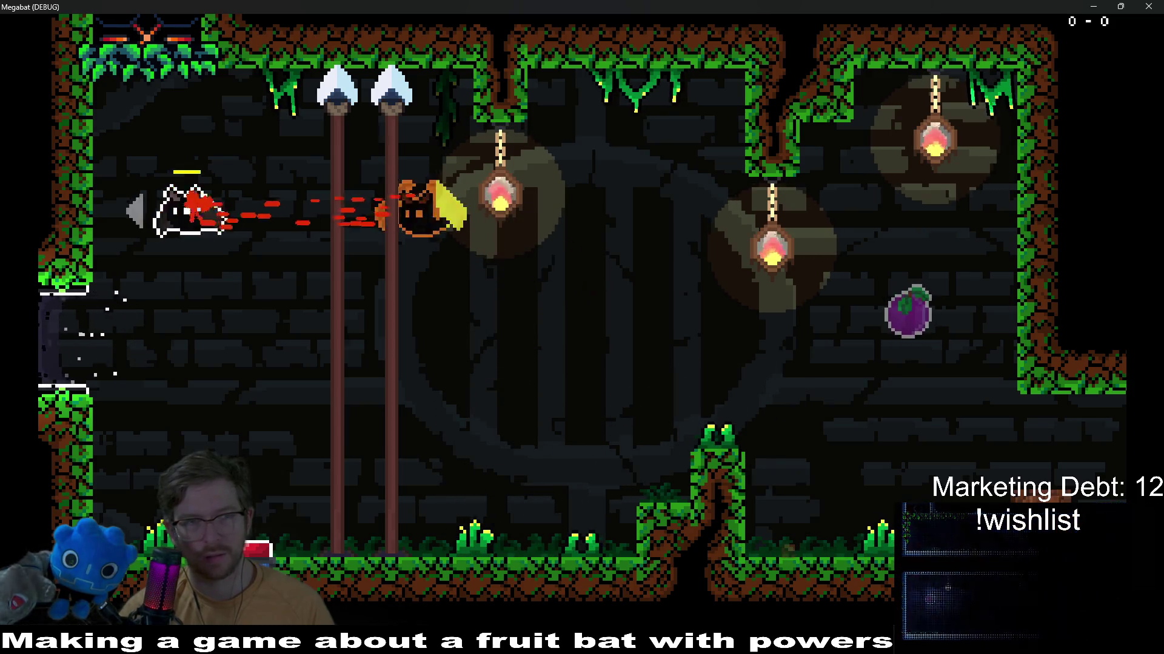
key("Left")
key("Up")
key("Right")
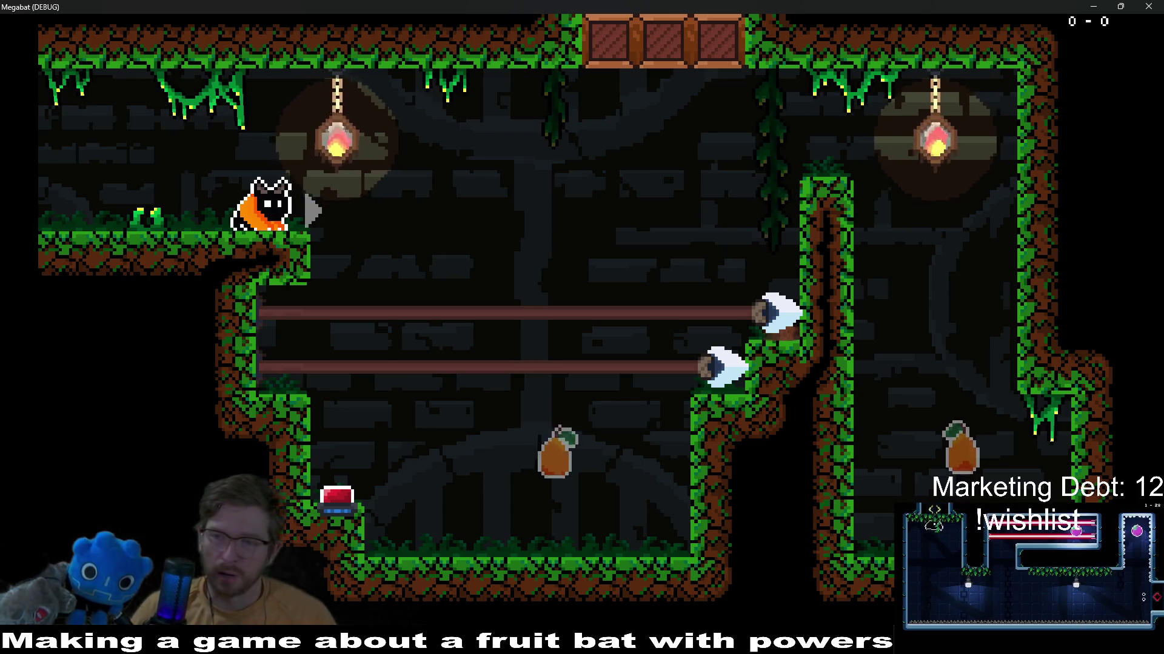
key("F8")
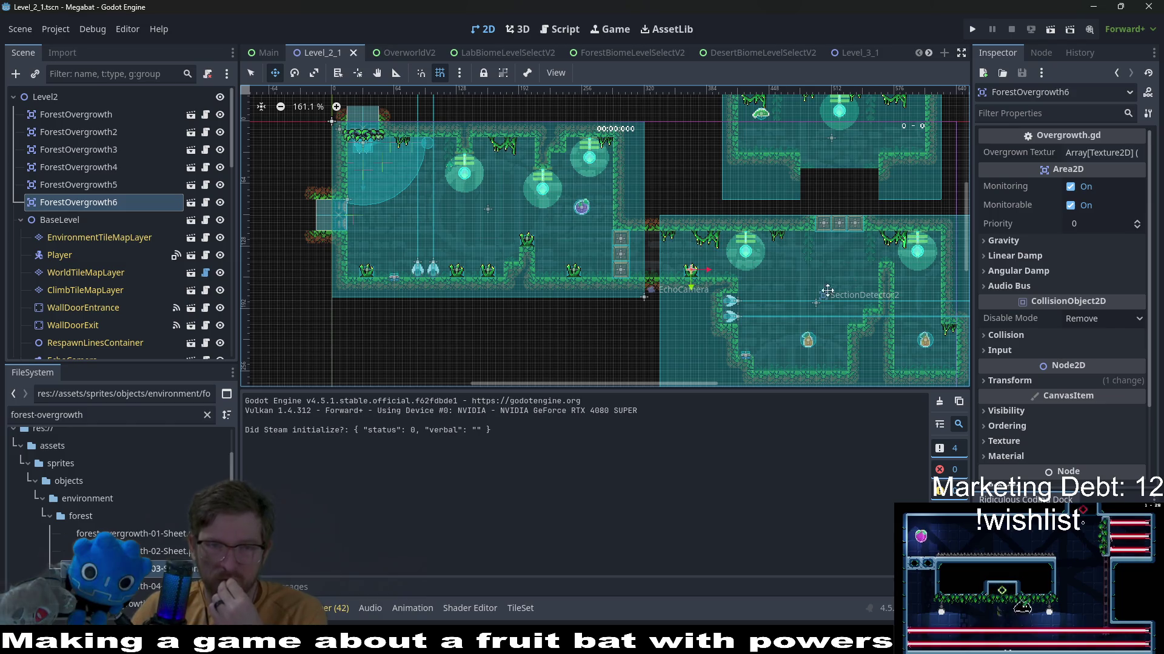
Pan the 2D view over the placed overgrowth tufts, then launch the game with F5
left_click_drag(674, 303, 698, 360)
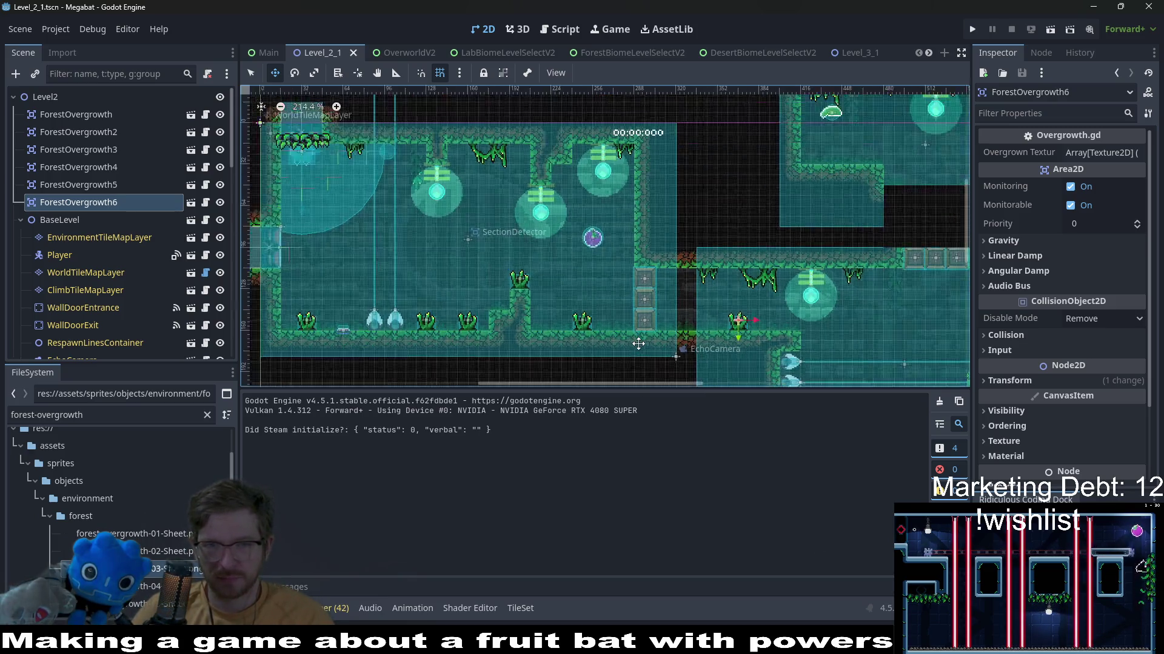
scroll(637, 272, "up", 2)
scroll(811, 369, "up", 2)
left_click_drag(809, 368, 672, 244)
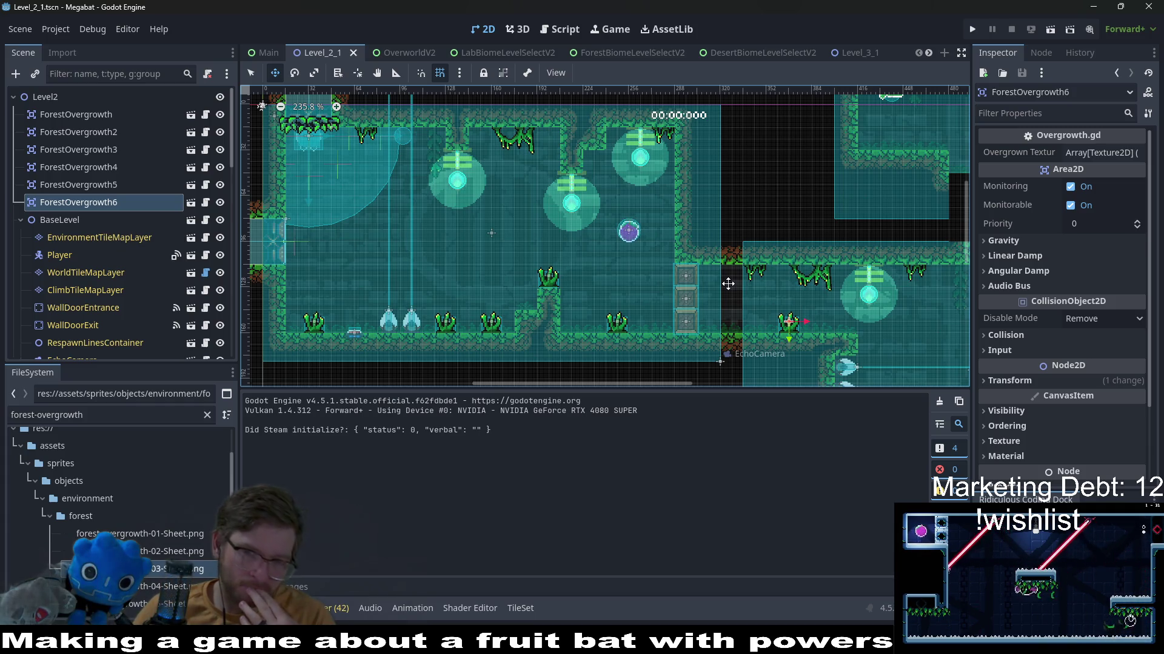
scroll(727, 285, "up", 4)
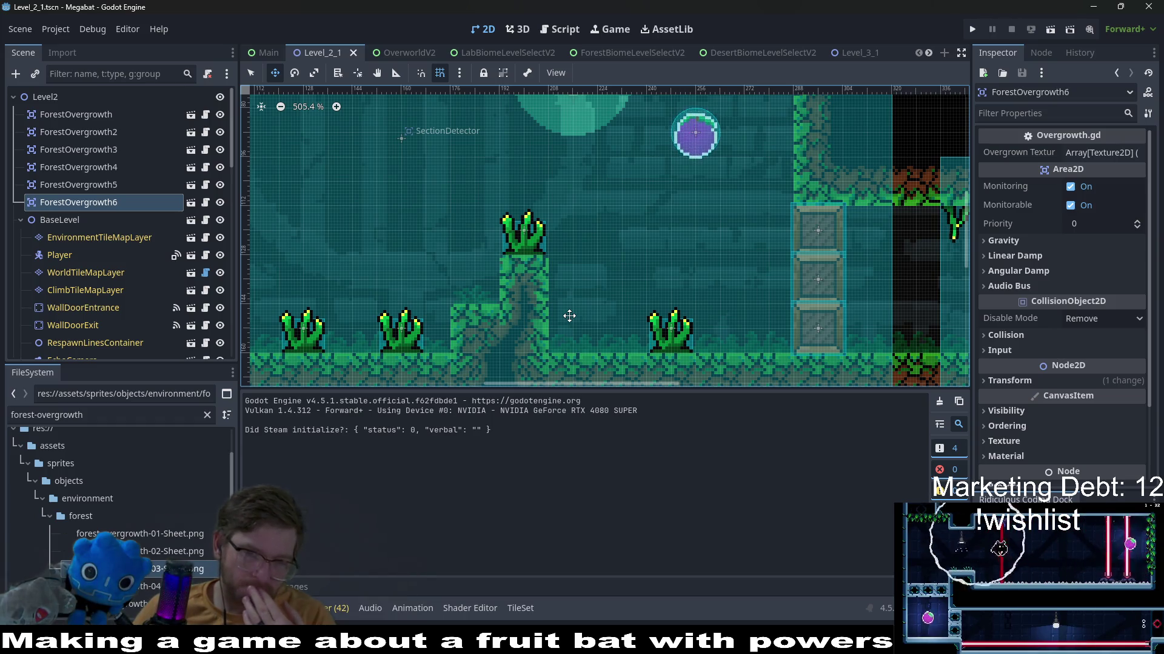
scroll(569, 316, "down", 2)
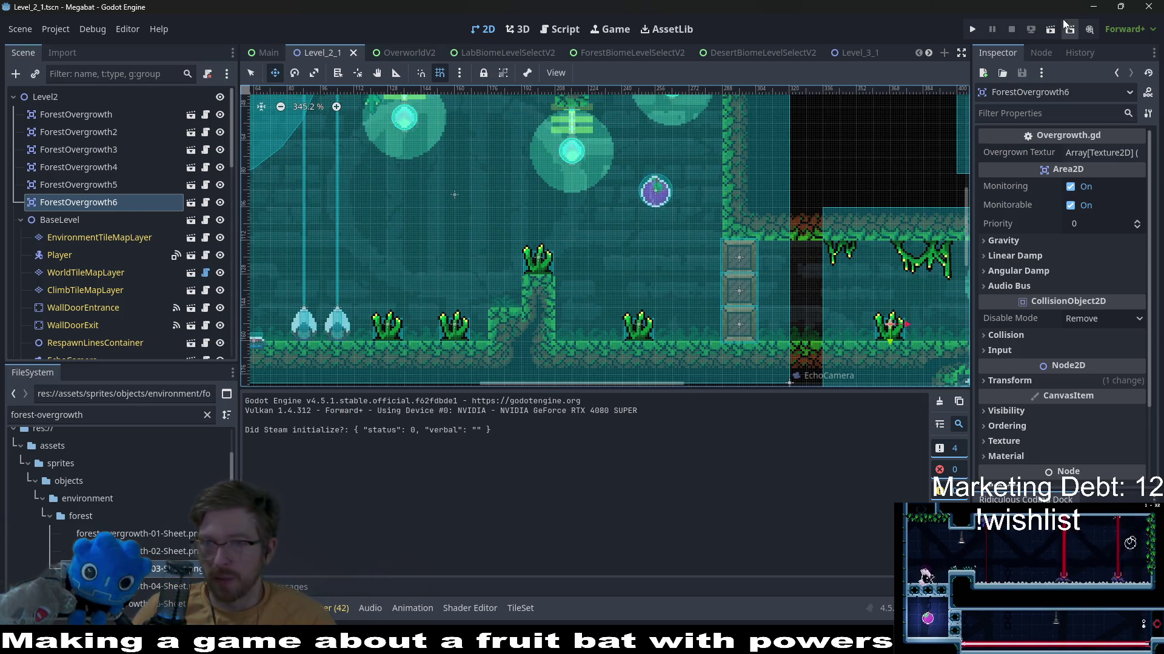
key("F5")
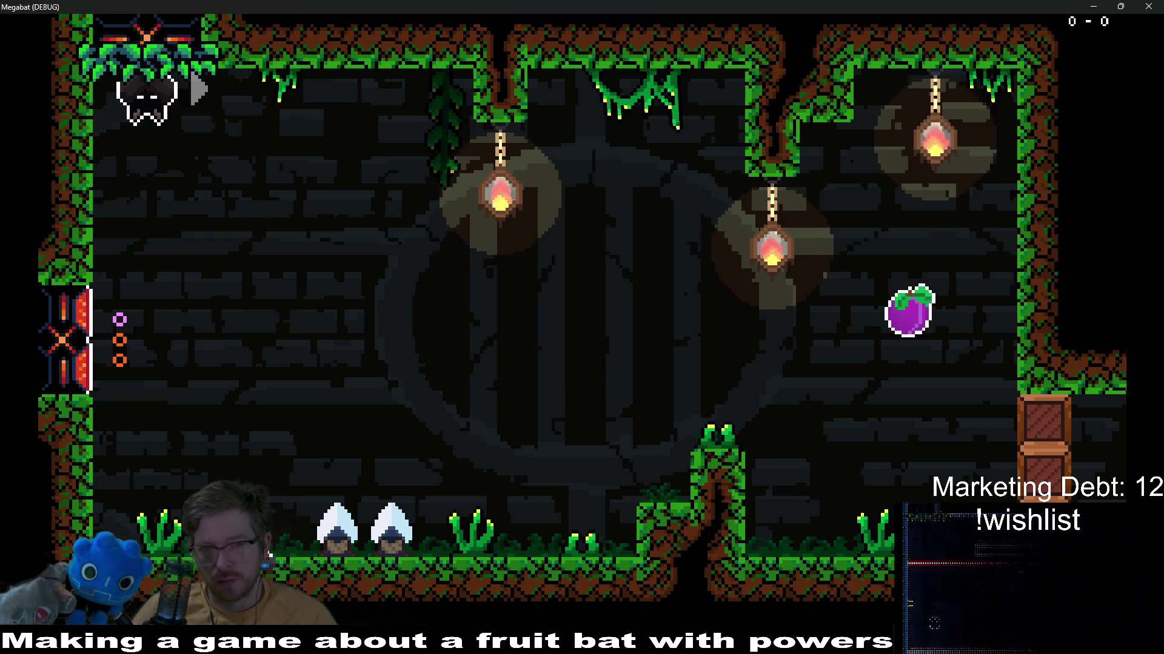
Fly the bat across the forest room, over and back onto the green pillar
key("Down")
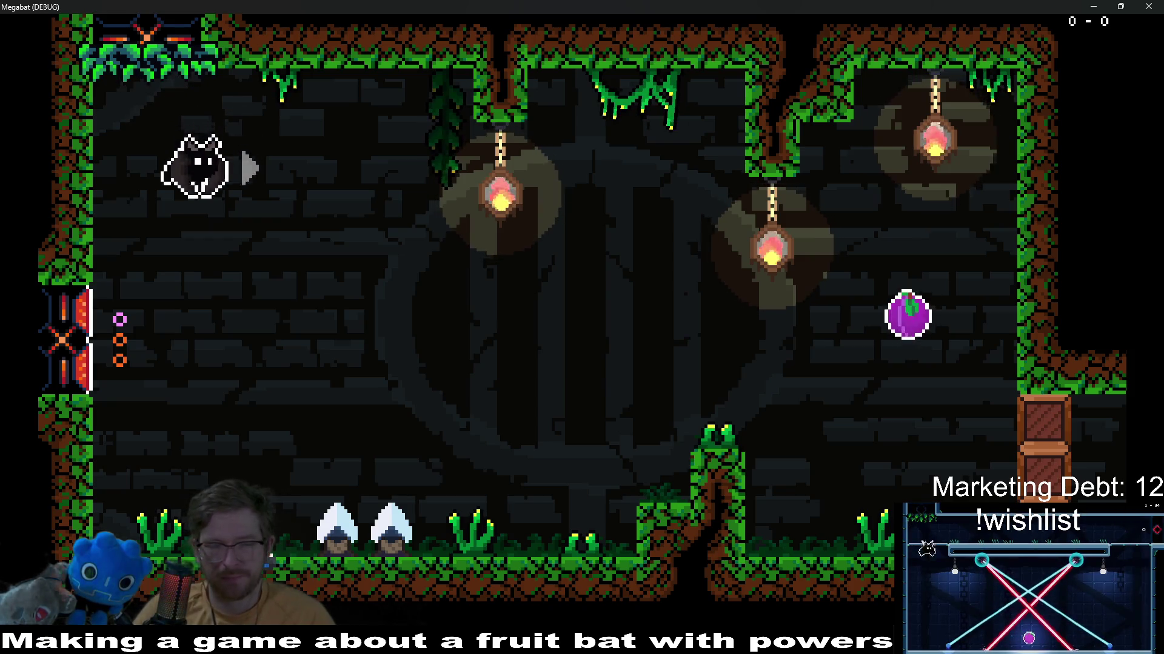
key("Left")
key("Right")
key("Right")
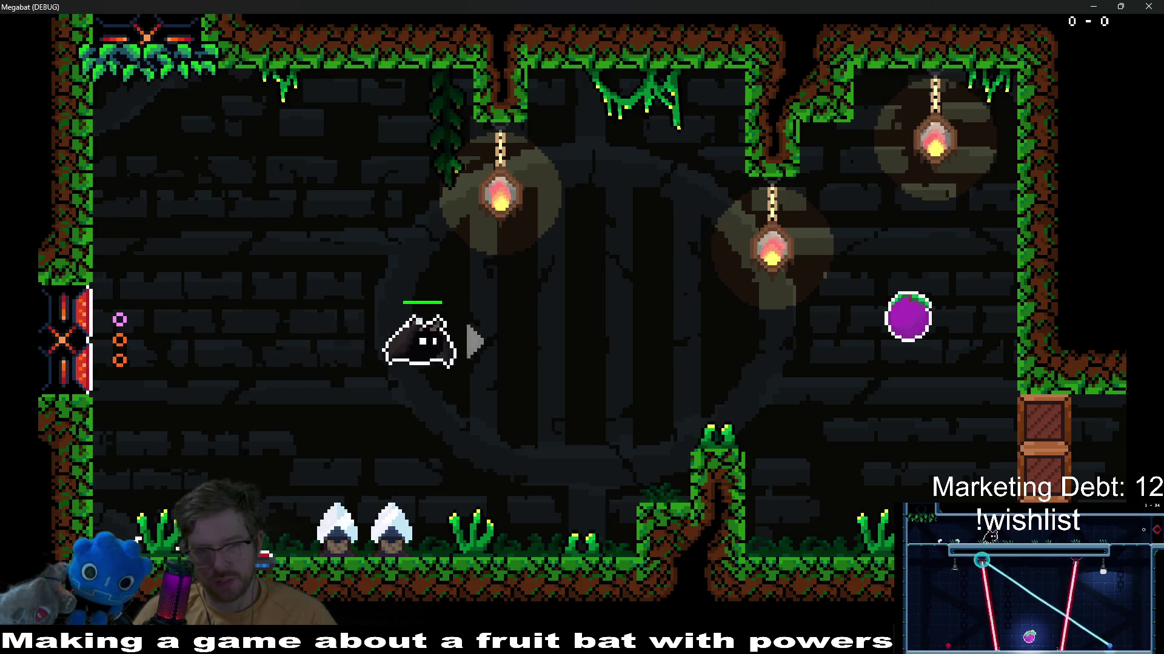
key("Right")
key("Up")
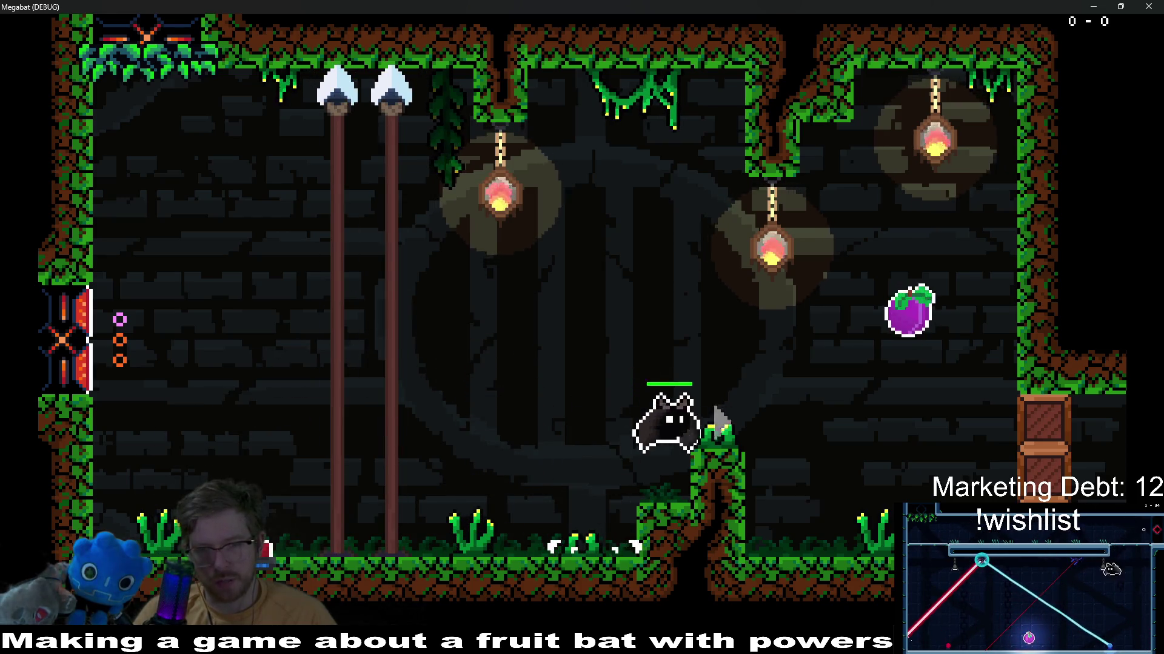
key("Right")
key("Right")
key("Down")
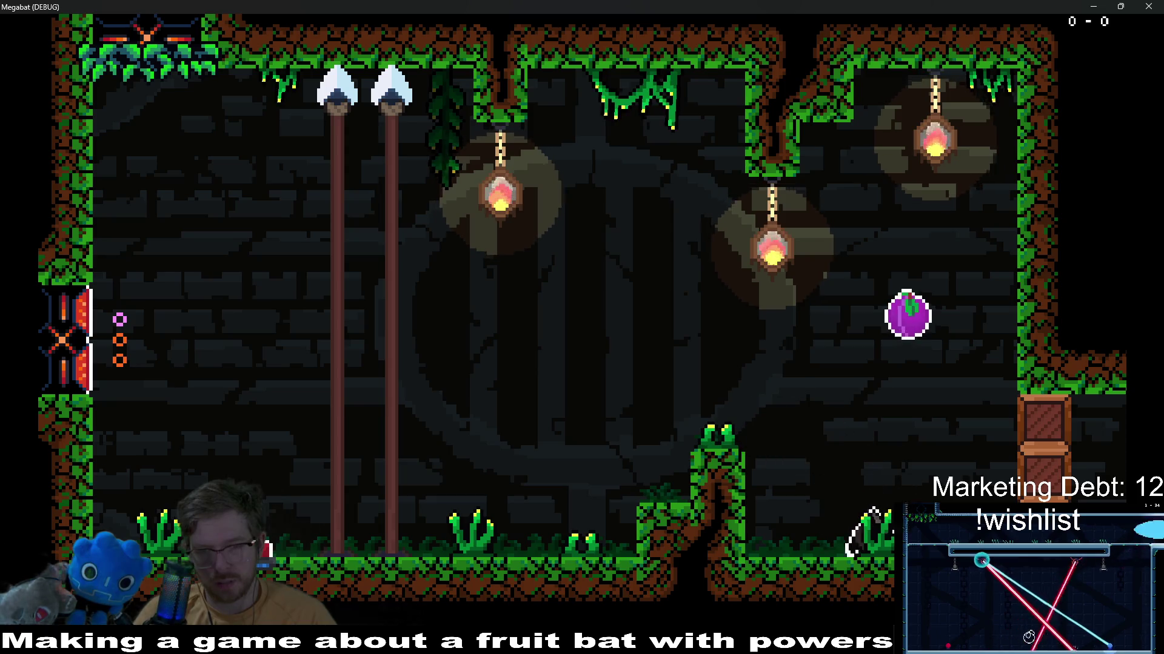
key("Up")
key("Left")
key("Left")
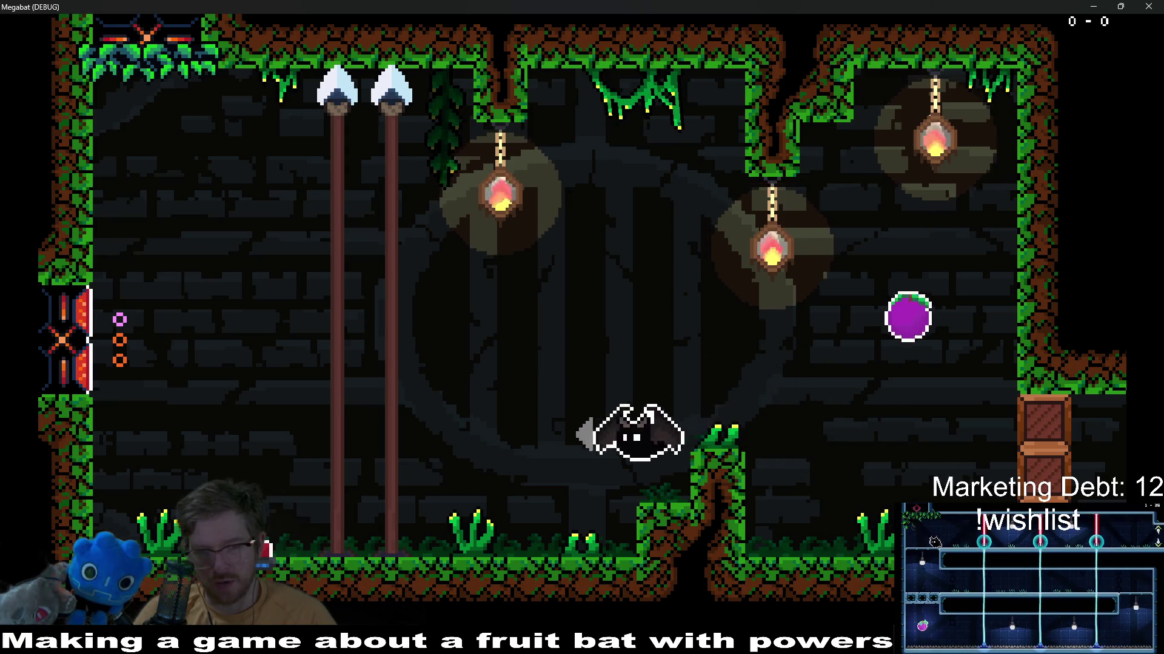
key("Left")
key("Right")
key("Up")
Fly the bat up to the ceiling vines and down past the overgrowth tufts by the pillar
key("Up")
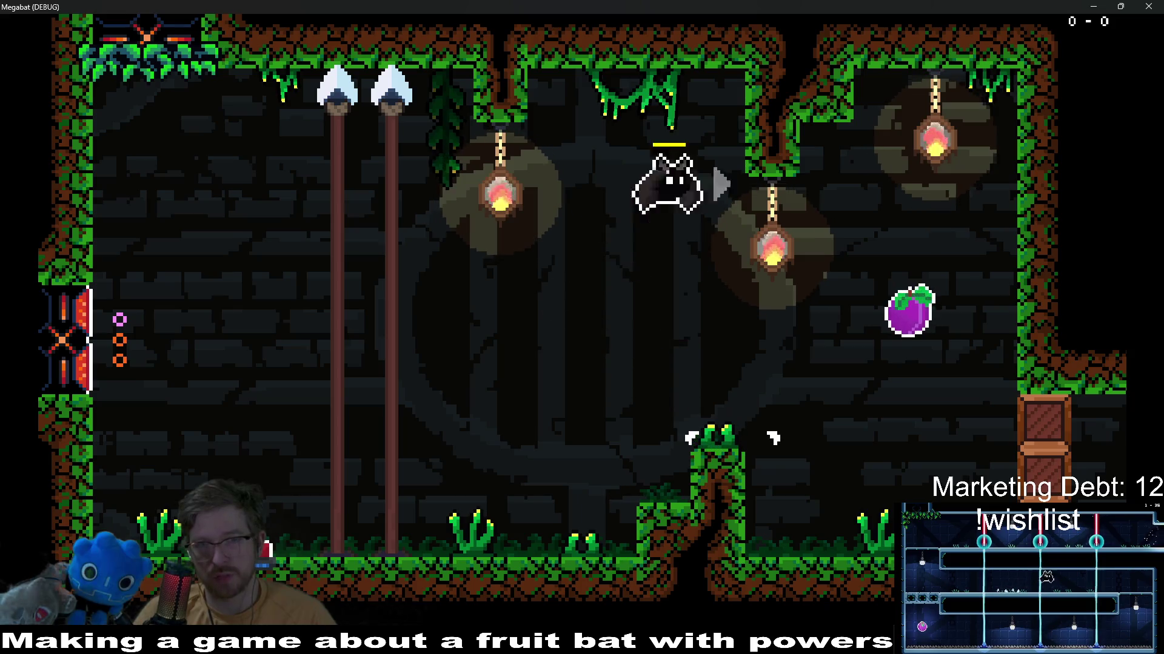
key("Up")
key("Left")
key("Down")
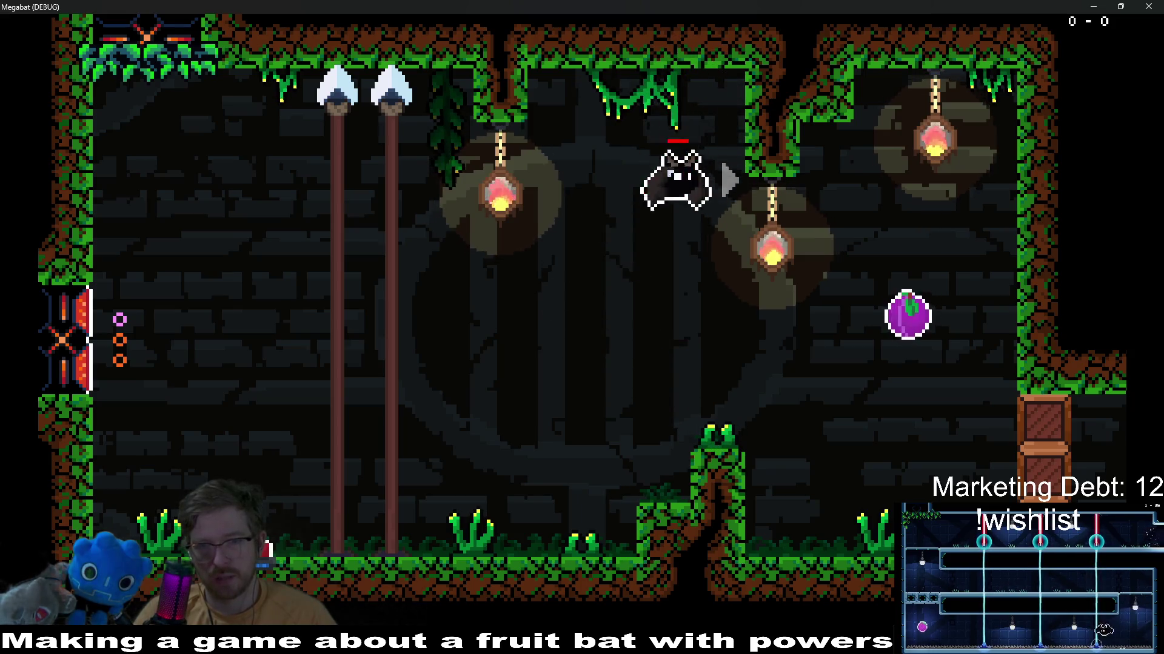
key("Left")
key("Left")
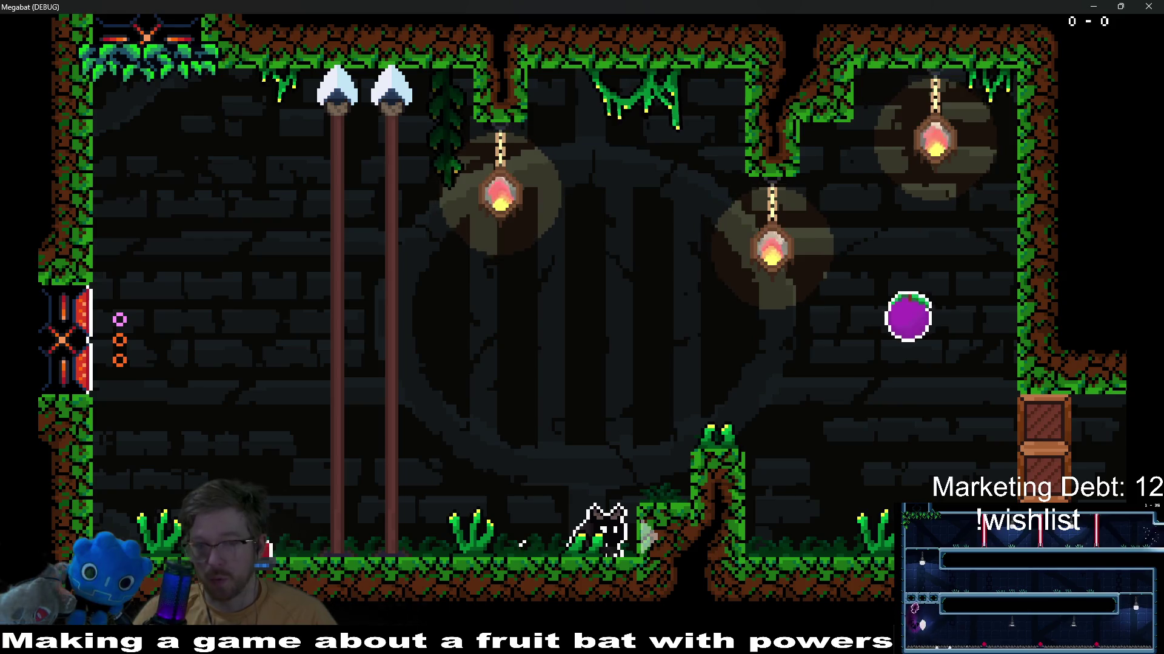
key("Right")
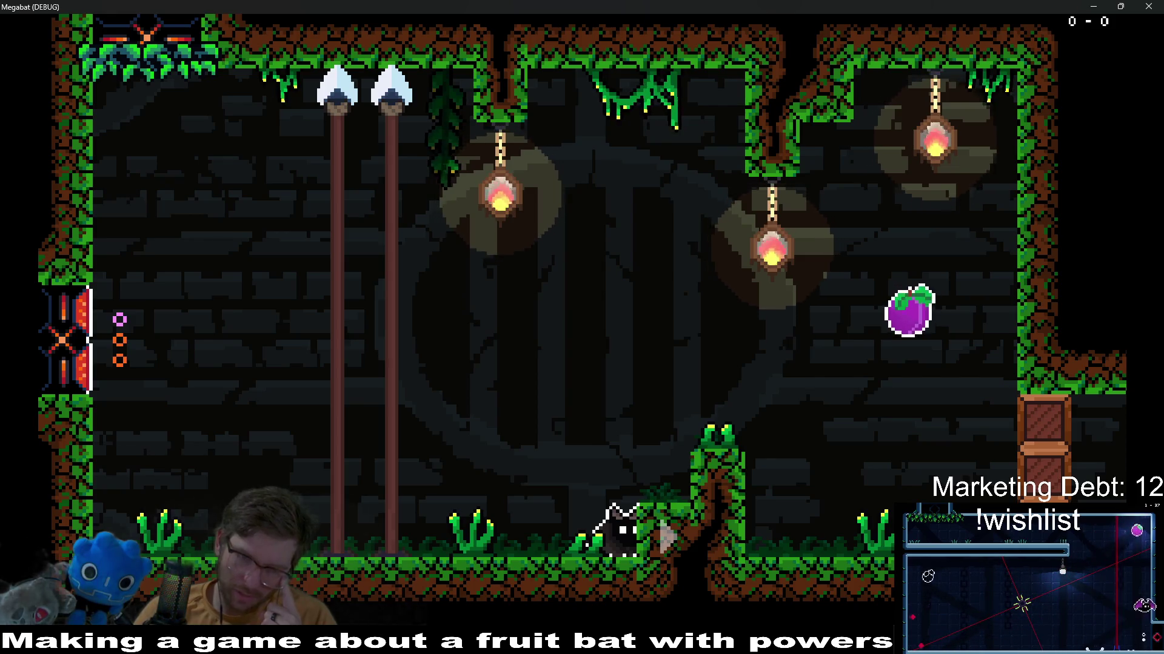
key("Left")
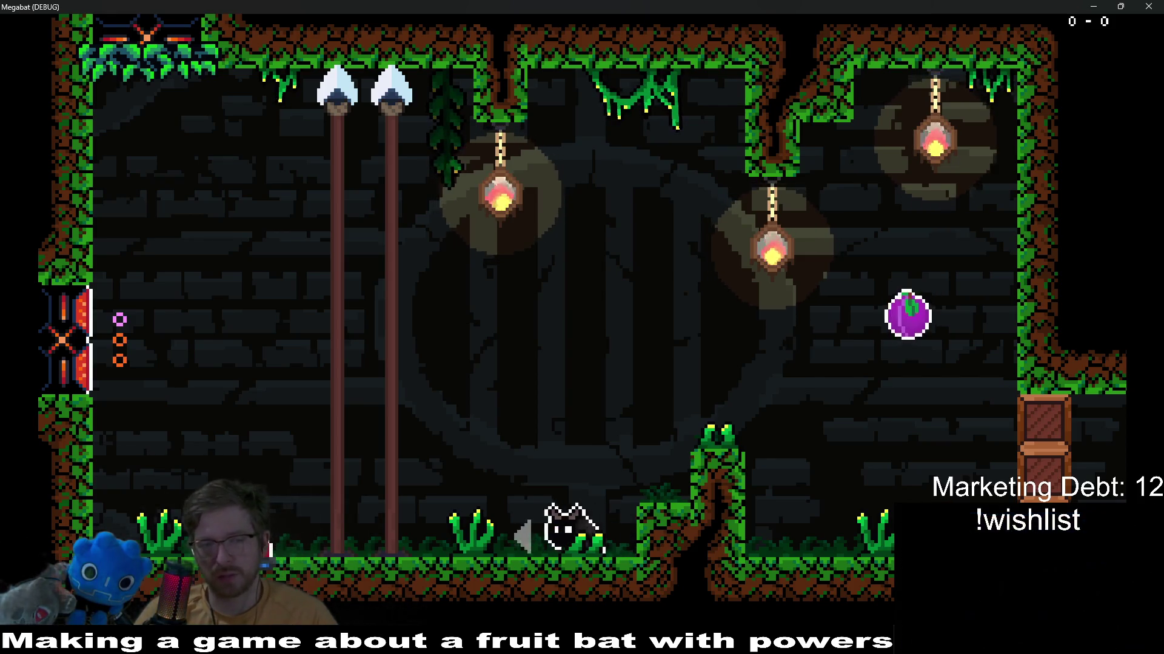
key("Right")
key("Up")
key("Up")
key("Up")
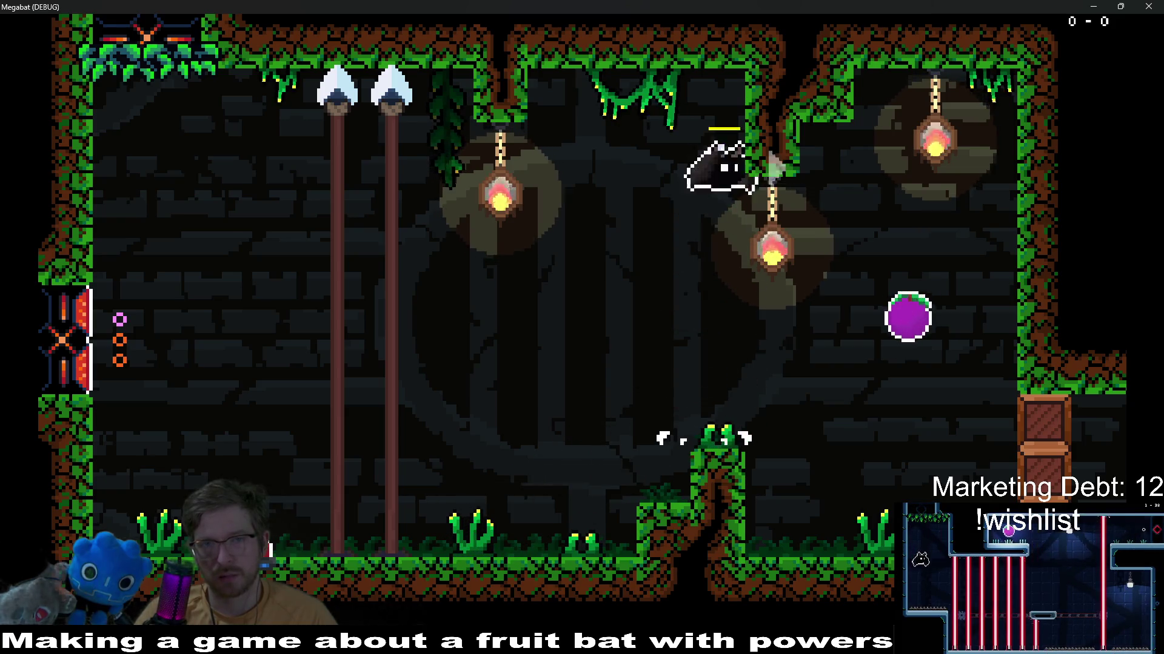
key("Down")
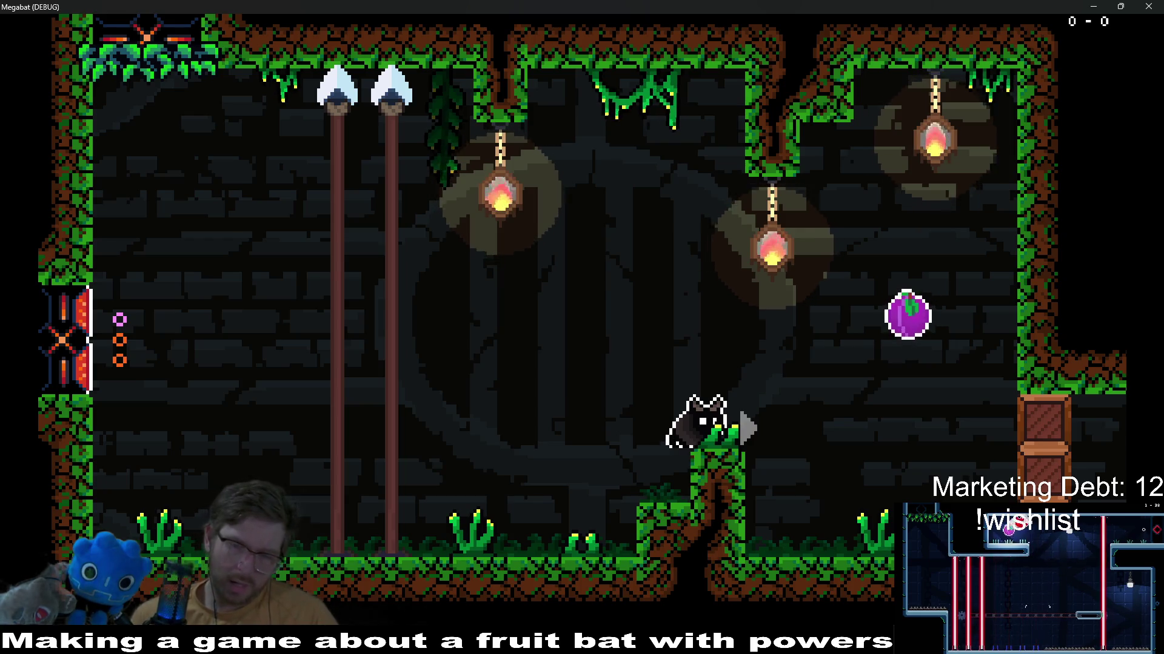
key("Left")
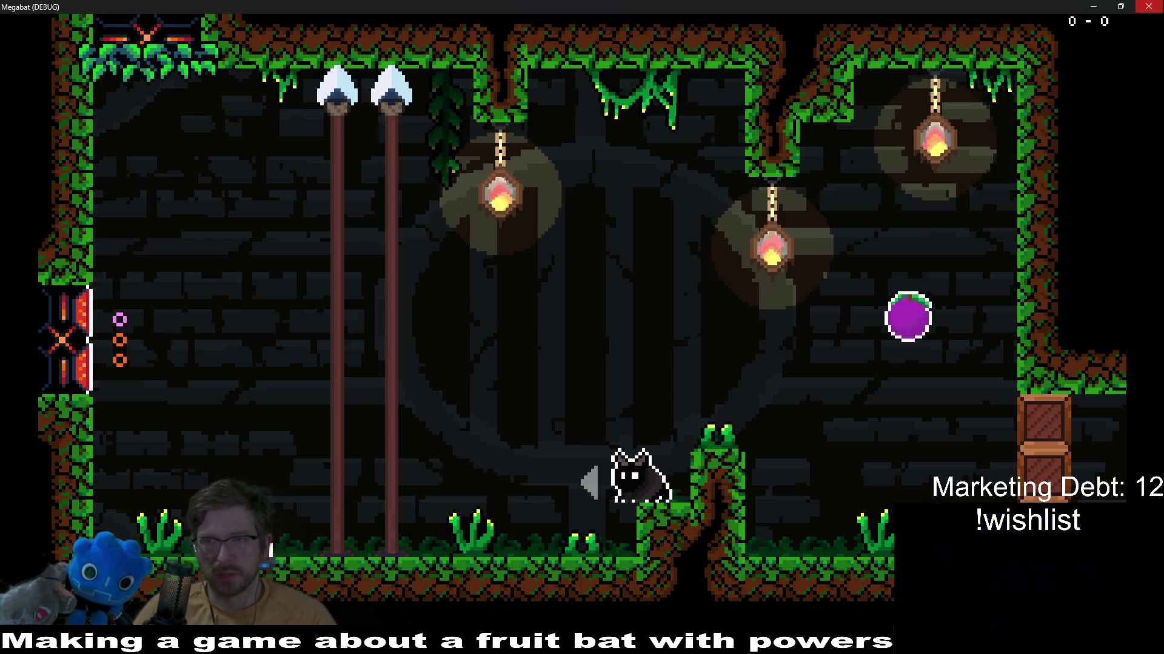
Stop the running game and switch back to the sprite editor
key("F8")
key("alt+Tab")
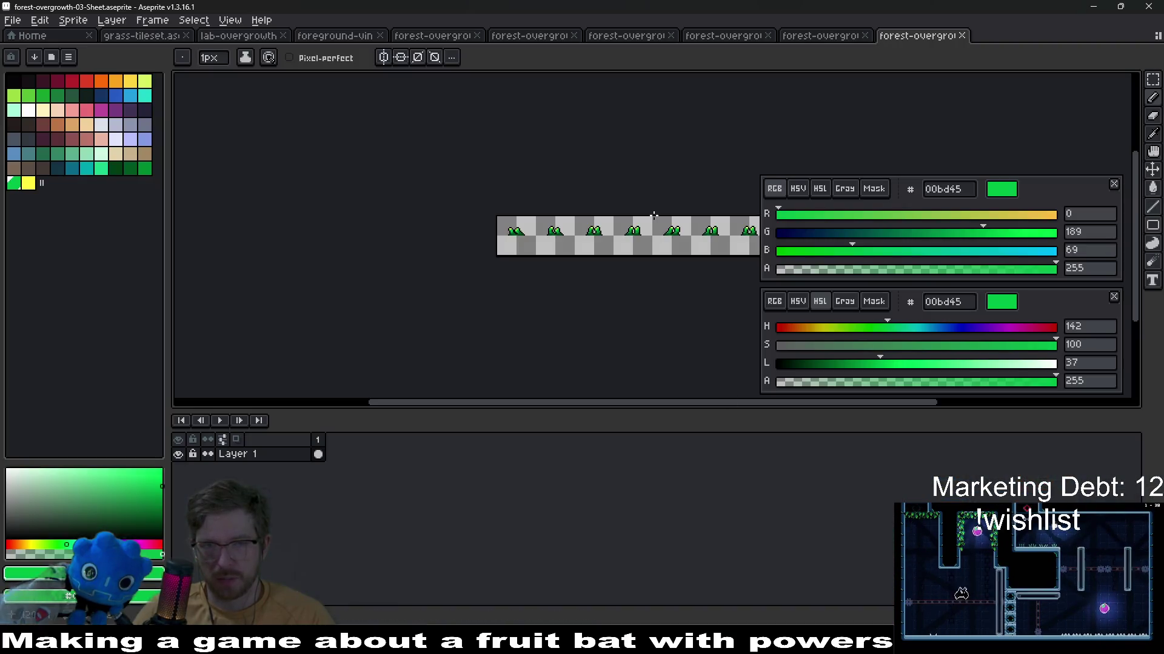
Close the exported forest-overgrowth-03-Sheet and switch through the open tufts to forest-overgrowth-01
key("ctrl+w")
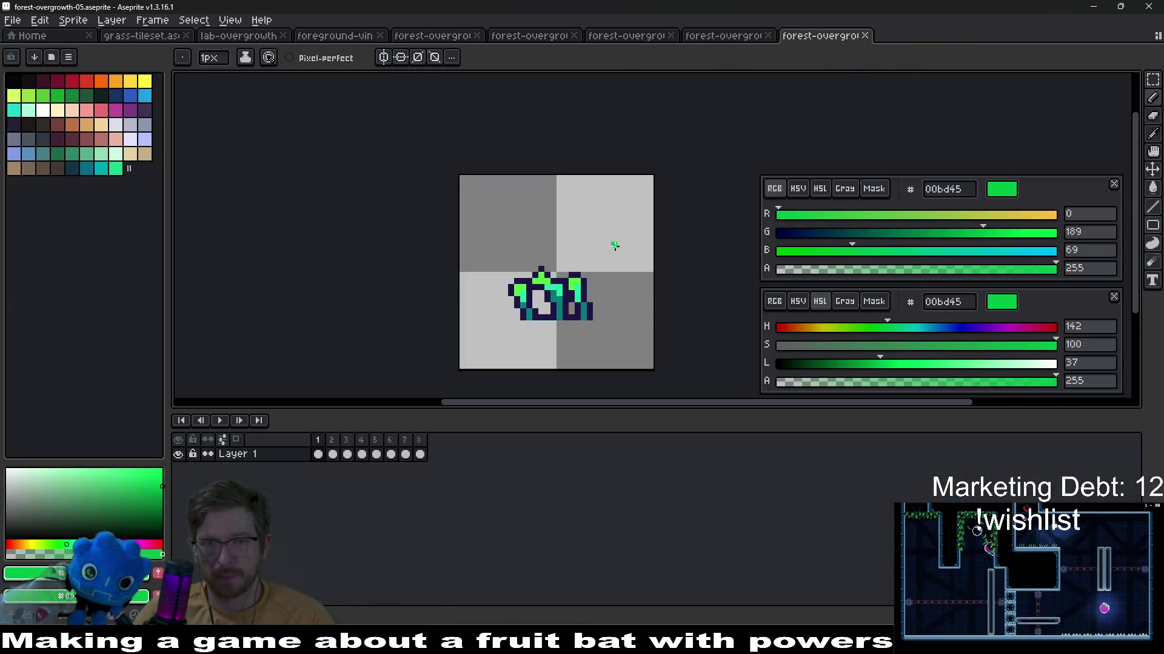
left_click(725, 36)
left_click(637, 35)
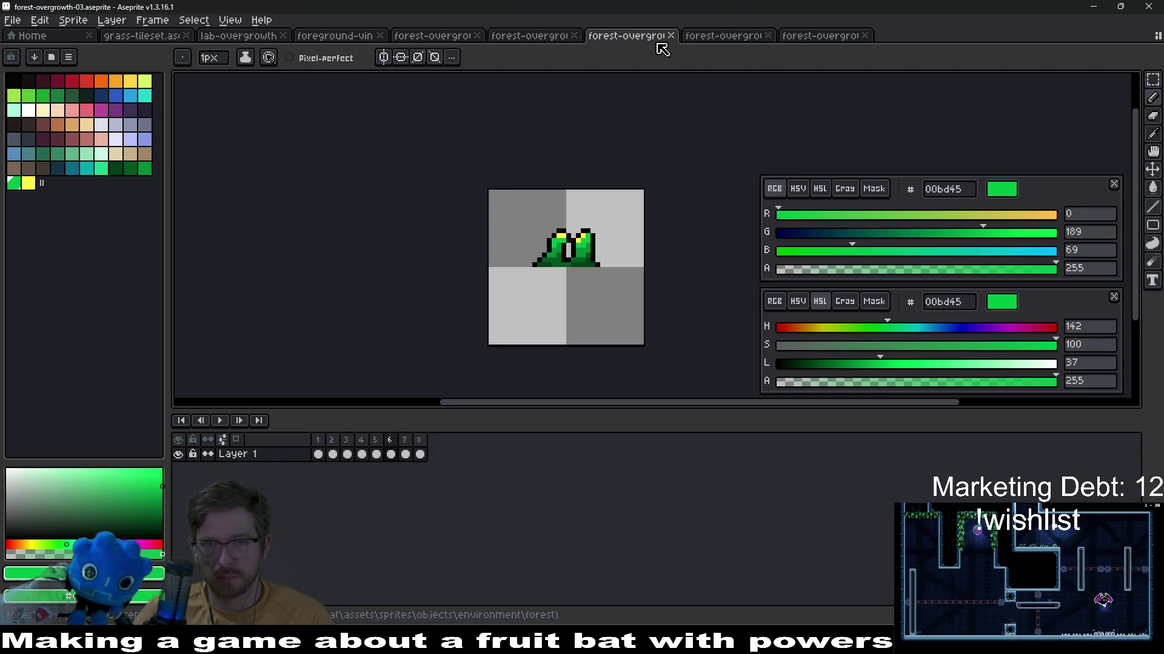
left_click(531, 37)
left_click(435, 37)
left_click(627, 37)
left_click(725, 37)
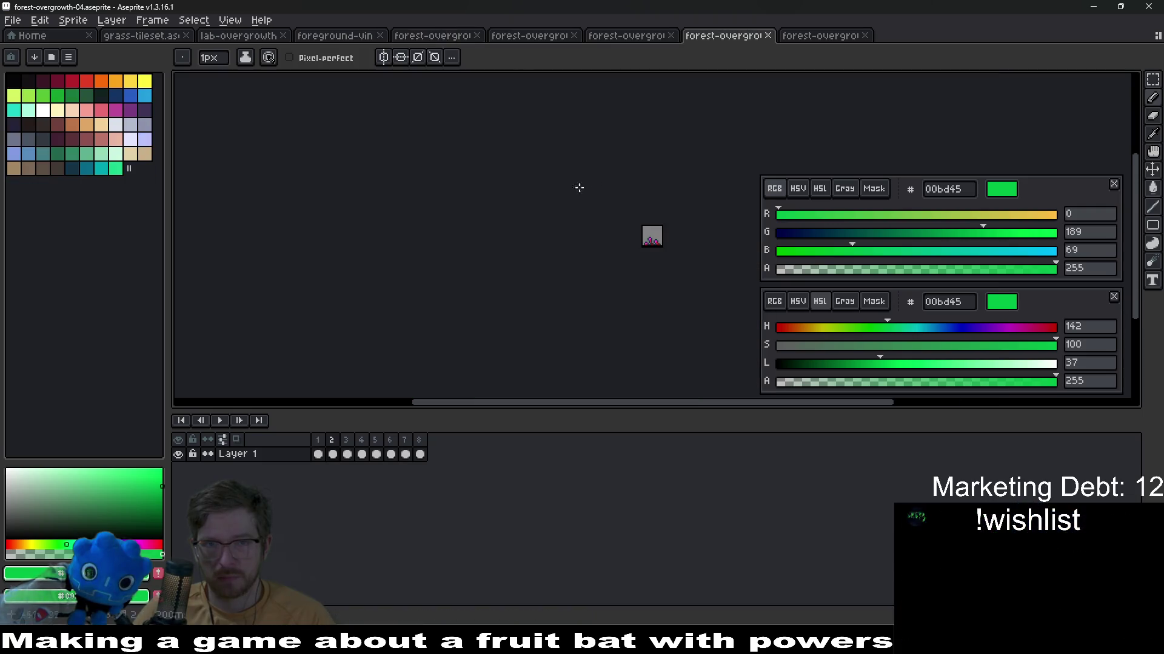
left_click(435, 37)
scroll(607, 254, "up", 2)
scroll(608, 254, "down", 1)
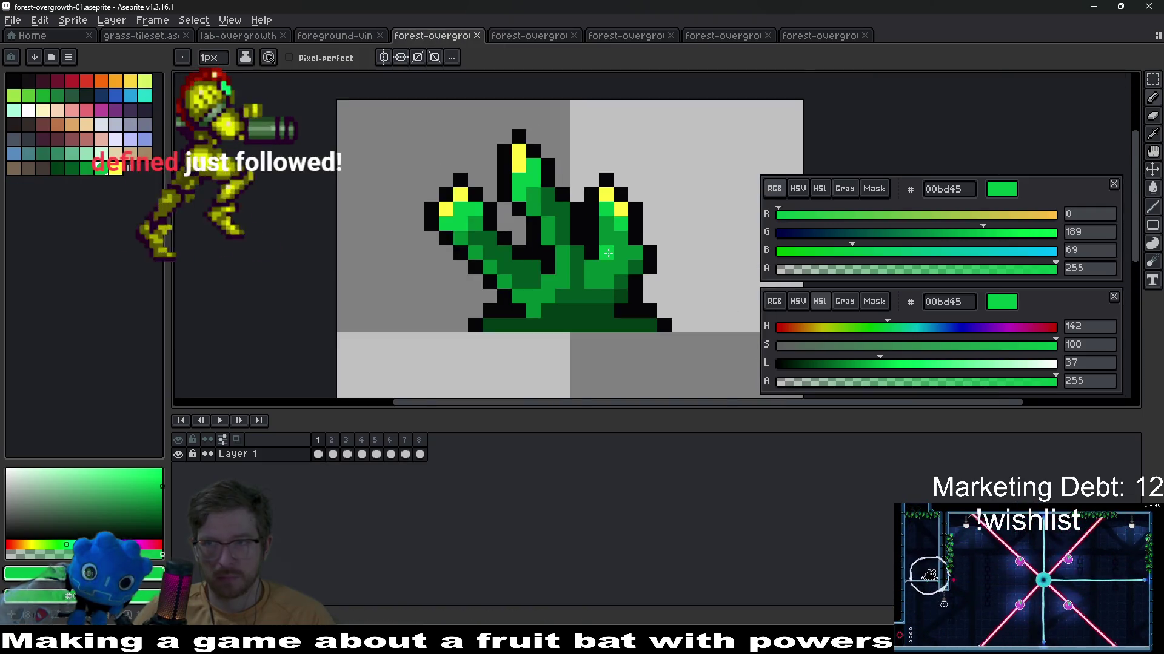
scroll(608, 253, "down", 1)
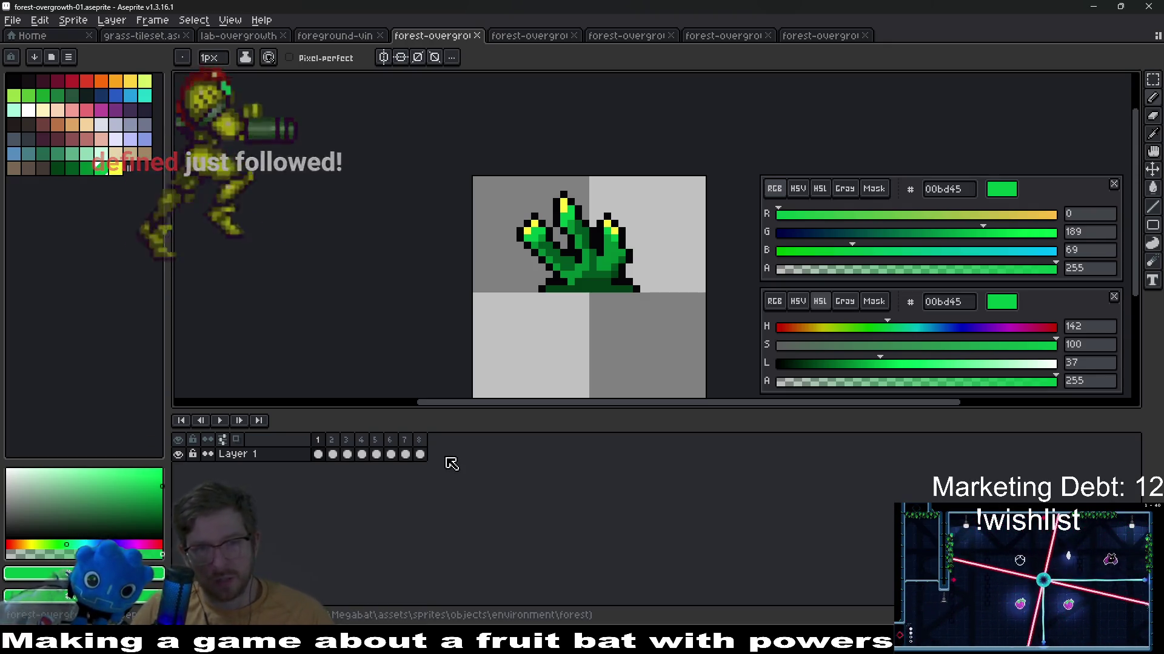
Return to the first animation frame and bring up the hue/saturation adjustment
left_click_drag(419, 453, 317, 454)
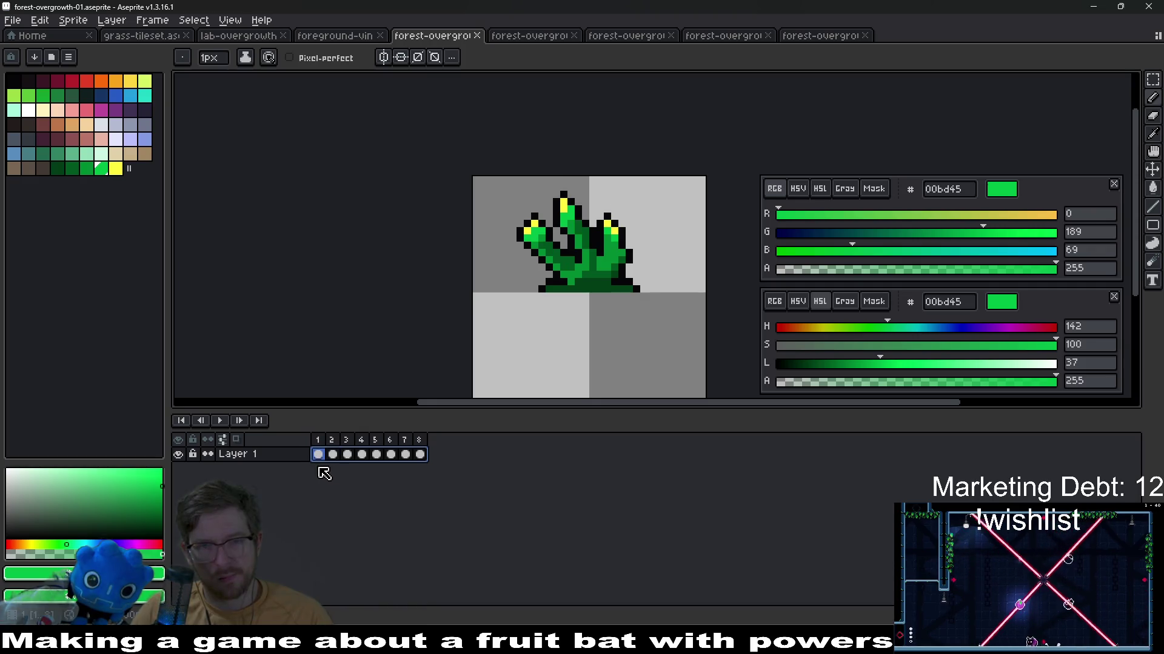
key("ctrl+u")
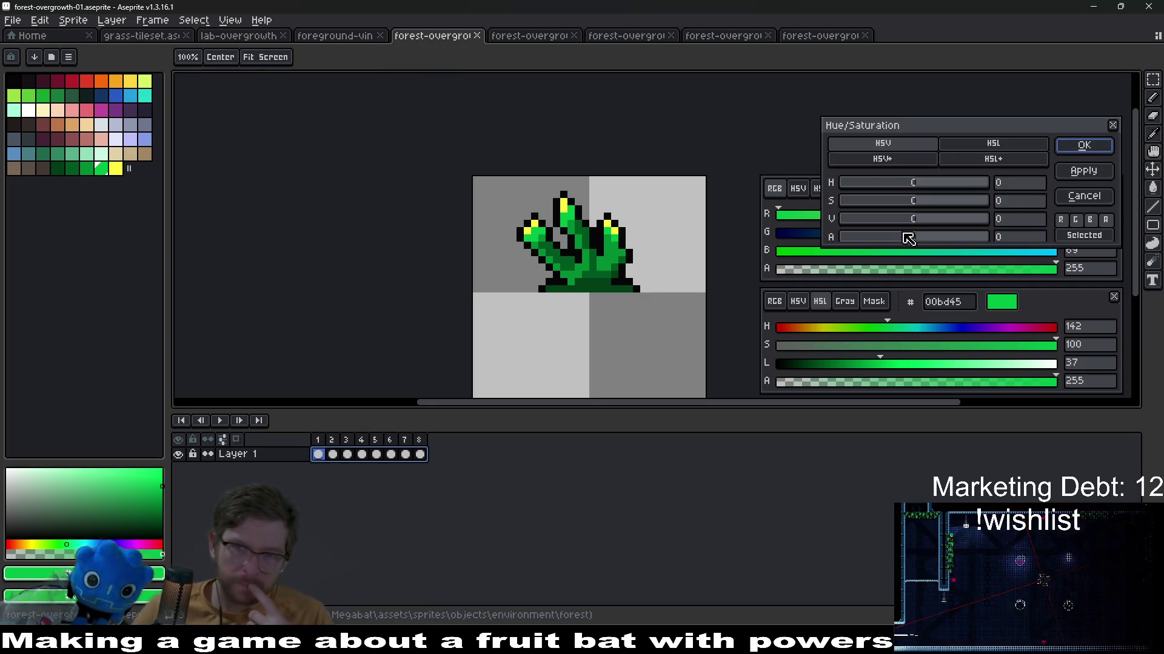
Recolour the tuft teal with saturation 0 and a hue shift of about 39, applied to all frames
left_click_drag(913, 201, 943, 201)
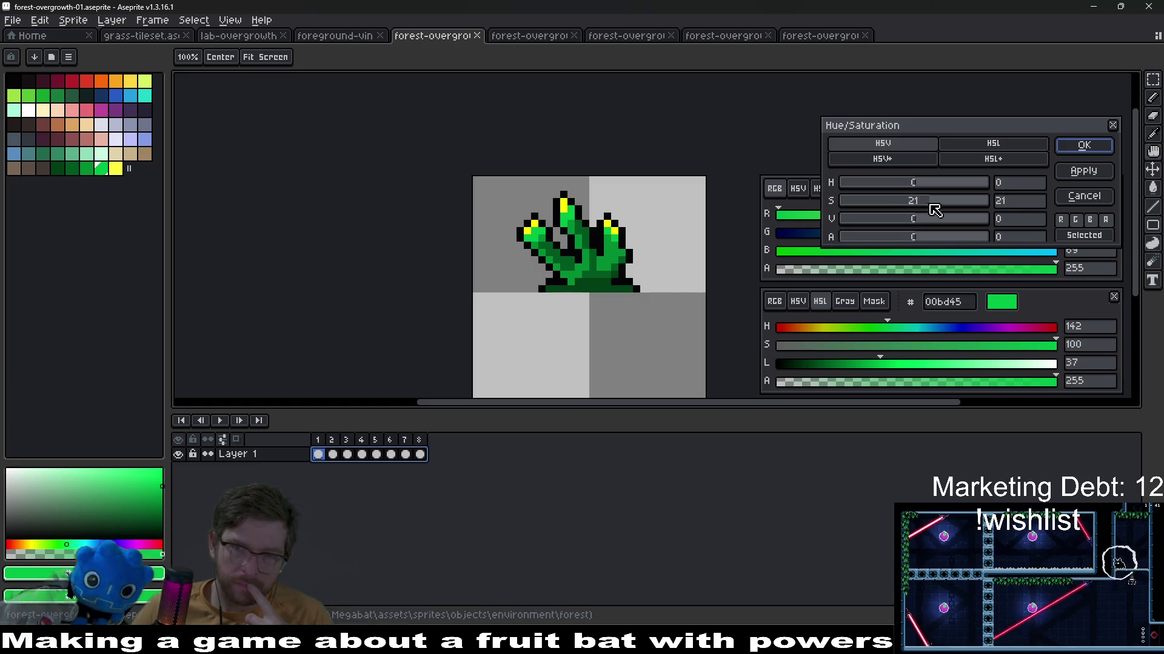
mouse_move(890, 201)
left_mouse_down()
mouse_move(971, 188)
mouse_move(874, 184)
mouse_move(864, 174)
mouse_move(907, 181)
mouse_move(944, 171)
left_mouse_up()
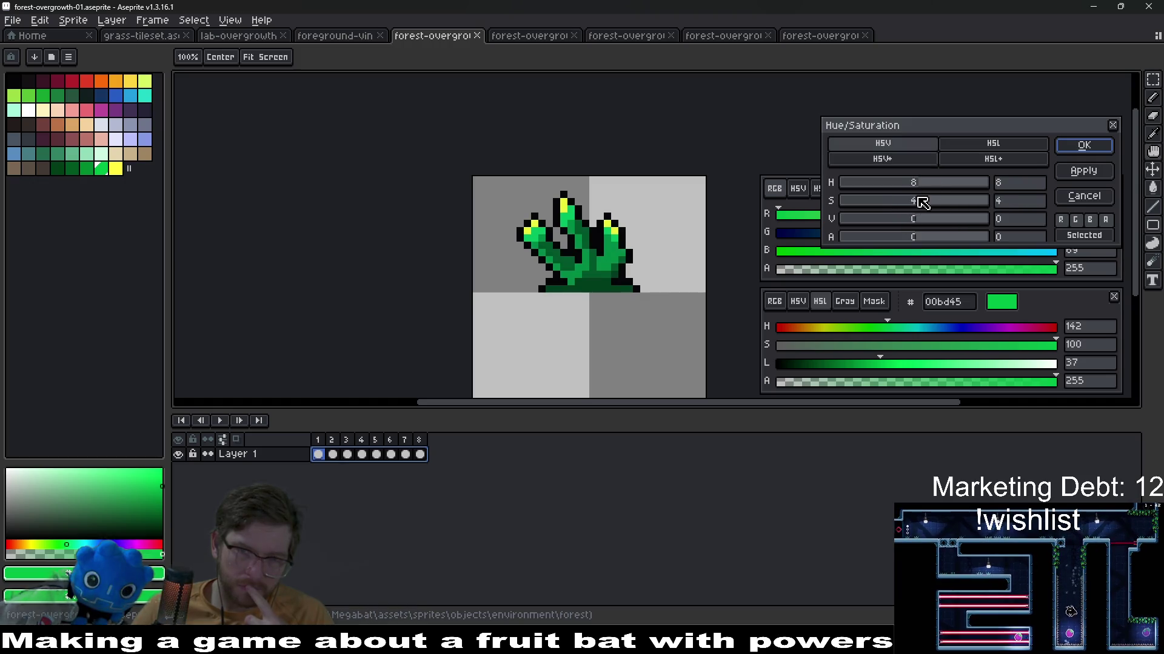
mouse_move(911, 201)
left_mouse_down()
mouse_move(887, 200)
mouse_move(957, 194)
left_mouse_up()
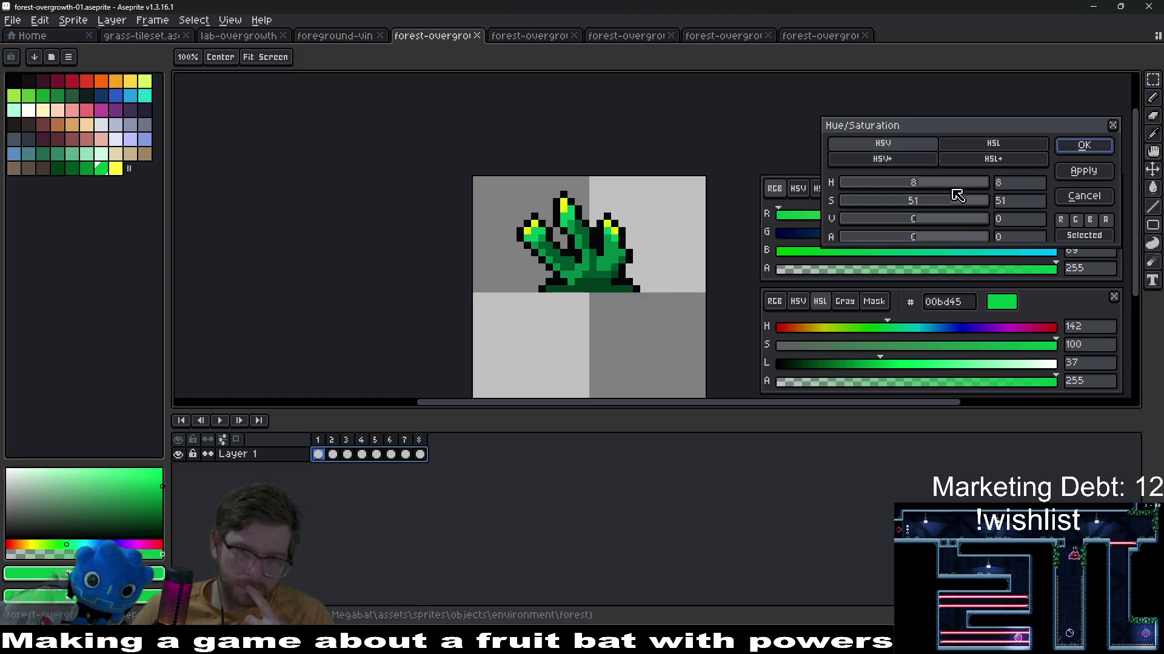
type("15")
double_click(1018, 200)
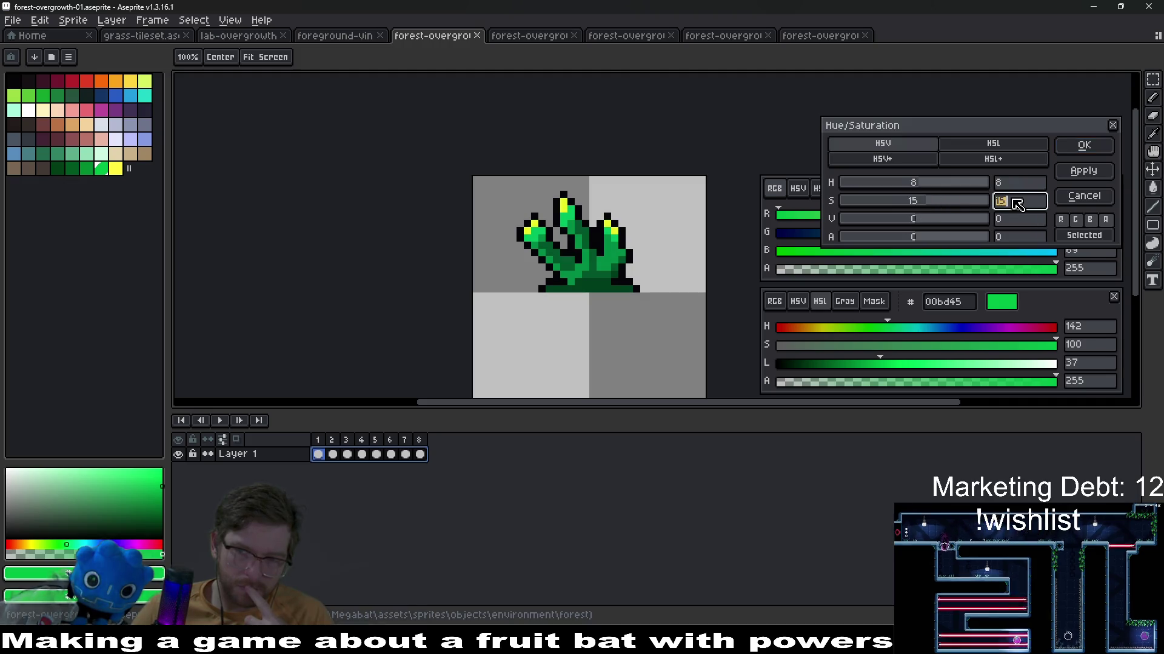
type("0")
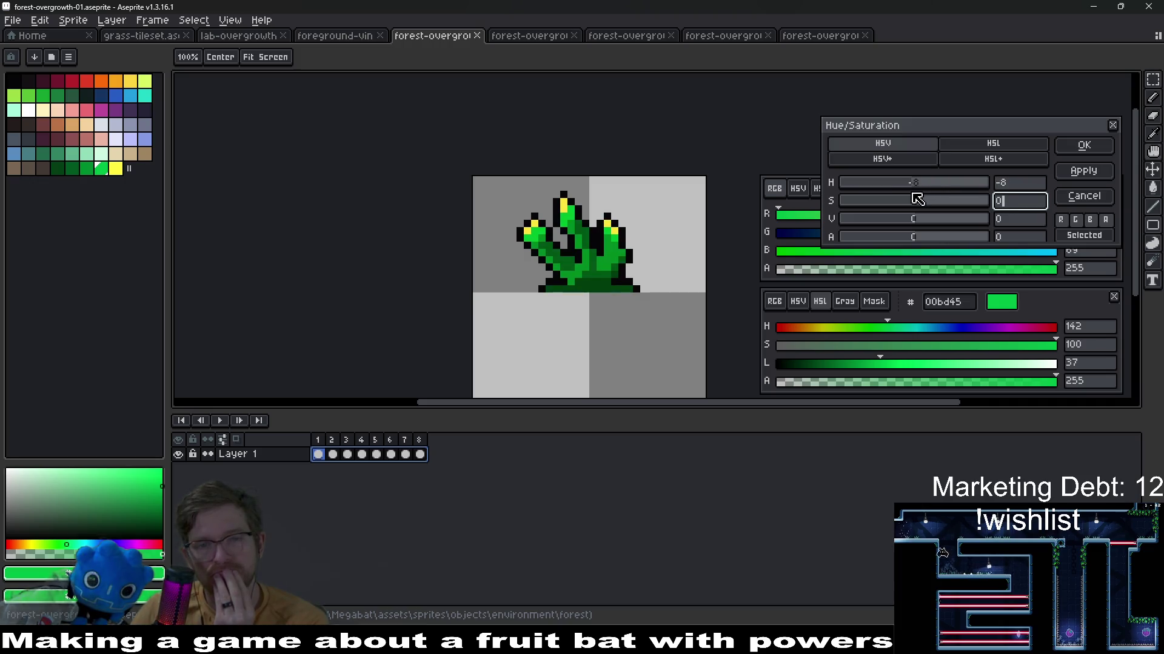
mouse_move(923, 185)
left_mouse_down()
mouse_move(936, 185)
mouse_move(866, 185)
mouse_move(884, 201)
left_mouse_up()
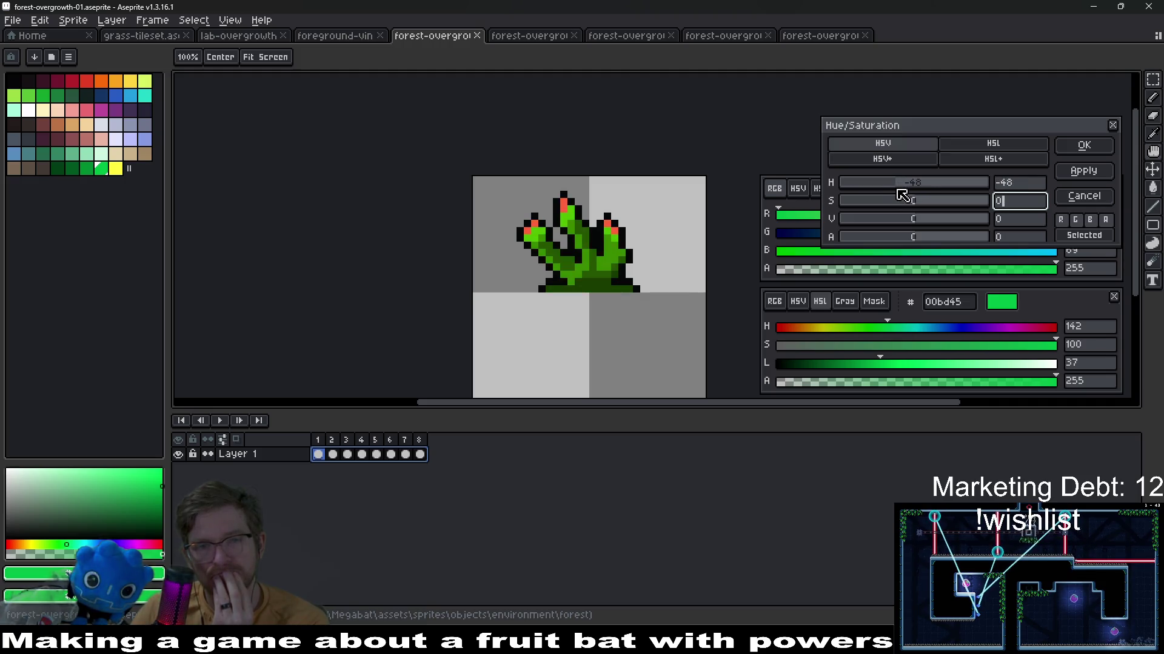
left_click_drag(942, 186, 933, 185)
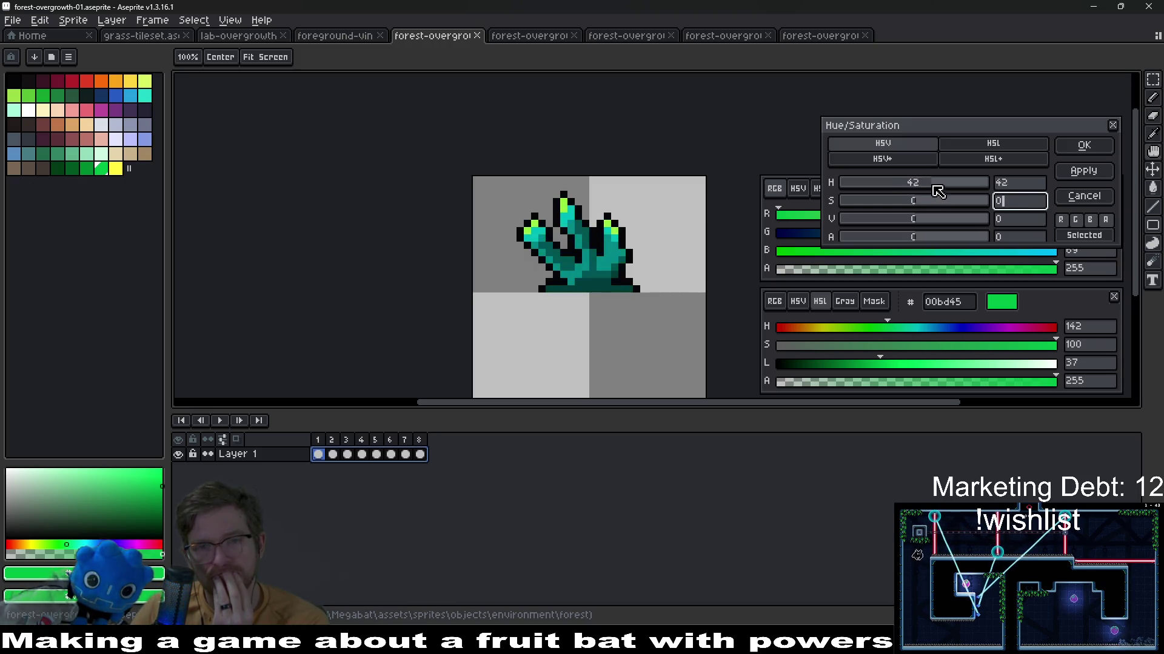
left_click_drag(938, 186, 935, 186)
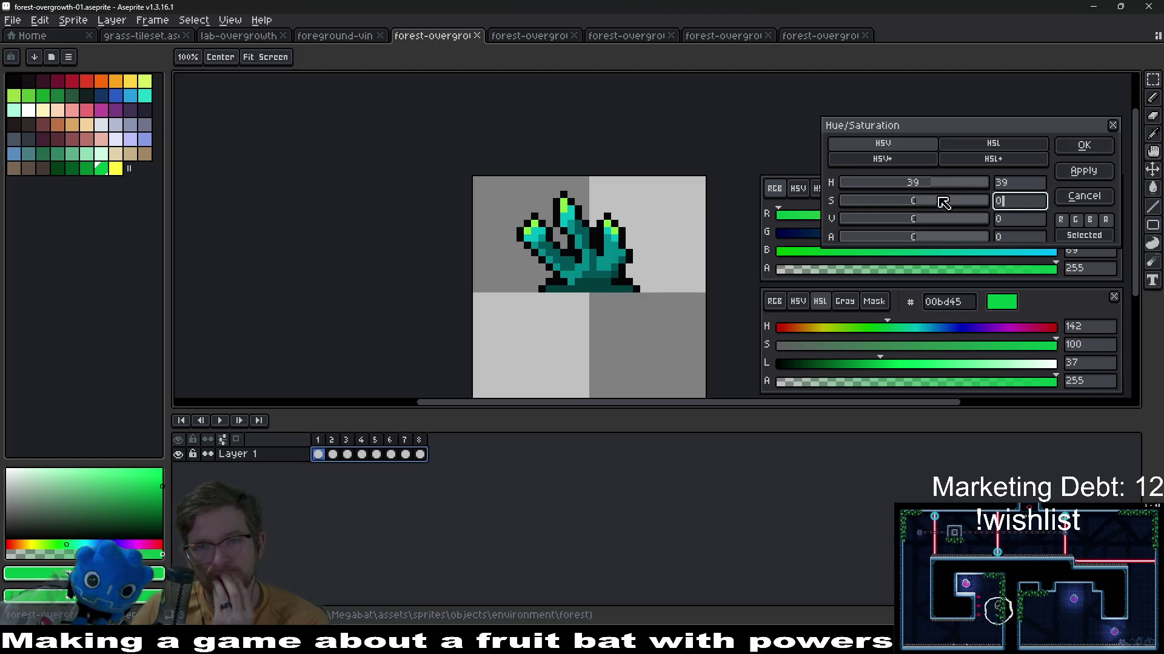
left_click(1089, 146)
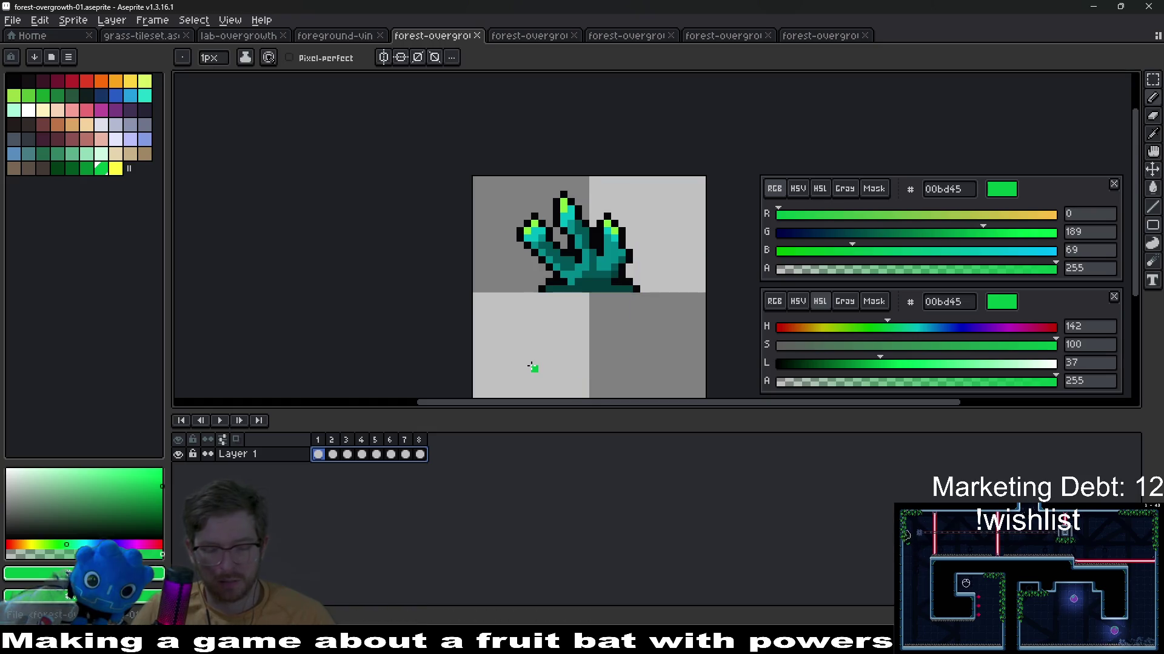
Export the forest-overgrowth-01 sprite sheet and run the game from Godot
key("ctrl+e")
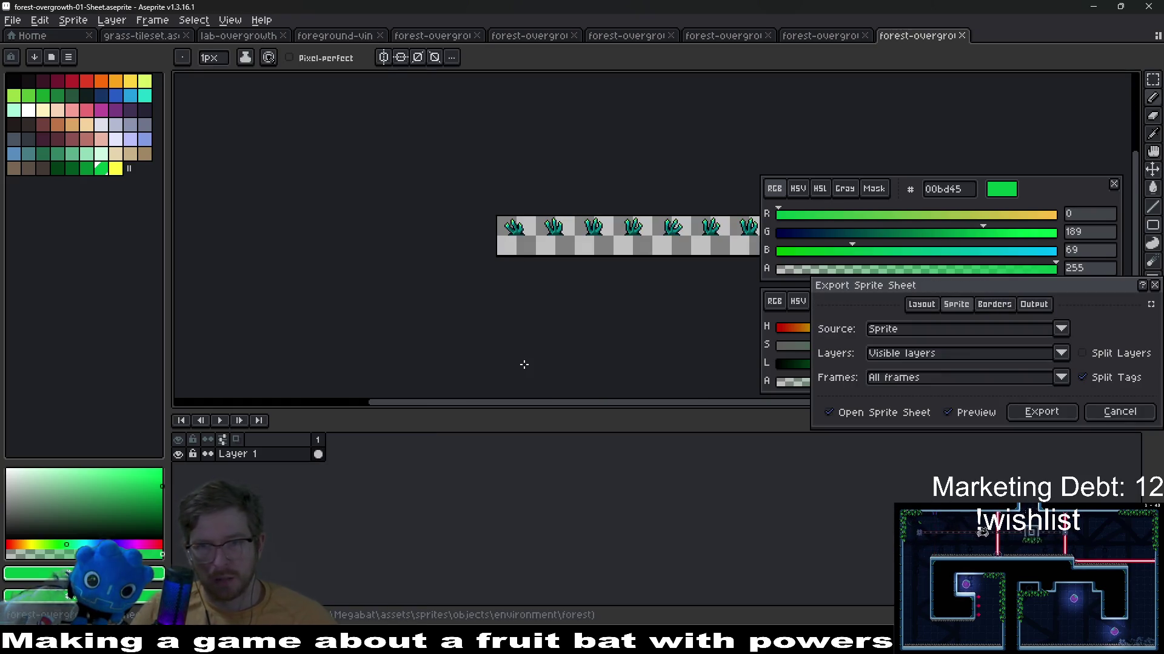
key("Return")
key("ctrl+shift+e")
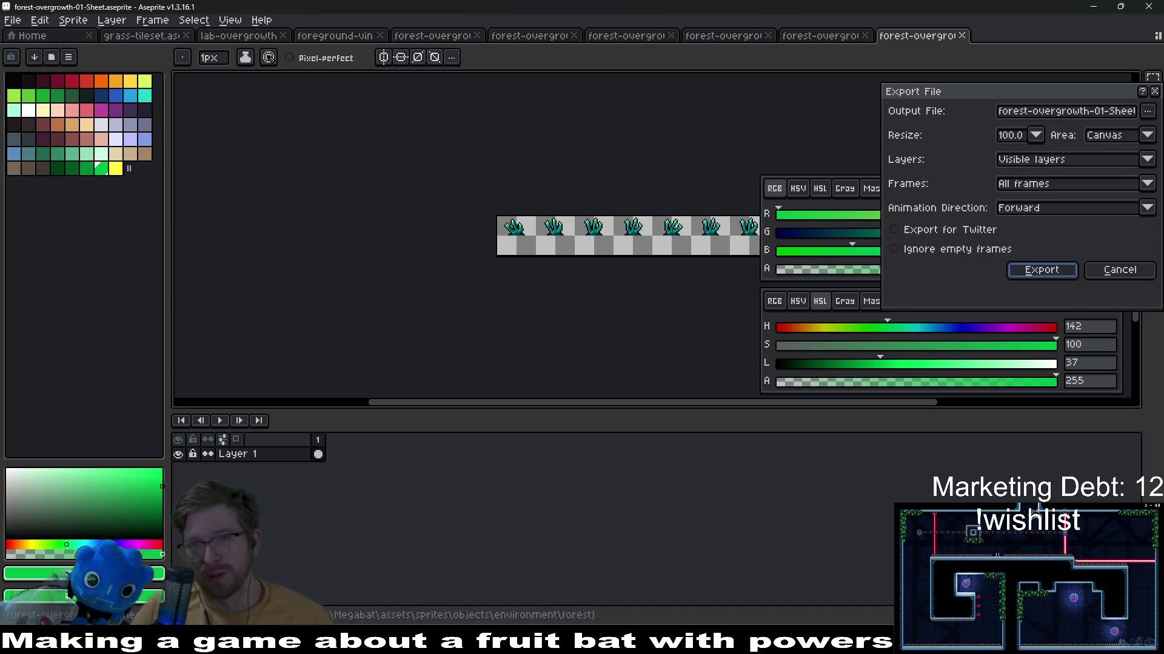
key("Return")
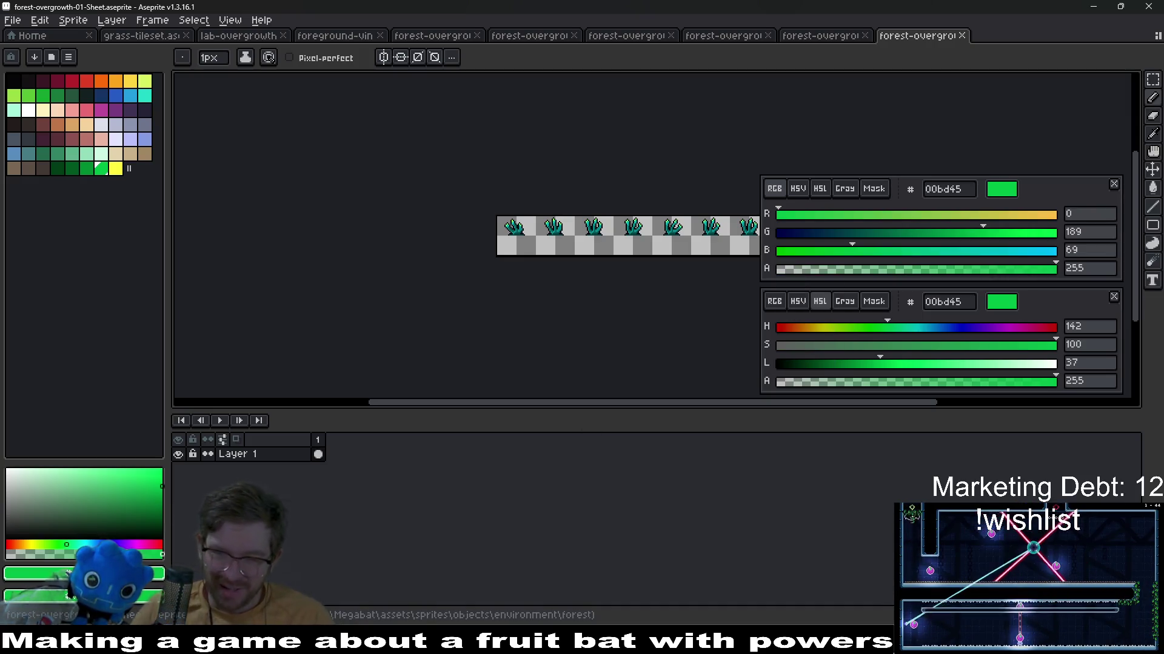
key("alt+Tab")
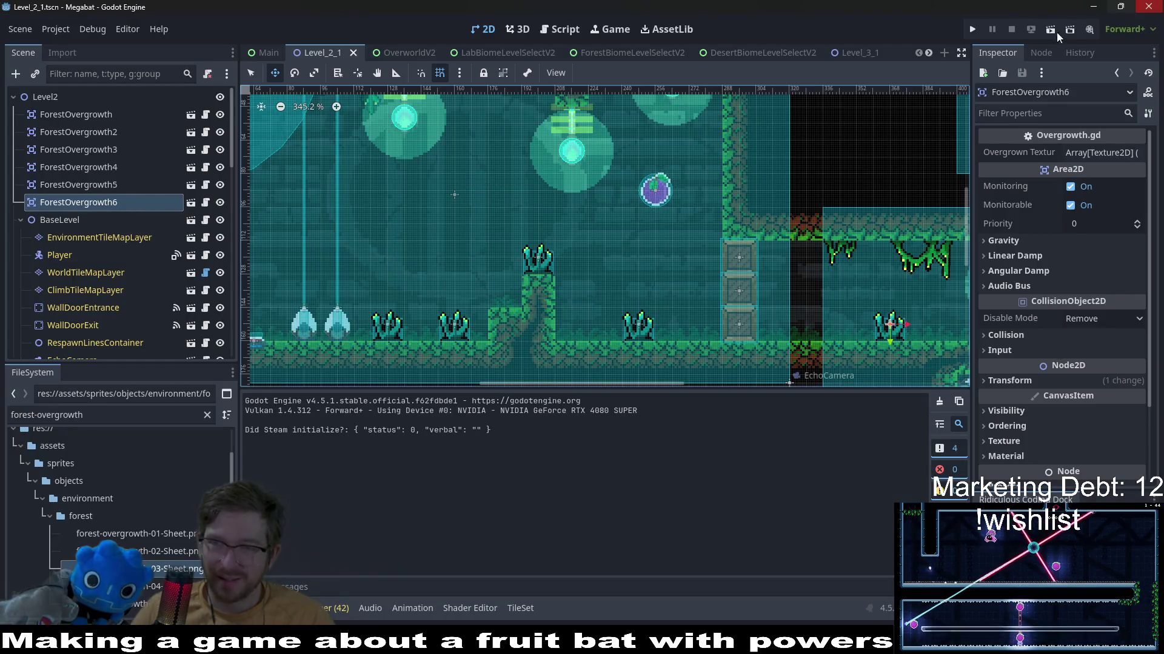
left_click(1050, 29)
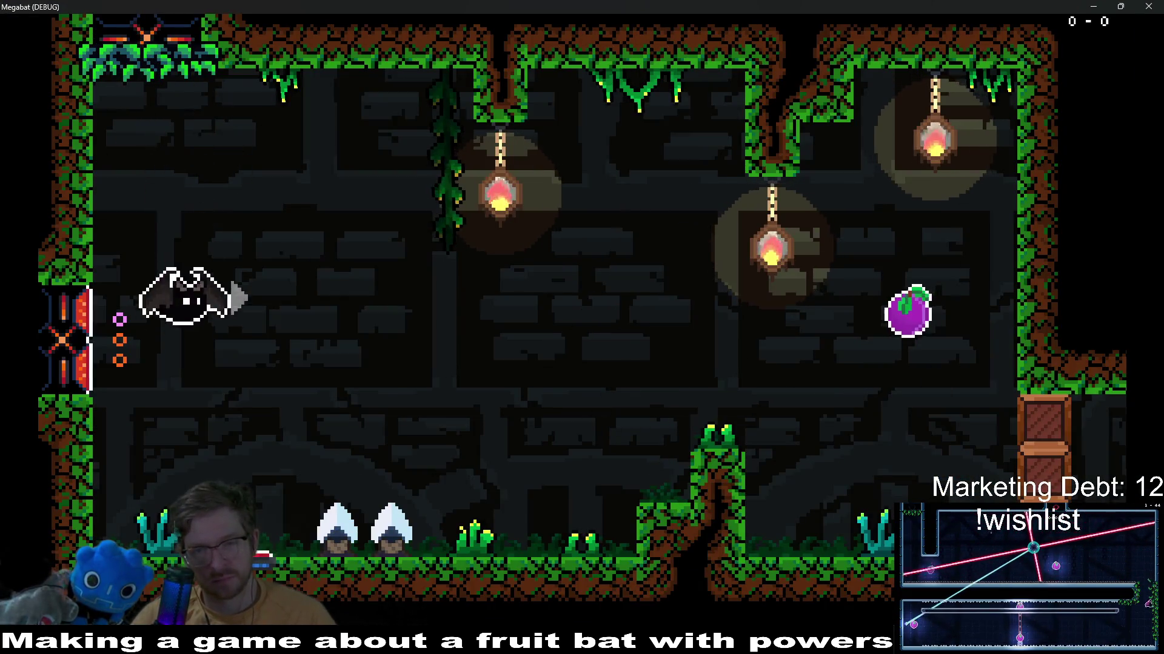
Jump the bat onto the grassy pillar and down beside the teal overgrowth tuft
key("Right")
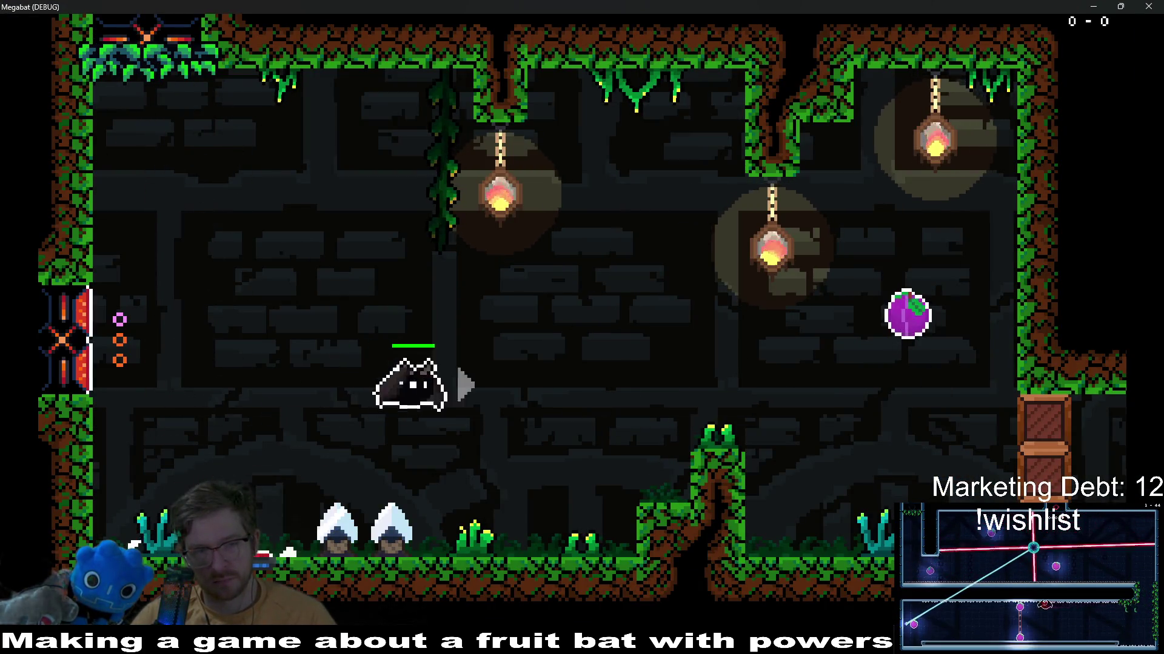
key("Left")
key("Right")
key("space")
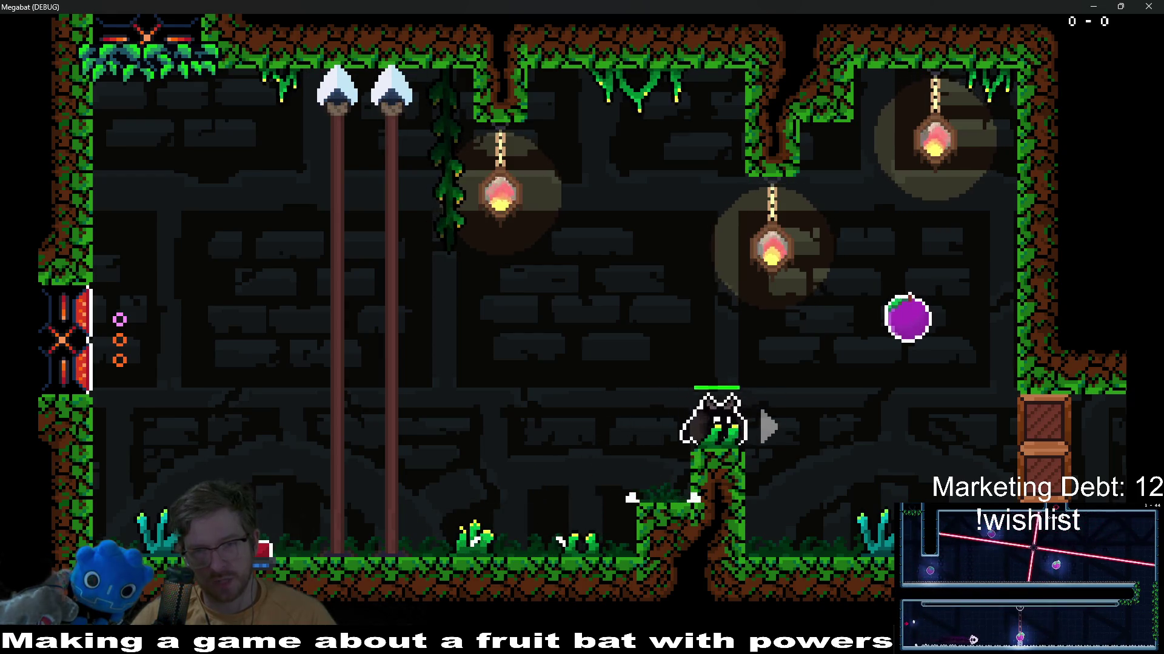
key("Right")
key("space")
key("Left")
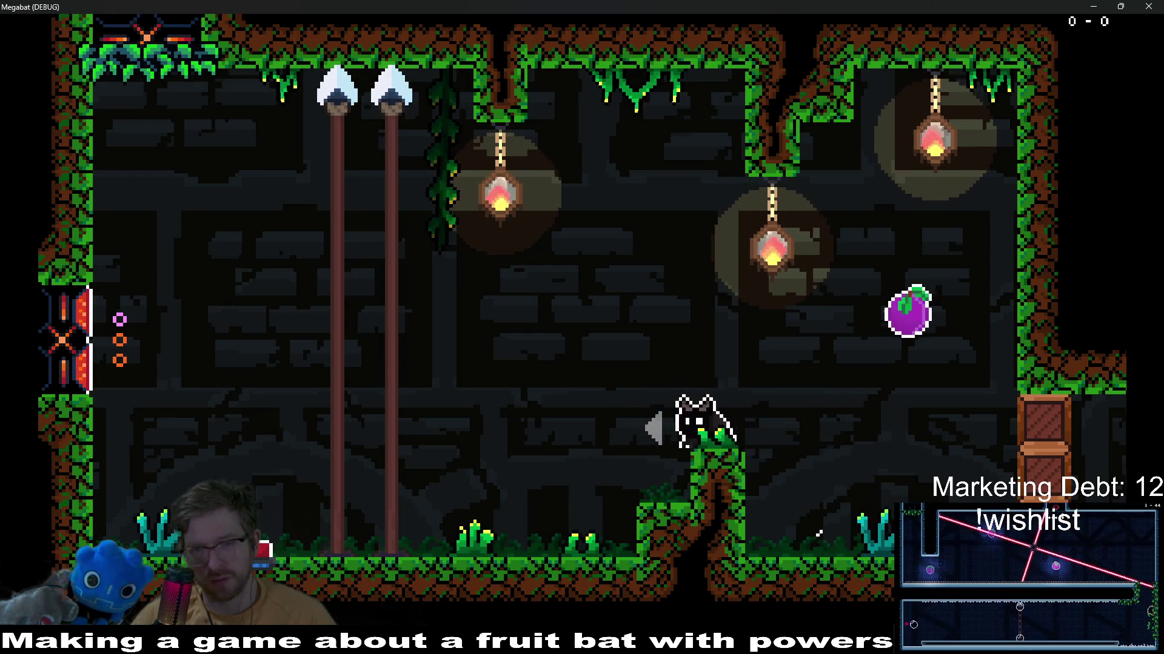
key("Right")
key("space")
key("Right")
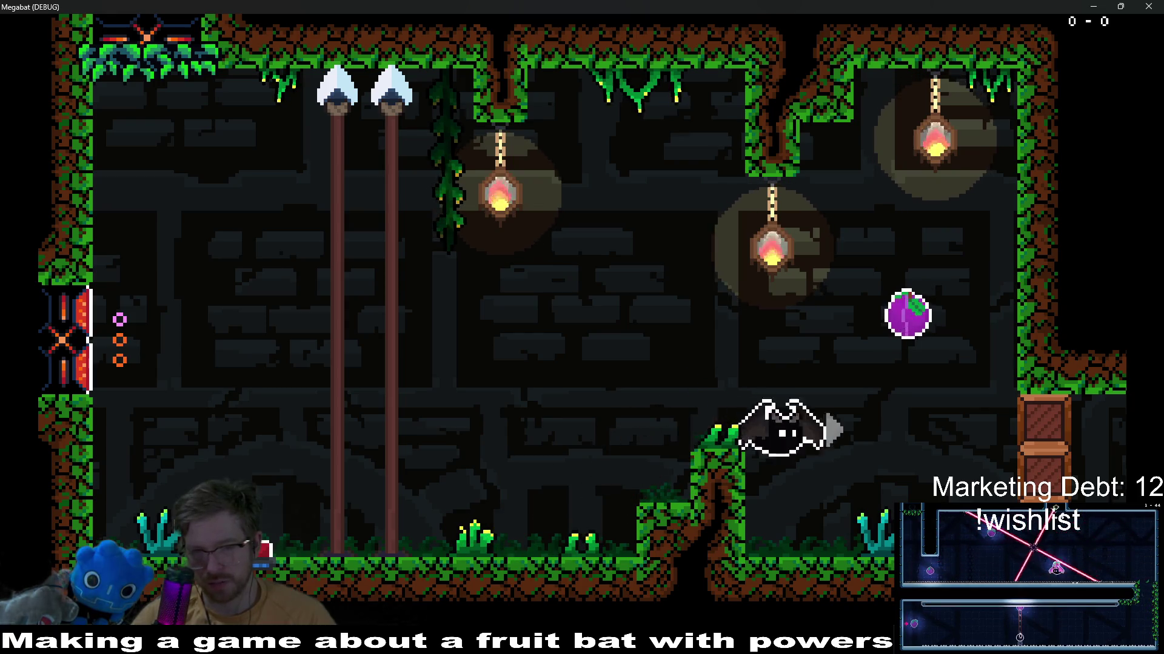
key("Tab")
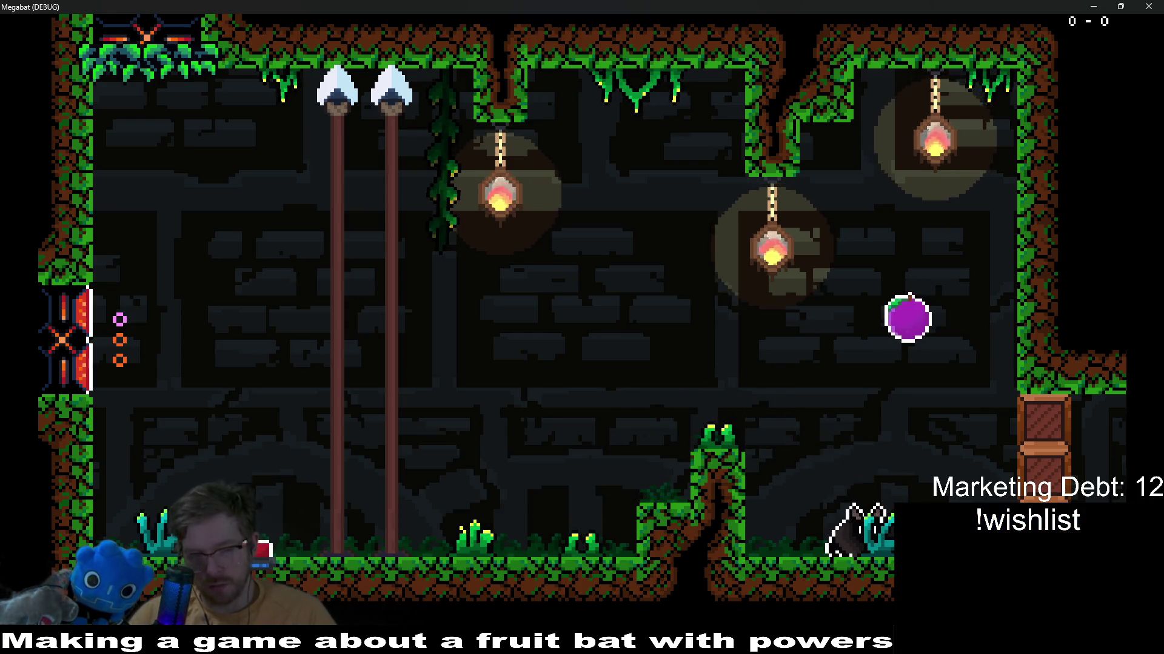
key("Tab")
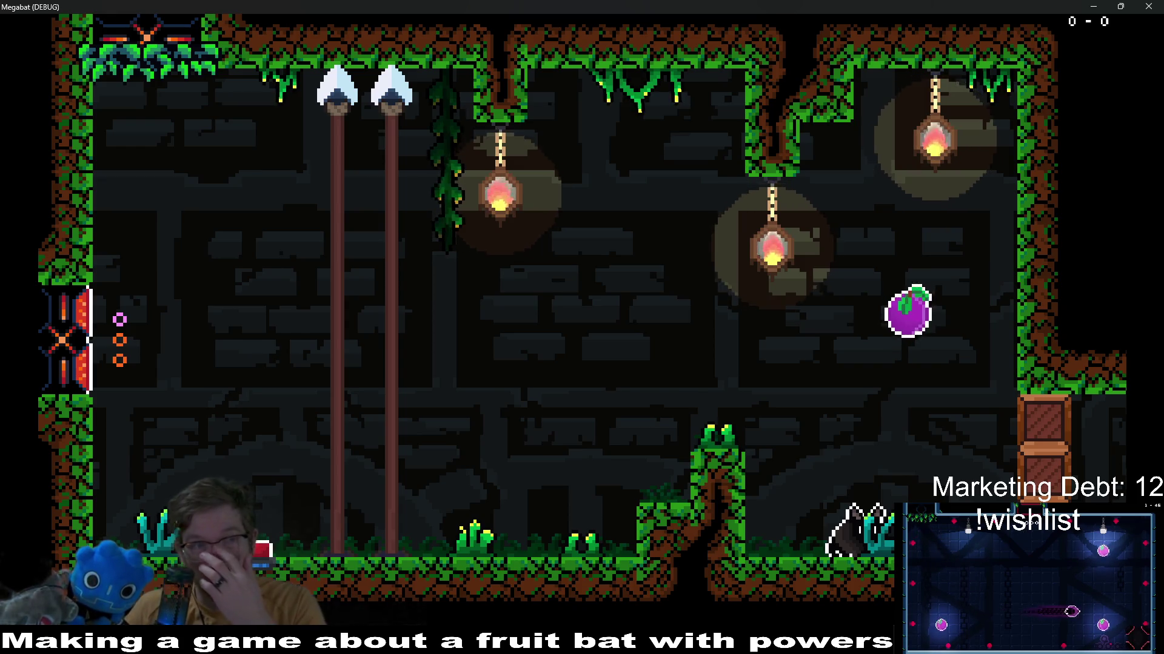
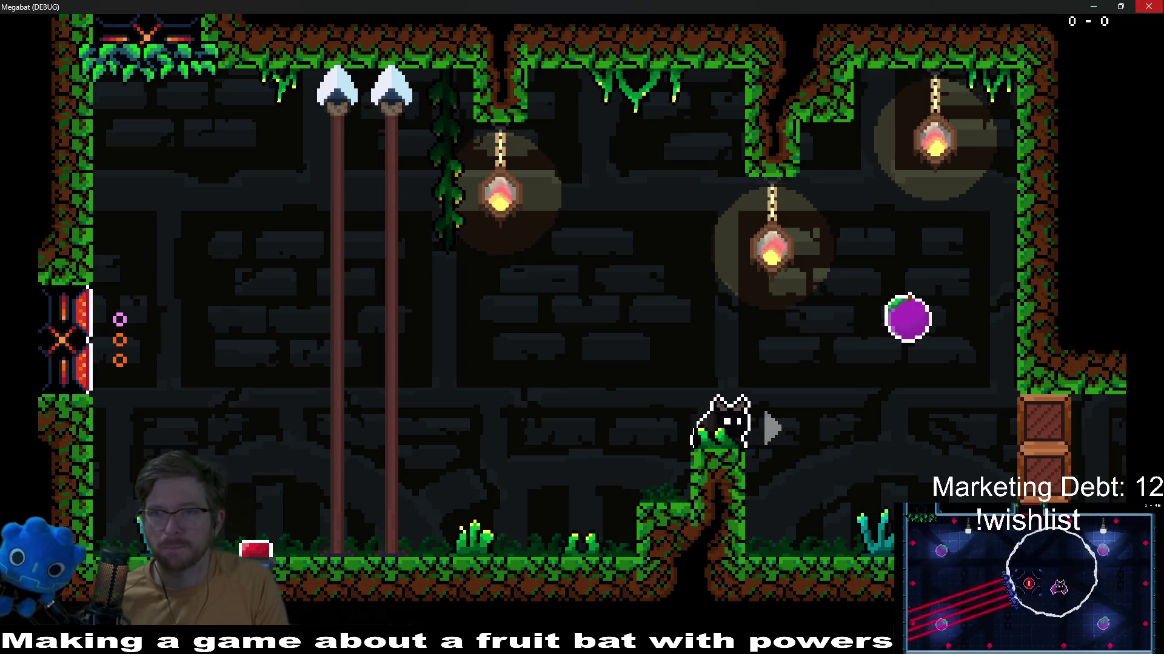
End the Megabat playtest and switch back to Aseprite
key("F8")
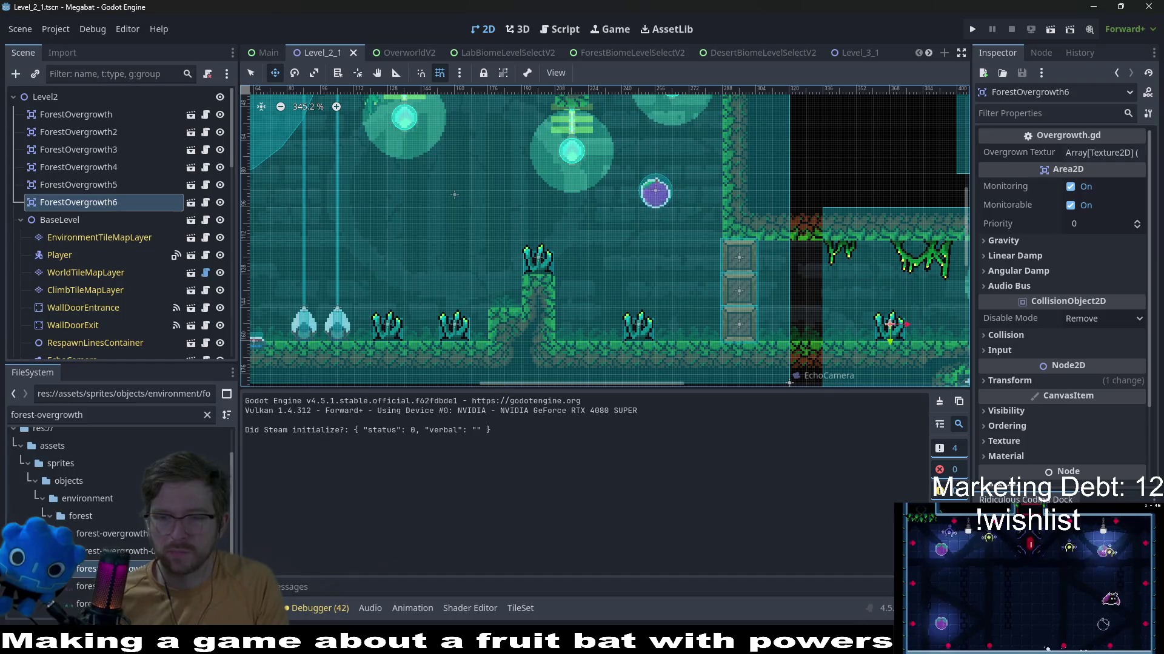
key("alt+Tab")
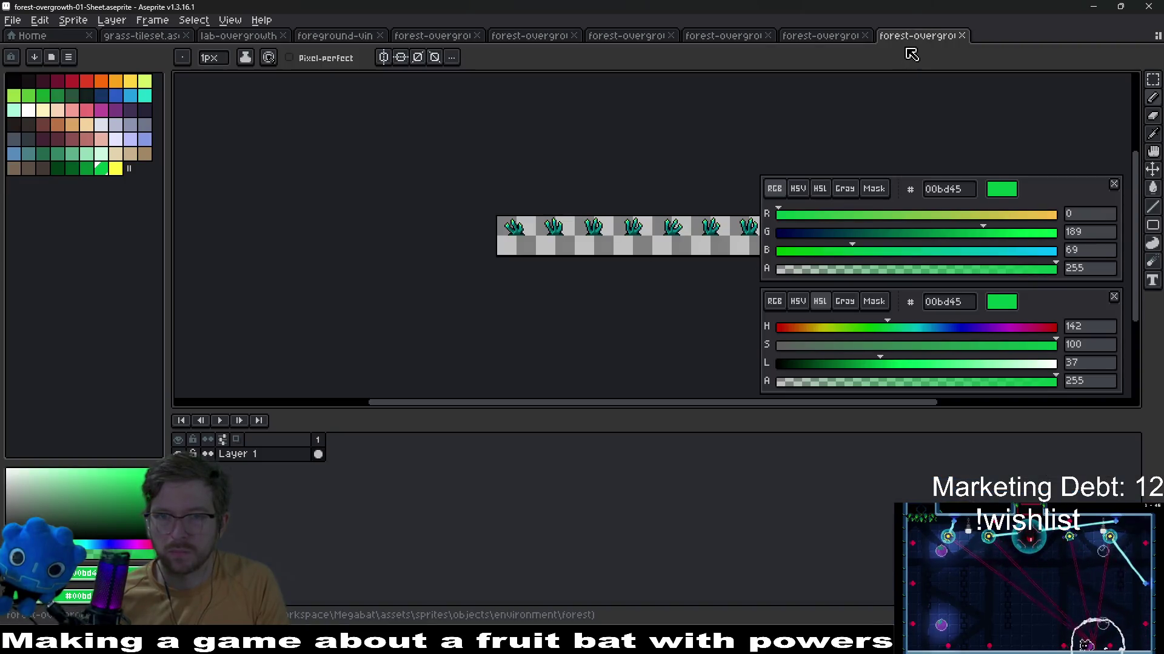
Paste the green plant artwork into forest-overgrowth-01 after closing the exported sheet
left_click(960, 36)
left_click(520, 36)
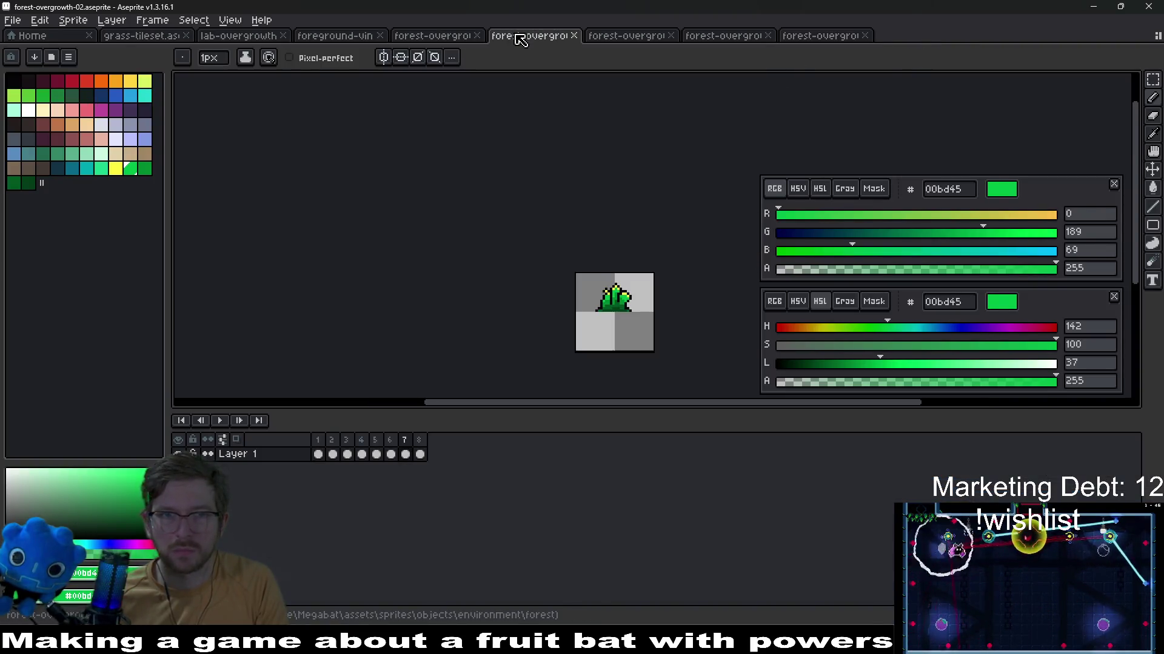
left_click(433, 37)
key("ctrl+v")
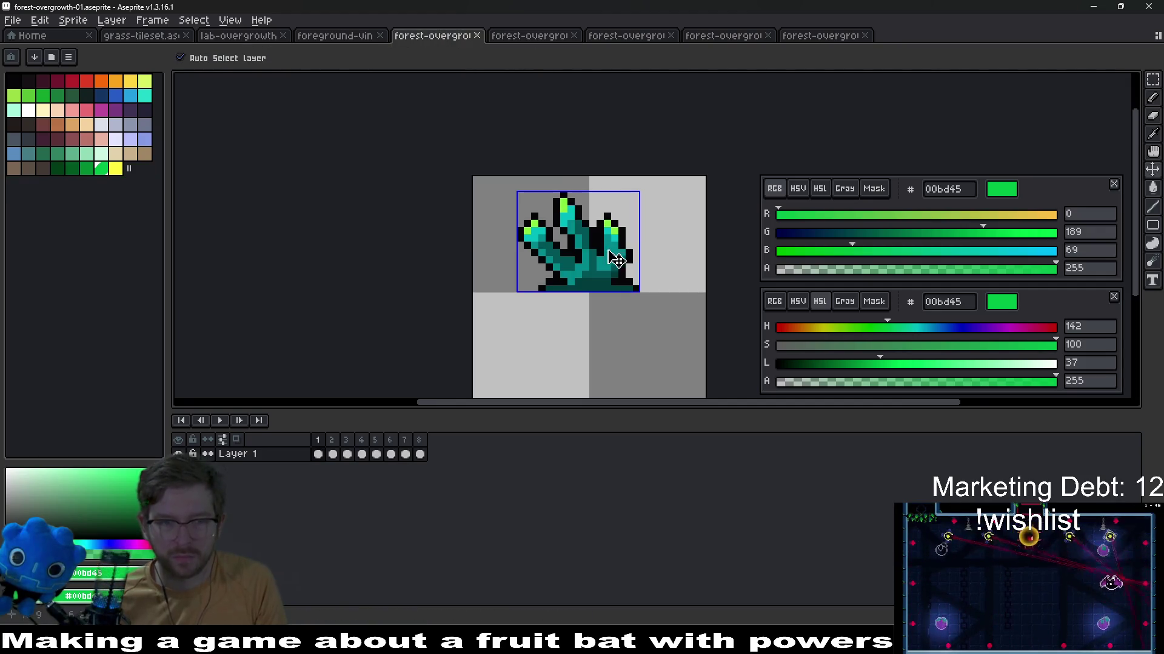
left_click(658, 309)
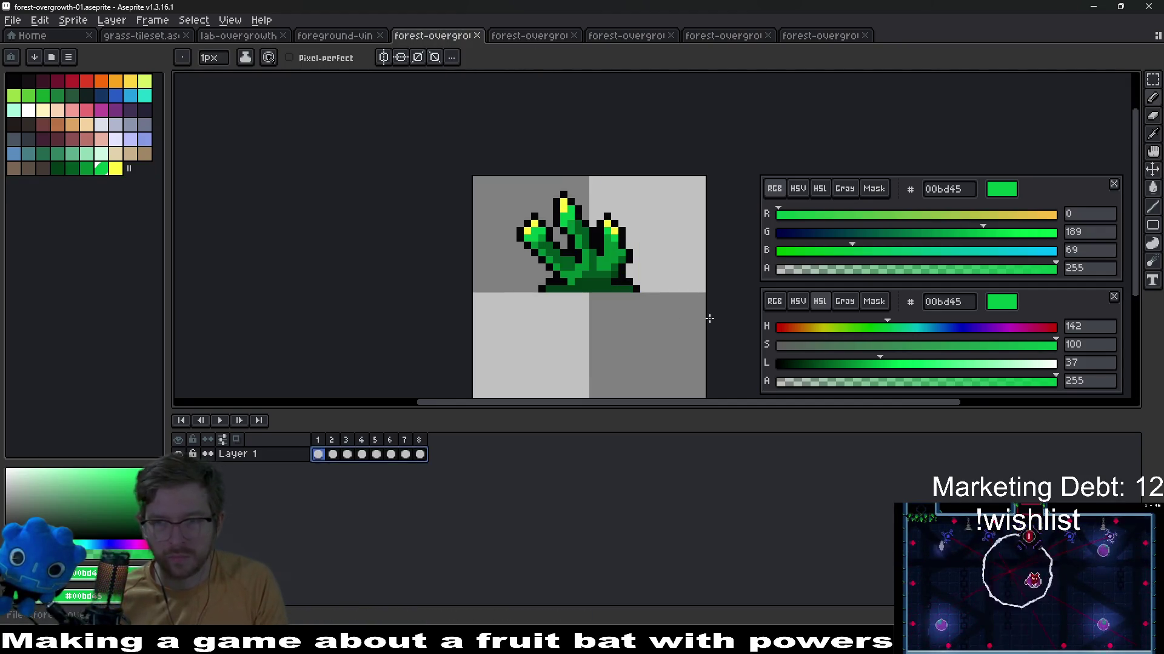
Hue-shift the plant to brown with pink tips via Hue/Saturation
key("ctrl+u")
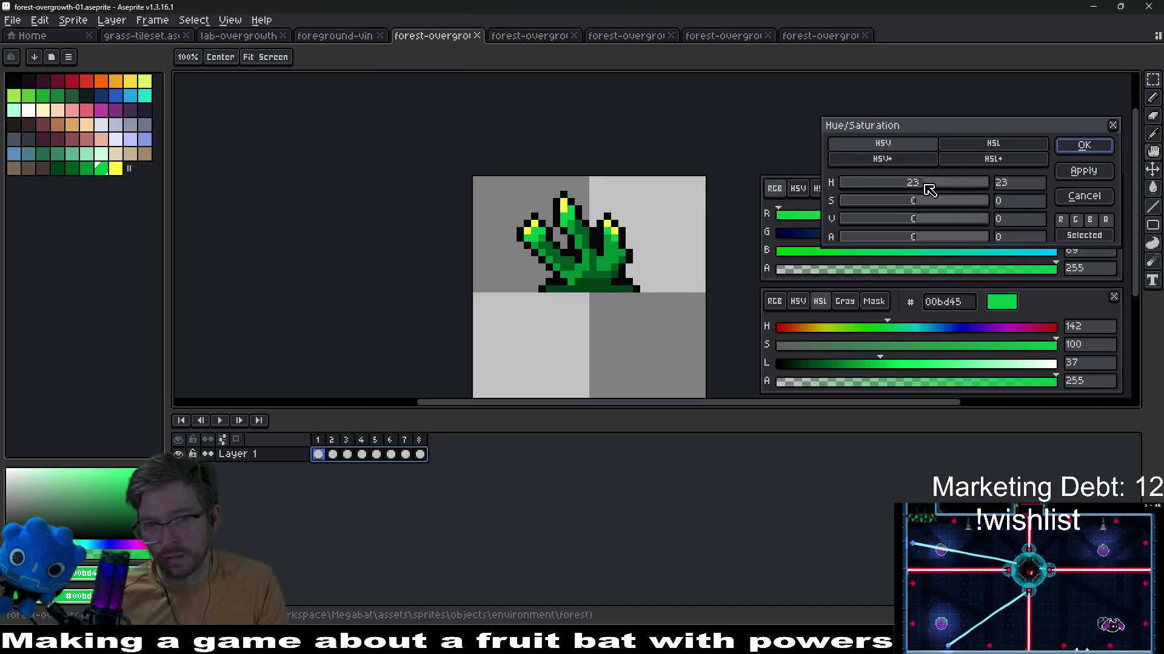
mouse_move(935, 188)
left_mouse_down()
mouse_move(875, 182)
mouse_move(944, 201)
left_mouse_up()
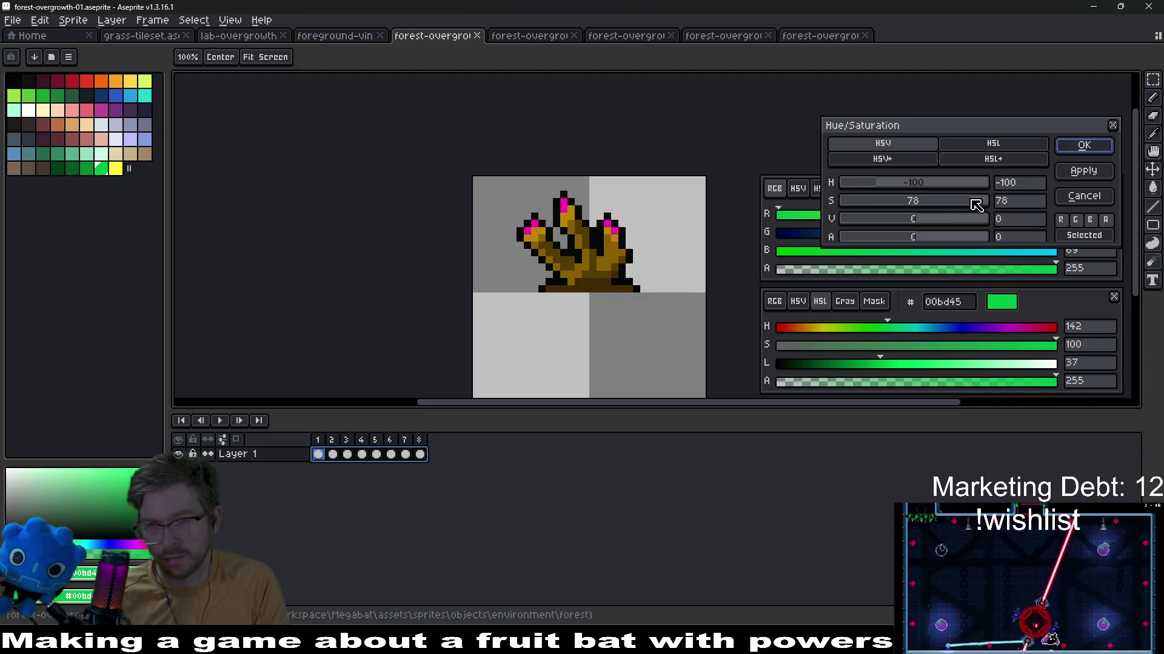
left_click(1083, 145)
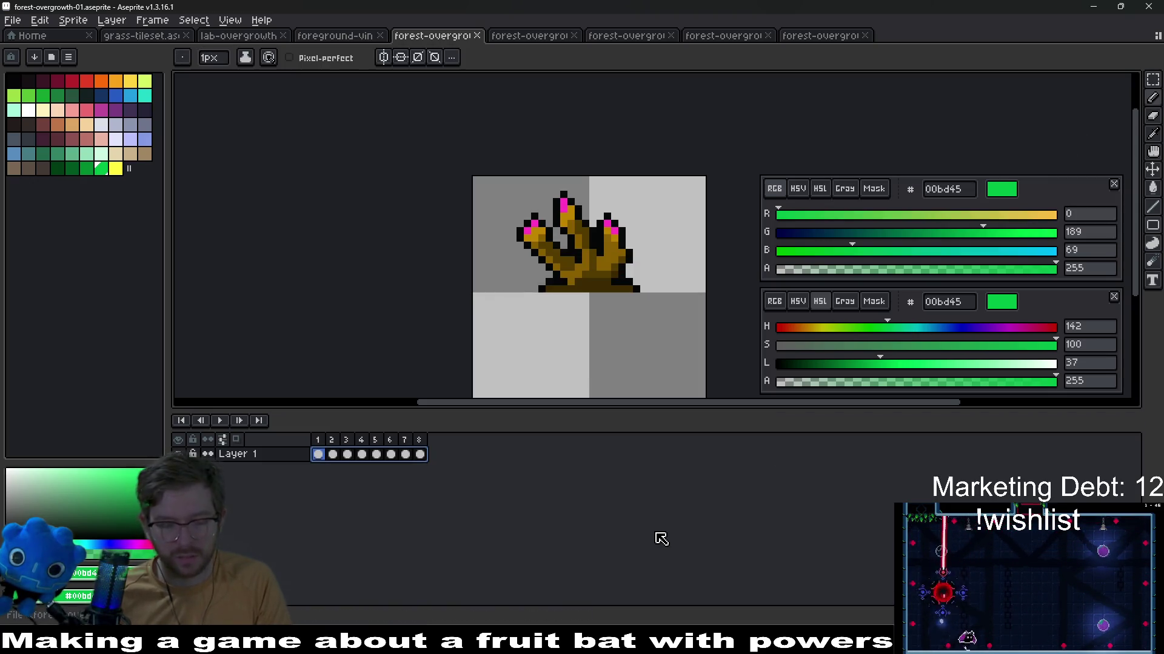
key("ctrl+u")
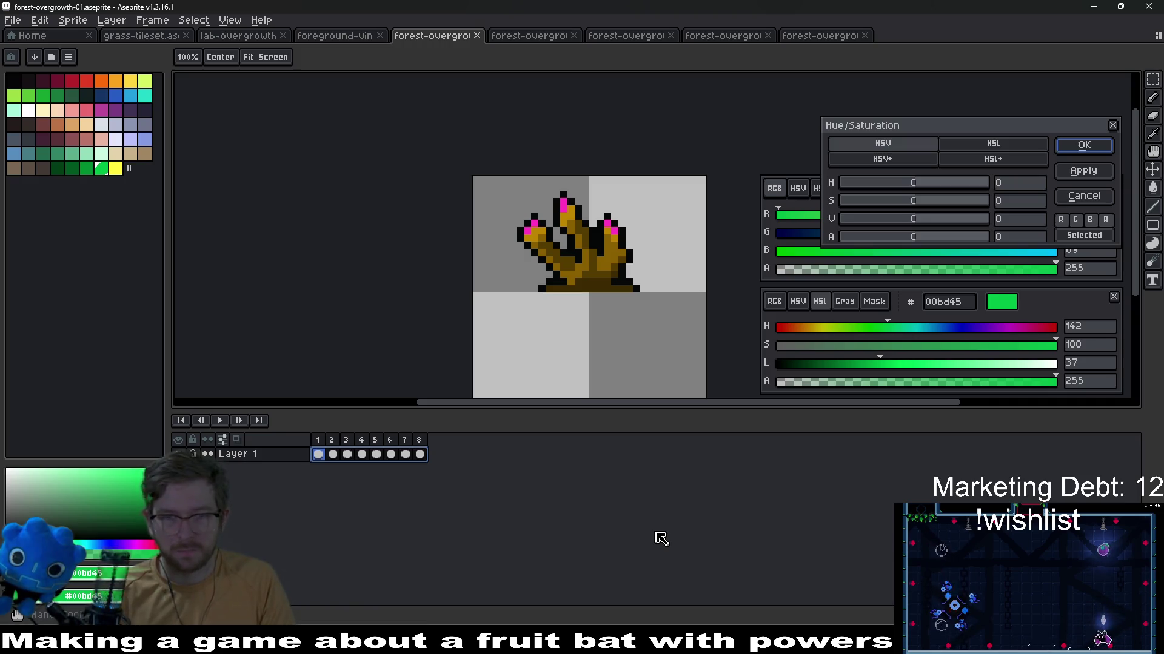
key("Escape")
Export the recolored plant sprite sheet and return to forest-overgrowth-01
key("ctrl+alt+shift+s")
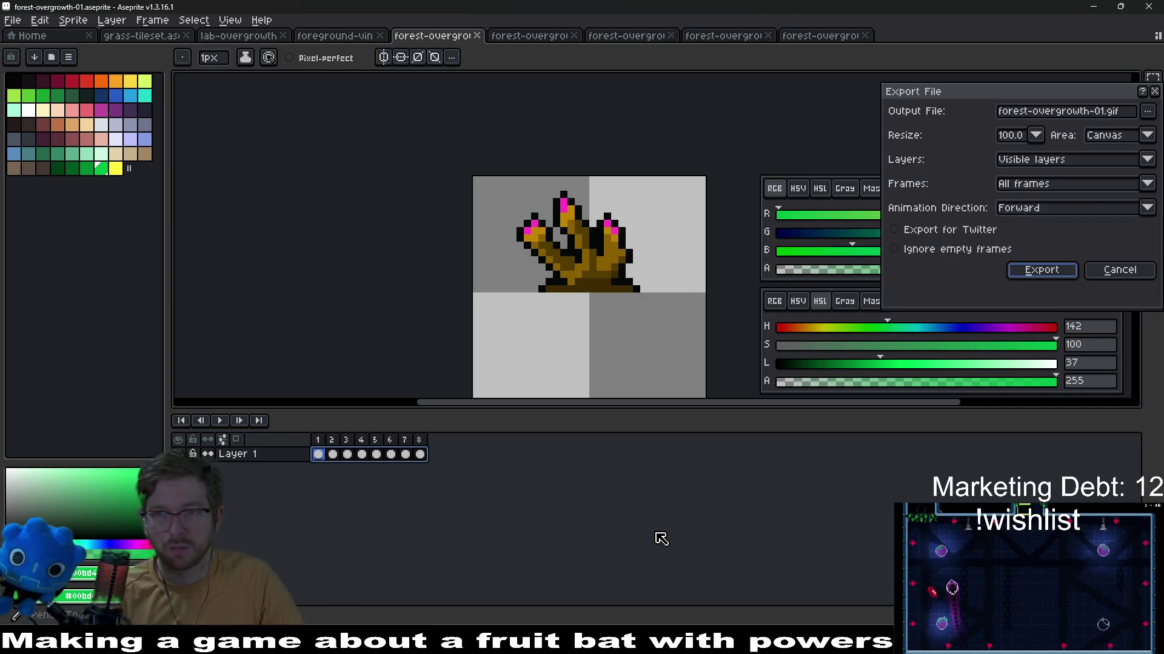
key("Return")
key("Return")
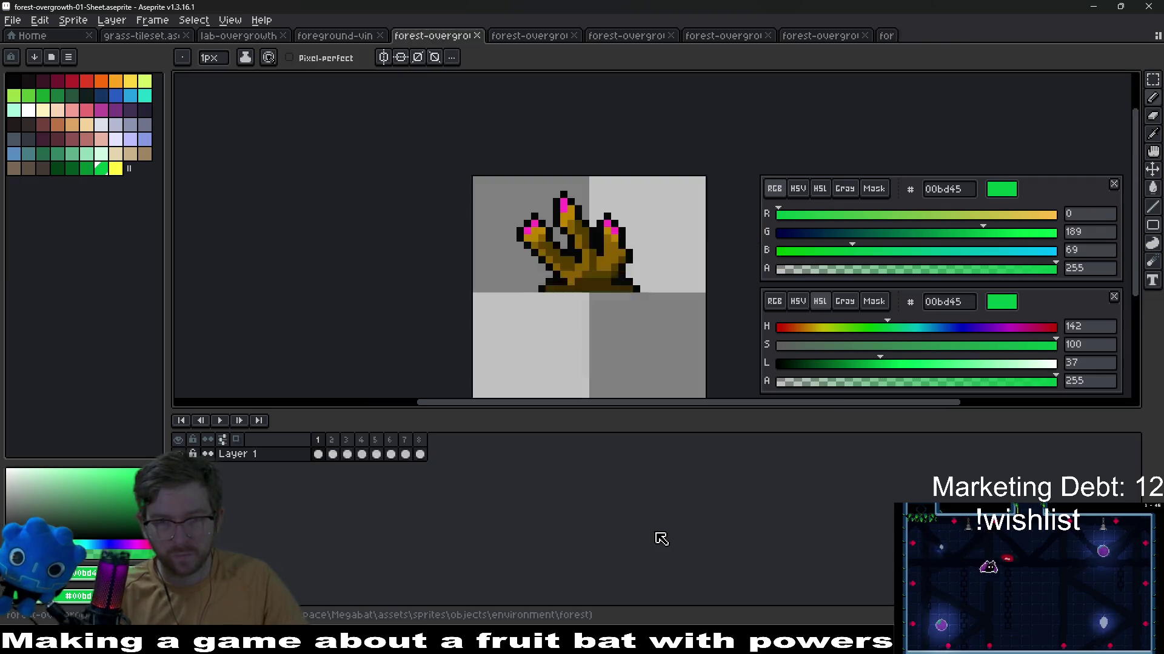
middle_click(883, 35)
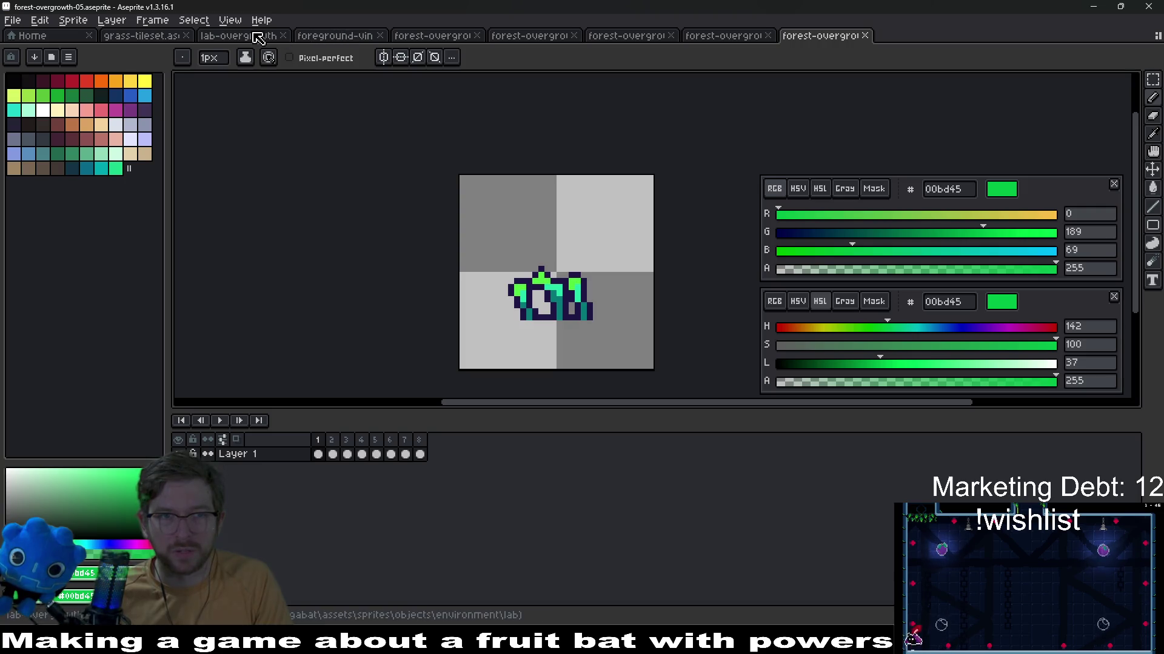
left_click(328, 36)
left_click(435, 35)
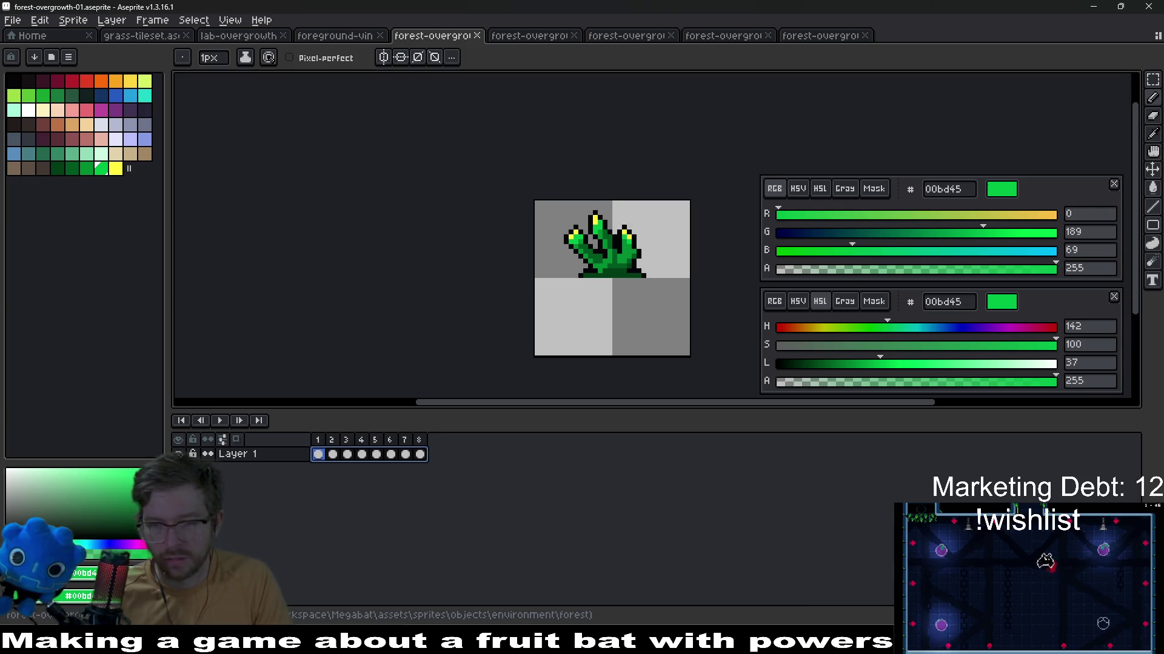
Switch to Godot and launch a playtest of the current level
key("alt+Tab")
left_click(1051, 30)
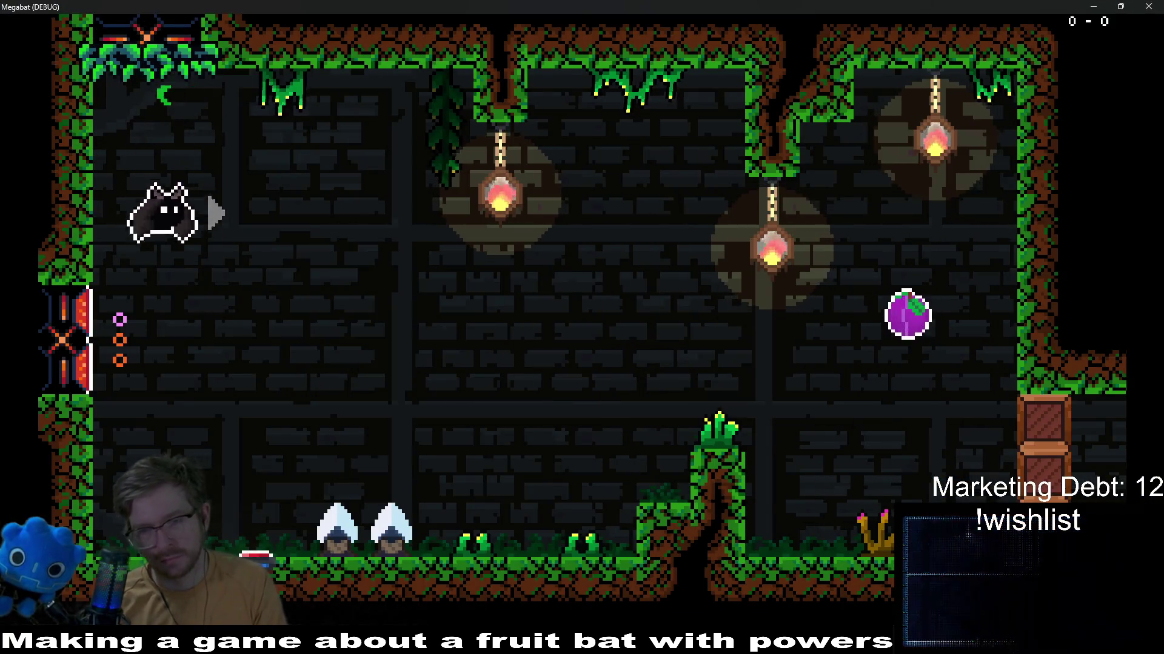
Fly the bat around the room, onto the grass pillar and back to the floor past the plants
key("Down")
key("Down")
key("Right")
key("Right")
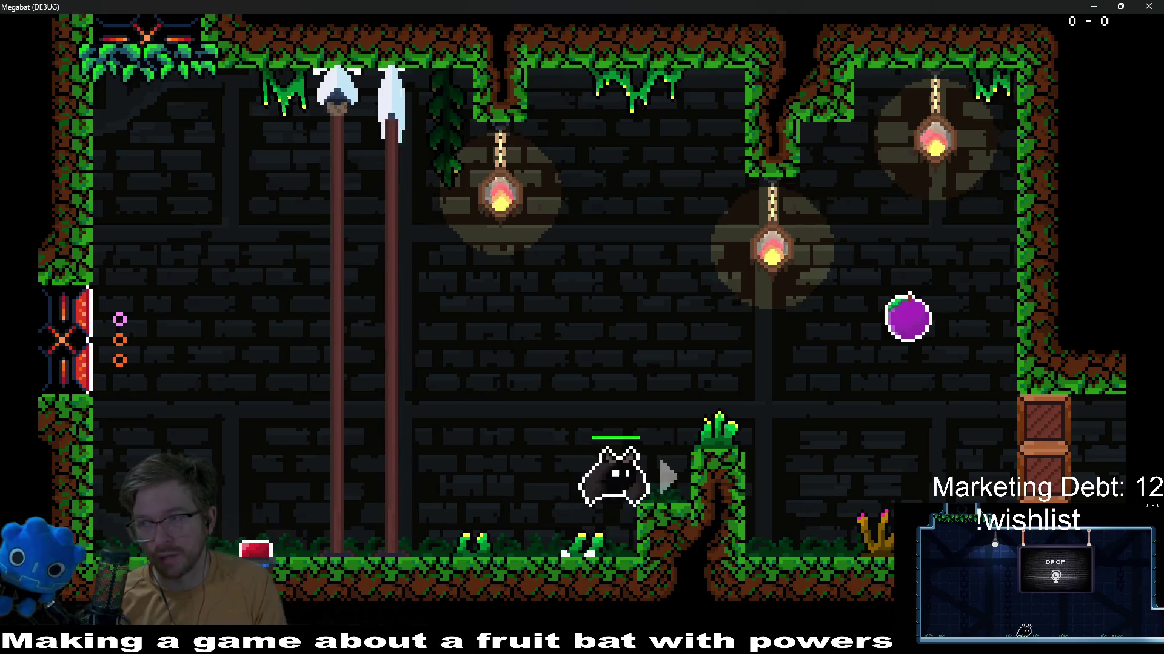
key("Right")
key("Right")
key("Down")
key("Up")
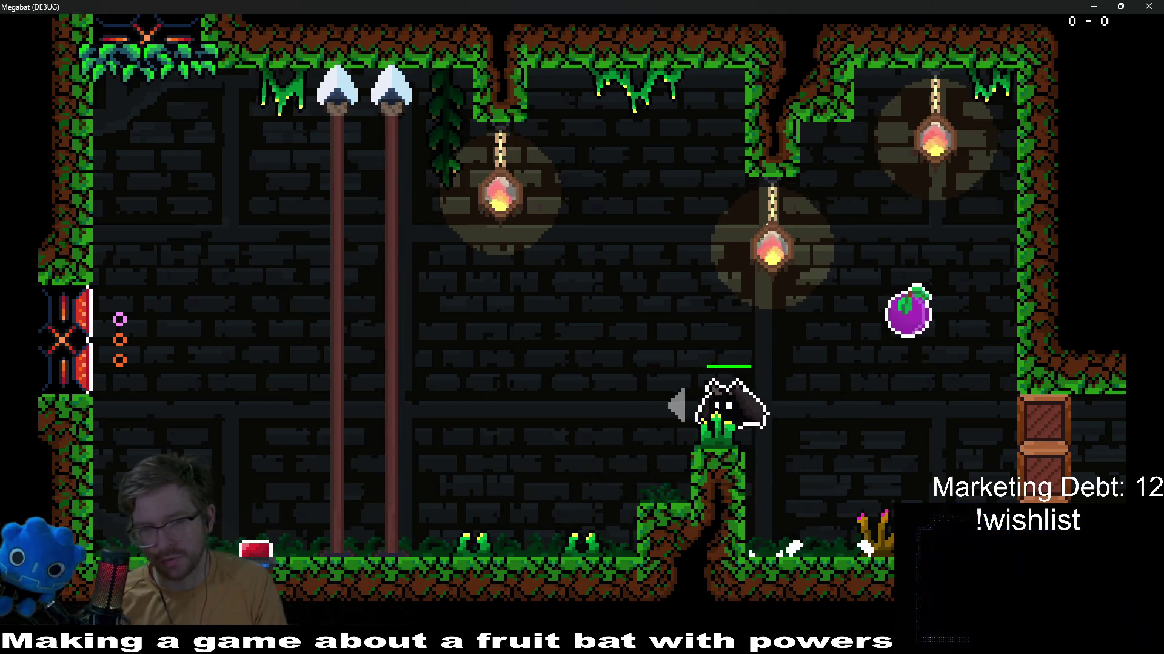
key("Right")
key("Down")
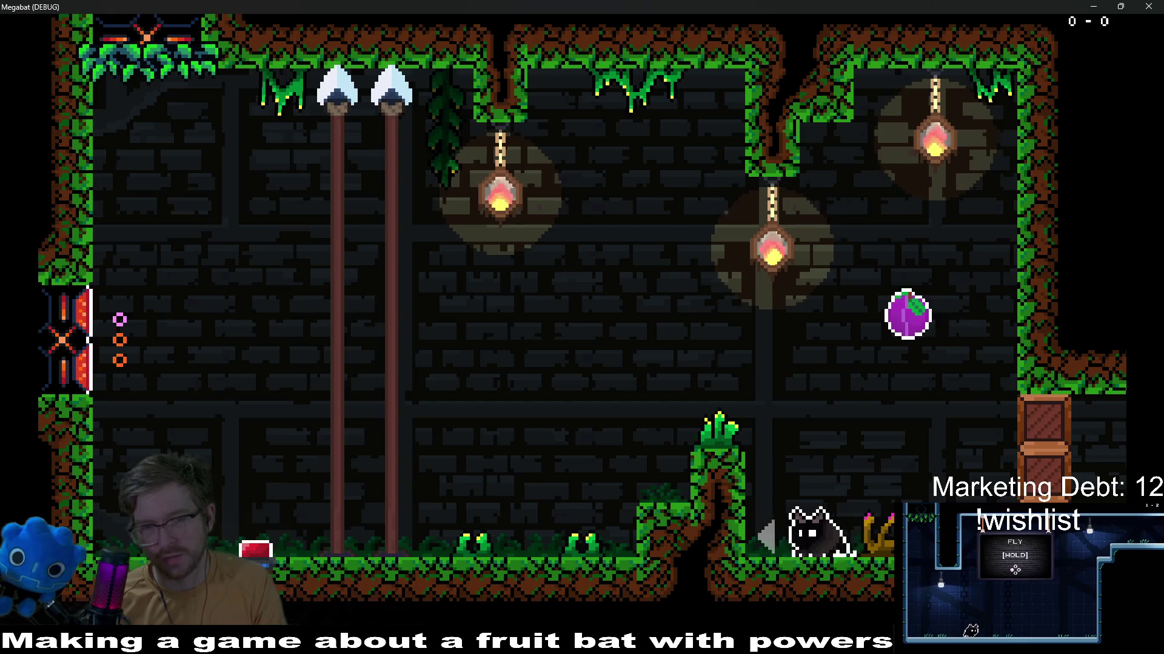
key("Left")
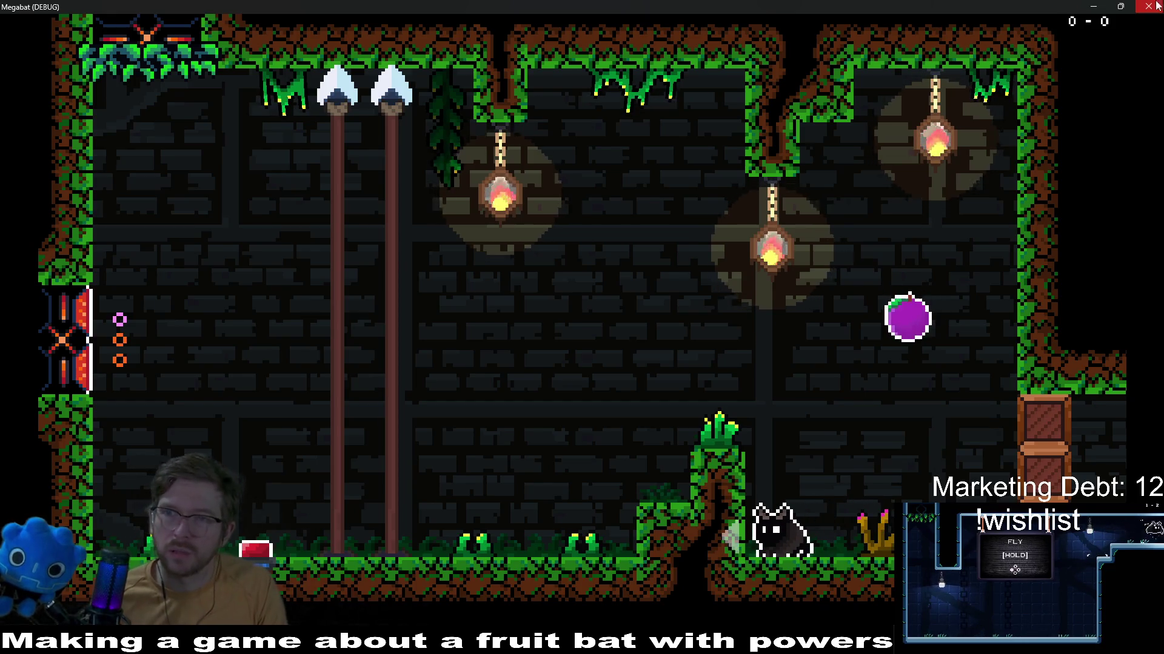
Stop the playtest and switch back to Aseprite
key("F8")
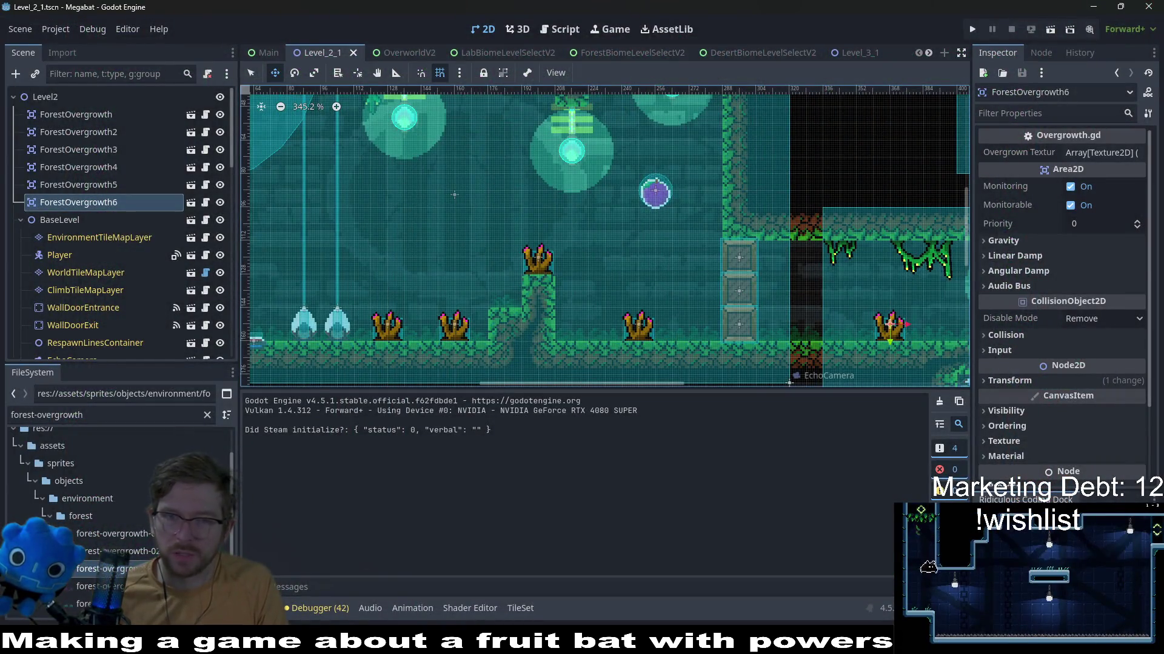
key("alt+Tab")
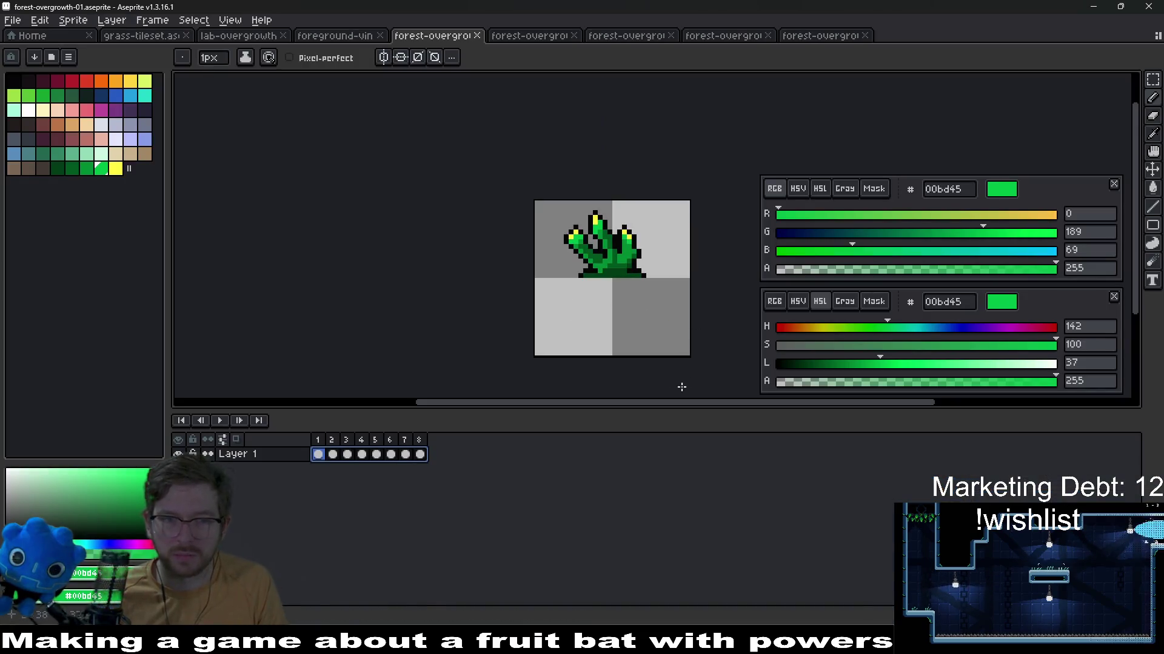
Lower the plant's saturation to -39 in Hue/Saturation
key("ctrl+u")
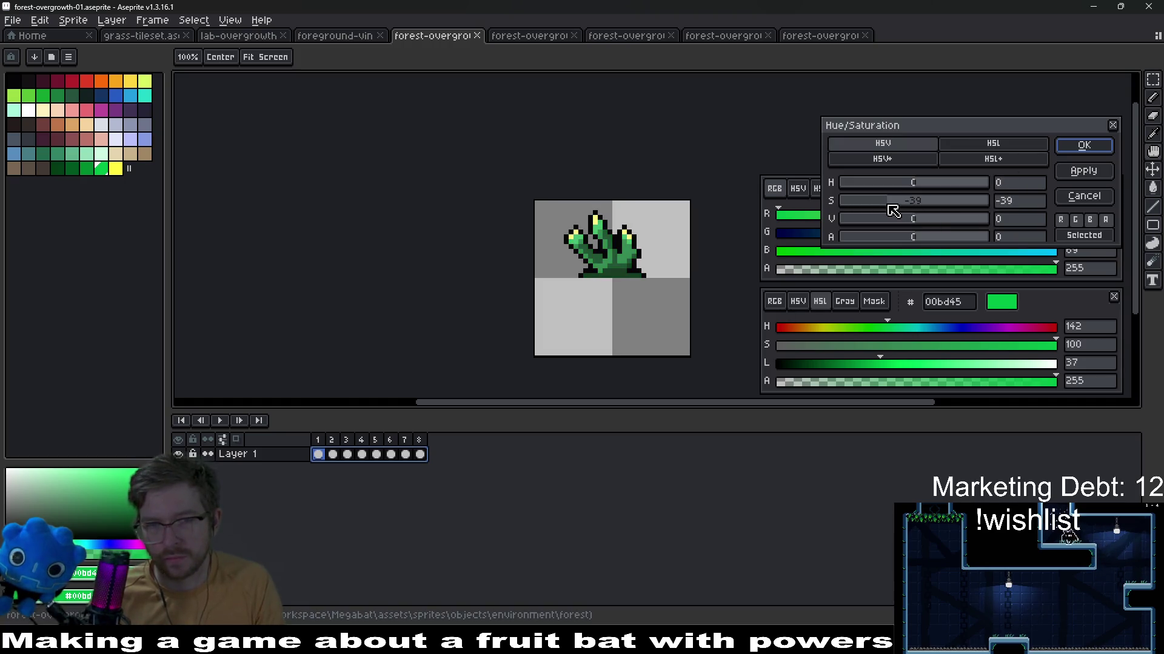
left_click(1084, 145)
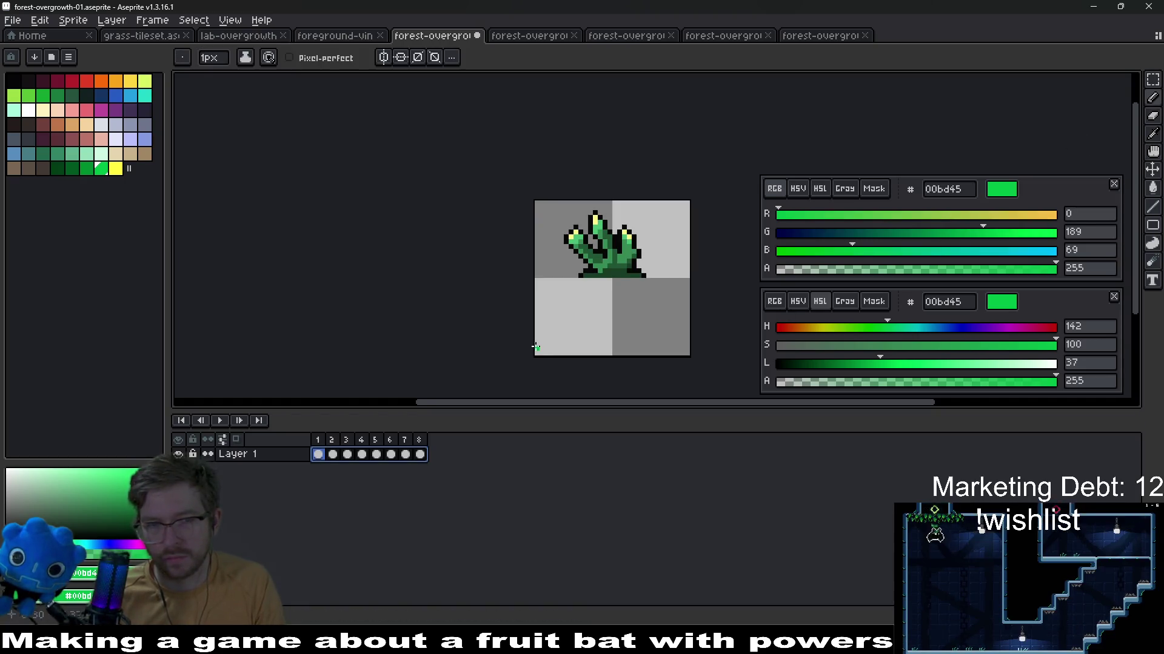
Export the muted green plant sprite sheet, overwriting the existing PNG
key("ctrl+shift+alt+s")
key("Return")
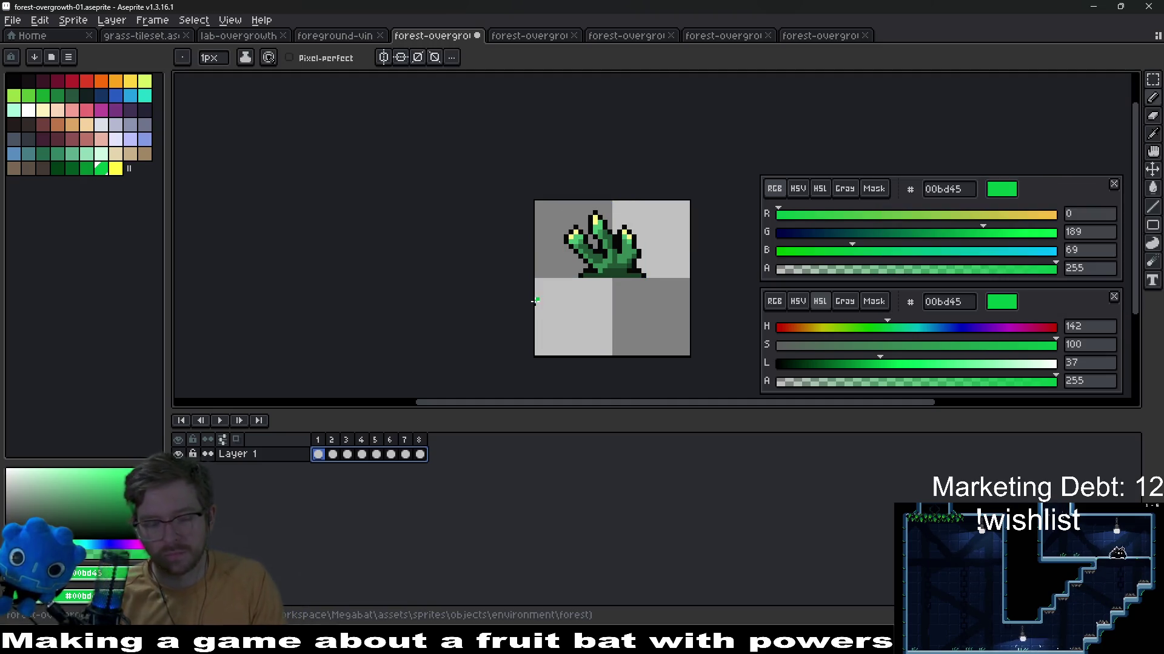
key("ctrl+e")
key("Return")
key("ctrl+e")
key("Return")
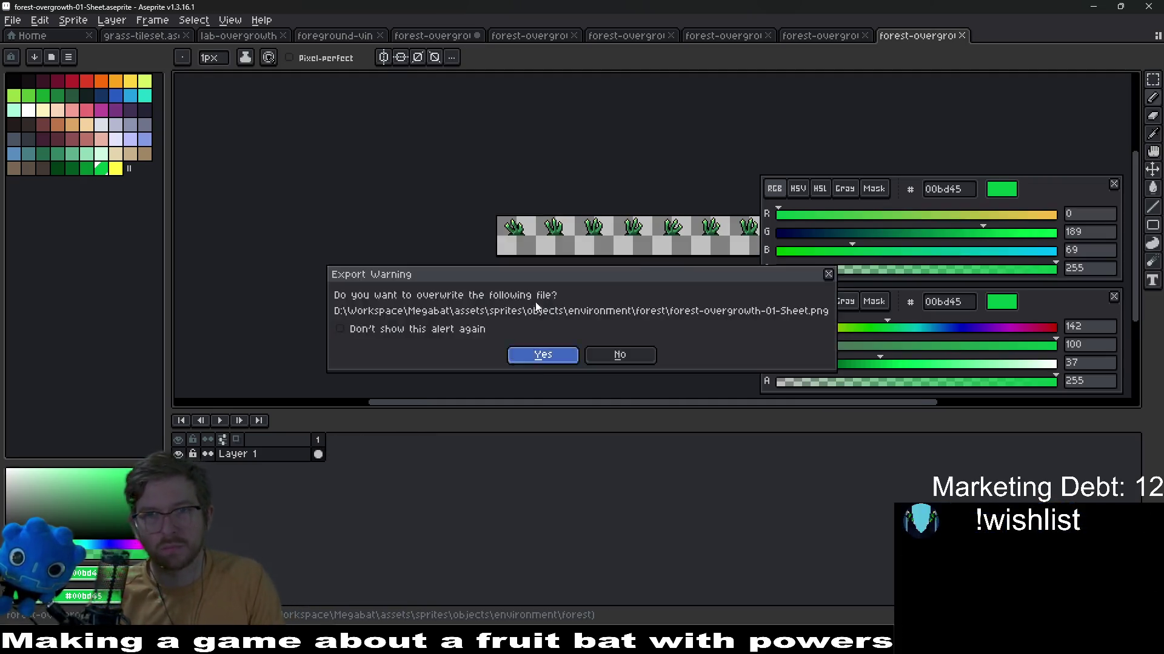
key("Return")
Close the sheet, return to forest-overgrowth-01, and switch to Godot
key("ctrl+w")
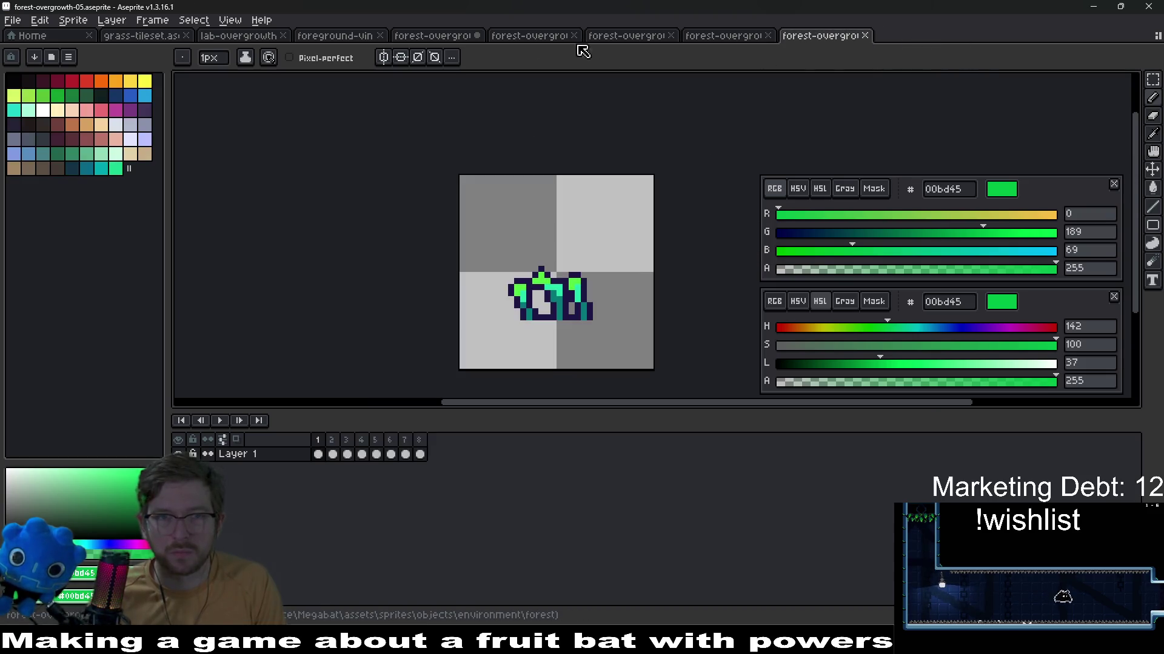
left_click(457, 41)
key("v")
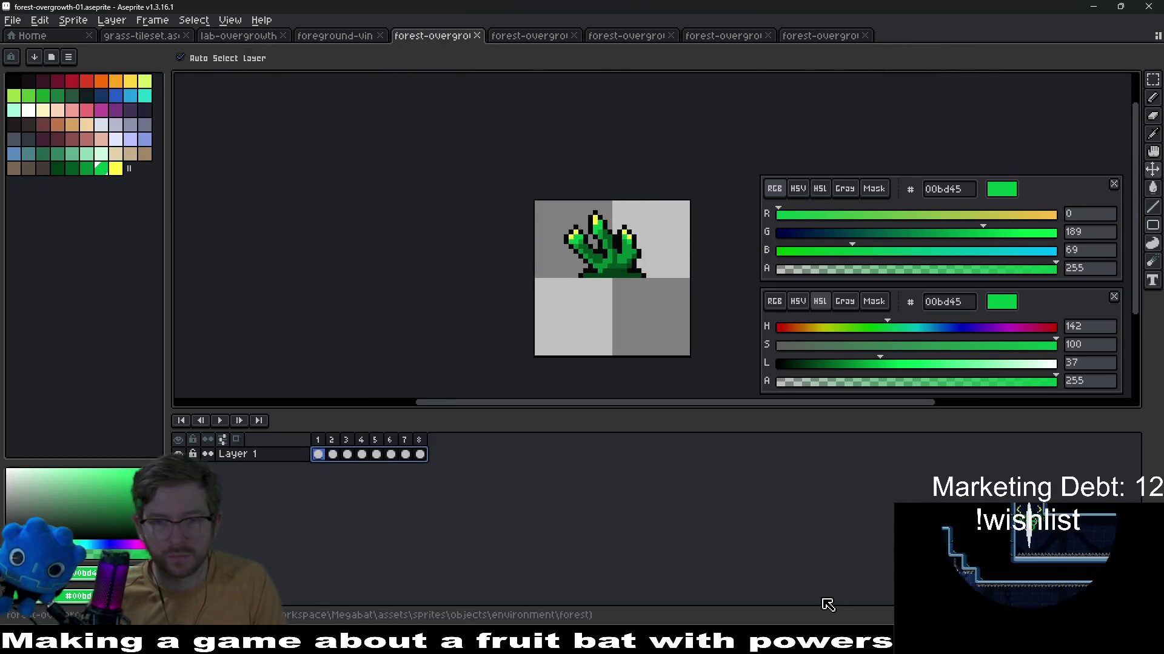
key("alt+Tab")
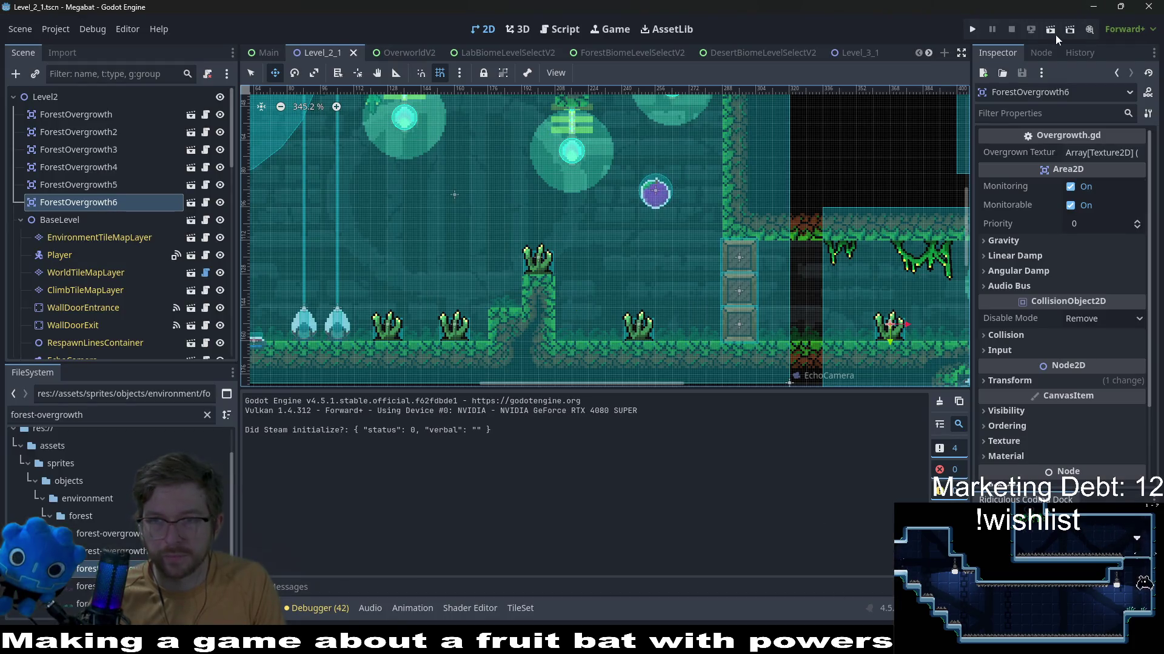
Run the level and fly the bat down and right onto the grass pillar
left_click(1050, 29)
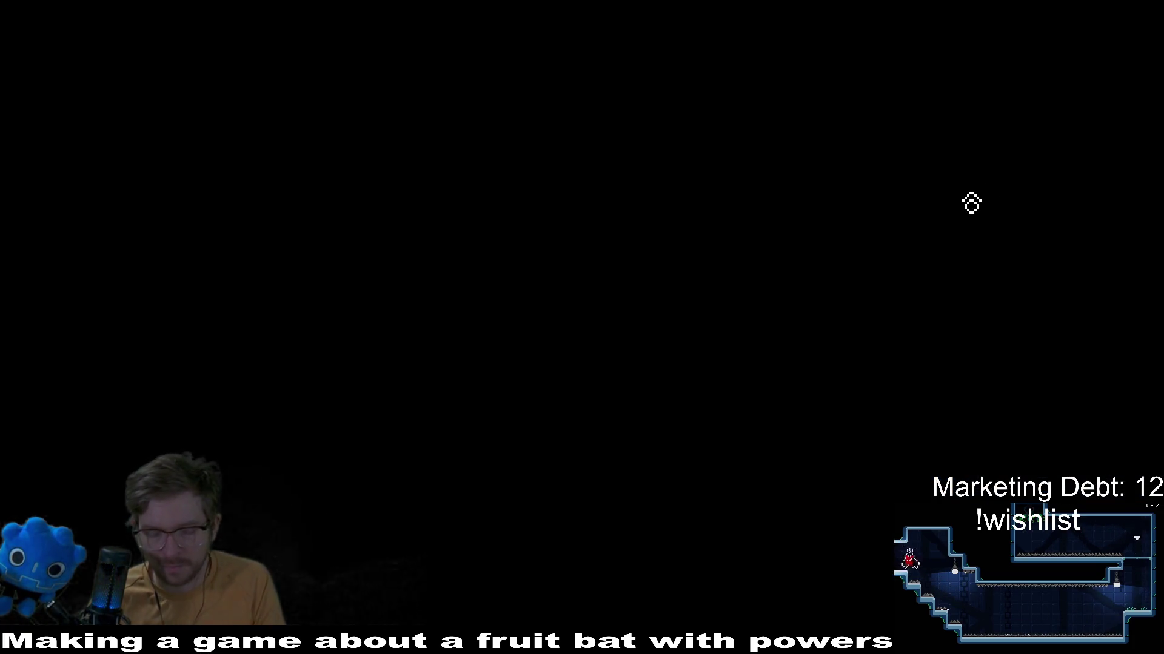
key("Down")
key("Down")
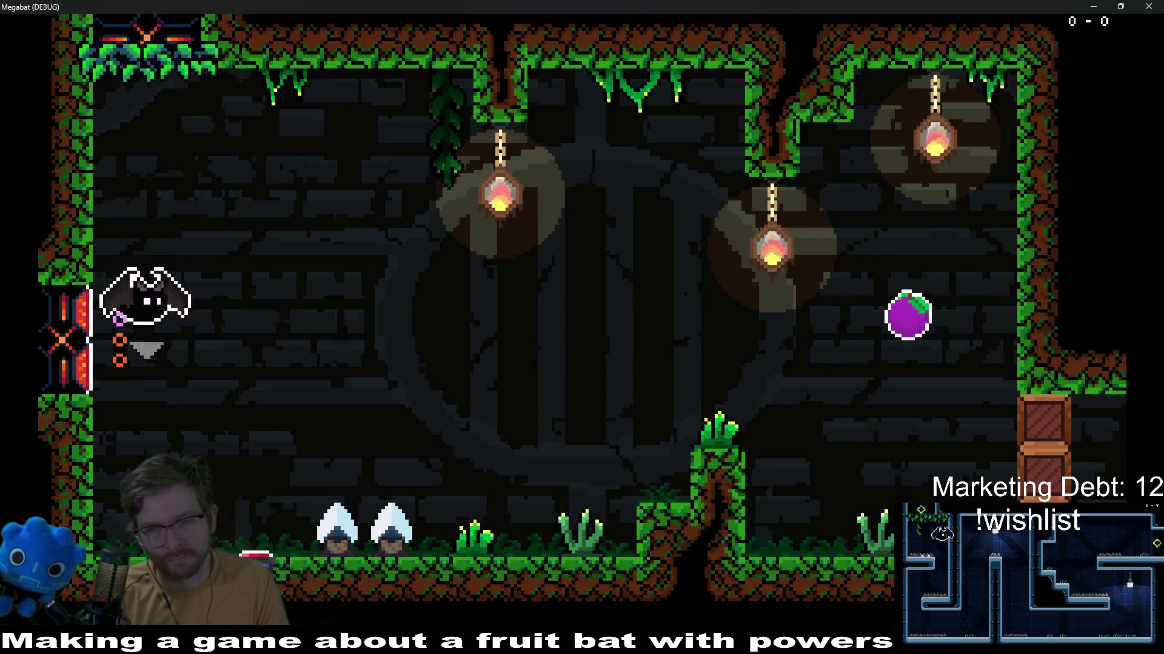
key("Right")
key("Right")
key("Right")
key("Right")
key("Right")
key("Right")
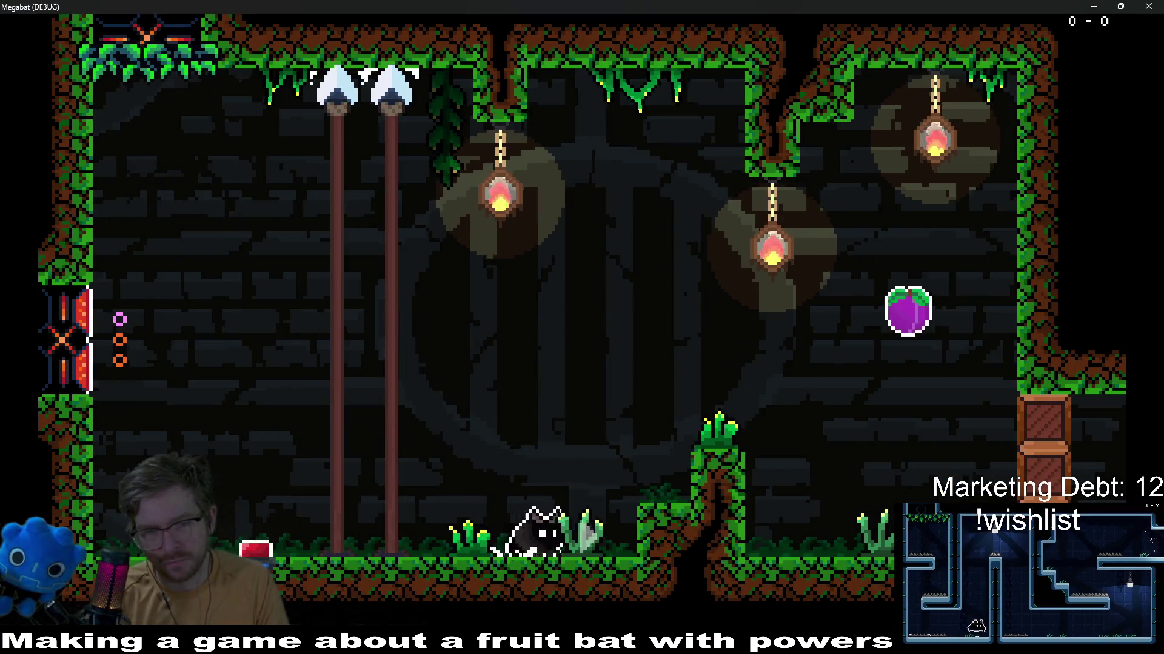
key("Up")
key("Right")
key("Right")
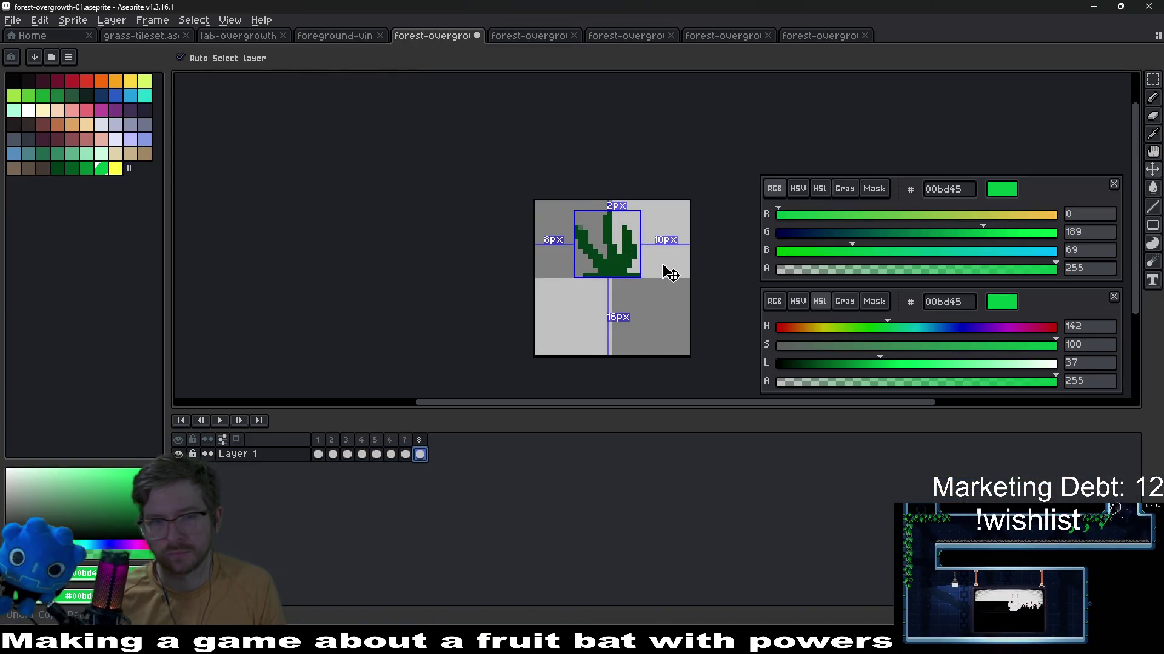
Deselect, export the grass sprite as a sheet, and close the sheet tab
key("ctrl+z")
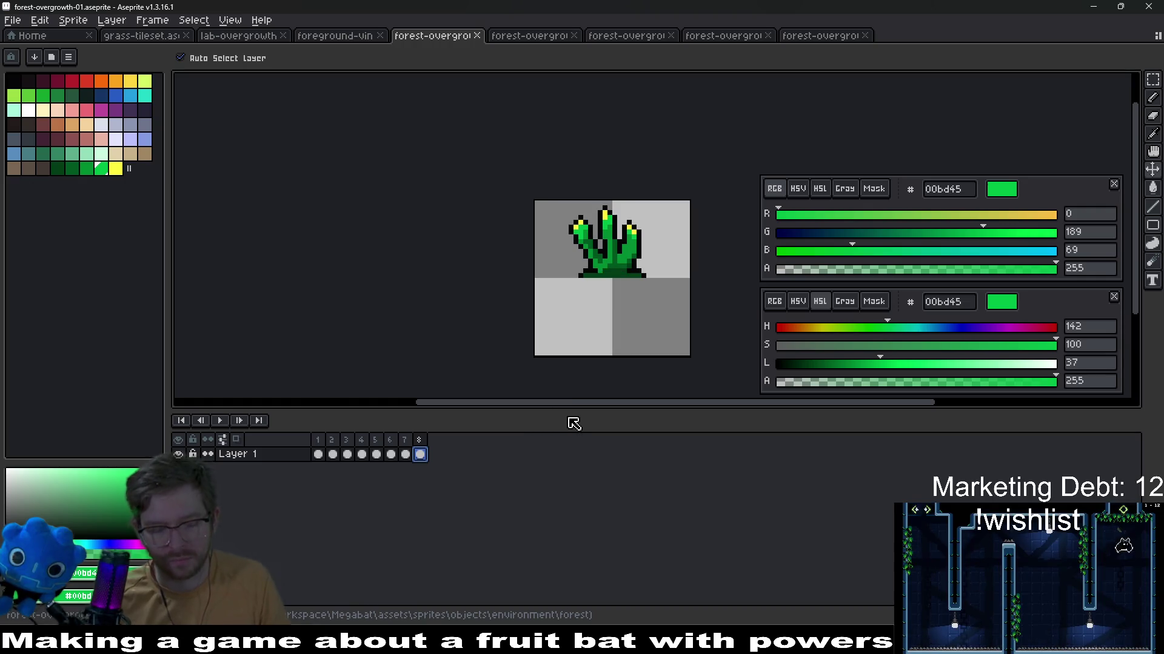
key("ctrl+e")
key("Return")
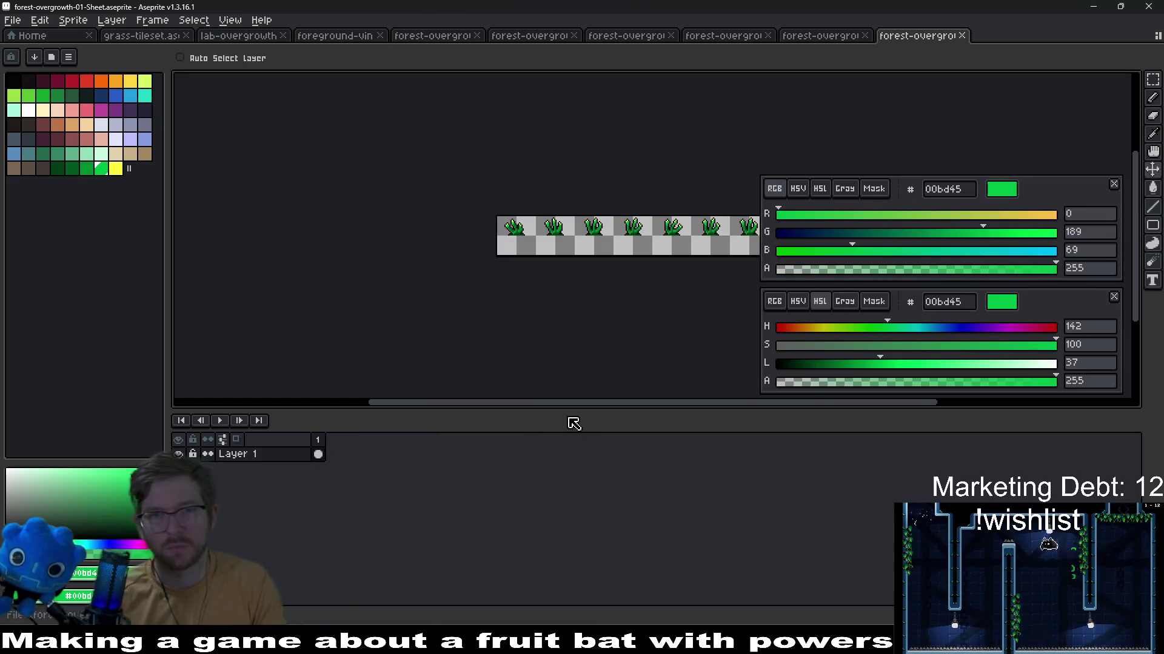
key("b")
key("ctrl+w")
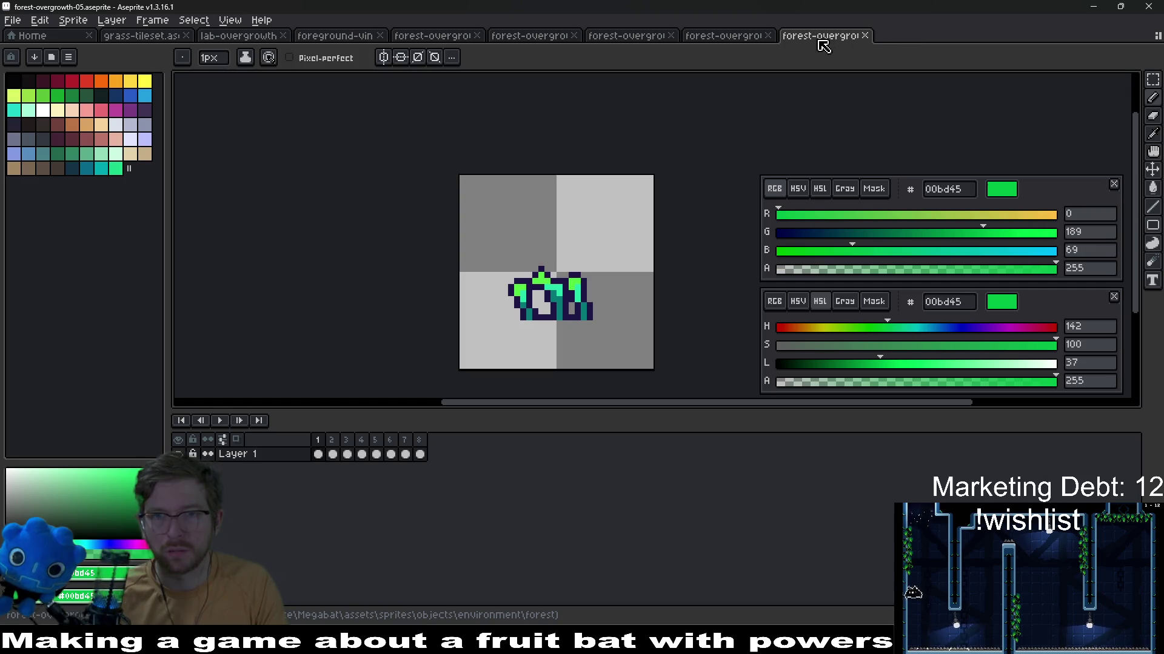
Browse the foreground vine sprite, return to forest-overgrowth-01, and bring up the File menu
left_click(336, 35)
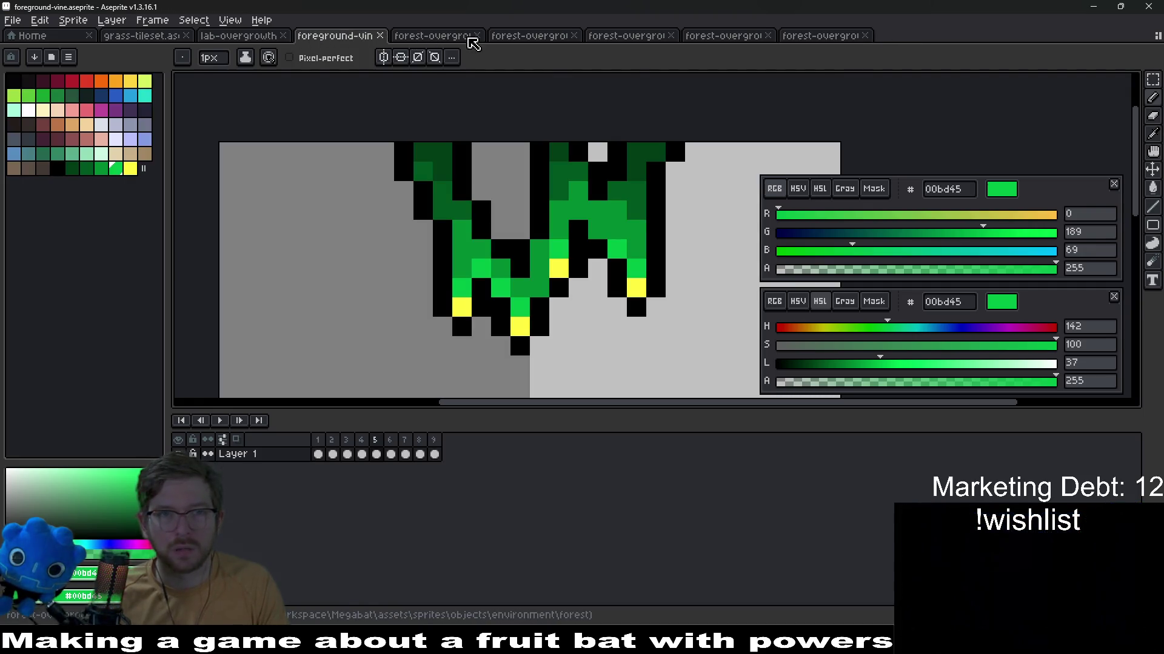
left_click(435, 35)
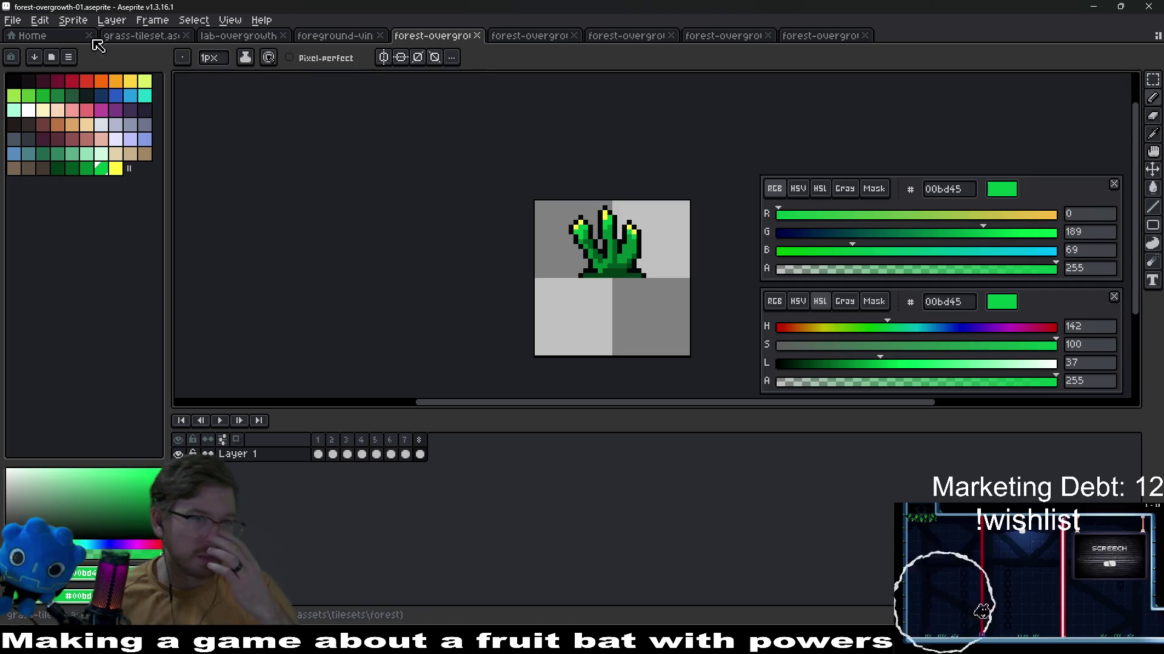
left_click(13, 19)
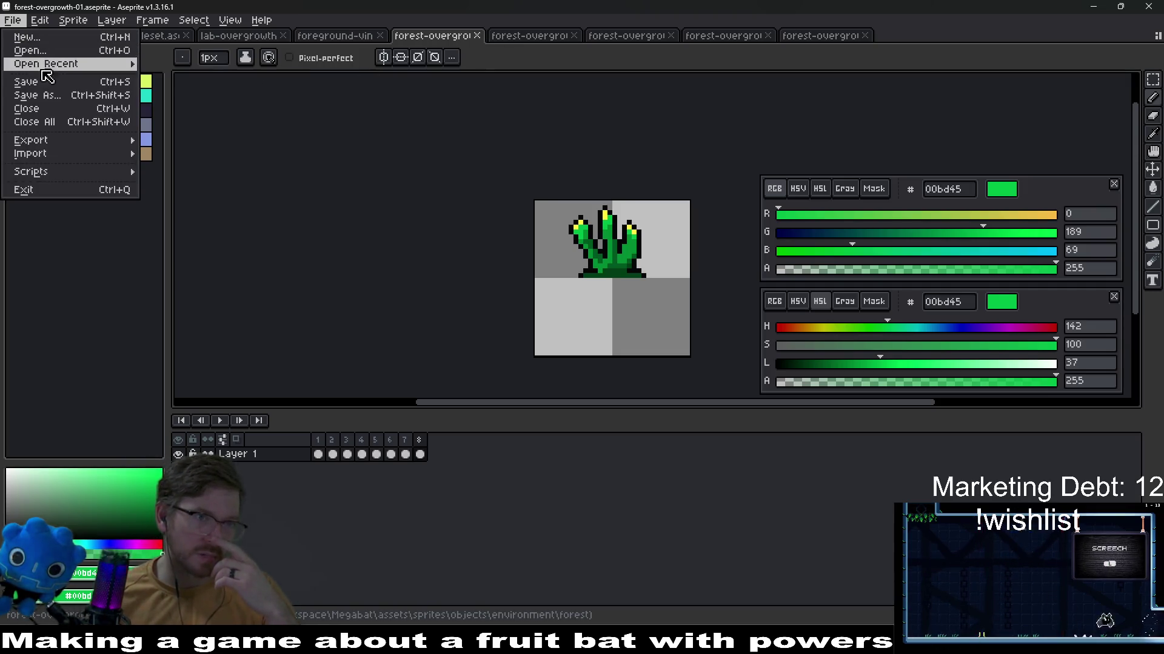
In the Open dialog, go up to assets and into tilesets/forest
left_click(30, 50)
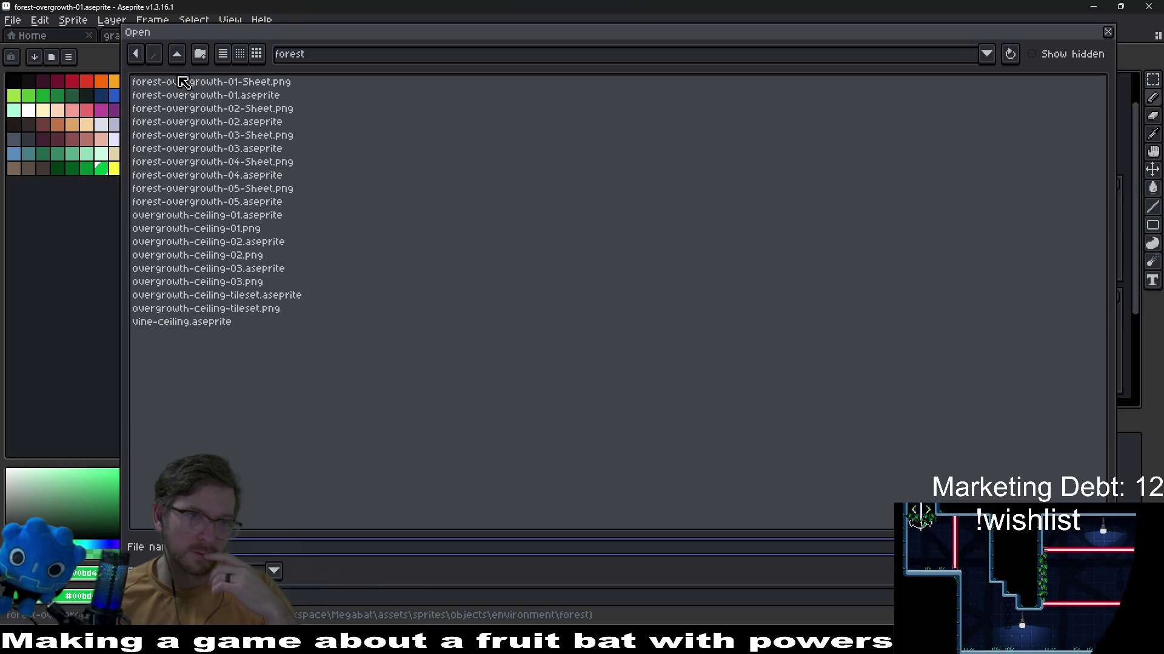
left_click(179, 54)
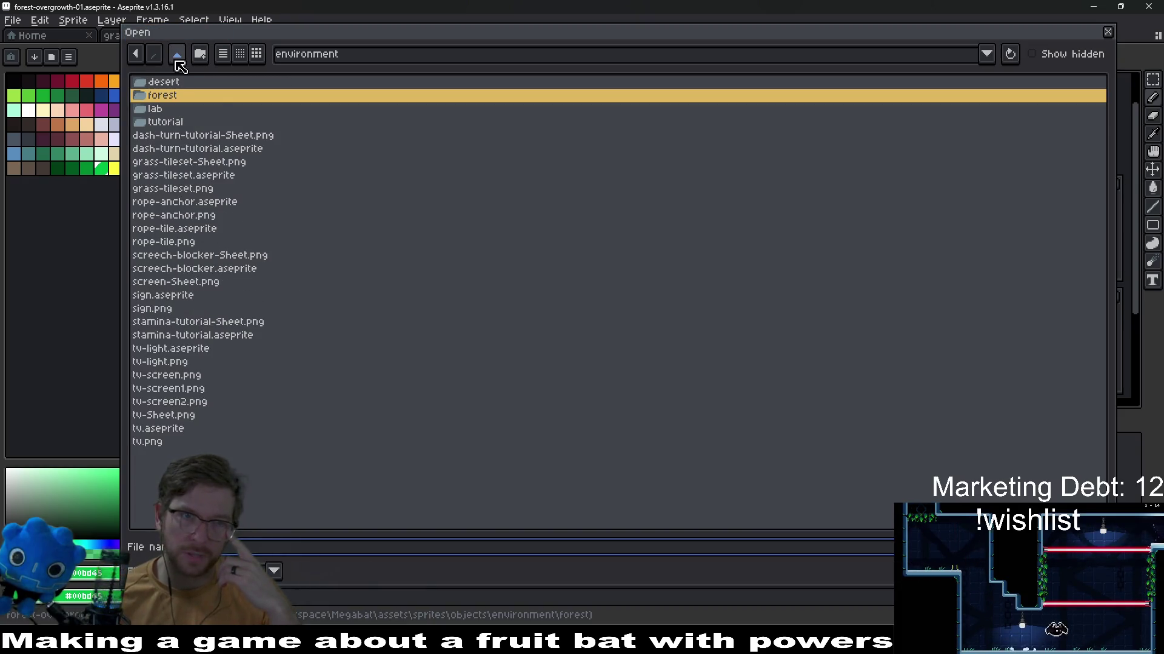
left_click(178, 54)
left_click(177, 54)
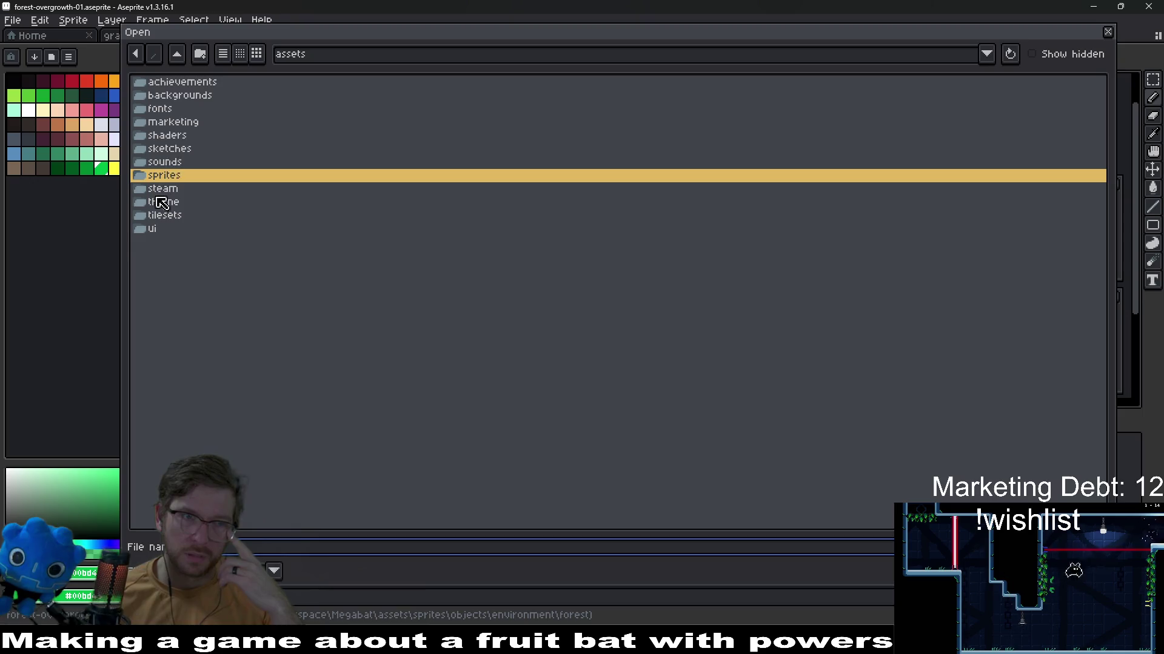
double_click(164, 216)
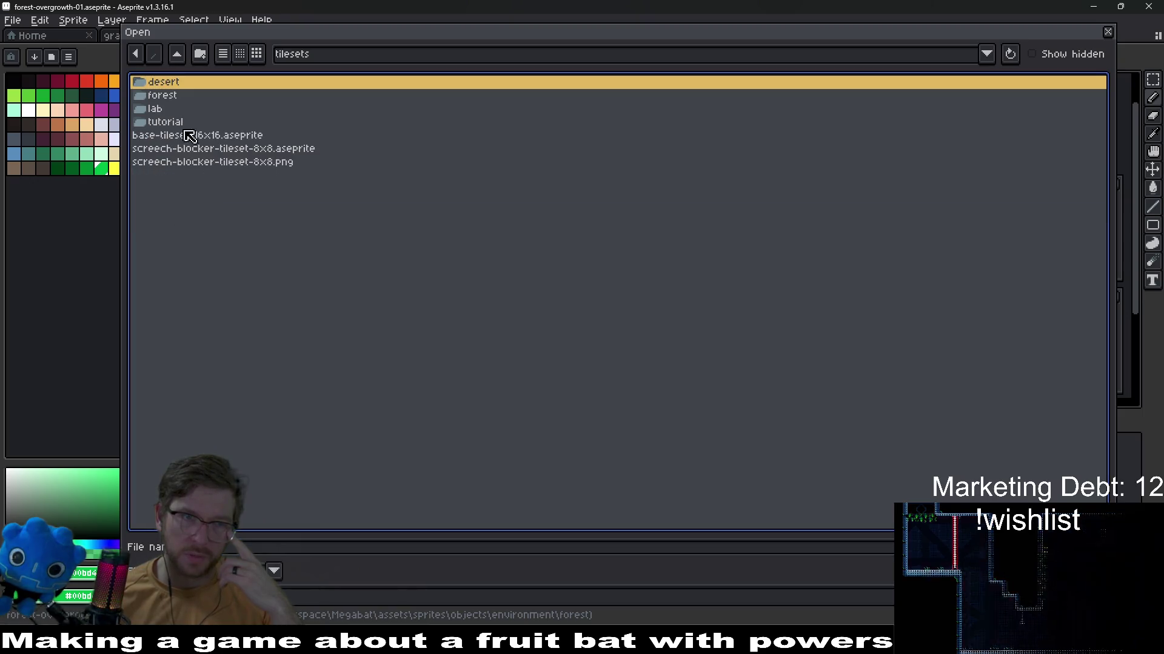
double_click(164, 94)
scroll(229, 339, "down", 4)
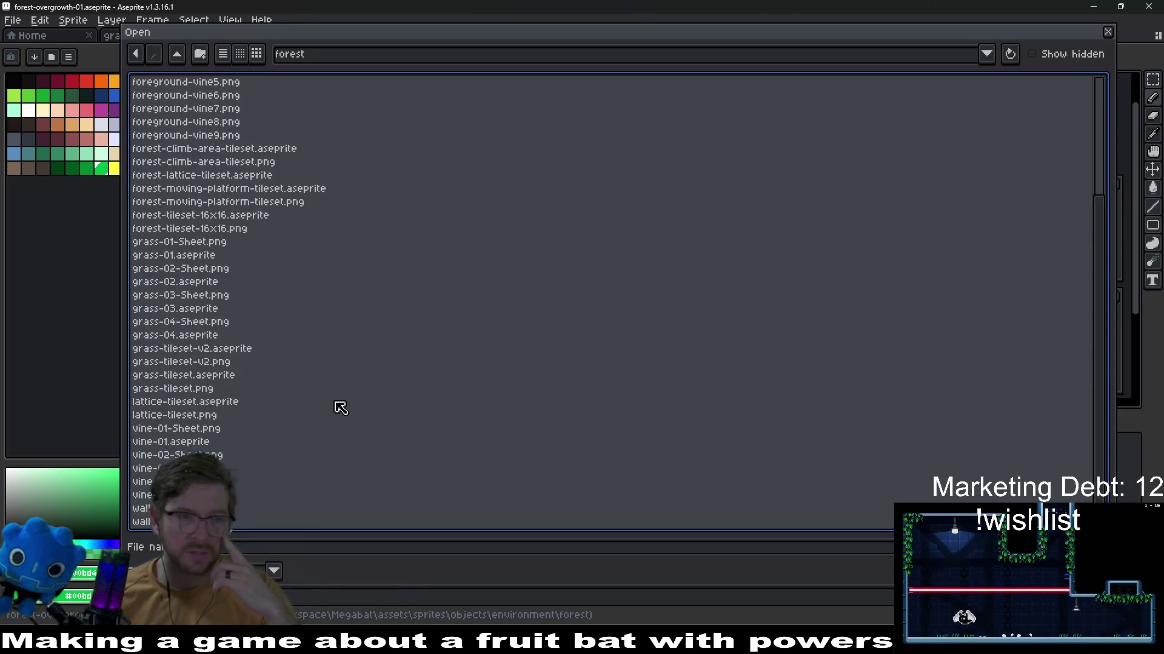
scroll(213, 379, "up", 4)
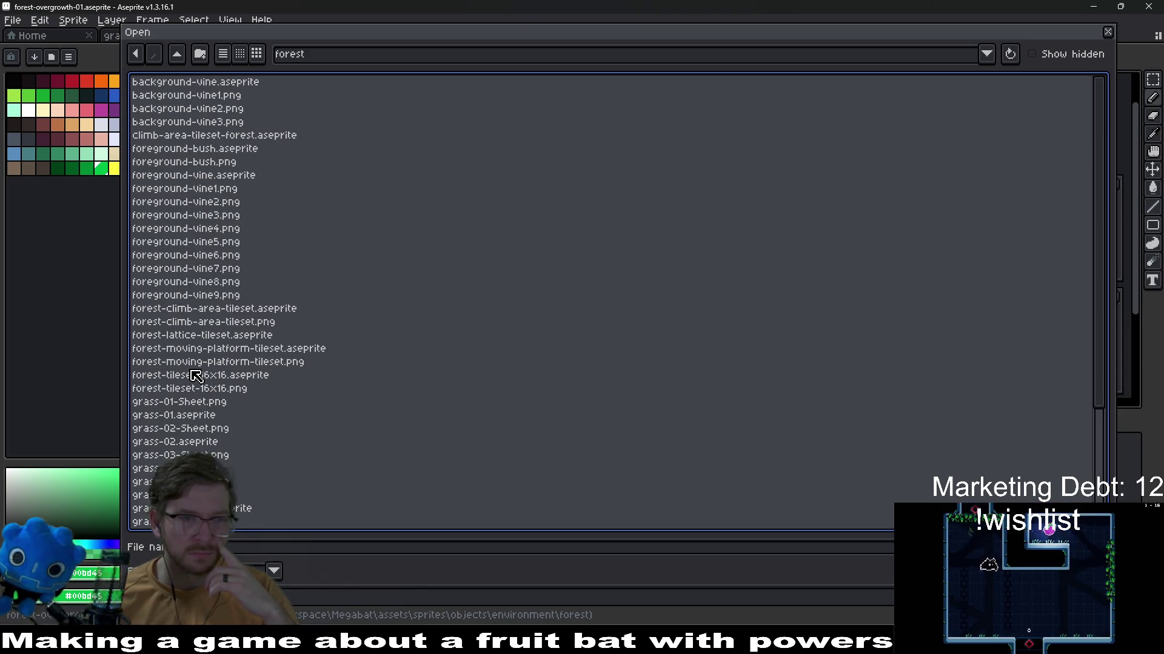
Preview the lattice and climb-area files, then open forest-climb-area-tileset.aseprite
left_click(220, 338)
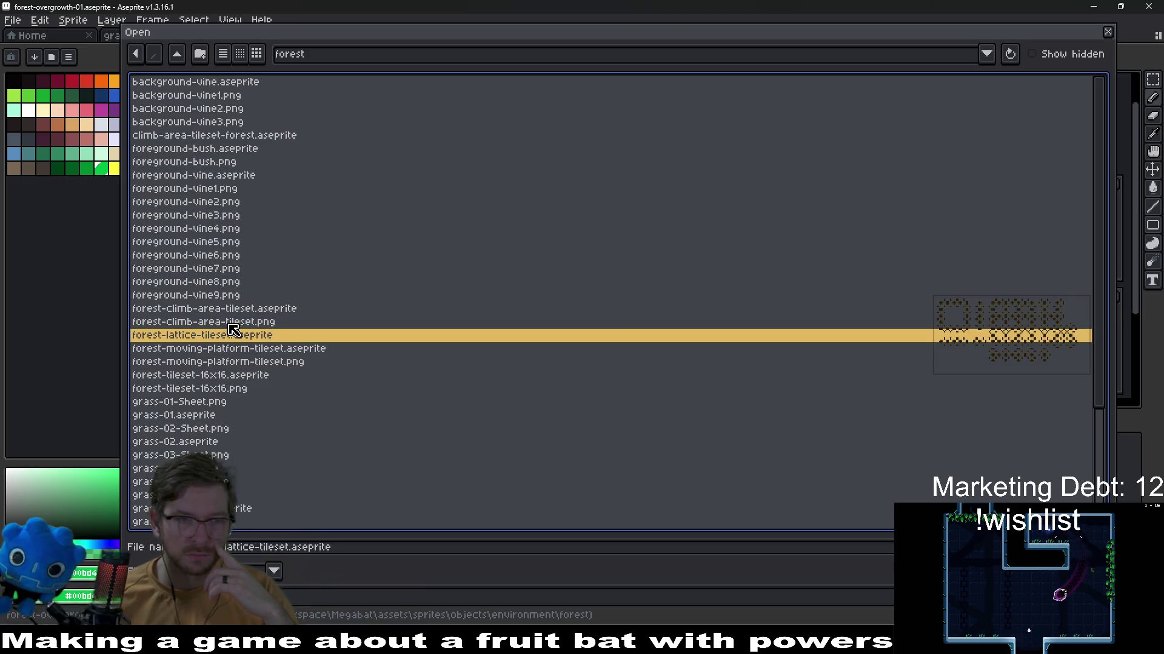
left_click(231, 324)
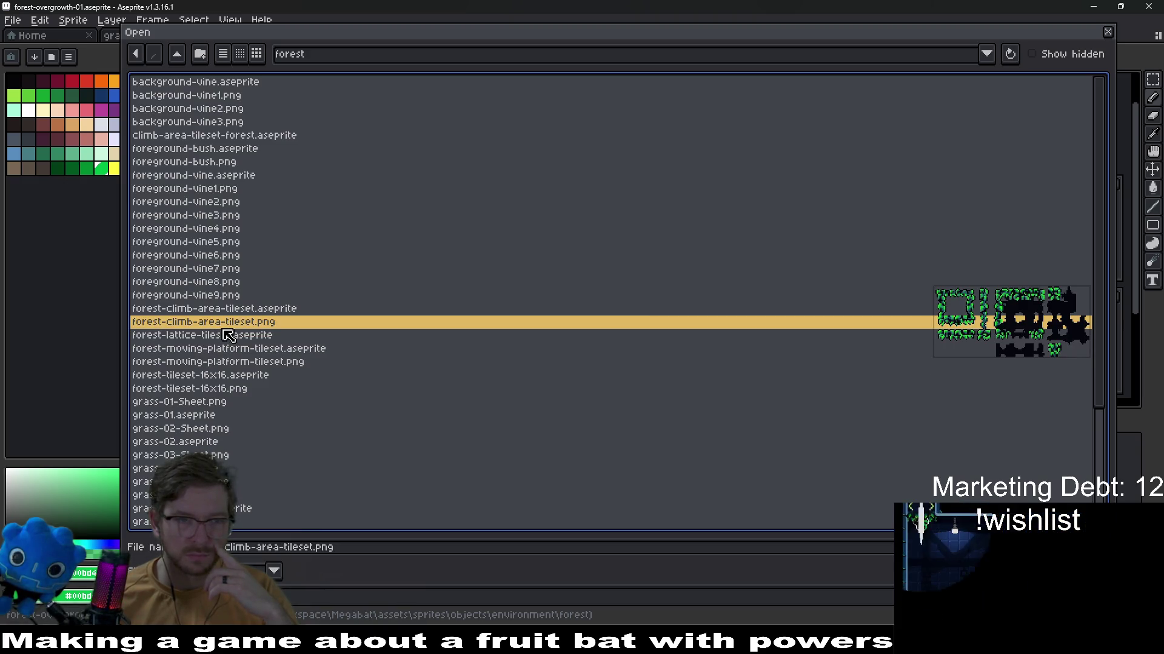
left_click(261, 310)
double_click(261, 313)
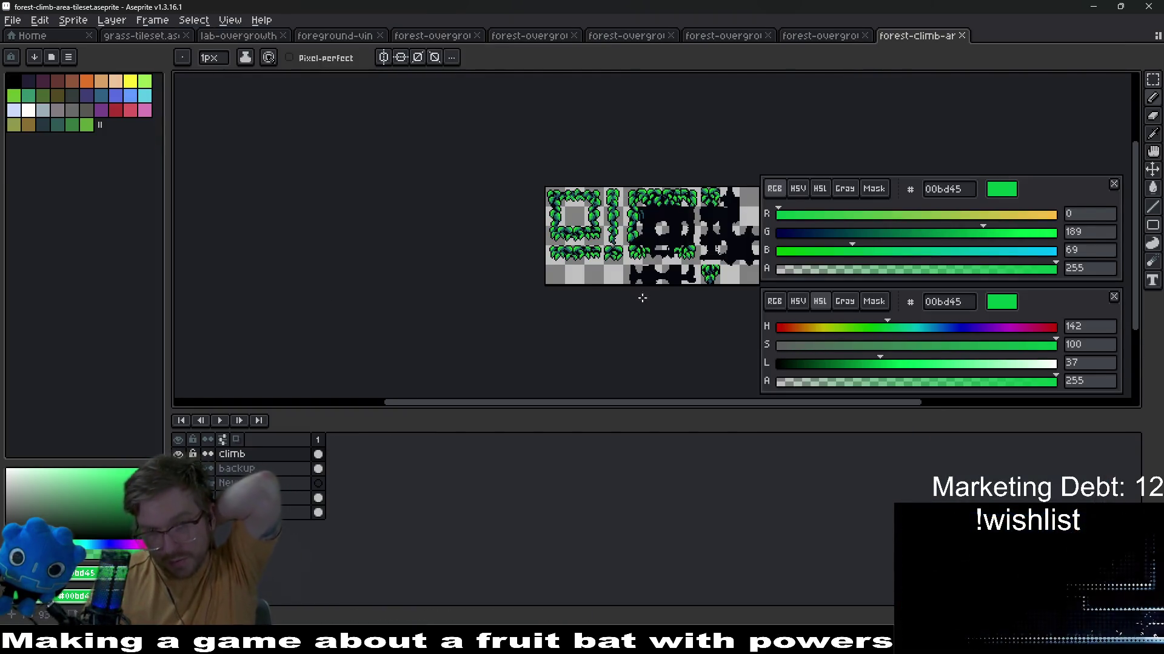
scroll(556, 323, "up", 3)
scroll(556, 324, "up", 2)
Add a layer named 'new' above the climb layer after checking its leaf tiles
left_click_drag(382, 270, 399, 226)
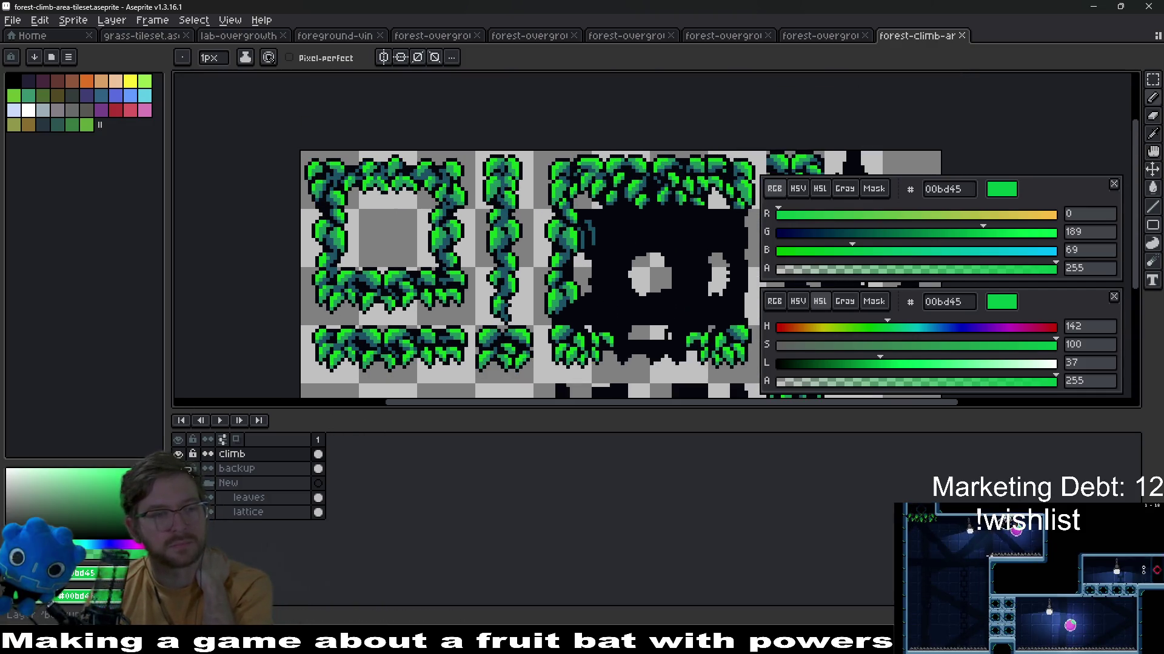
left_click(180, 453)
left_click(178, 454)
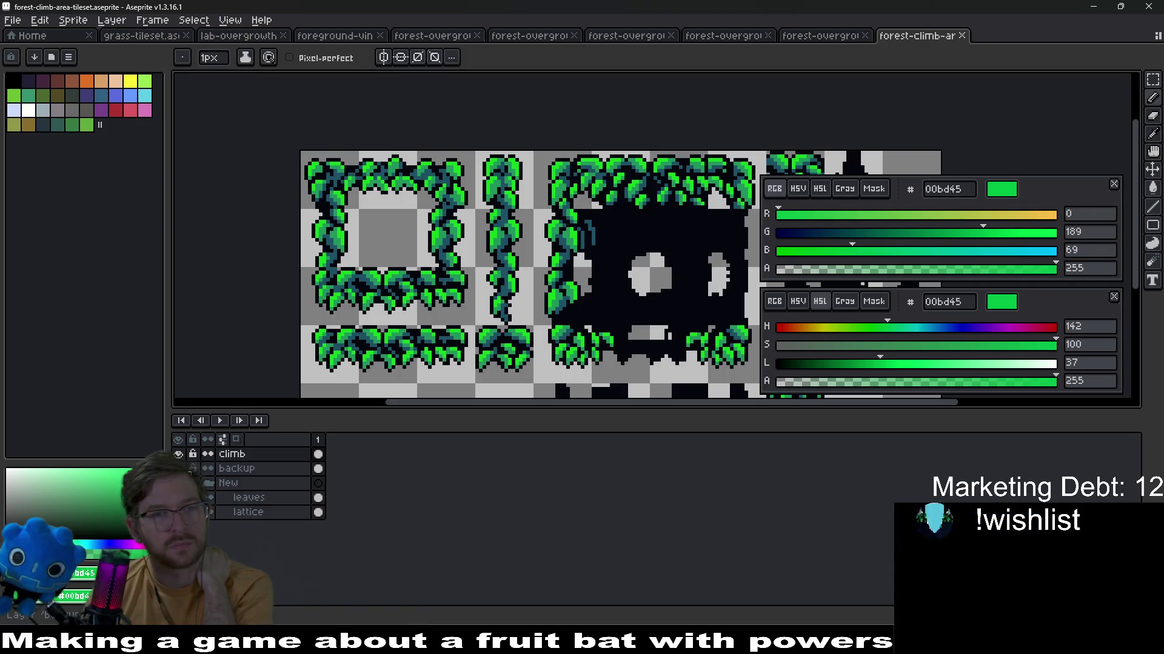
right_click(233, 453)
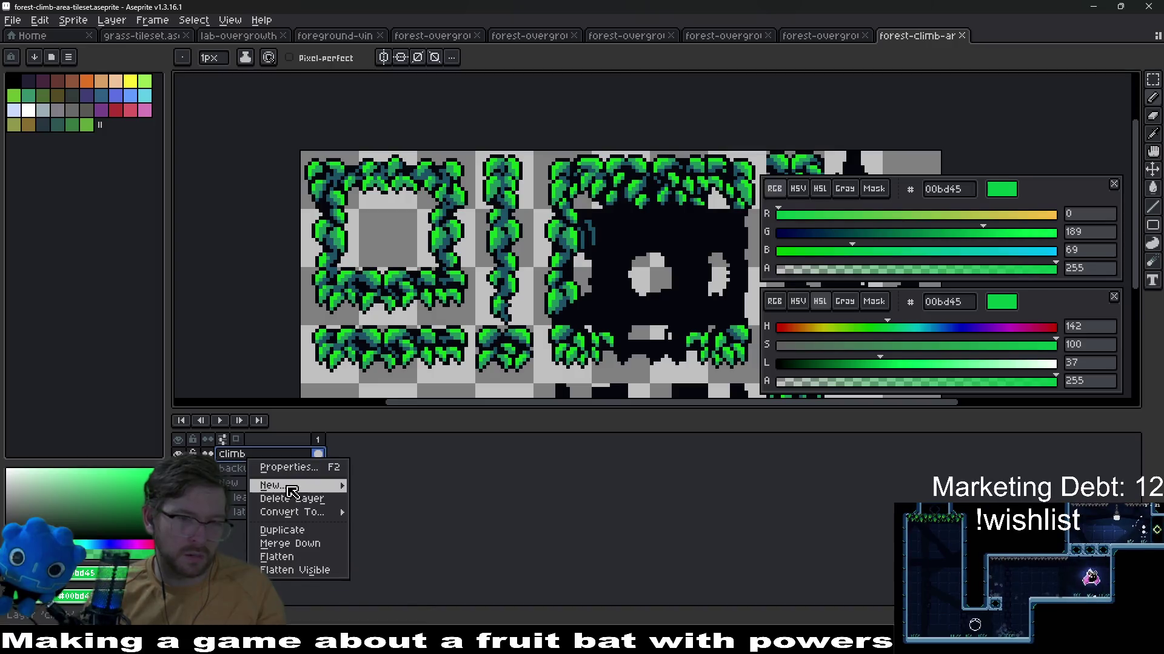
left_click(391, 483)
double_click(238, 454)
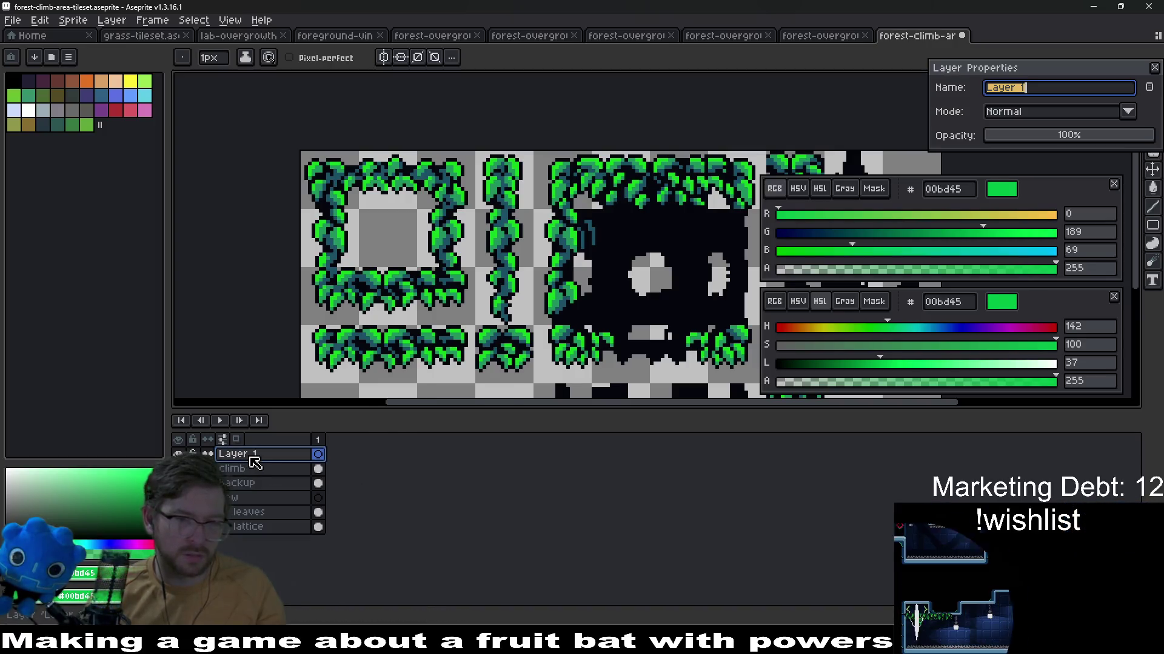
type("new")
key("Return")
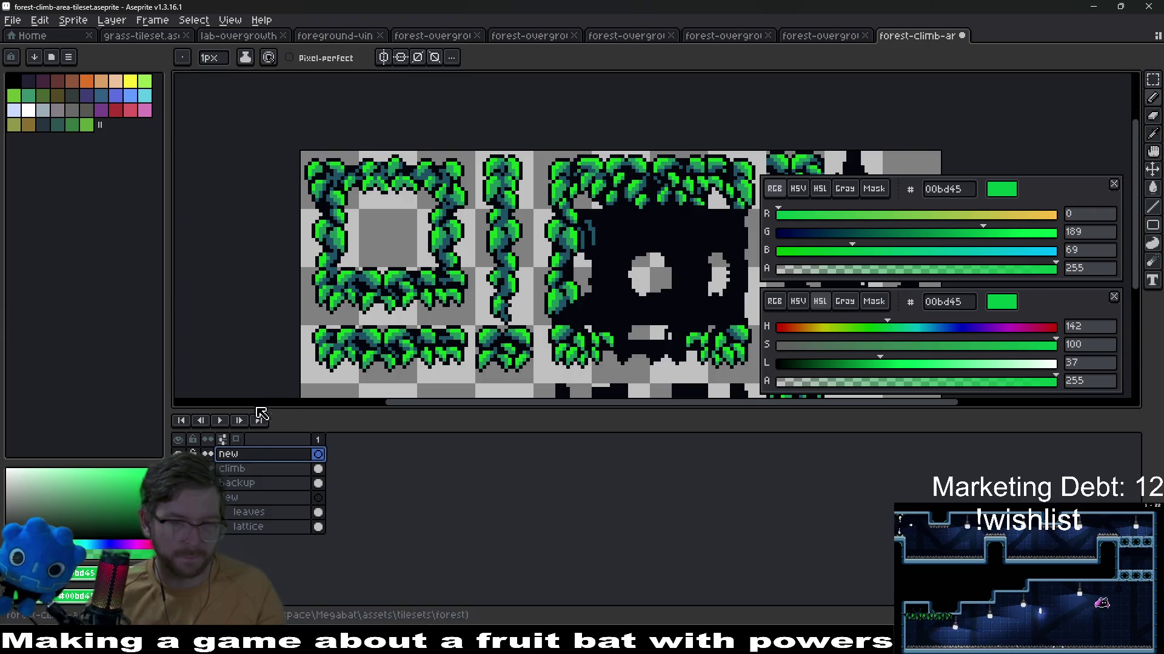
Paste tile artwork onto the new layer, then remove it and delete the stray layer group
left_click(260, 418)
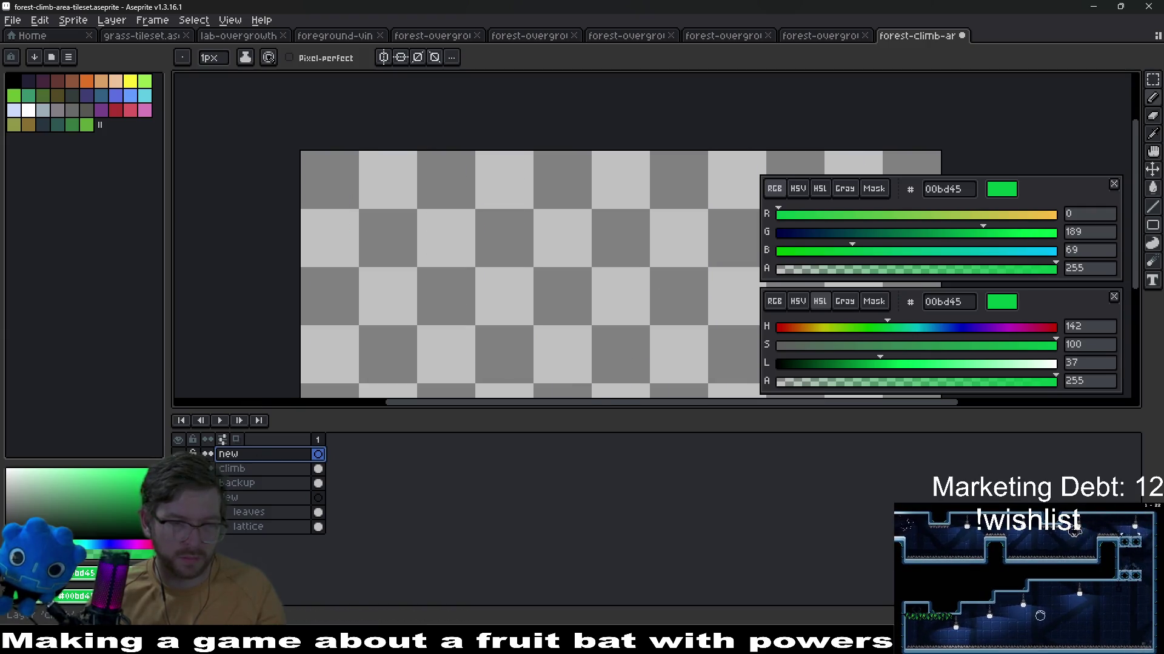
key("ctrl+v")
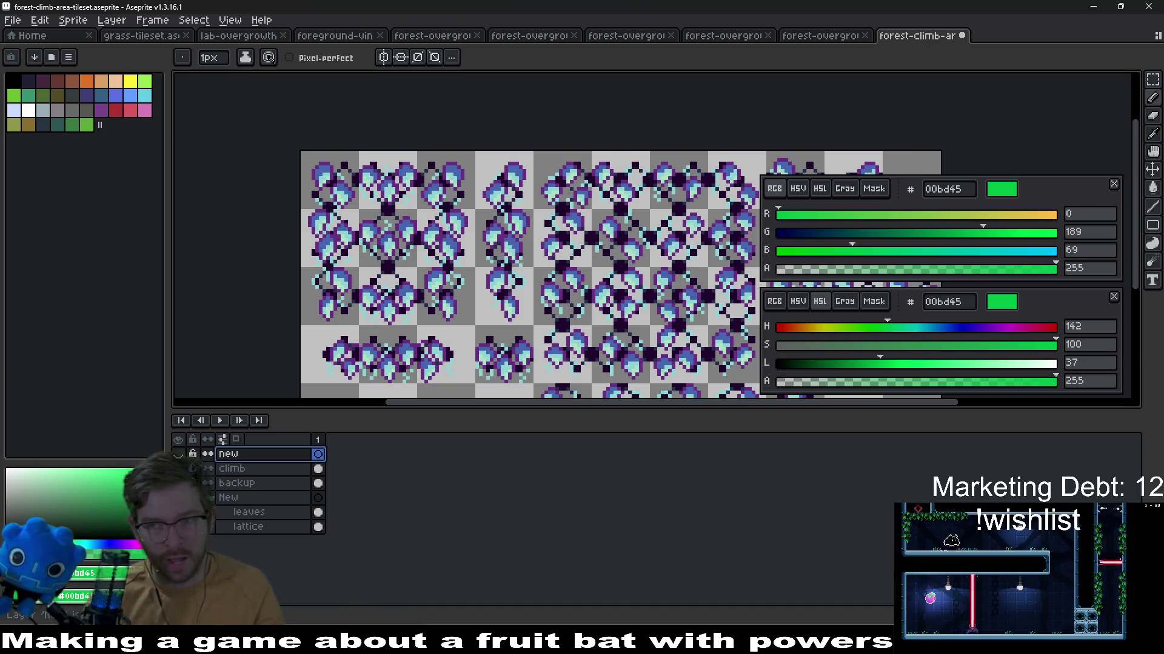
key("shift+x")
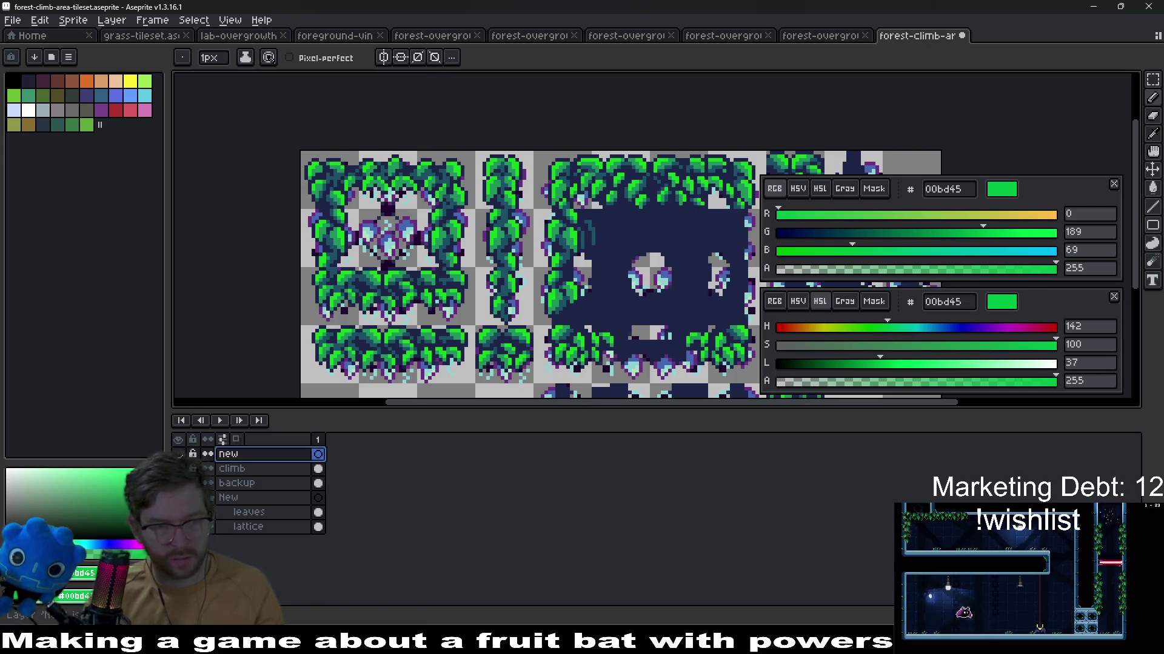
key("Delete")
left_click(261, 498)
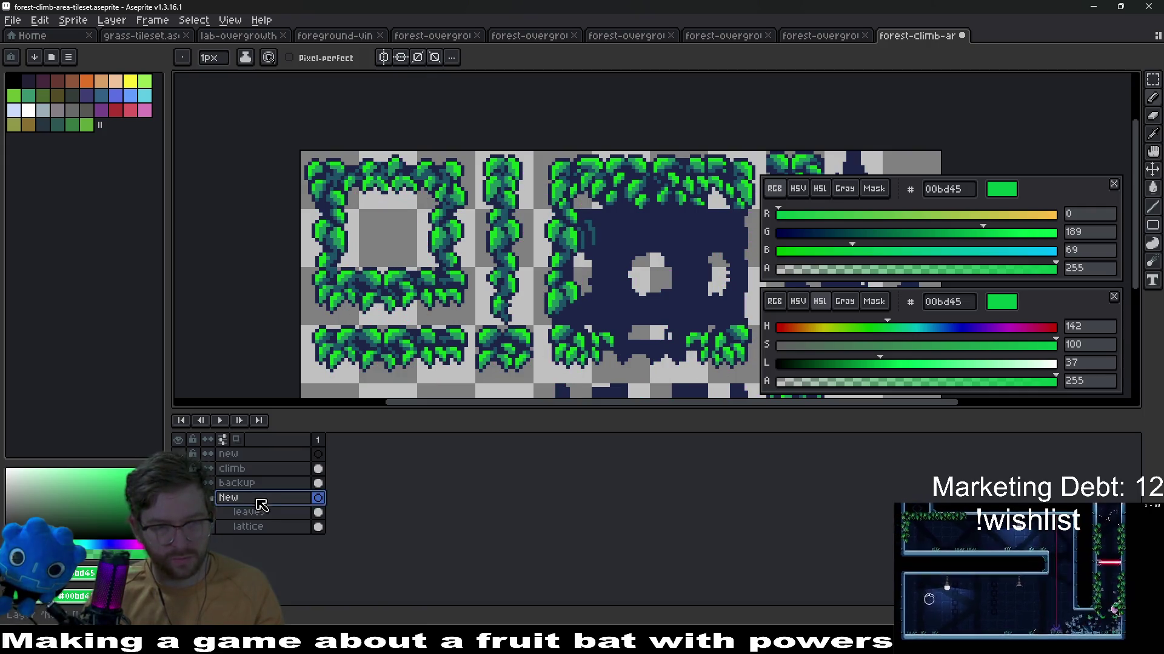
key("shift+Delete")
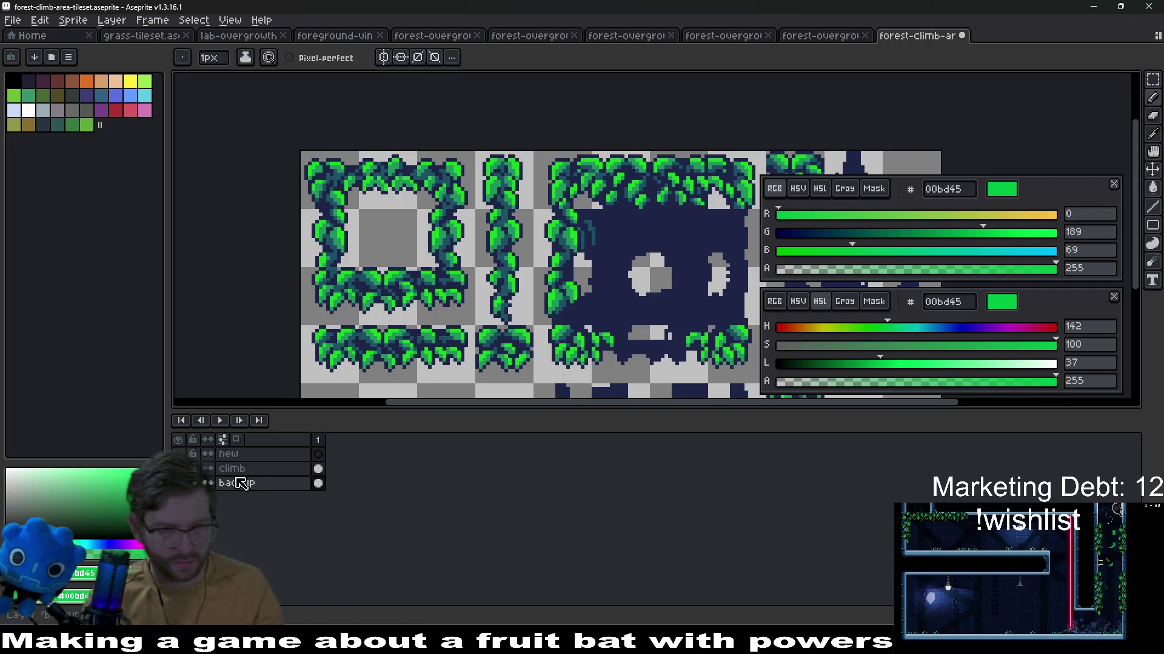
Undo an accidental climb-layer clear, then clear the new layer and paste the leaf tiles into it
double_click(232, 468)
key("Delete")
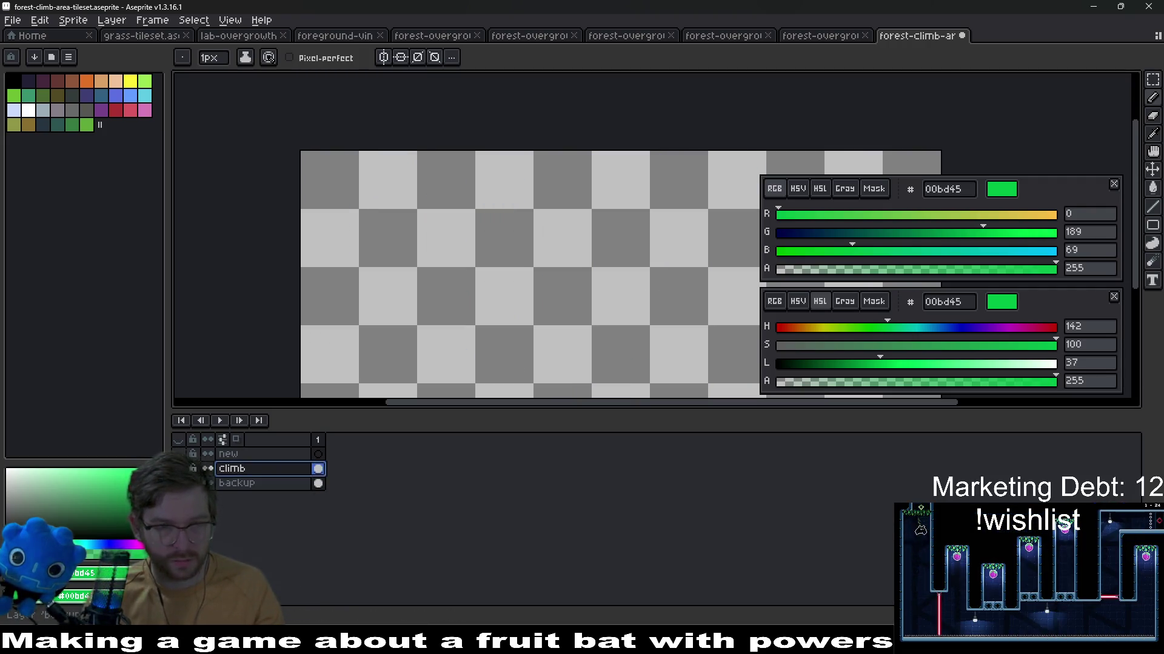
key("ctrl+z")
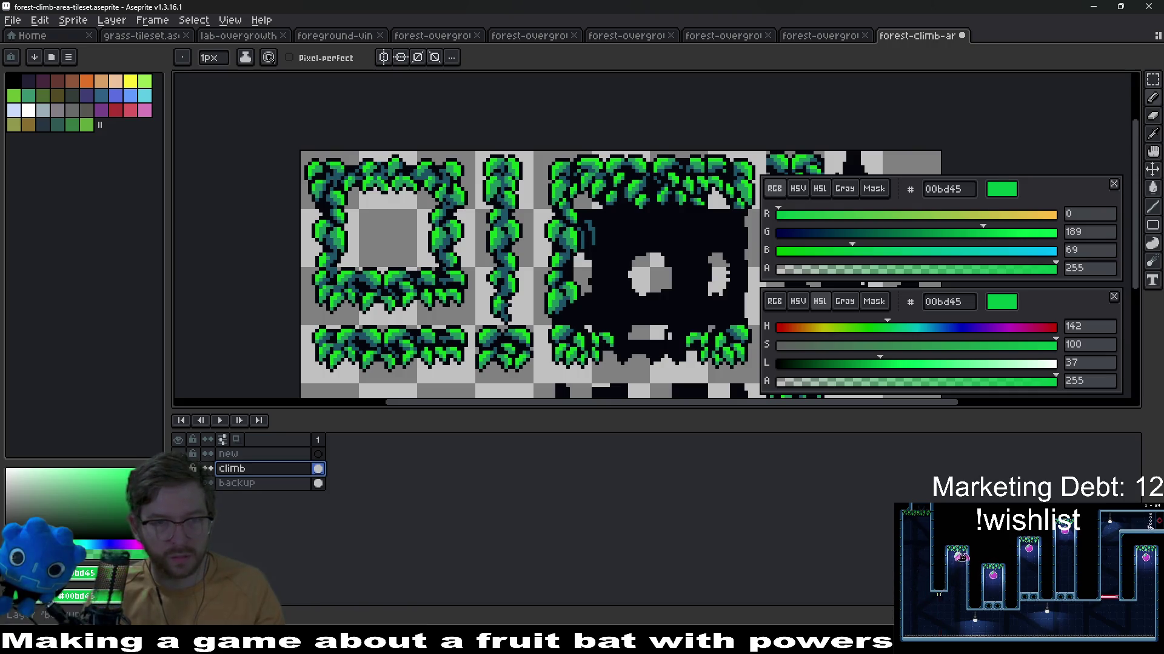
left_click(228, 454)
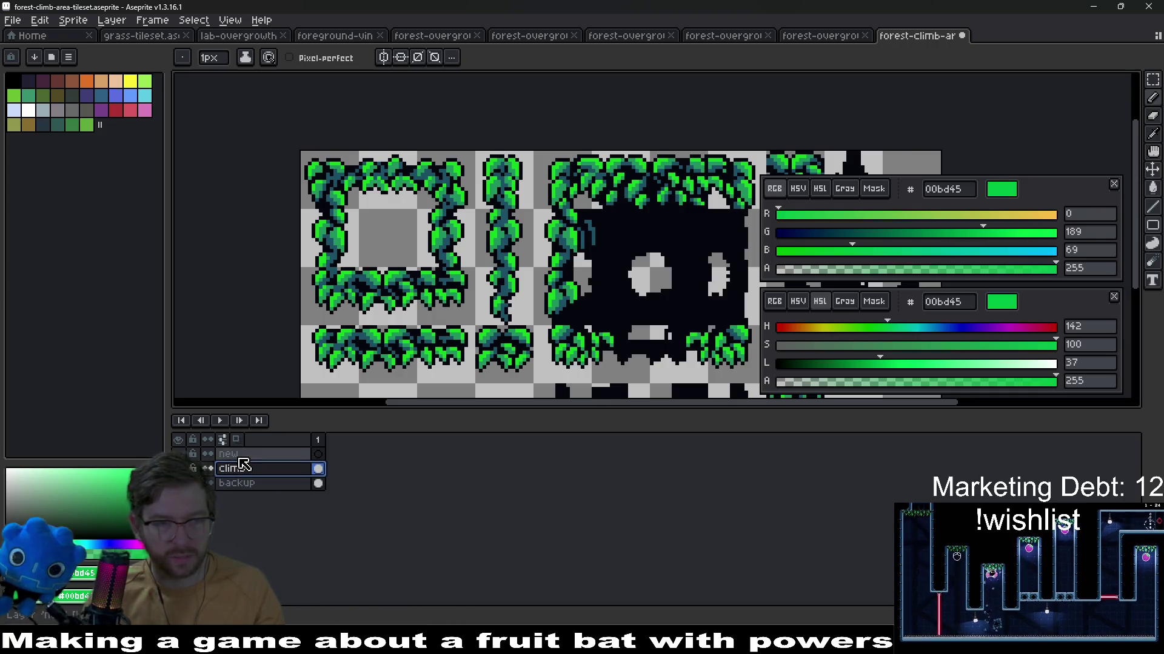
key("Delete")
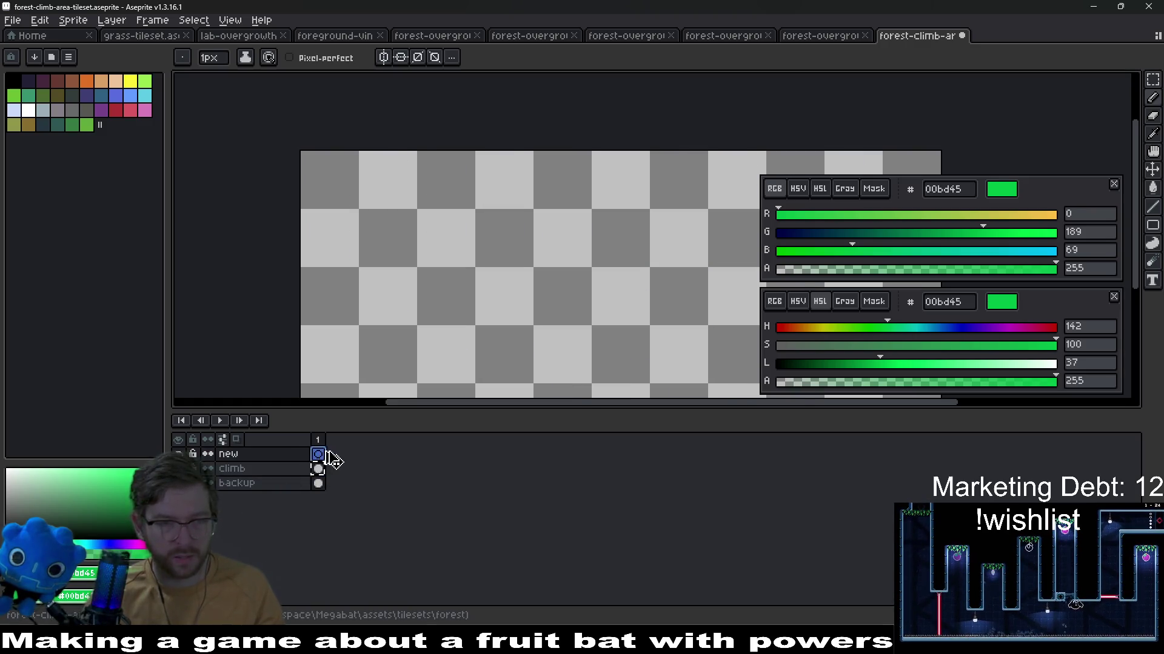
key("ctrl+v")
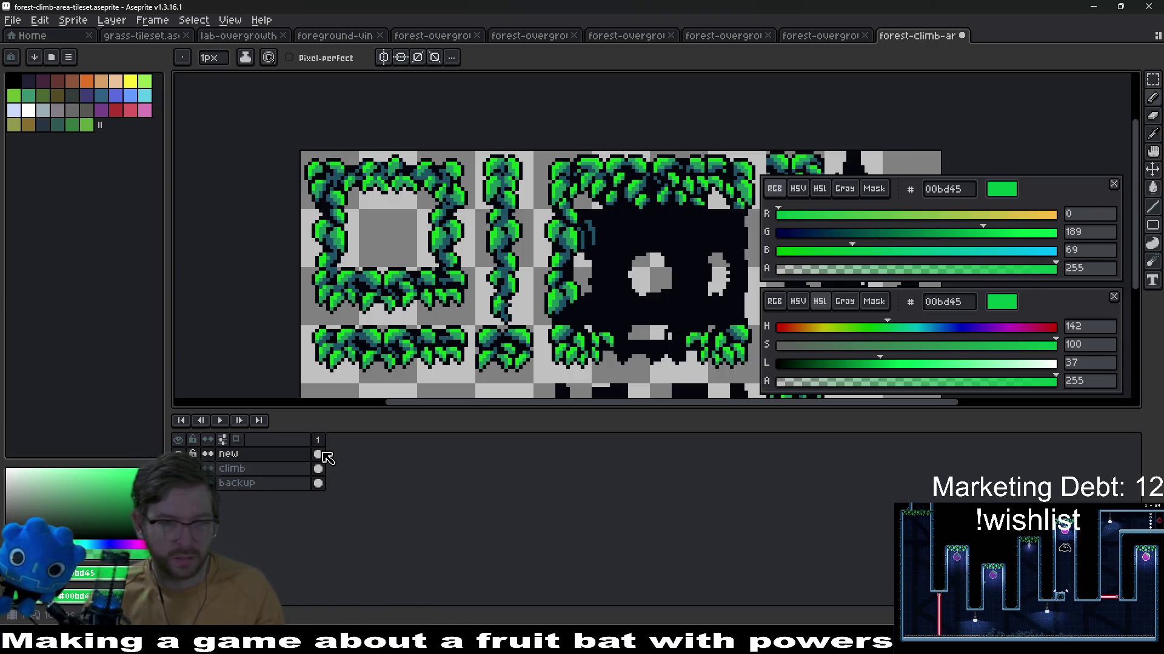
Shift the new layer's leaves to teal-blue with hue 45 in Hue/Saturation
key("ctrl+u")
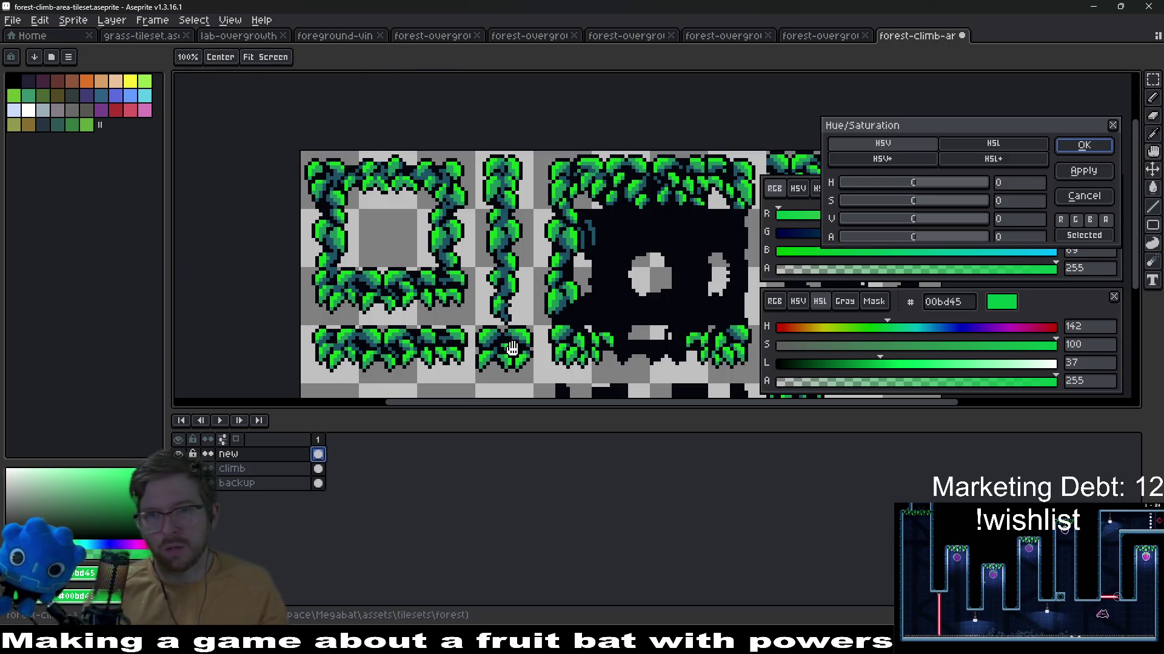
left_click_drag(926, 187, 939, 187)
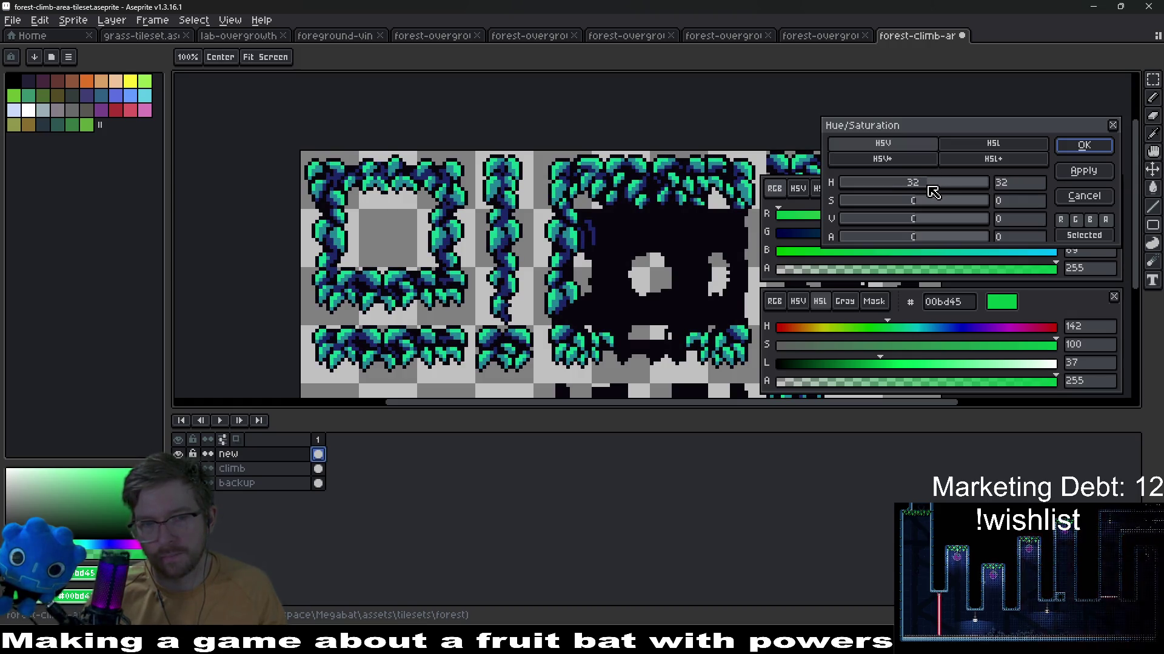
mouse_move(933, 187)
left_mouse_down()
mouse_move(960, 198)
mouse_move(943, 201)
left_mouse_up()
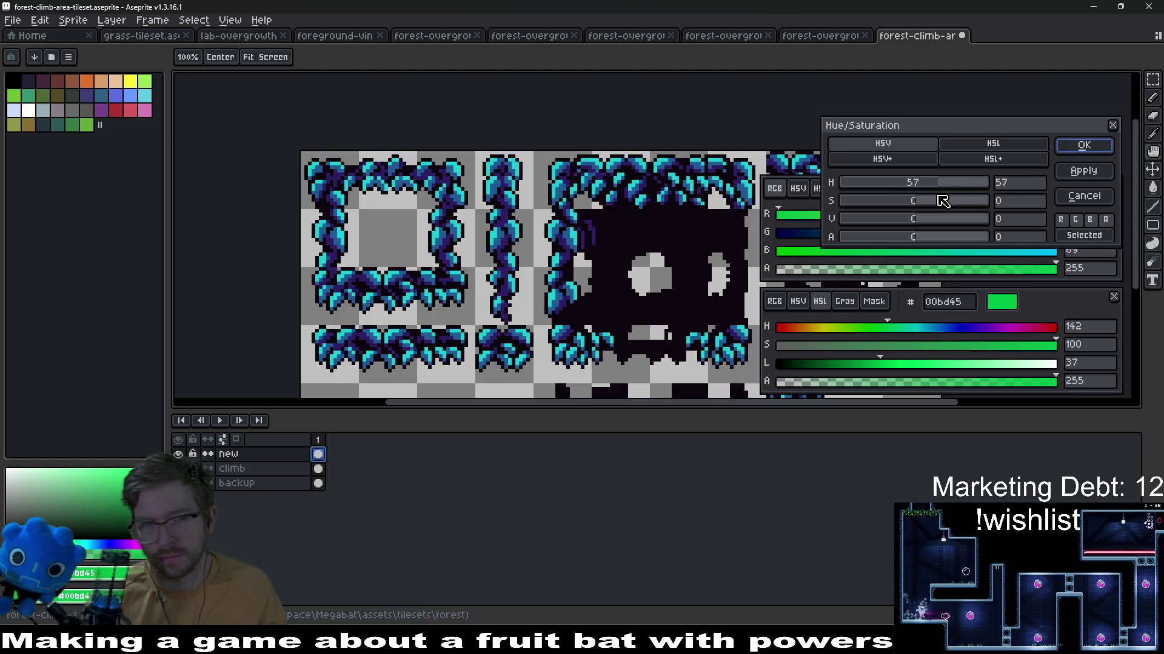
left_click_drag(942, 188, 937, 188)
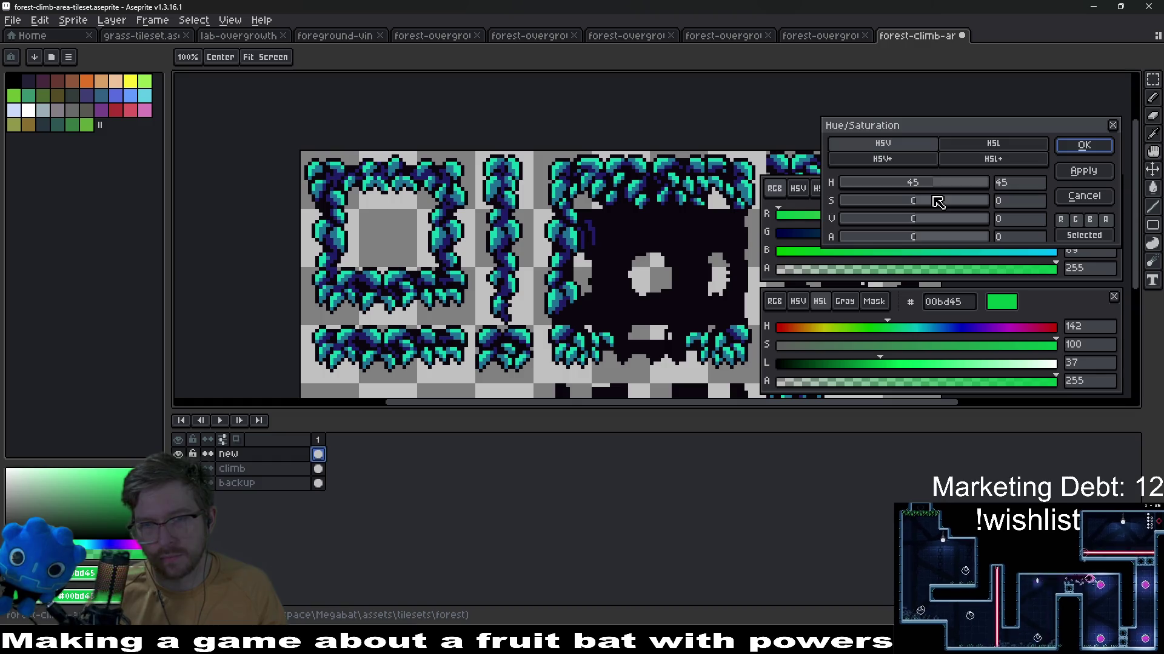
left_click(1085, 146)
scroll(543, 219, "down", 2)
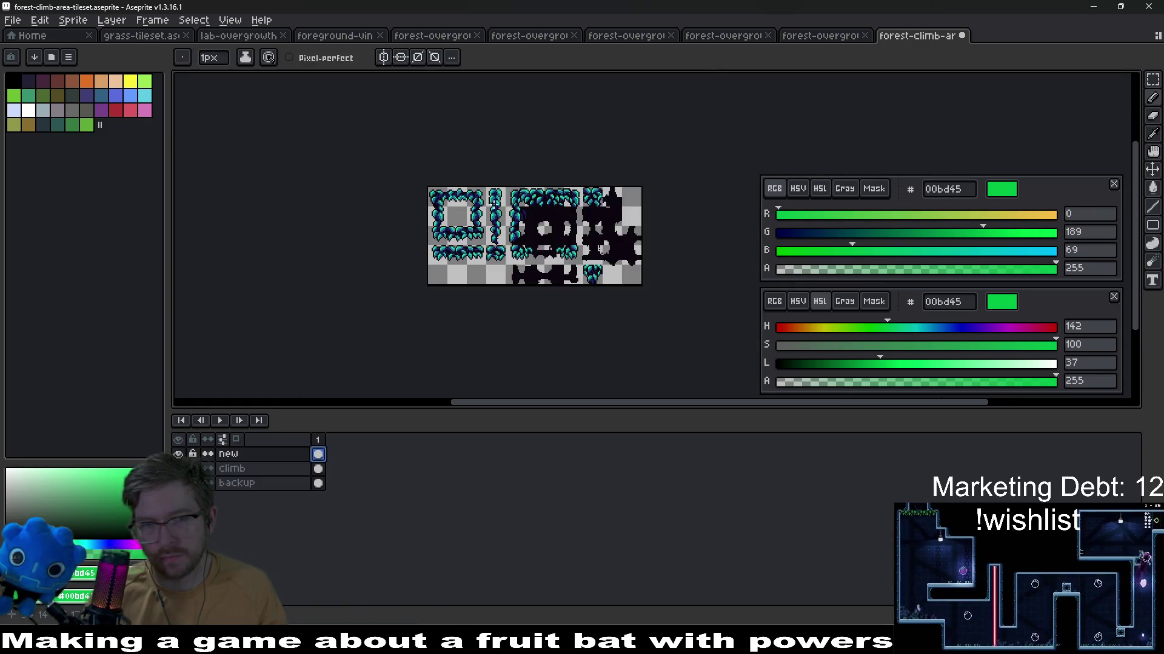
Export the tileset, overwriting the climb-area PNG, and switch to Godot
key("ctrl+alt+shift+s")
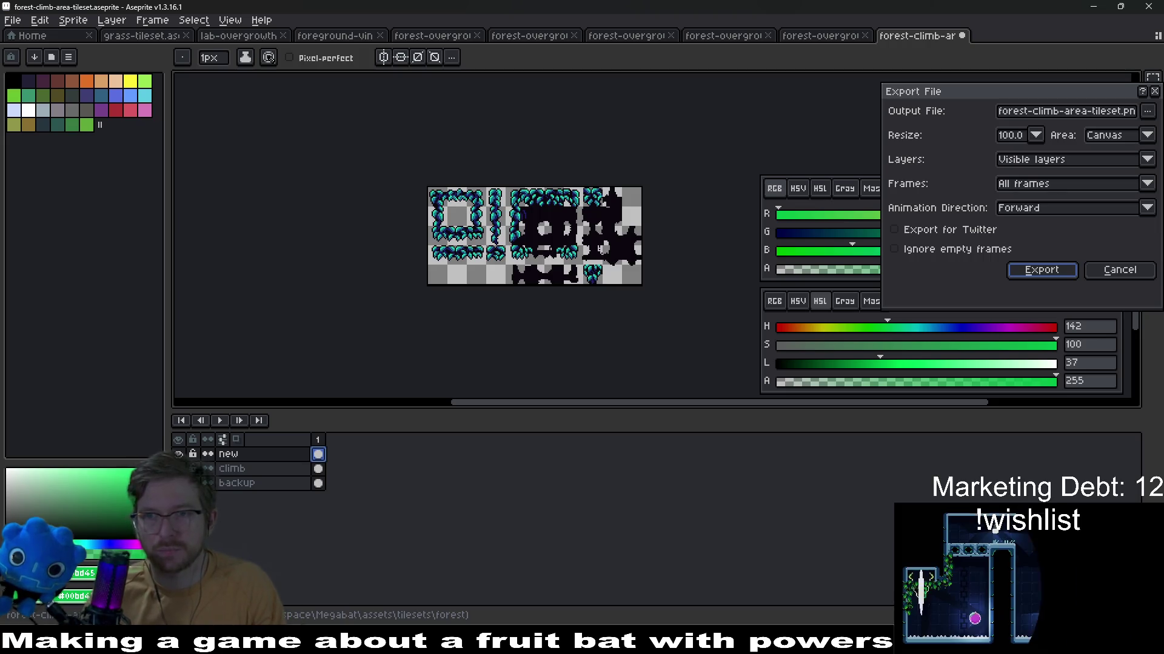
left_click(1040, 267)
key("Return")
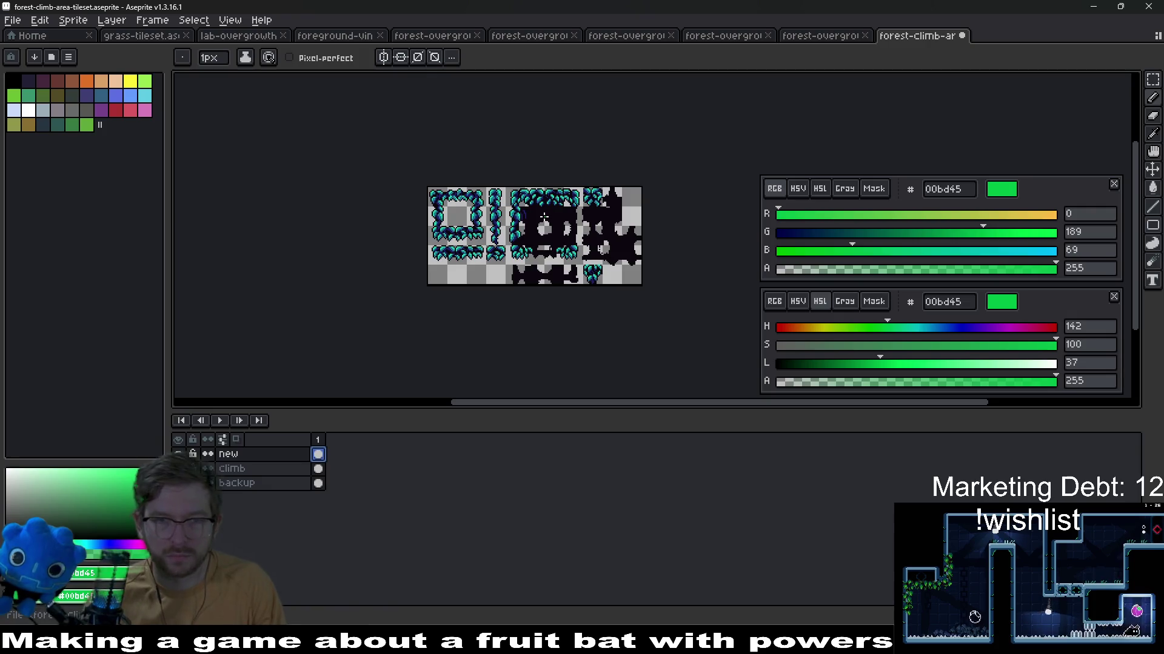
key("alt+Tab")
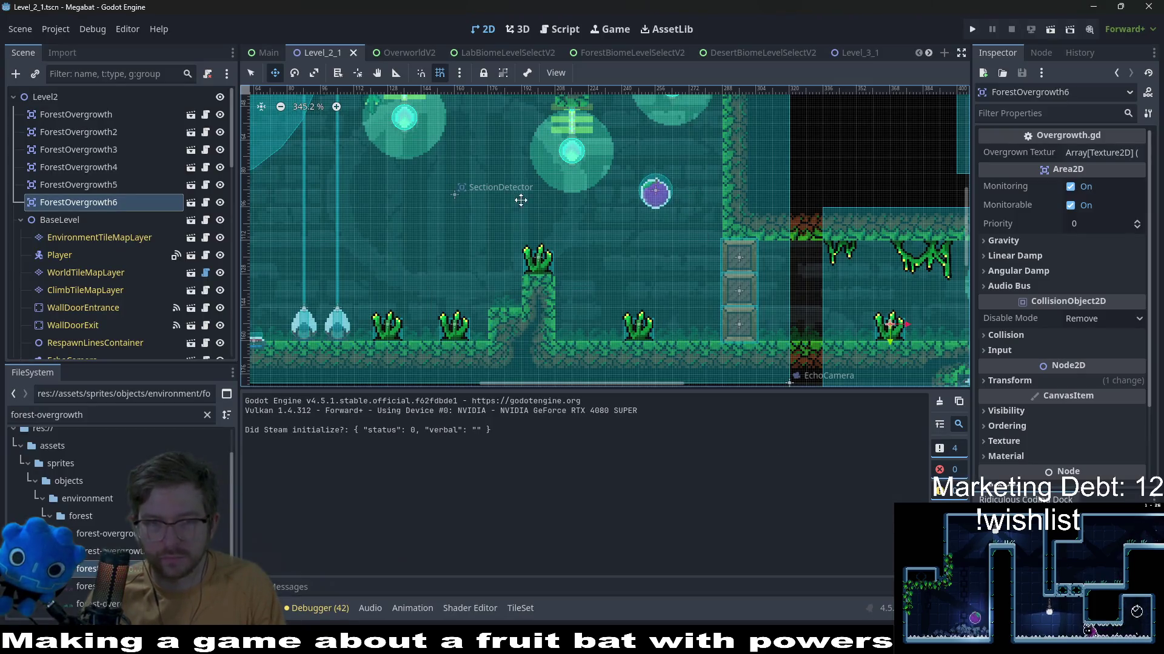
Run the level to see the teal climb leaves, close the game, and return to Aseprite
left_click(1055, 28)
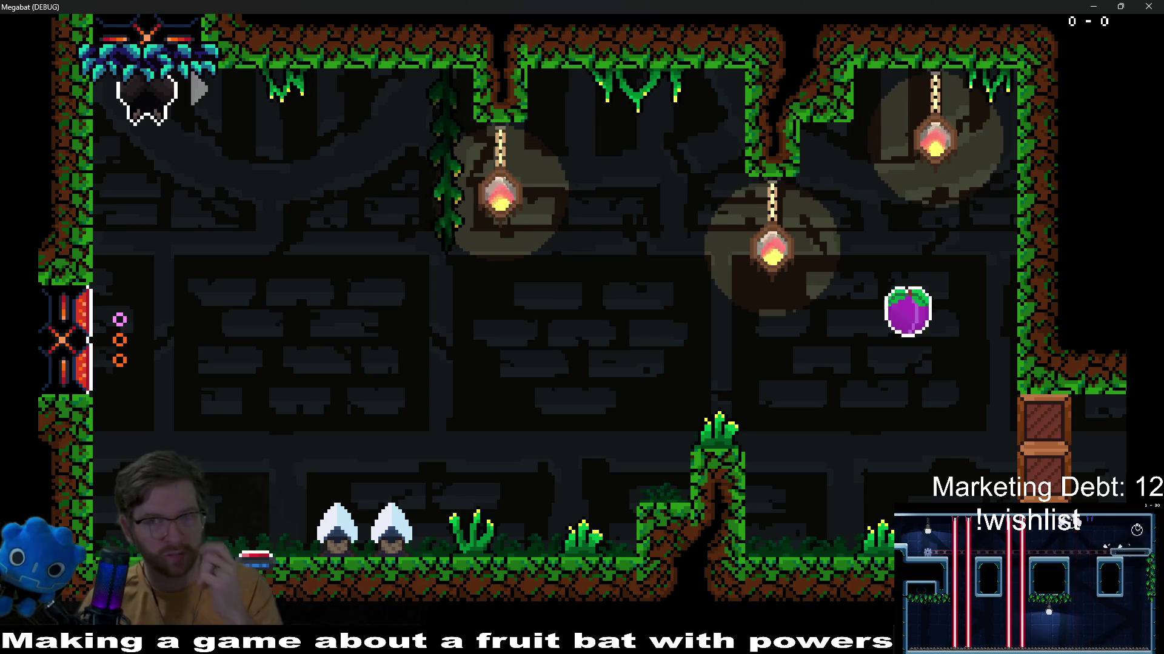
left_click(1152, 7)
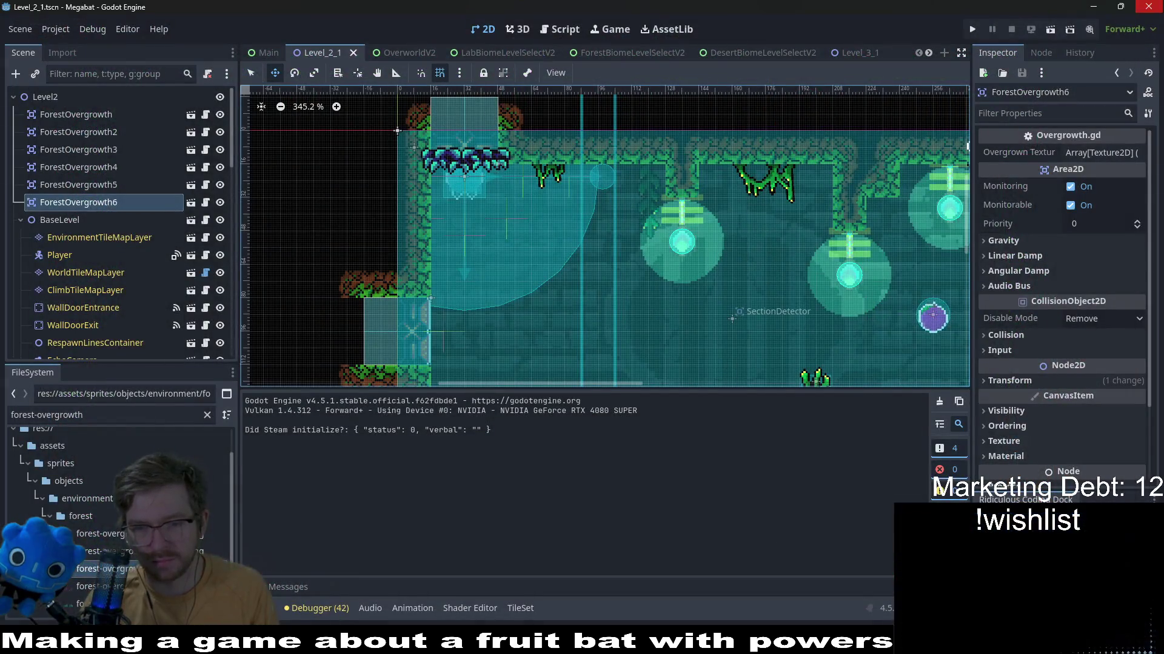
key("alt+Tab")
left_click_drag(533, 296, 568, 295)
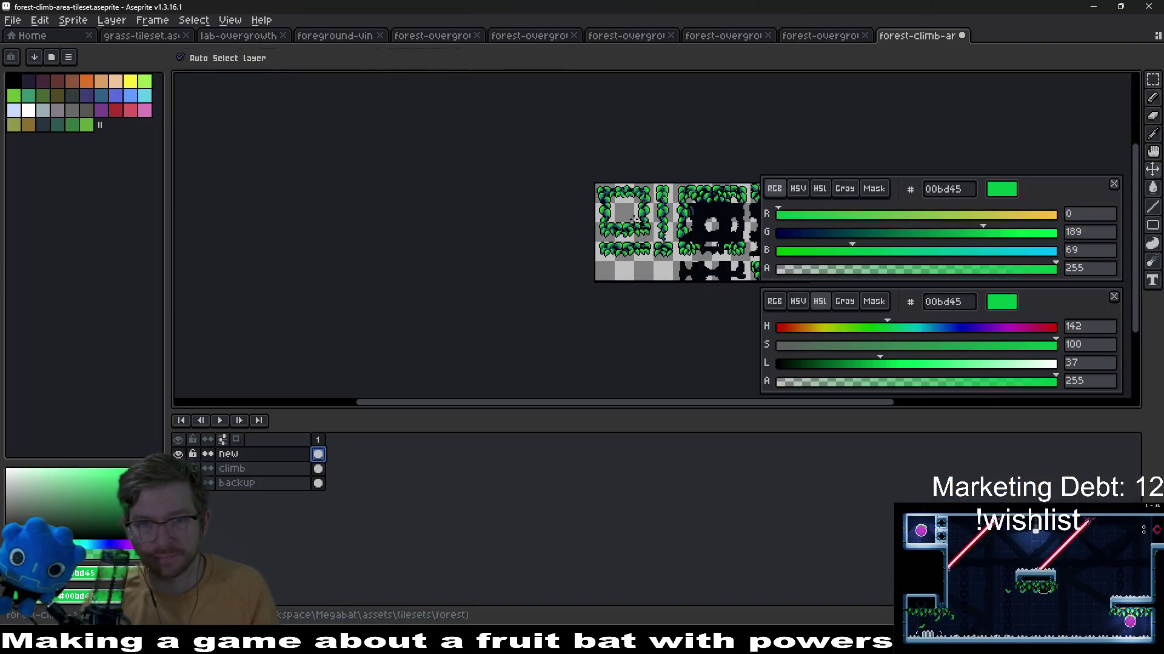
Export the climb-area tileset again, overwriting the existing PNG
key("ctrl+shift+x")
key("Return")
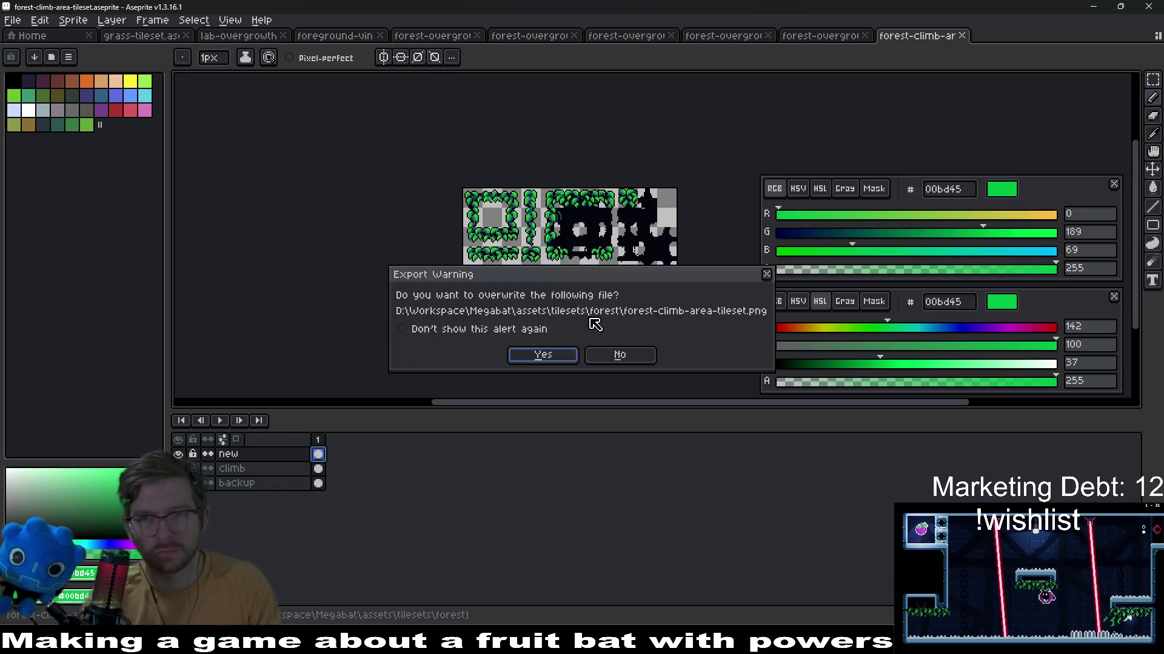
key("Return")
scroll(575, 282, "up", 2)
Try lowering the leaves' saturation in Hue/Saturation, then cancel leaving them bright green
left_click_drag(575, 282, 546, 346)
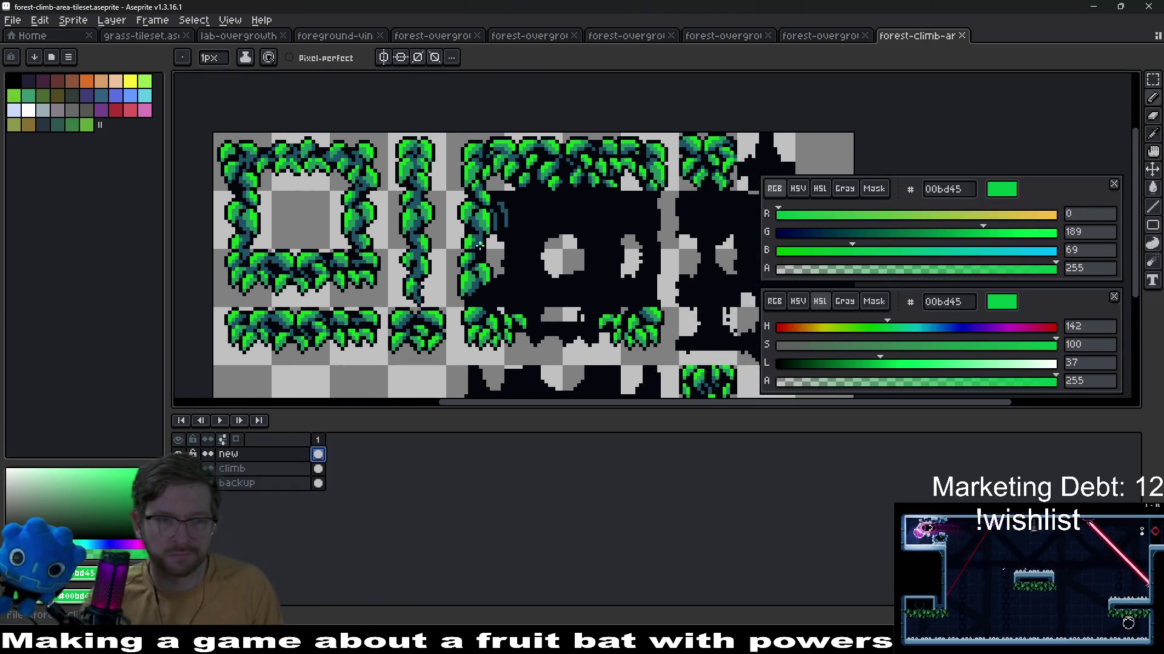
left_click_drag(546, 272, 495, 293)
key("ctrl+u")
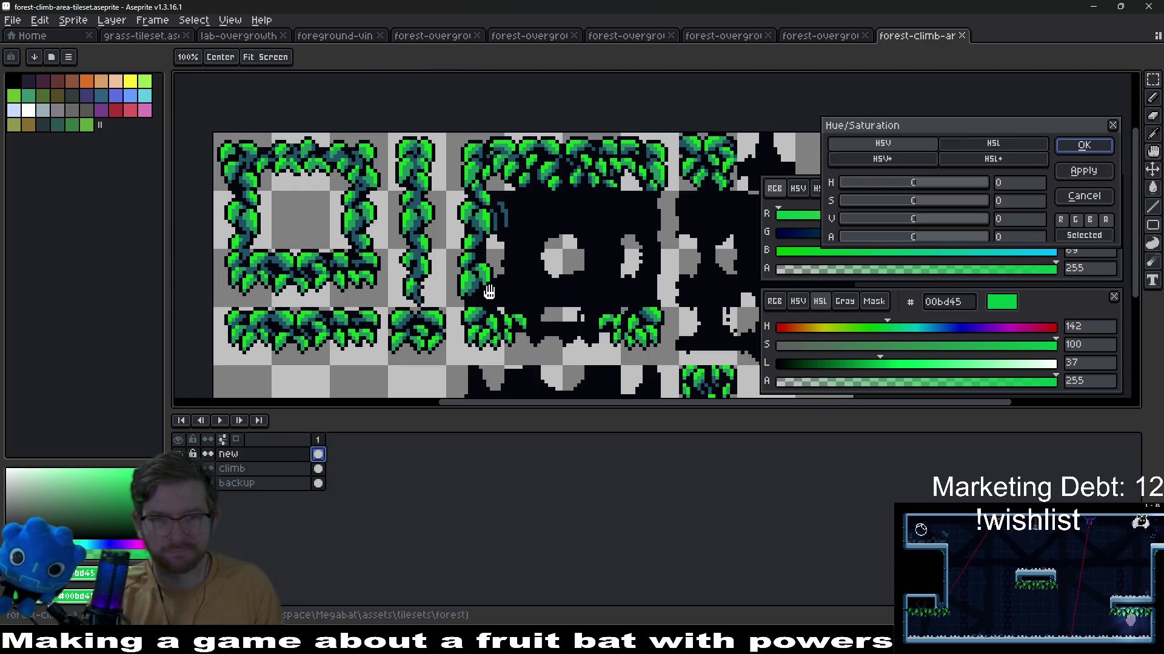
mouse_move(915, 202)
left_mouse_down()
mouse_move(900, 210)
mouse_move(988, 216)
left_mouse_up()
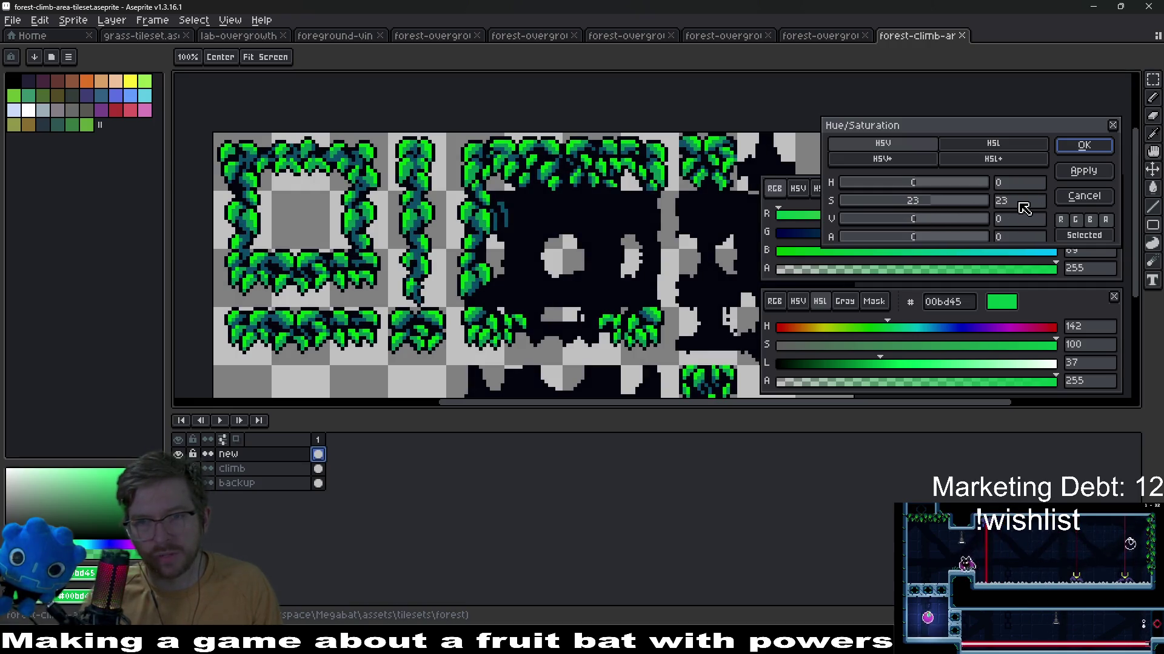
type("0")
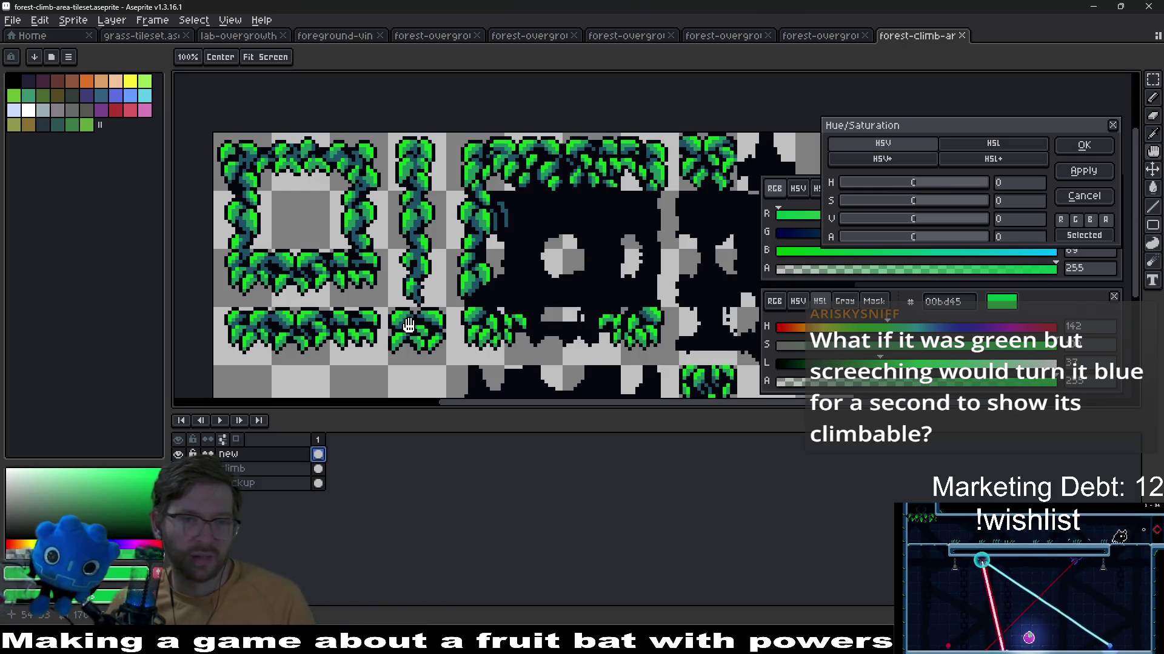
scroll(406, 326, "down", 1)
scroll(546, 273, "up", 1)
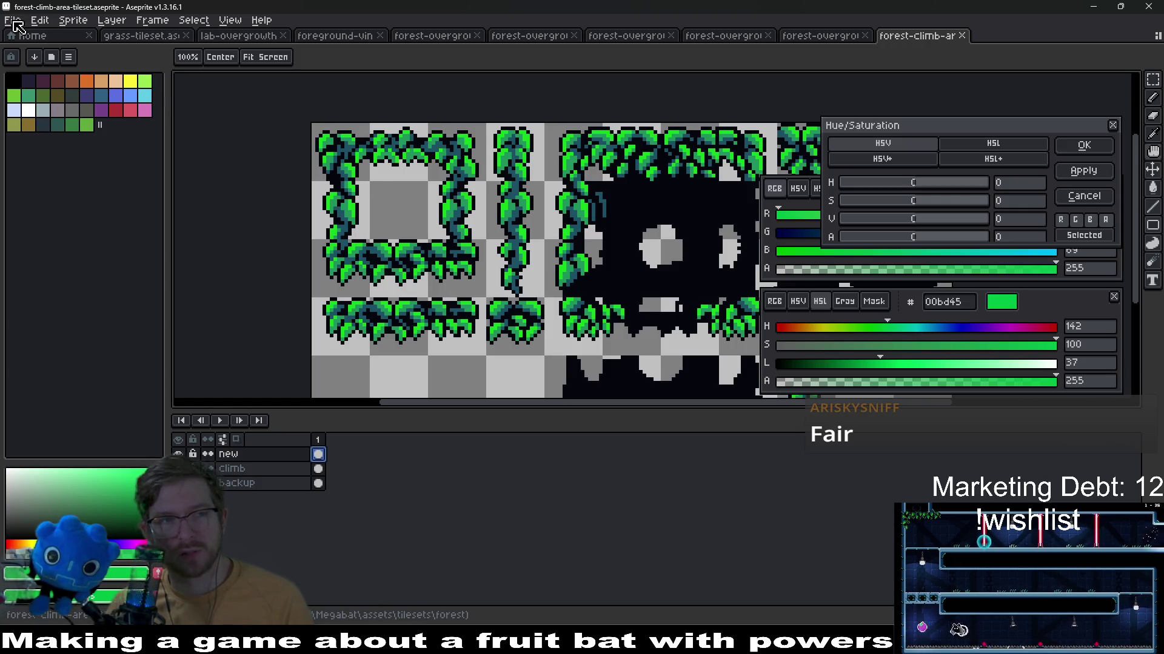
key("Escape")
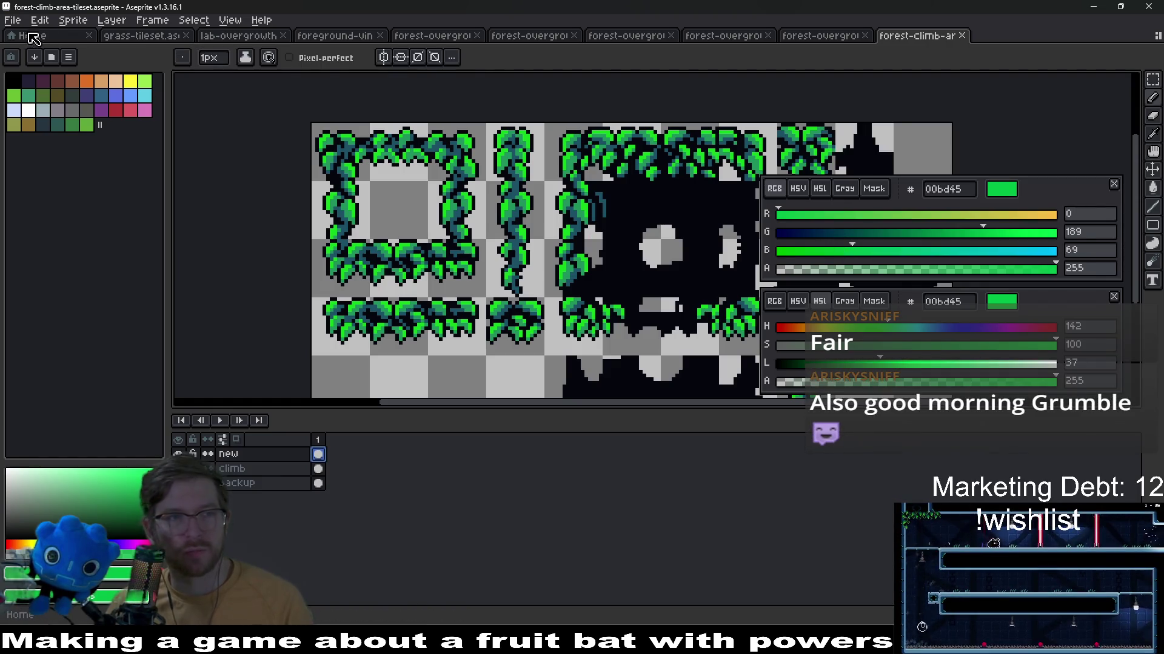
Open the forest-tileset-16x16.aseprite sprite from the file browser
left_click(12, 20)
left_click(41, 57)
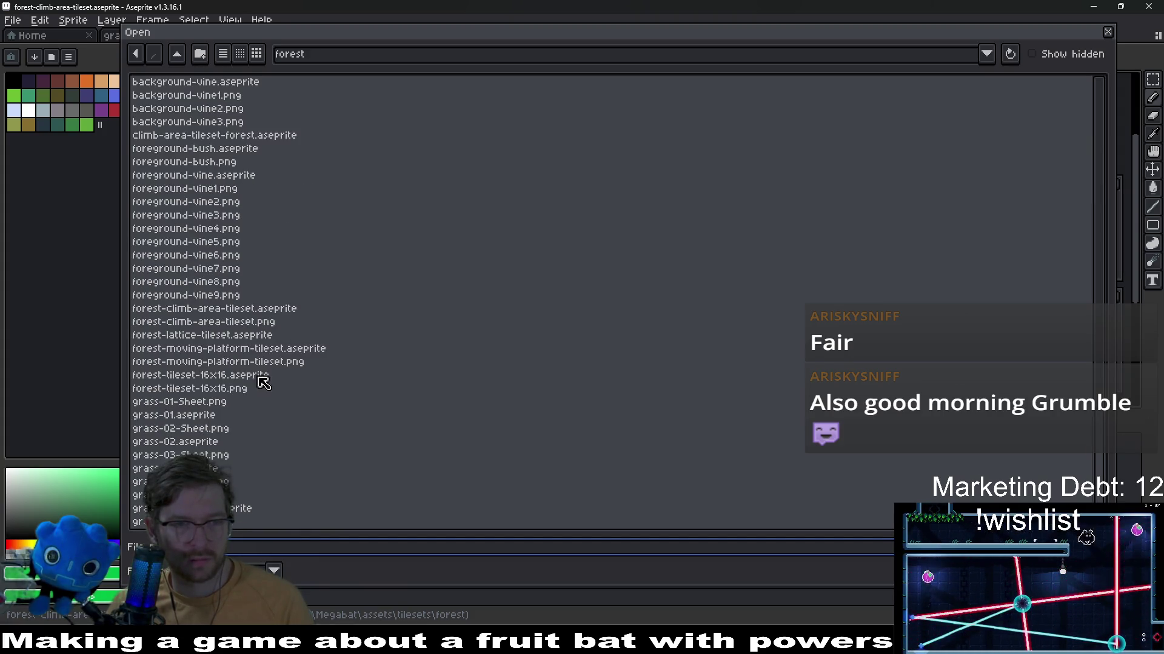
left_click(228, 376)
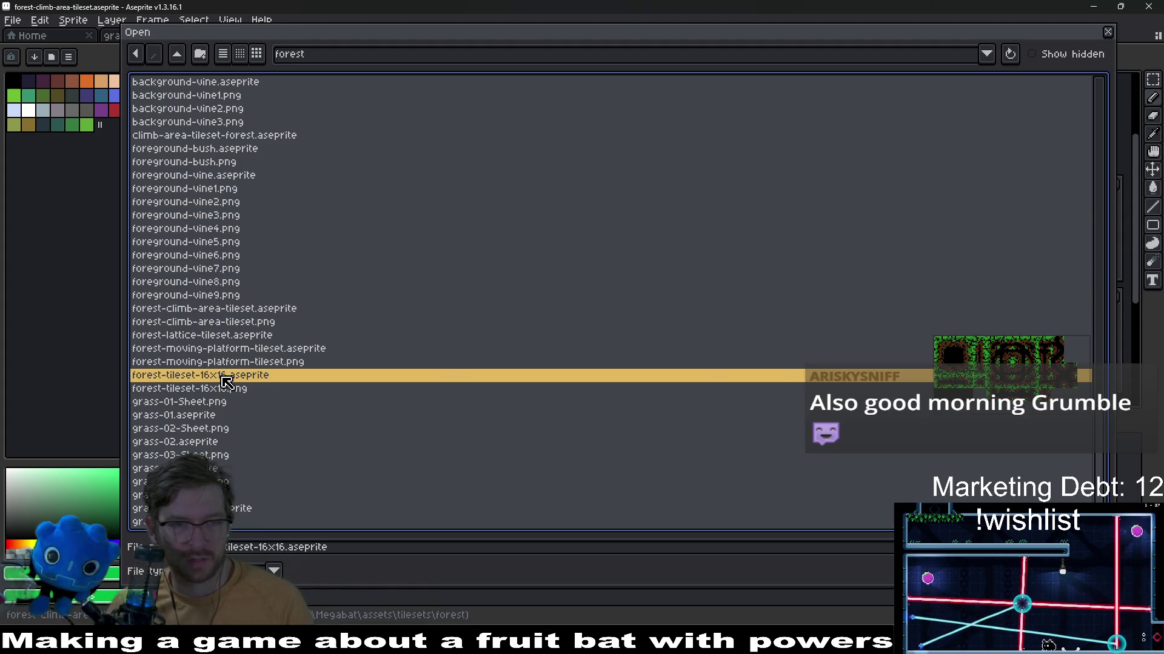
double_click(227, 376)
scroll(677, 253, "up", 3)
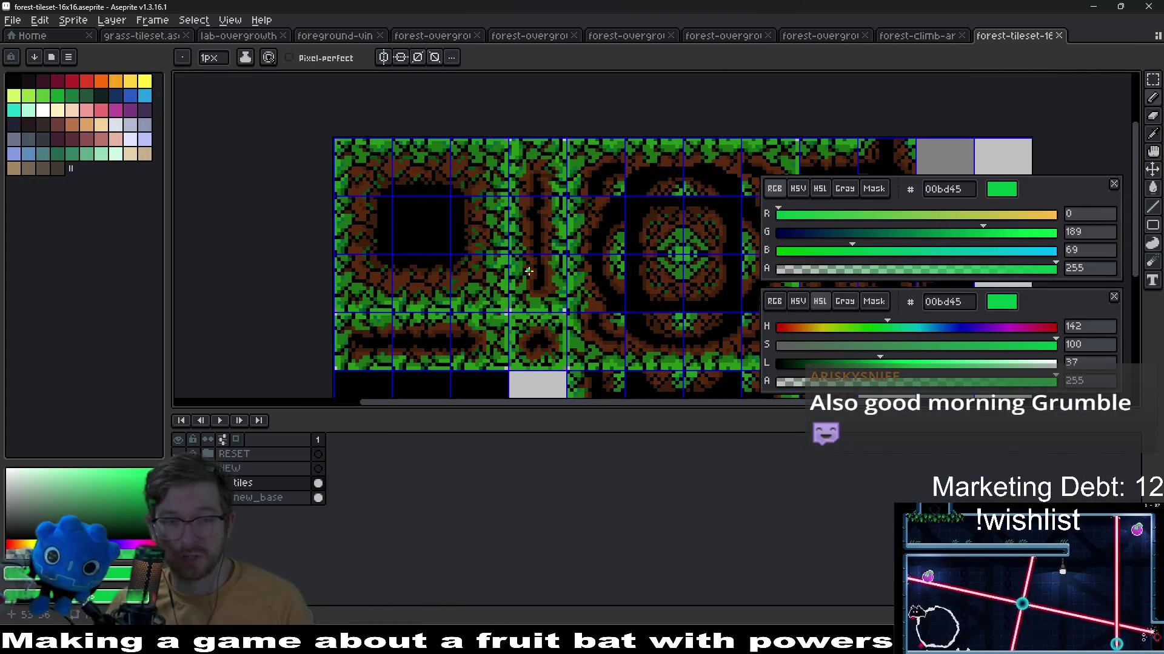
scroll(677, 253, "down", 4)
Toggle the RESET layer's brick tiles and leave them visible, framed in view
left_click(179, 454)
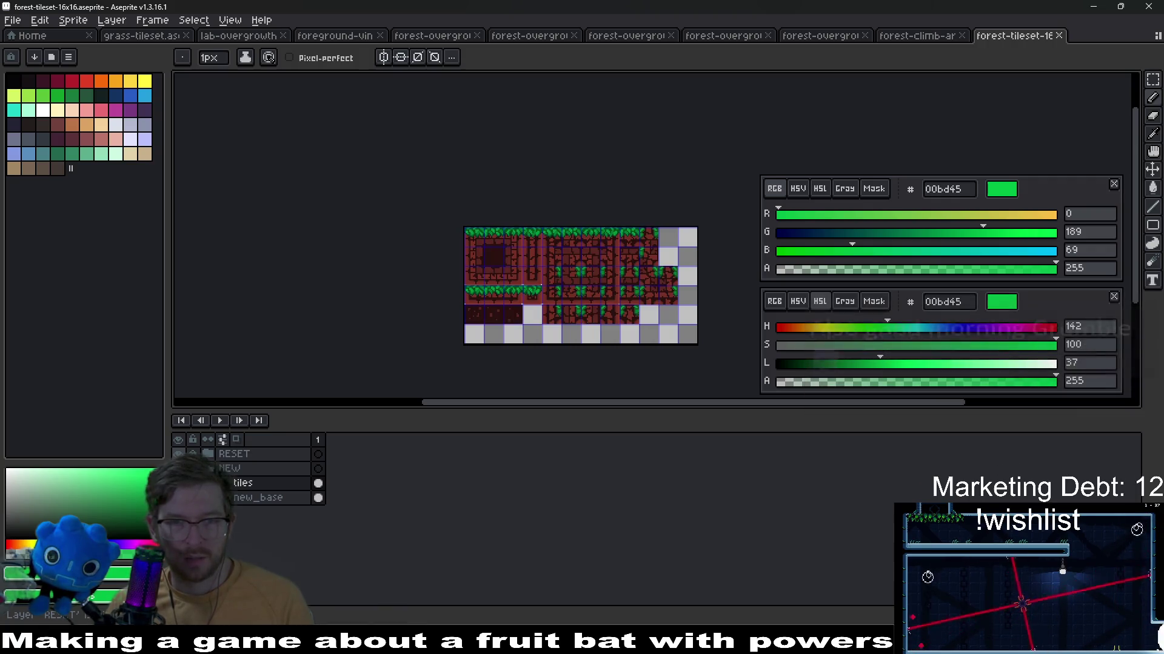
left_click(179, 454)
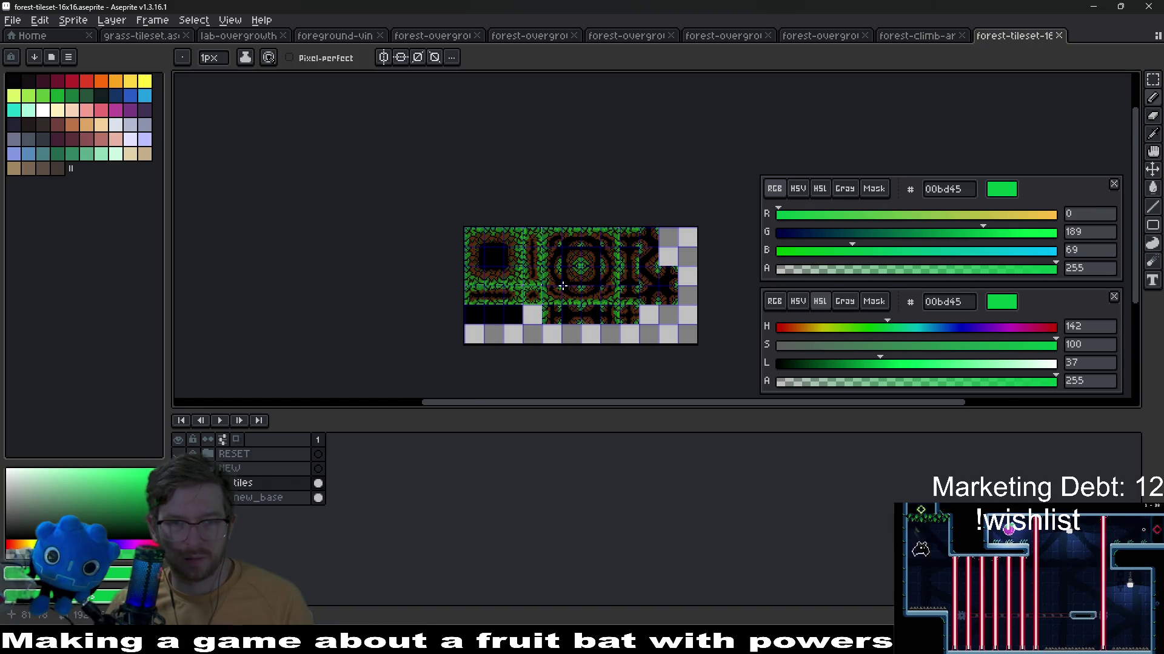
scroll(562, 287, "up", 3)
scroll(362, 216, "up", 3)
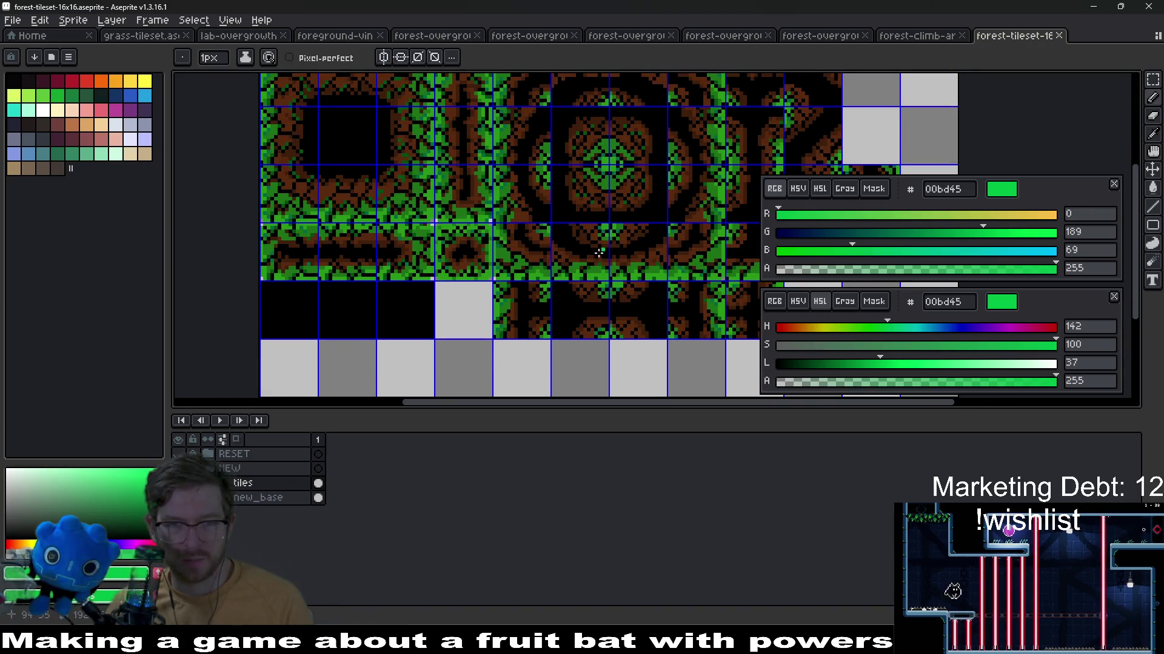
scroll(362, 217, "down", 3)
left_click_drag(431, 291, 484, 291)
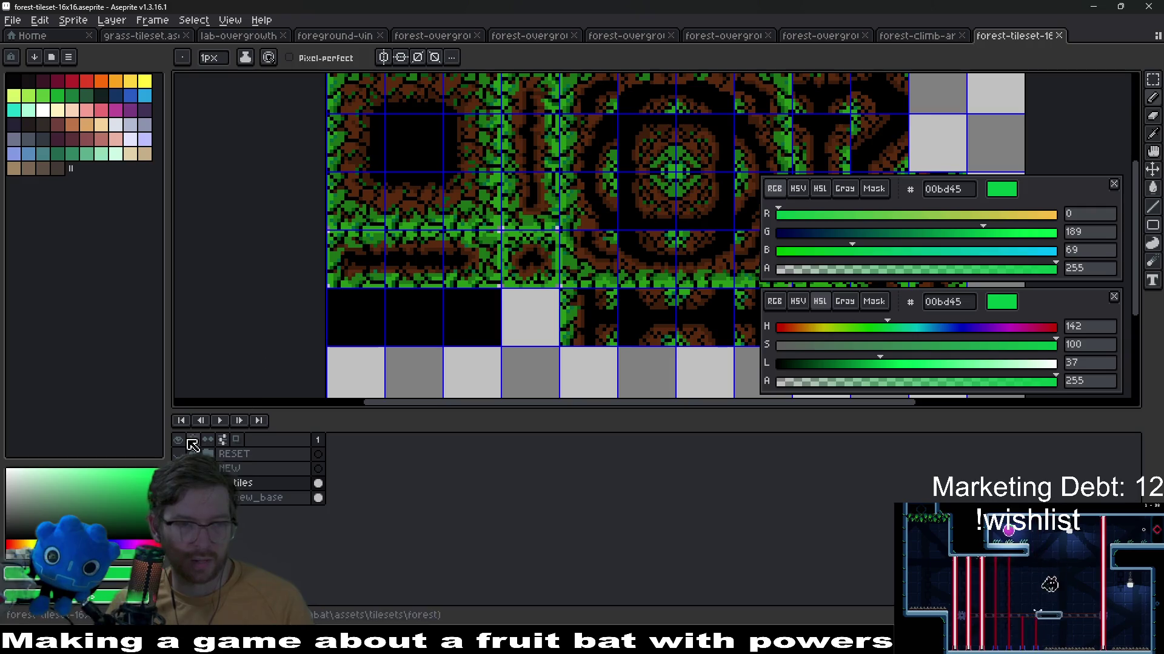
left_click(179, 454)
scroll(429, 355, "up", 3)
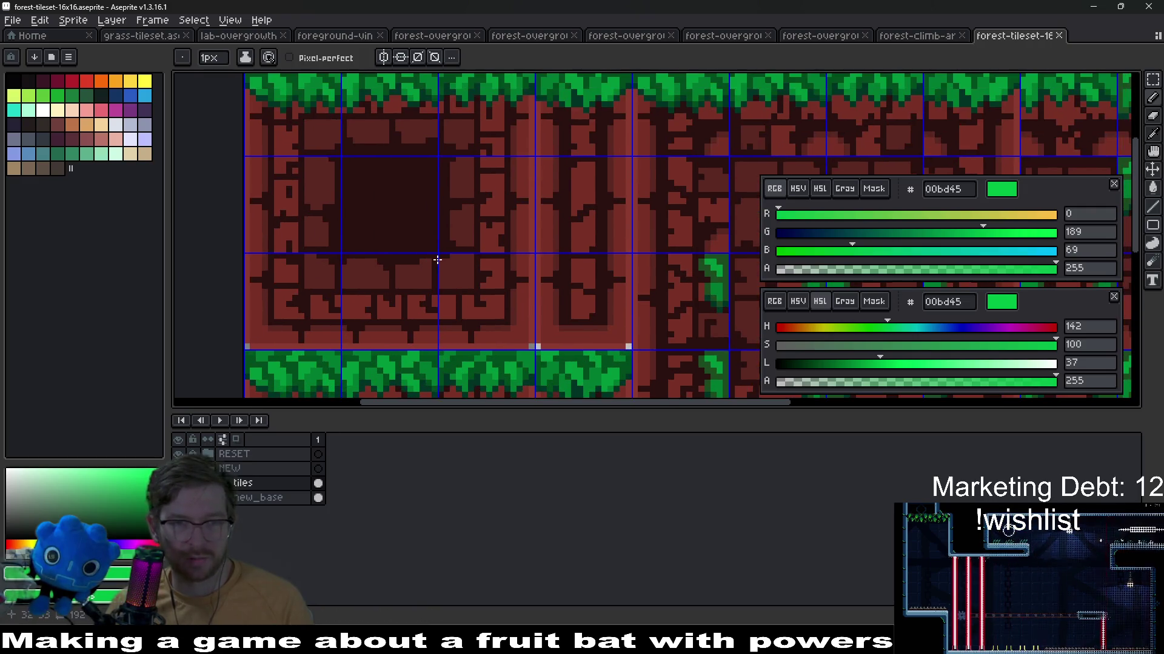
left_click_drag(429, 354, 400, 273)
Sample the bricks' dark brown #29110f as foreground, black as background, and start Replace Color
key("alt")
left_click(384, 190)
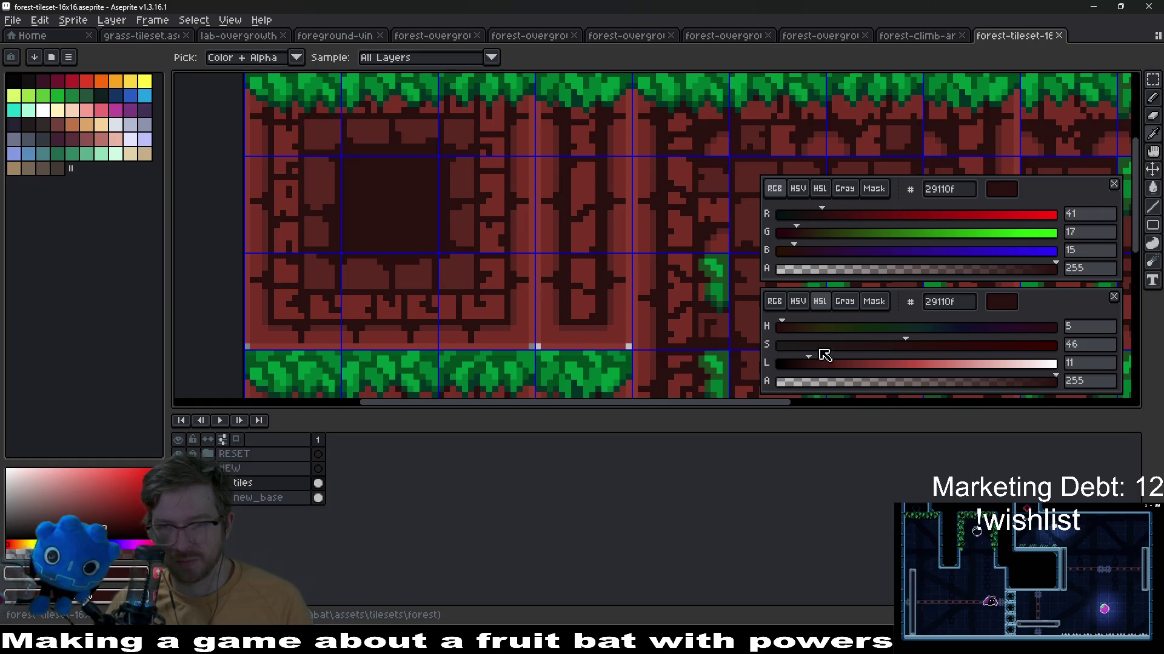
right_click(752, 330)
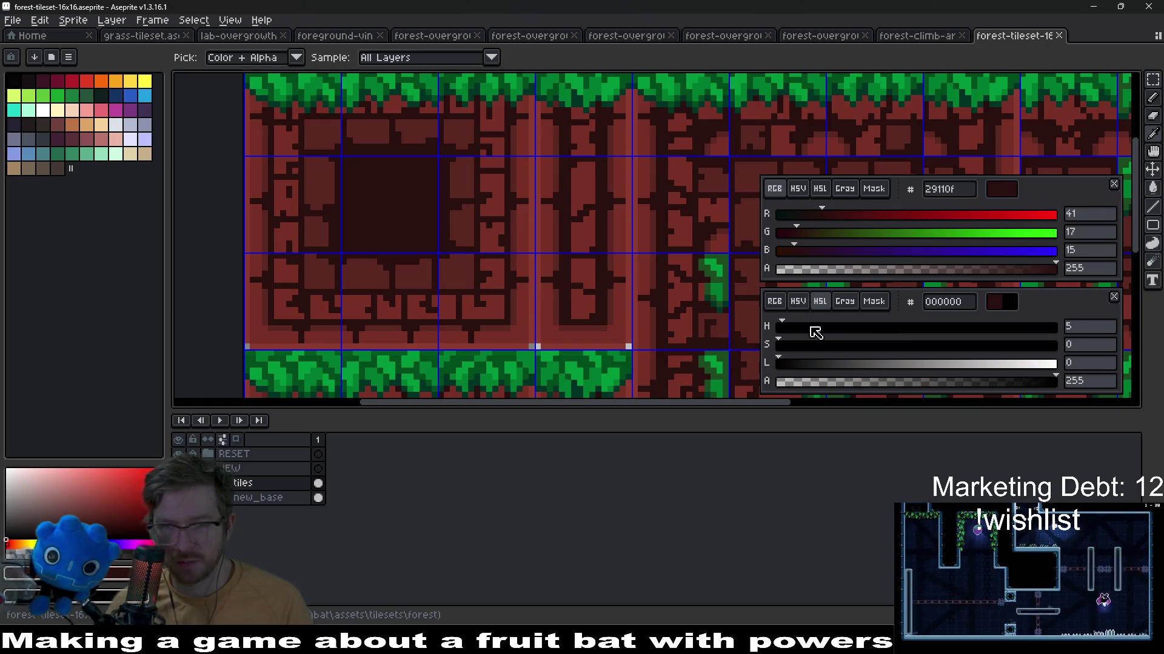
key("b")
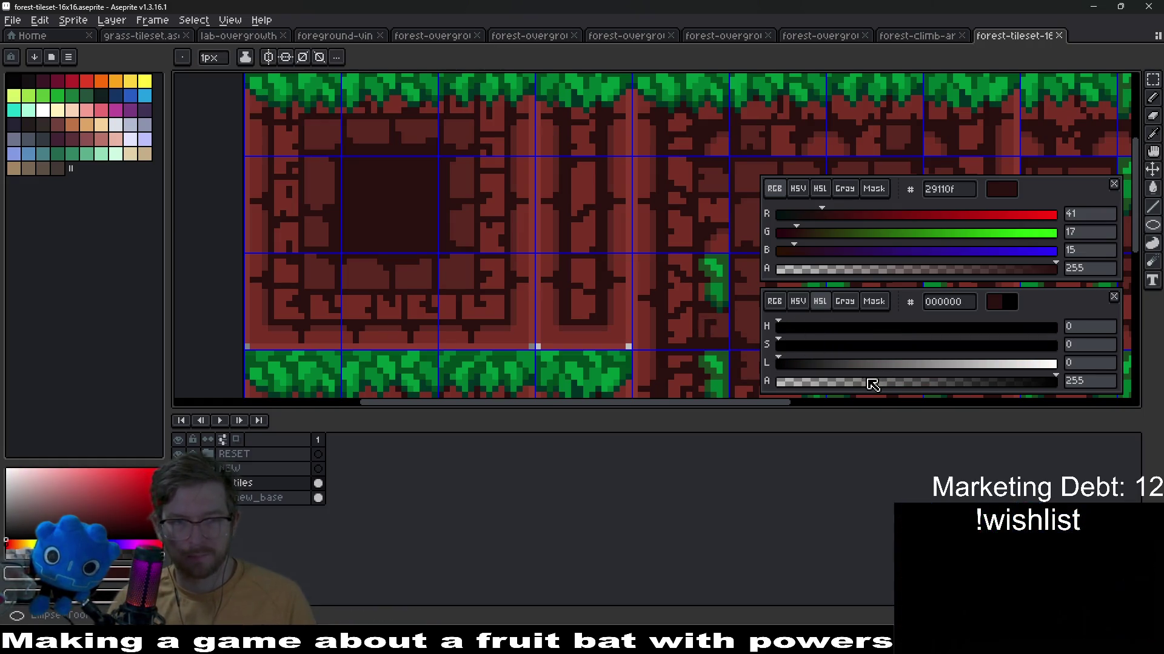
scroll(607, 295, "down", 4)
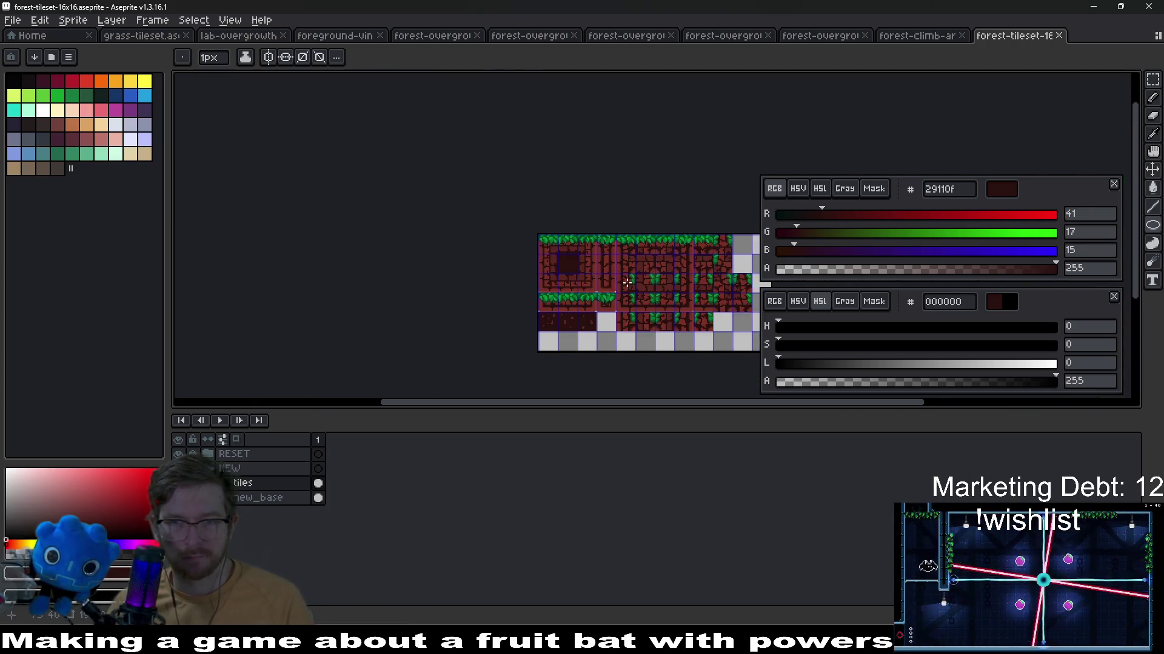
scroll(607, 295, "up", 2)
scroll(607, 295, "up", 1)
key("shift+r")
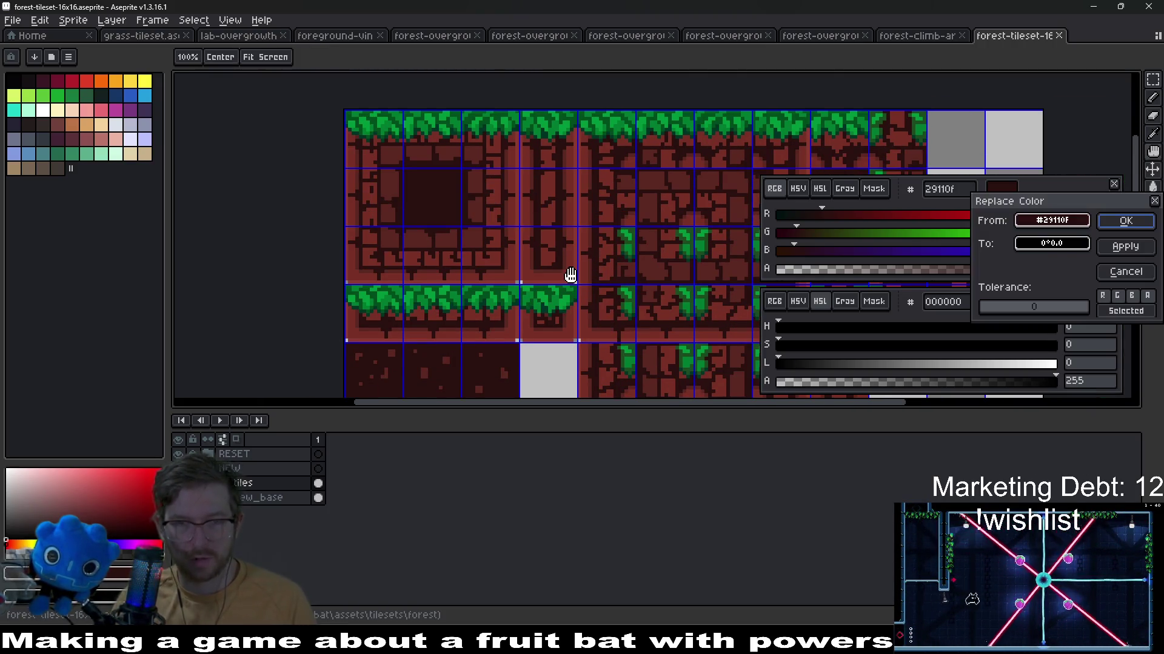
Cancel the replacement and undo/redo to compare the artwork against the layers
left_click_drag(570, 275, 565, 256)
key("Escape")
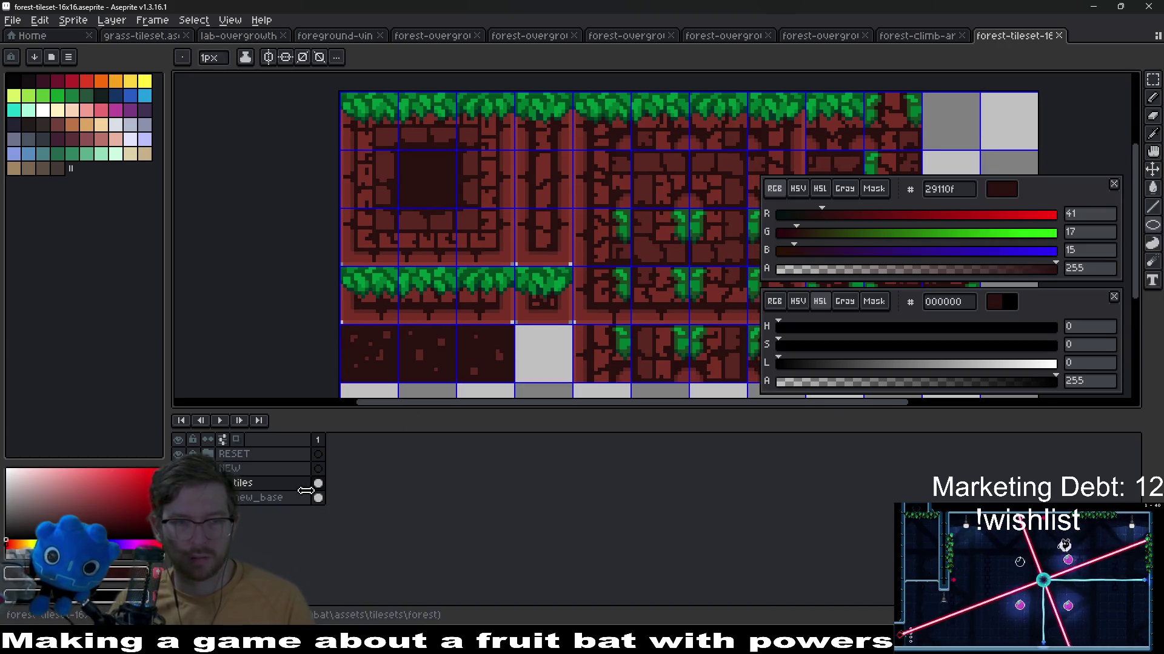
key("ctrl+z")
key("ctrl+y")
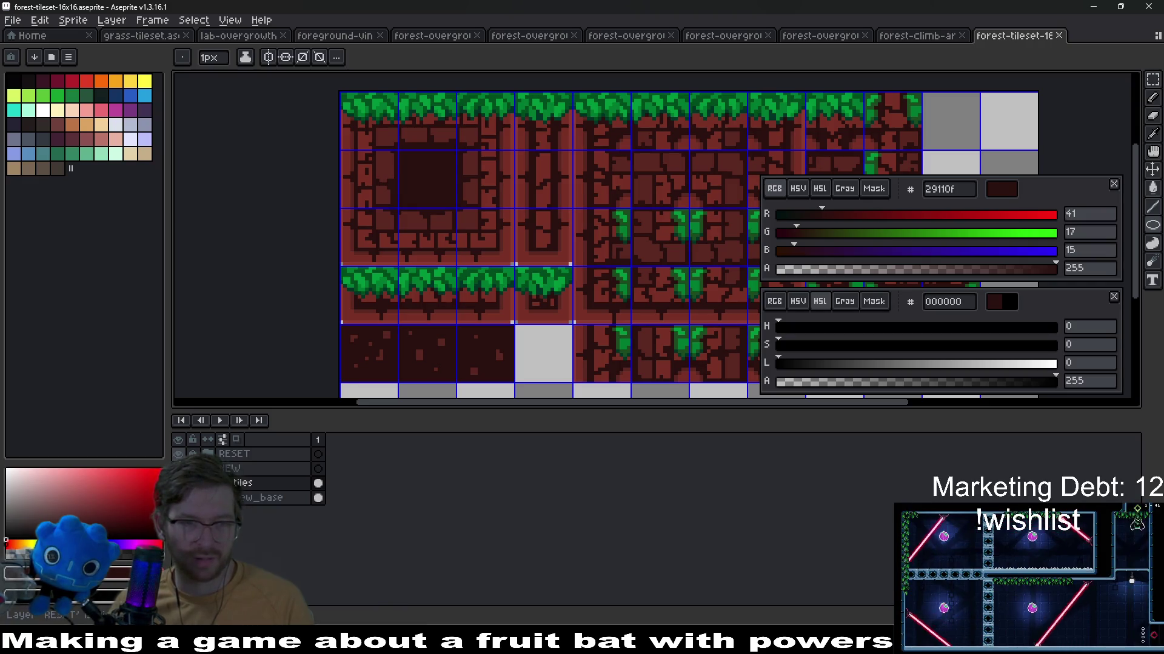
key("ctrl+z")
key("ctrl+y")
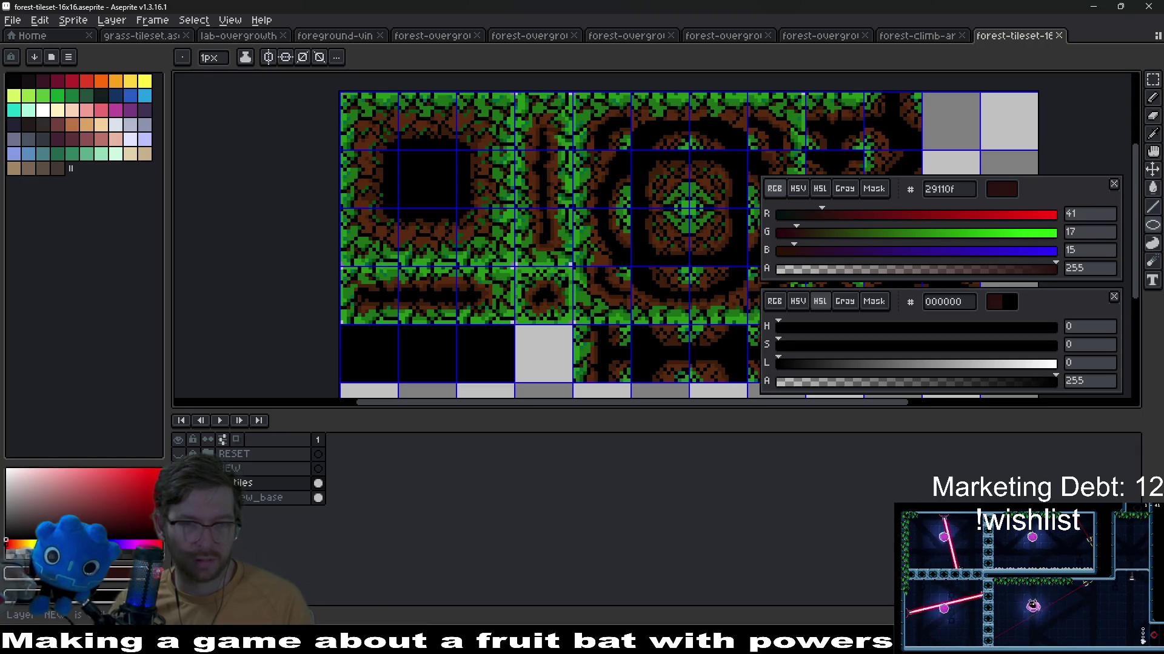
key("ctrl+z")
key("ctrl+z")
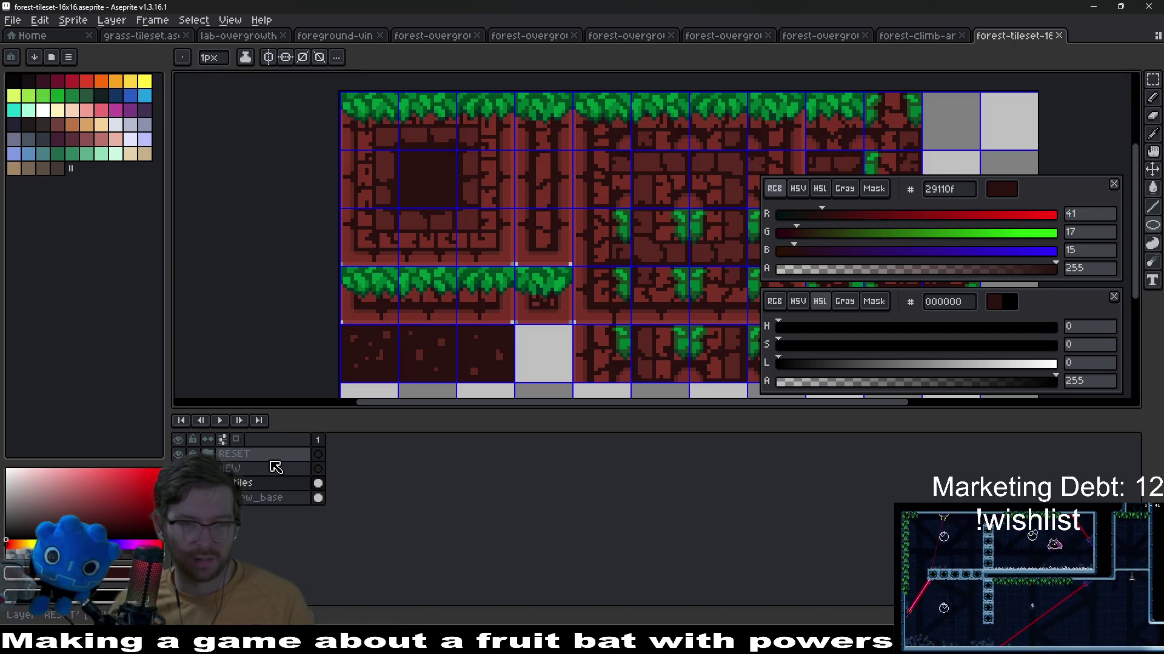
Expand the RESET group, select grass, set secondary to the dark brown dropped to black, preview a replacement and cancel
left_click(291, 454)
left_click(209, 453)
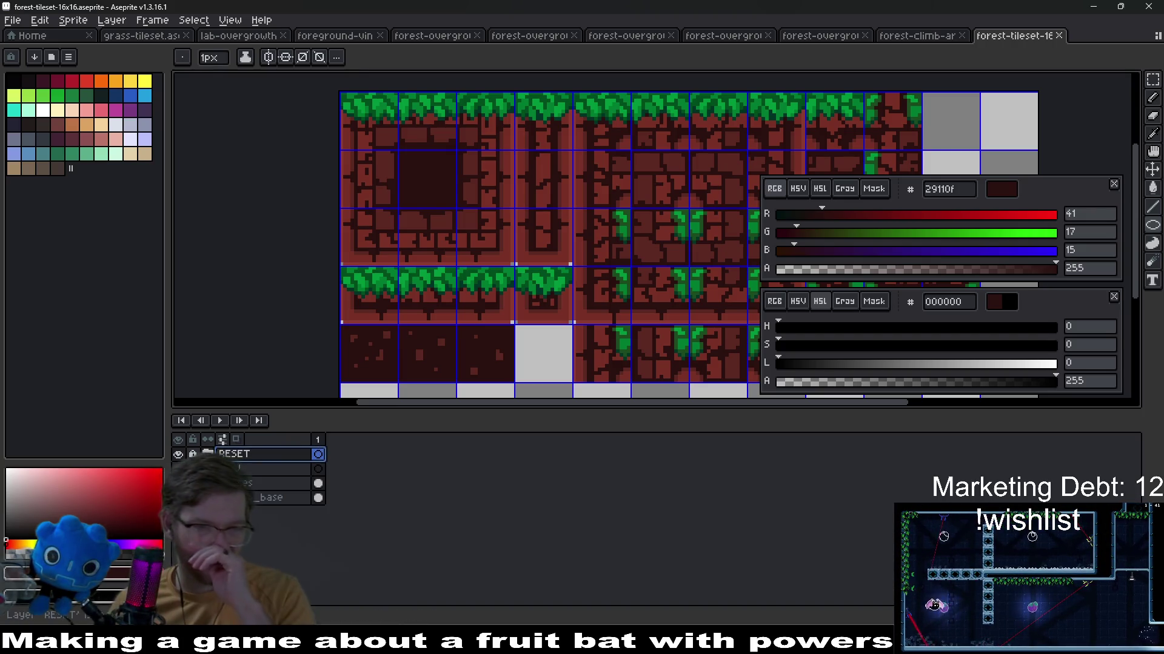
left_click(316, 468)
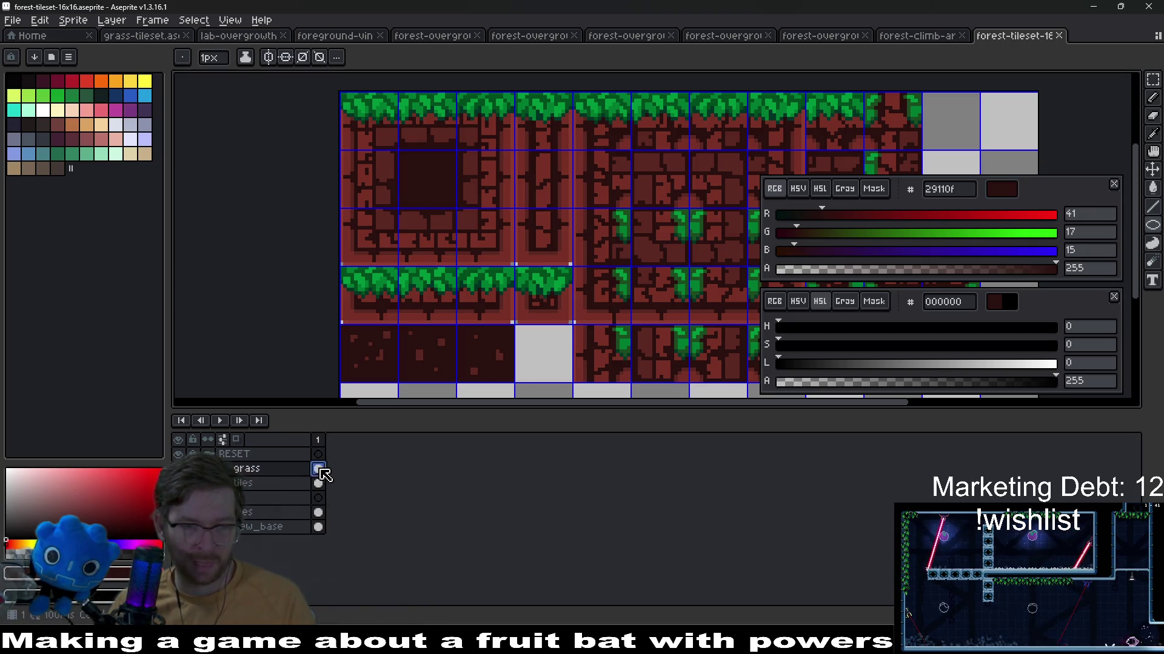
key("alt")
right_click(451, 193)
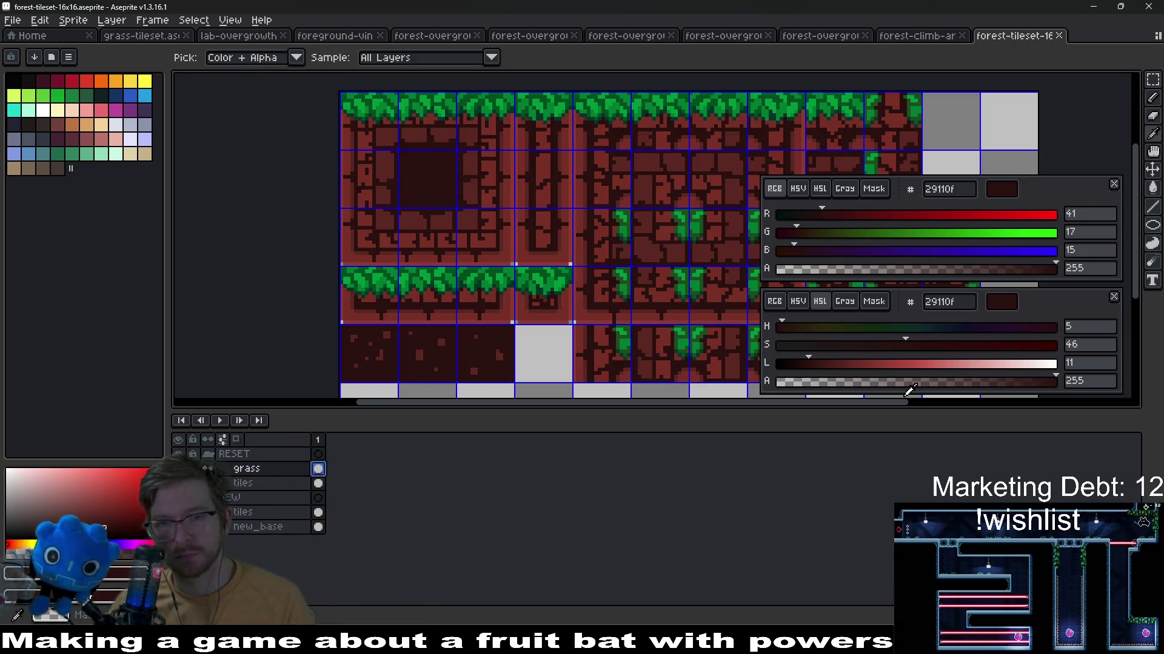
left_click_drag(815, 363, 770, 369)
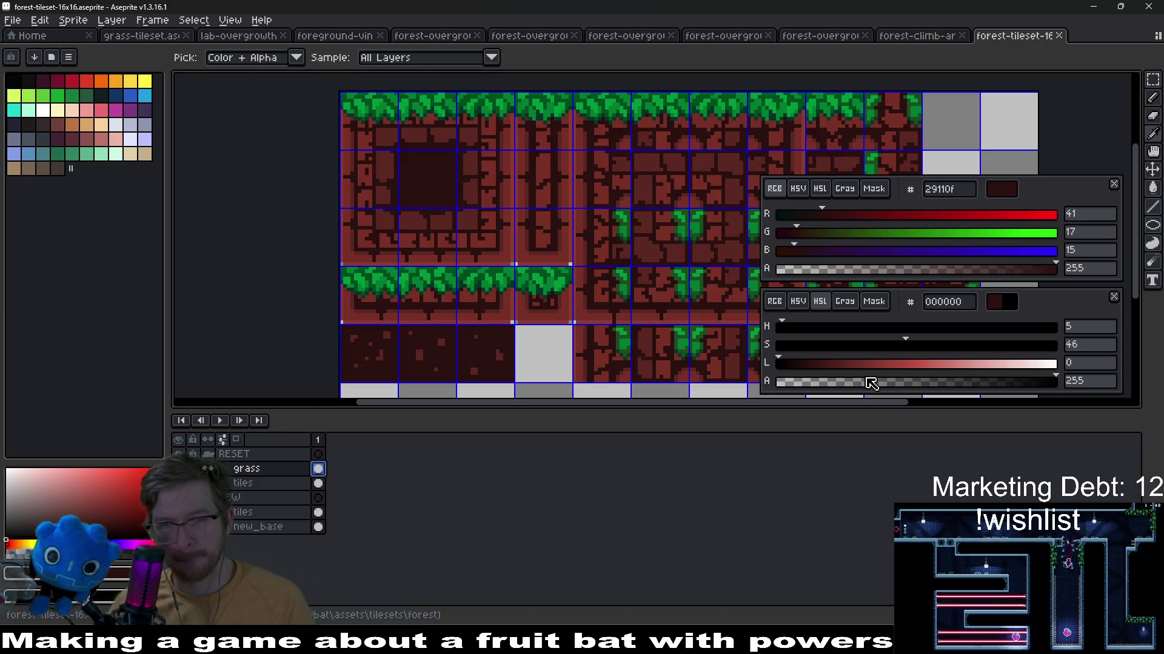
key("shift+r")
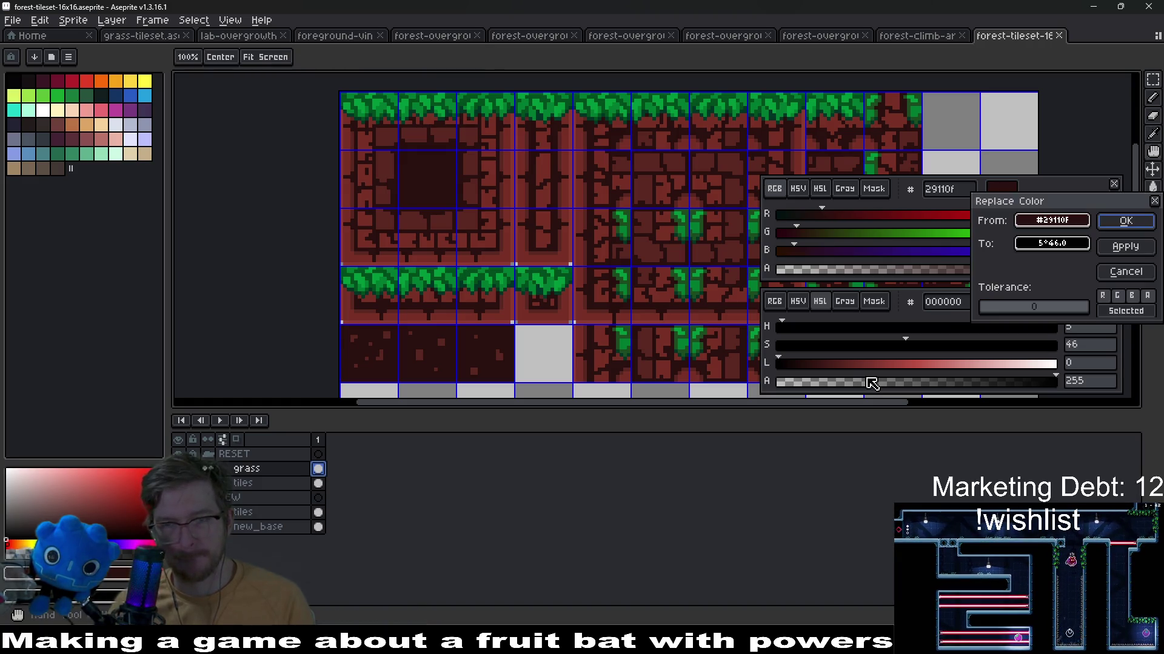
key("Escape")
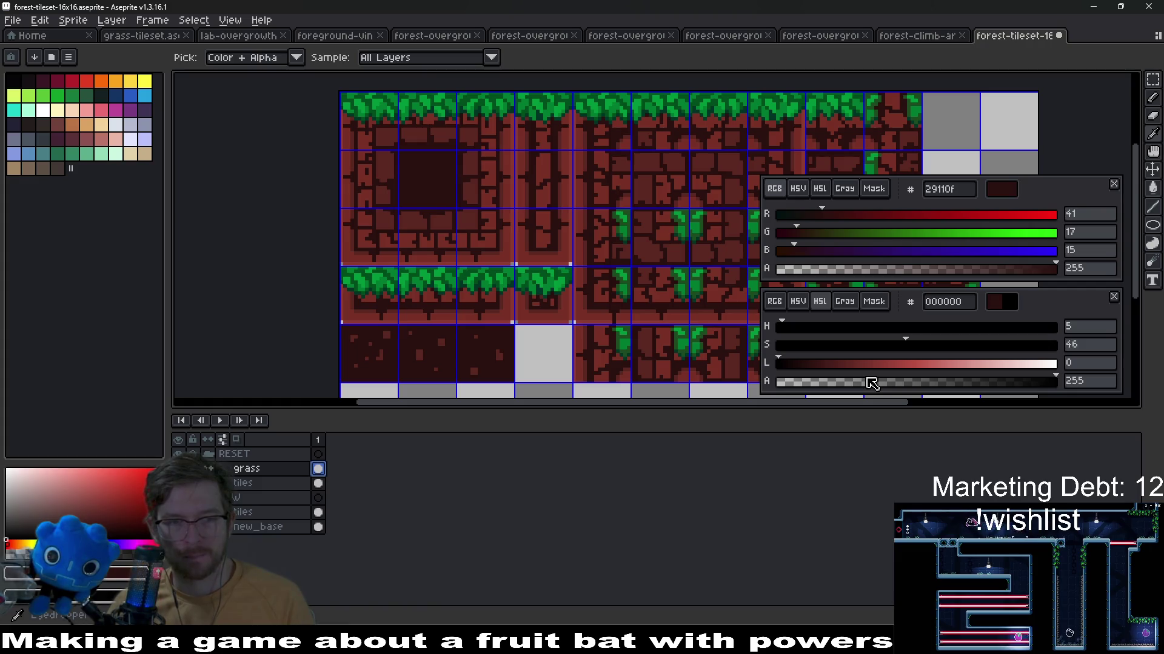
On the tiles layer, replace the dark brown #29110f outlines with black 000000
left_click(317, 483)
key("shift+r")
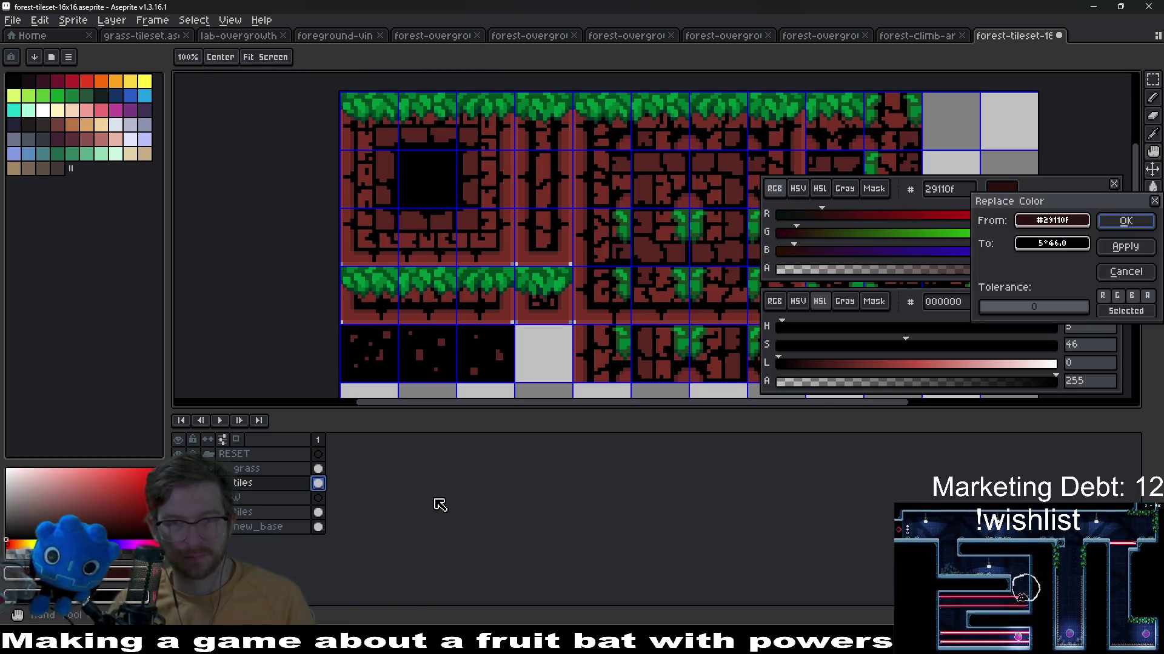
key("Escape")
scroll(489, 247, "down", 1)
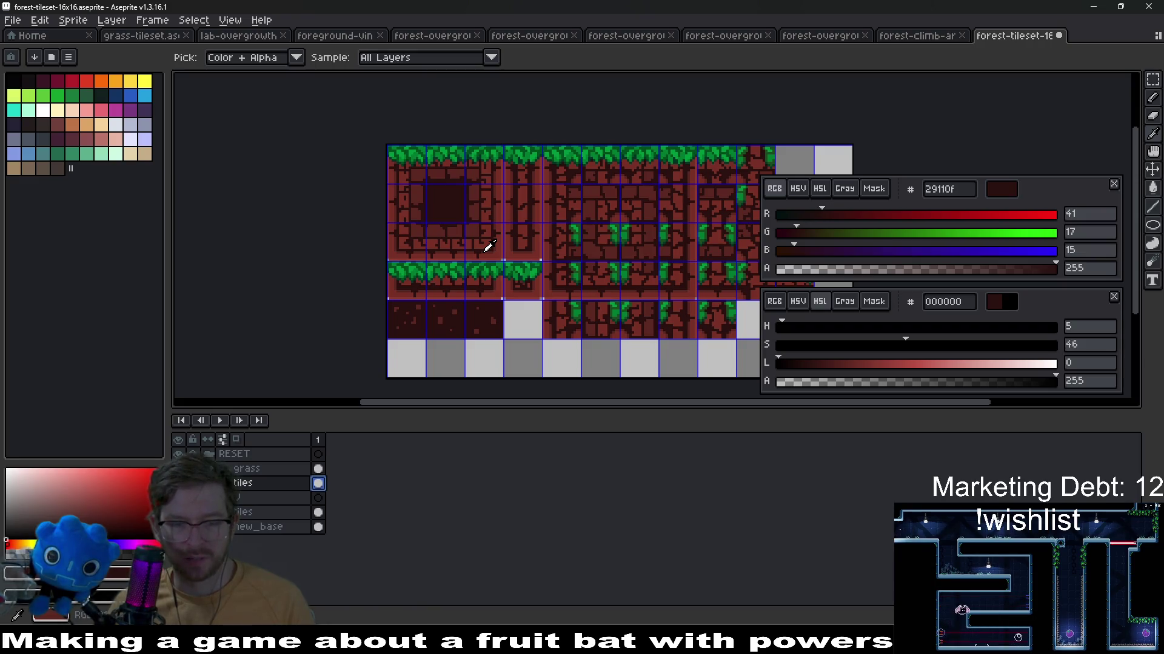
key("shift+r")
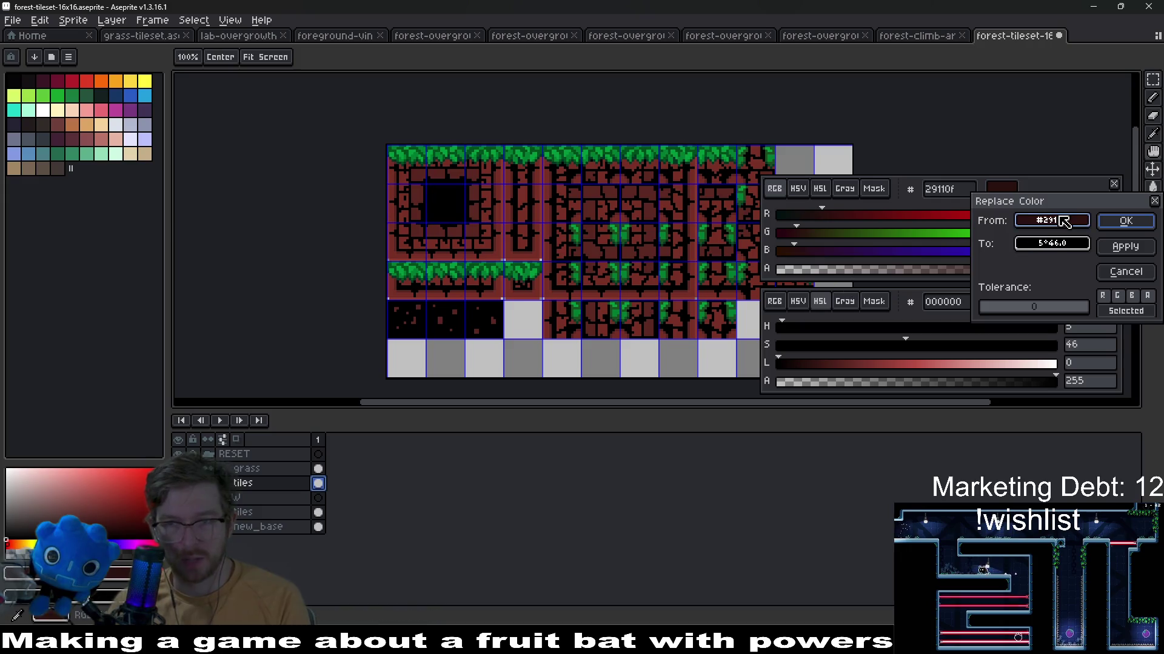
left_click(1125, 222)
key("shift+r")
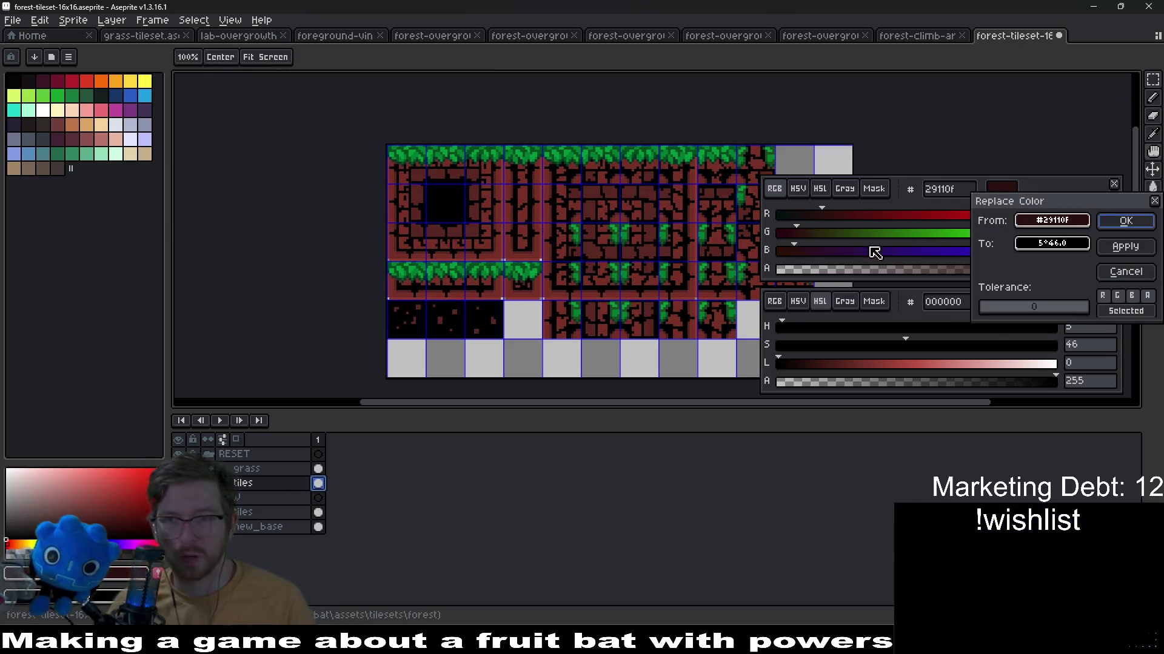
left_click(1125, 224)
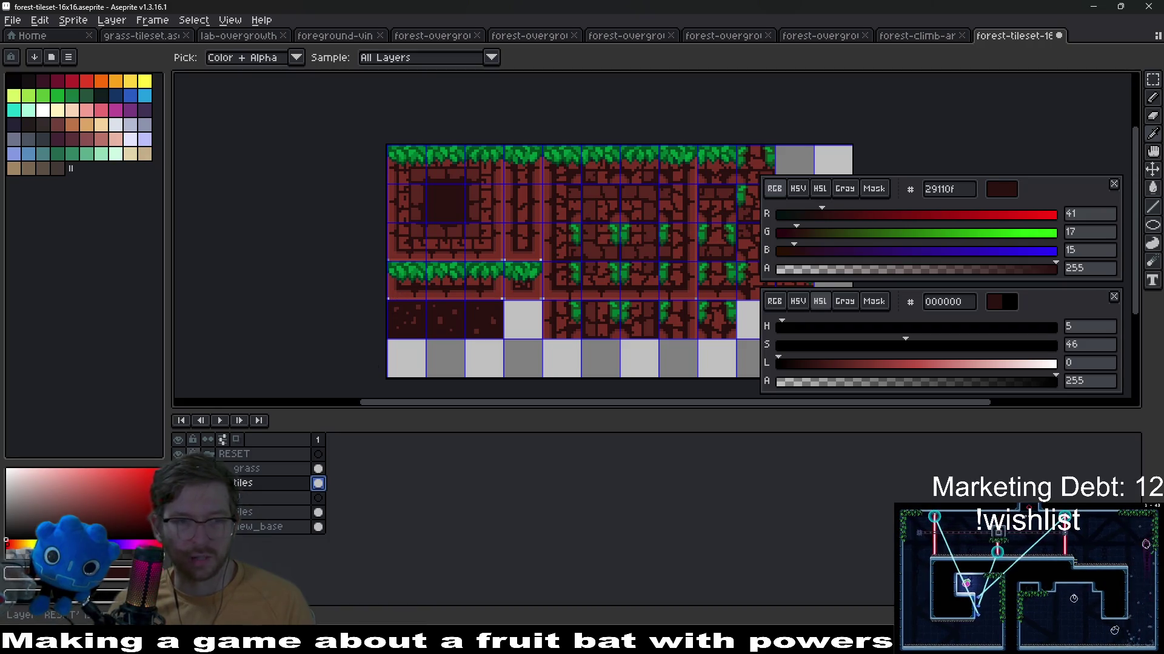
key("shift+r")
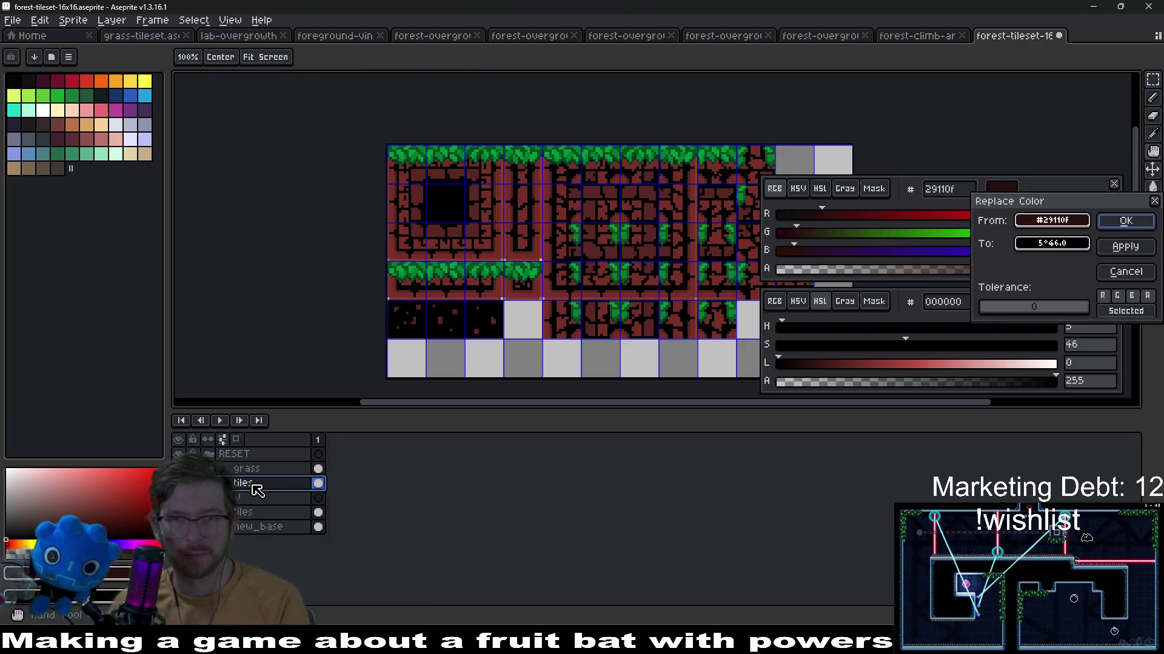
key("Return")
scroll(469, 181, "up", 3)
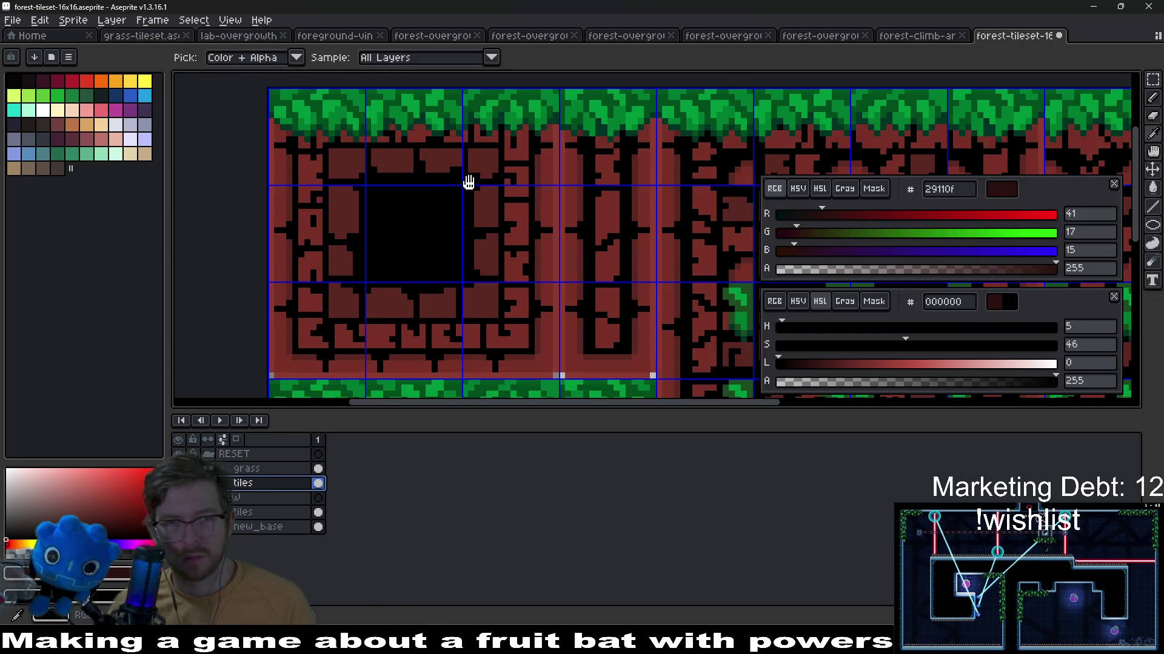
scroll(468, 183, "down", 2)
left_click_drag(582, 287, 600, 182)
scroll(636, 209, "up", 2)
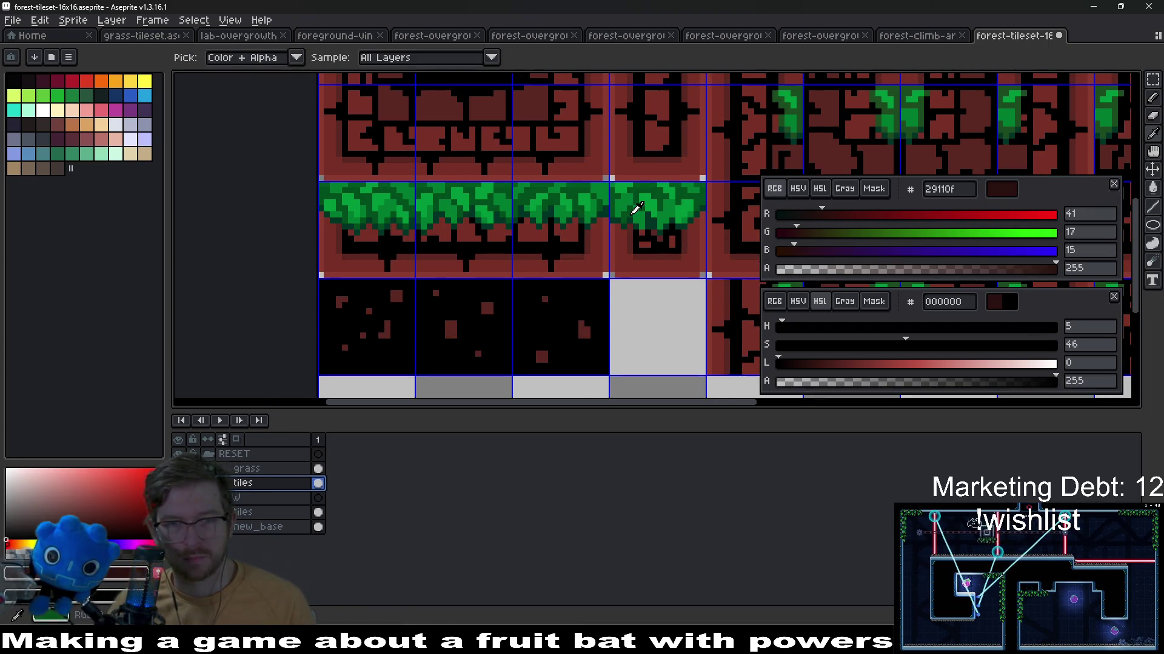
scroll(637, 209, "down", 2)
scroll(630, 173, "up", 2)
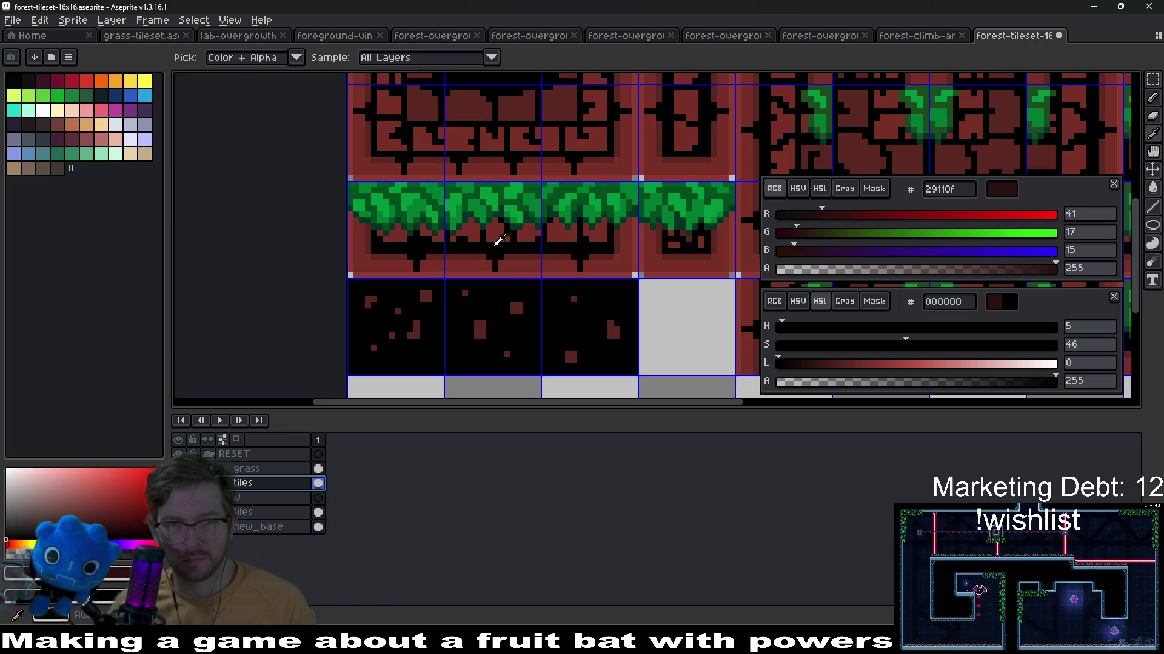
scroll(498, 241, "down", 2)
left_click_drag(564, 310, 582, 228)
scroll(621, 246, "down", 3)
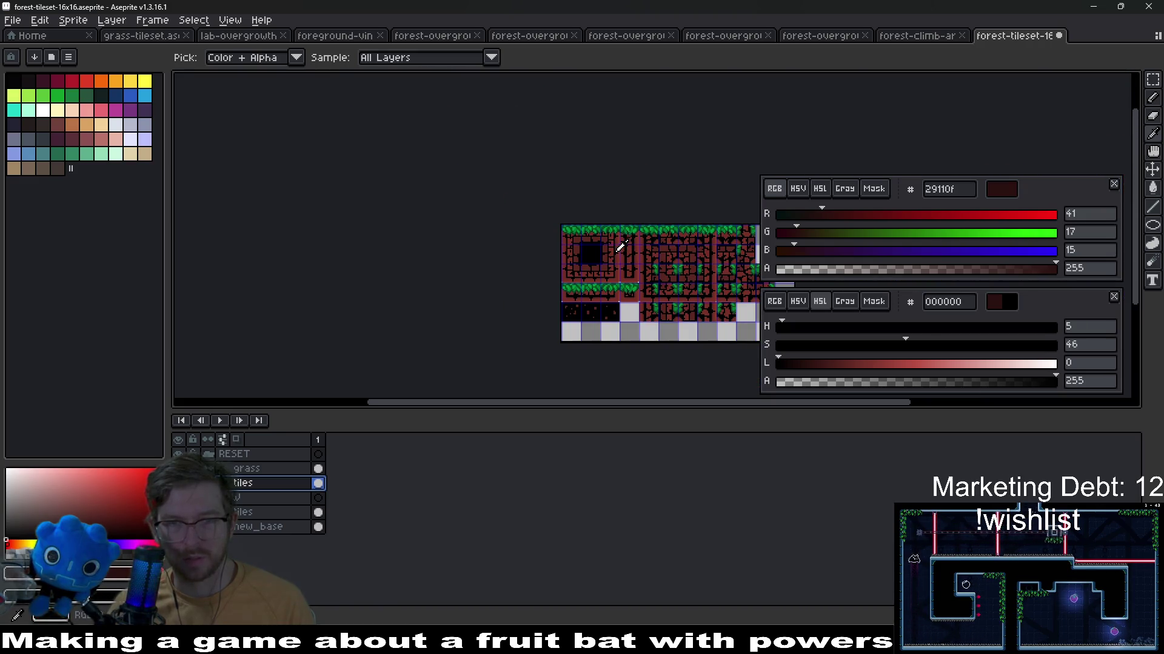
scroll(623, 248, "up", 4)
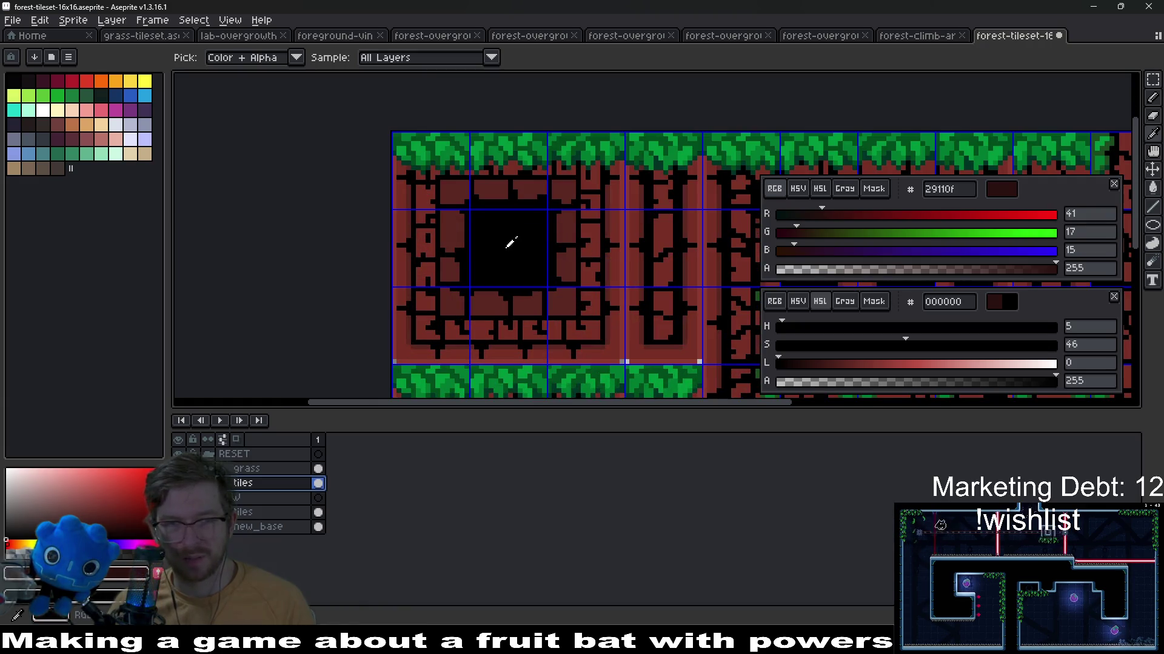
left_click(511, 242)
scroll(543, 202, "up", 2)
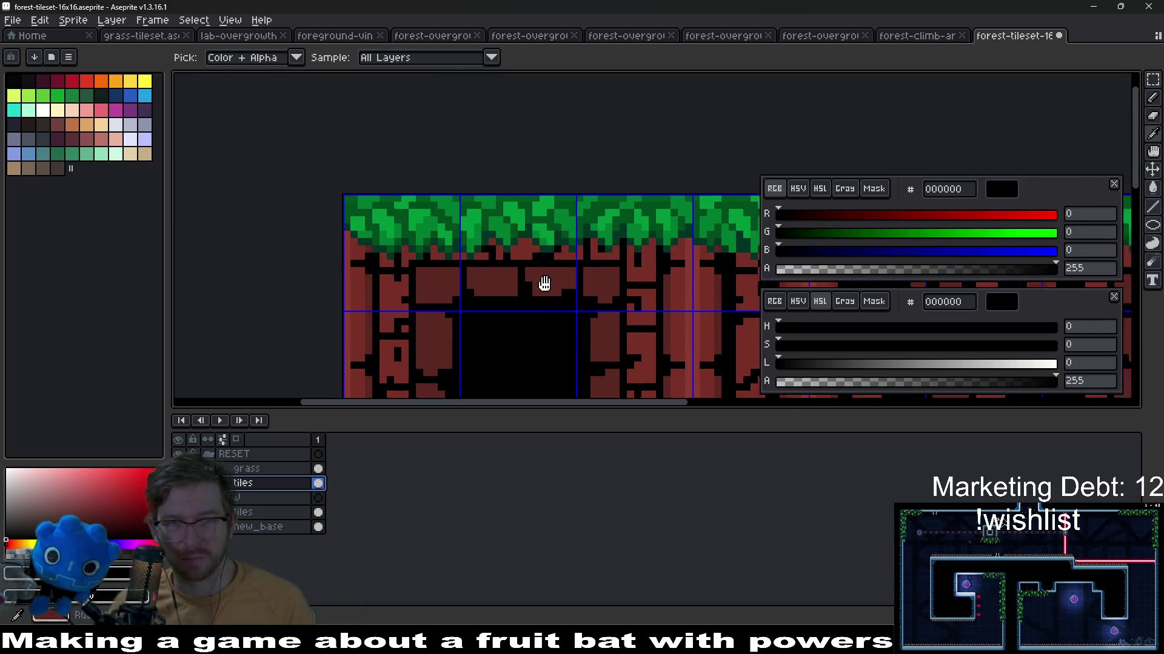
left_click_drag(542, 201, 509, 242)
scroll(509, 242, "up", 2)
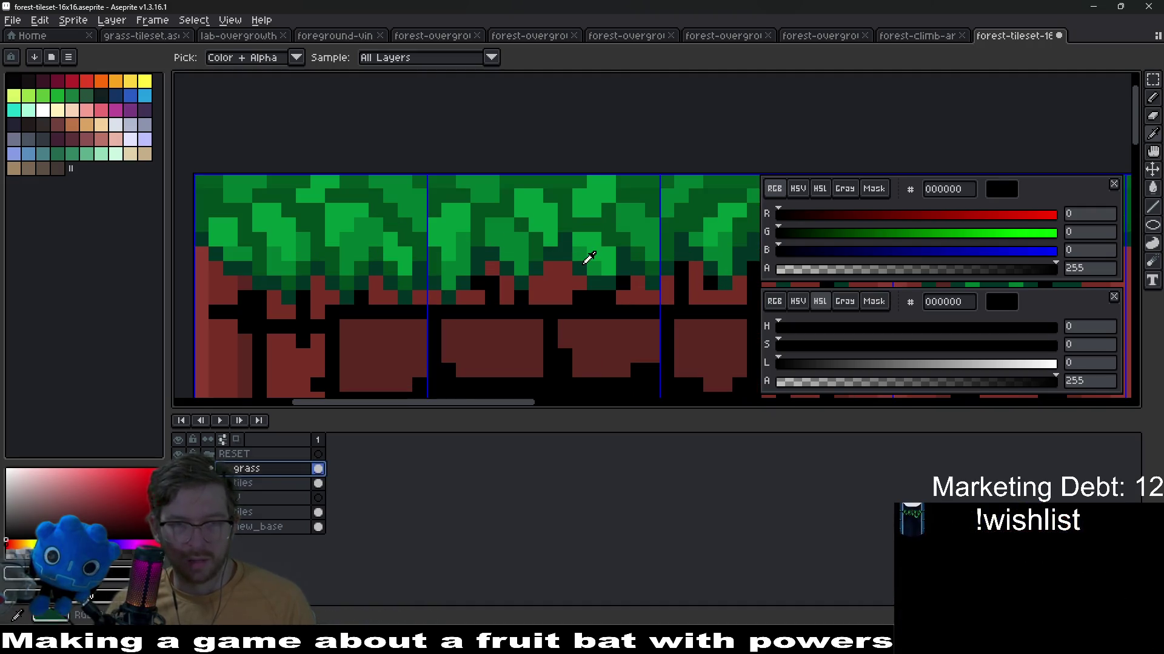
scroll(490, 283, "down", 4)
scroll(632, 310, "up", 2)
scroll(632, 309, "down", 2)
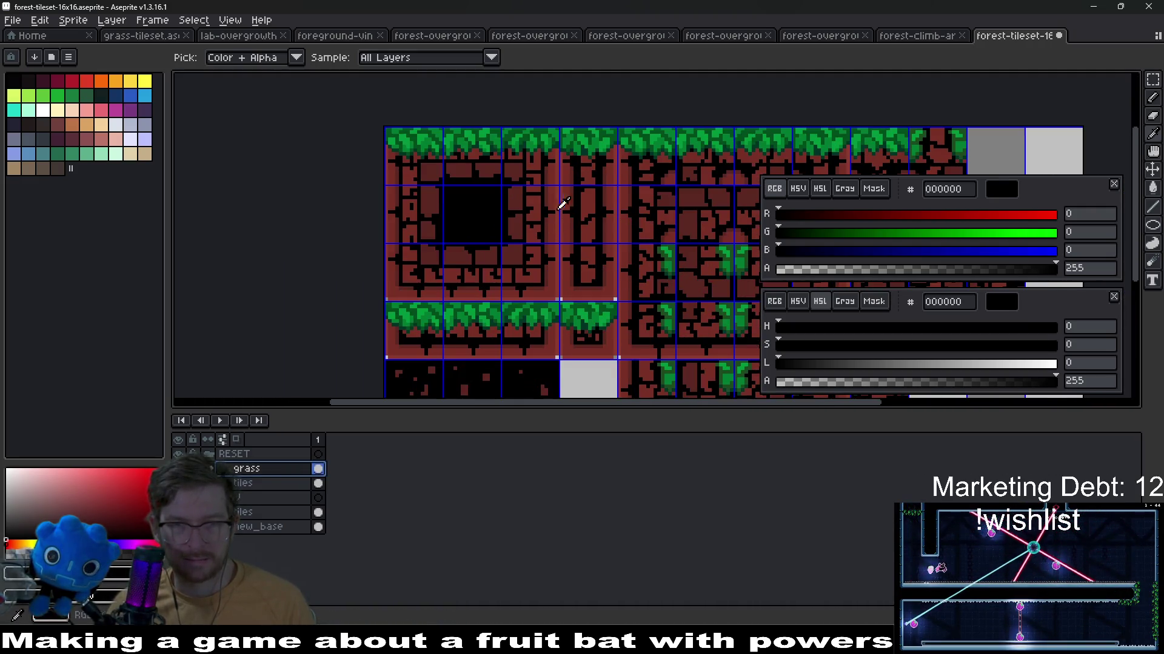
scroll(557, 210, "up", 2)
scroll(557, 211, "up", 2)
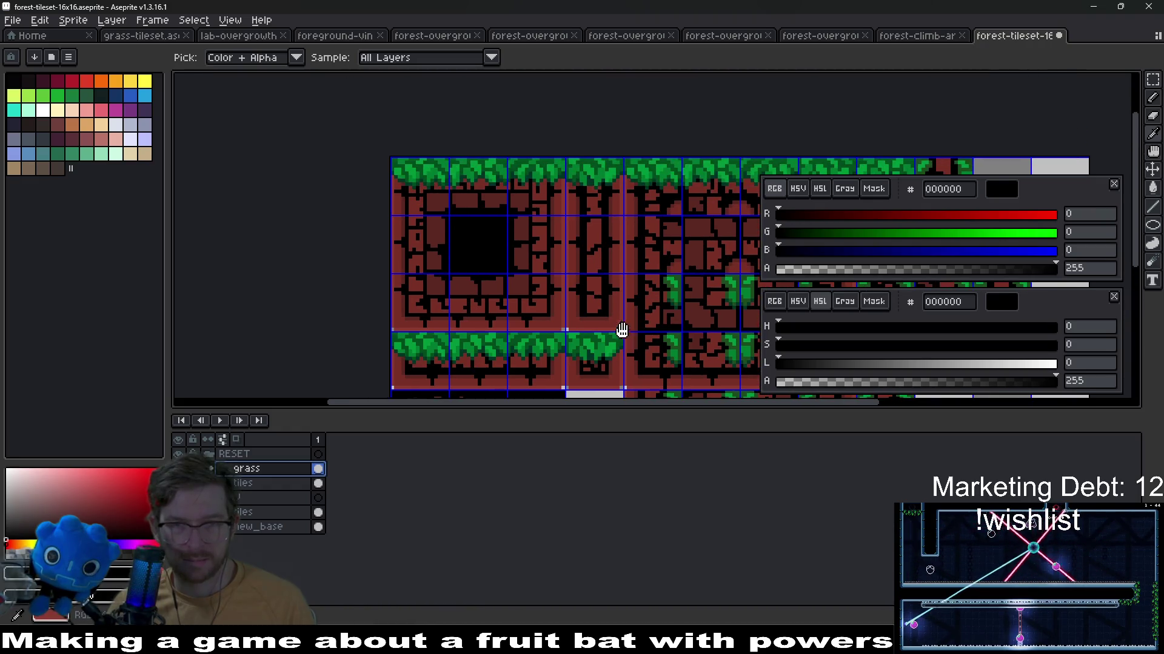
scroll(509, 183, "up", 2)
scroll(546, 191, "up", 2)
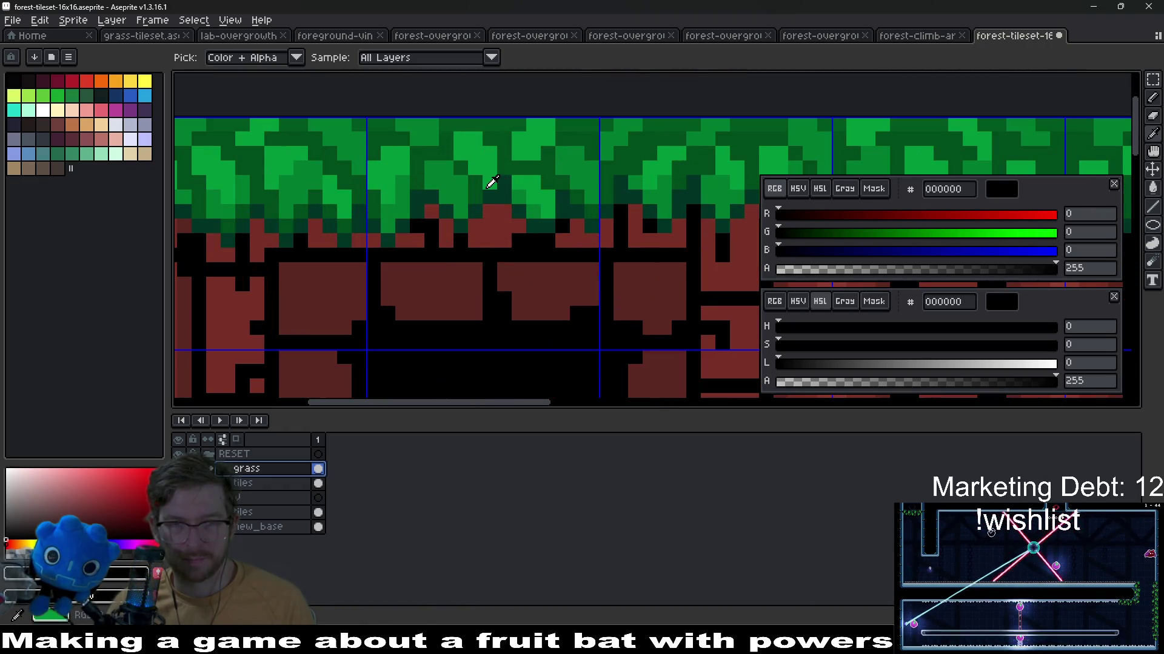
scroll(540, 286, "down", 4)
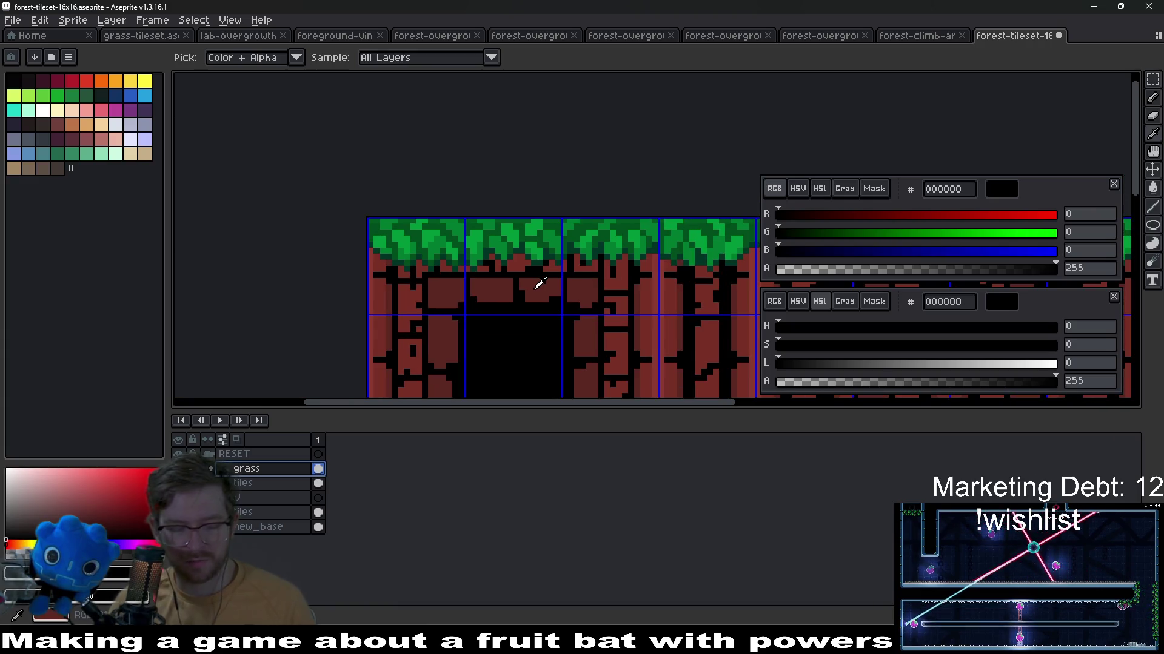
key("b")
key("z")
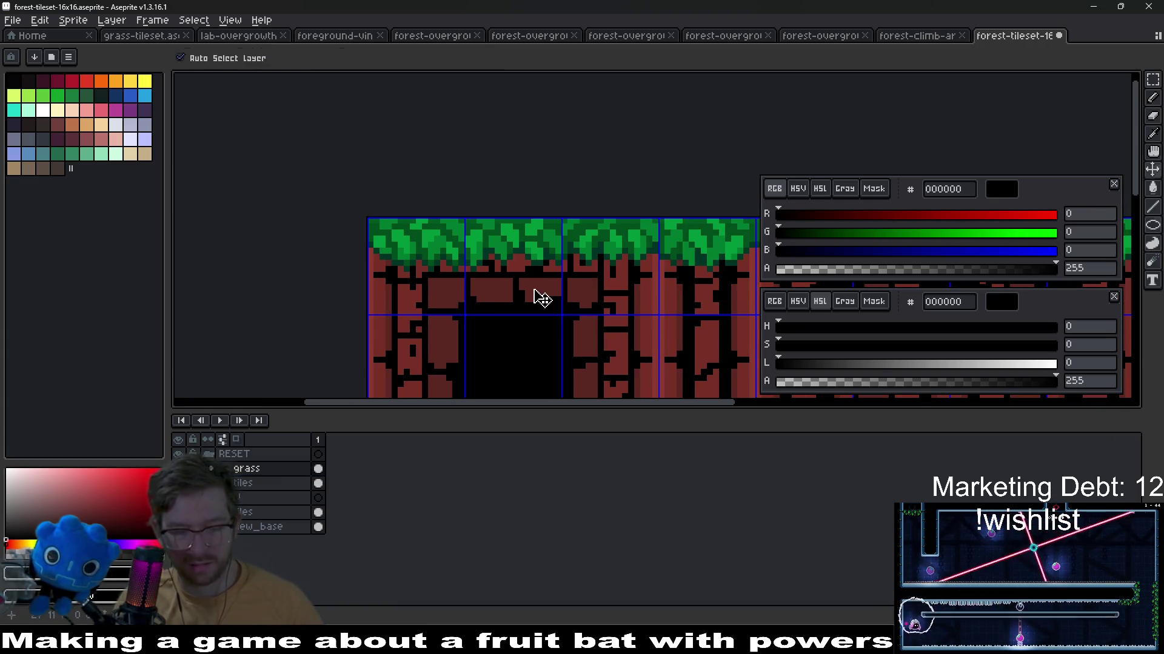
Apply Hue/Saturation to the grass layer with hue 0 and saturation +15
key("ctrl+u")
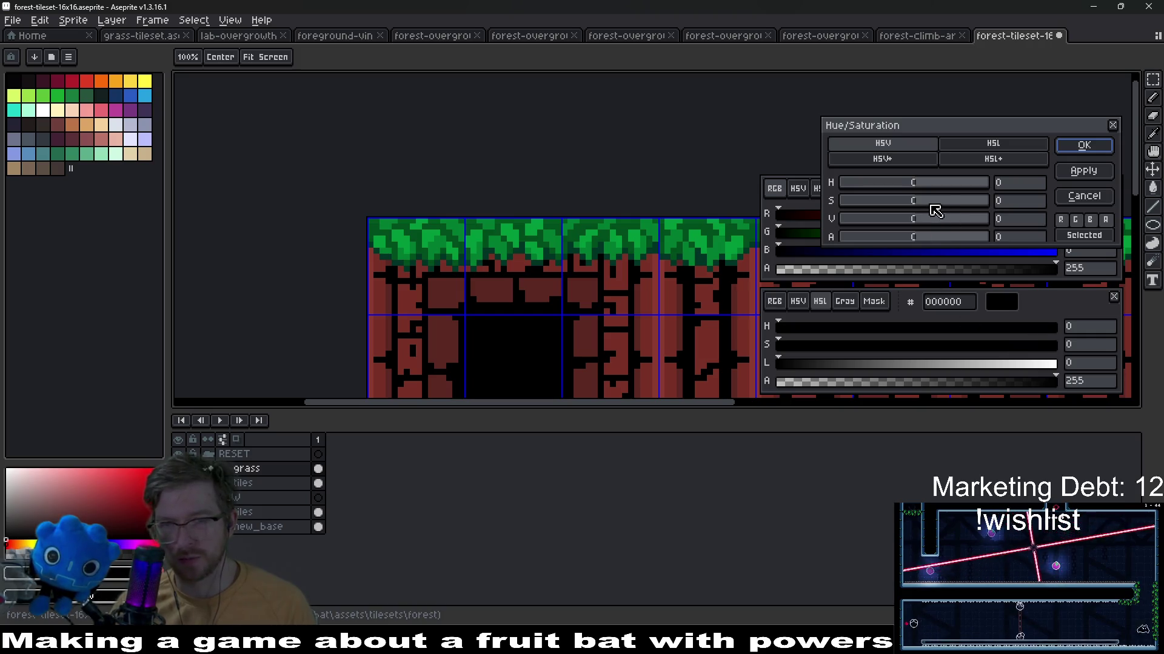
left_click_drag(936, 207, 954, 207)
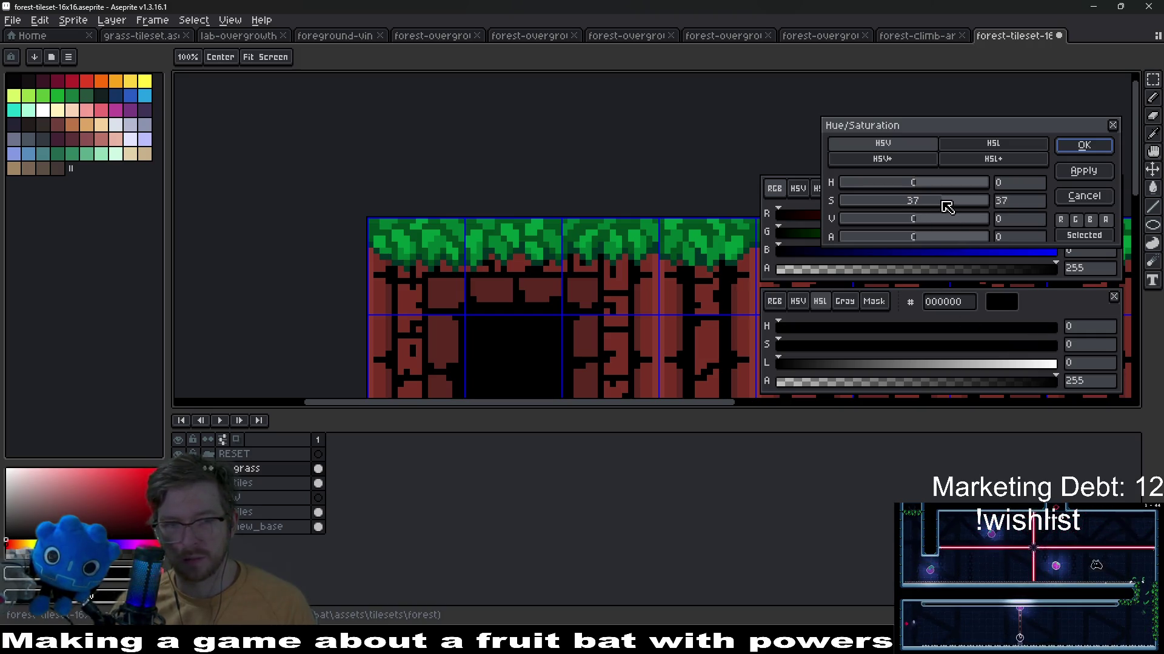
left_click_drag(975, 209, 949, 214)
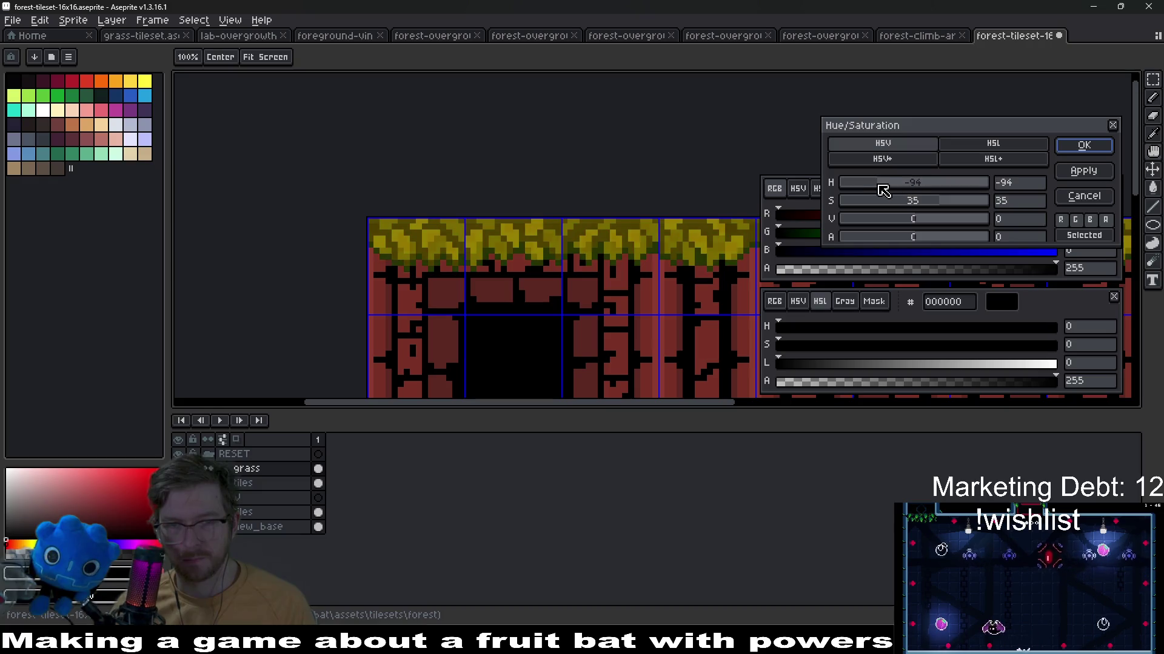
mouse_move(884, 185)
left_mouse_down()
mouse_move(991, 186)
mouse_move(927, 201)
left_mouse_up()
left_click(1019, 183)
type("0")
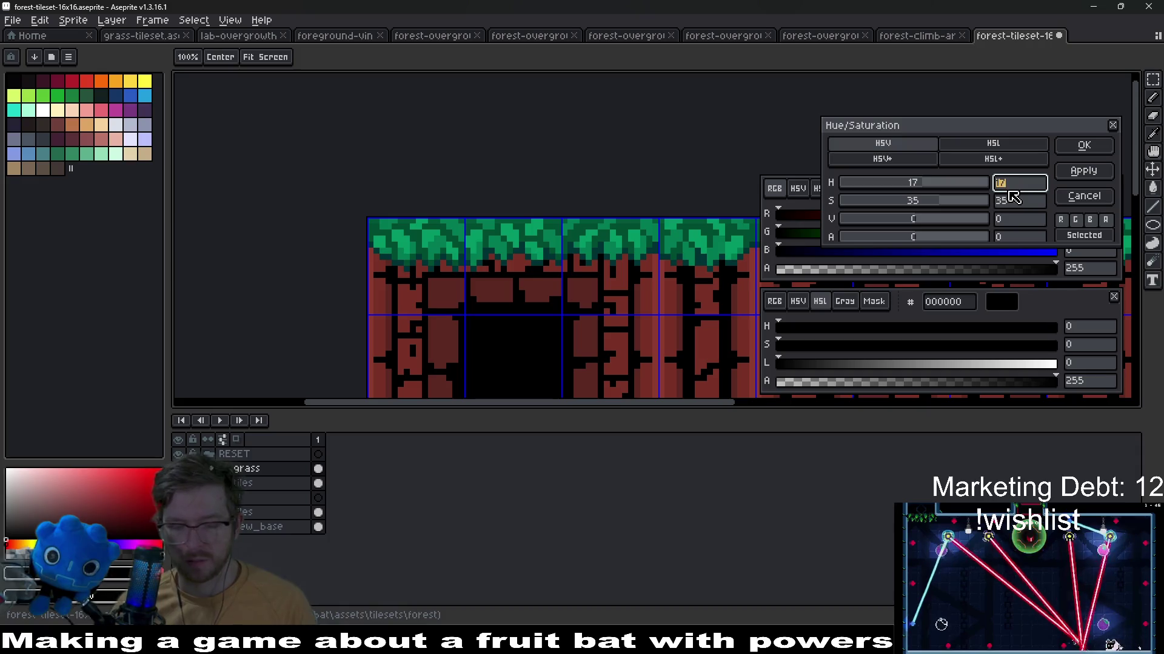
mouse_move(944, 204)
left_mouse_down()
mouse_move(963, 208)
mouse_move(930, 212)
left_mouse_up()
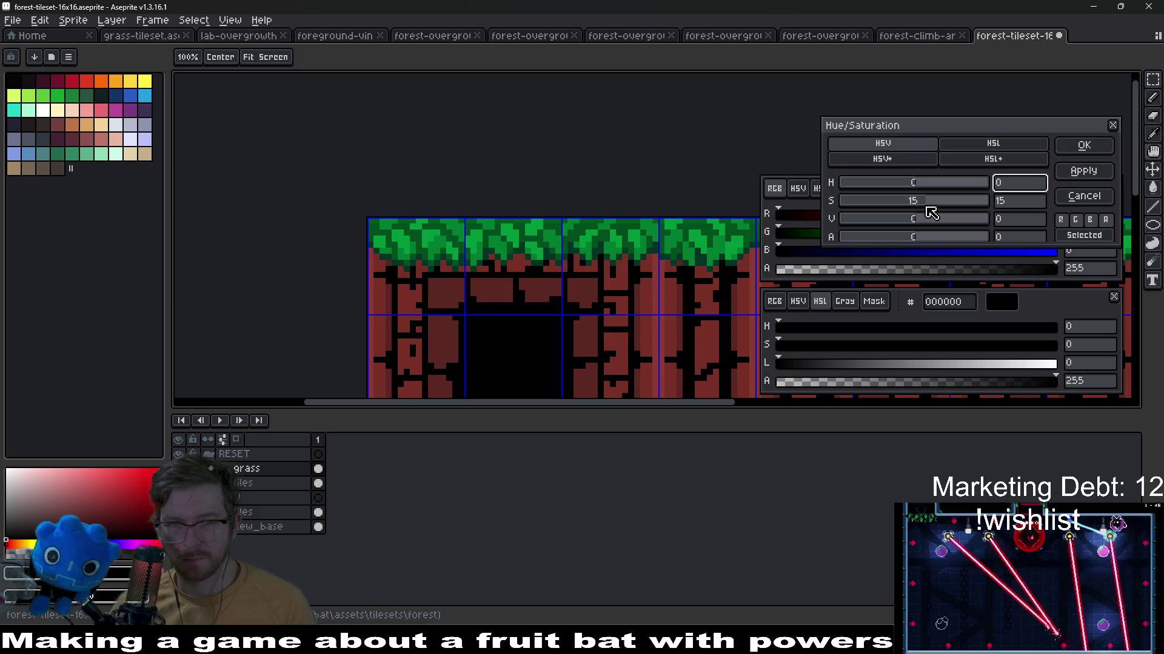
left_click(1083, 146)
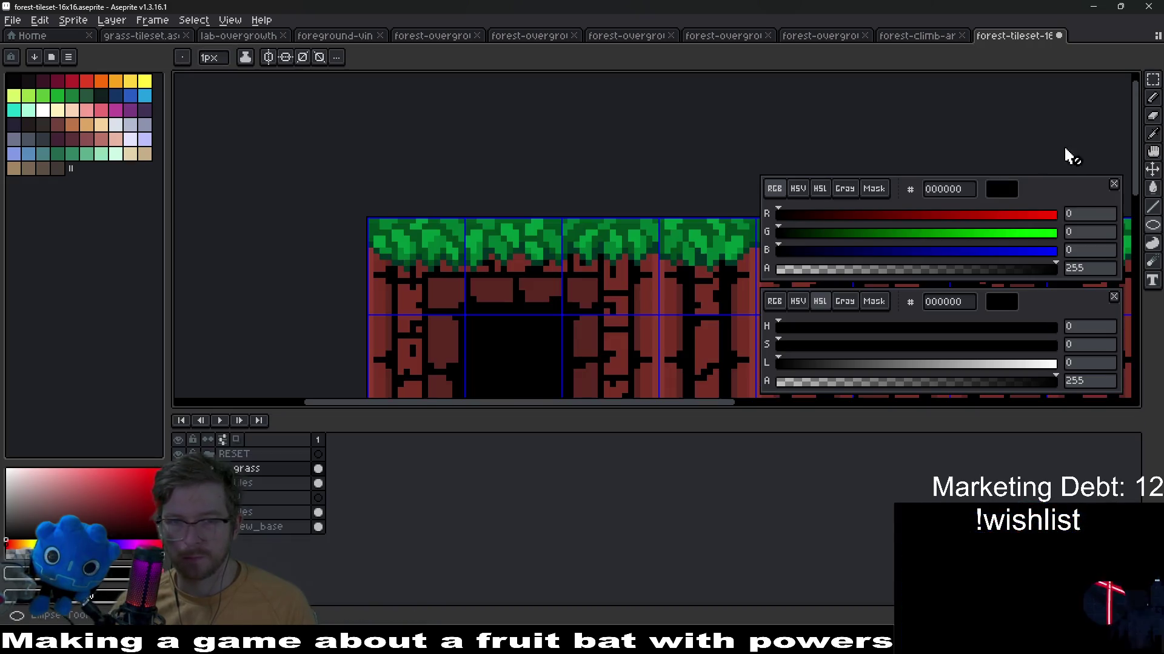
scroll(560, 268, "down", 3)
scroll(620, 250, "up", 1)
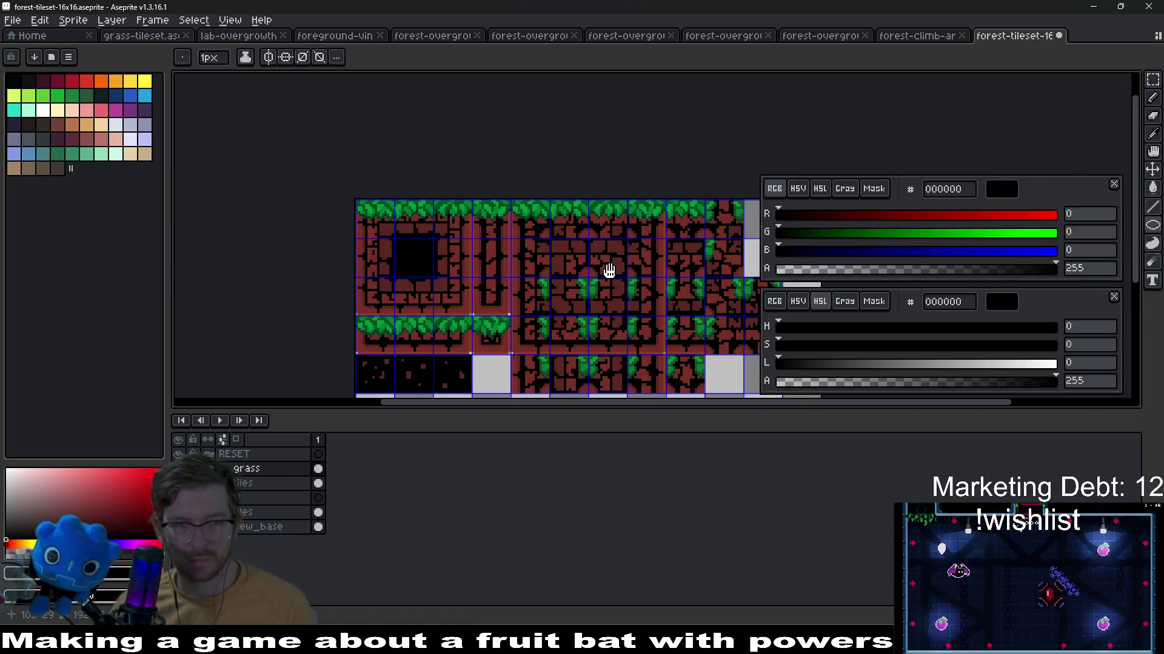
Reopen Hue/Saturation and confirm it with colours unchanged
left_click_drag(609, 271, 611, 273)
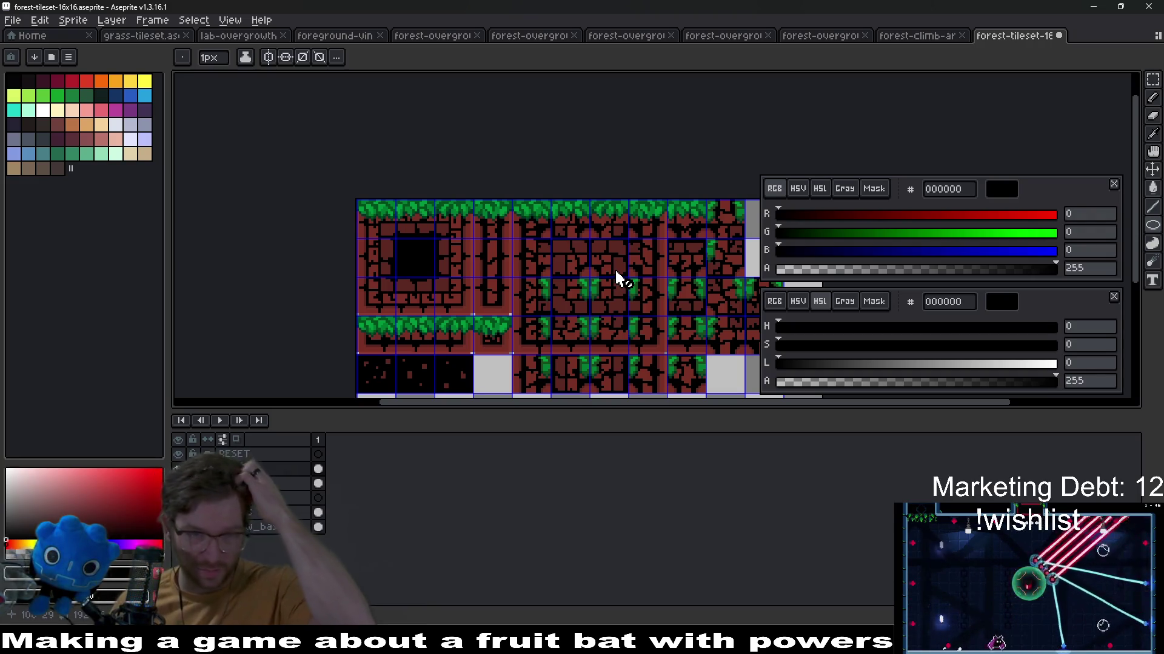
key("ctrl+u")
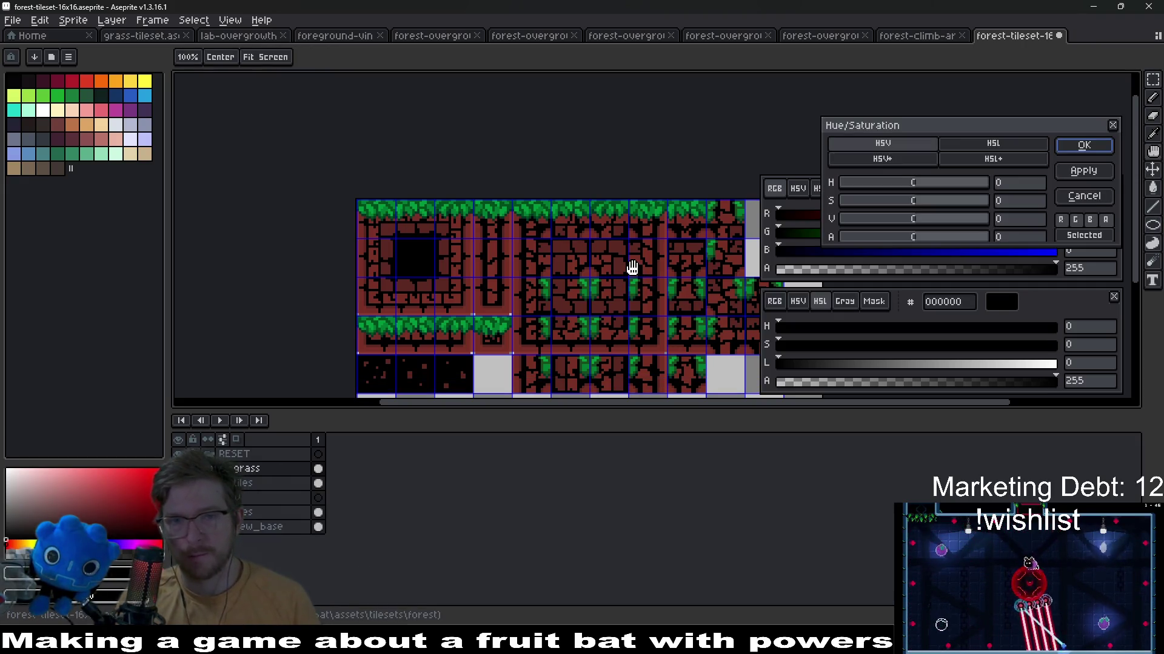
left_click(1084, 148)
Export over forest-tileset-16x16.png, confirming the overwrite, and switch to Godot
key("ctrl+alt+shift+s")
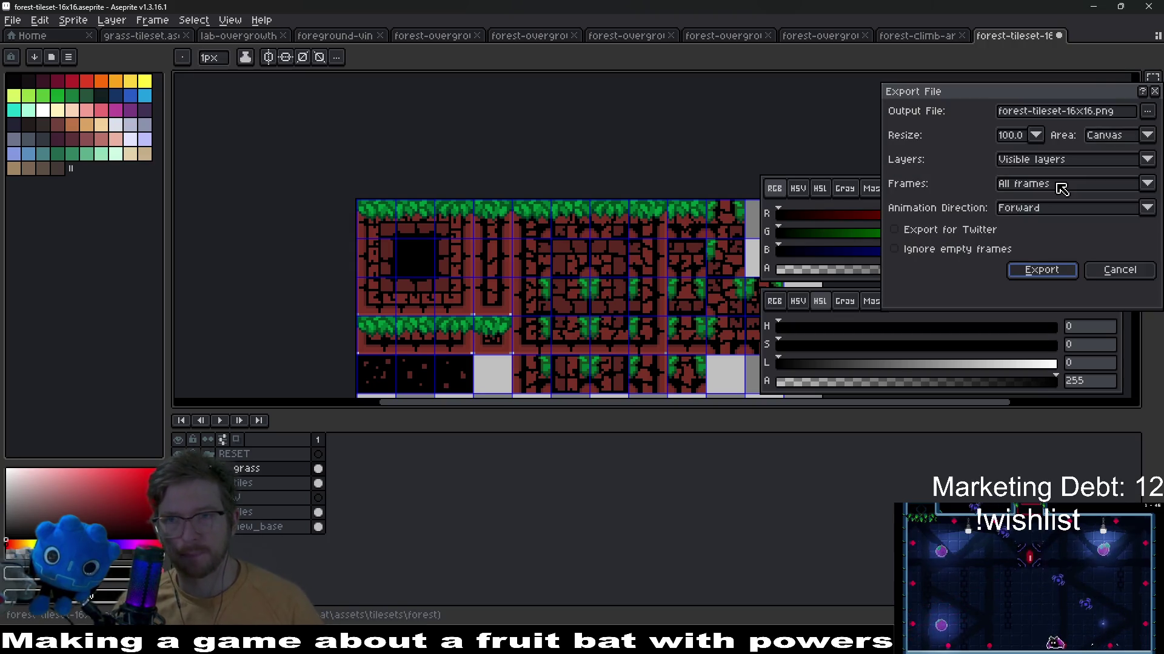
left_click(1022, 274)
left_click(542, 355)
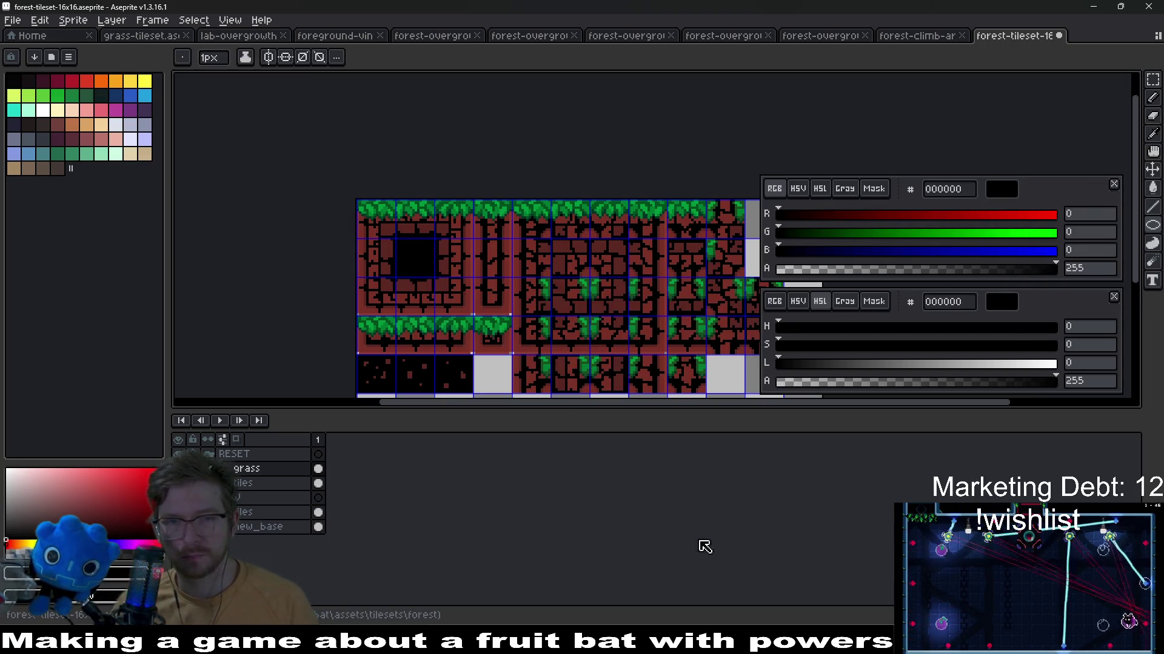
key("alt+Tab")
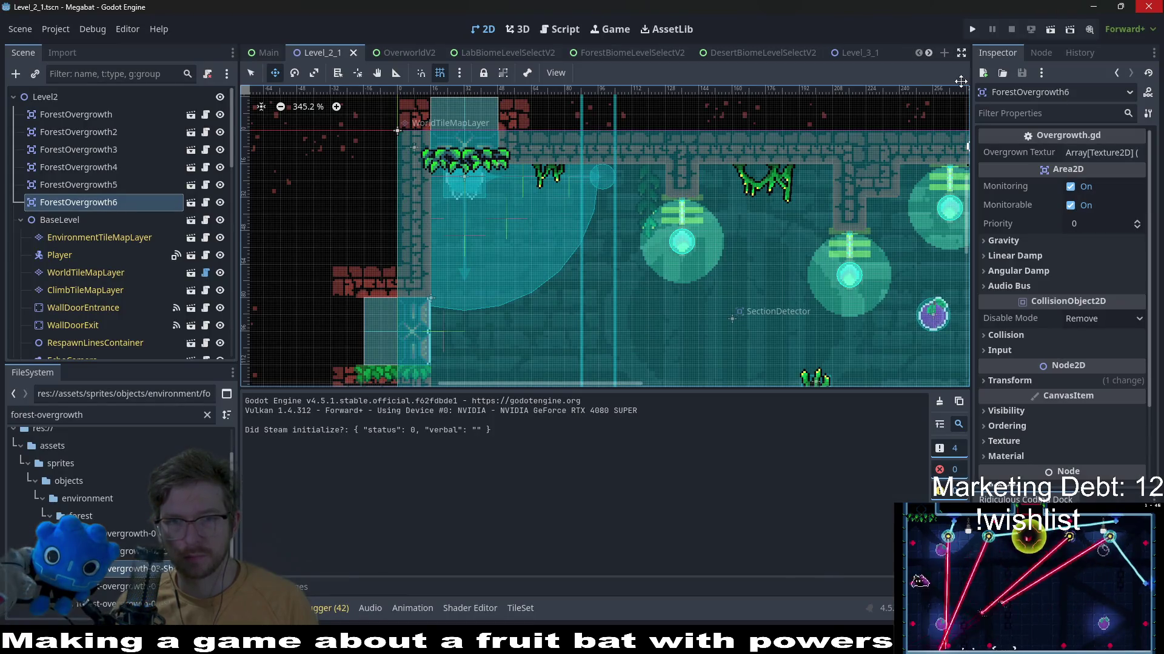
Run the Megabat level, stop it, return to Aseprite, undo to the dense green-and-brown tiles and bring up Hue/Saturation
left_click(1051, 30)
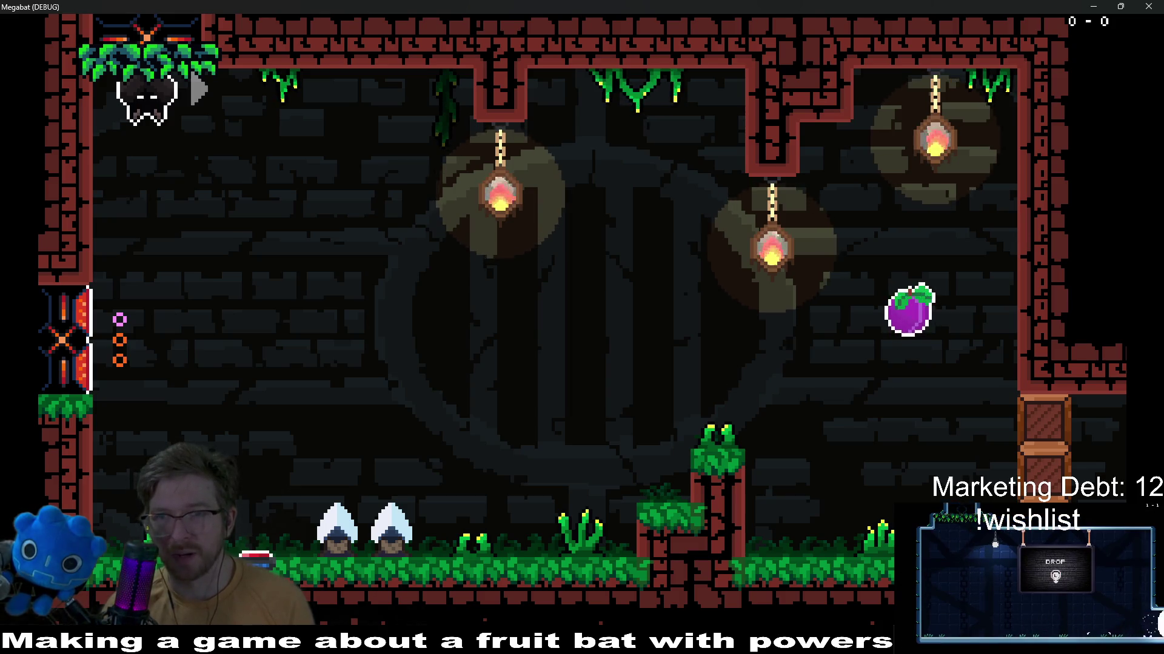
key("F8")
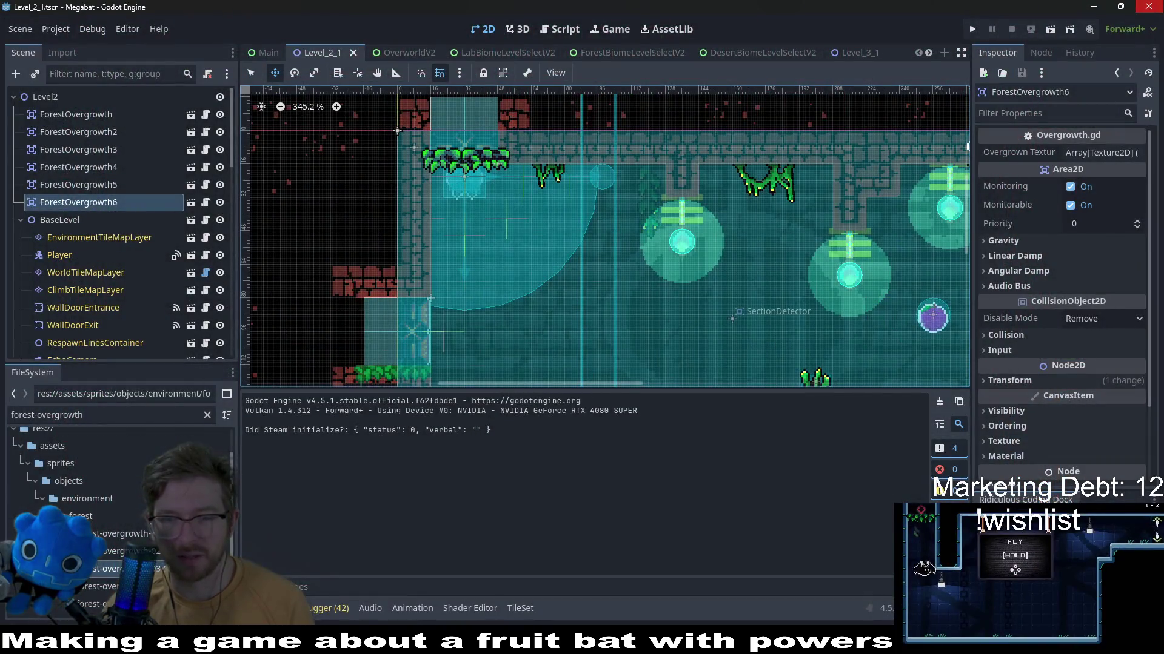
key("alt+Tab")
scroll(404, 269, "down", 2)
scroll(555, 274, "up", 1)
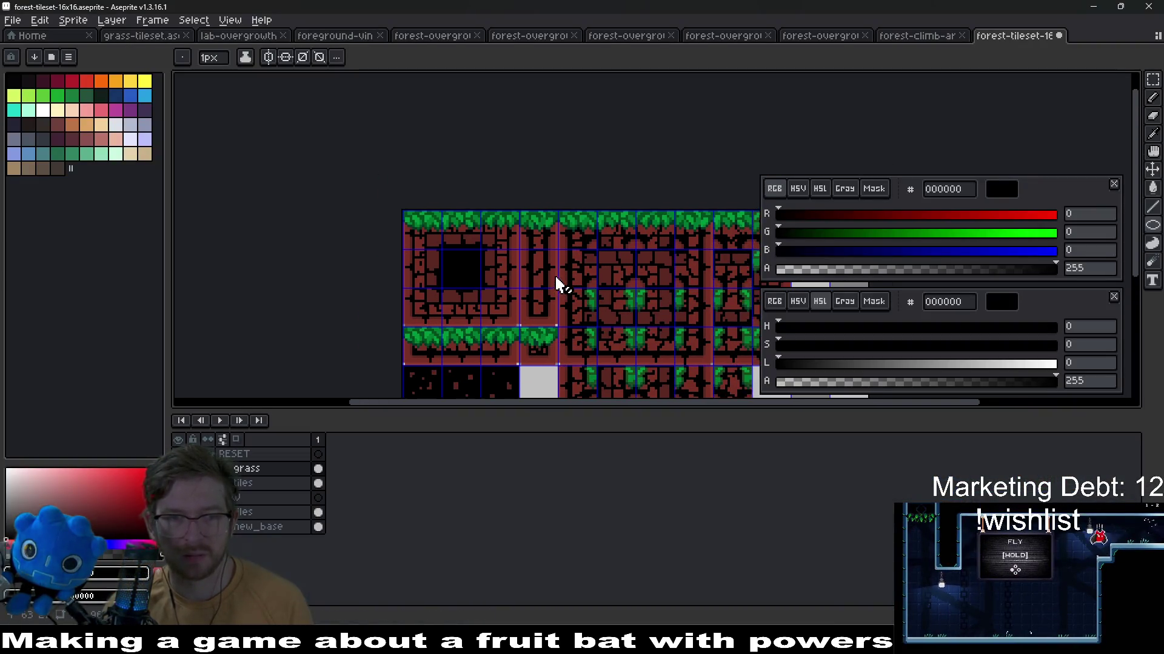
scroll(555, 274, "down", 1)
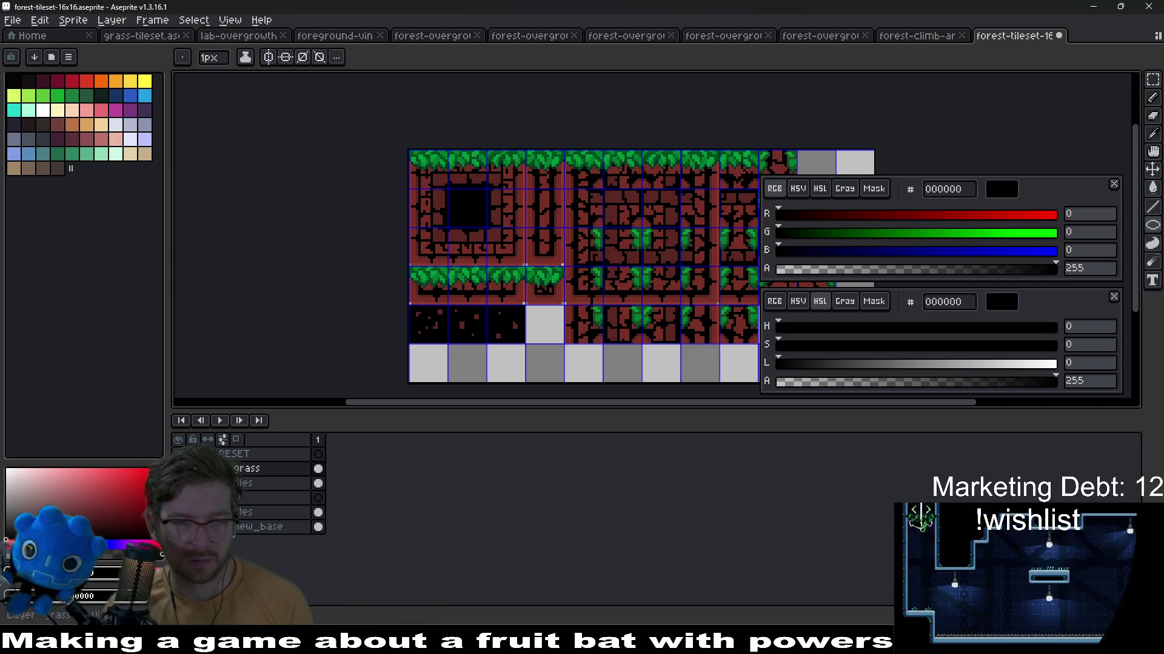
key("ctrl+z")
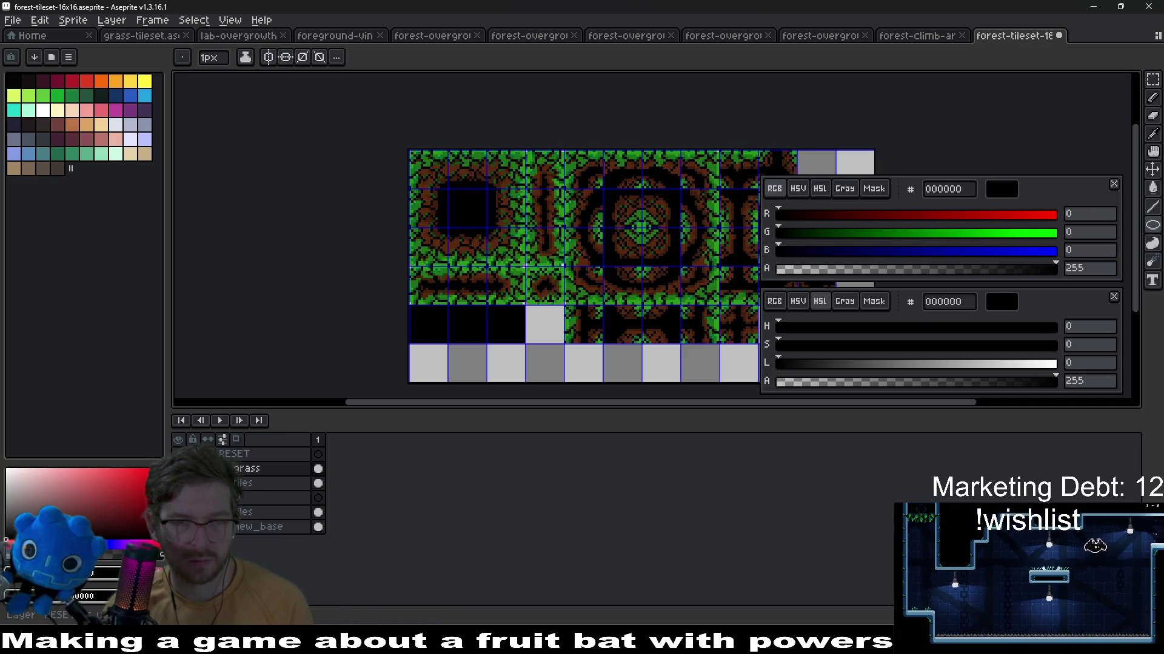
key("ctrl+u")
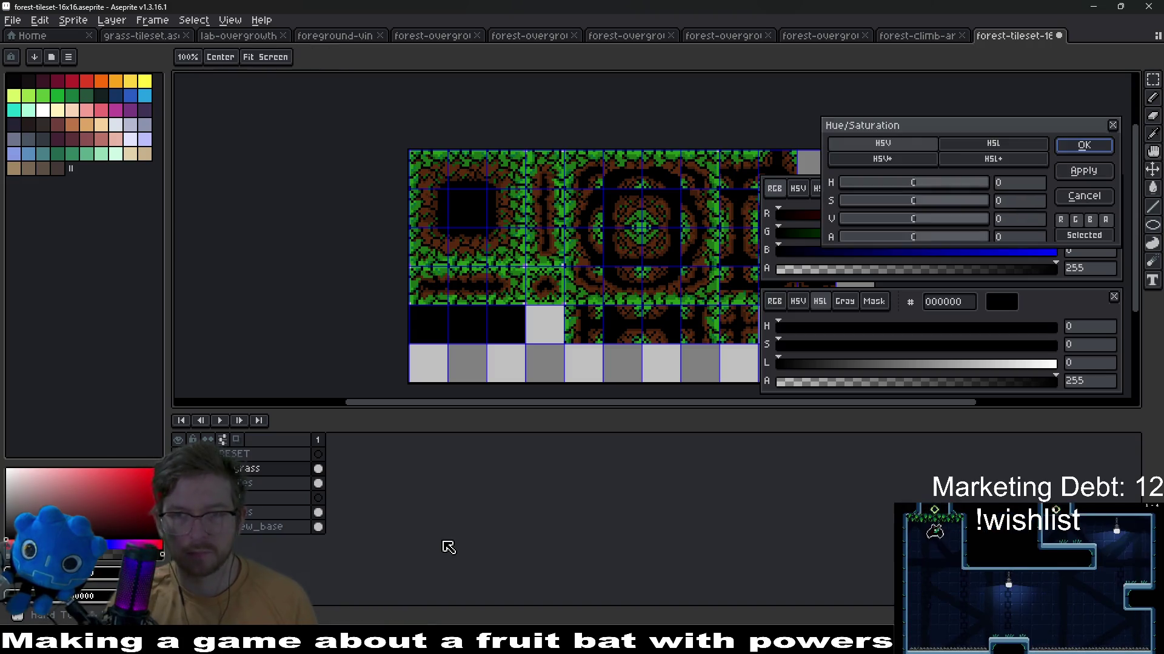
Close the adjustment, export over forest-tileset-16x16.png confirming the overwrite, and switch to Godot
key("Escape")
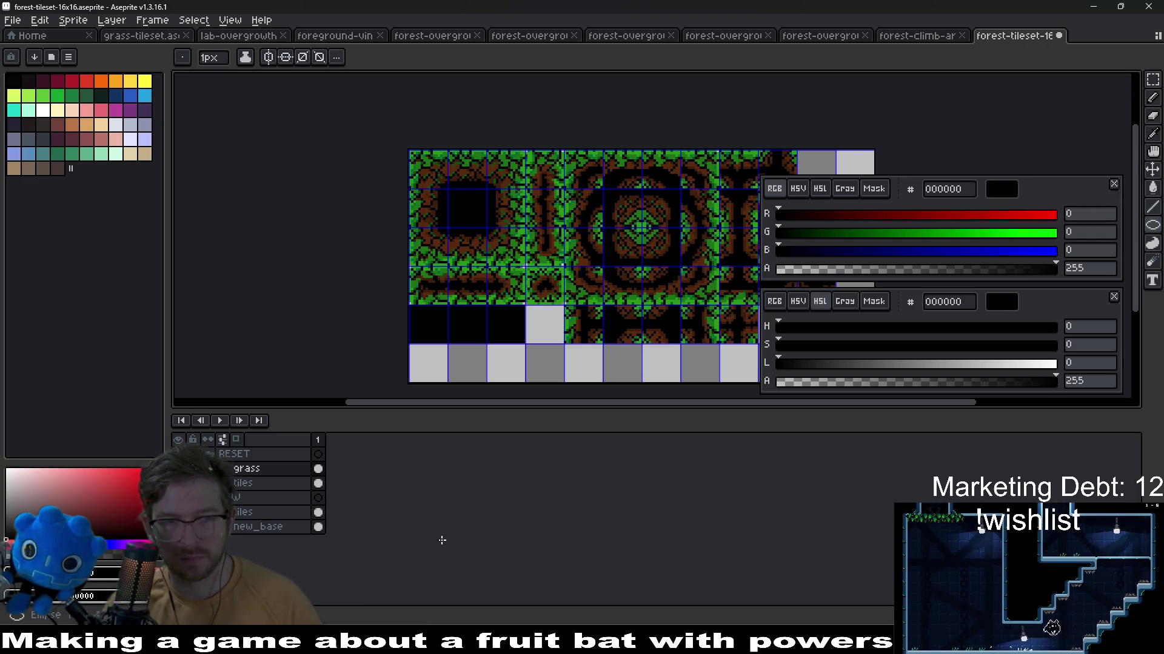
key("ctrl+shift+e")
key("Return")
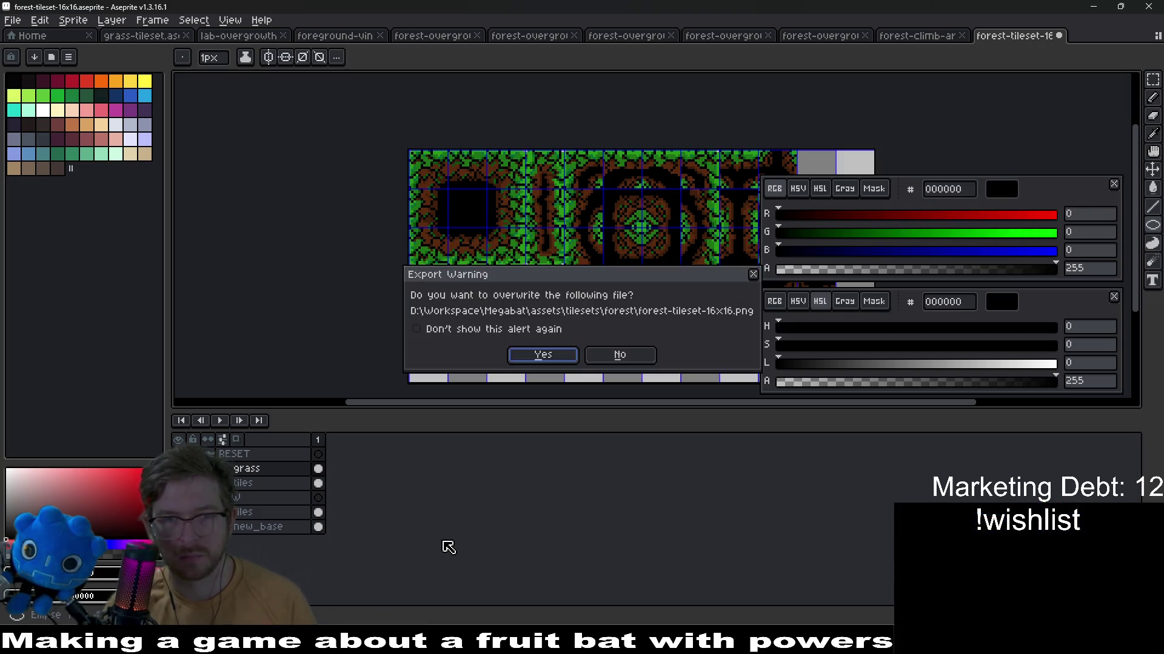
key("Return")
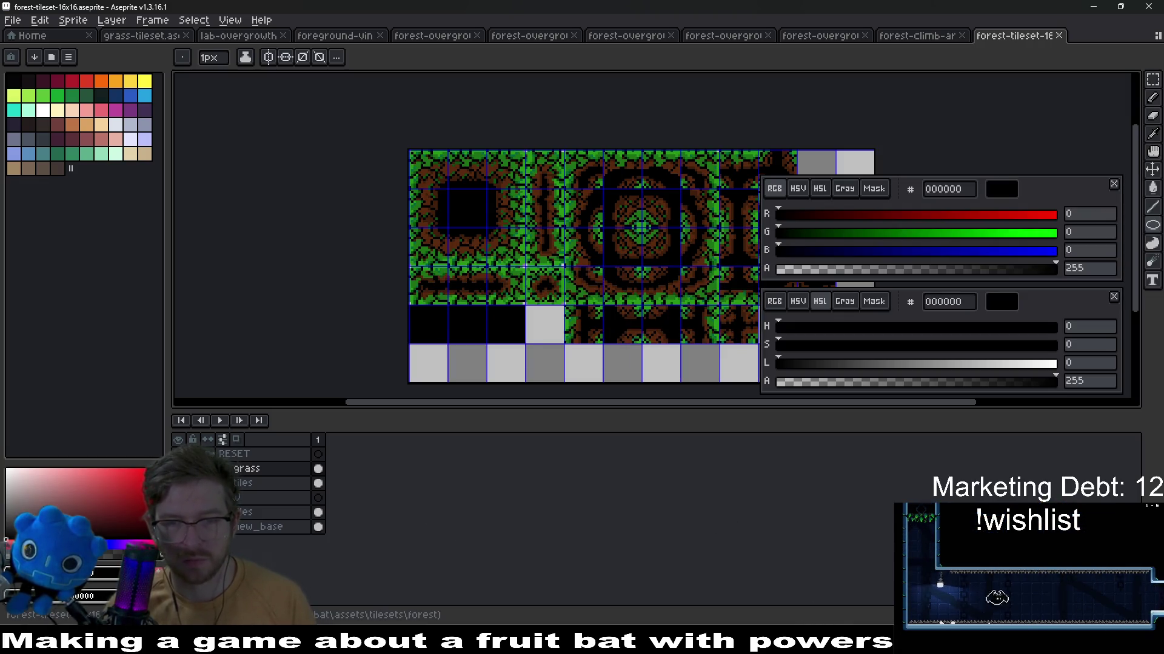
key("alt+Tab")
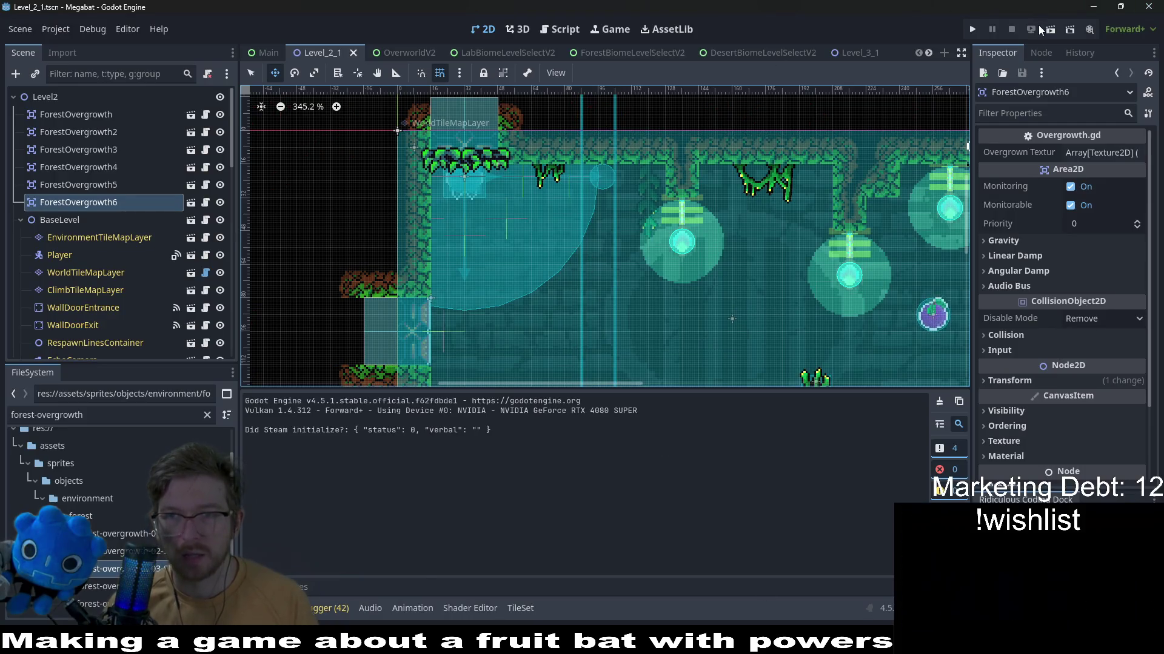
Launch the level and fly the bat around the forest room to eat the purple fruit
left_click(1047, 32)
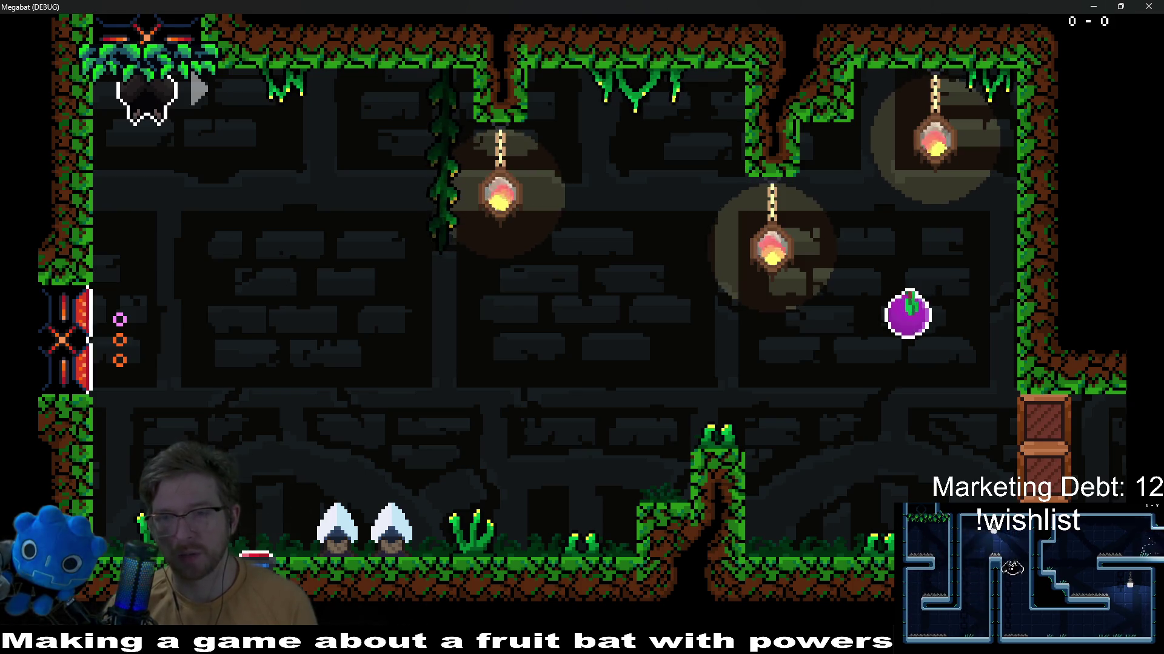
key("Right")
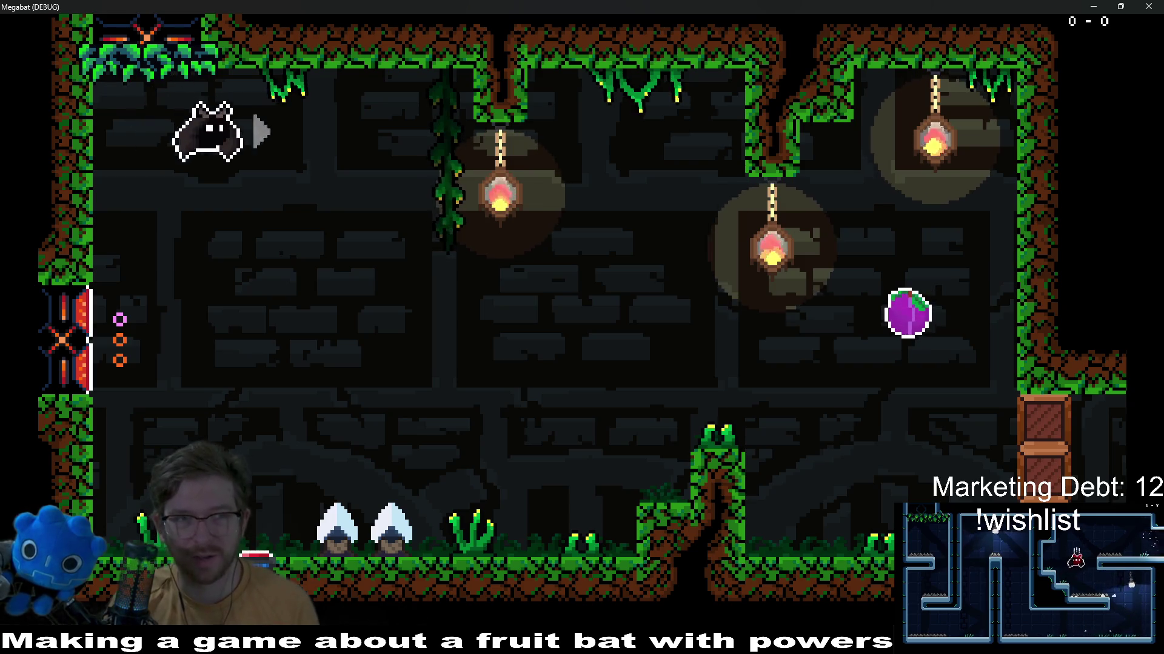
key("Left")
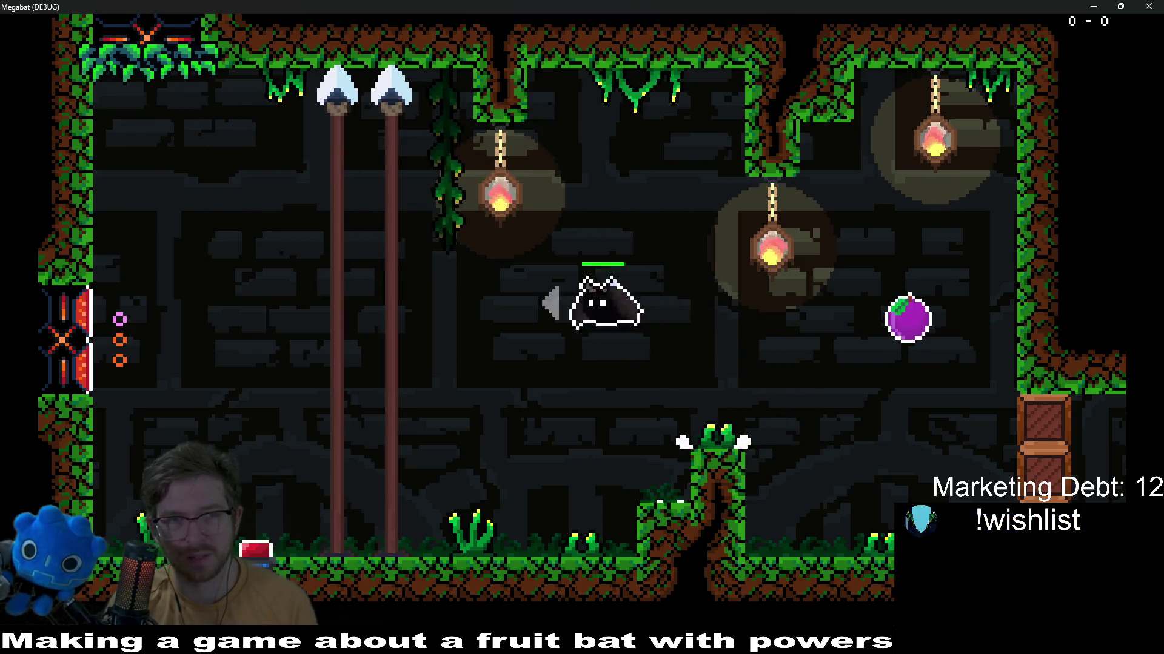
key("Down")
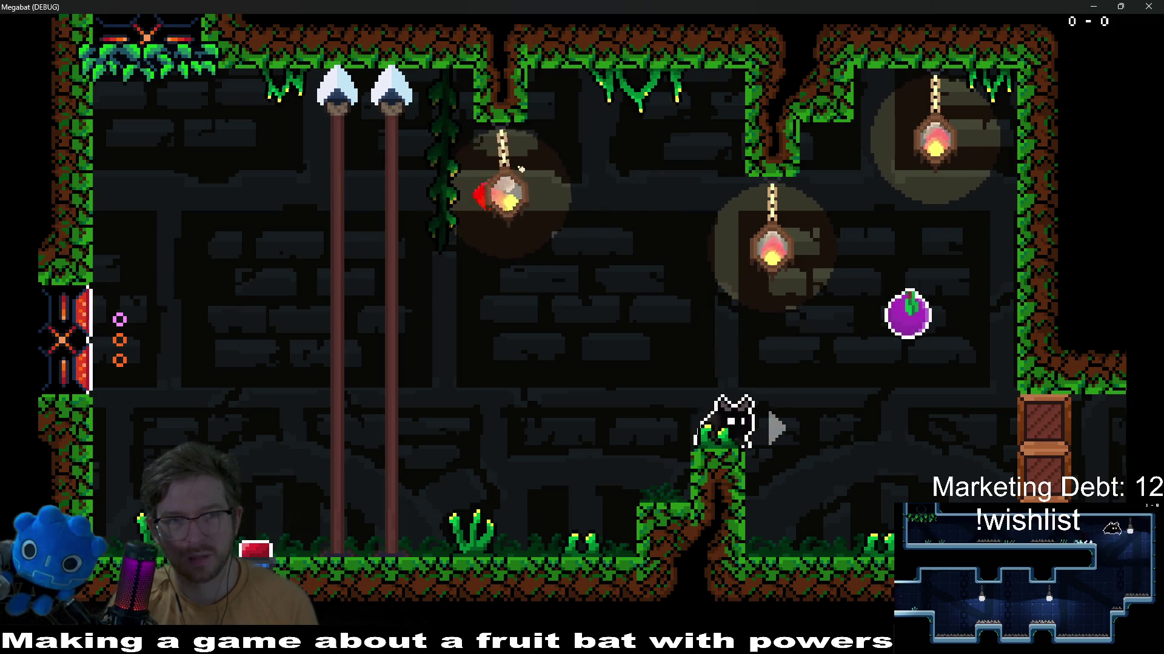
key("Left")
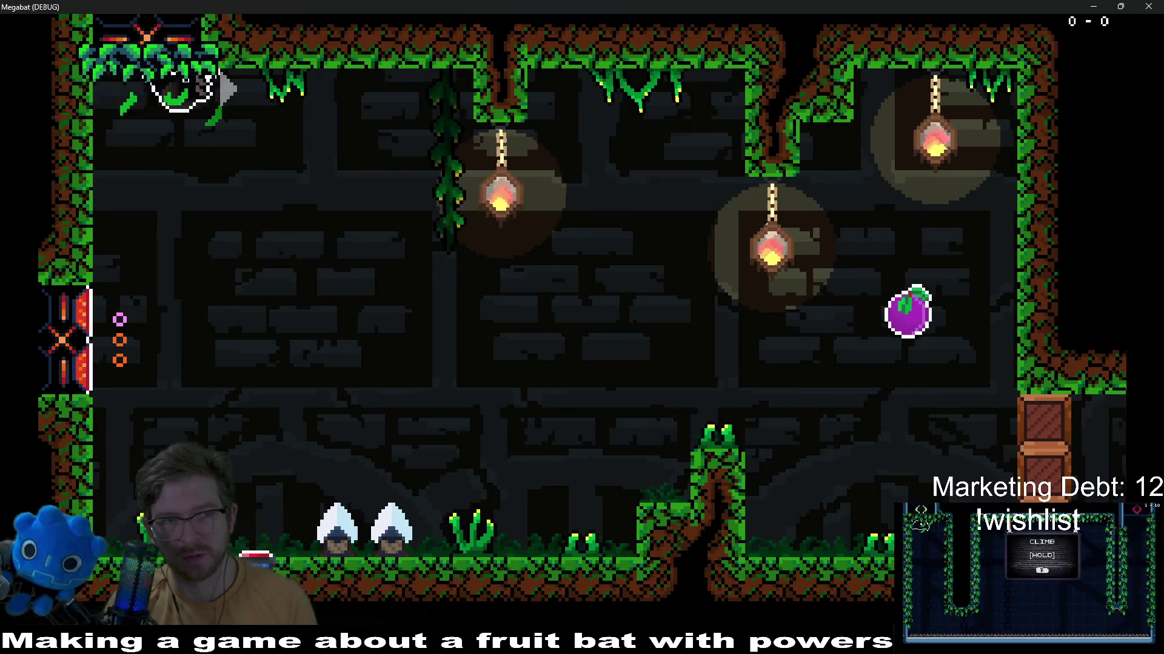
key("Right")
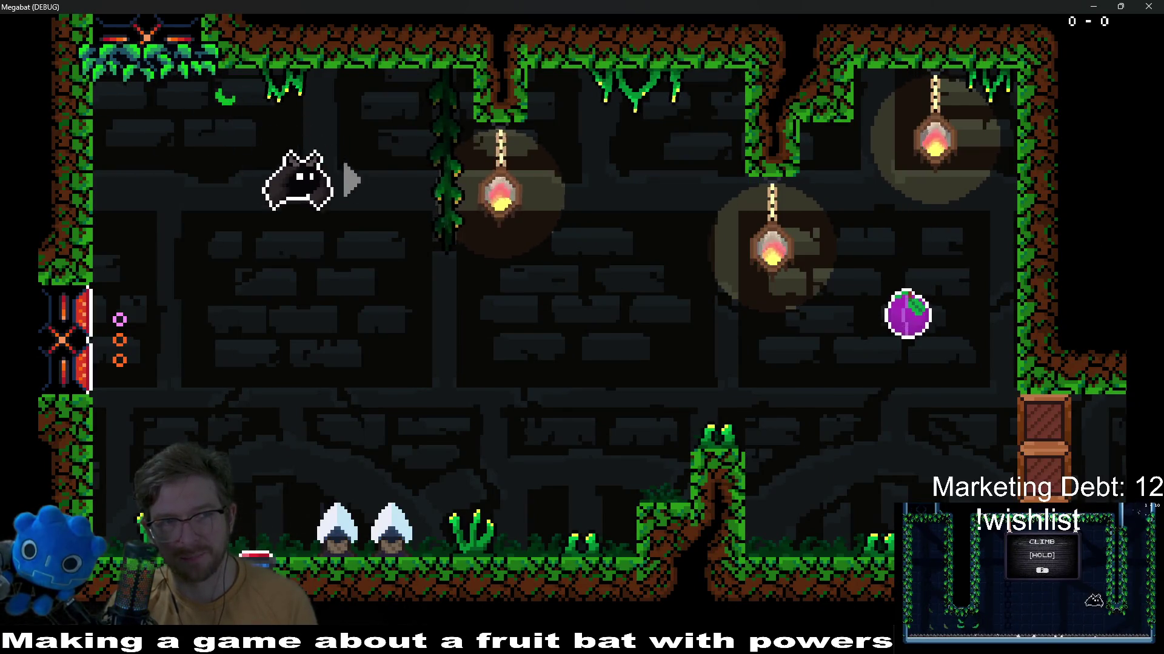
key("Down")
key("Right")
Fire a projectile, smash through the crate stack onto the grass pillar, then close the game
key("Left")
key("x")
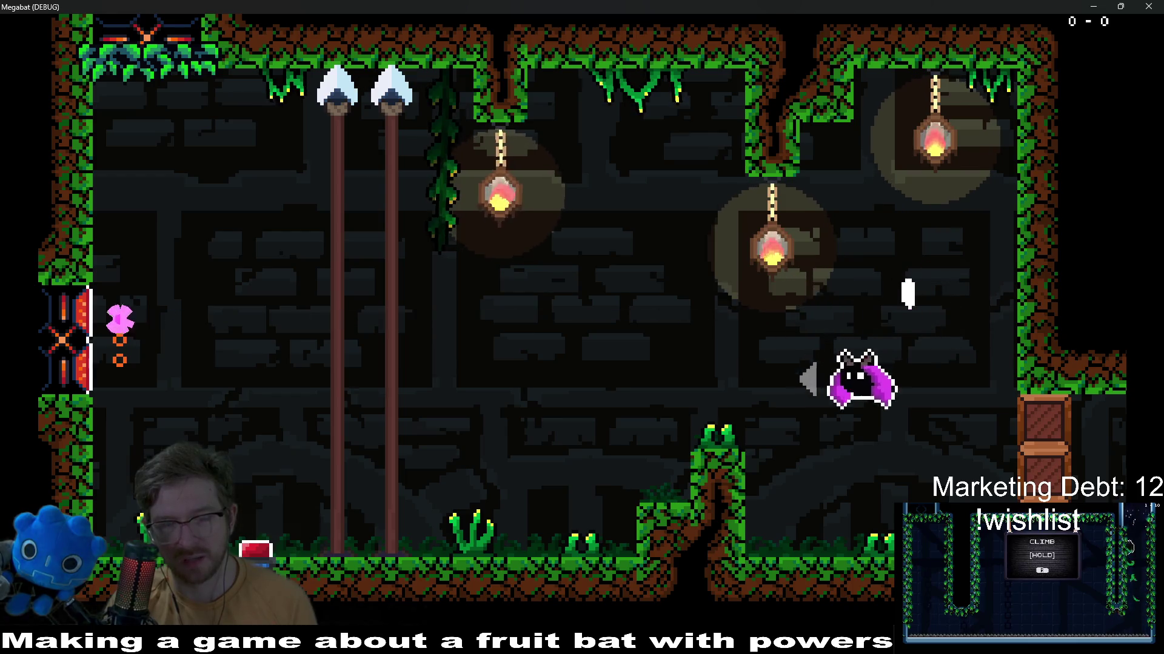
key("Right")
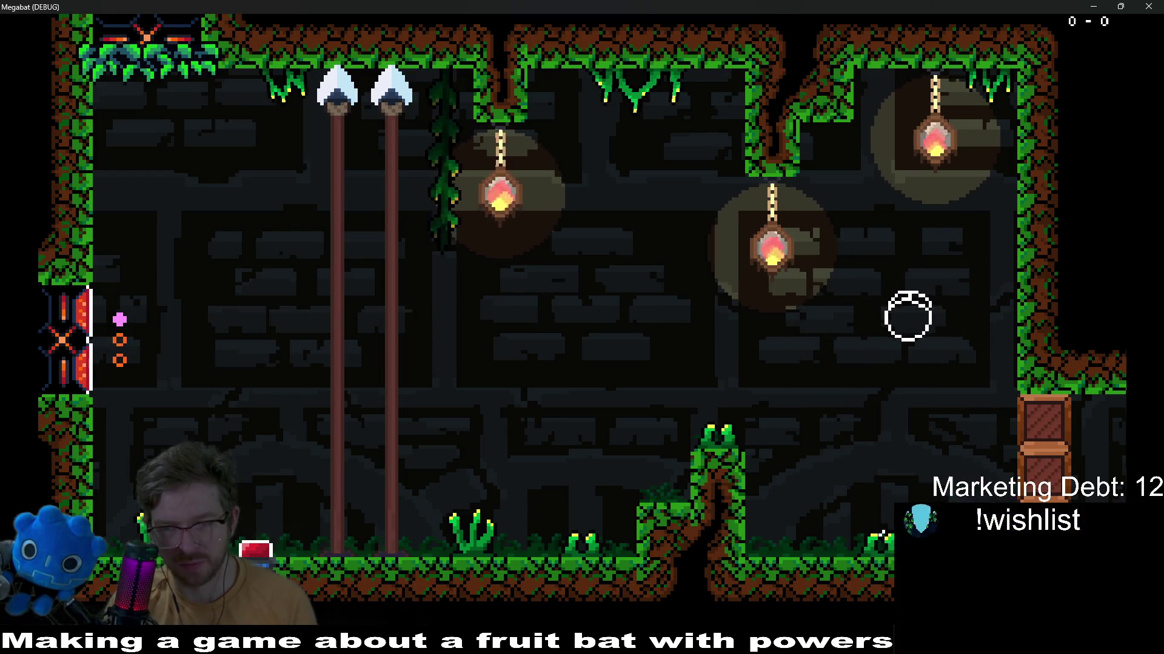
key("Down")
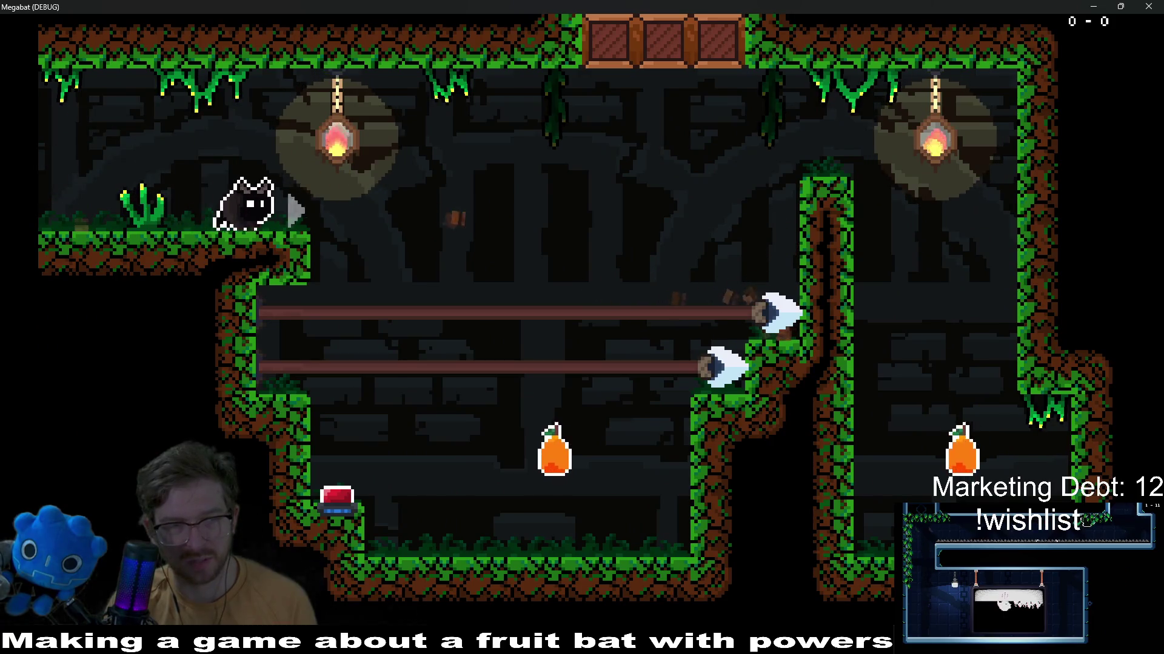
key("Left")
key("Left")
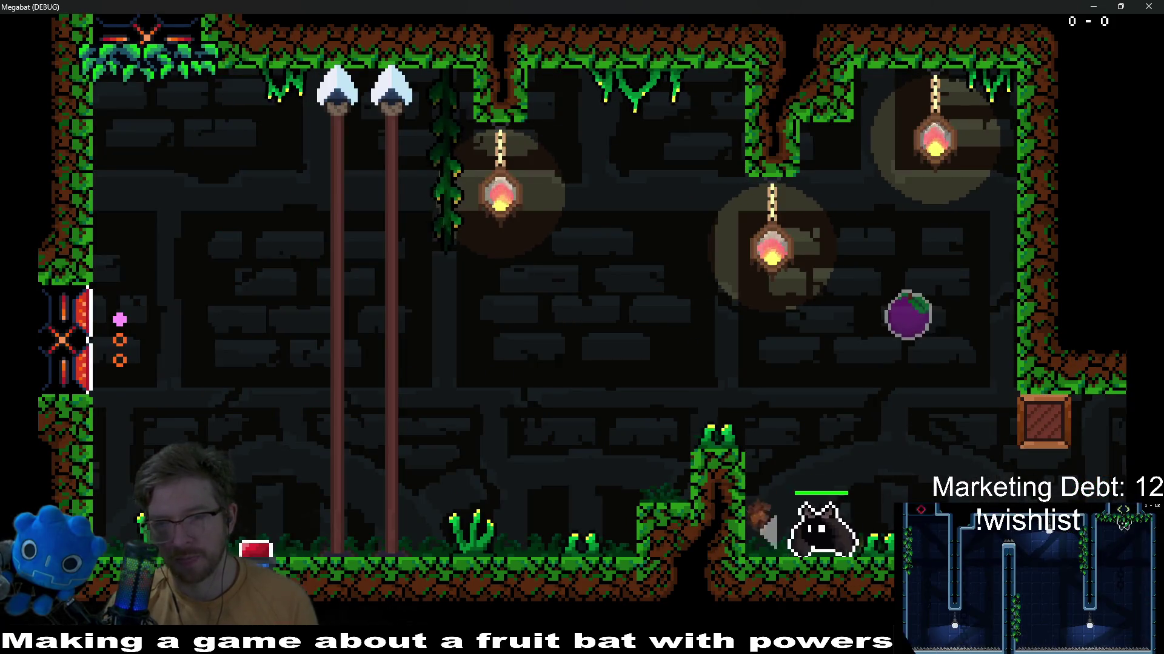
key("Left")
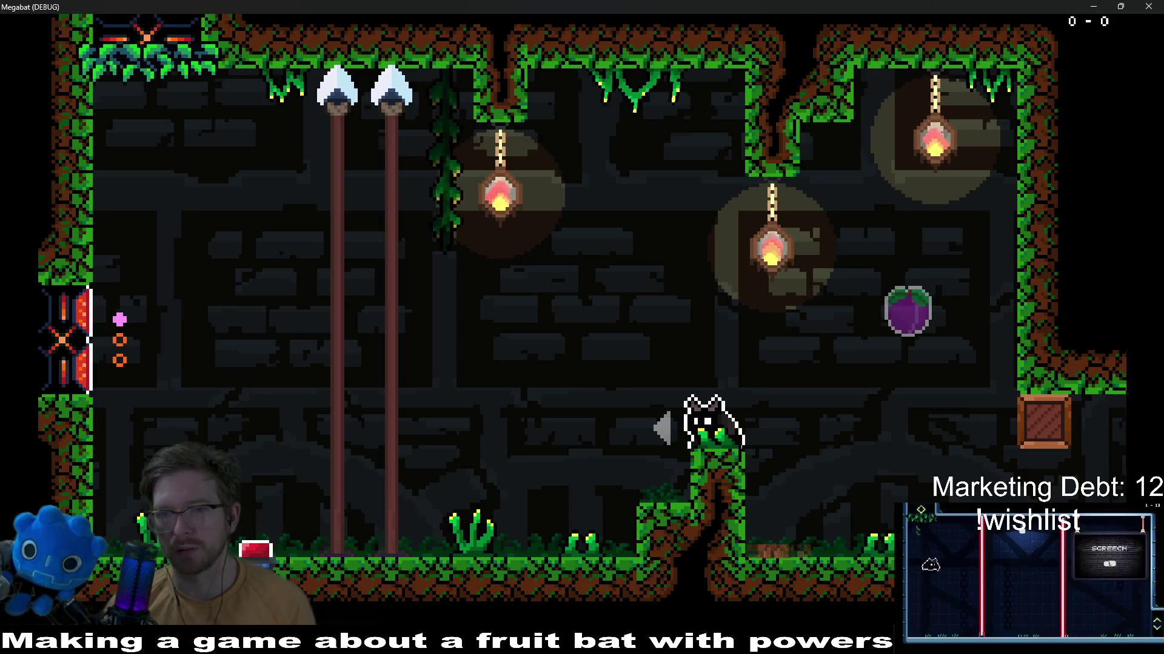
left_click(1149, 7)
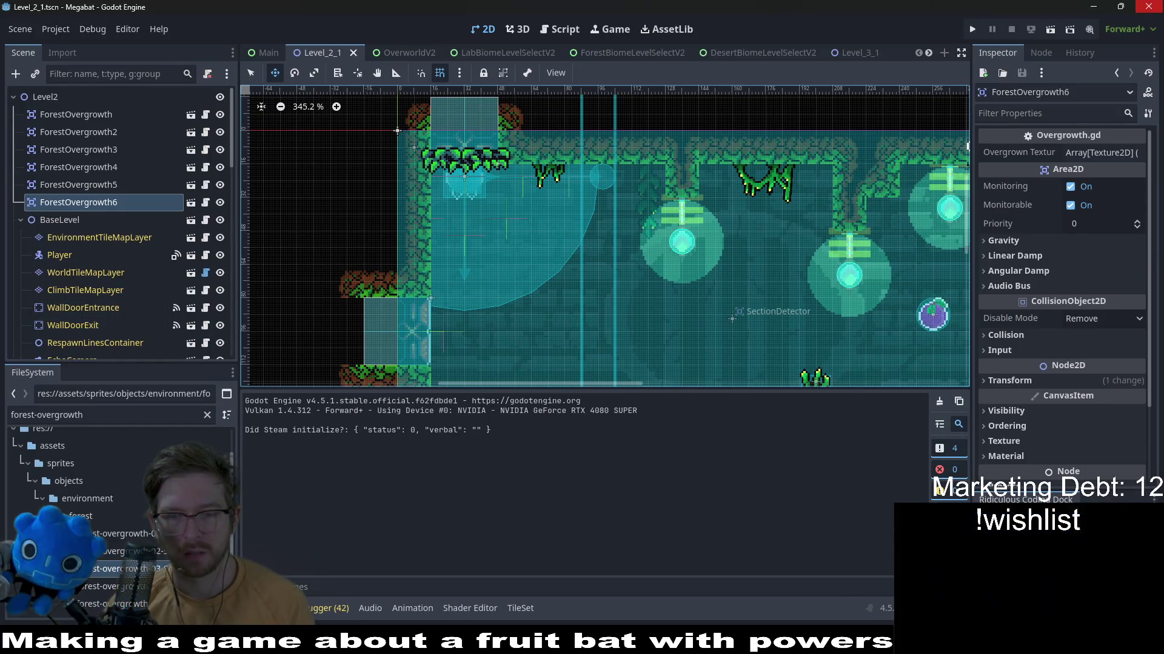
Back in Aseprite, select the foliage tiles layer, toggle its visibility to compare, and bring up Hue/Saturation
key("alt+Tab")
scroll(445, 247, "up", 2)
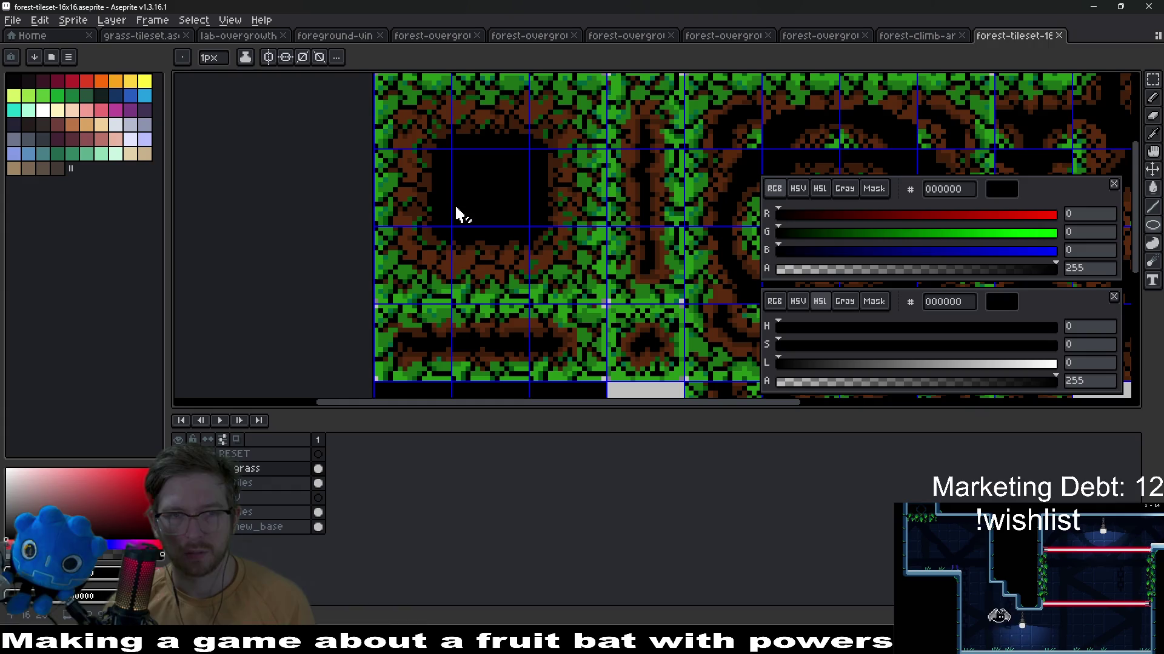
scroll(564, 314, "down", 2)
scroll(586, 258, "up", 1)
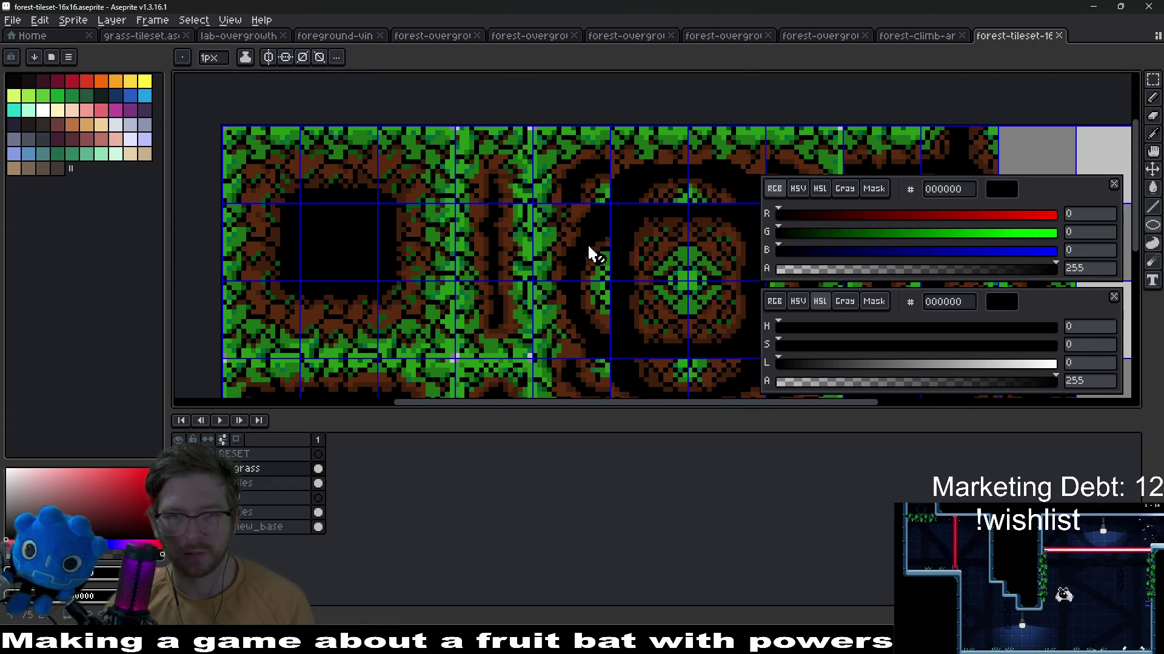
scroll(590, 254, "down", 2)
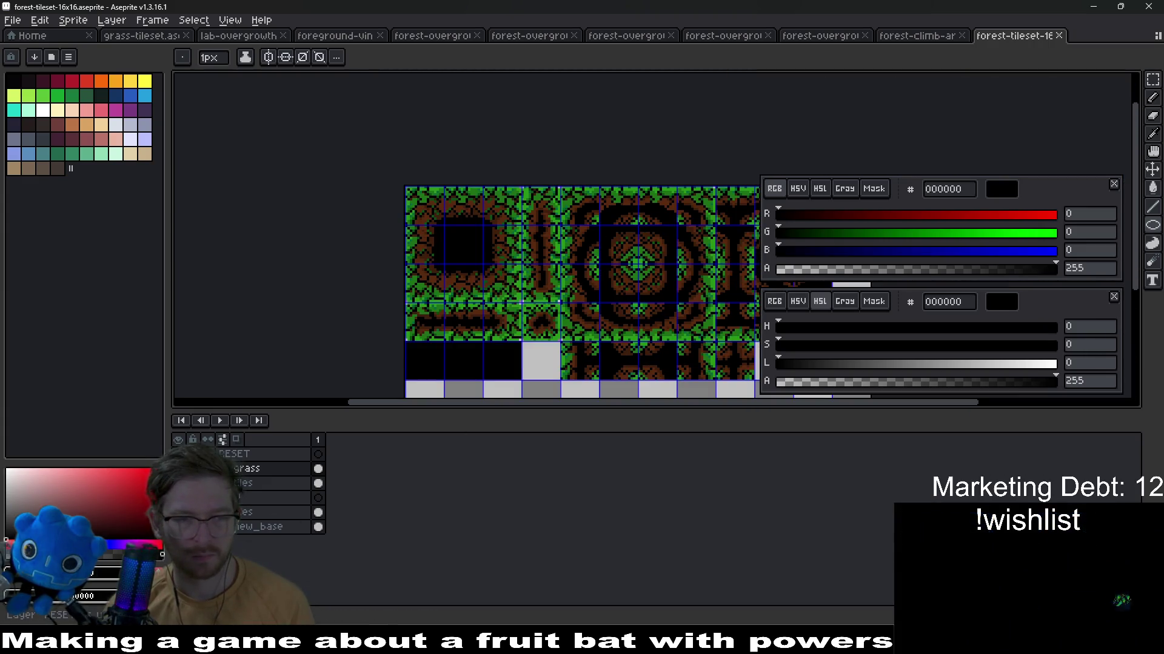
left_click(244, 469)
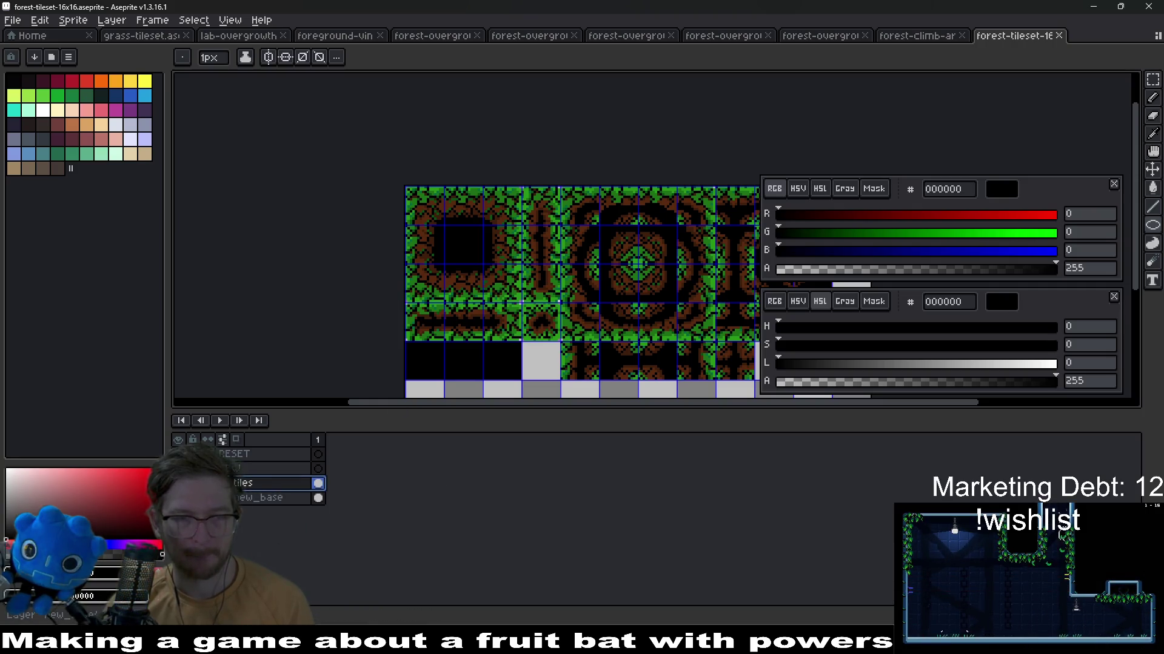
left_click(221, 467)
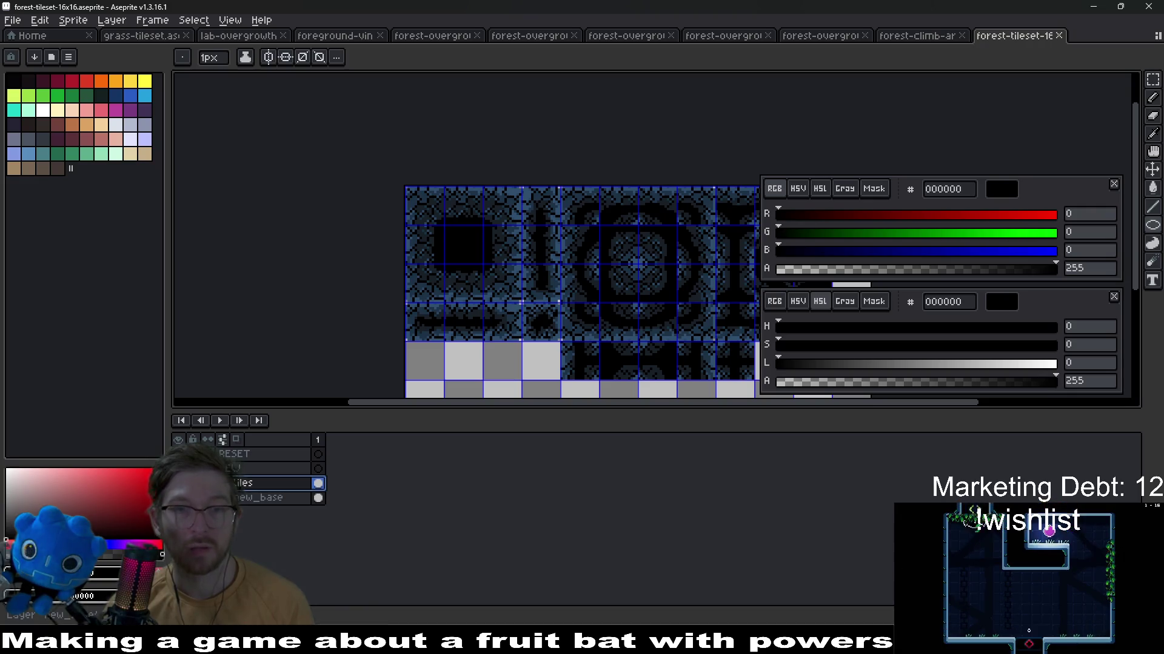
left_click(222, 438)
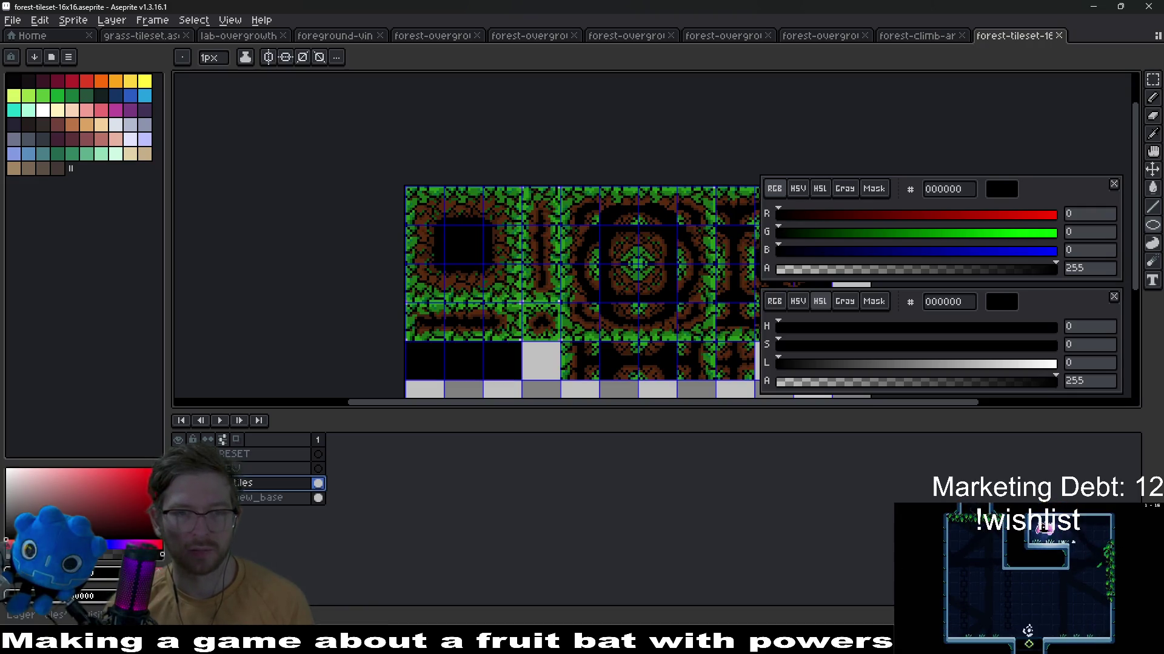
scroll(579, 306, "up", 2)
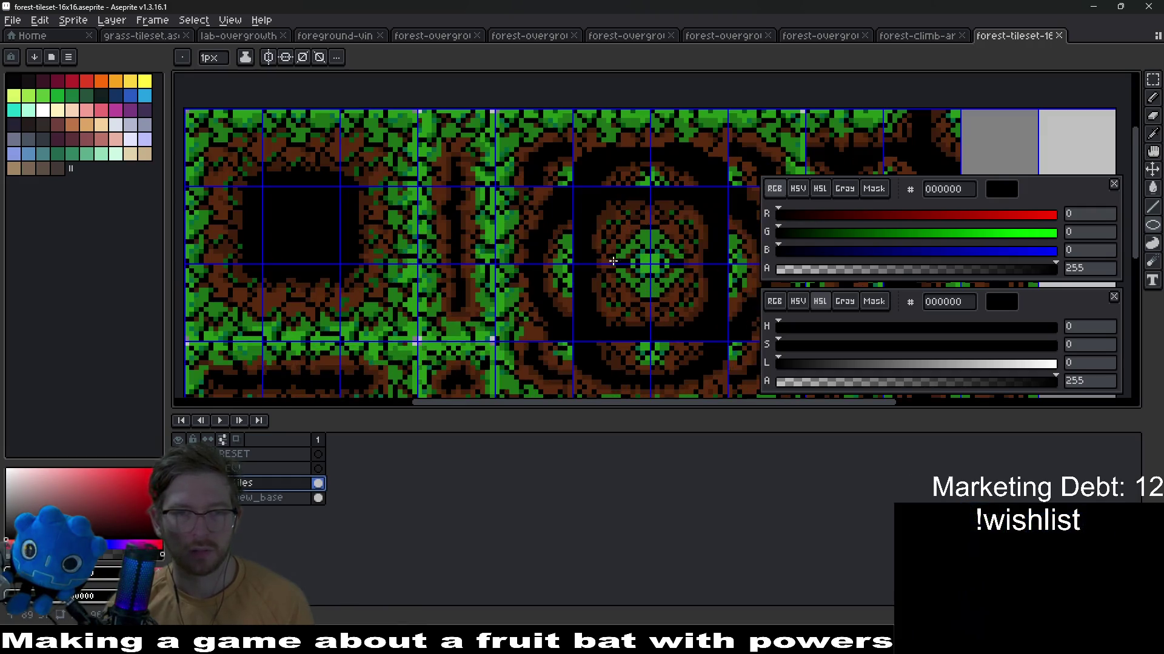
scroll(637, 273, "up", 2)
scroll(637, 273, "up", 2)
scroll(633, 256, "down", 2)
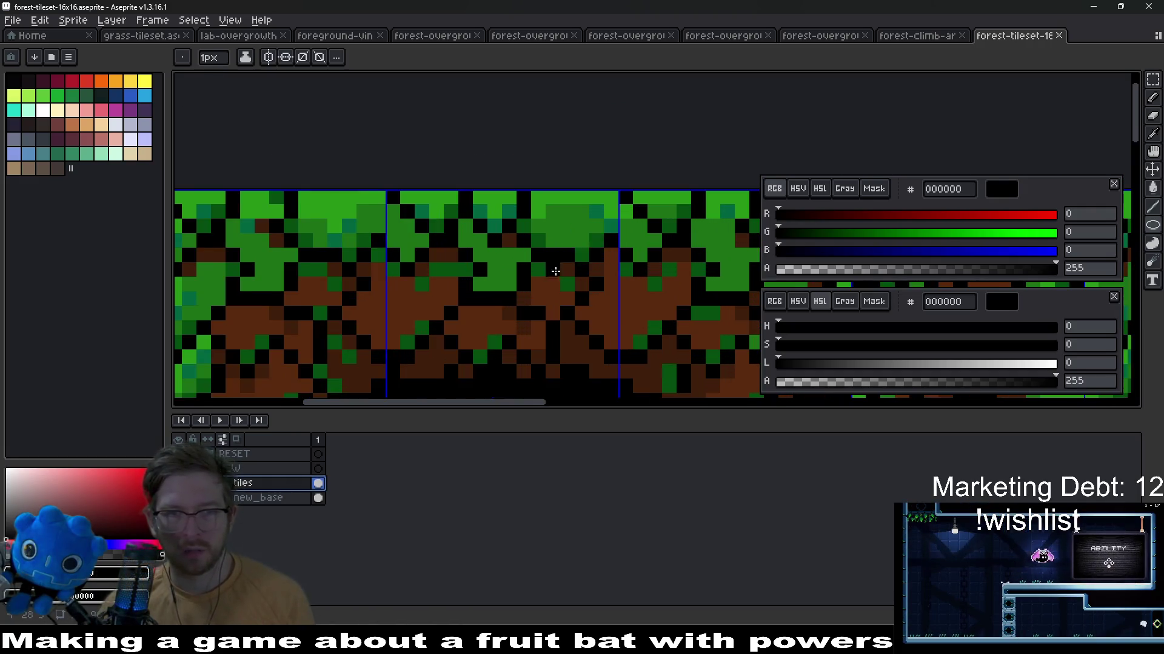
scroll(582, 237, "down", 1)
scroll(545, 227, "up", 2)
scroll(523, 208, "up", 1)
scroll(523, 208, "down", 2)
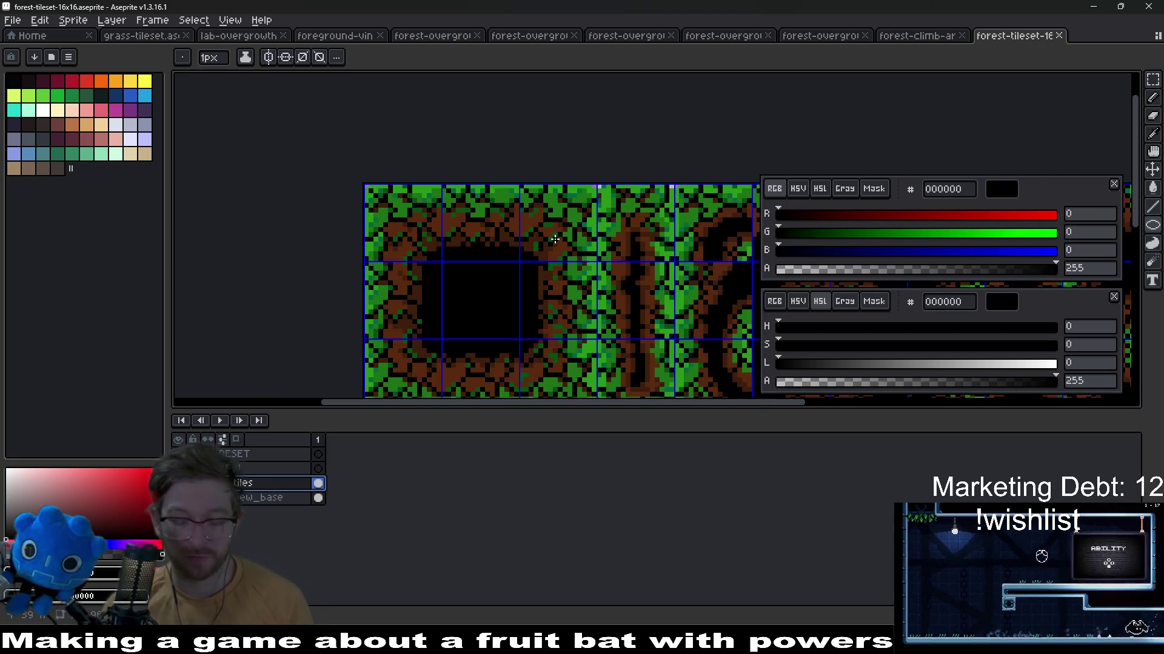
key("ctrl+u")
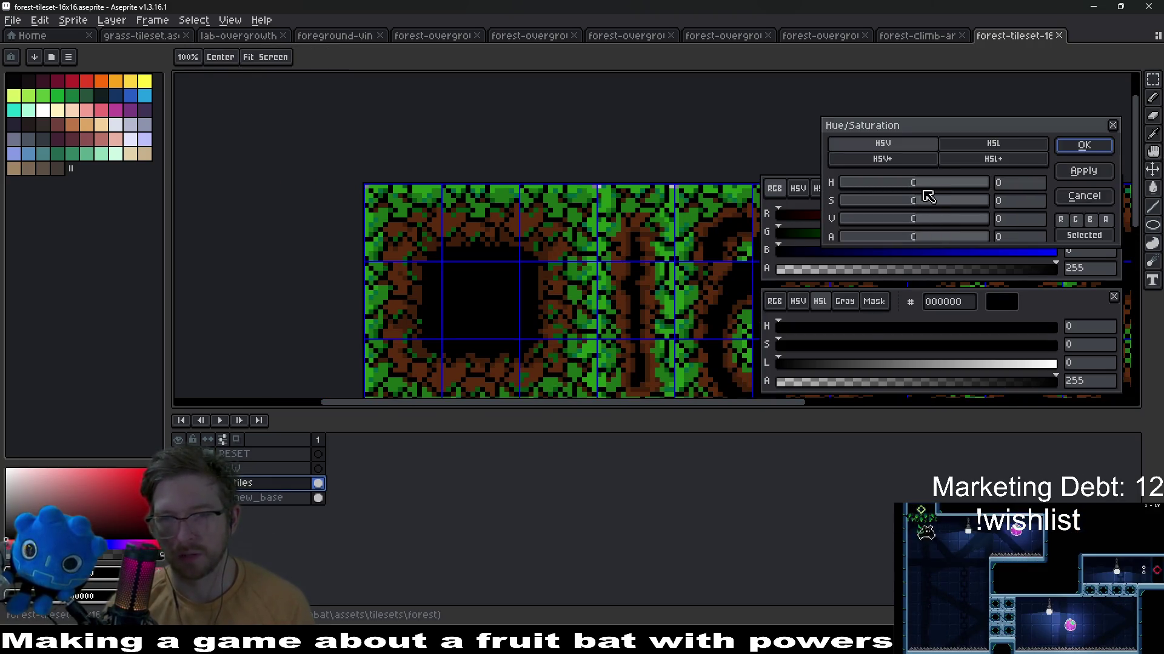
Preview blue and magenta hue shifts down to -180, cancel to keep green and brown, and switch to the forest-climb-area tab
mouse_move(912, 183)
left_mouse_down()
mouse_move(901, 188)
mouse_move(987, 183)
mouse_move(919, 202)
left_mouse_up()
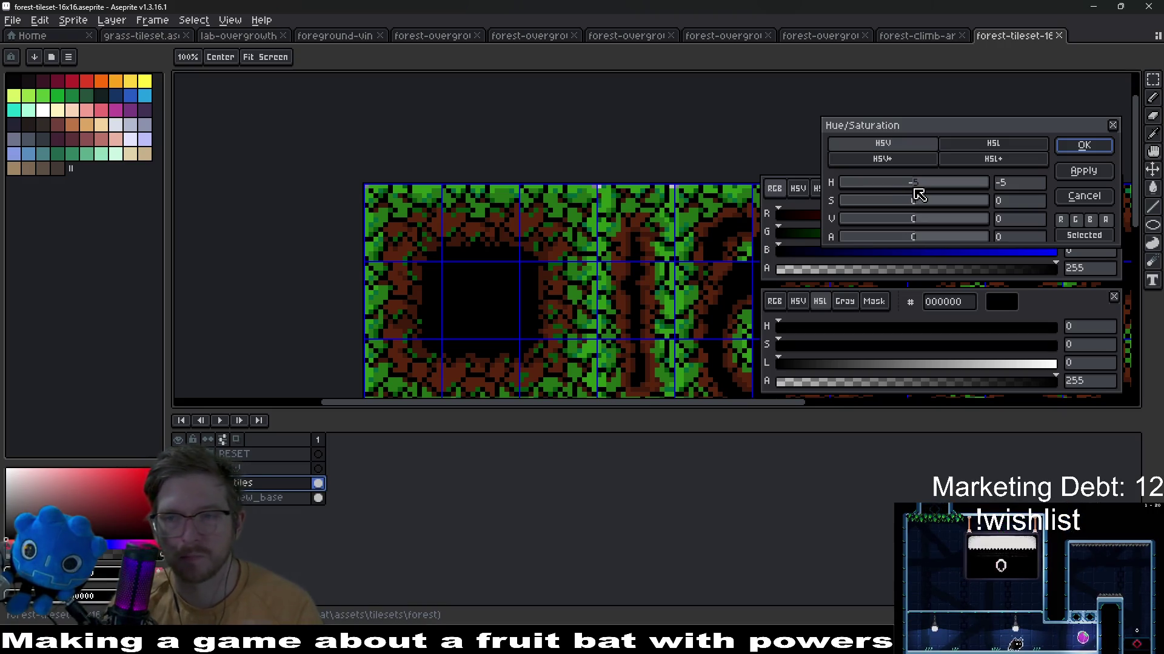
left_click_drag(918, 193, 954, 188)
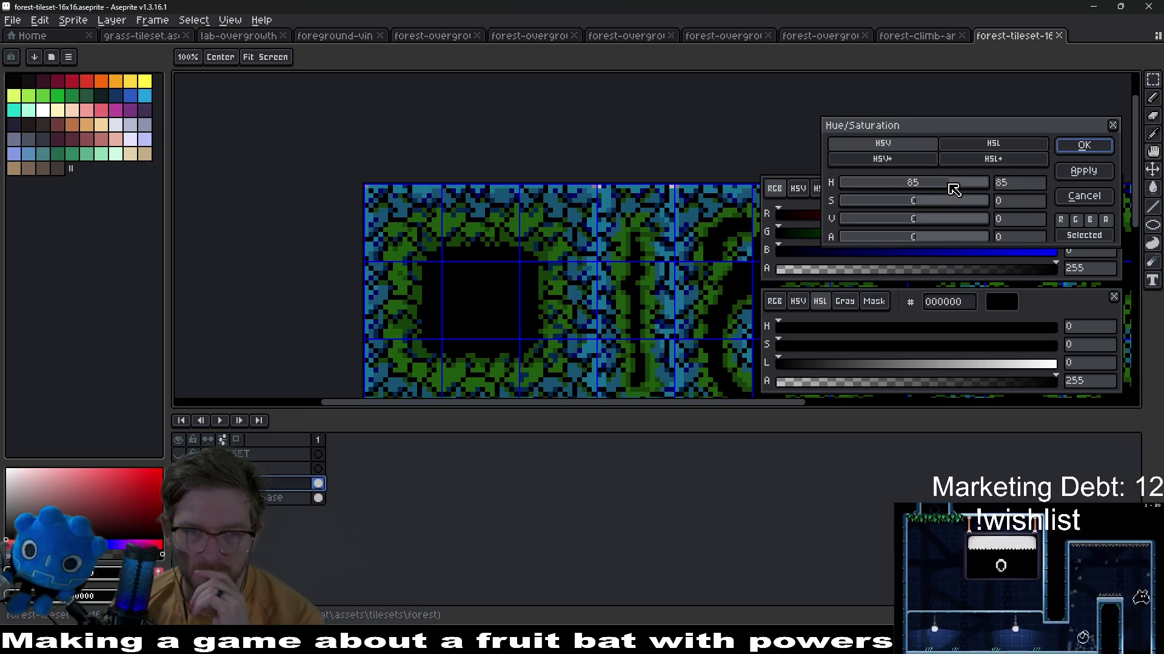
scroll(651, 267, "down", 3)
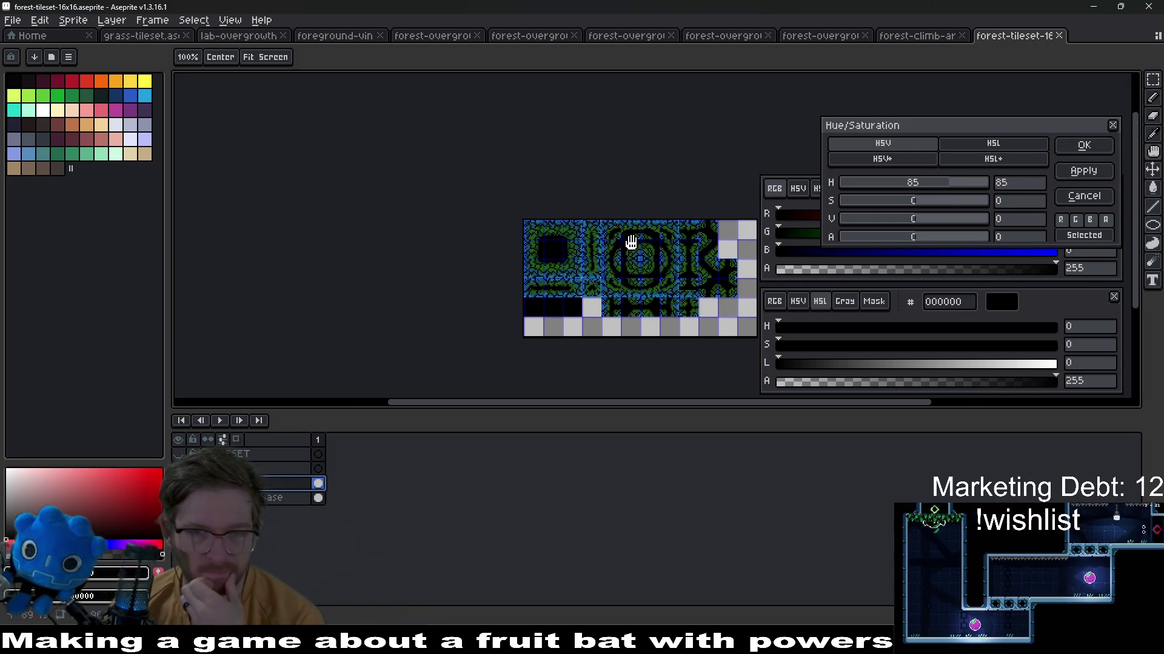
scroll(629, 243, "up", 2)
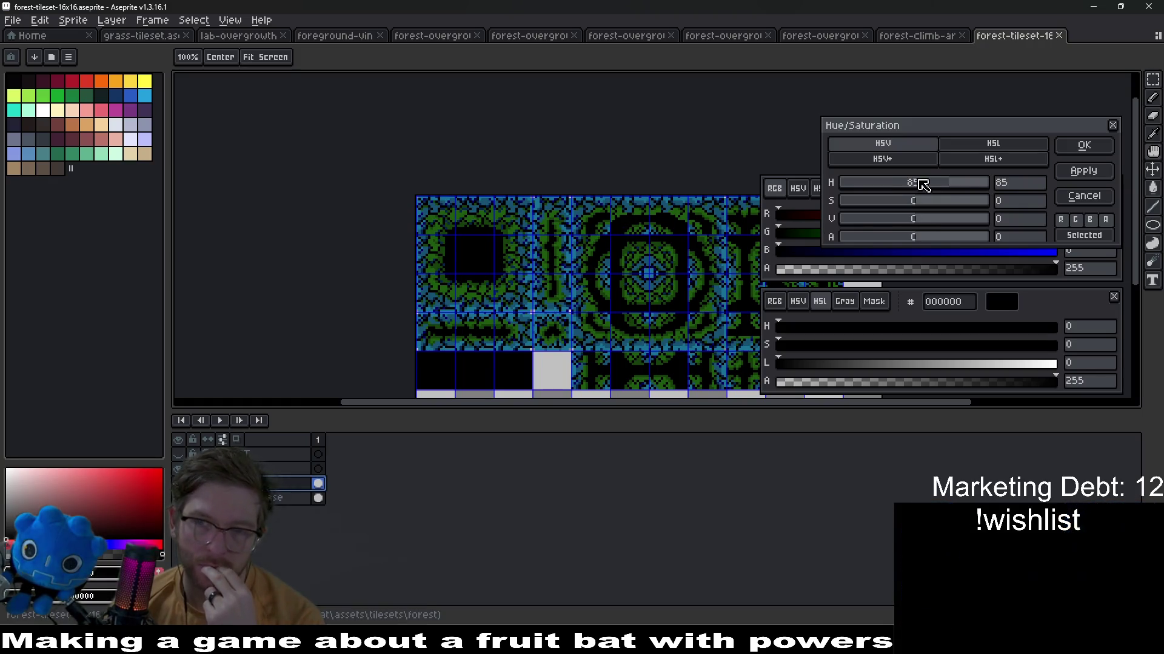
left_click_drag(948, 183, 830, 199)
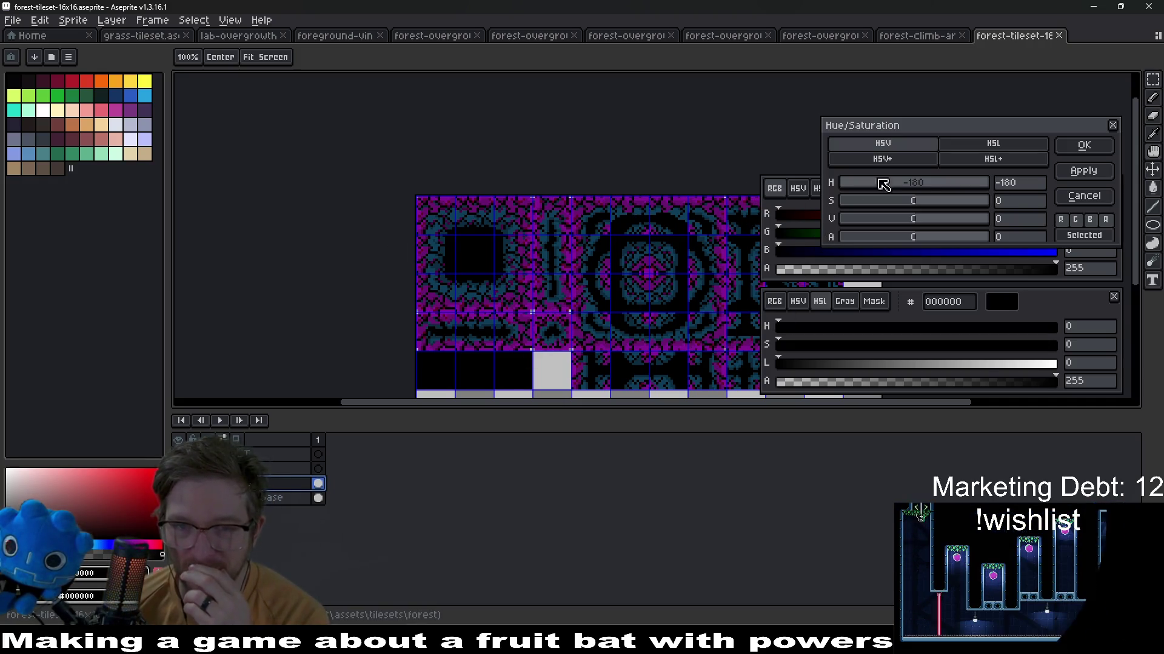
left_click(1114, 126)
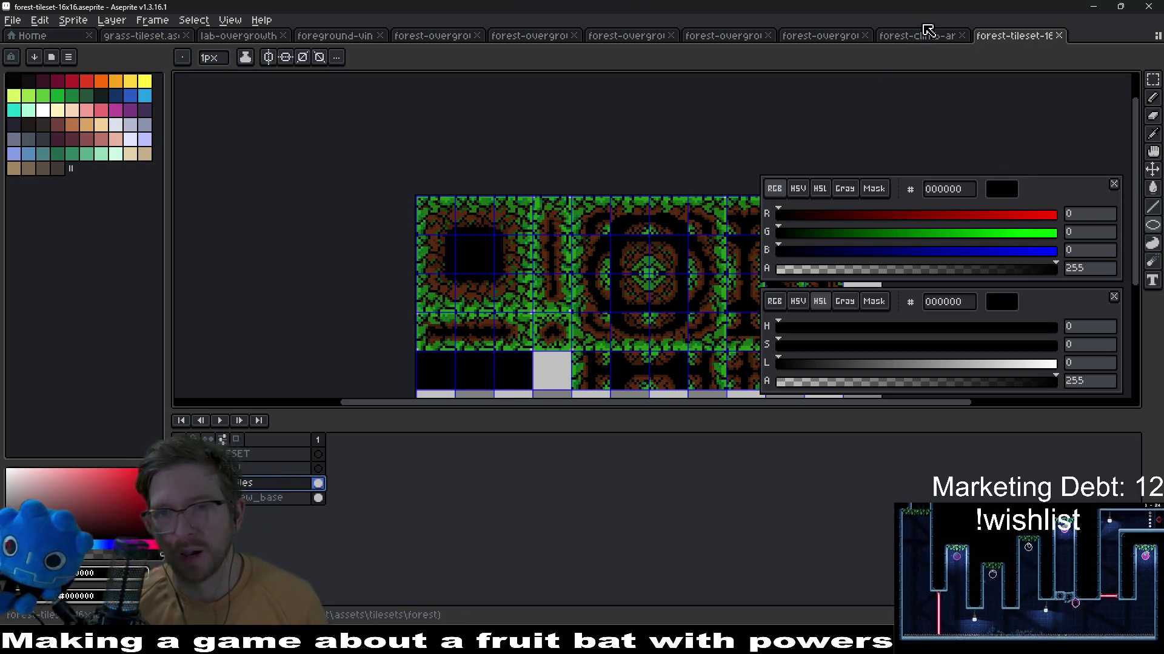
left_click(917, 34)
scroll(582, 236, "down", 2)
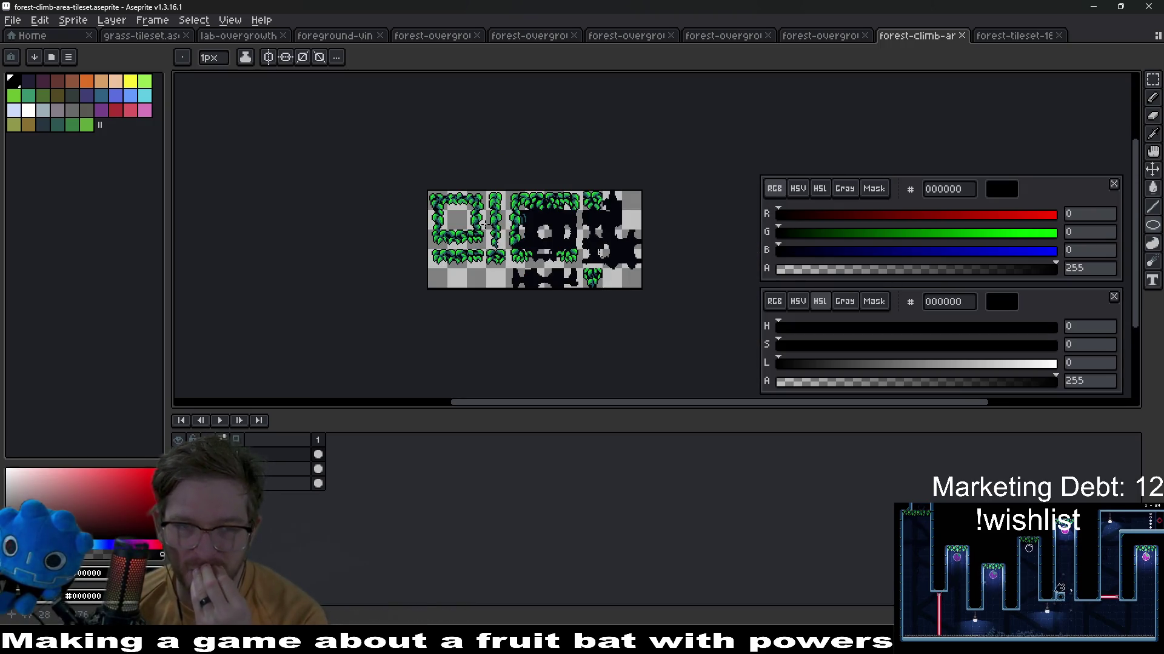
scroll(485, 225, "up", 1)
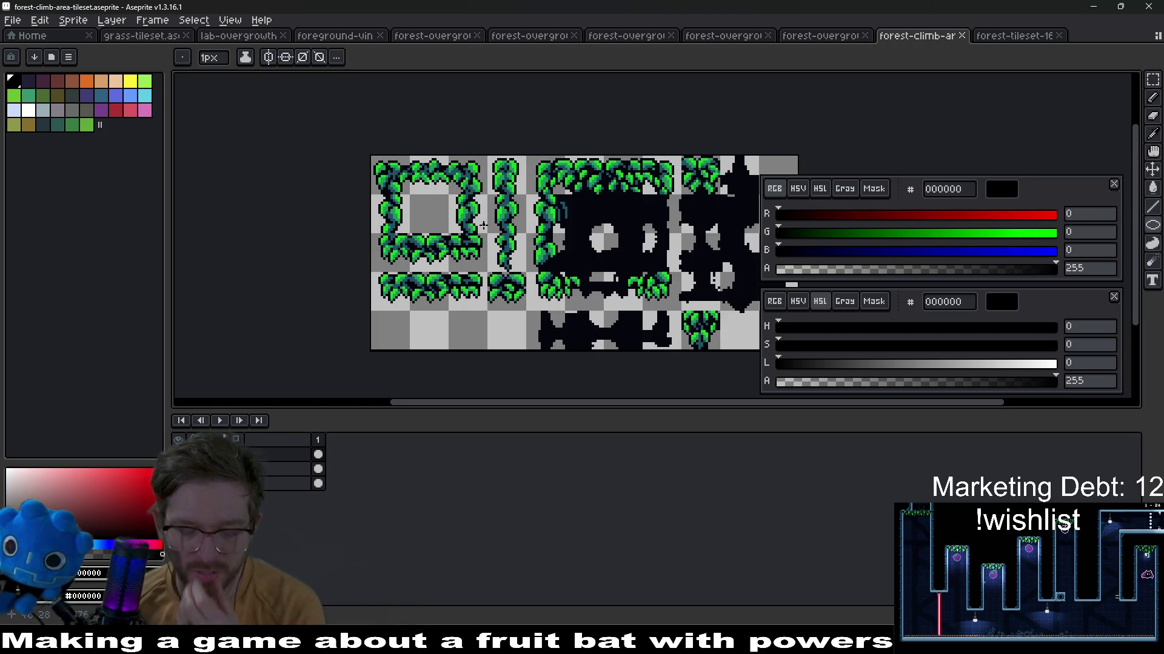
Shift the leaf tiles' hue by 26 with Hue/Saturation so they read as a brighter green
key("ctrl+u")
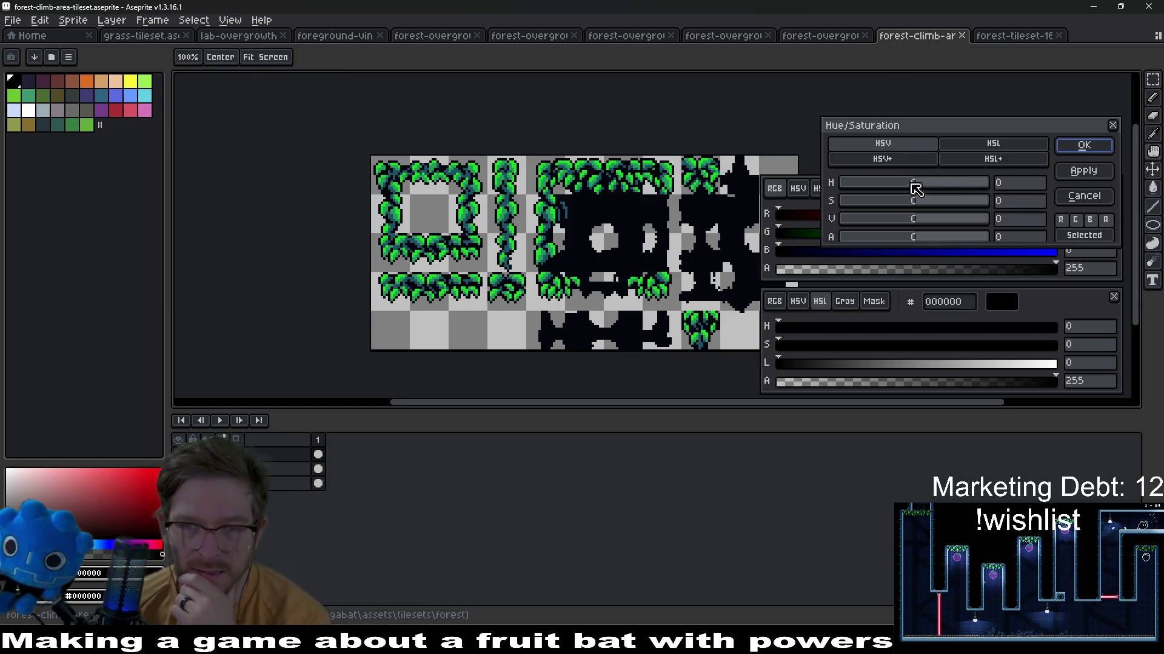
left_click_drag(916, 185, 930, 187)
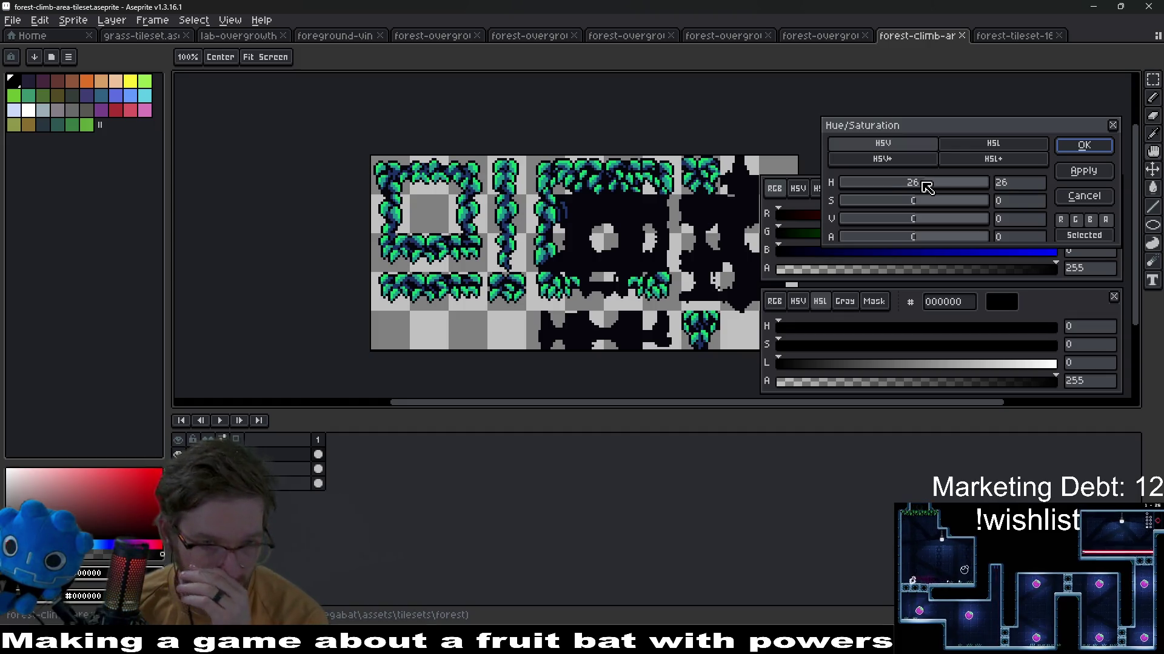
key("Return")
key("b")
scroll(339, 196, "up", 2)
scroll(339, 197, "up", 1)
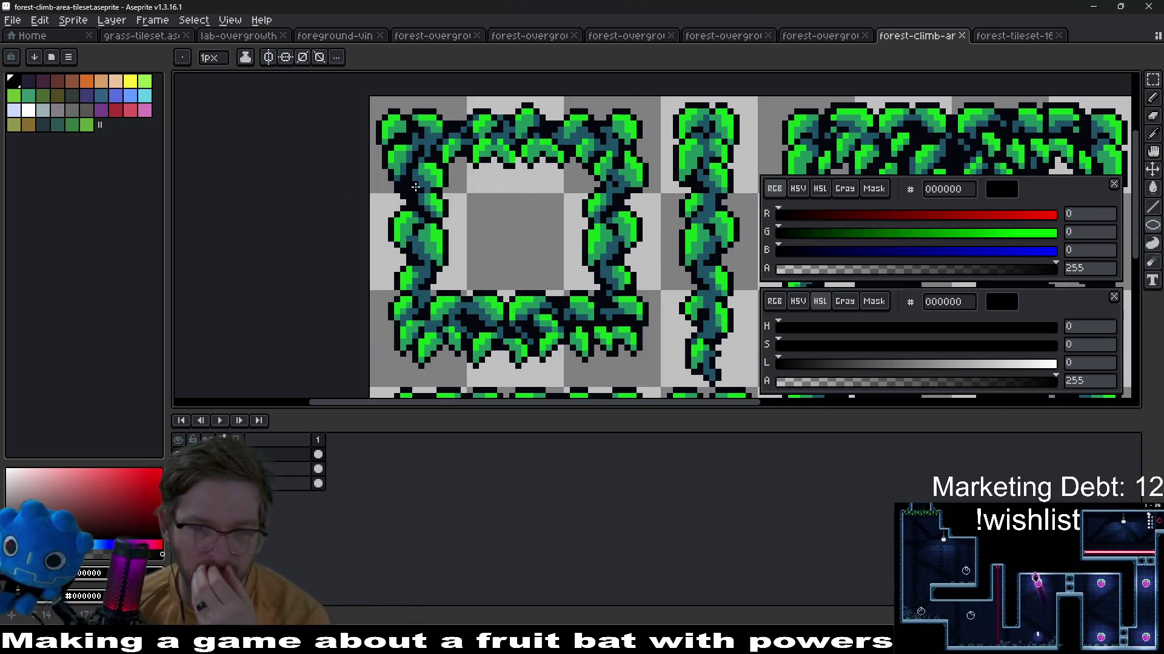
scroll(491, 236, "up", 1)
scroll(496, 241, "up", 1)
scroll(499, 244, "up", 1)
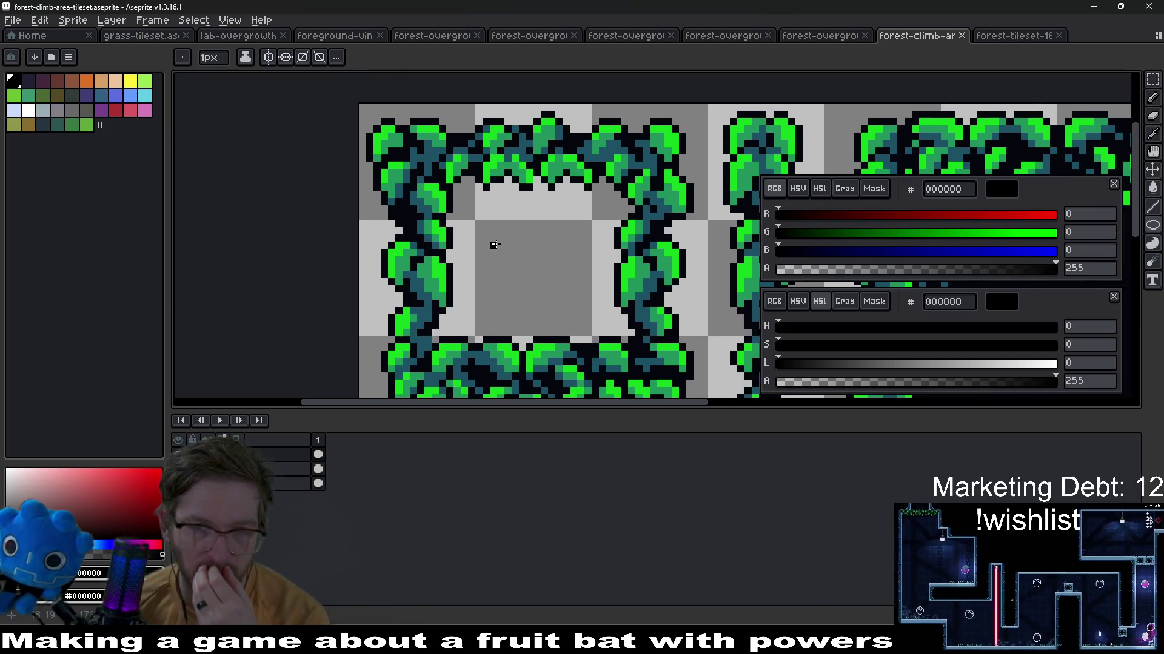
scroll(498, 243, "up", 1)
key("alt")
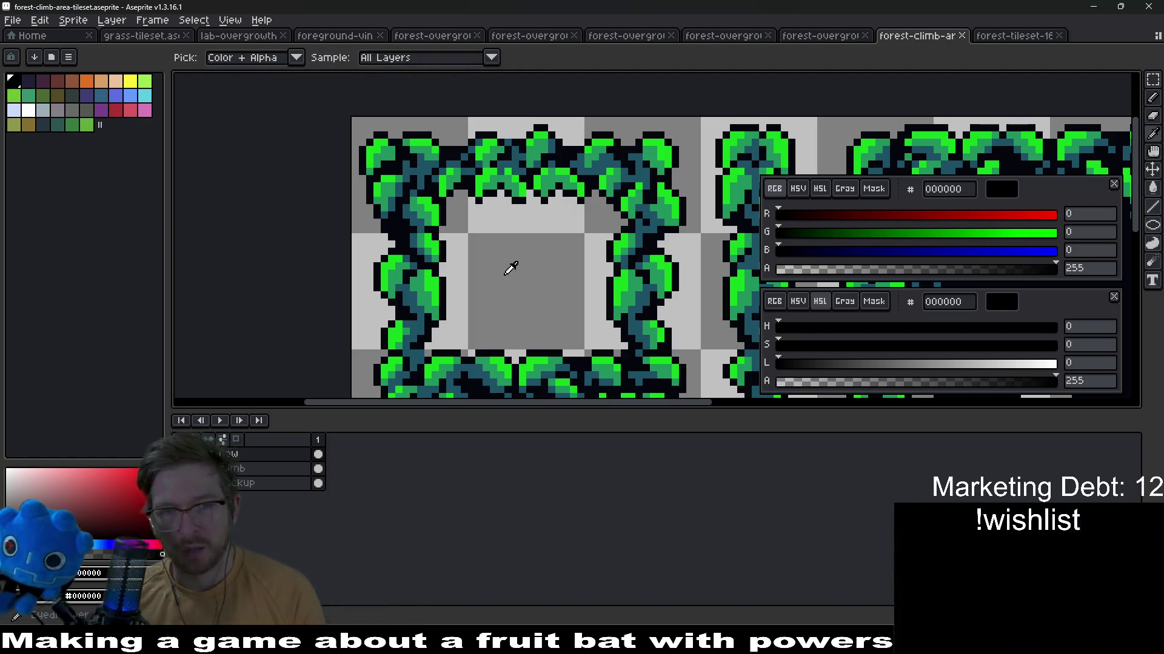
scroll(509, 209, "up", 2)
scroll(503, 168, "down", 1)
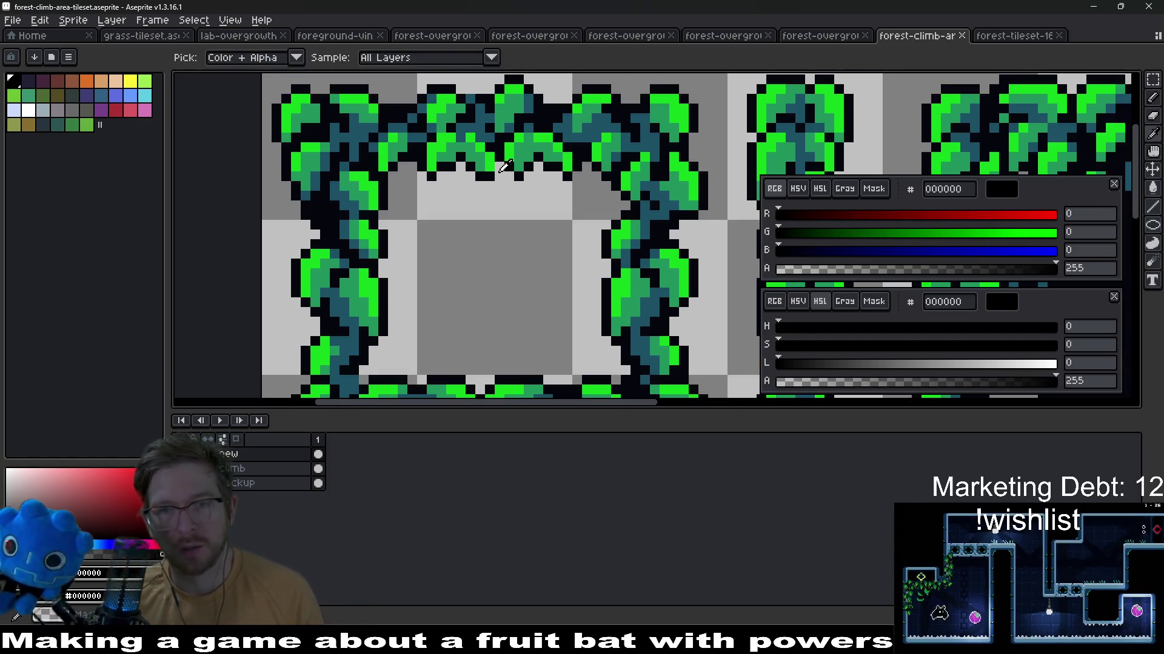
Sample the bright green #13d01f from the leaves and start a Replace Color on it
left_click(535, 155)
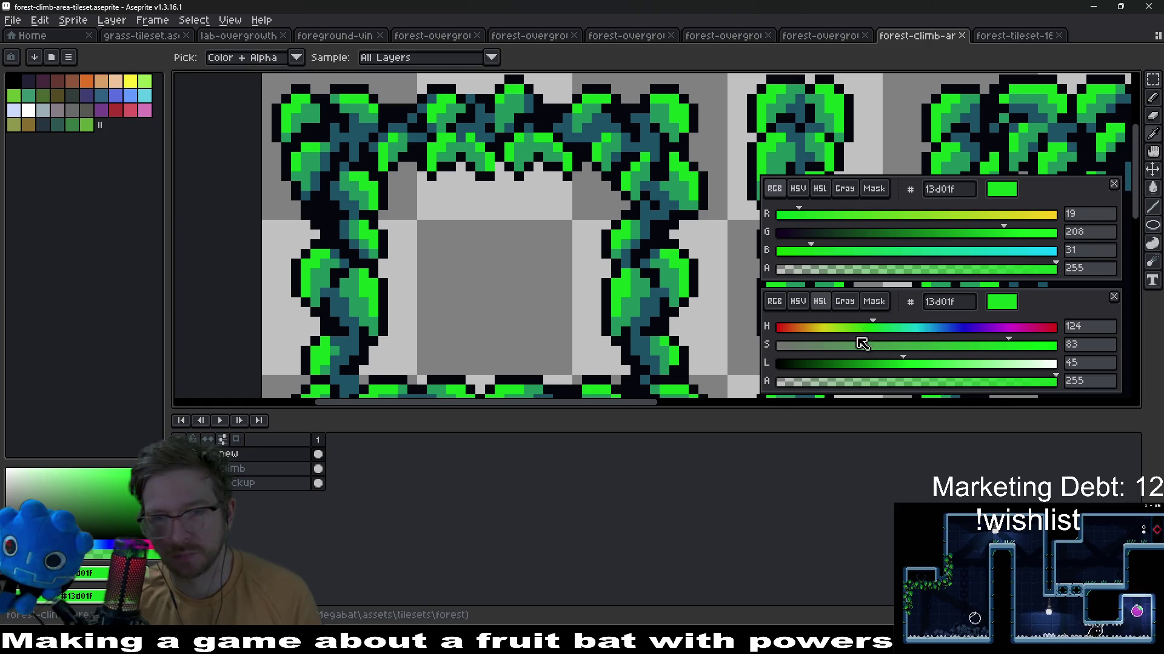
left_click(846, 327)
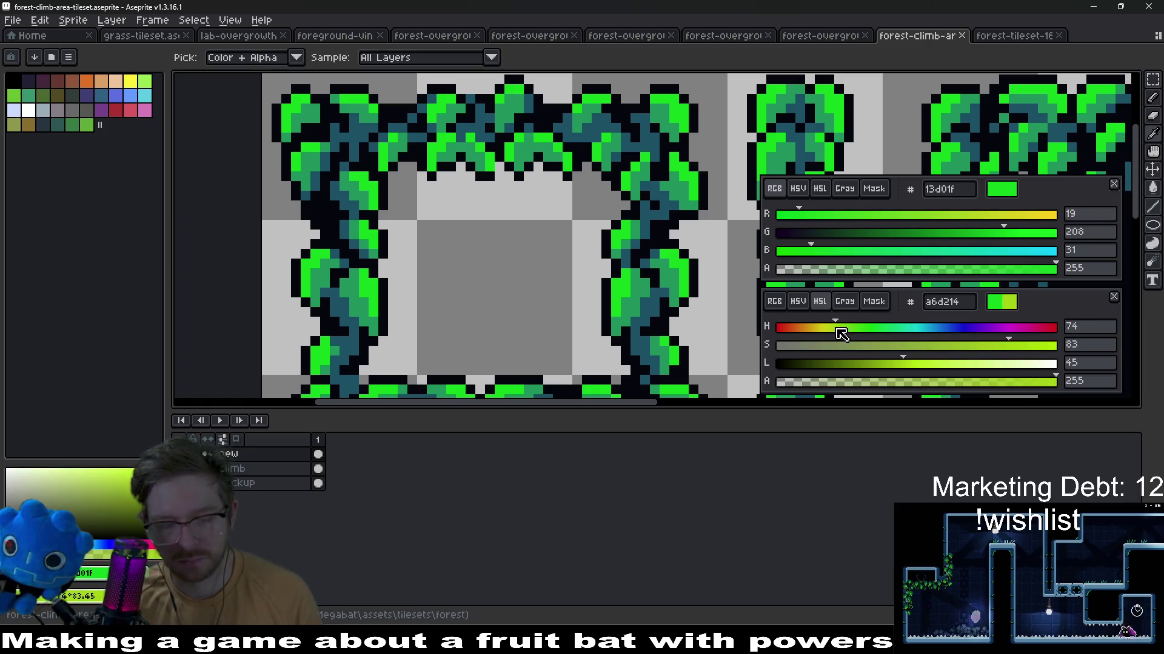
key("shift+r")
scroll(559, 277, "down", 2)
scroll(560, 277, "down", 2)
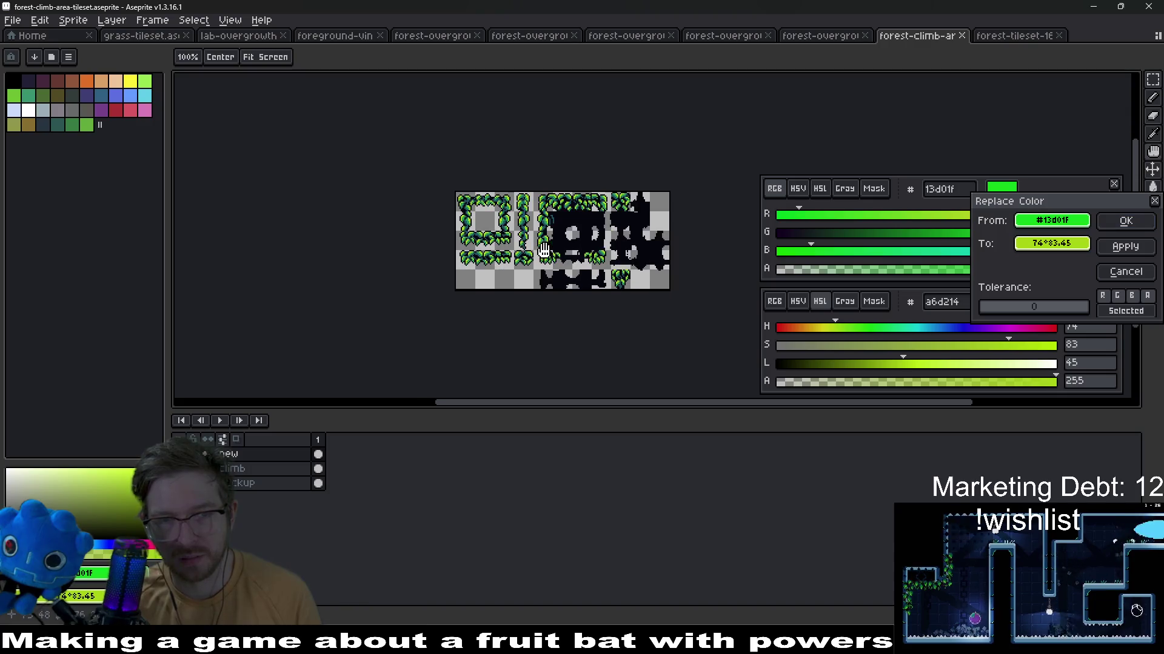
scroll(544, 250, "up", 3)
scroll(543, 250, "up", 2)
left_click_drag(543, 249, 582, 237)
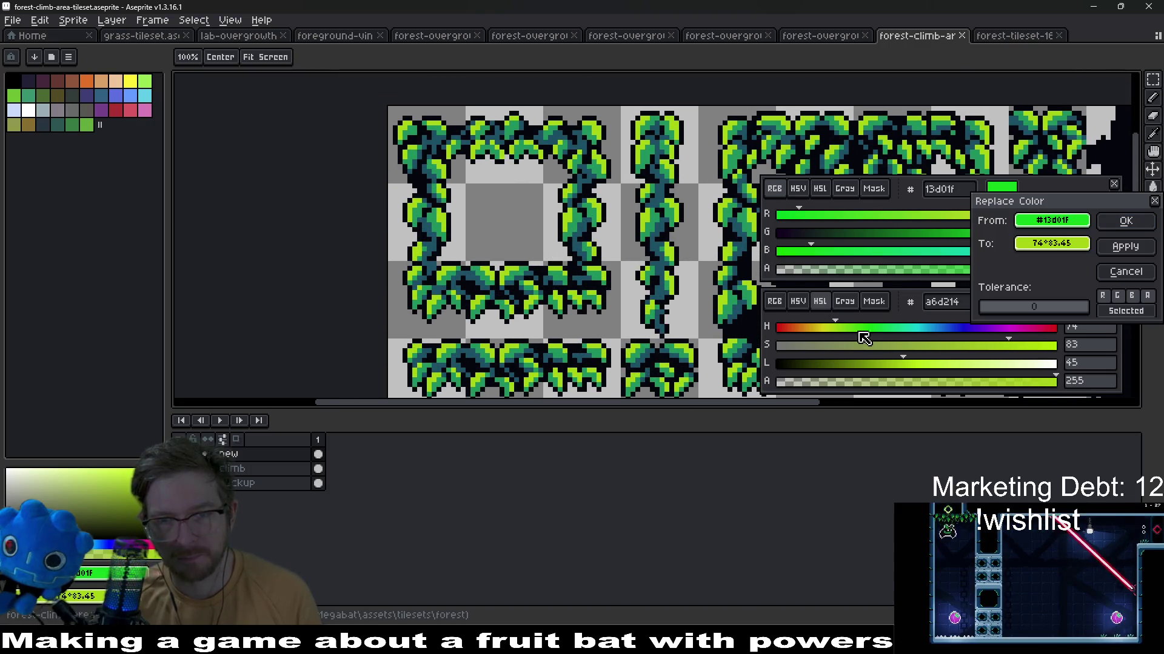
Set the replacement colour to a vivid yellow via the HSL sliders and apply it across the tiles
left_click(1051, 243)
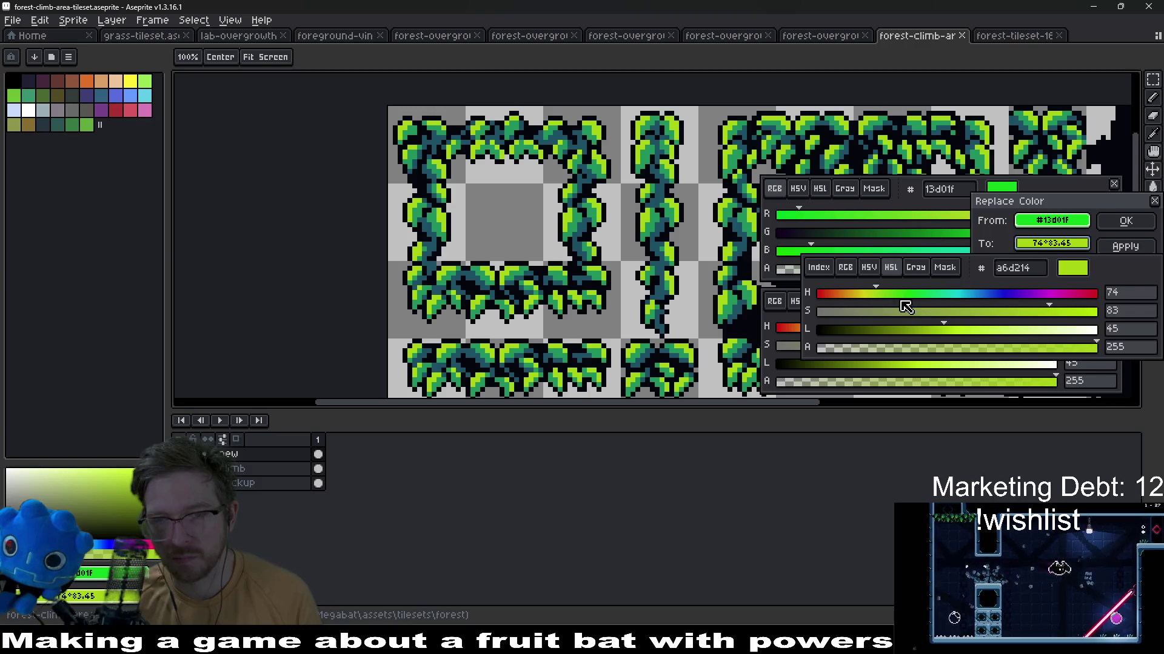
mouse_move(891, 300)
left_mouse_down()
mouse_move(849, 300)
mouse_move(867, 300)
left_mouse_up()
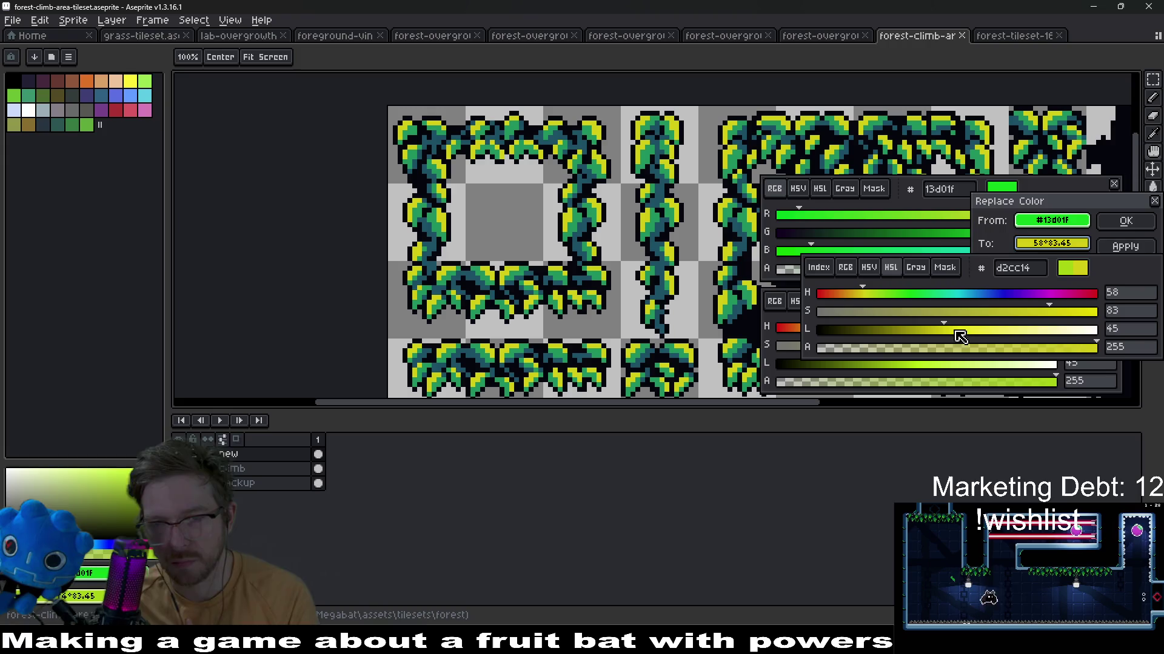
left_click_drag(1050, 312, 1085, 312)
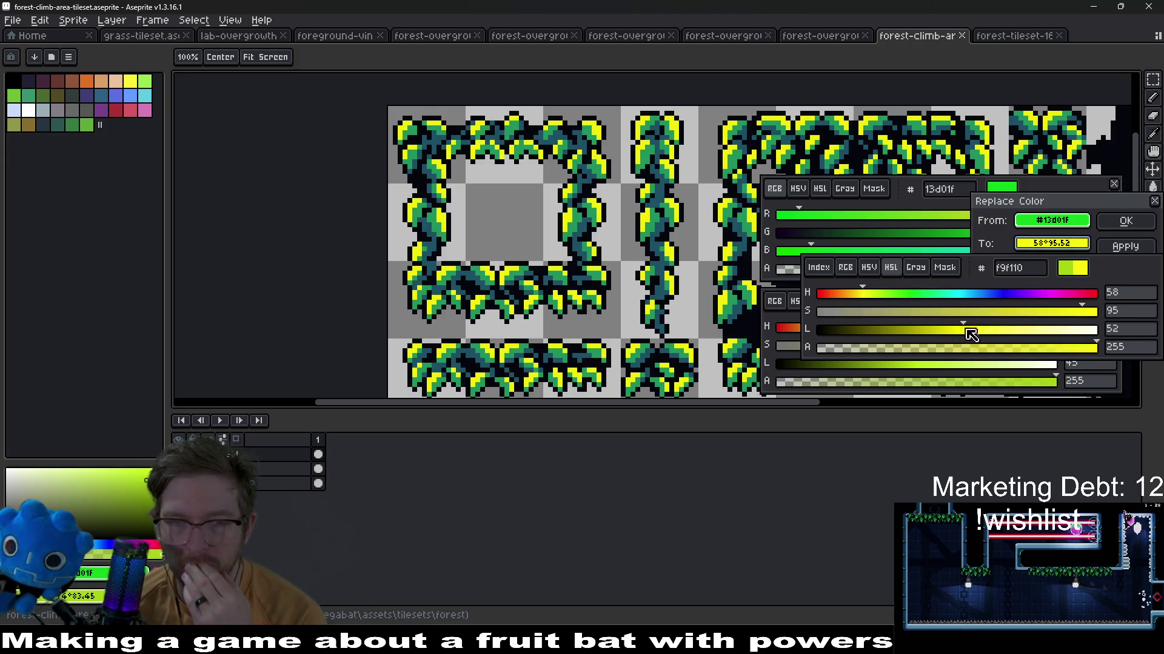
left_click_drag(944, 329, 1004, 330)
left_click_drag(977, 338, 966, 338)
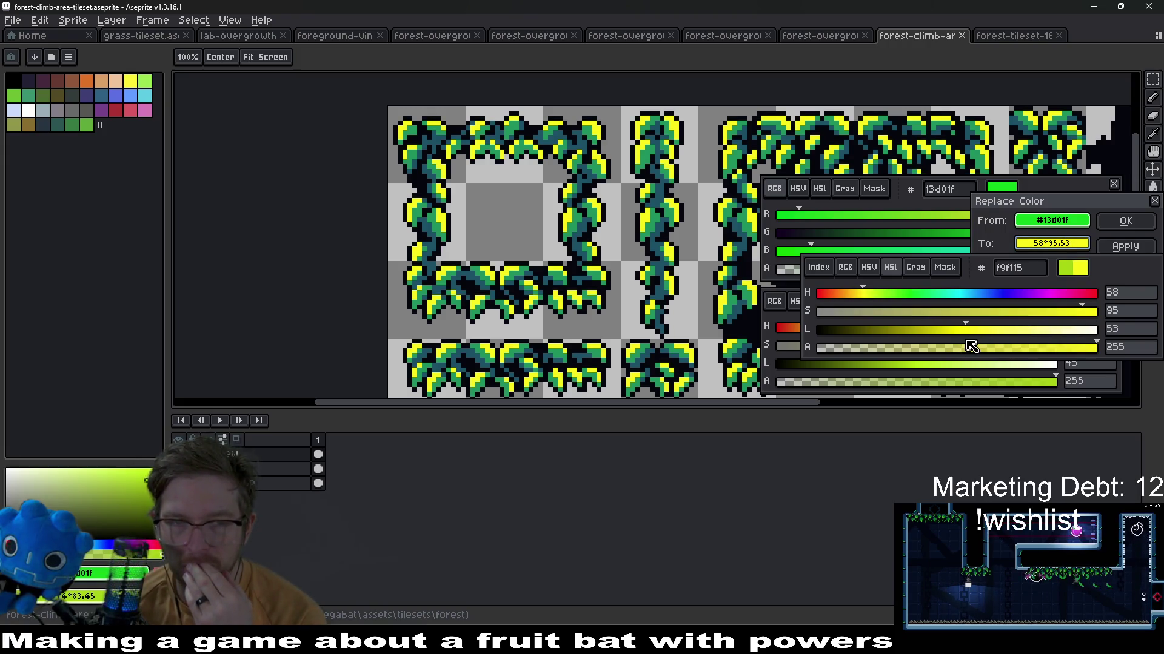
left_click(575, 250)
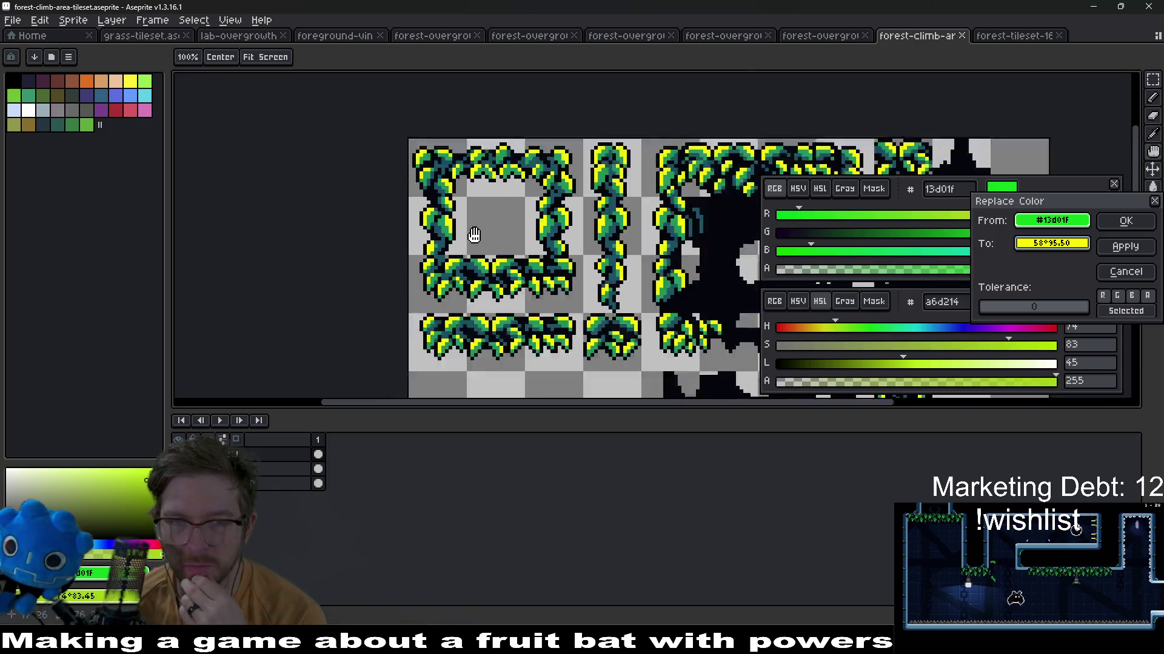
scroll(575, 250, "down", 2)
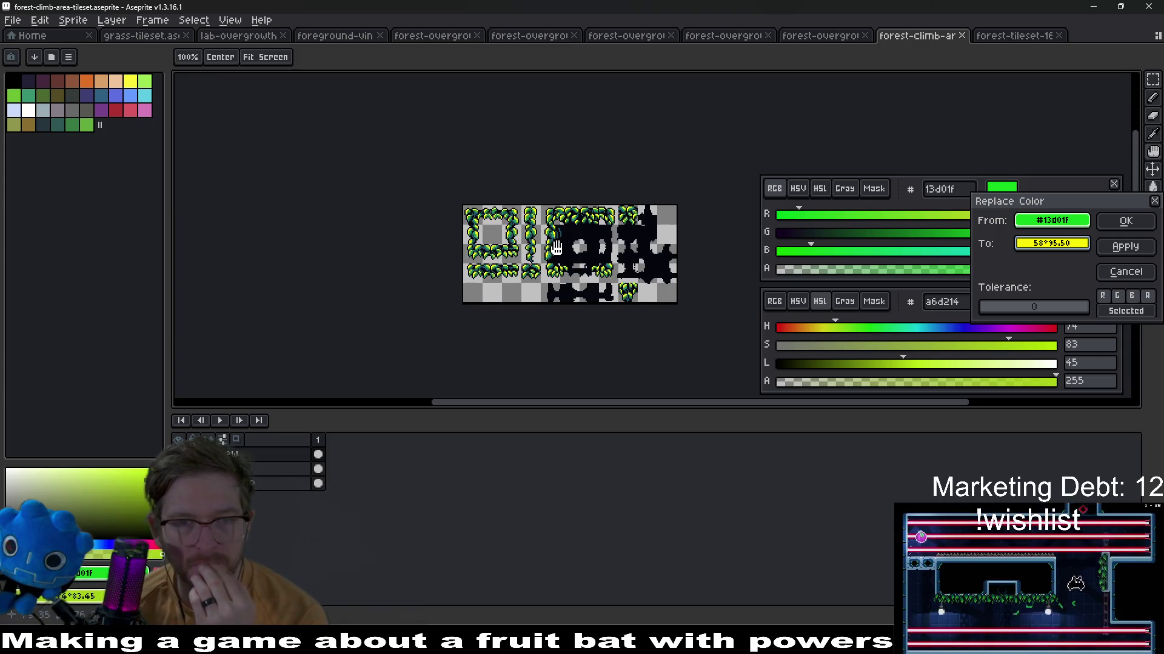
scroll(556, 247, "up", 1)
left_click(1126, 221)
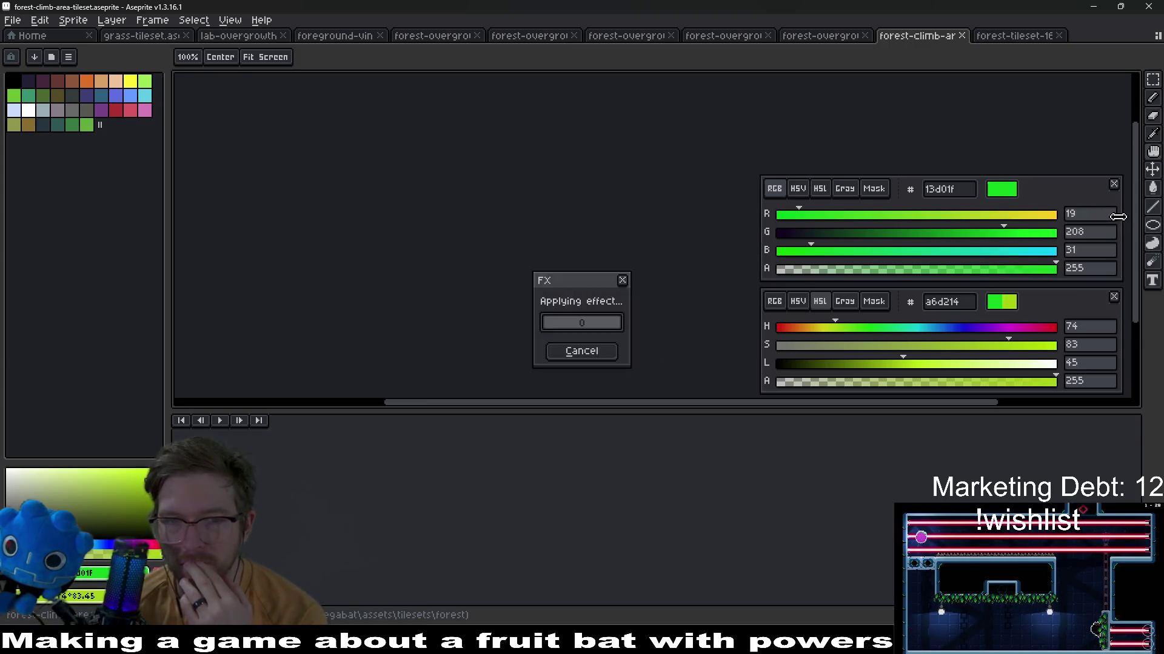
scroll(527, 253, "down", 1)
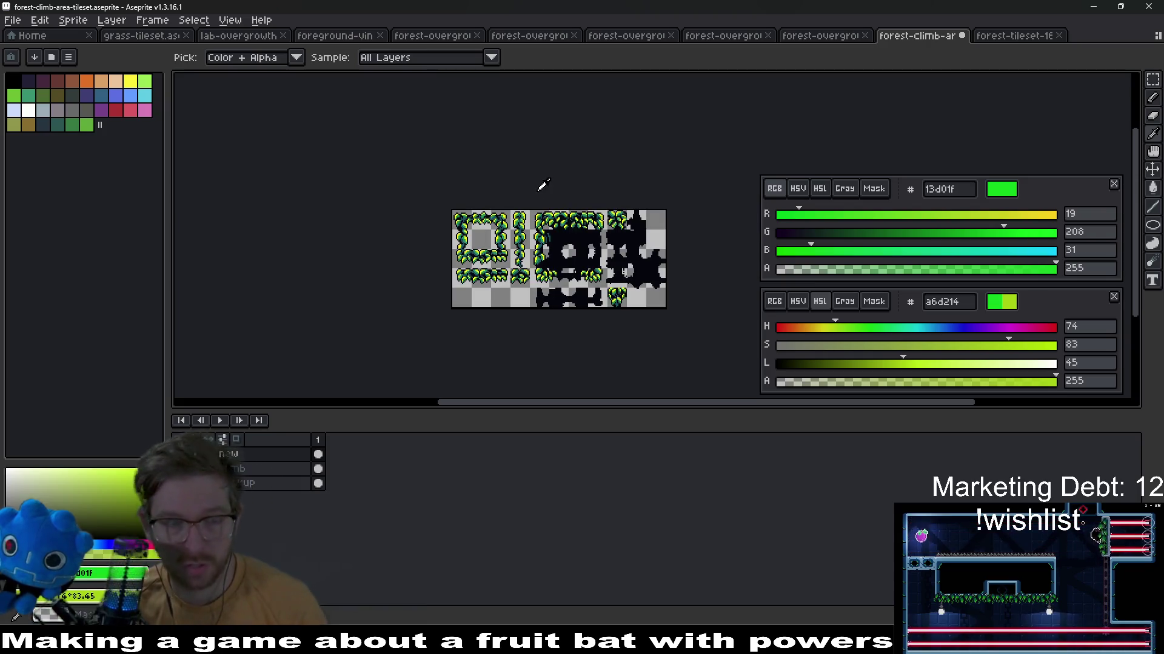
Export the recoloured tileset to its existing PNG name and switch over to Godot
key("v")
key("ctrl+alt+shift+s")
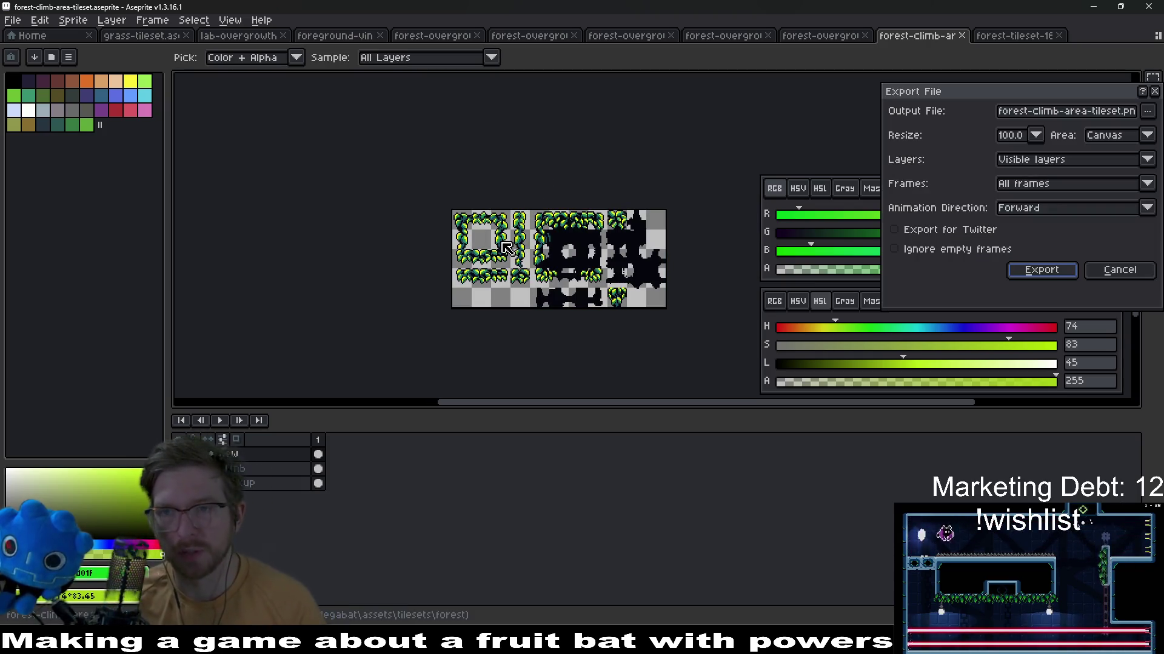
key("Return")
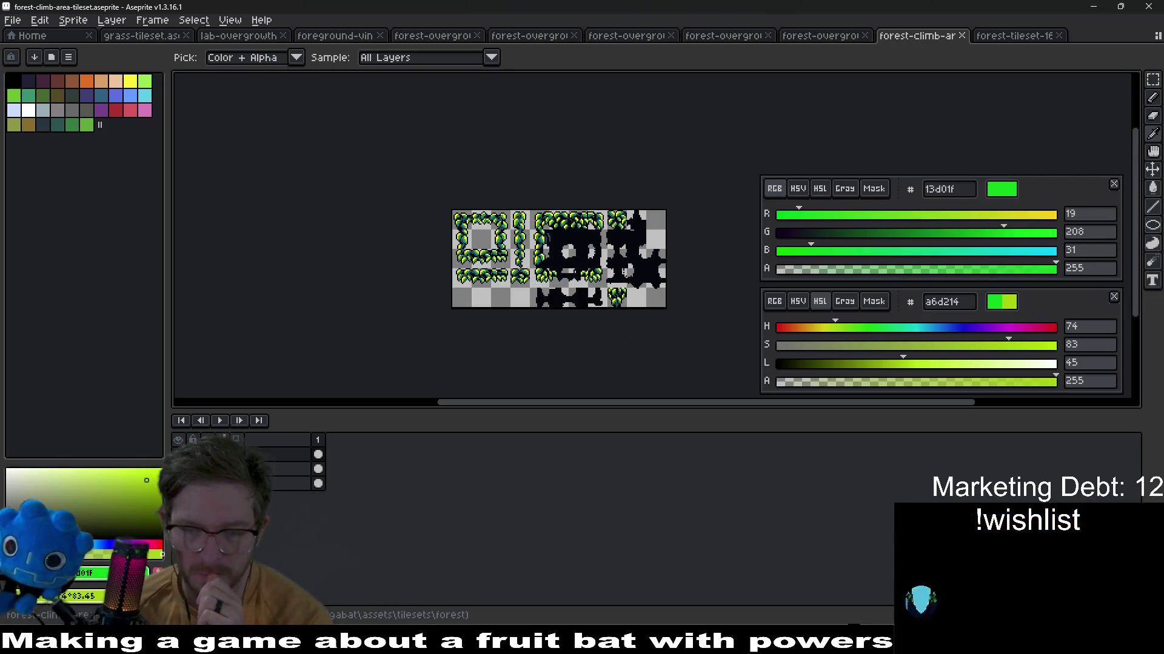
key("alt+Tab")
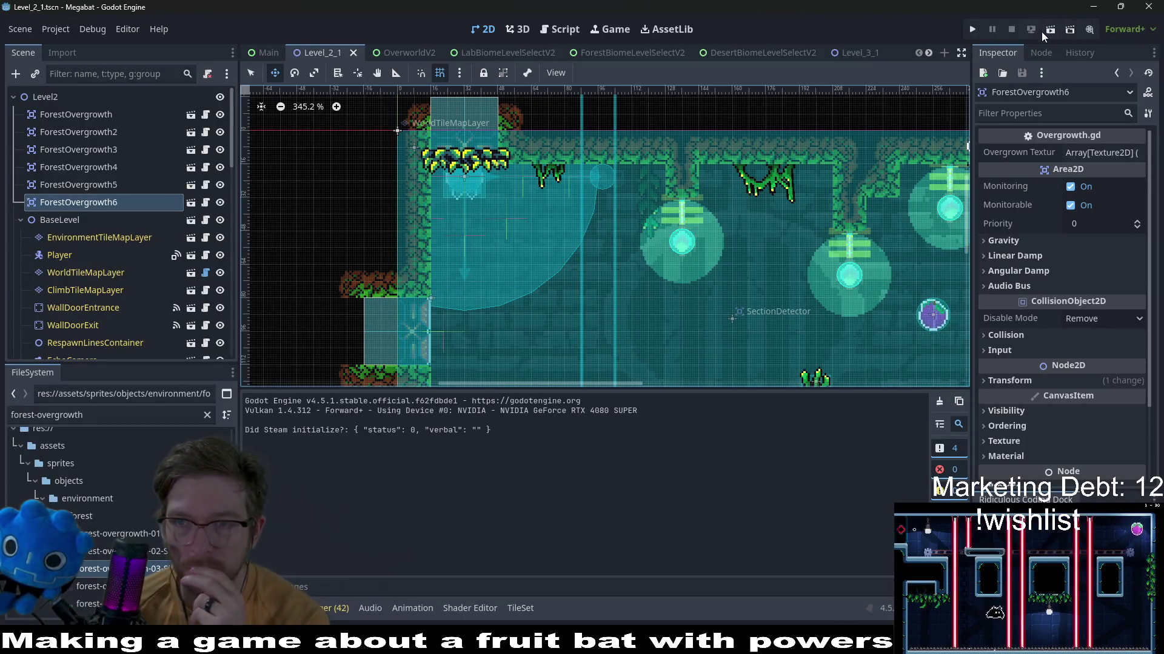
Run the Megabat level to check the yellow-tipped foliage, then return to Aseprite
left_click(1050, 31)
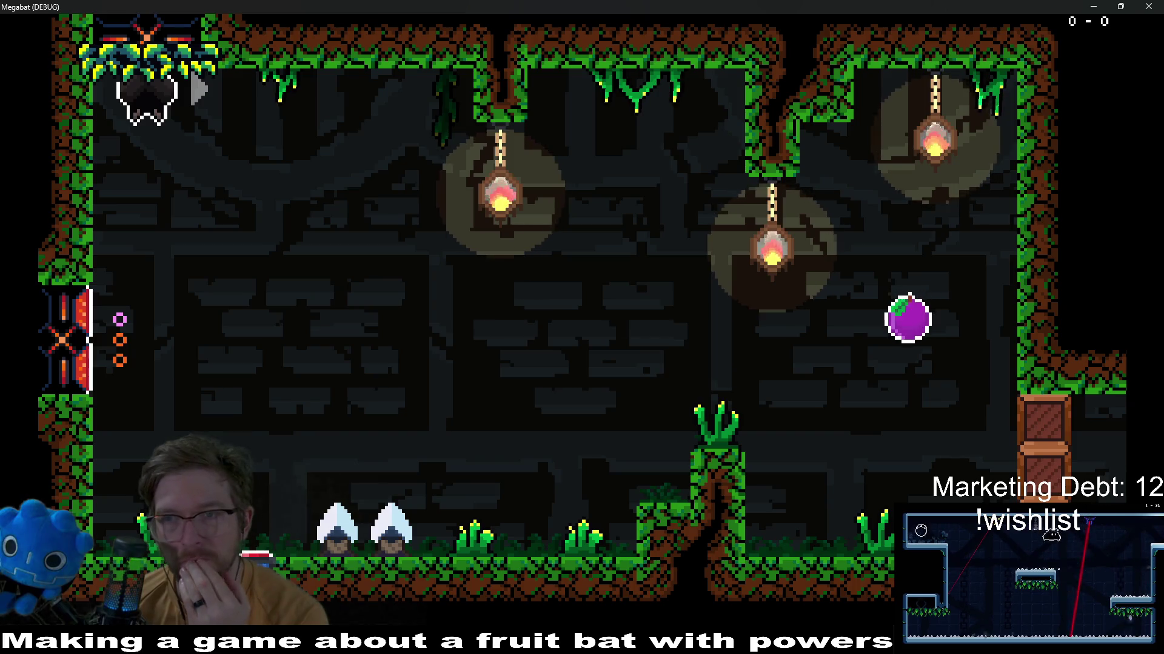
key("alt+Tab")
key("alt+Tab")
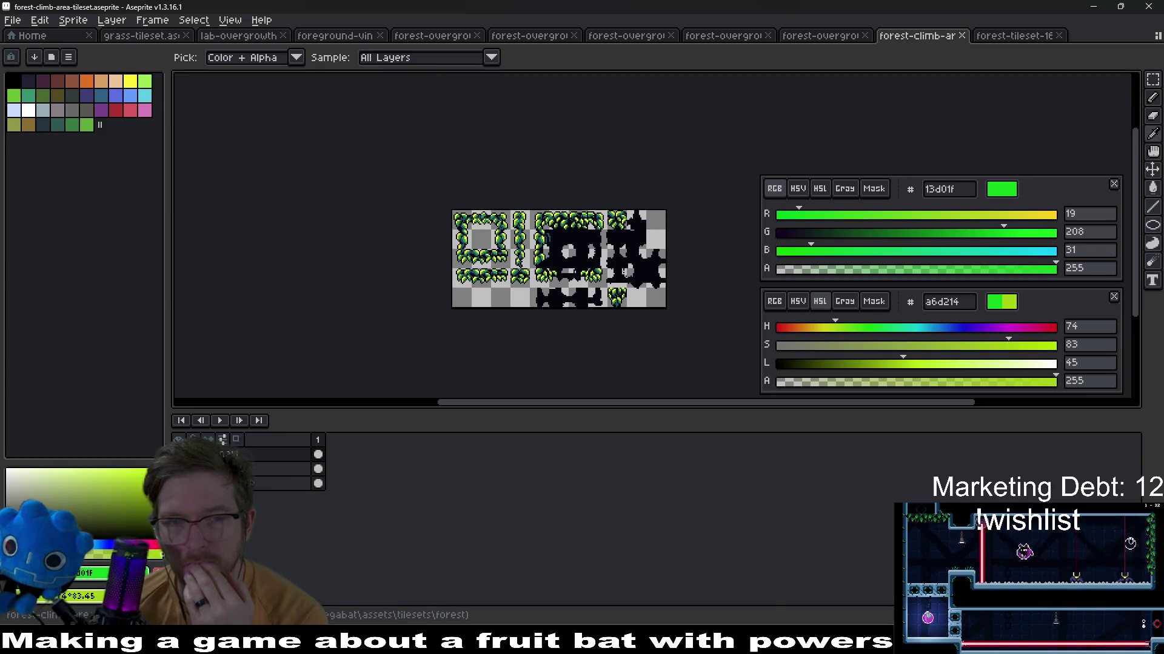
Step through the edit history back to the purple leaf tiles and select the leaves layer
key("Delete")
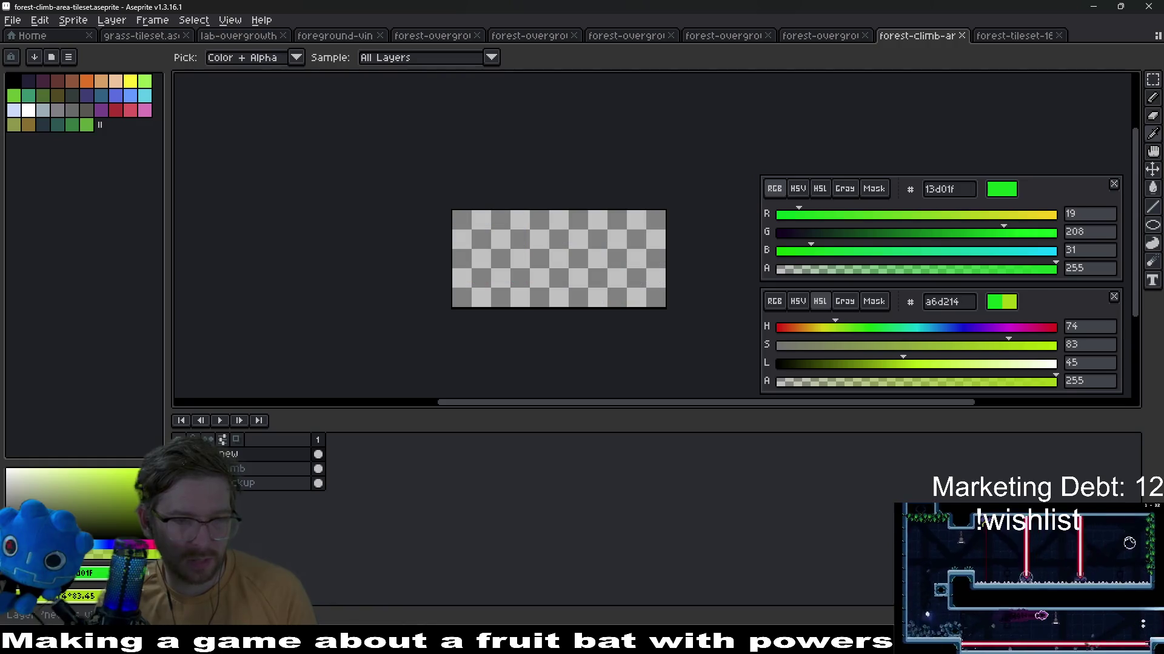
key("ctrl+z")
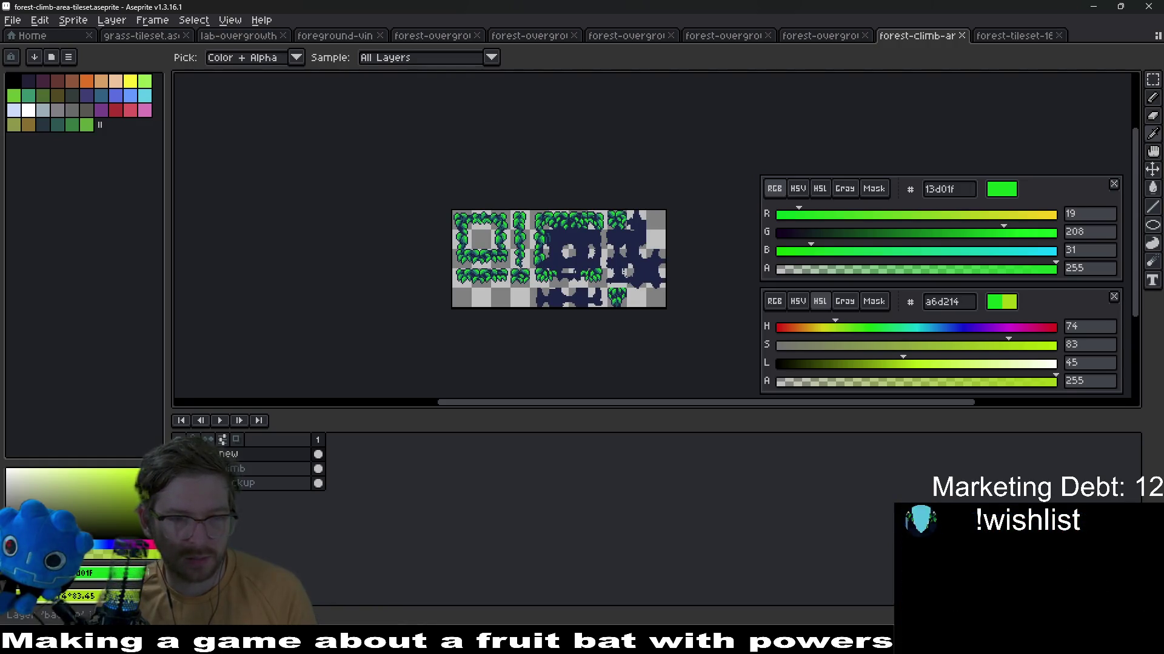
key("ctrl+shift+z")
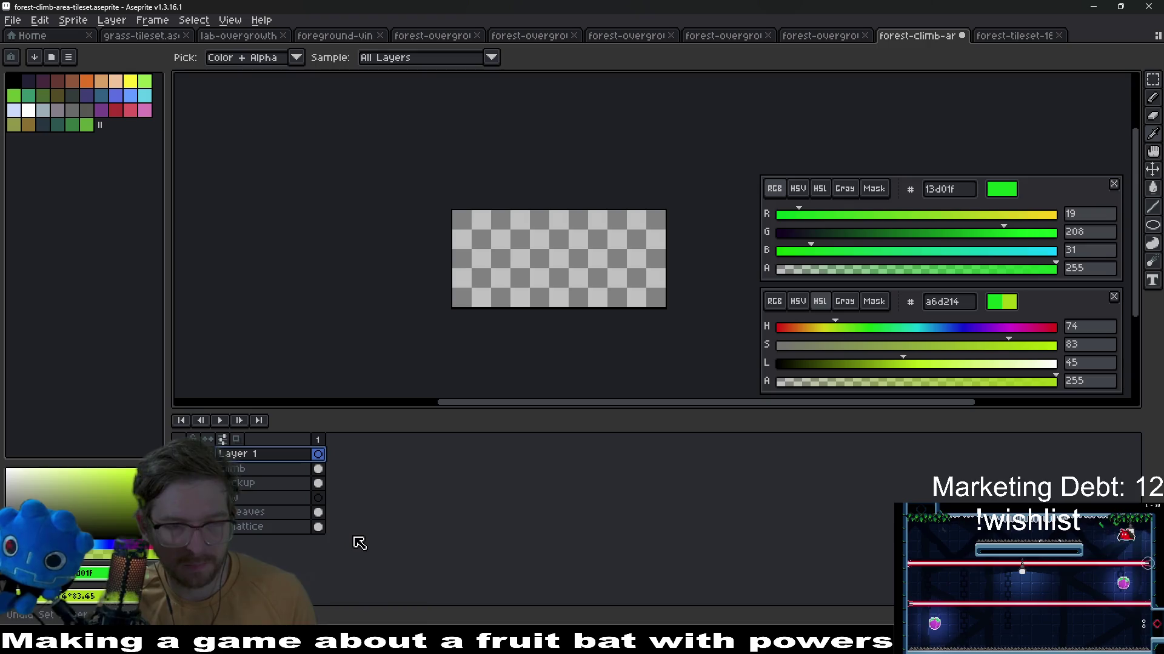
key("ctrl+z")
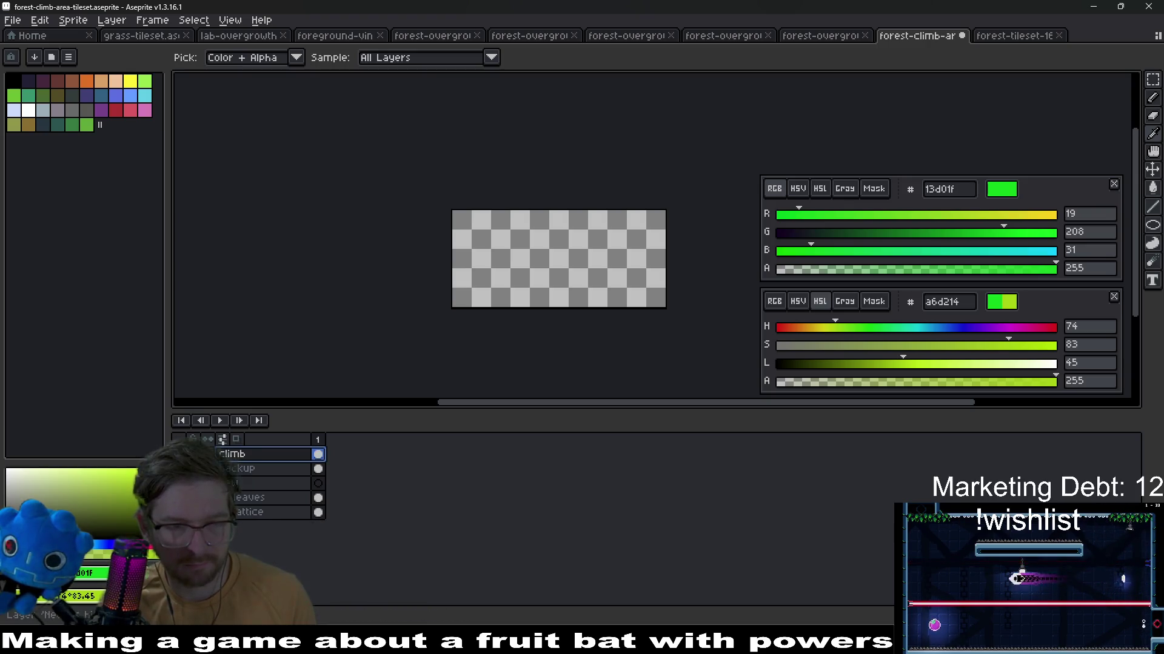
key("ctrl+z")
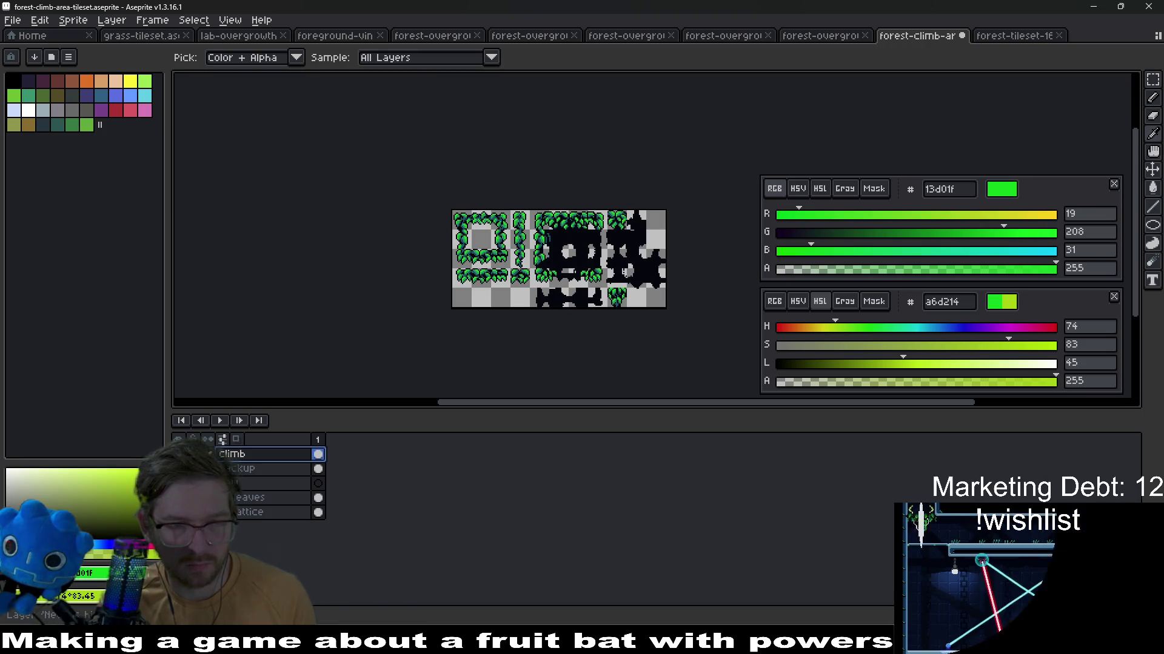
key("ctrl+z")
key("ctrl+z")
scroll(523, 227, "up", 2)
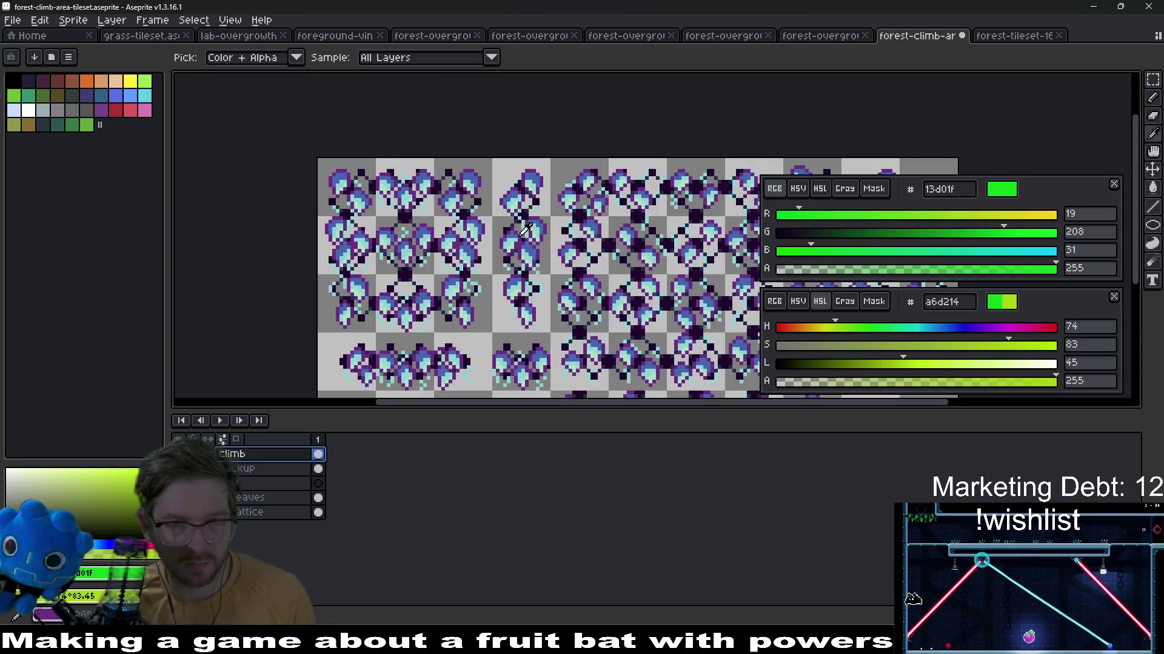
left_click(239, 495)
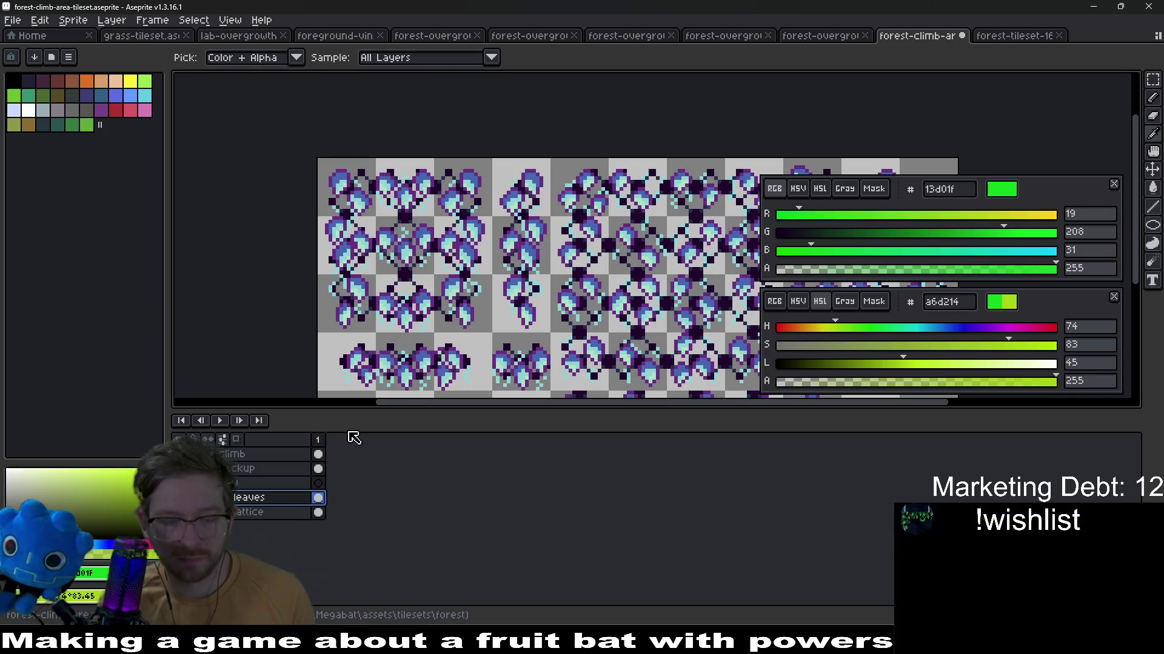
Save and re-export the tileset over its PNG, let Godot reimport it, and return to Aseprite
key("ctrl+s")
key("ctrl+shift+x")
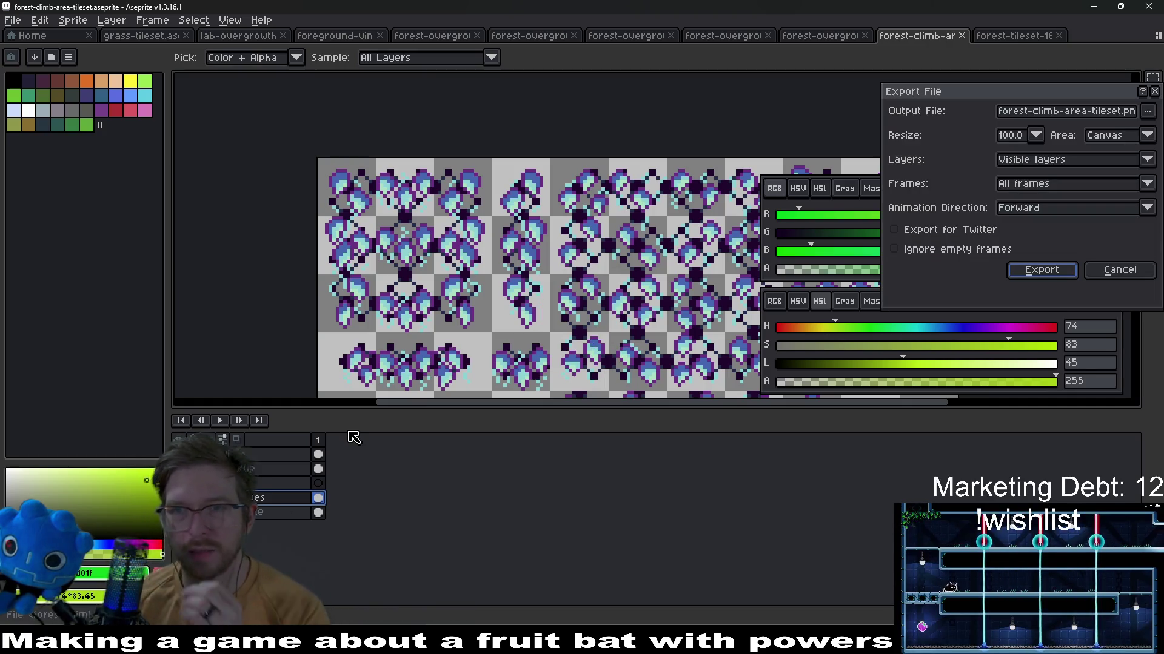
key("Return")
key("Return")
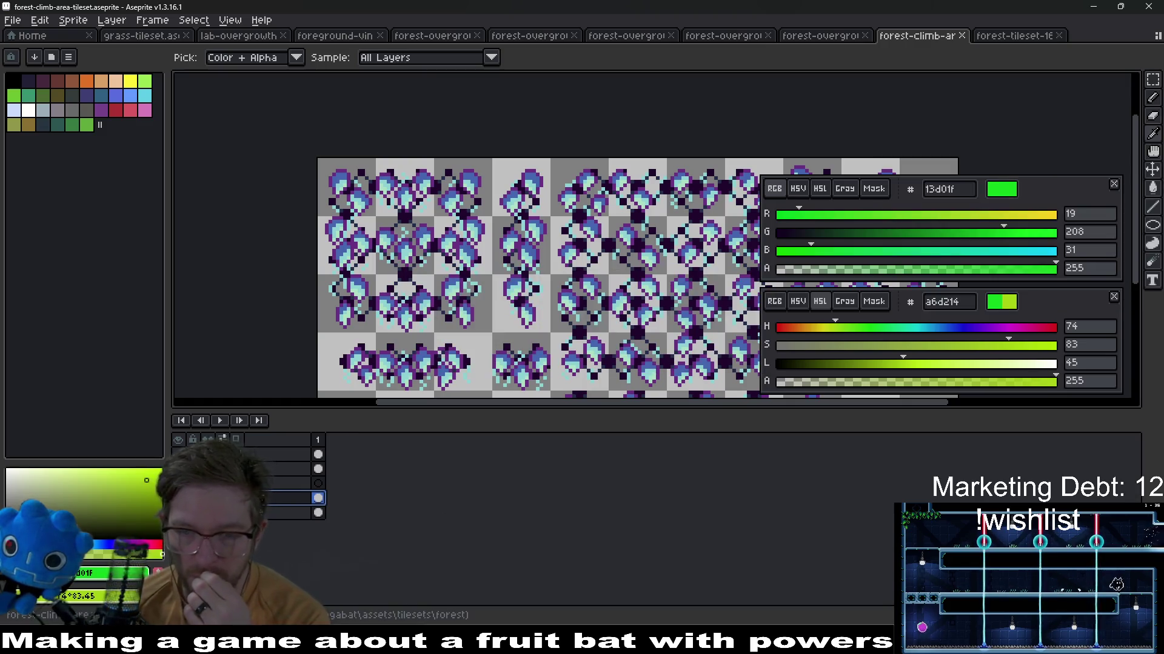
key("alt+Tab")
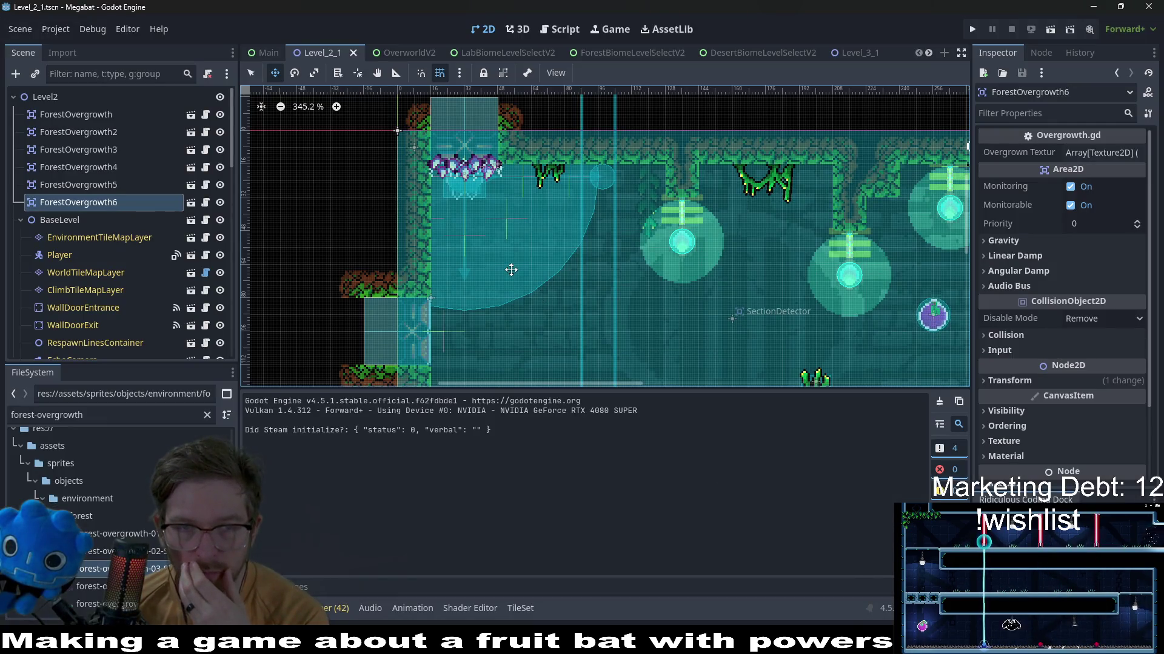
key("alt+Tab")
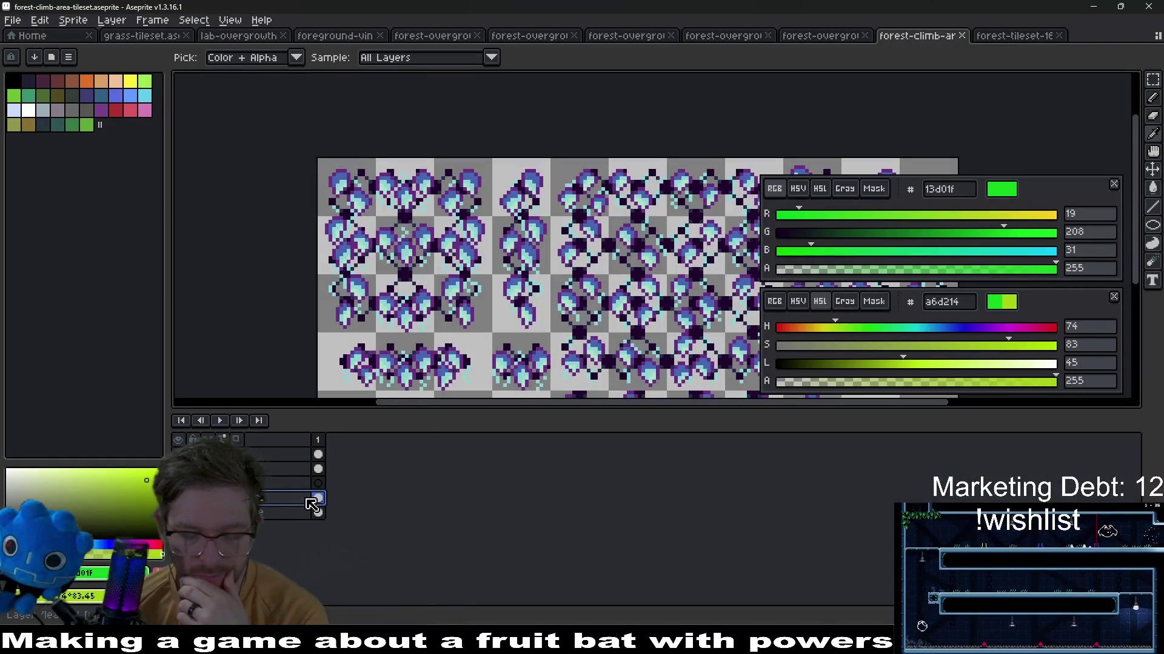
key("ctrl+u")
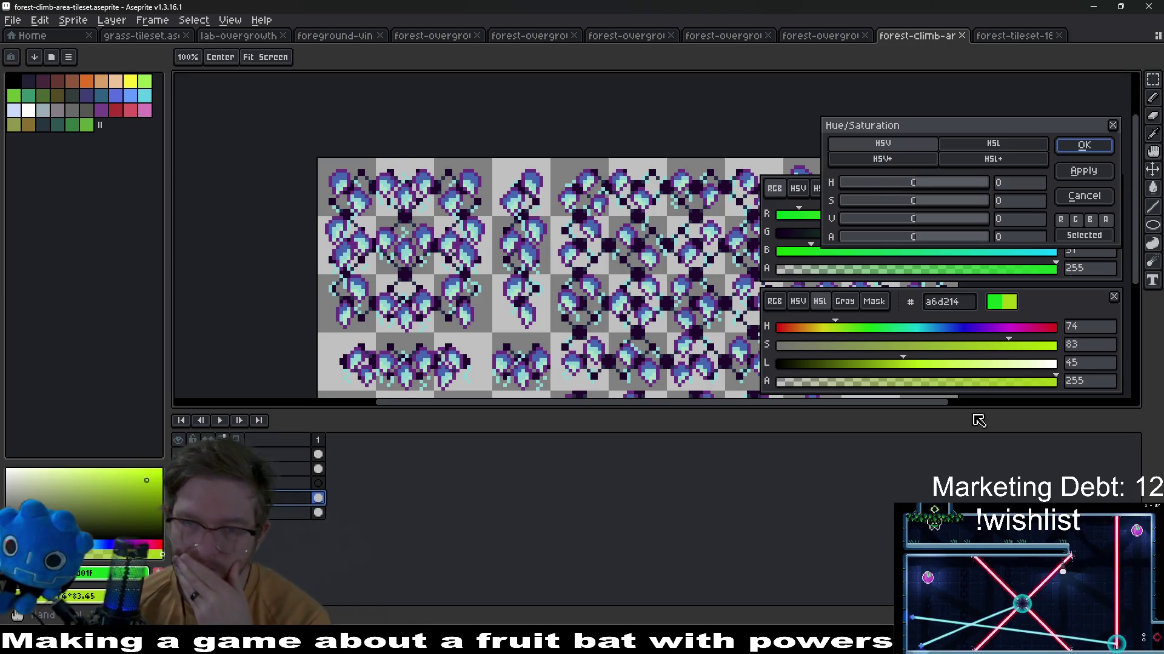
Recolour the purple leaves to green with the Hue/Saturation H, S and V sliders
mouse_move(922, 184)
left_mouse_down()
mouse_move(858, 184)
mouse_move(975, 205)
mouse_move(914, 185)
mouse_move(829, 200)
mouse_move(998, 193)
mouse_move(933, 191)
mouse_move(900, 225)
left_mouse_up()
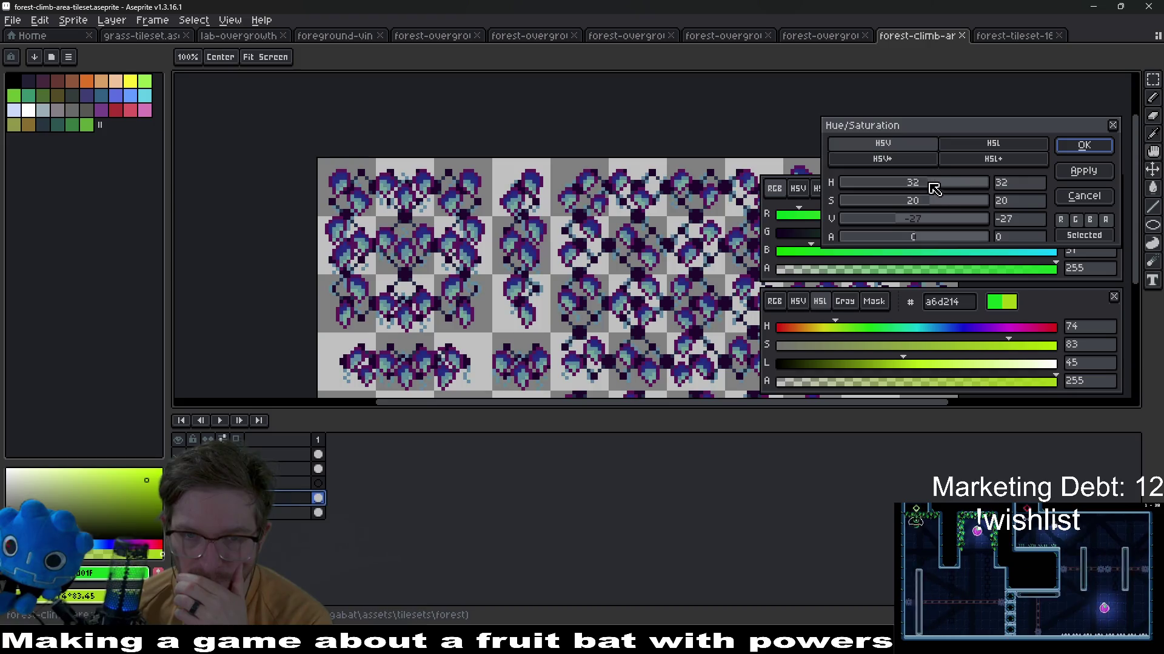
mouse_move(927, 183)
left_mouse_down()
mouse_move(971, 184)
mouse_move(1050, 219)
left_mouse_up()
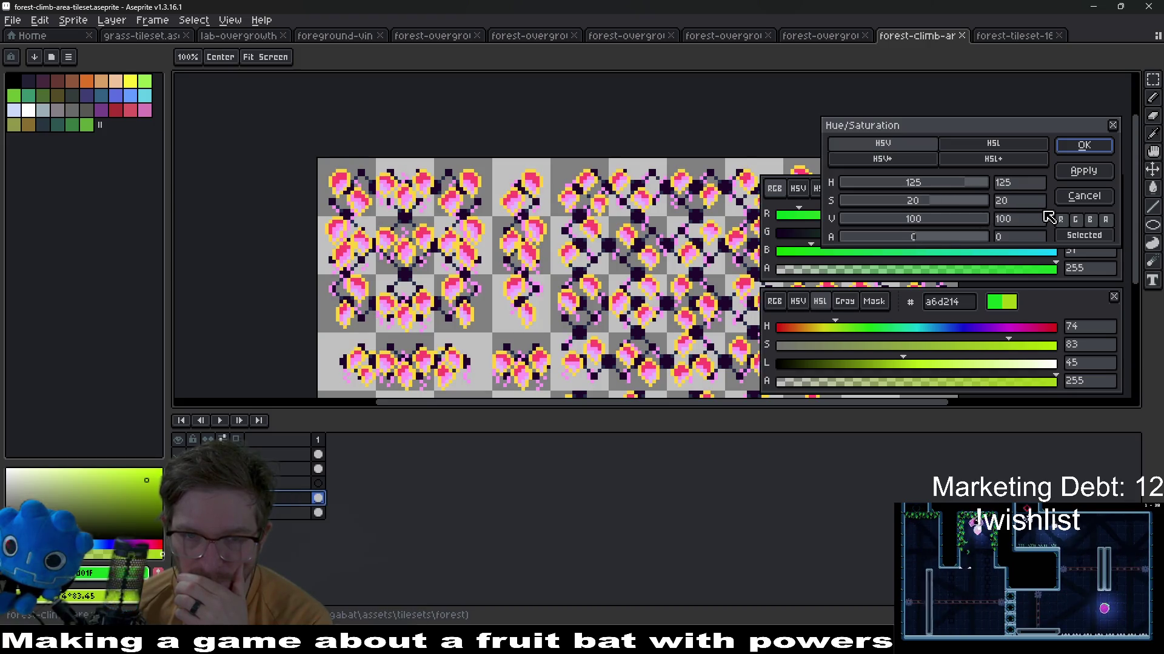
mouse_move(979, 223)
left_mouse_down()
mouse_move(921, 223)
mouse_move(888, 184)
left_mouse_up()
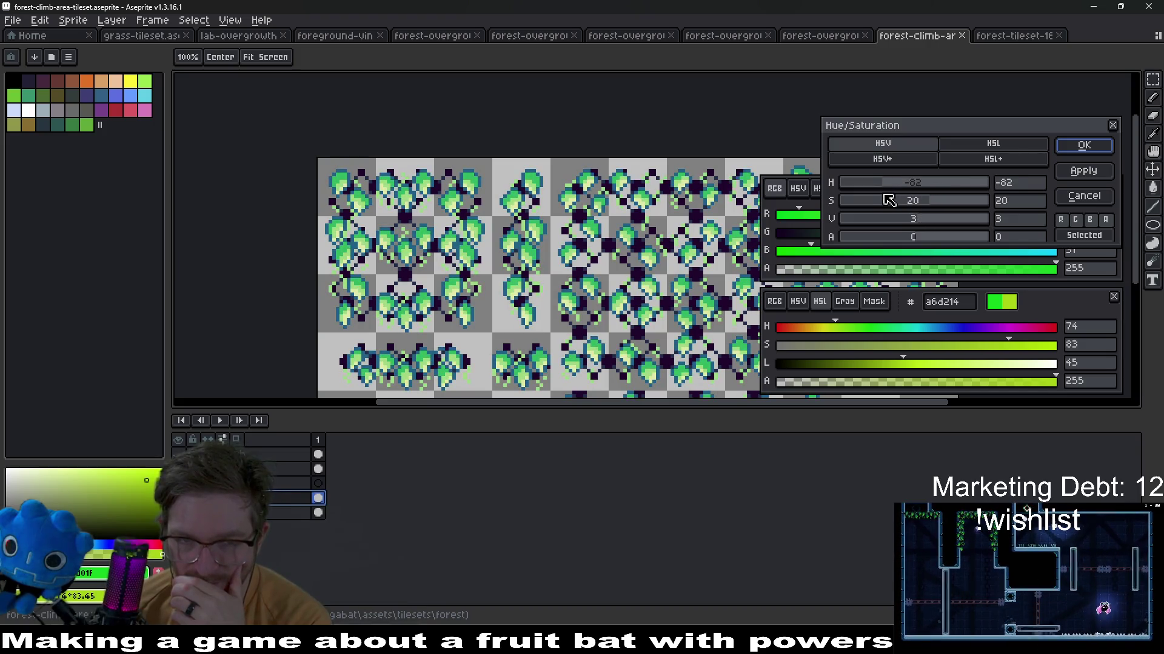
left_click(1089, 146)
scroll(616, 232, "down", 3)
scroll(616, 223, "up", 1)
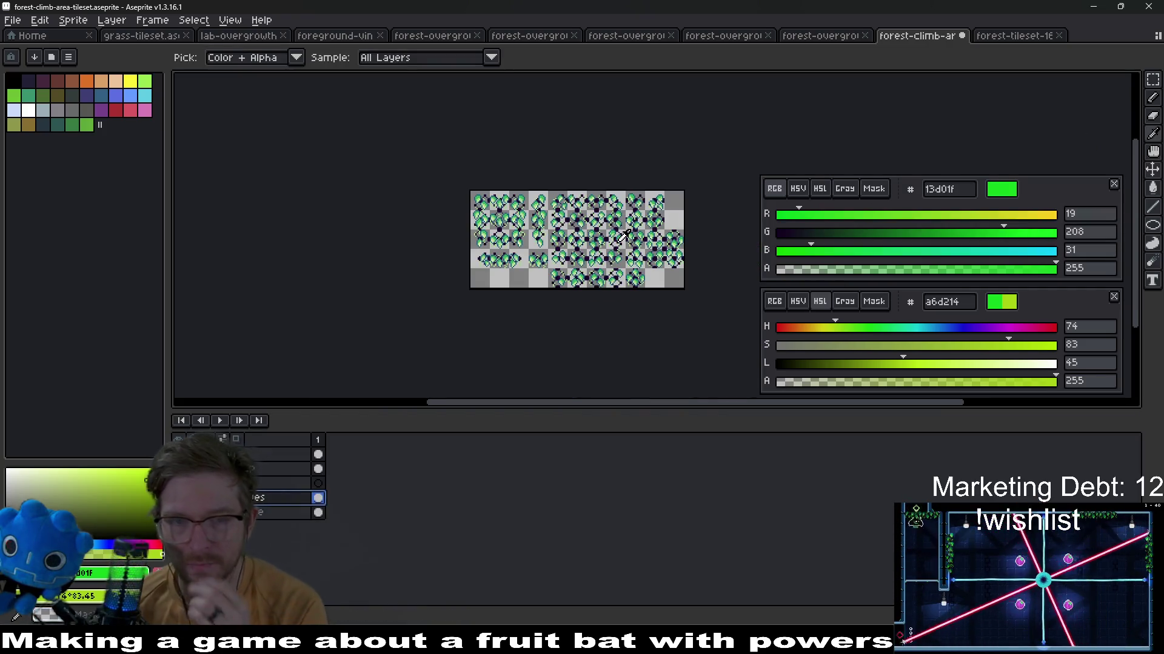
Re-export the tileset over its PNG and launch the level in Godot
key("ctrl+shift+x")
key("Return")
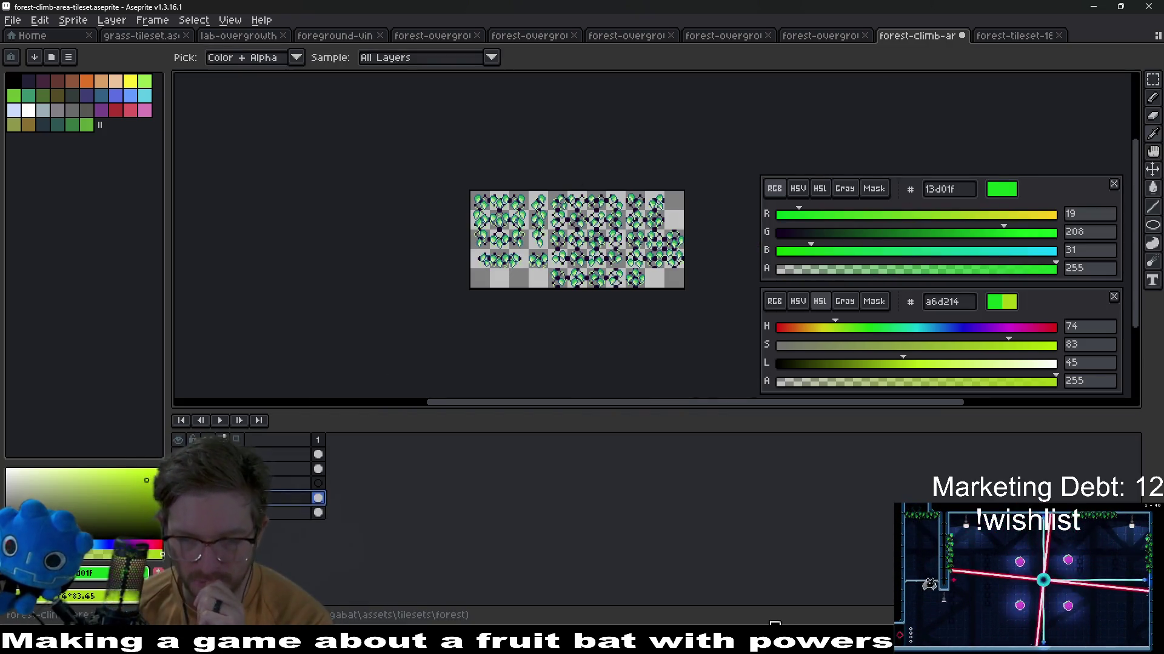
key("alt+Tab")
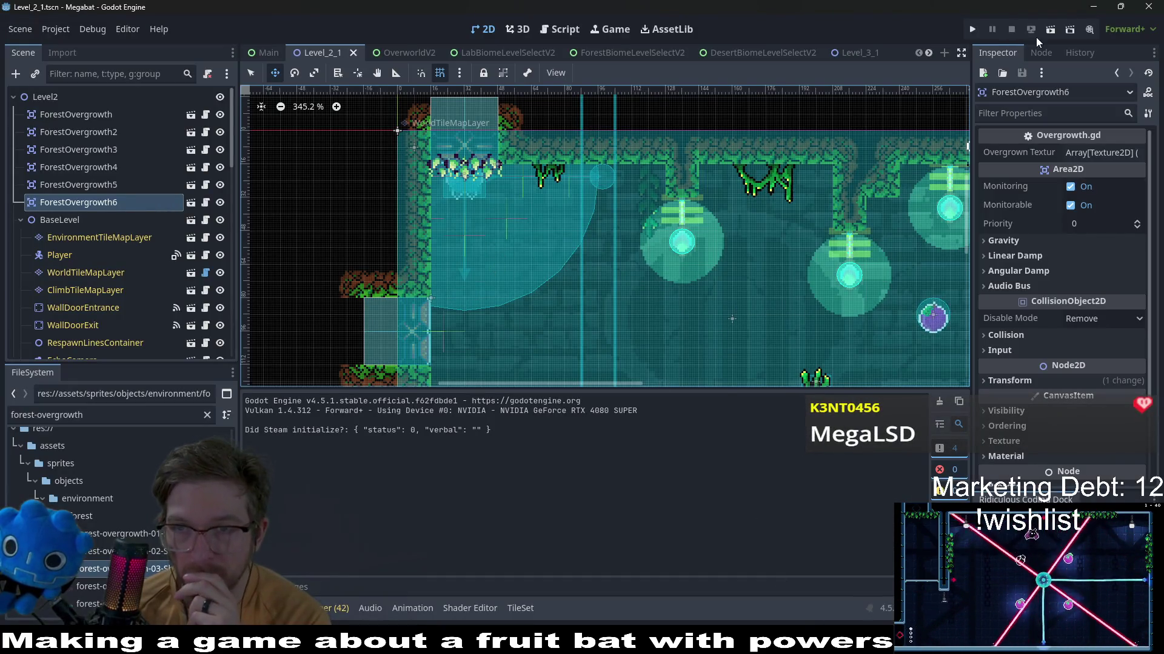
left_click(1050, 31)
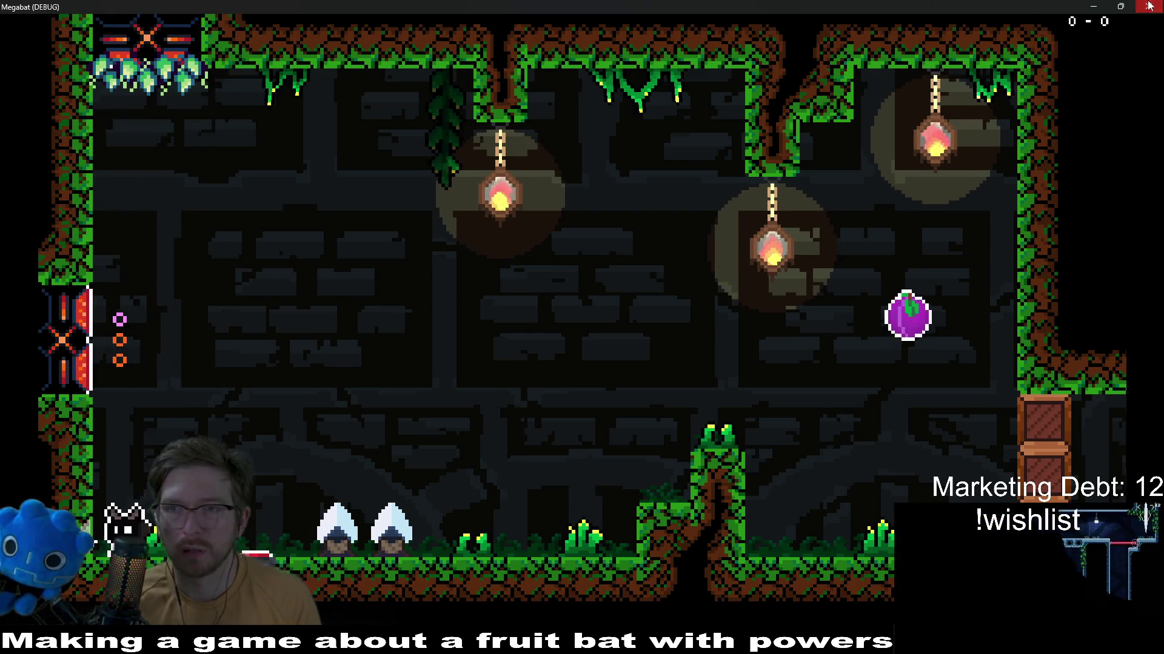
Stop the Megabat playtest and return to the tileset in Aseprite
key("F8")
key("alt+Tab")
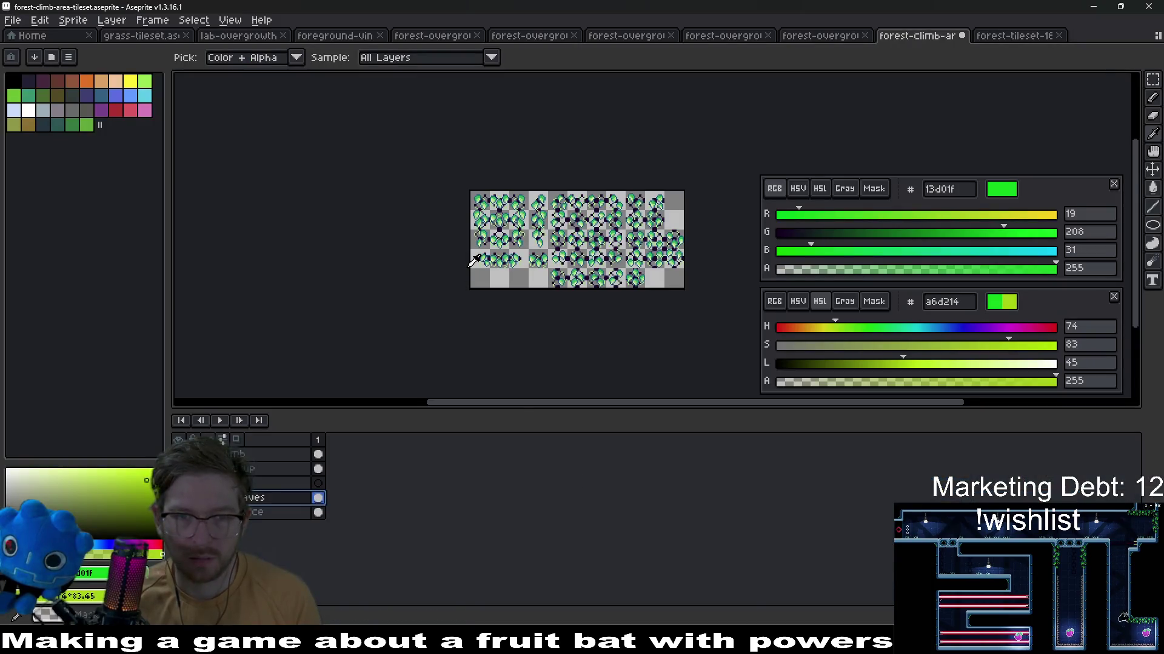
scroll(475, 261, "up", 3)
Export the tileset PNG and select the dark lattice layer for recolouring
left_click(276, 515)
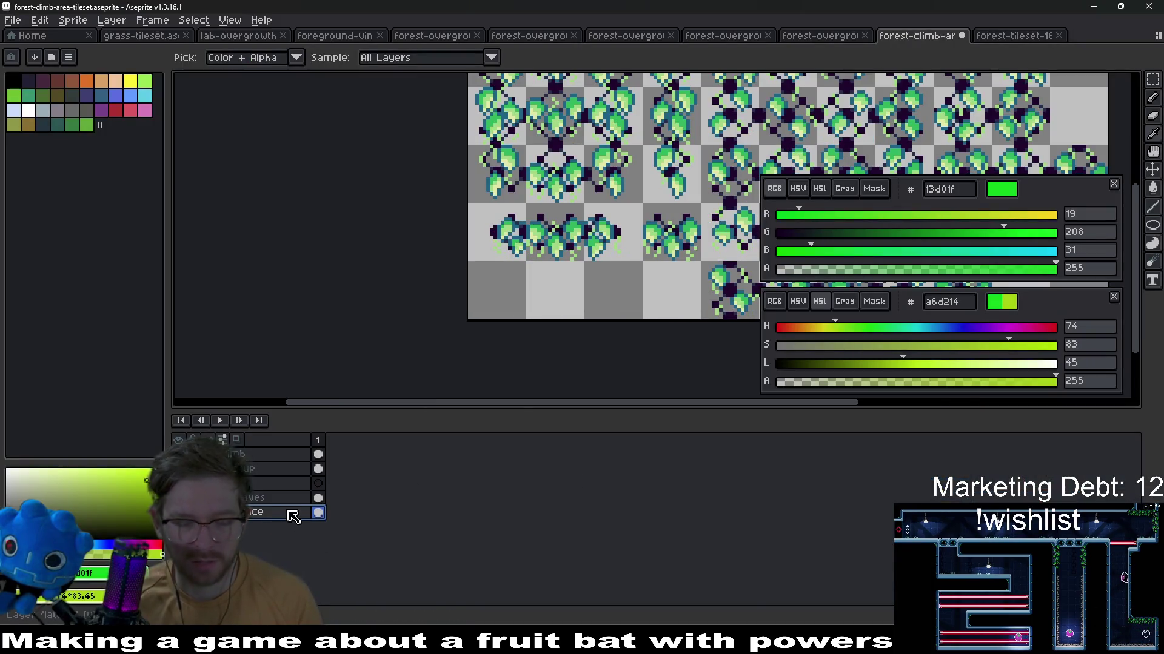
key("ctrl+shift+alt+s")
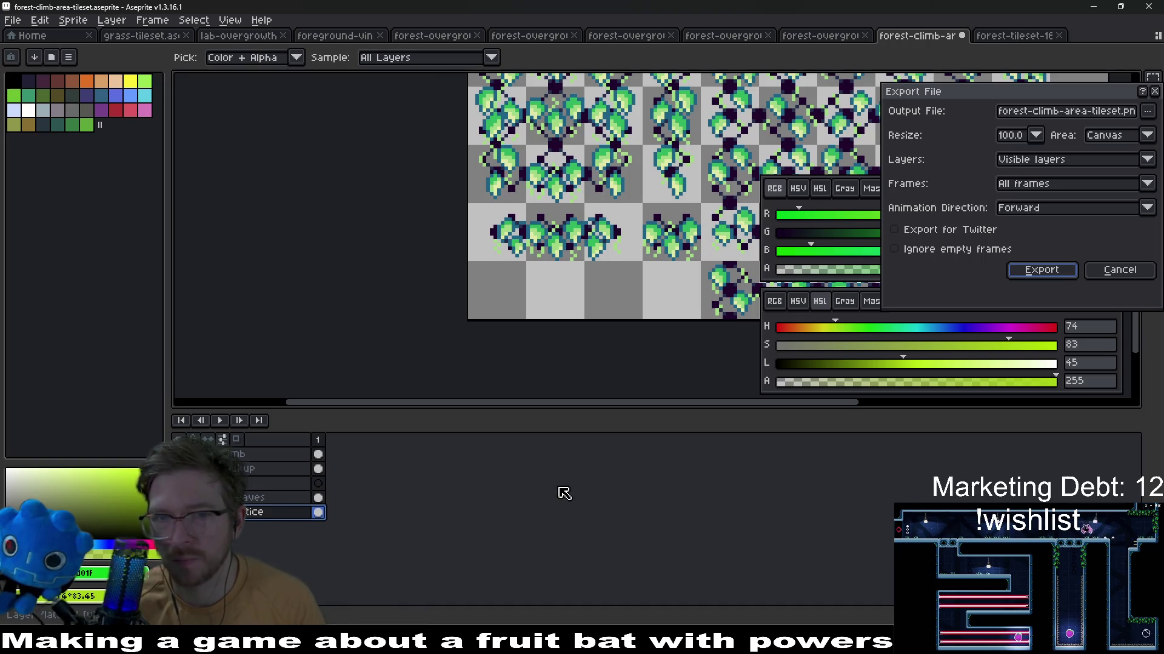
left_click(1043, 270)
left_click(272, 514)
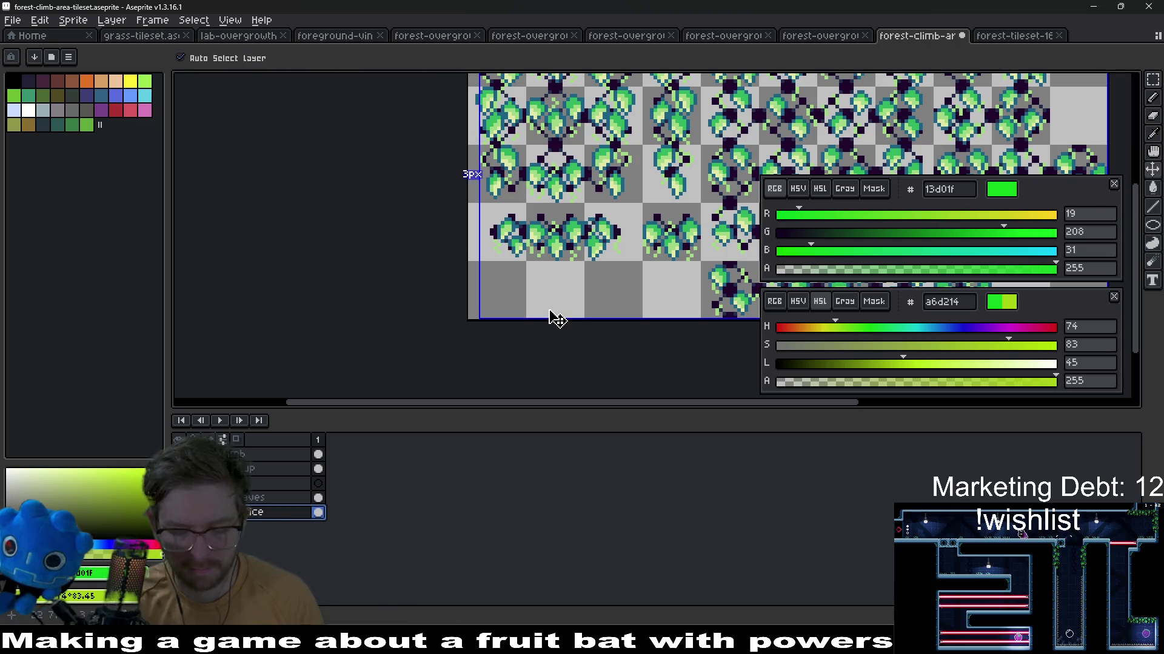
Shift and desaturate the lattice layer toward a muted maroon with Hue/Saturation
key("ctrl+u")
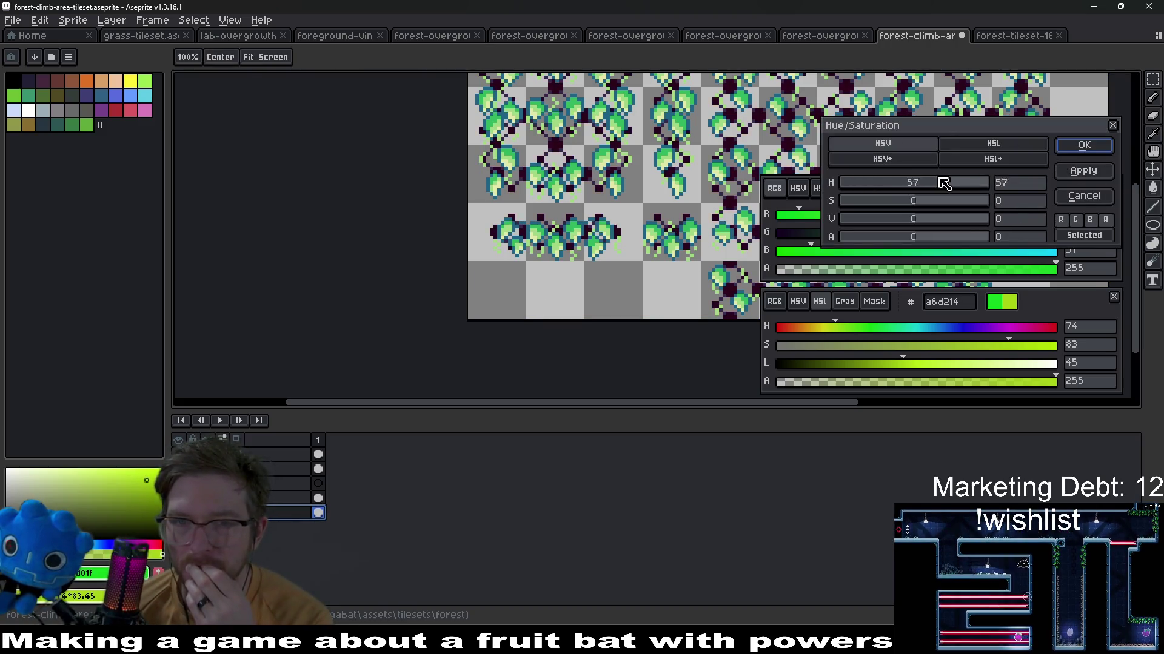
mouse_move(956, 184)
left_mouse_down()
mouse_move(971, 185)
mouse_move(949, 186)
left_mouse_up()
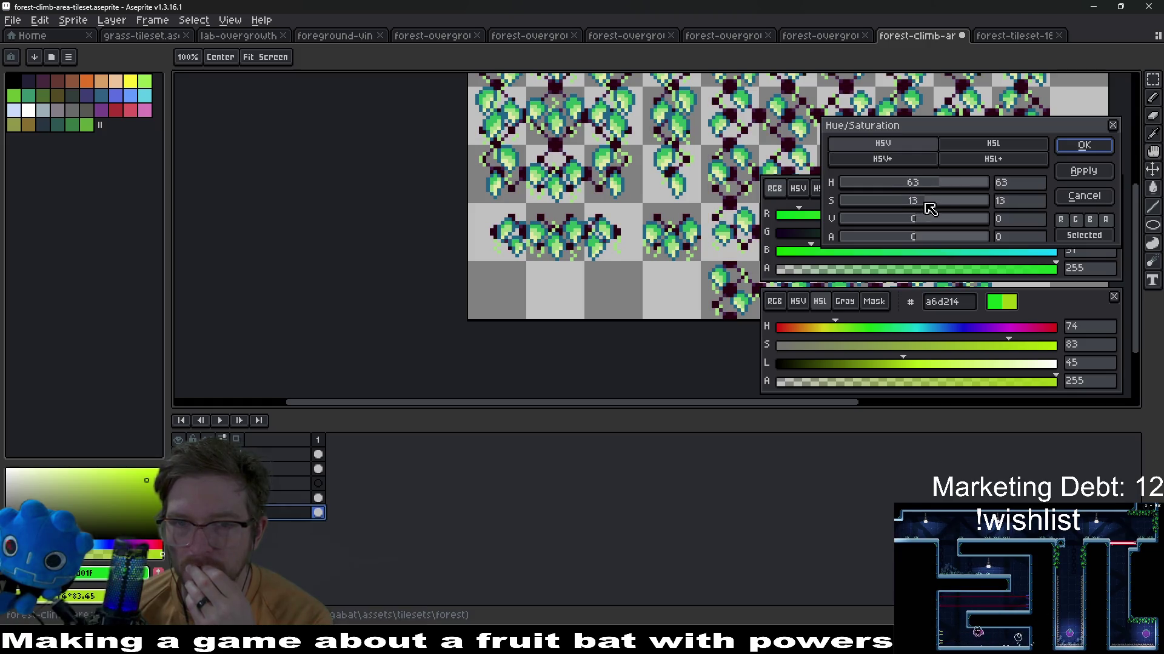
left_click_drag(898, 202, 782, 209)
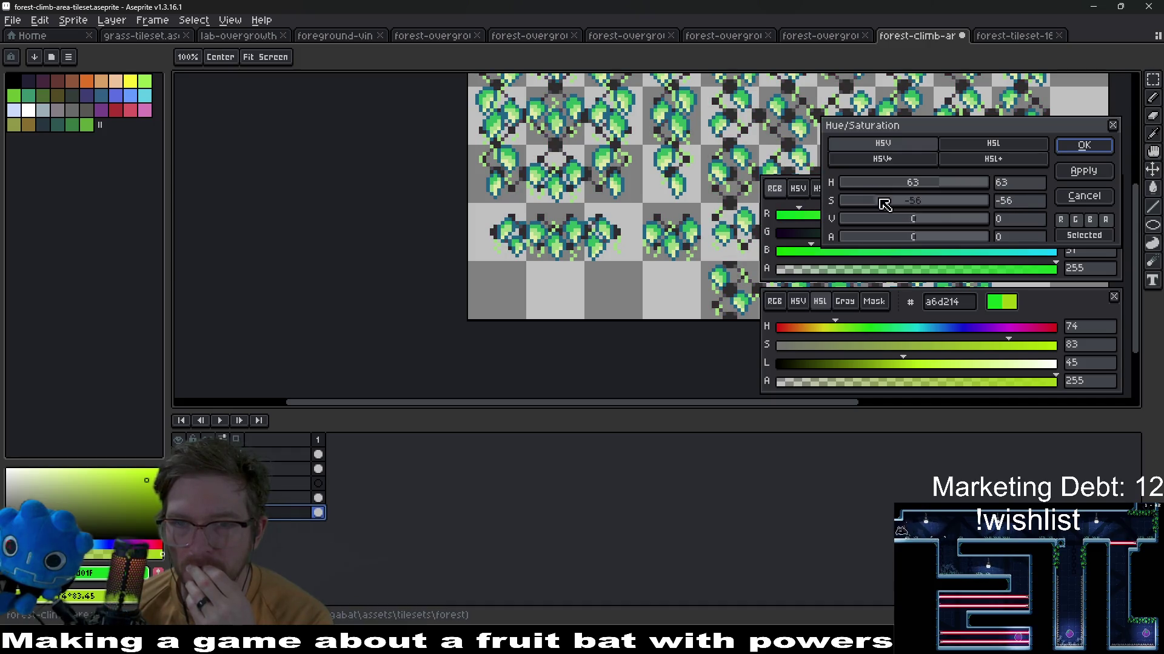
left_click_drag(884, 204, 936, 221)
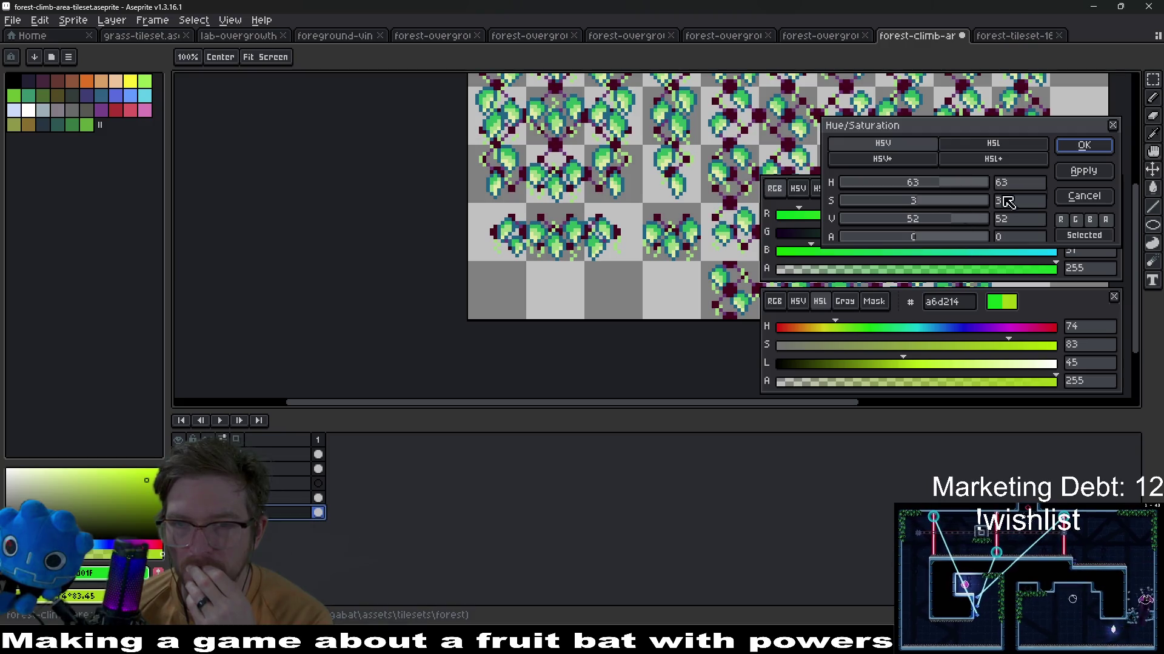
key("Escape")
scroll(621, 251, "down", 2)
scroll(621, 251, "up", 2)
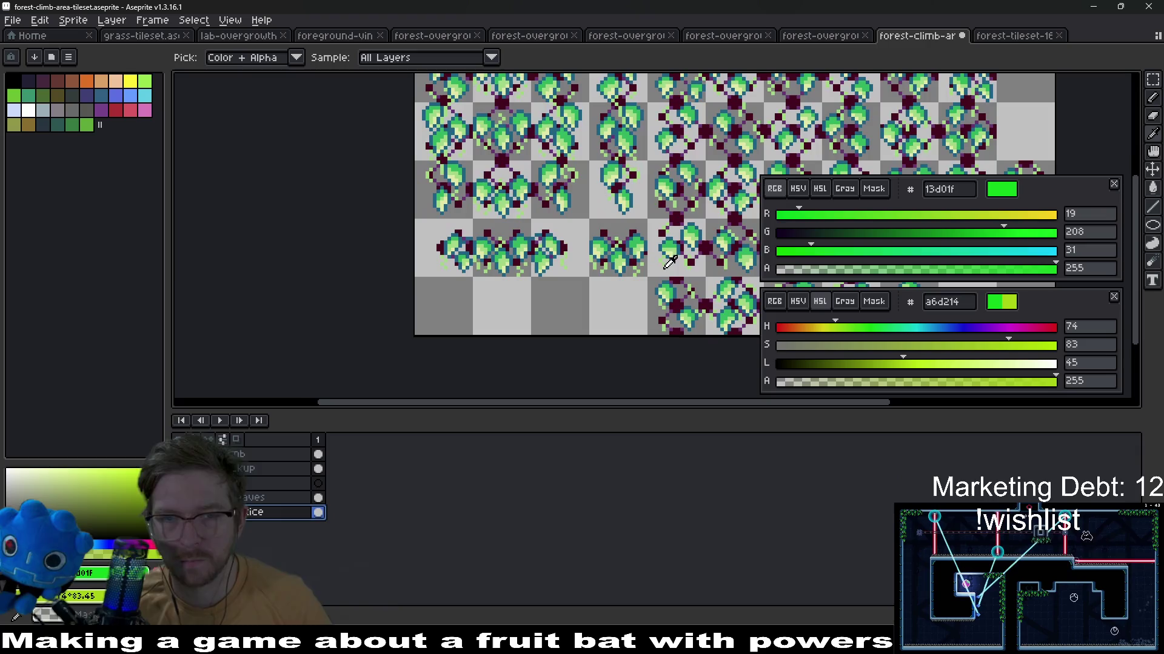
Re-export the tileset over its PNG and relaunch the Megabat level in Godot
key("ctrl+shift+x")
key("Return")
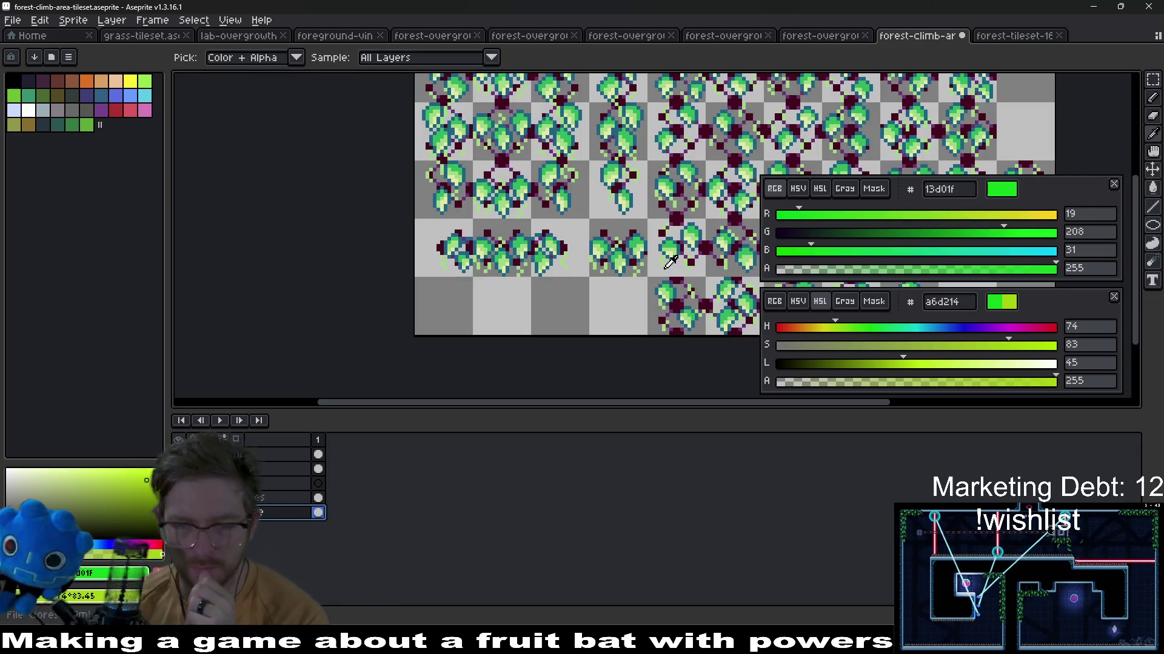
key("alt+Tab")
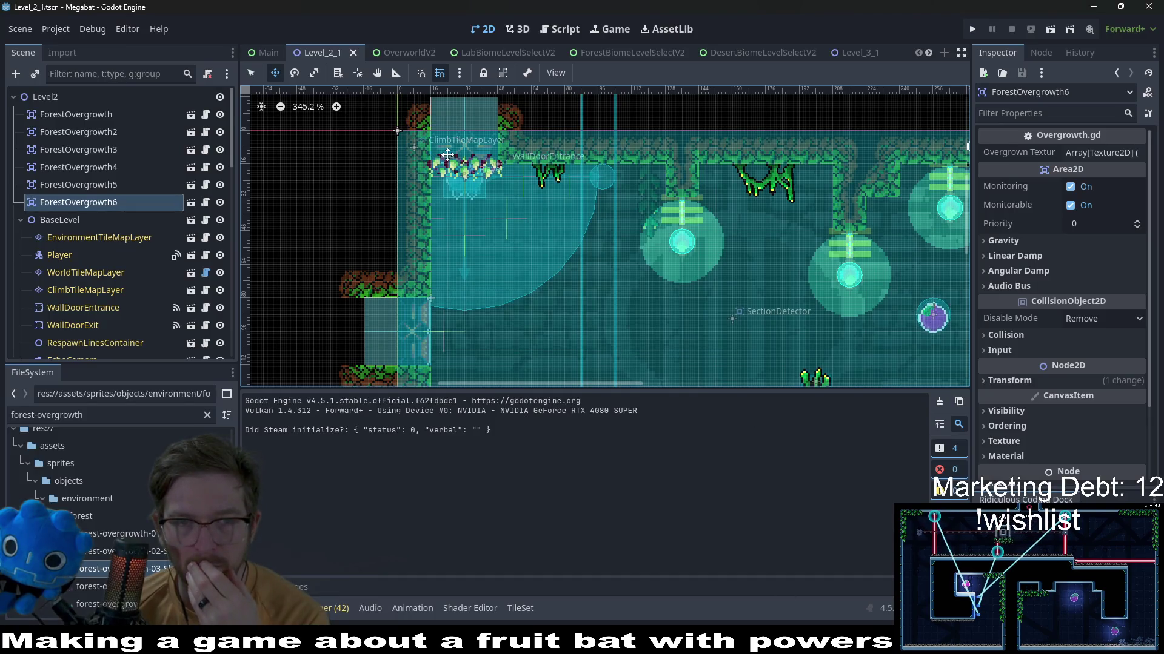
key("F5")
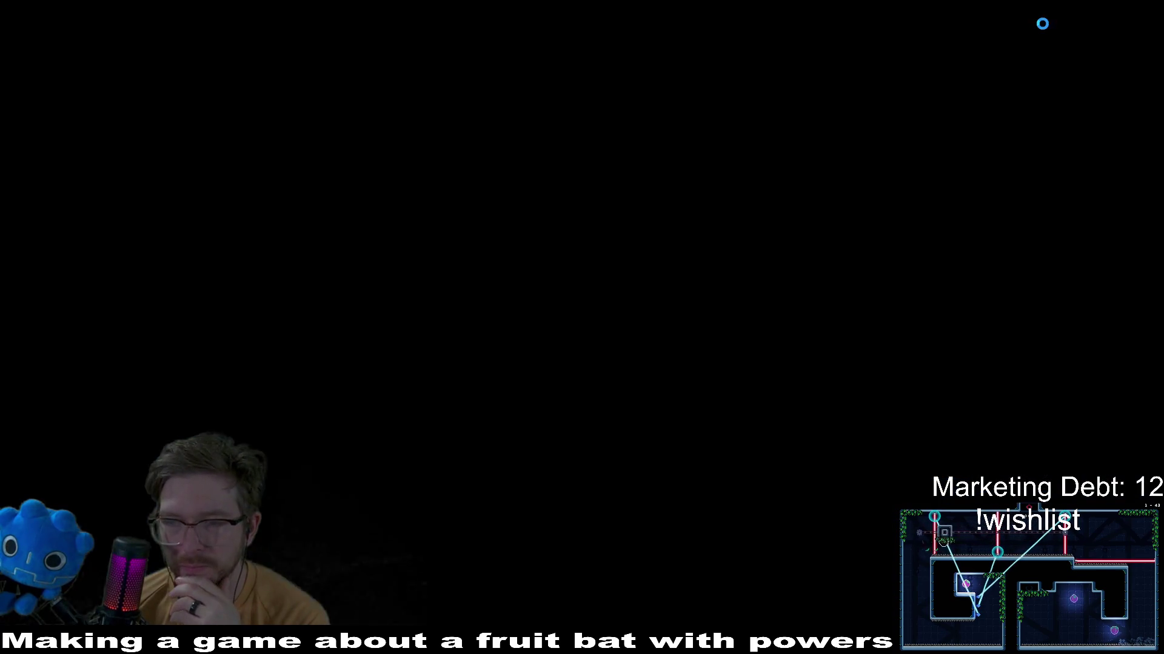
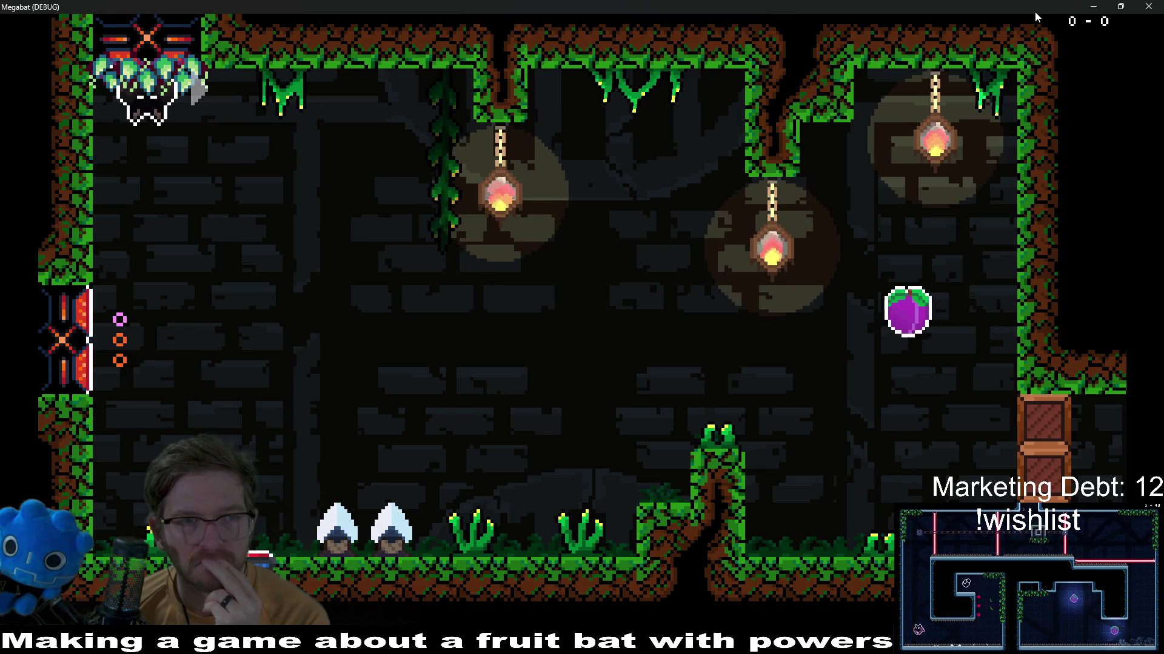
Close the Megabat test run and switch to Aseprite with the forest-climb-area-tileset open
left_click(1146, 7)
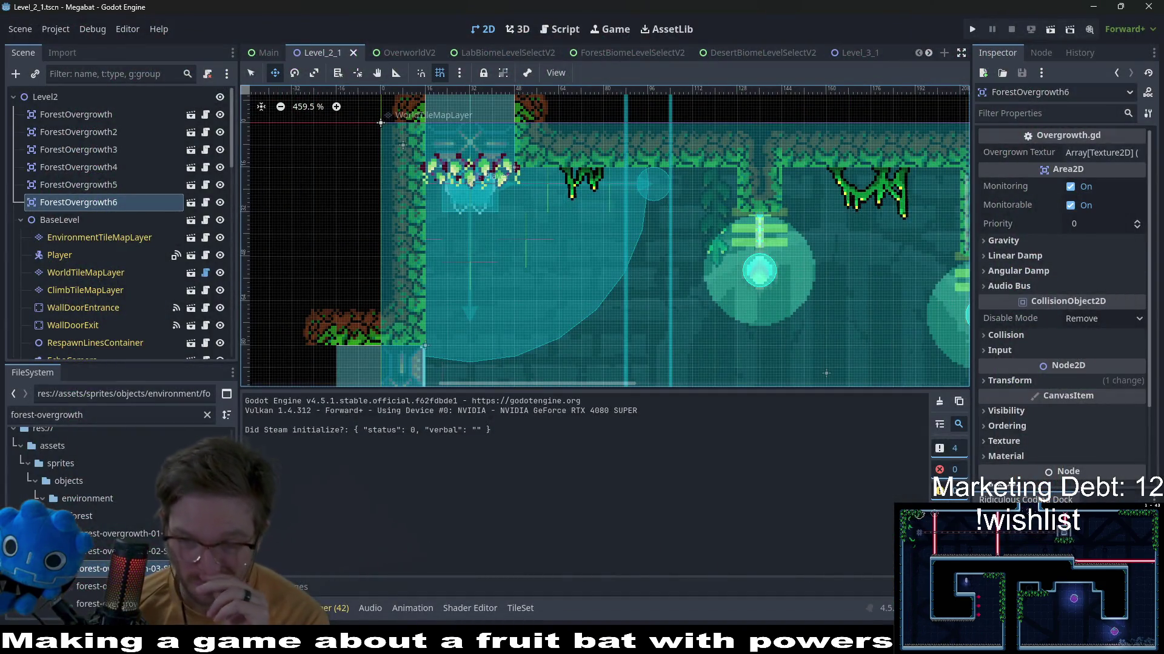
key("alt+Tab")
scroll(511, 202, "up", 2)
scroll(510, 202, "up", 1)
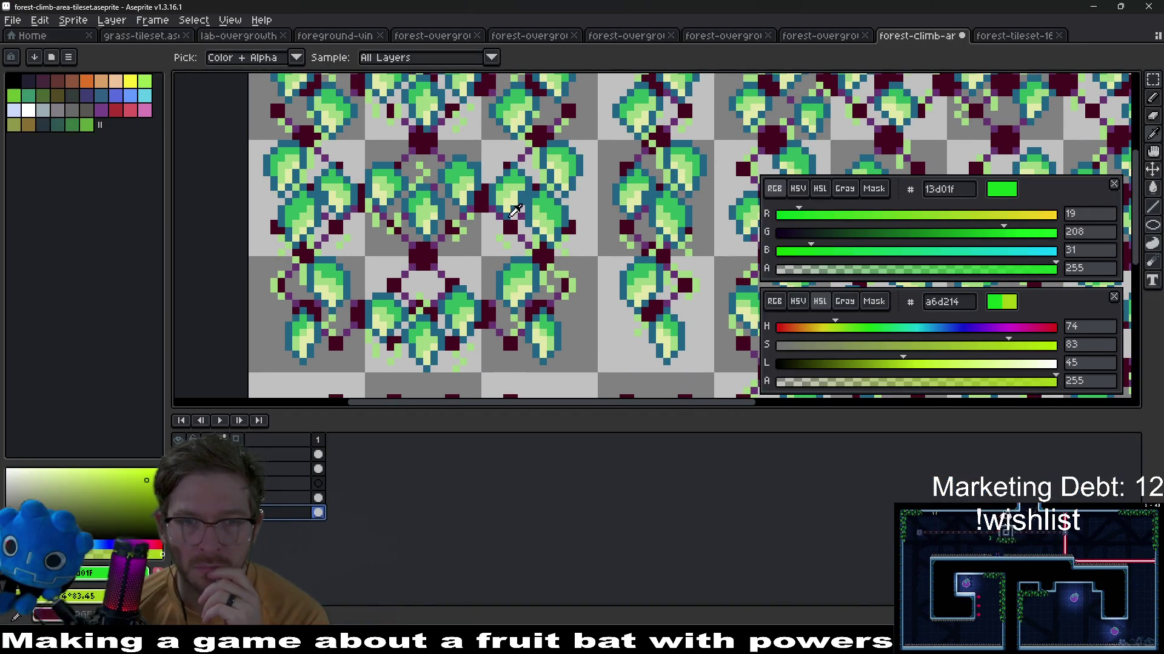
Try a Replace Color on the blue leaf outline, cancel it, and make the leaves layer active
left_click(527, 195)
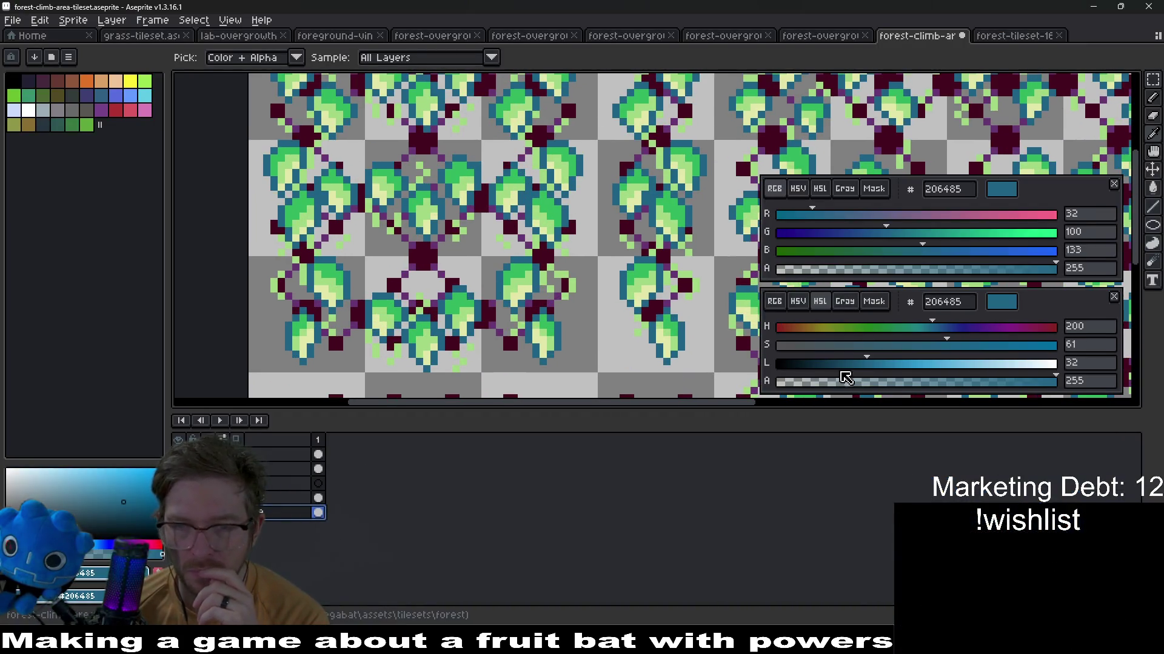
right_click(541, 214)
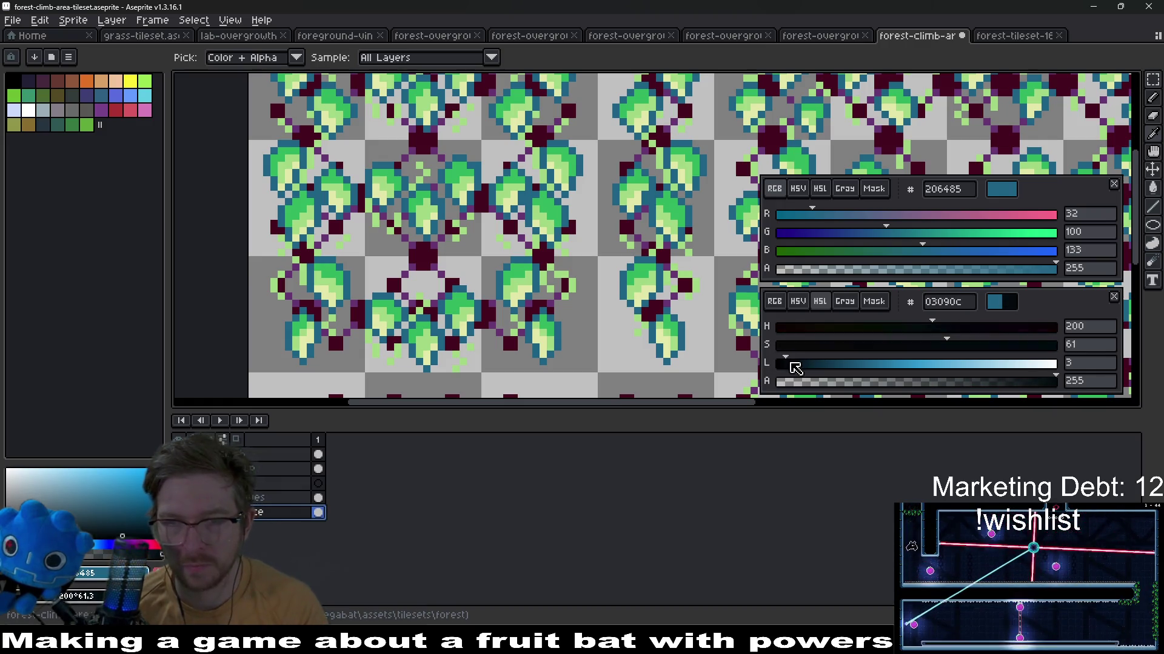
key("shift+r")
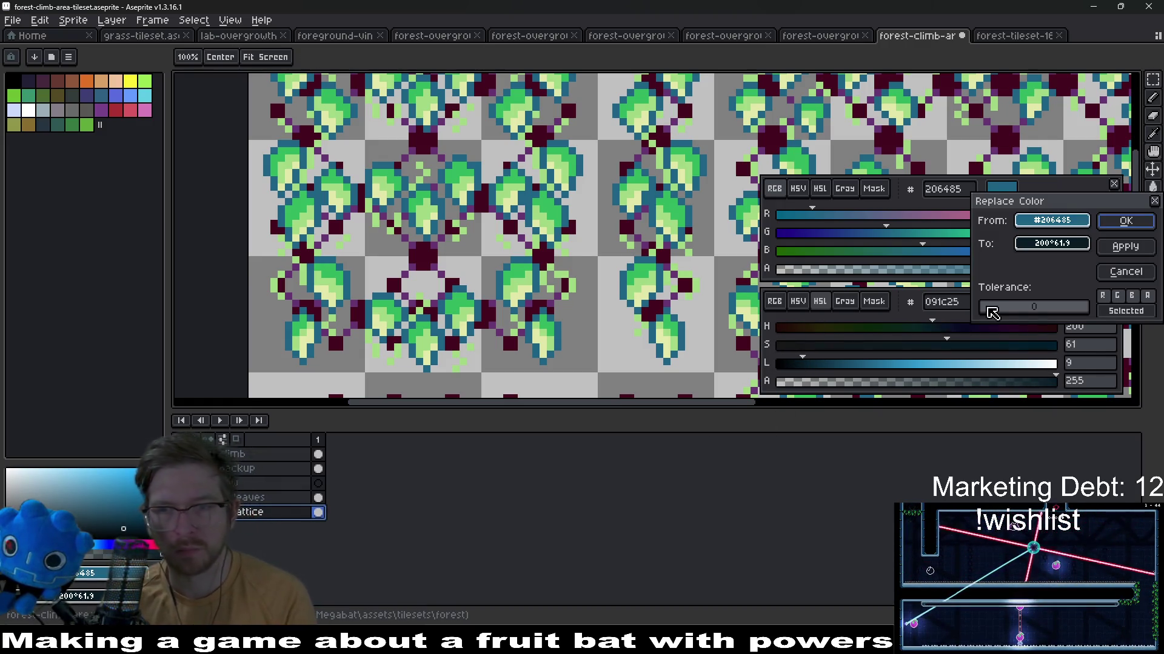
key("Escape")
key("i")
scroll(582, 252, "down", 1)
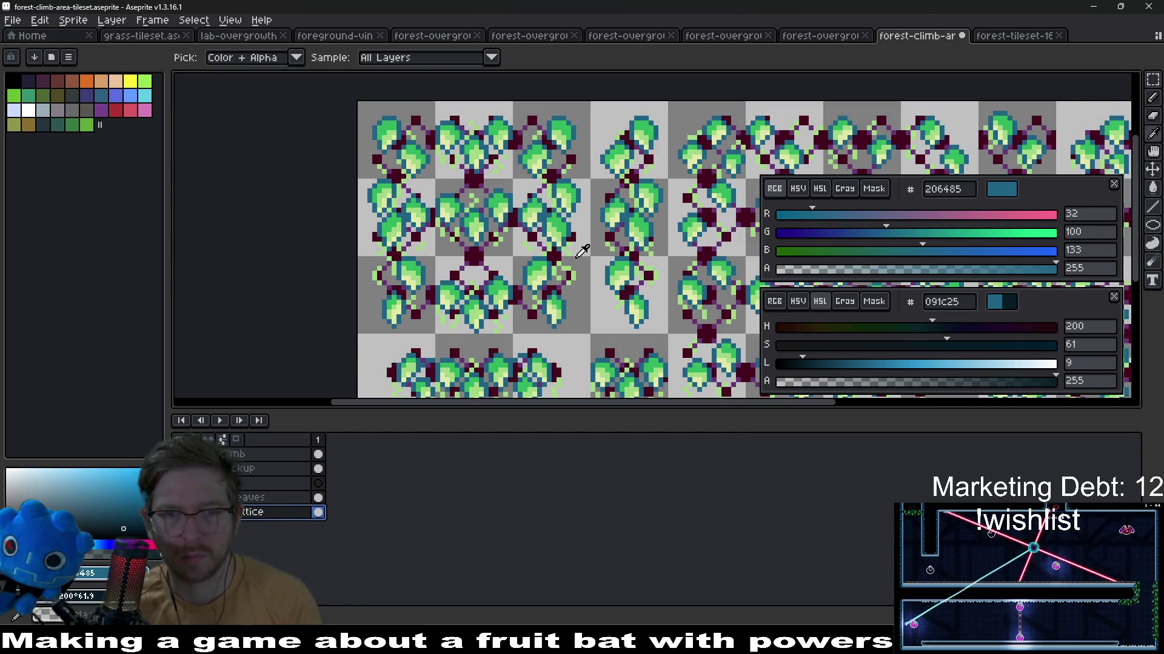
left_click(264, 497)
key("shift+r")
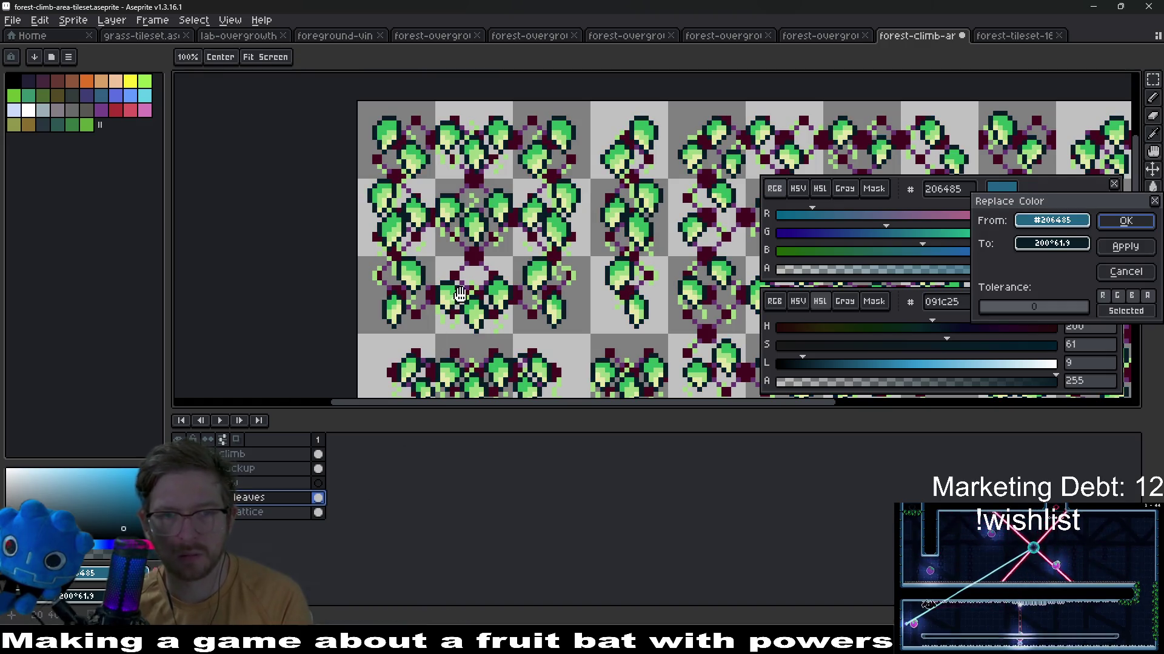
scroll(461, 292, "down", 1)
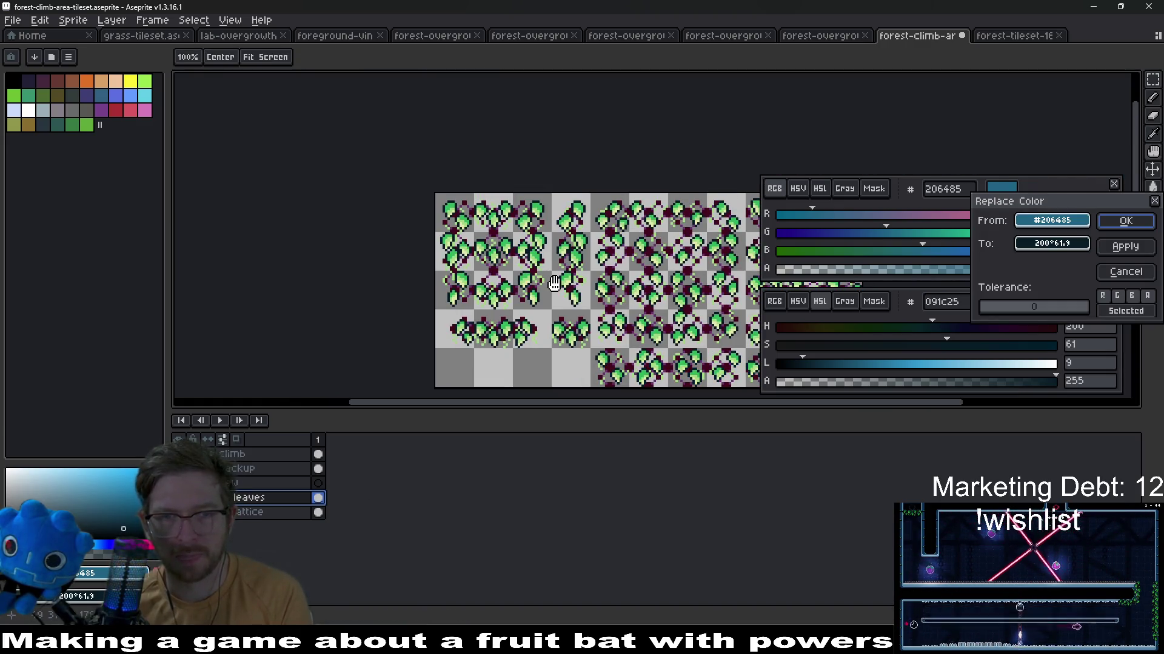
key("Escape")
scroll(527, 264, "up", 3)
Replace the leaves' mid-green with a darker teal via Replace Color, then sample the light green
left_click(496, 234)
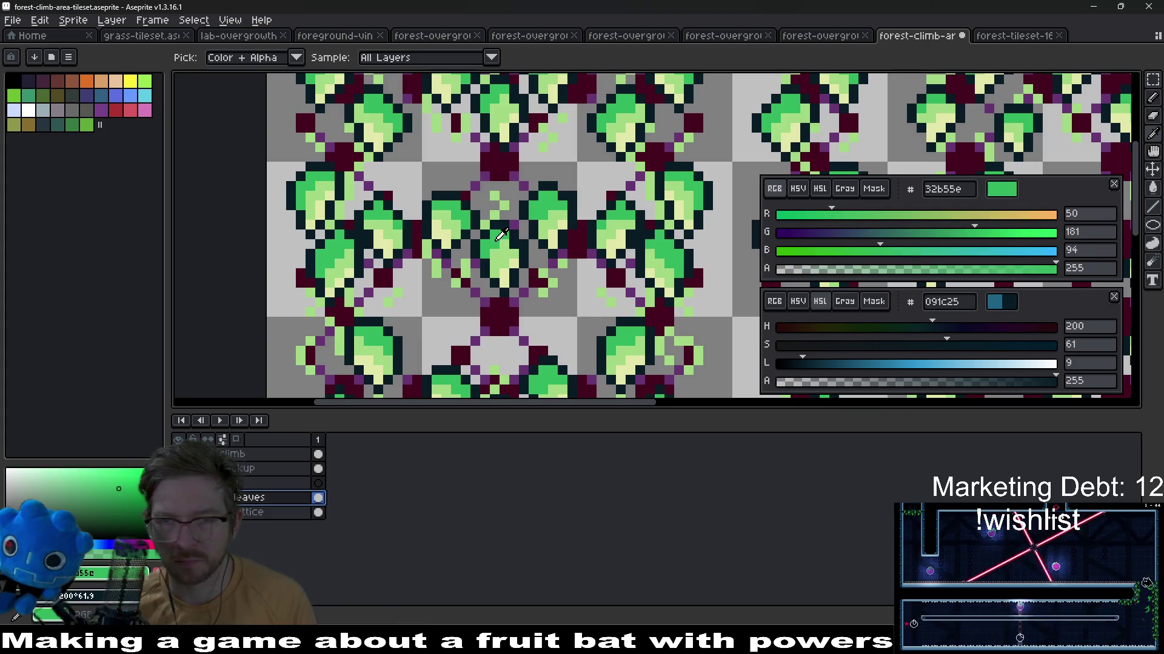
right_click(496, 235)
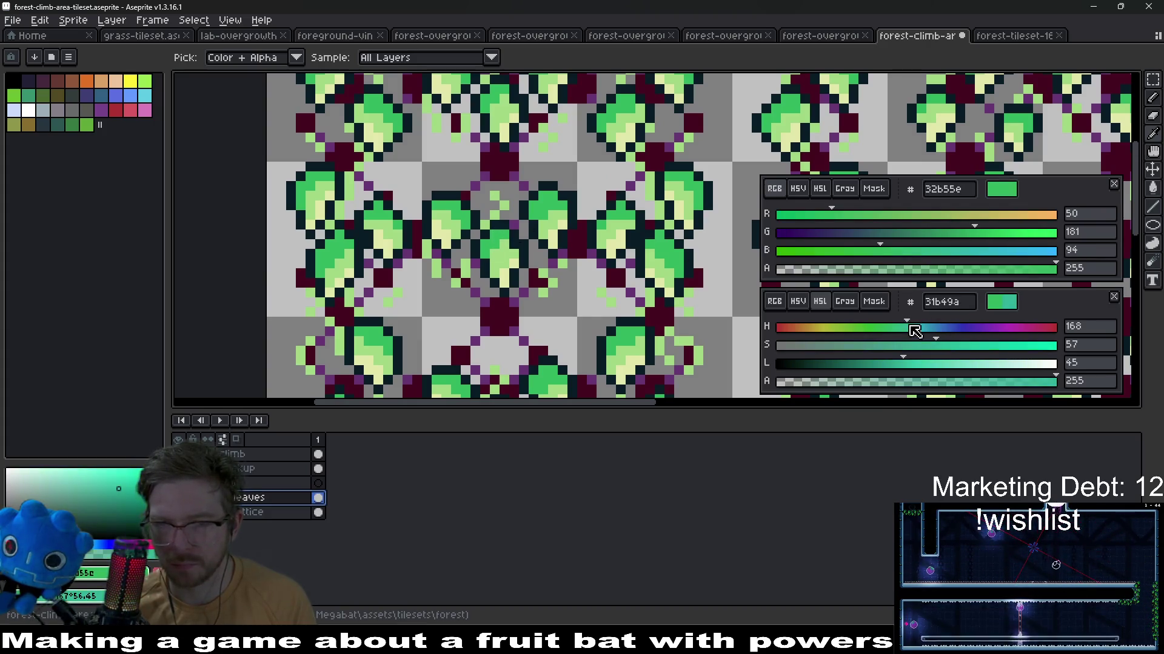
mouse_move(907, 326)
left_mouse_down()
mouse_move(829, 362)
mouse_move(847, 361)
left_mouse_up()
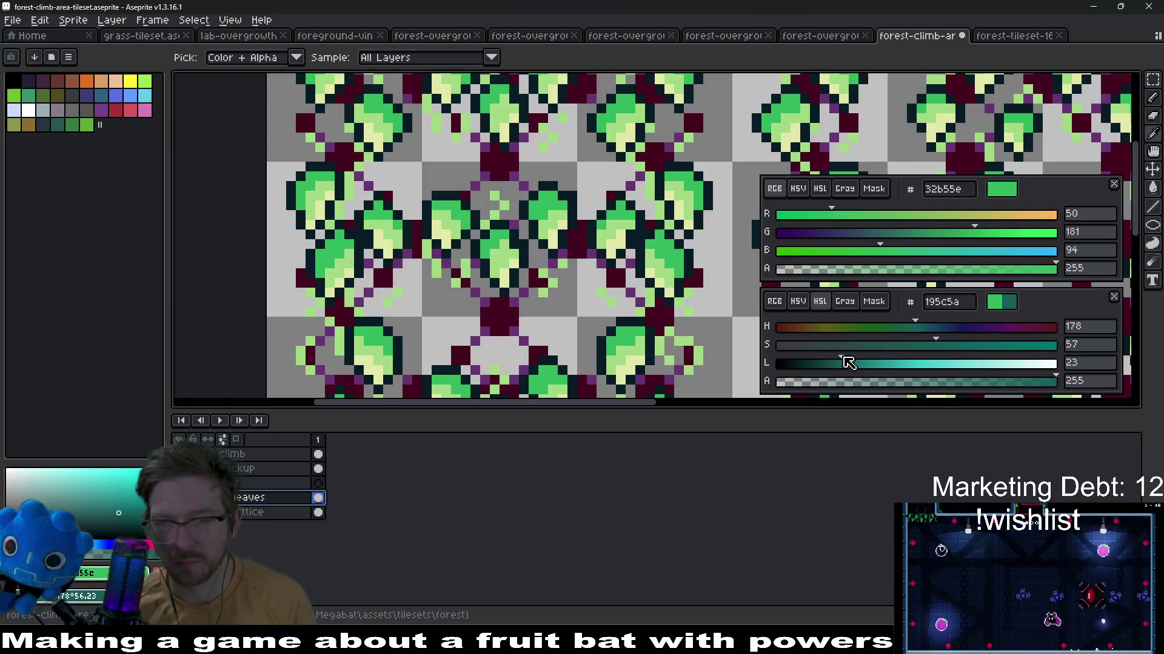
key("shift+r")
key("Return")
key("alt")
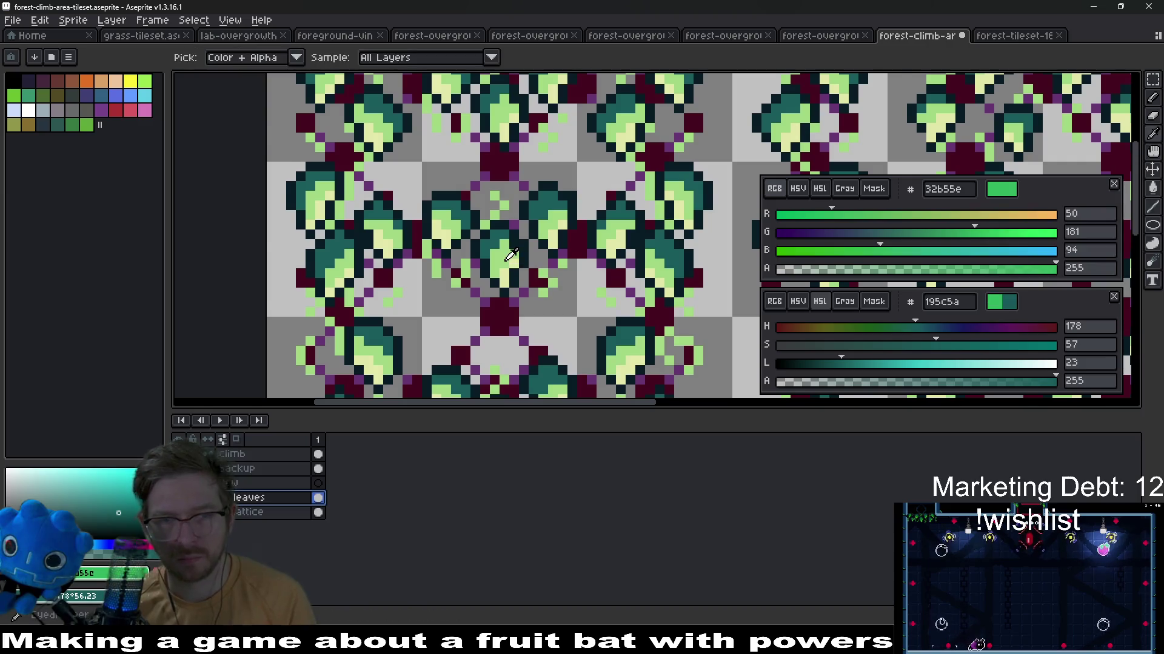
scroll(518, 265, "up", 1)
left_click(520, 246)
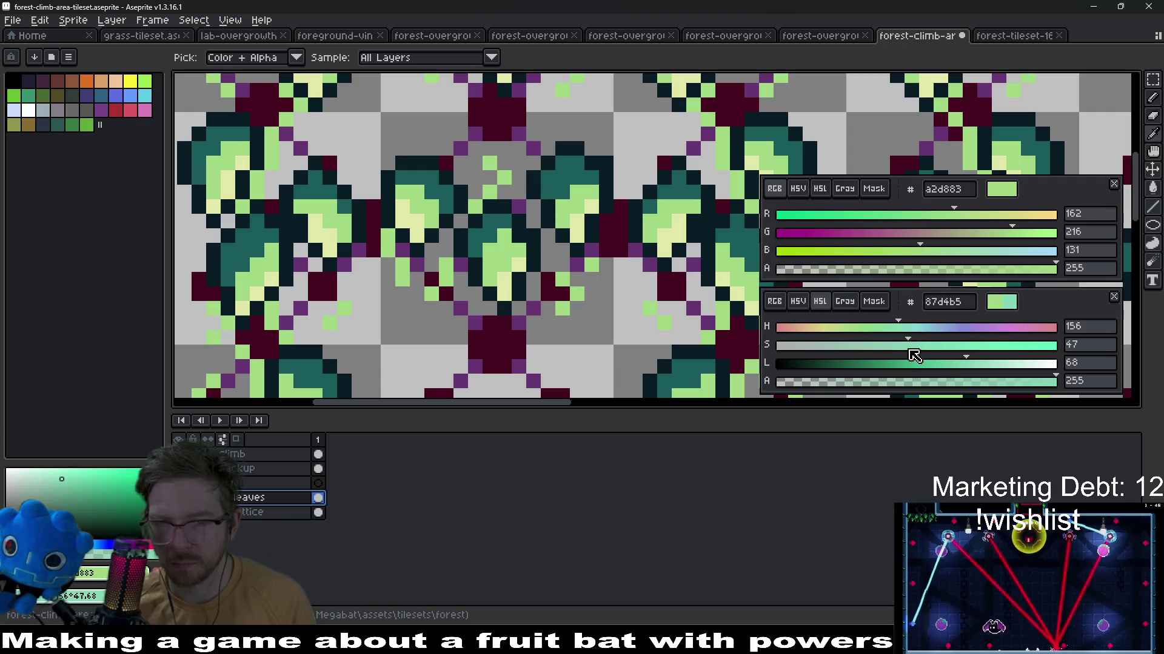
Replace the leaves' light green with a darker teal shade
mouse_move(966, 363)
left_mouse_down()
mouse_move(877, 362)
mouse_move(936, 337)
mouse_move(920, 327)
mouse_move(900, 345)
left_mouse_up()
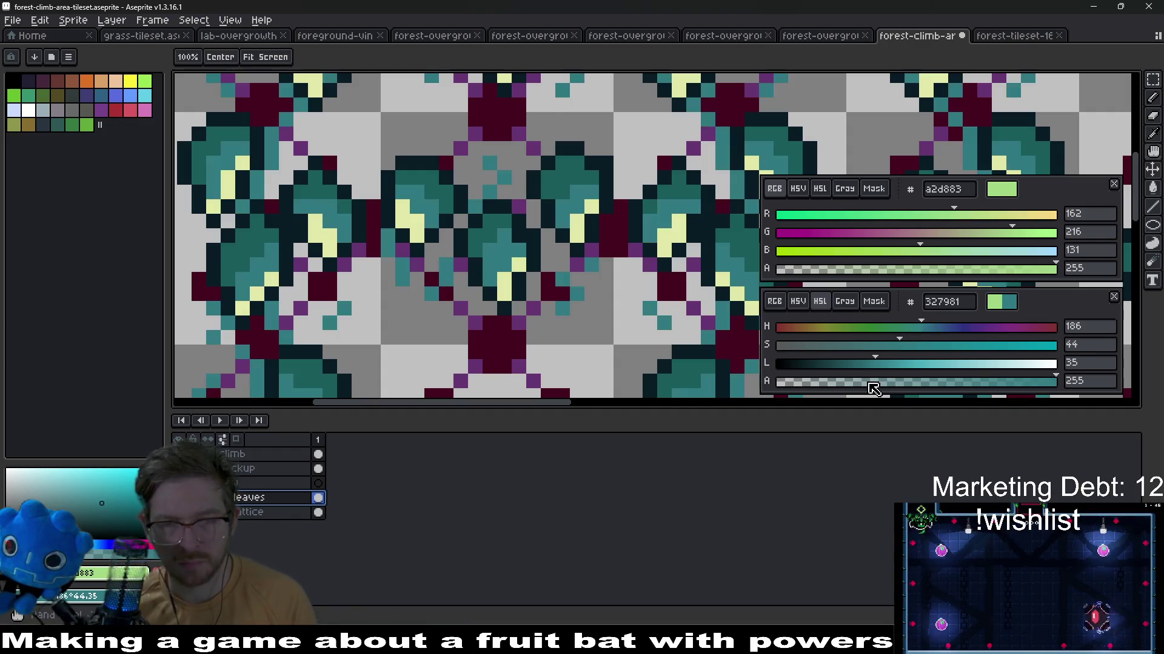
key("shift+r")
key("Return")
scroll(581, 236, "down", 3)
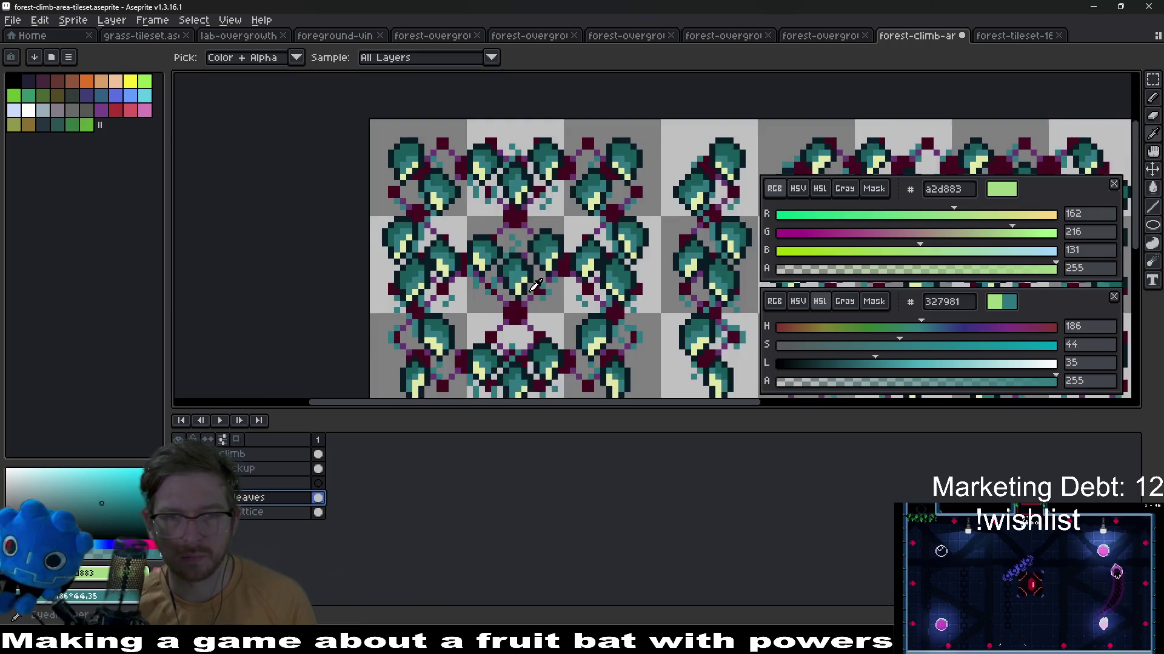
scroll(518, 257, "up", 5)
Replace the leaves' pale yellow highlights with a darker bright green
right_click(474, 263)
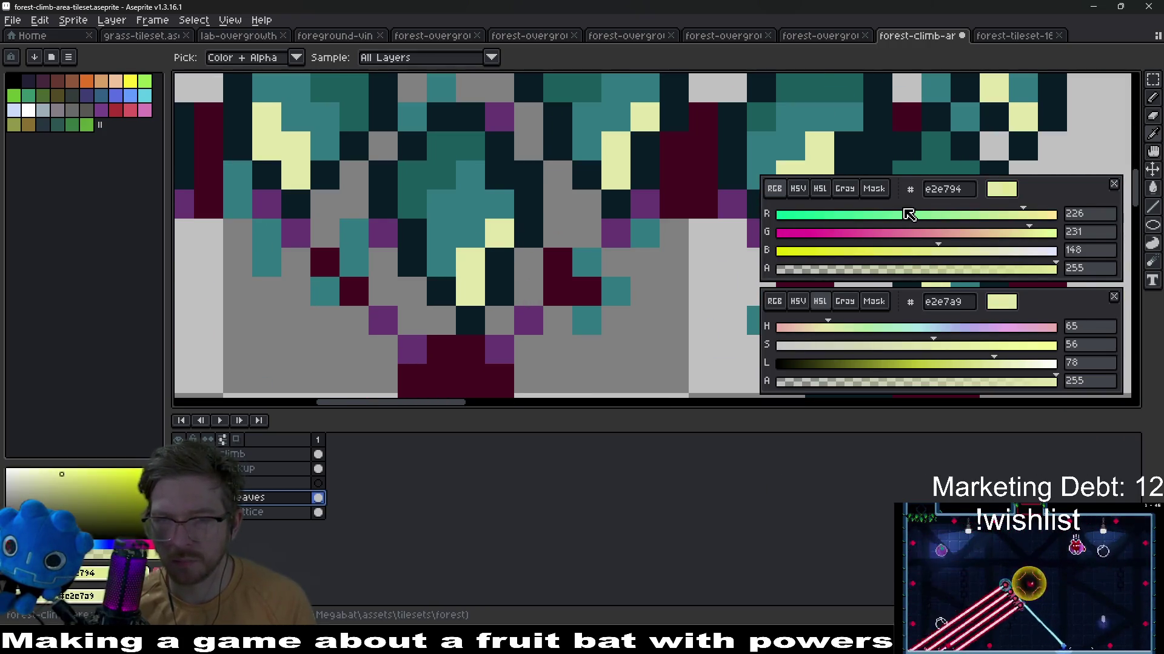
left_click_drag(908, 213, 889, 216)
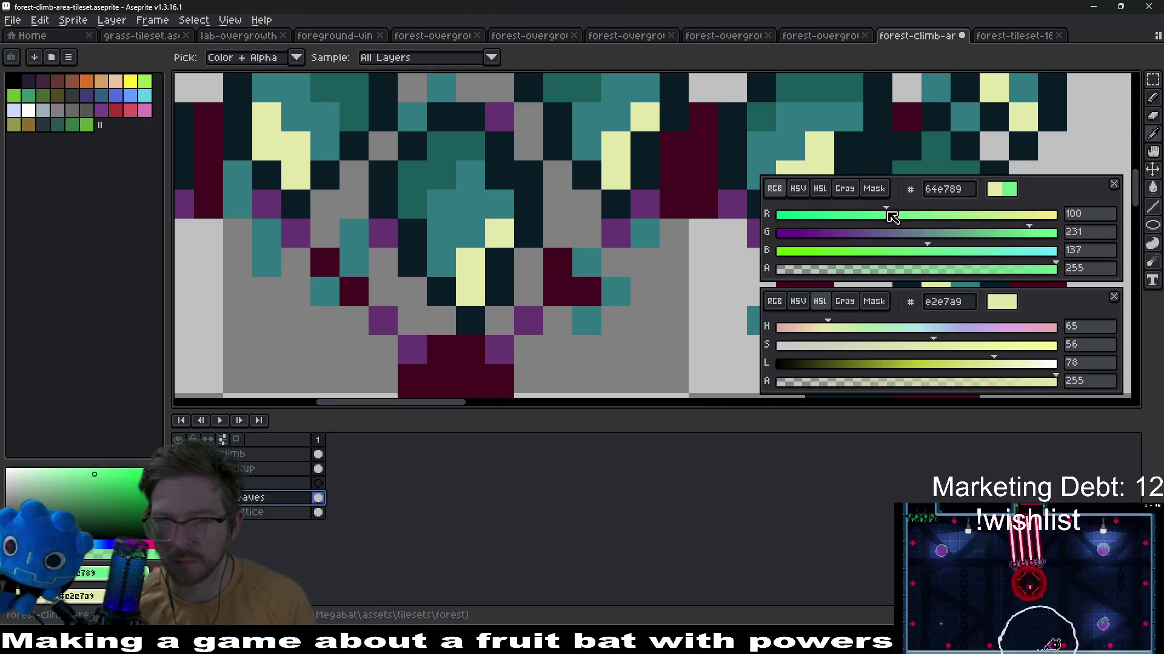
left_click(474, 271)
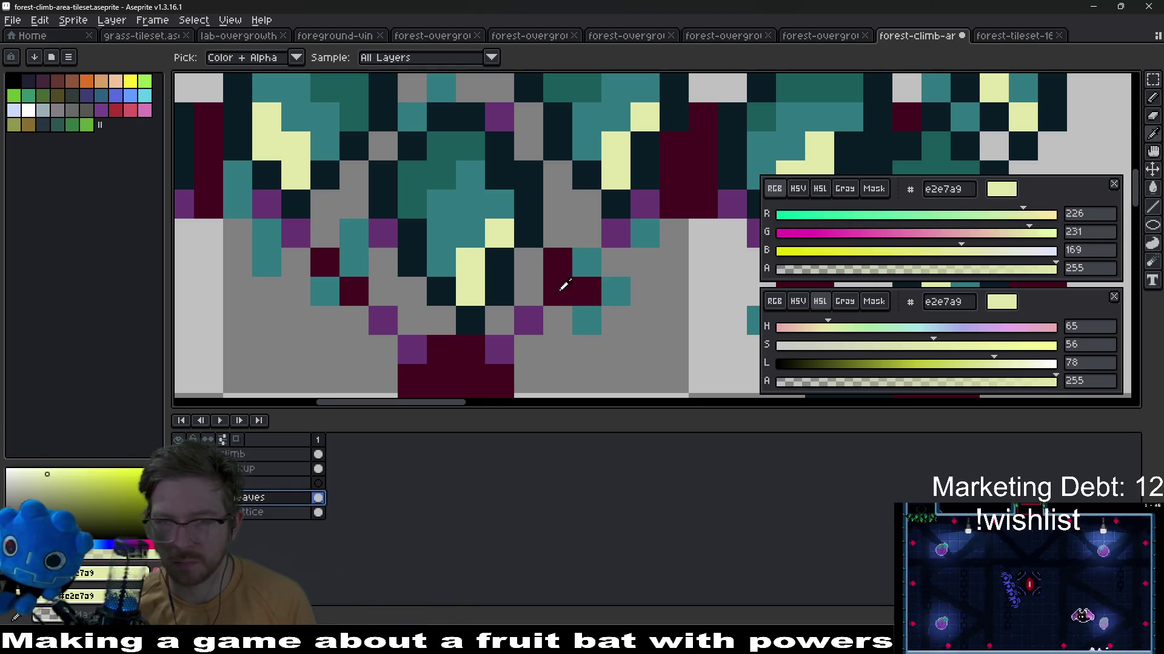
left_click(861, 327)
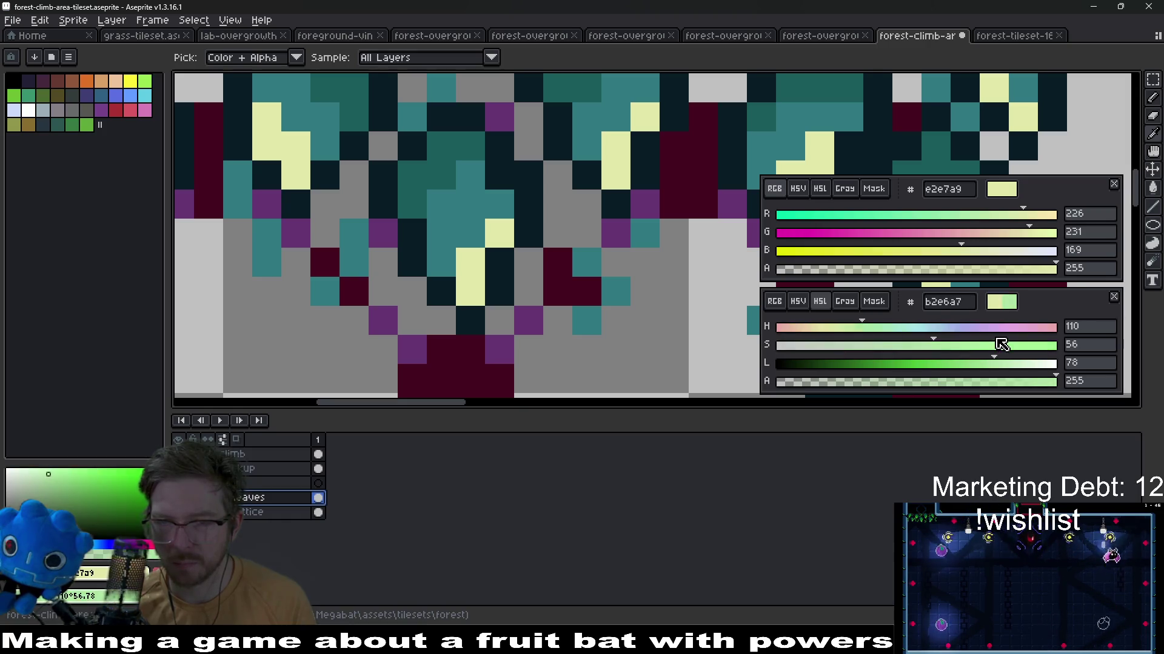
left_click_drag(990, 372, 951, 374)
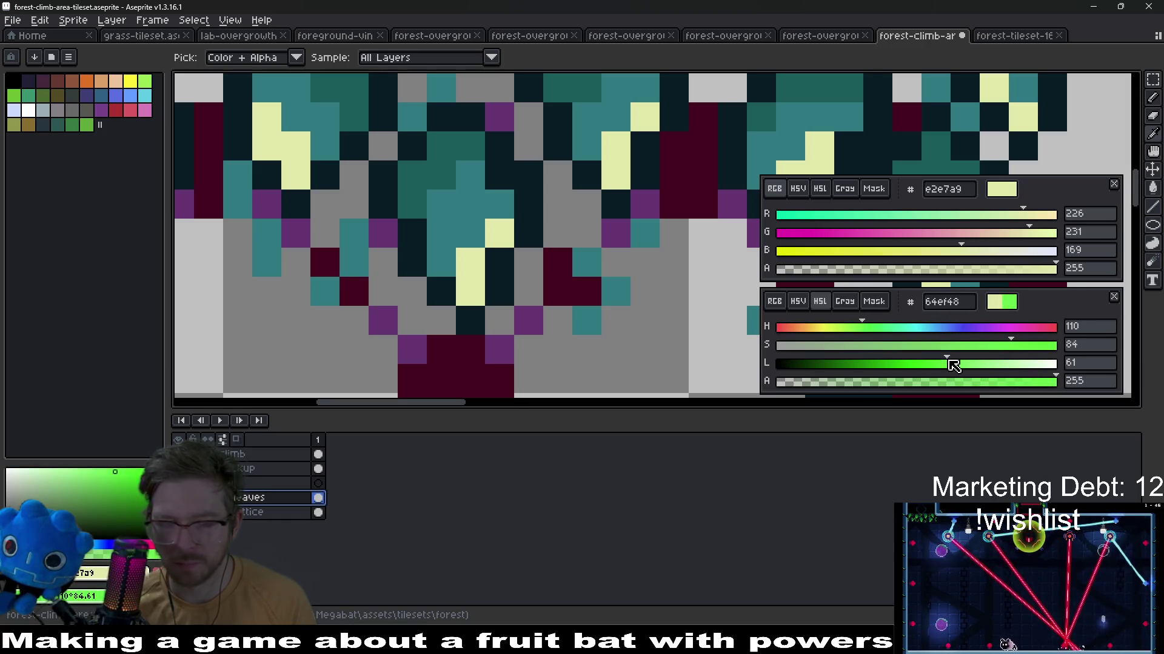
key("shift+r")
scroll(487, 261, "down", 4)
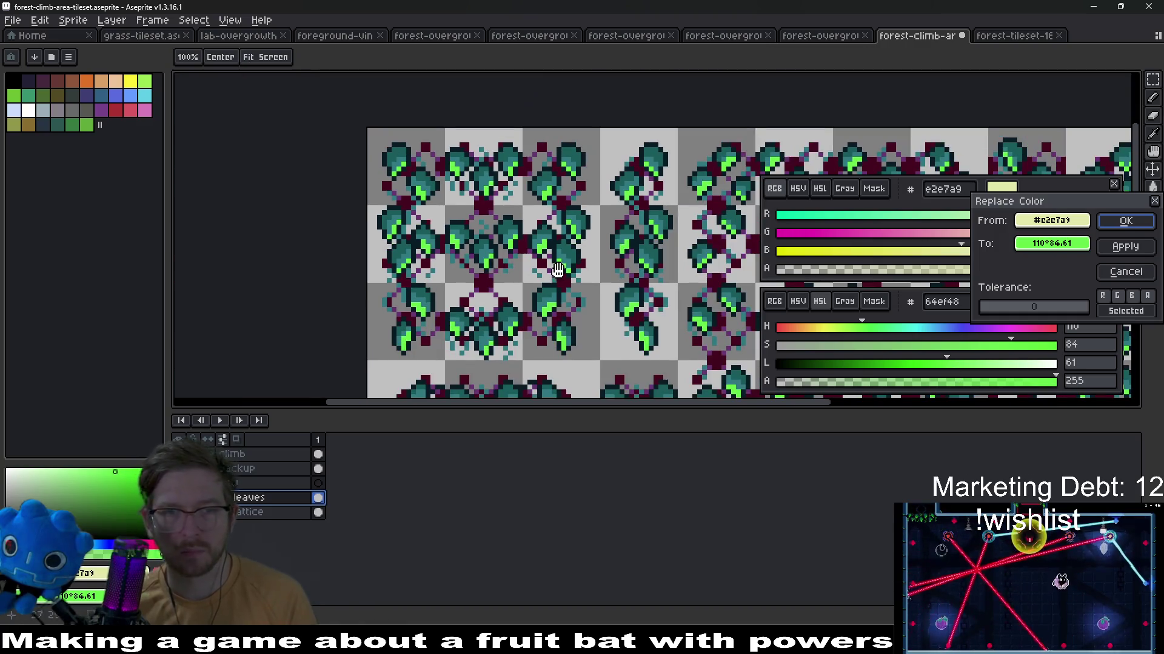
key("Escape")
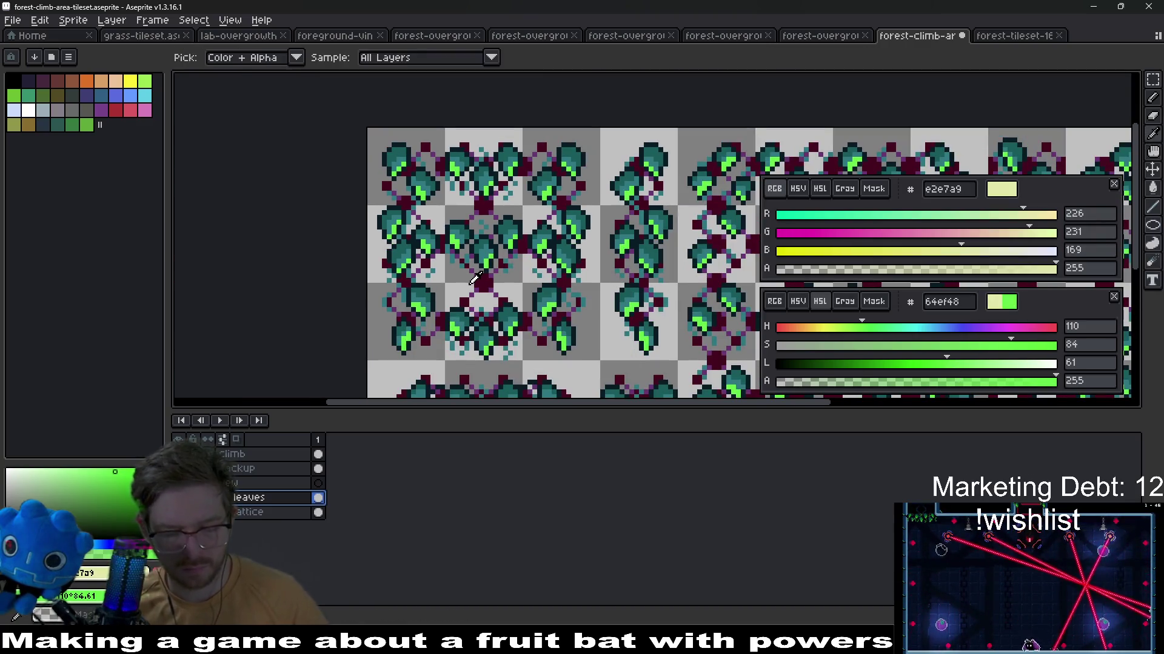
Re-export the recoloured tileset image, switch to Godot and run the game
key("ctrl+shift+x")
key("Return")
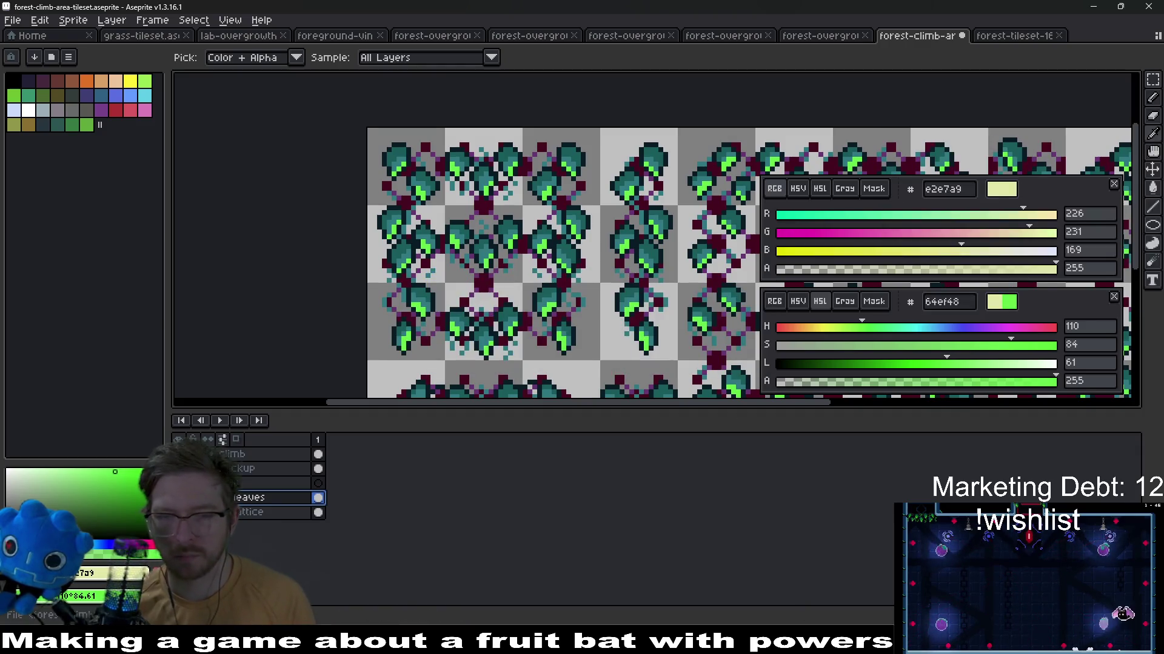
key("alt+Tab")
left_click(1053, 34)
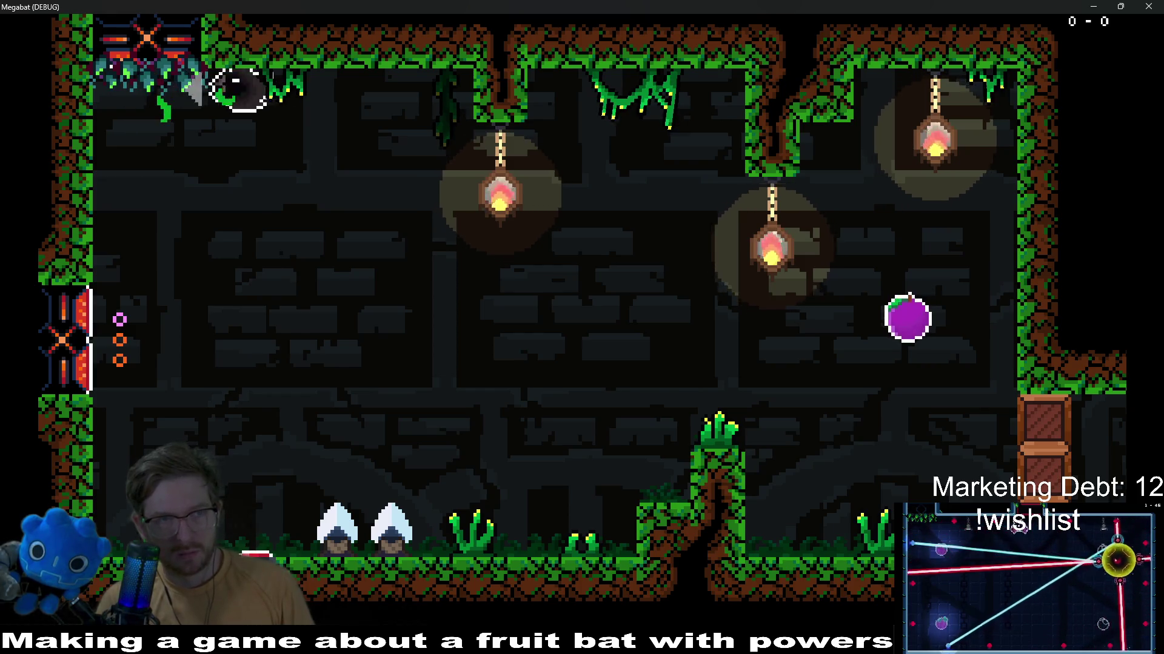
Fly the bat around the first forest room, grab the purple fruit and check the pillar overgrowth
key("Right")
key("Right")
key("Right")
key("Right")
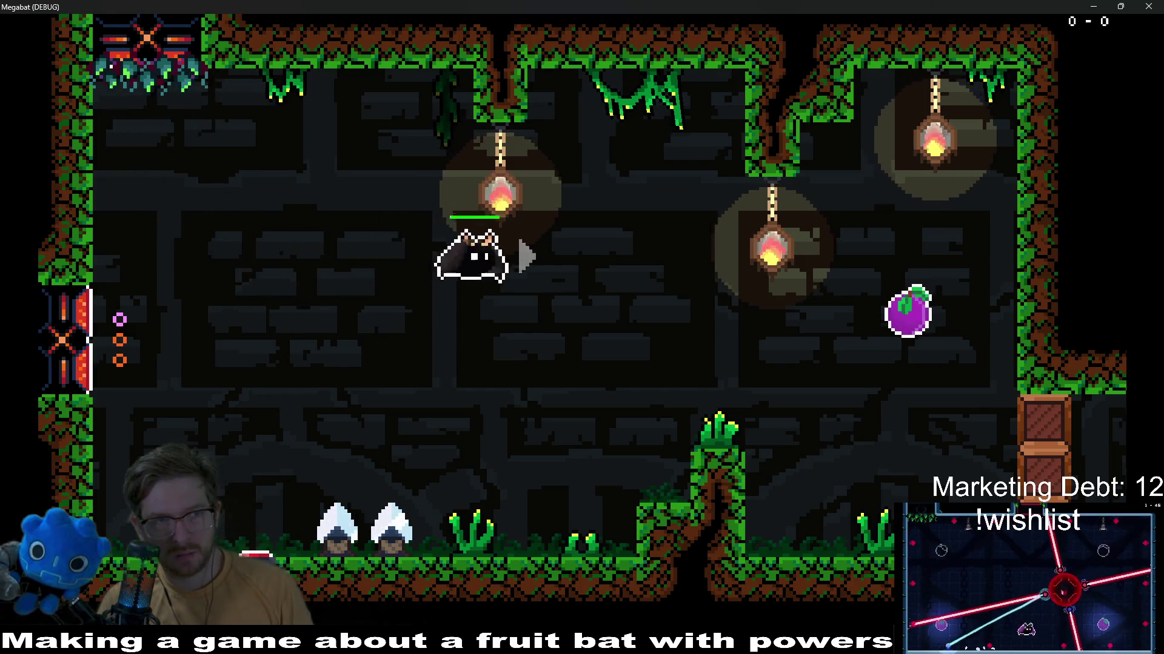
key("Right")
key("Up")
key("Up")
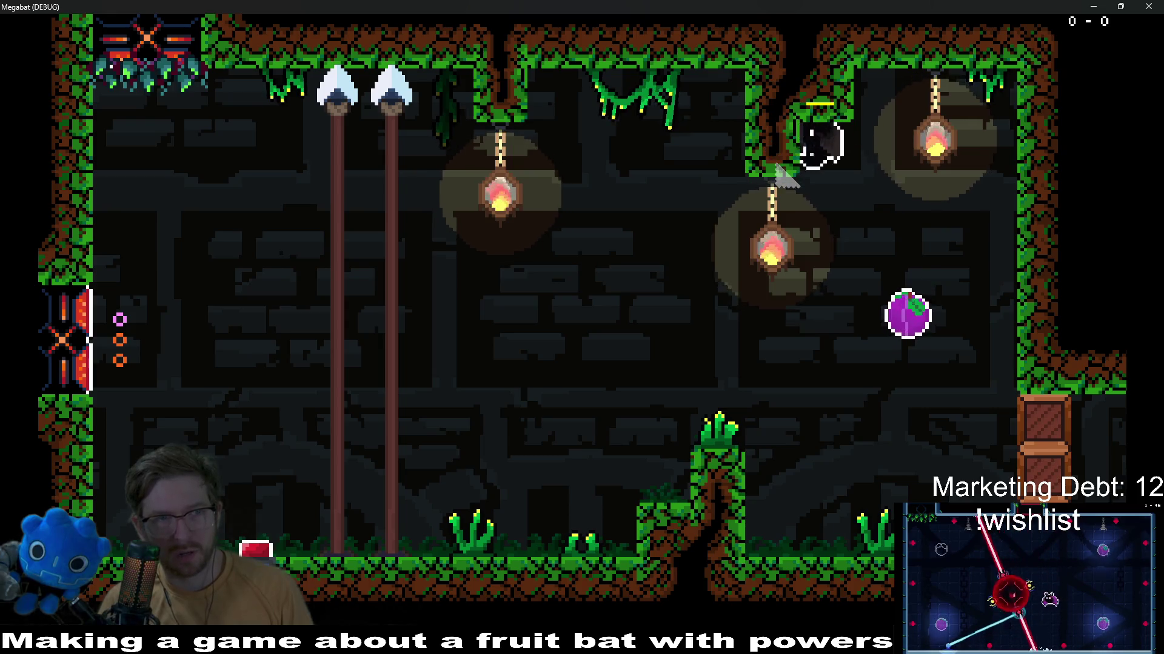
key("Down")
key("Down")
key("Left")
key("Right")
key("Left")
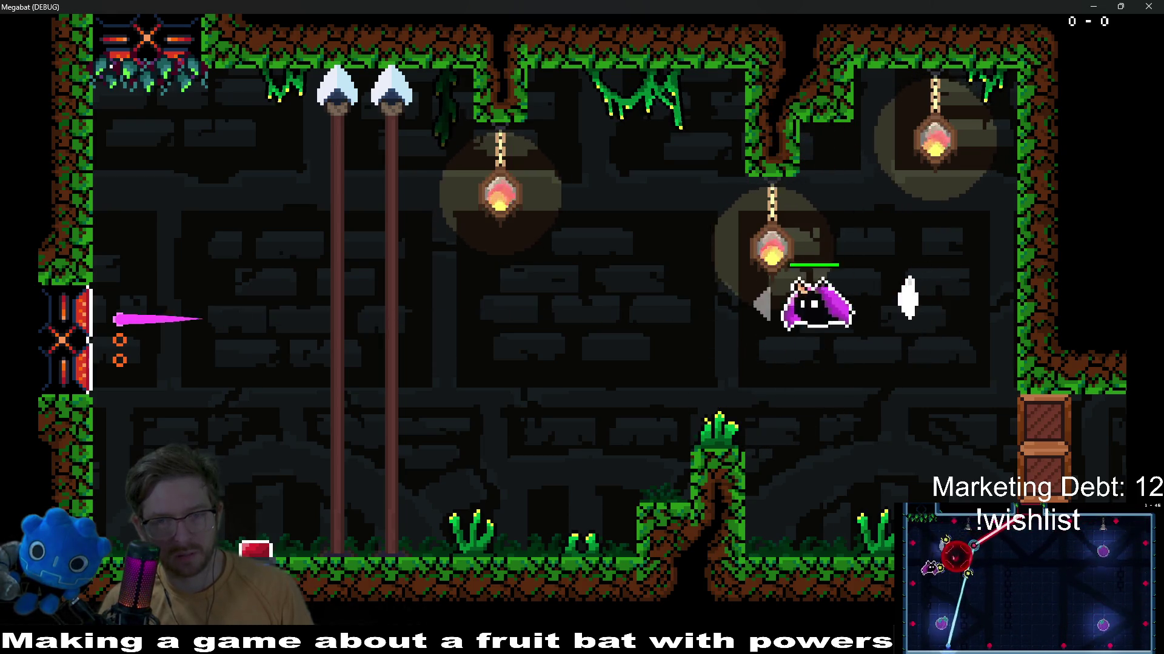
key("Left")
key("Down")
key("Down")
key("Up")
key("Right")
key("Up")
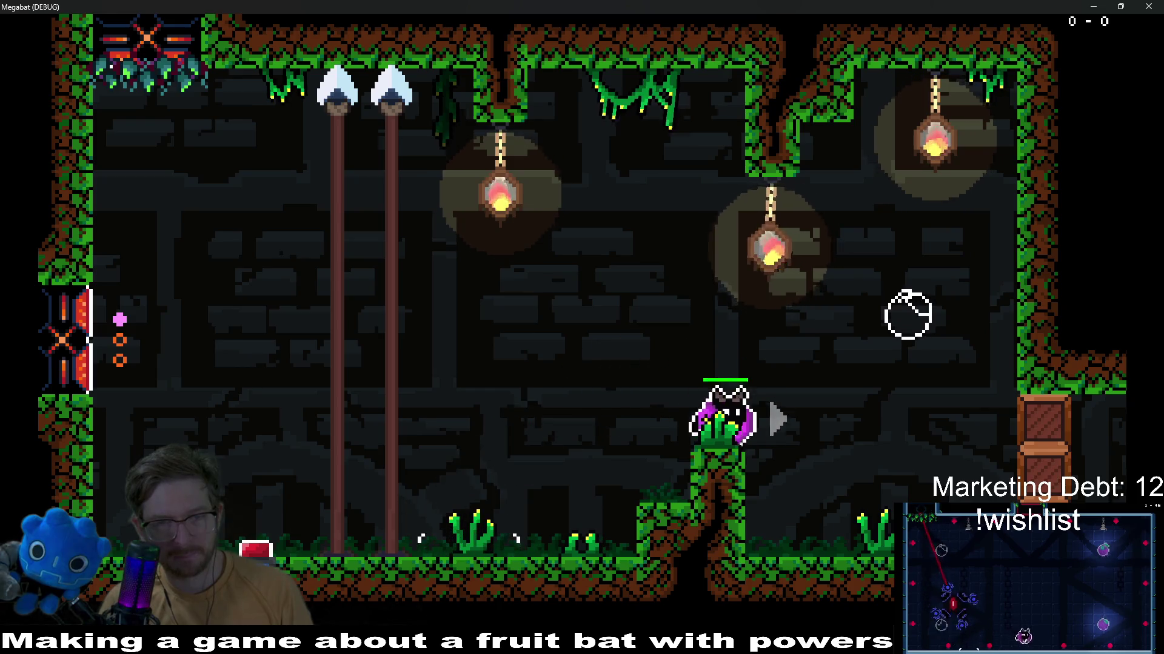
key("Left")
key("Left")
key("Down")
key("Right")
key("Up")
key("Right")
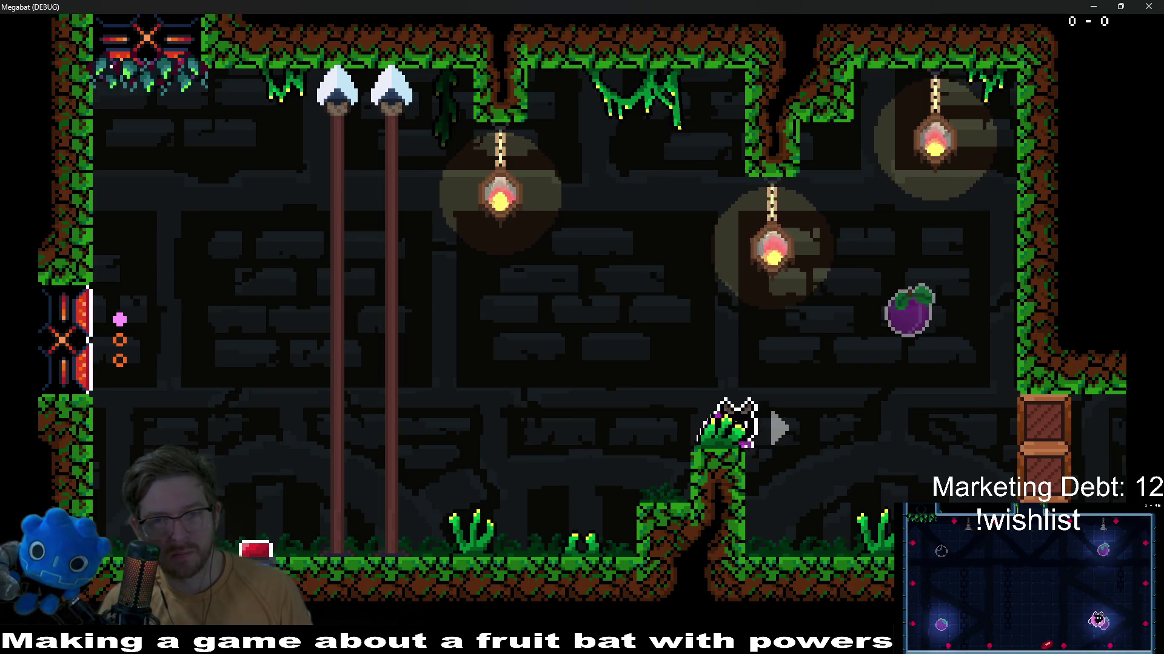
key("Right")
key("Right")
key("Down")
key("Left")
key("Up")
key("Left")
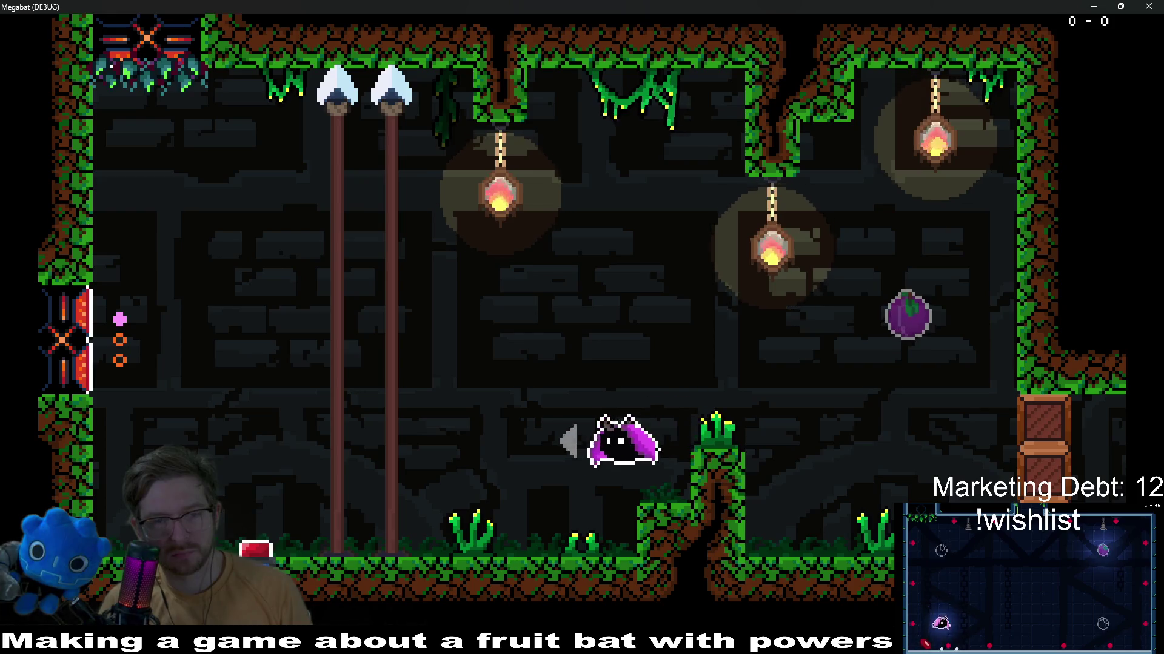
key("Left")
key("Down")
key("Right")
key("Up")
key("Right")
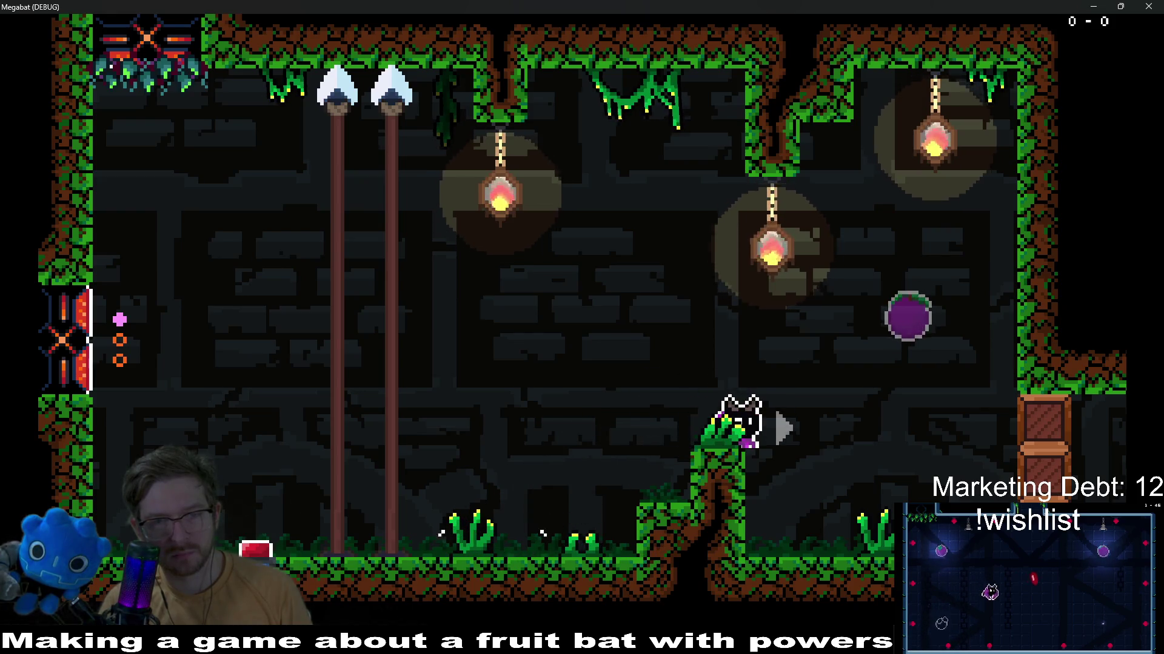
key("Right")
key("Down")
key("Right")
key("Right")
key("Right")
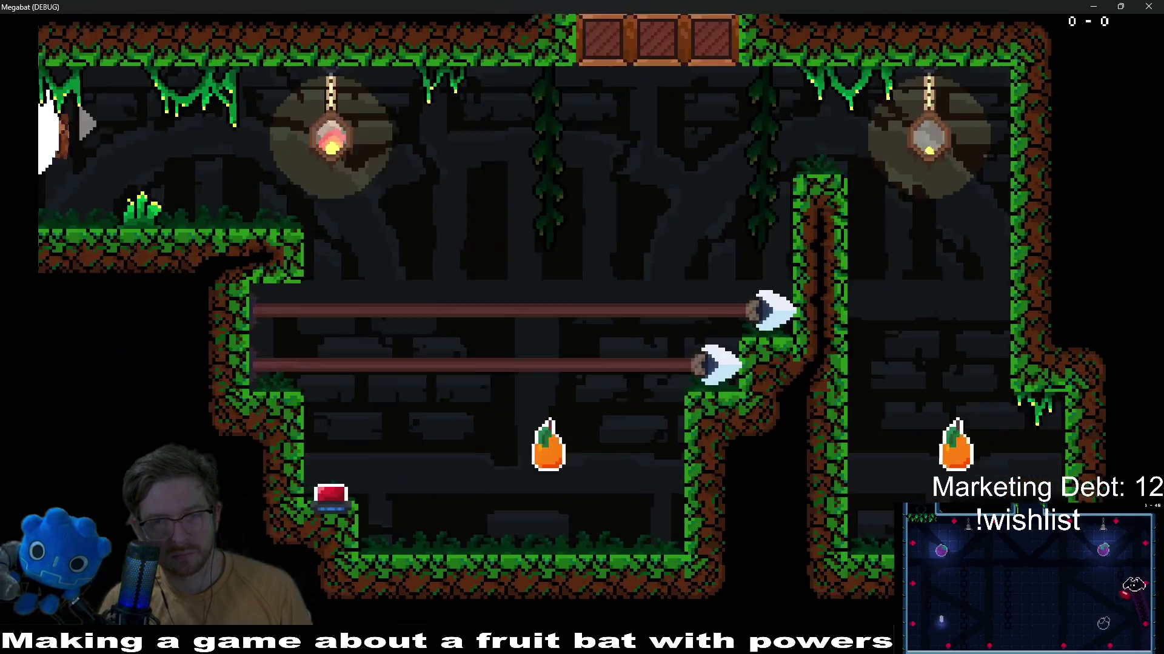
key("Right")
key("Right")
Cross the lantern room collecting both orange fruits and exit to the left
key("Right")
key("Right")
key("Up")
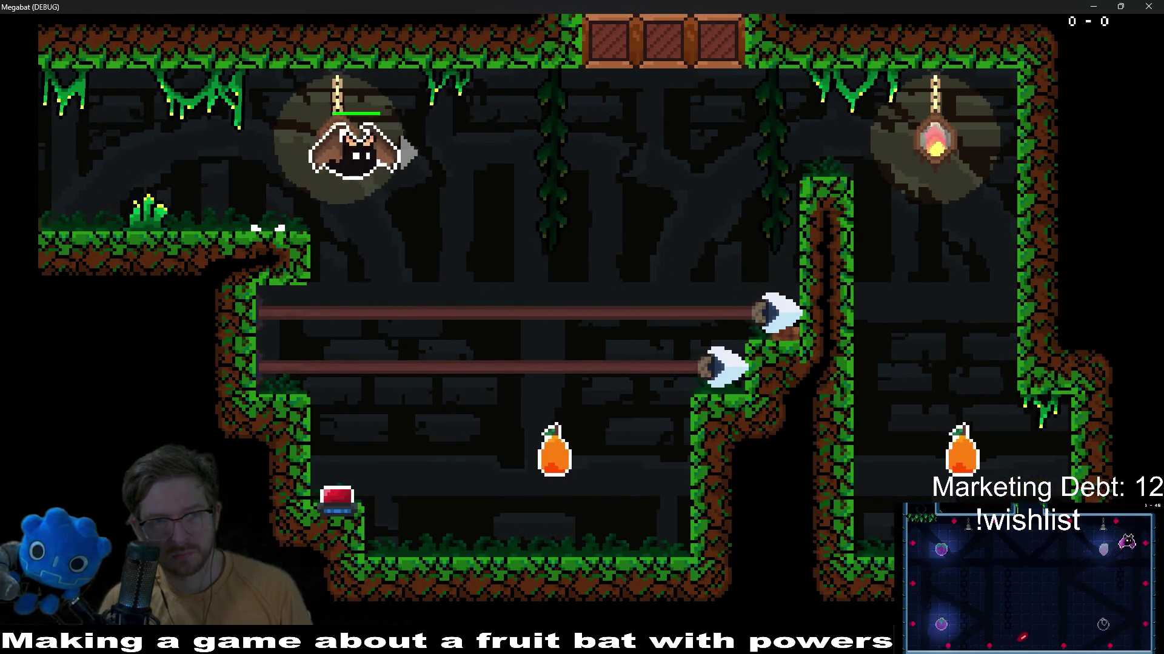
key("Right")
key("Right")
key("Up")
key("Right")
key("Down")
key("Down")
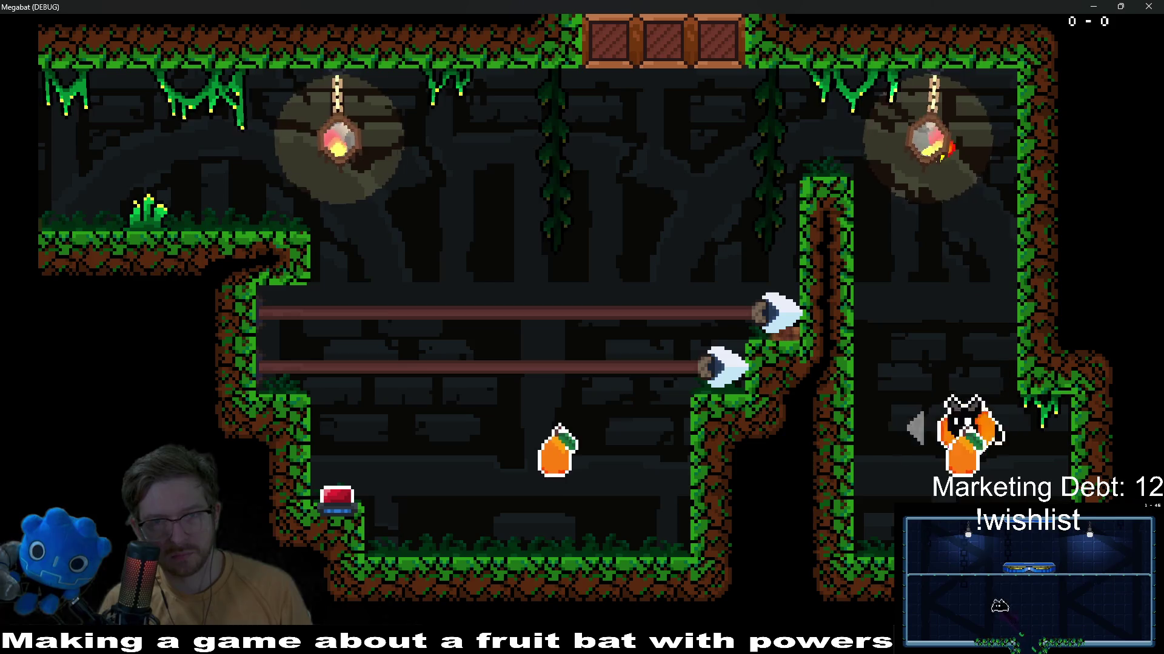
key("Left")
key("Left")
key("Right")
key("Up")
key("Left")
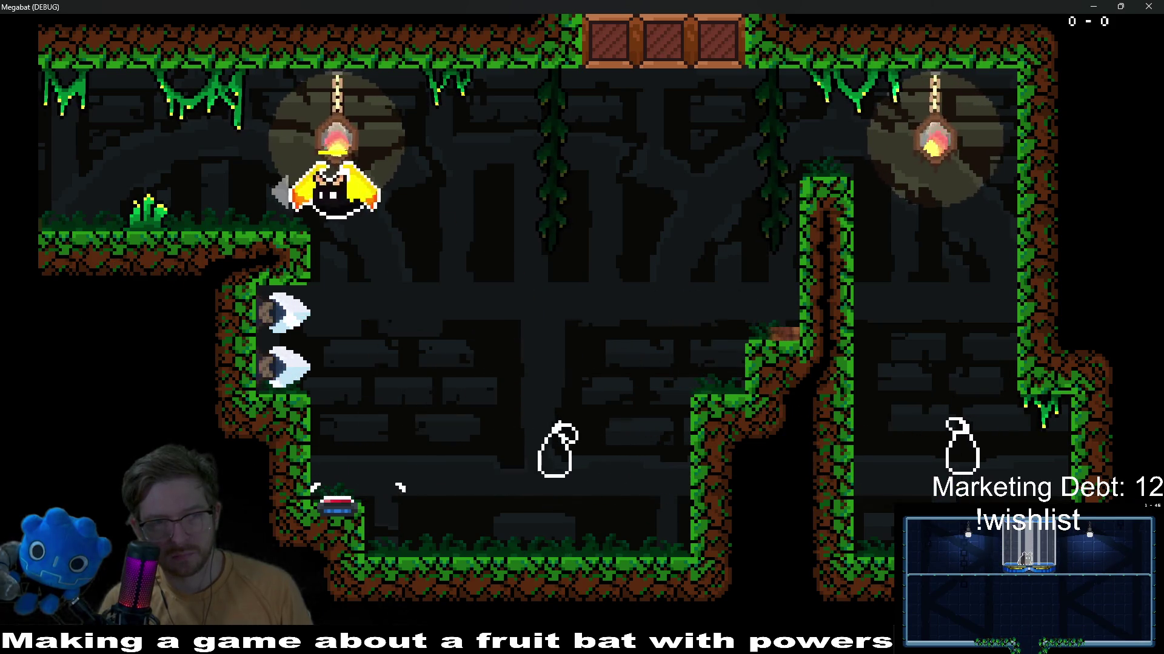
key("Left")
key("Right")
key("Up")
key("Left")
key("Left")
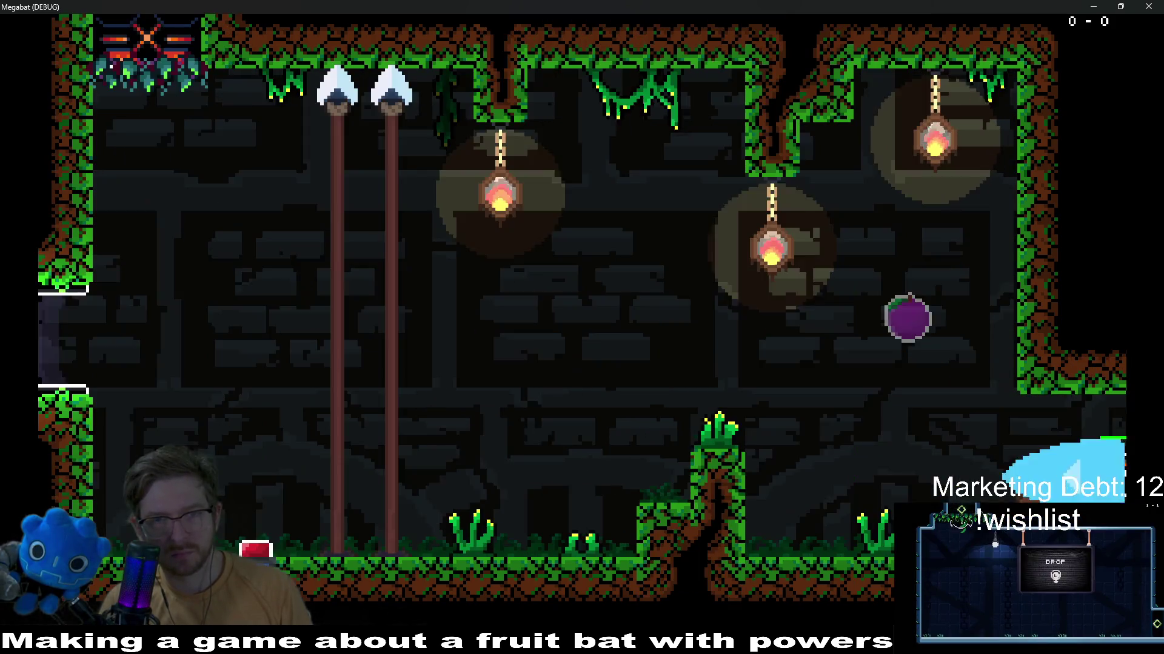
key("Left")
key("Left")
Fly through the remaining forest rooms to the bottom right, then close the game
key("Up")
key("Down")
key("Right")
key("Right")
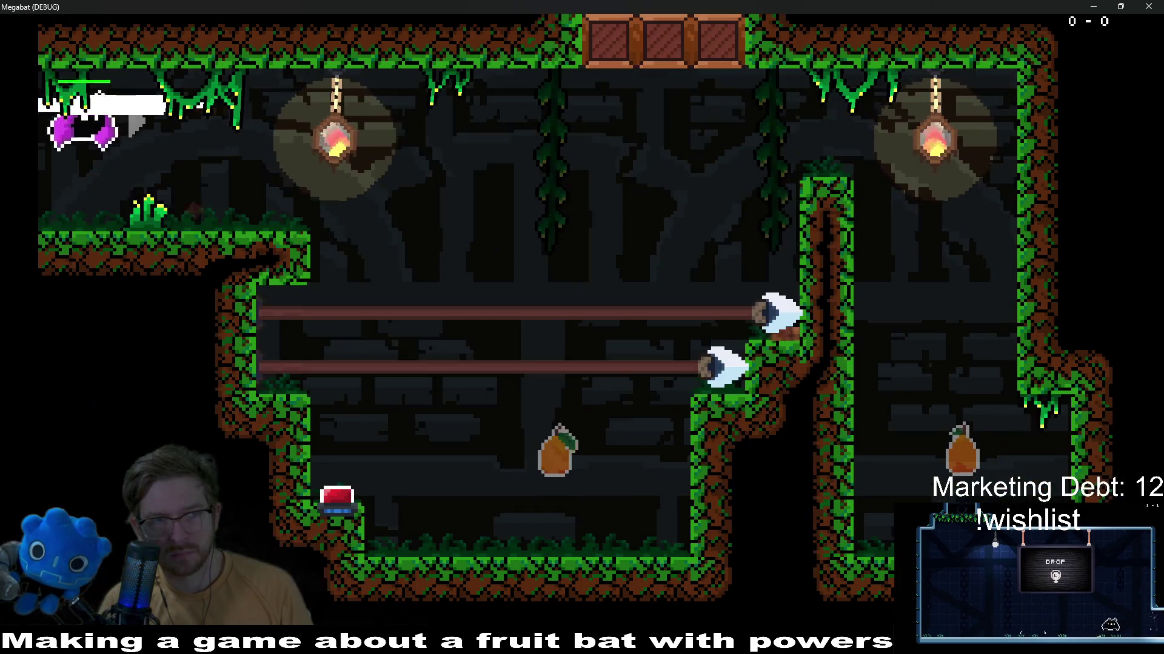
key("Right")
key("Right")
key("Down")
key("Right")
key("Down")
key("Left")
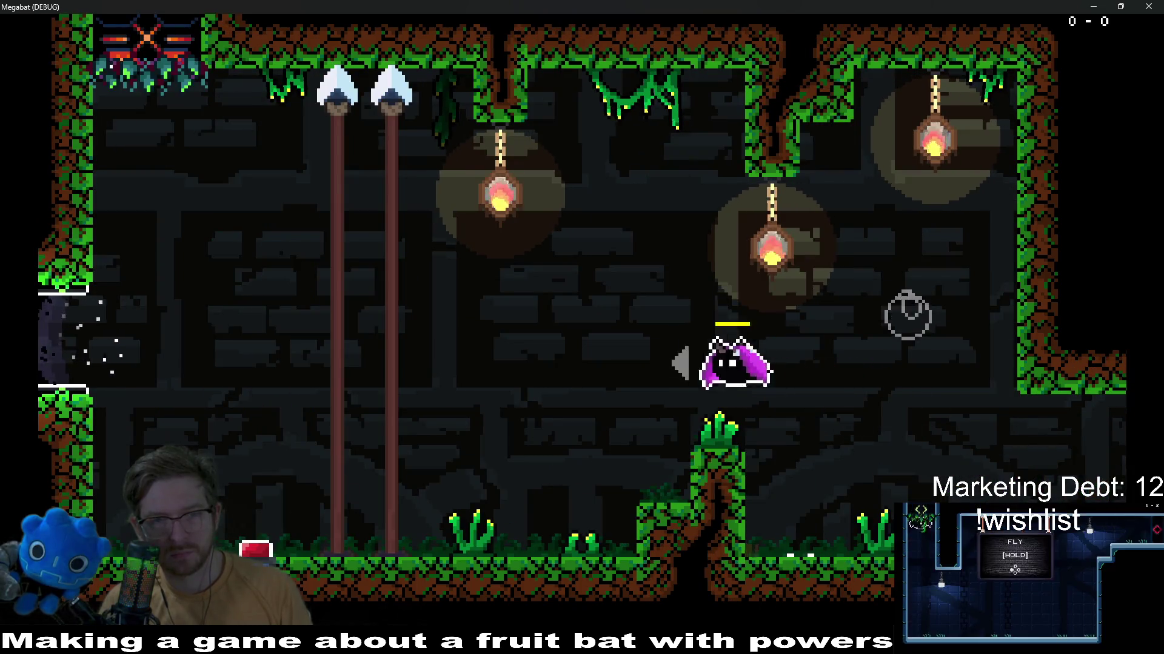
key("Down")
key("Down")
key("Right")
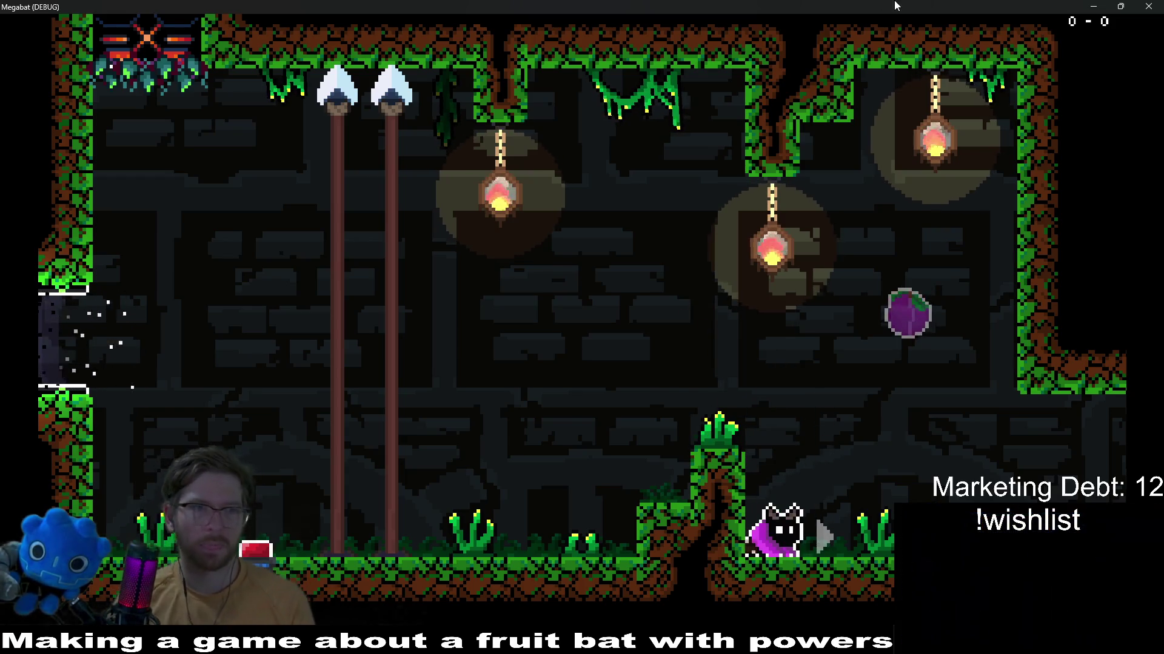
left_click(1147, 7)
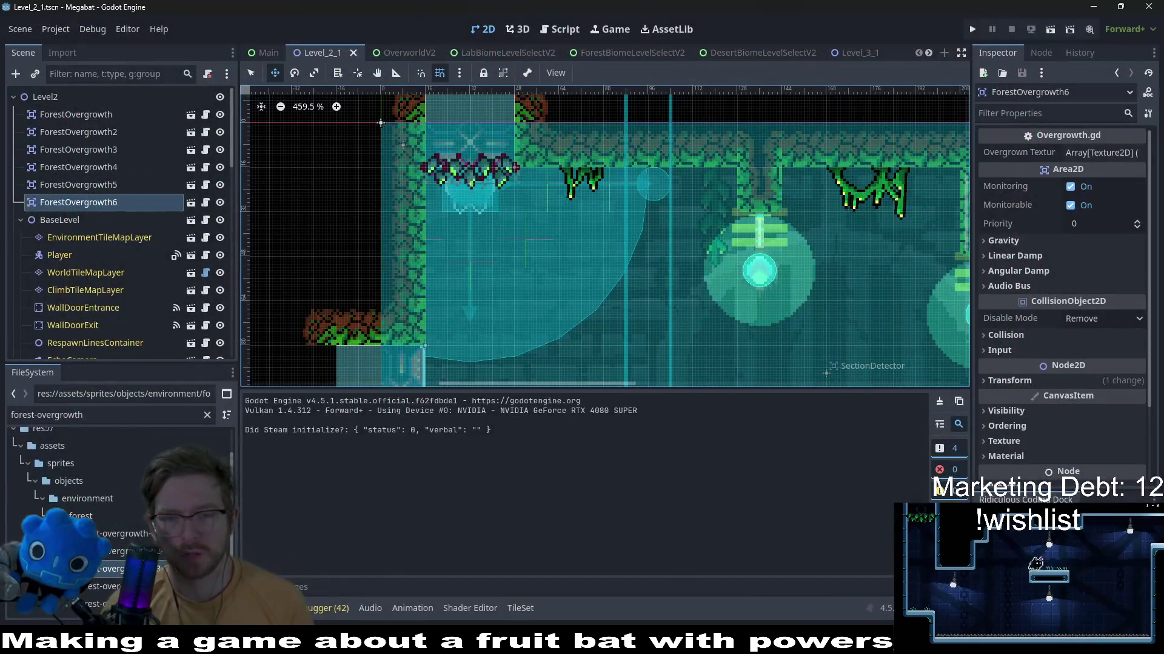
Shift the lattice layer's purple to dark maroon with Hue/Saturation (H 26, S -11, V -20)
key("alt+Tab")
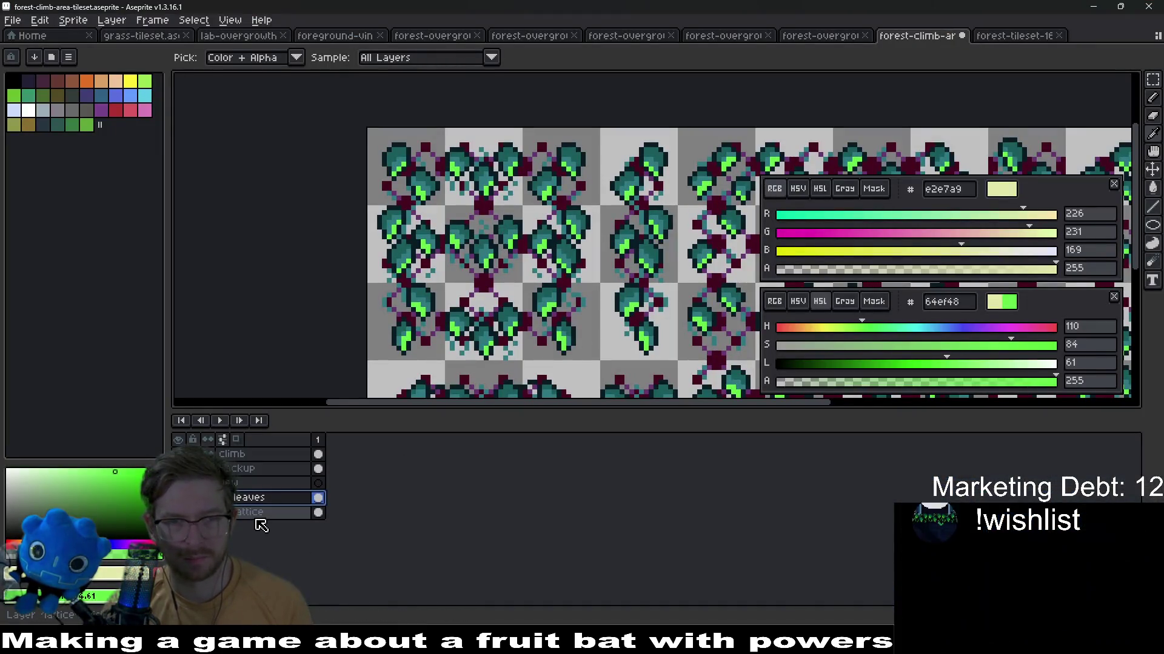
left_click_drag(558, 294, 568, 259)
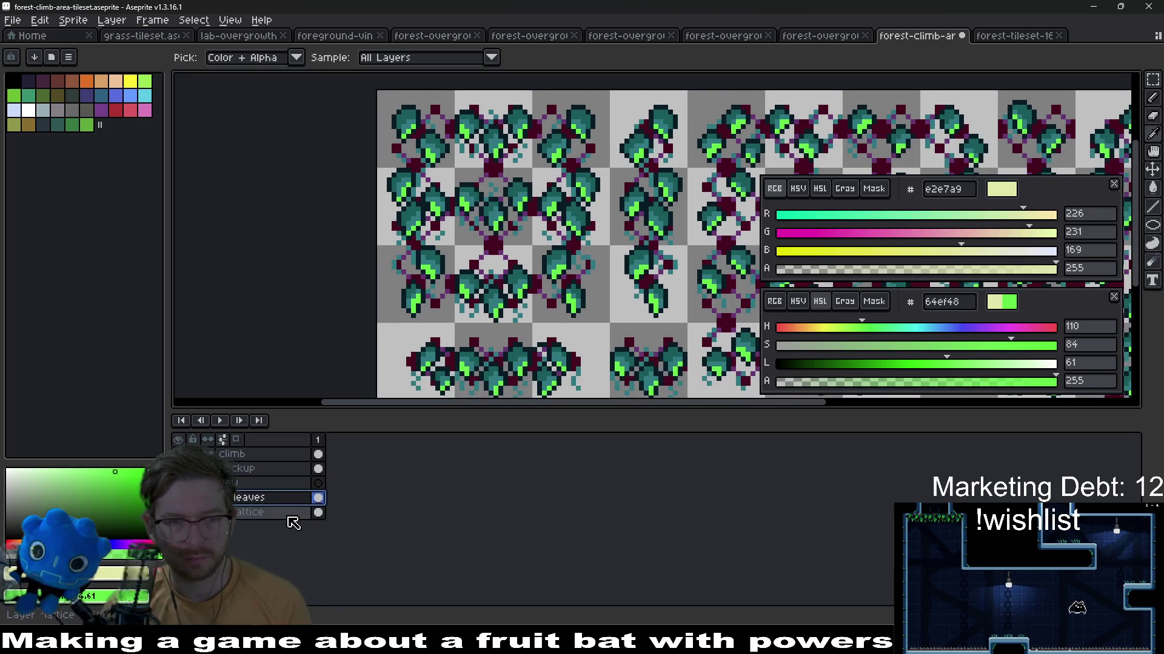
key("ctrl+u")
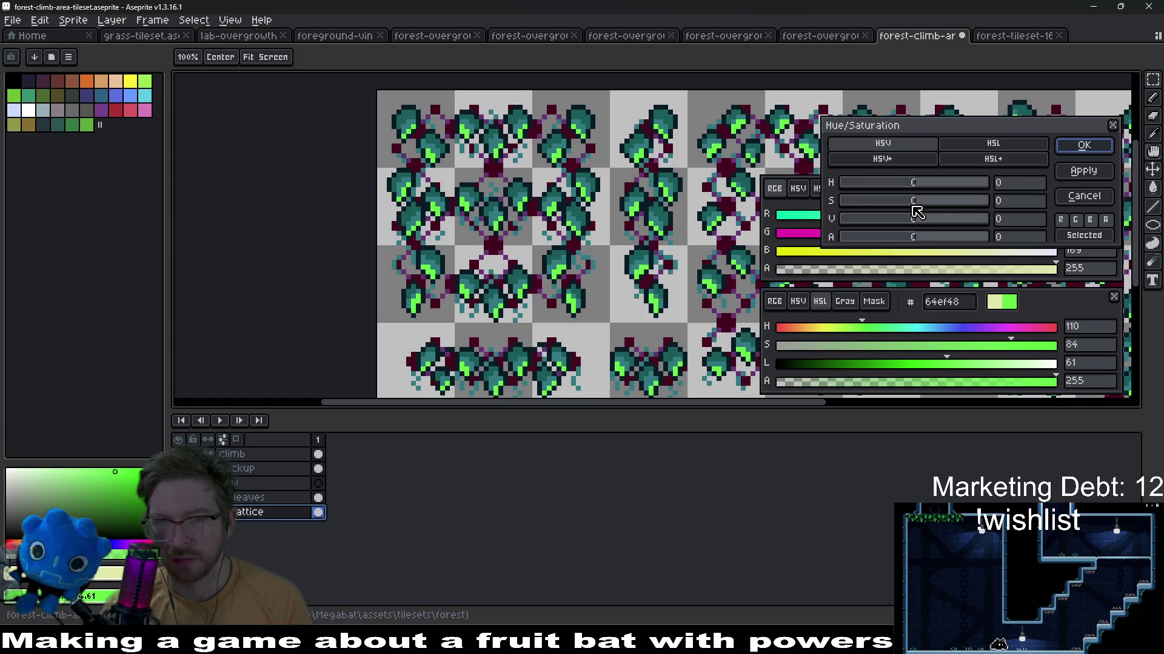
mouse_move(912, 212)
left_mouse_down()
mouse_move(895, 215)
mouse_move(935, 224)
mouse_move(860, 189)
left_mouse_up()
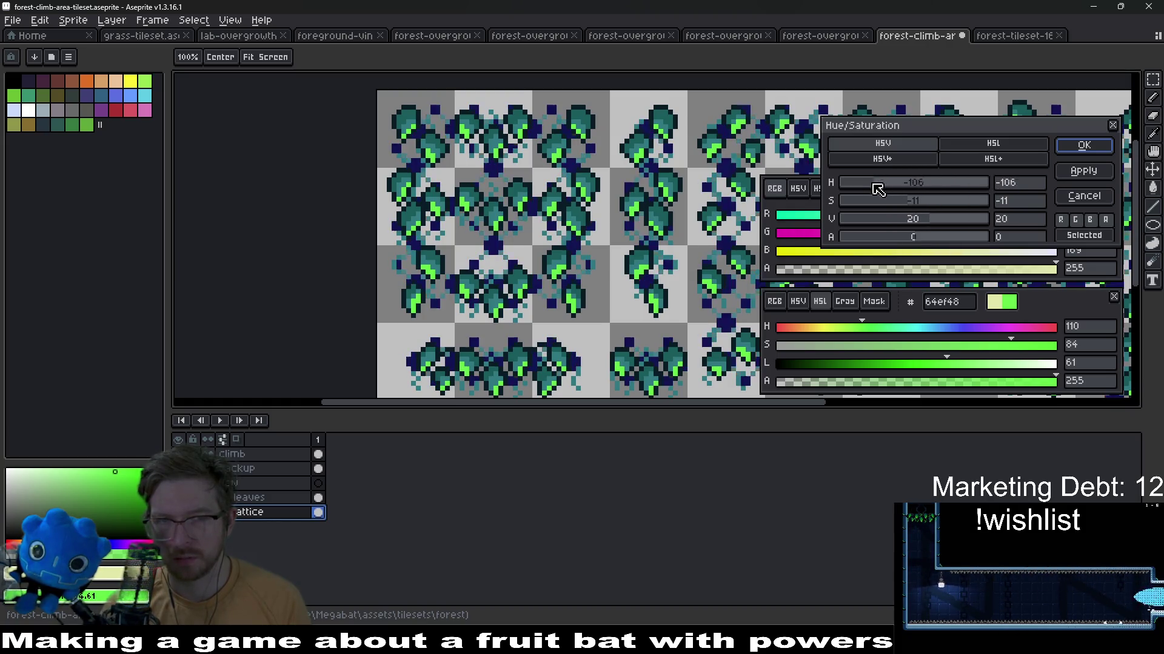
mouse_move(882, 190)
left_mouse_down()
mouse_move(979, 189)
mouse_move(928, 188)
mouse_move(907, 226)
left_mouse_up()
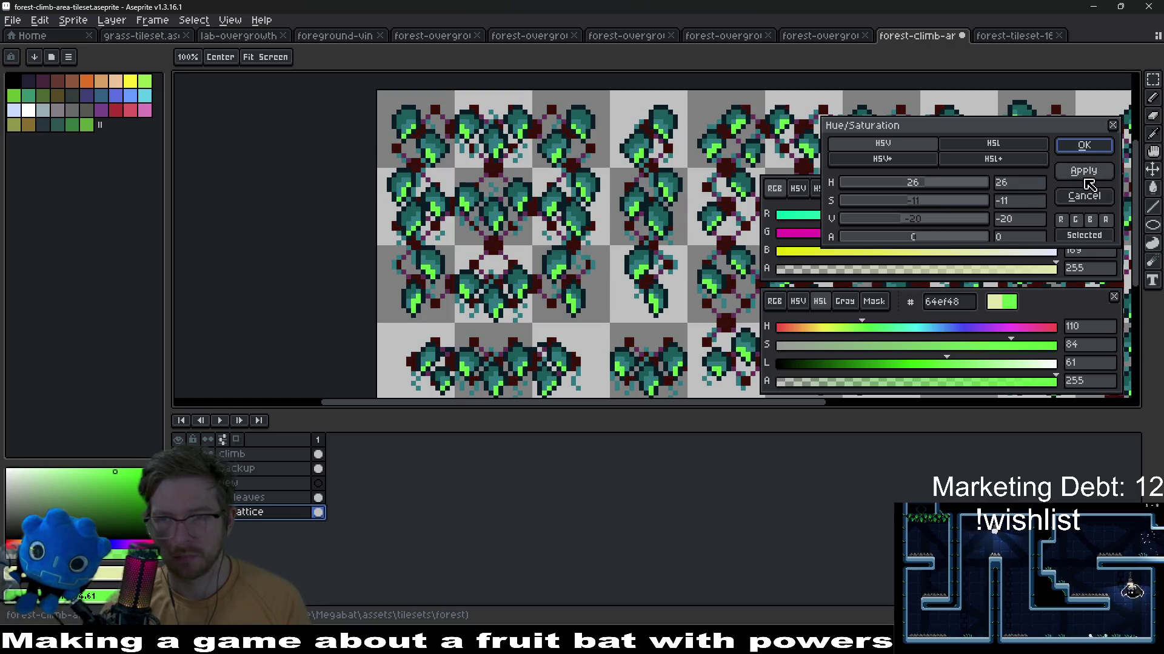
left_click(1084, 147)
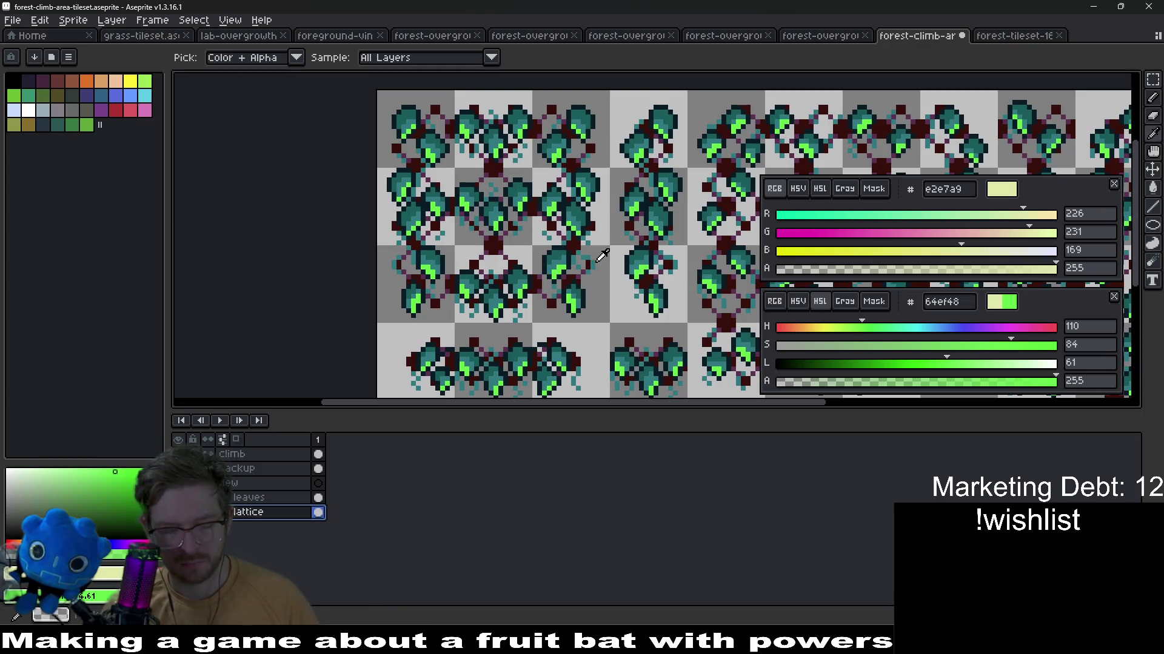
Export the updated tileset and switch back to the Godot editor
key("ctrl+shift+x")
key("Return")
key("v")
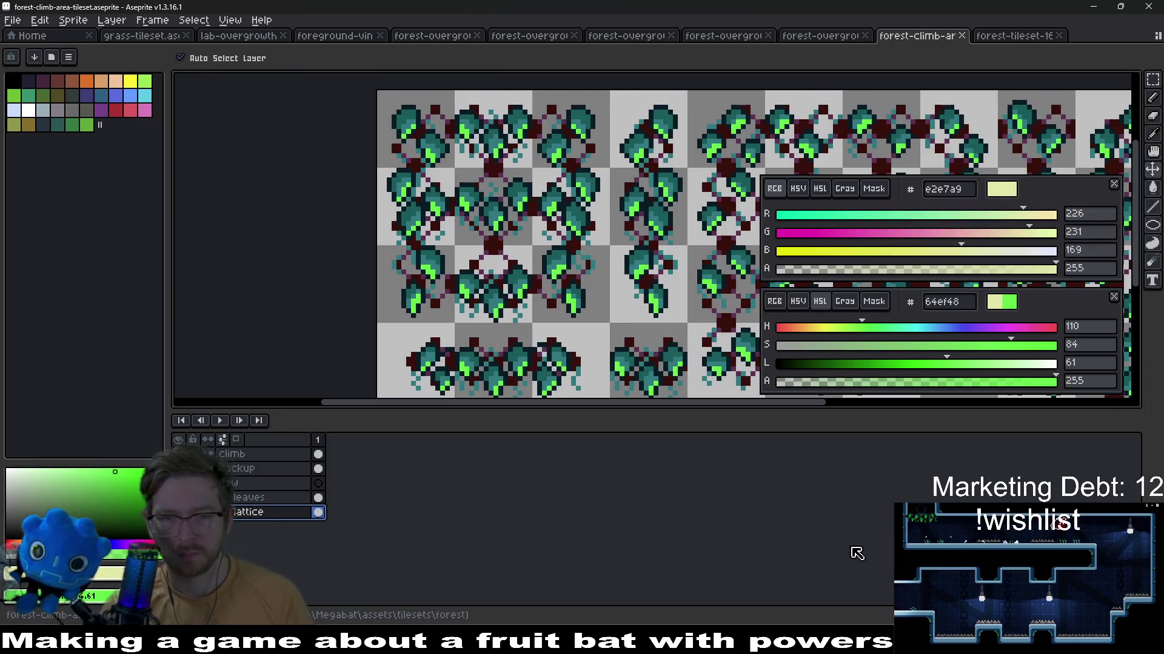
key("alt+Tab")
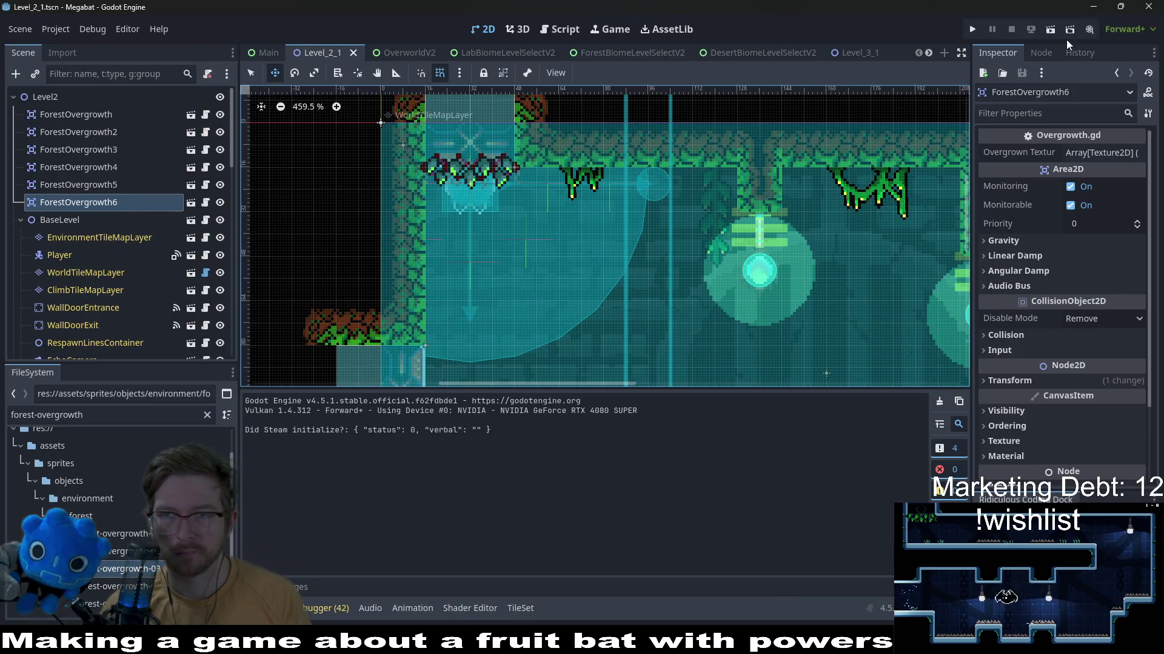
Run the game and fly the bat around the room, onto the grass pillar and up to the ceiling lanterns
left_click(1050, 30)
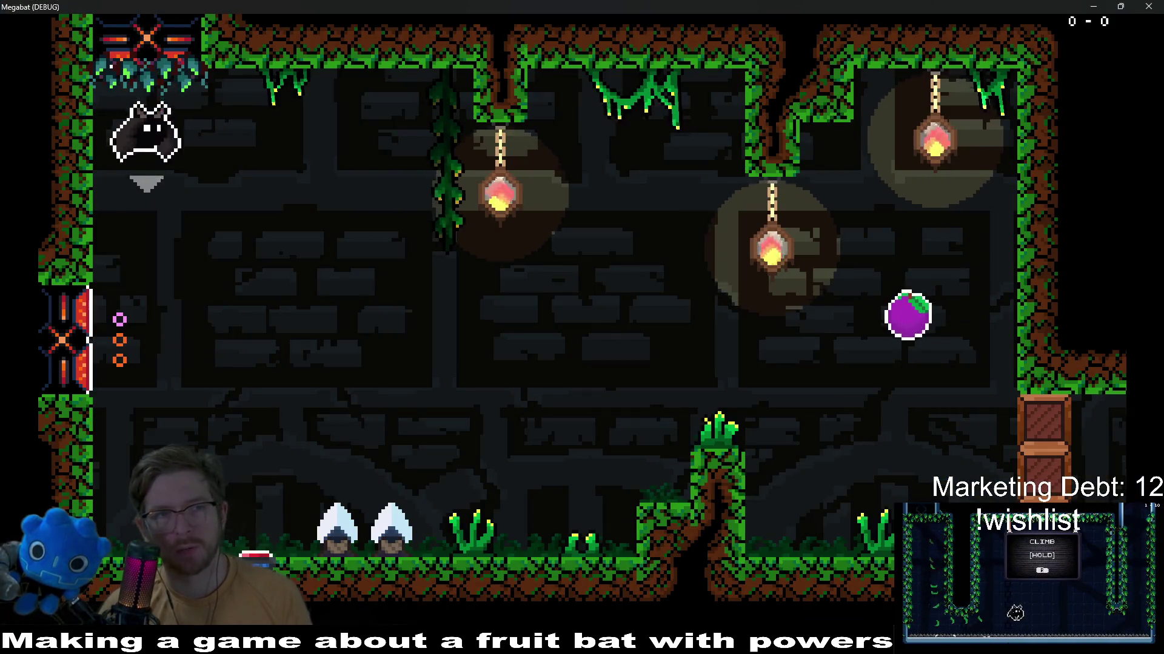
key("Up")
key("Right")
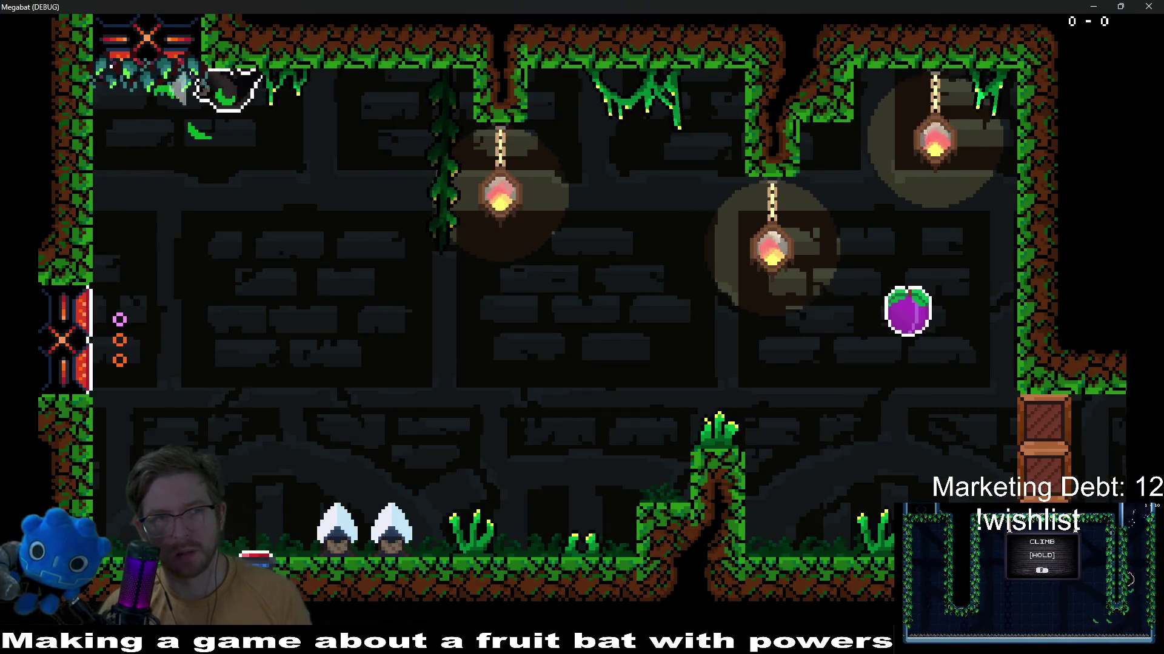
key("Right")
key("Right")
key("Right")
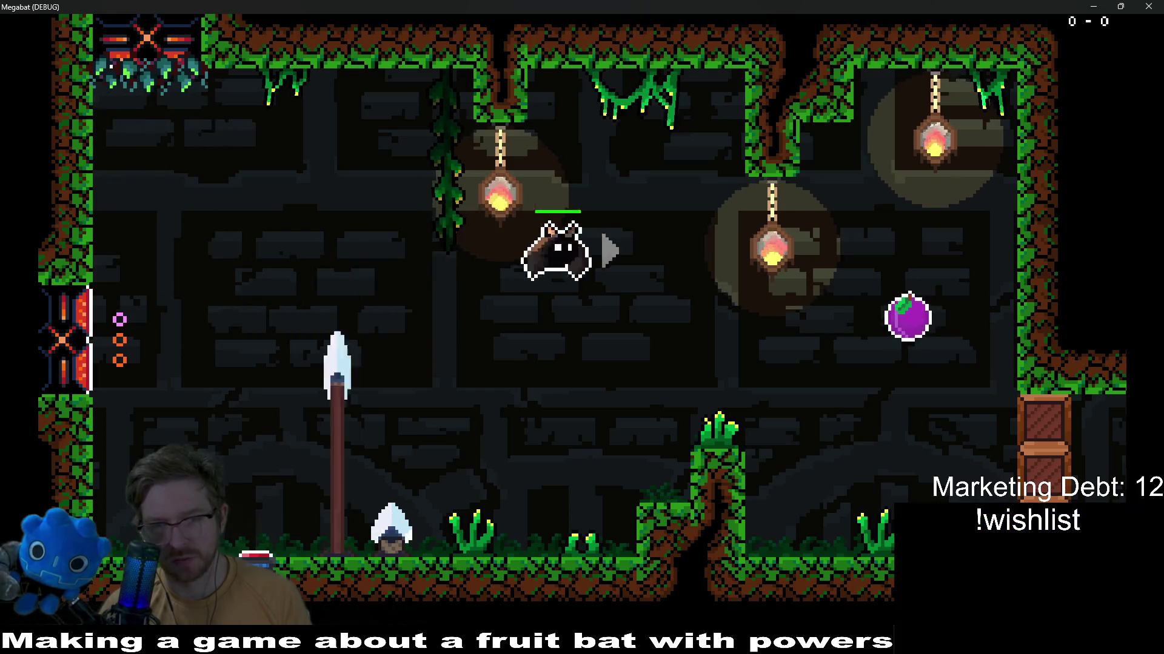
key("Down")
key("Left")
key("Down")
key("Right")
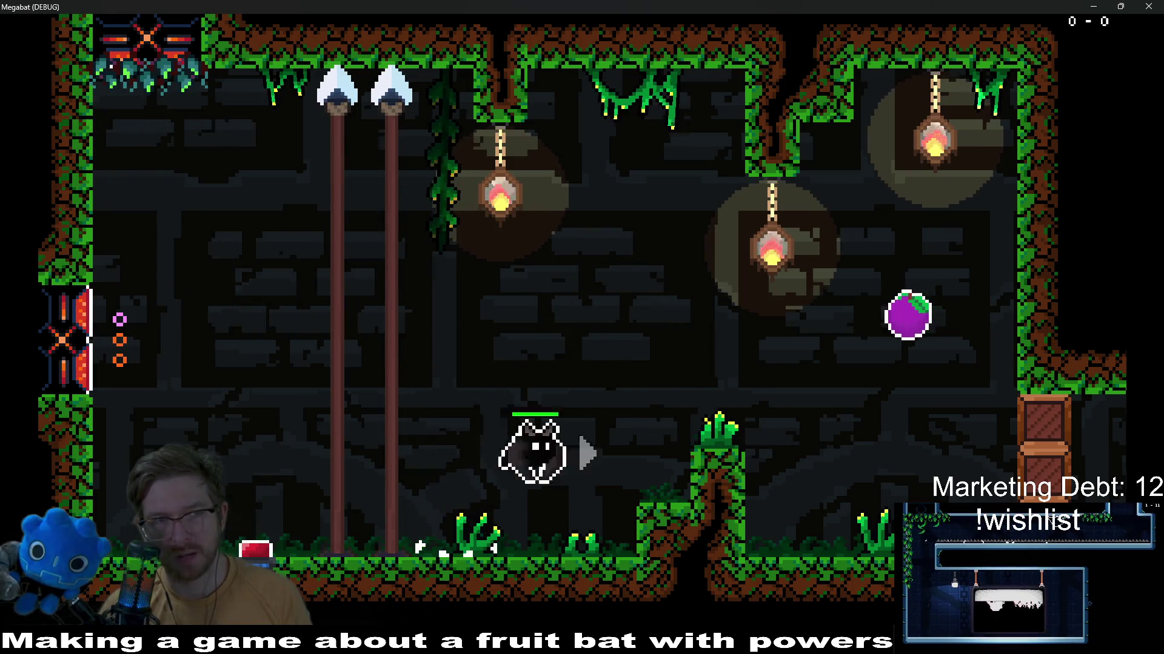
key("Right")
key("Left")
key("Right")
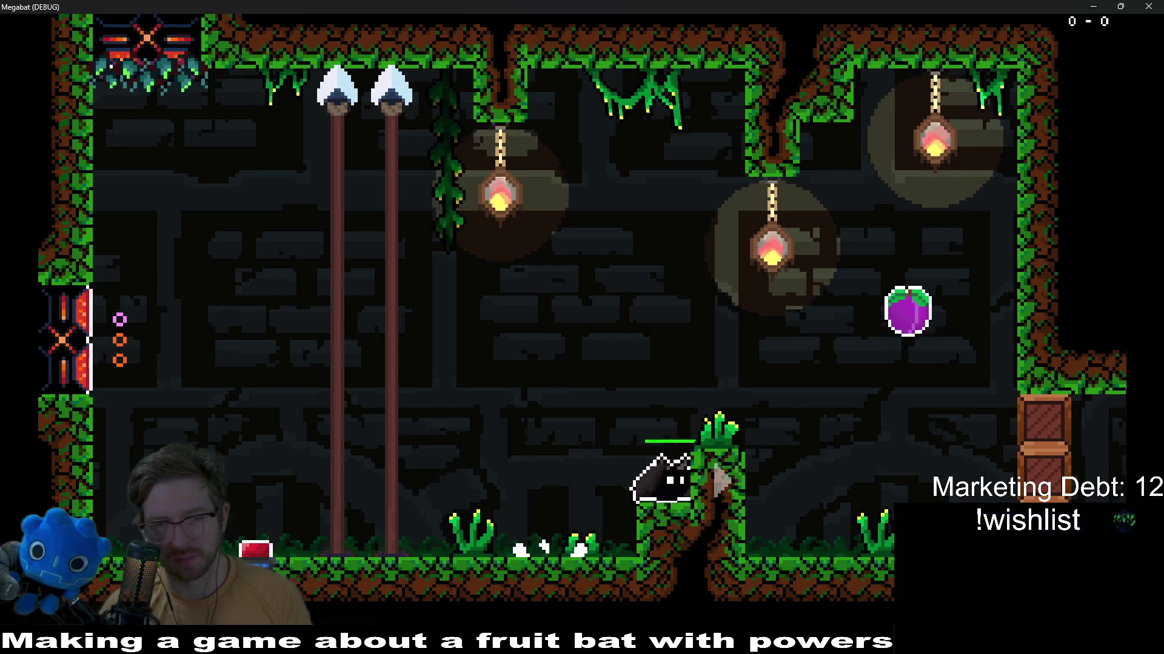
key("Up")
key("Right")
key("Left")
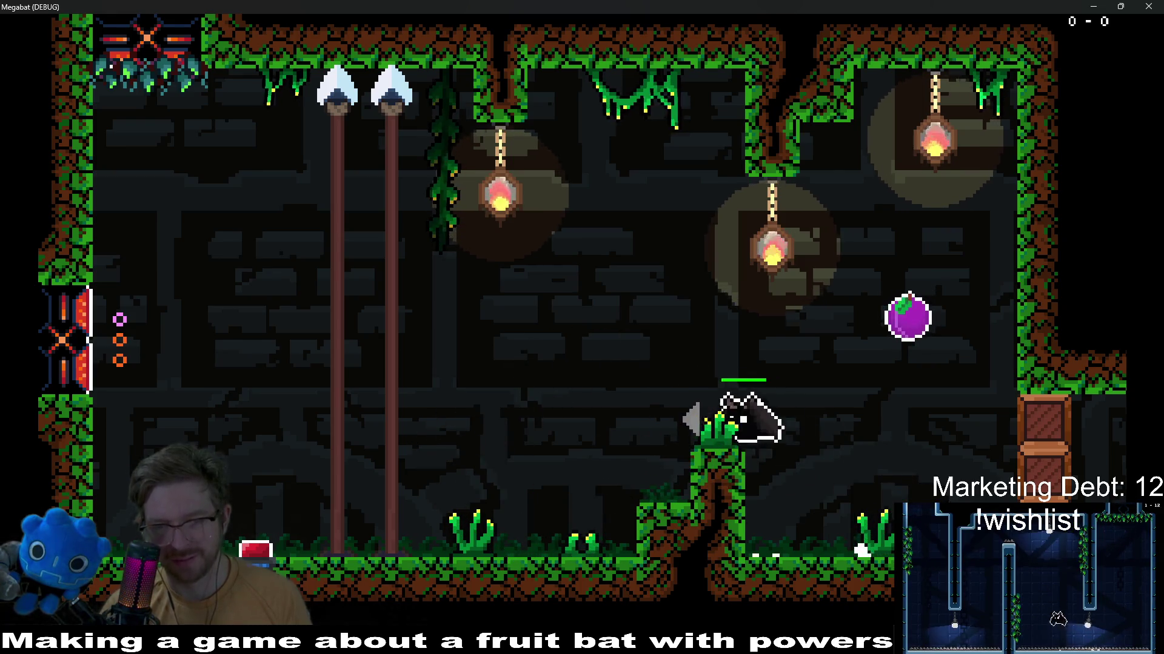
key("Left")
key("Down")
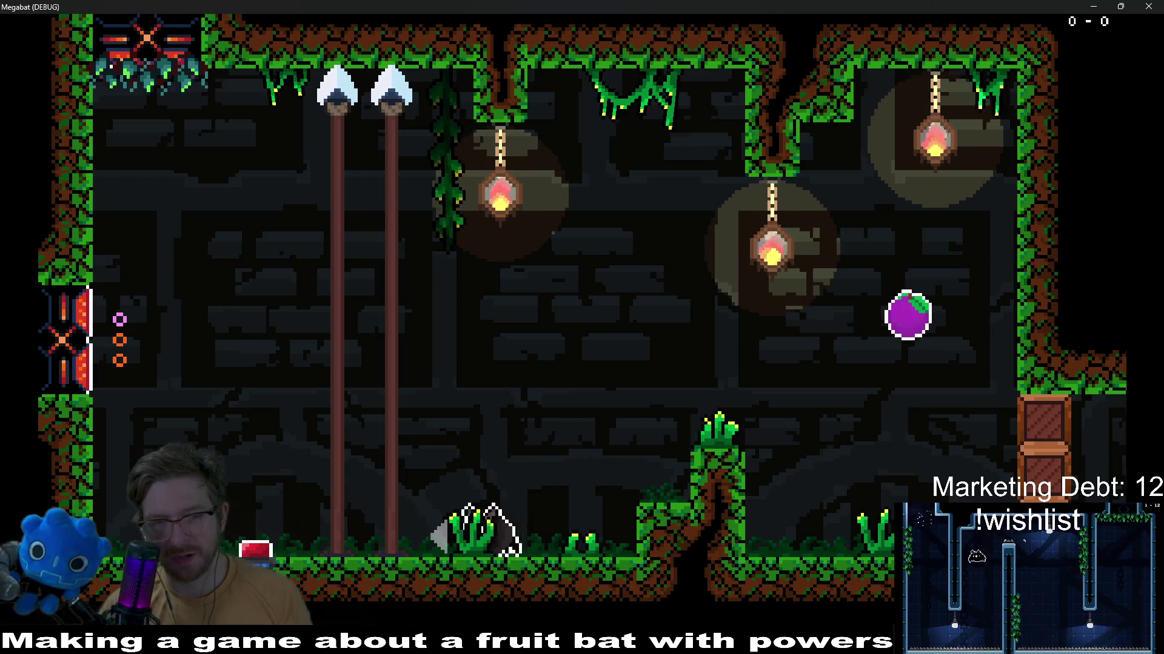
key("Right")
key("Right")
key("Up")
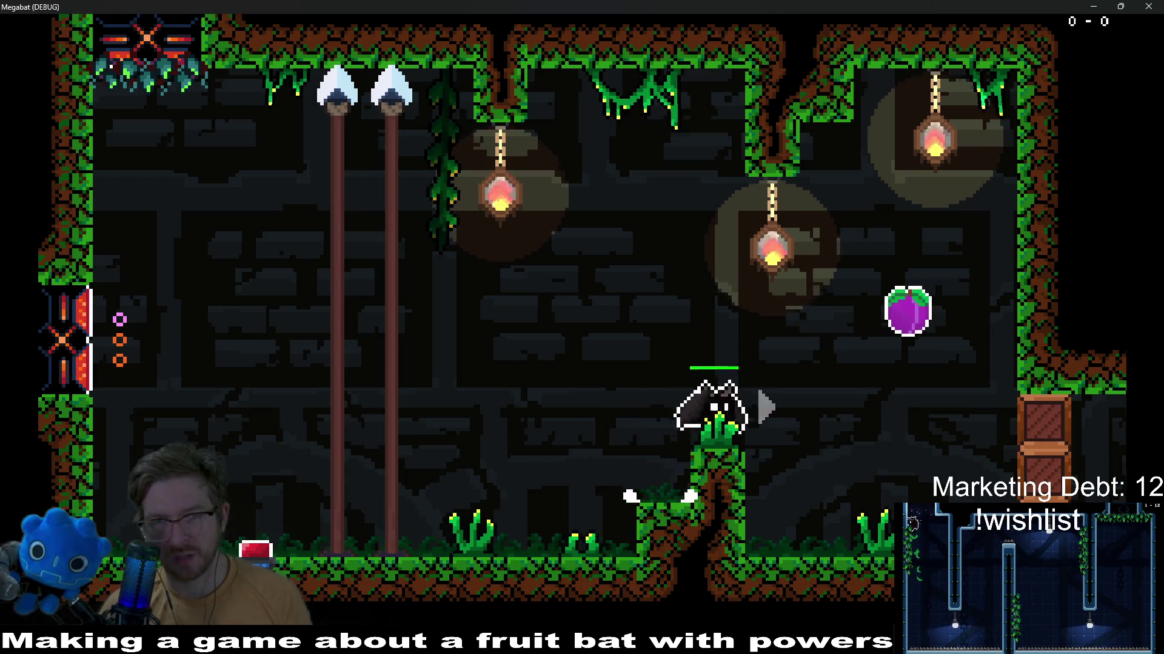
key("Up")
key("Left")
key("Up")
key("Left")
key("Up")
key("Right")
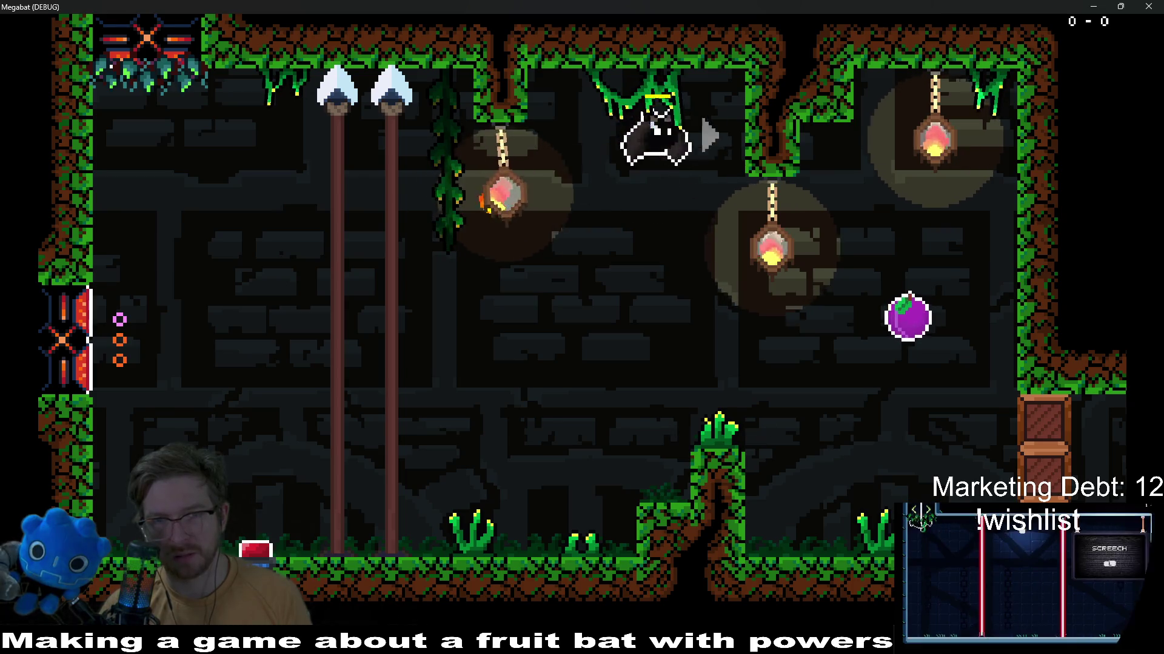
key("Right")
Fly the bat between the pillar top and floor plants to inspect the overgrowth, then return to Aseprite
key("Left")
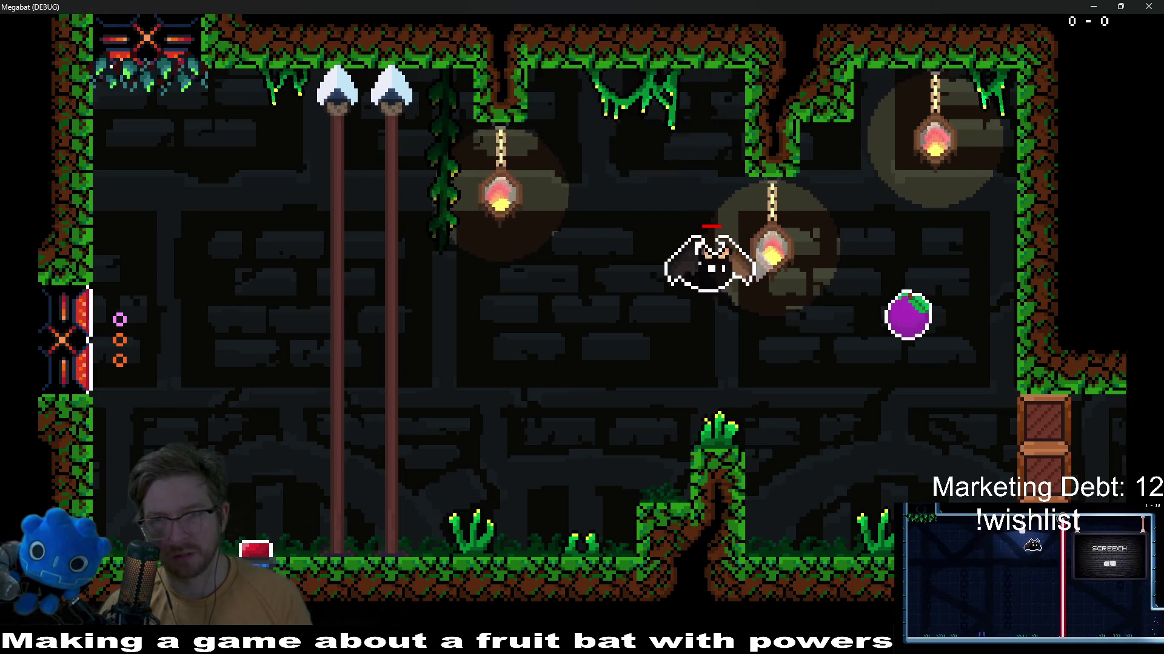
key("Down")
key("Right")
key("Down")
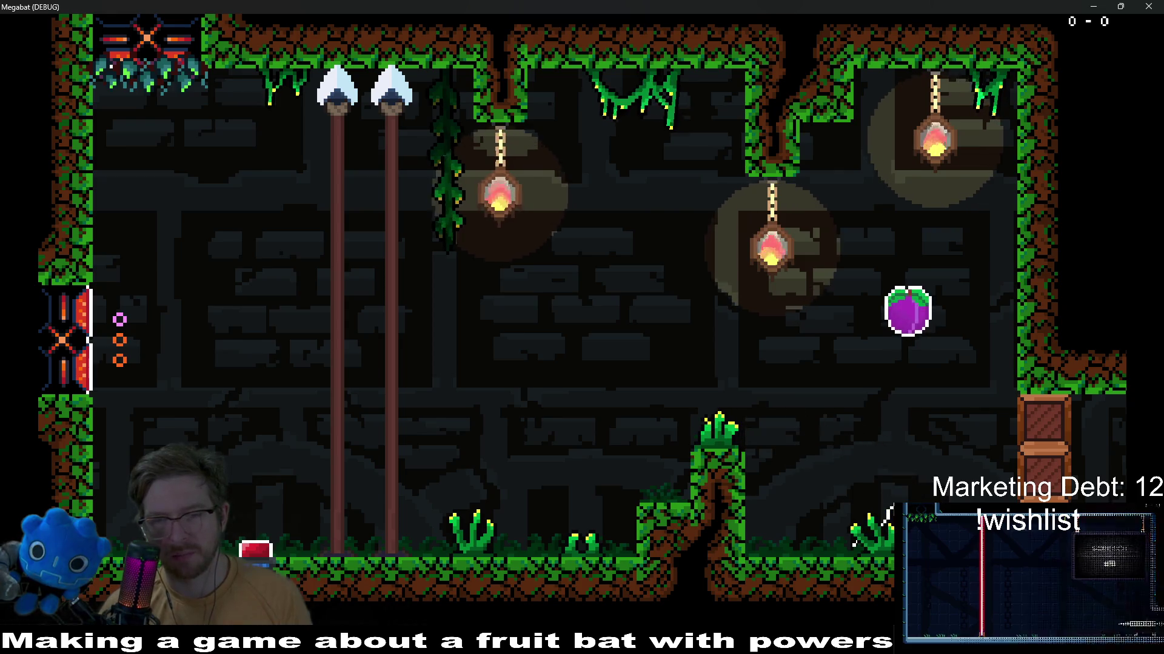
key("Left")
key("Up")
key("Left")
key("Left")
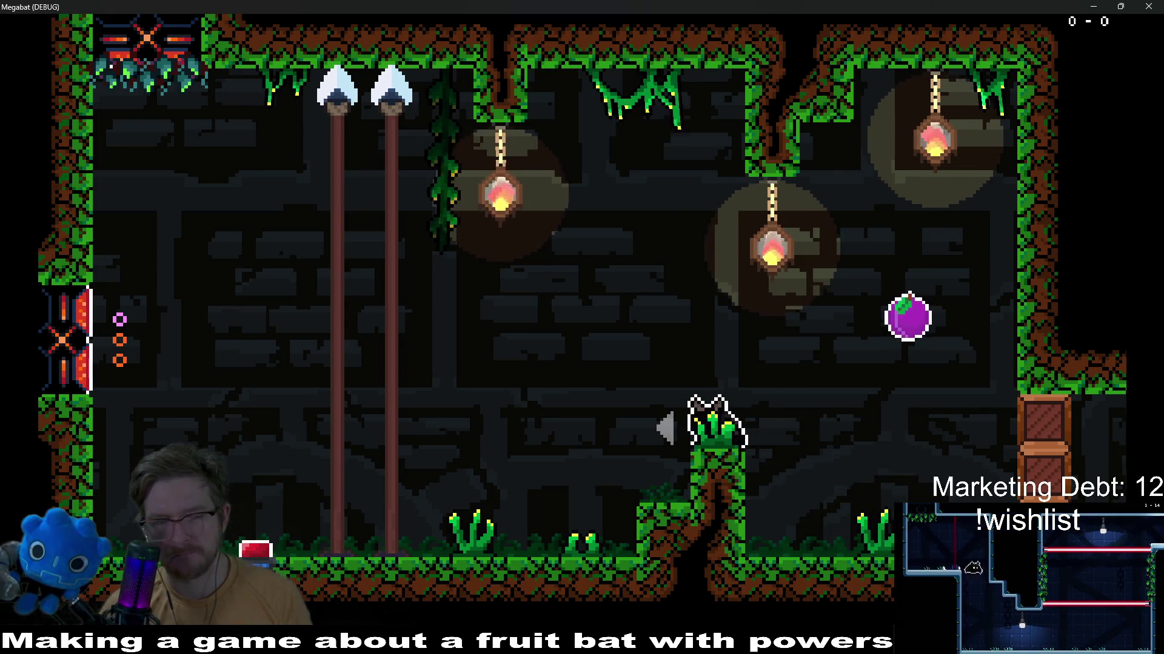
key("Left")
key("Left")
key("Down")
key("Right")
key("Right")
key("Up")
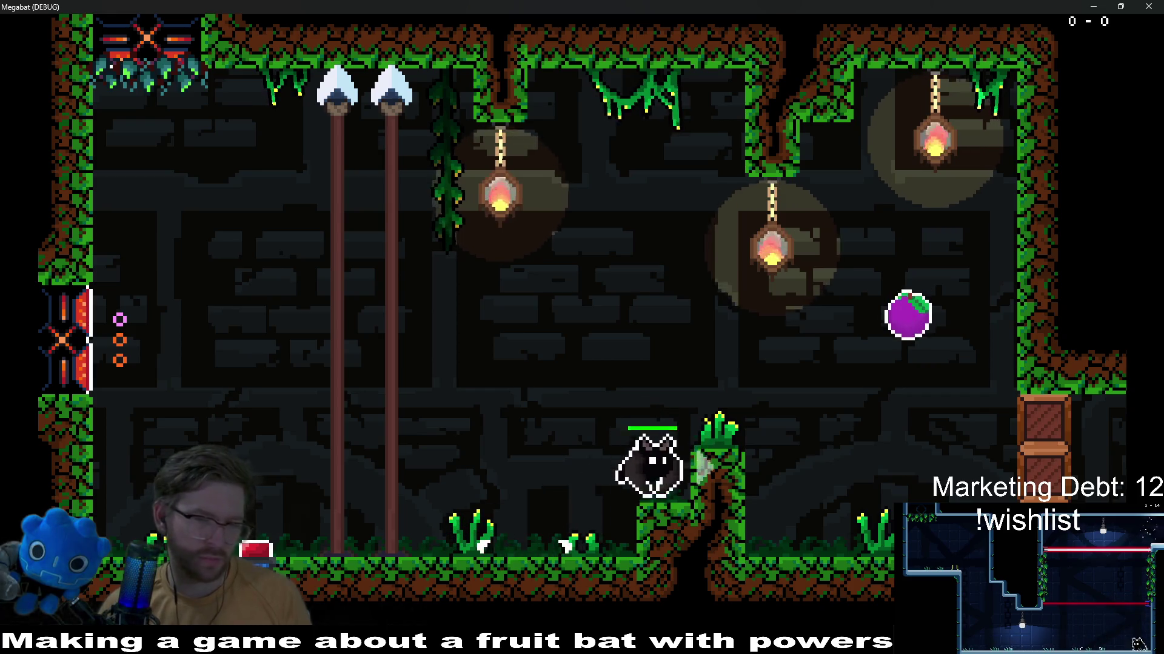
key("Left")
key("Down")
key("Right")
key("Up")
key("Right")
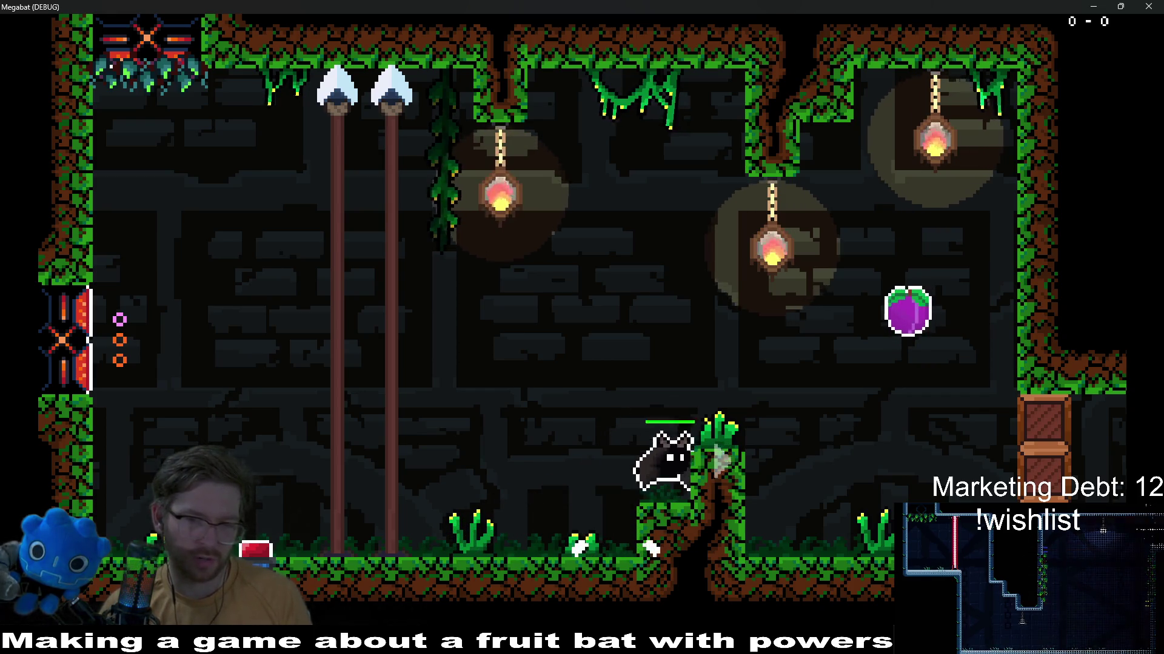
key("Up")
key("Right")
key("Right")
key("Down")
key("Down")
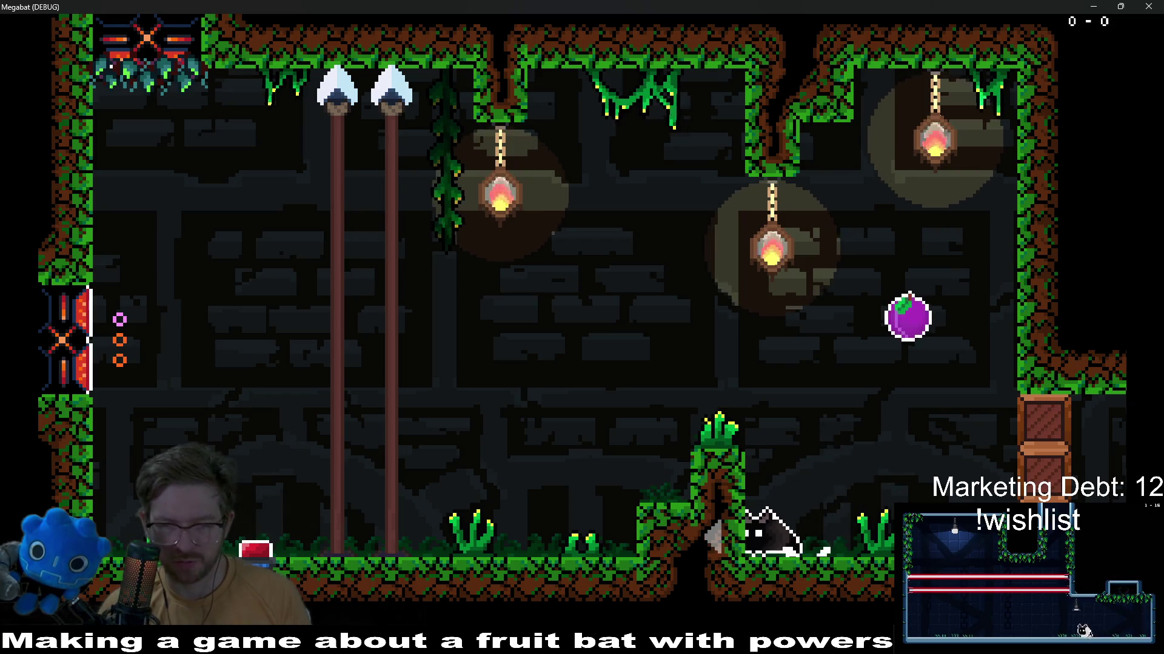
key("Up")
key("Left")
key("Up")
key("Left")
key("Down")
key("Left")
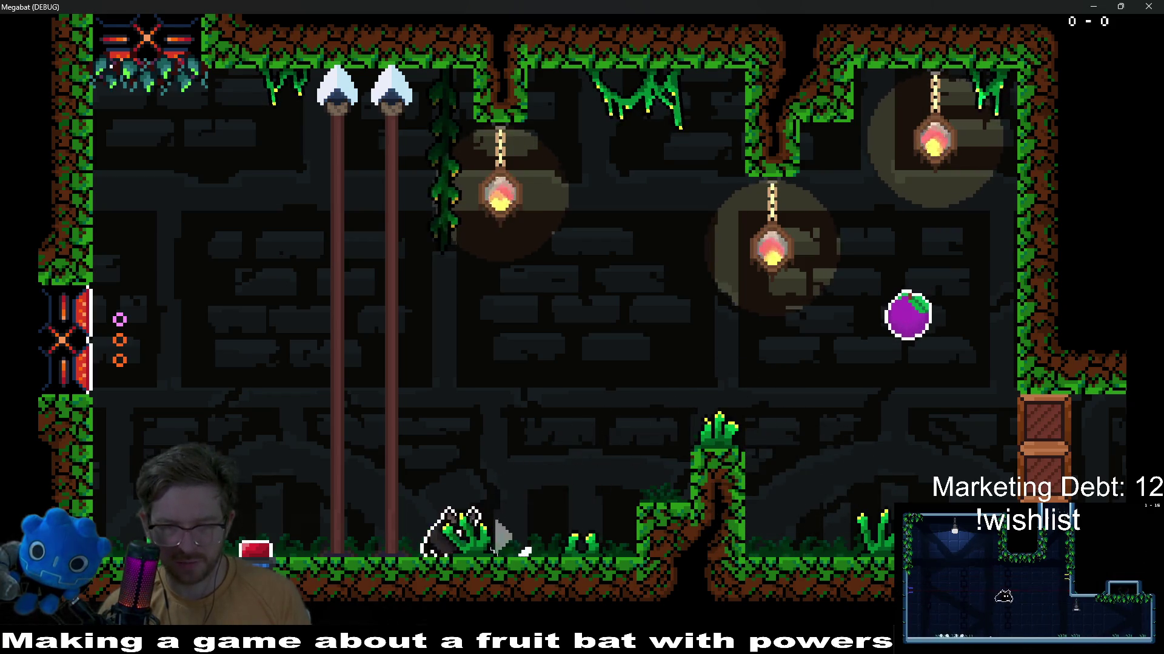
key("Right")
key("Left")
key("Left")
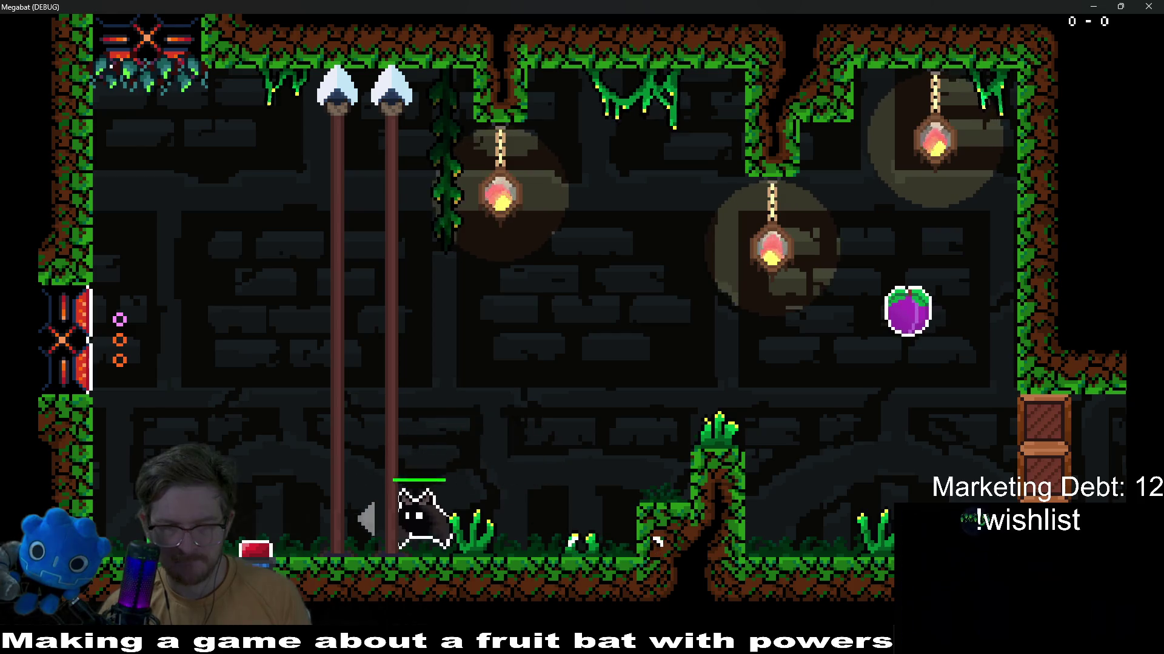
key("Up")
key("Right")
key("Right")
key("Up")
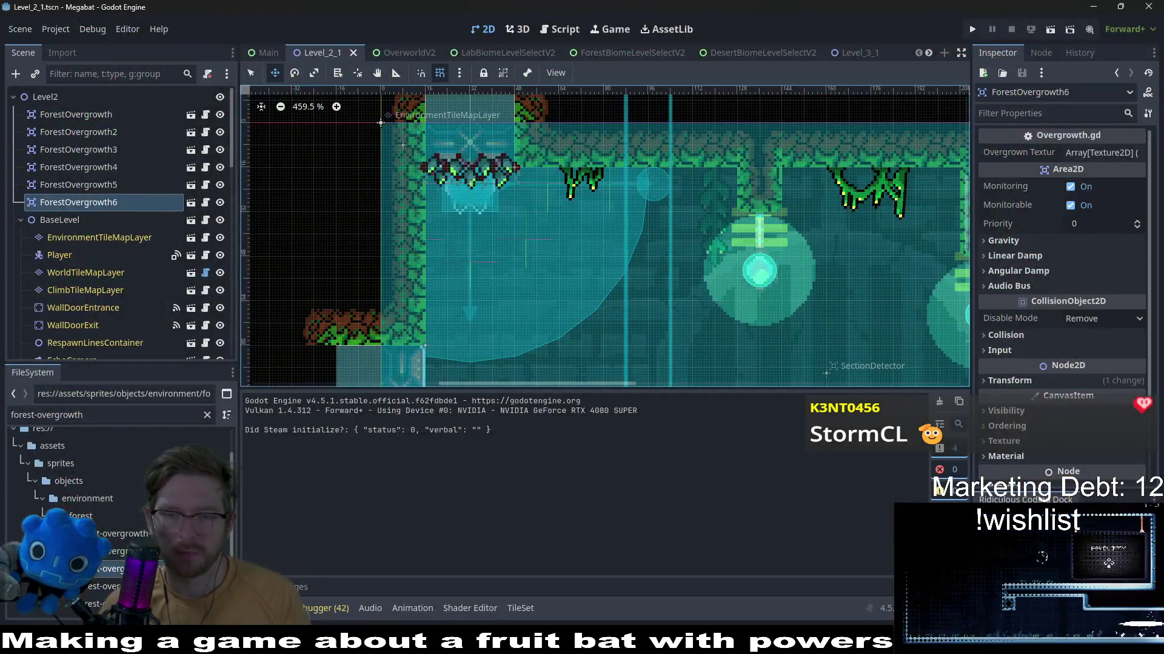
key("alt+Tab")
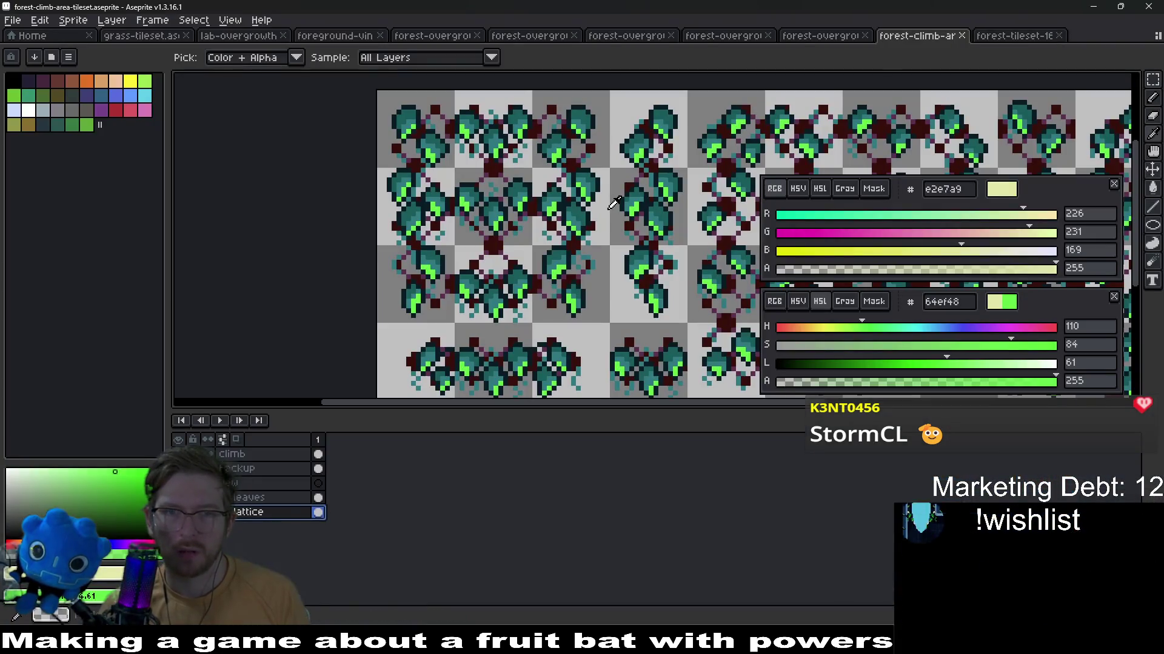
scroll(862, 159, "down", 1)
Move through the open sprite tabs to forest-overgrowth-03 and show its first frame
left_click_drag(692, 183, 548, 179)
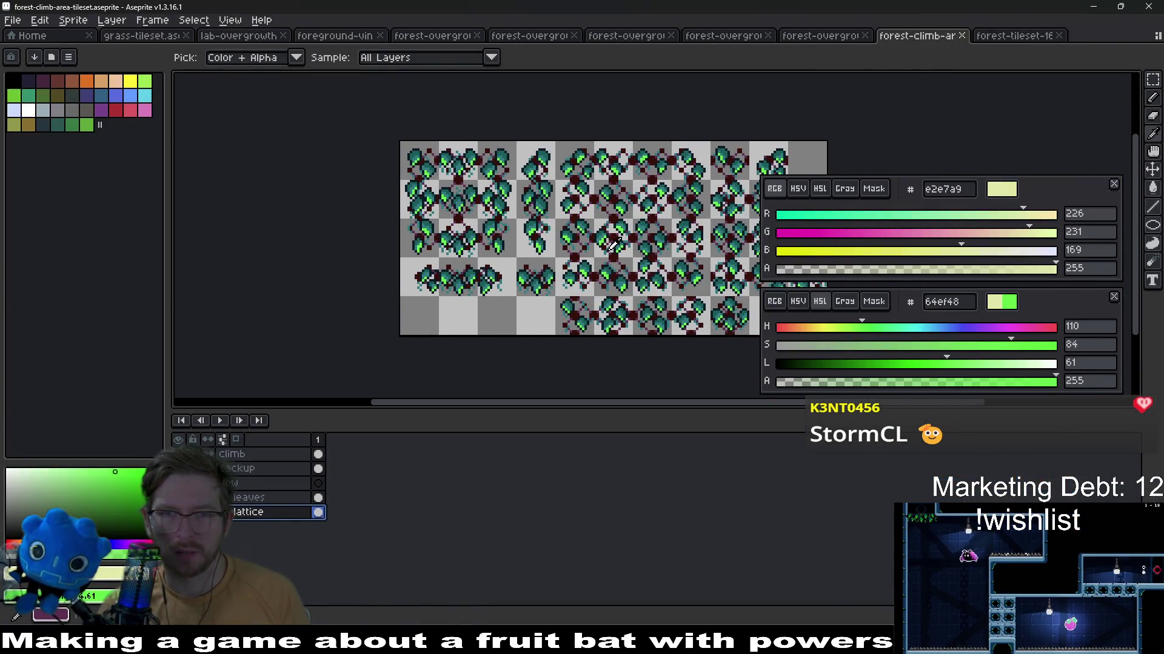
left_click(1009, 37)
left_click(919, 35)
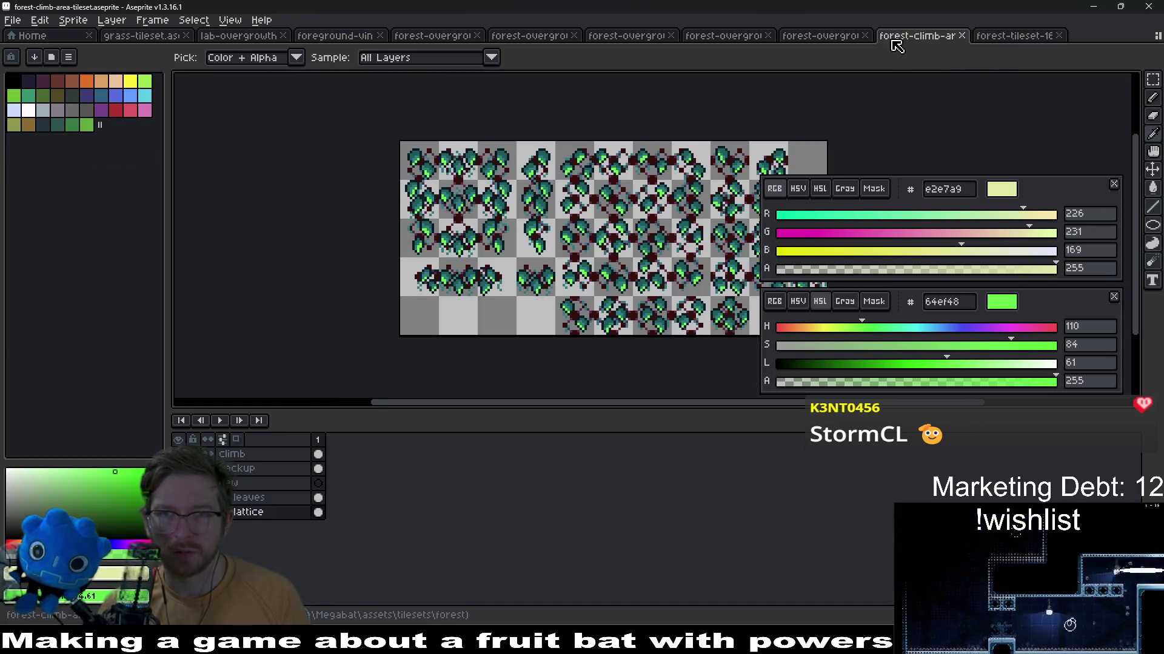
left_click(823, 35)
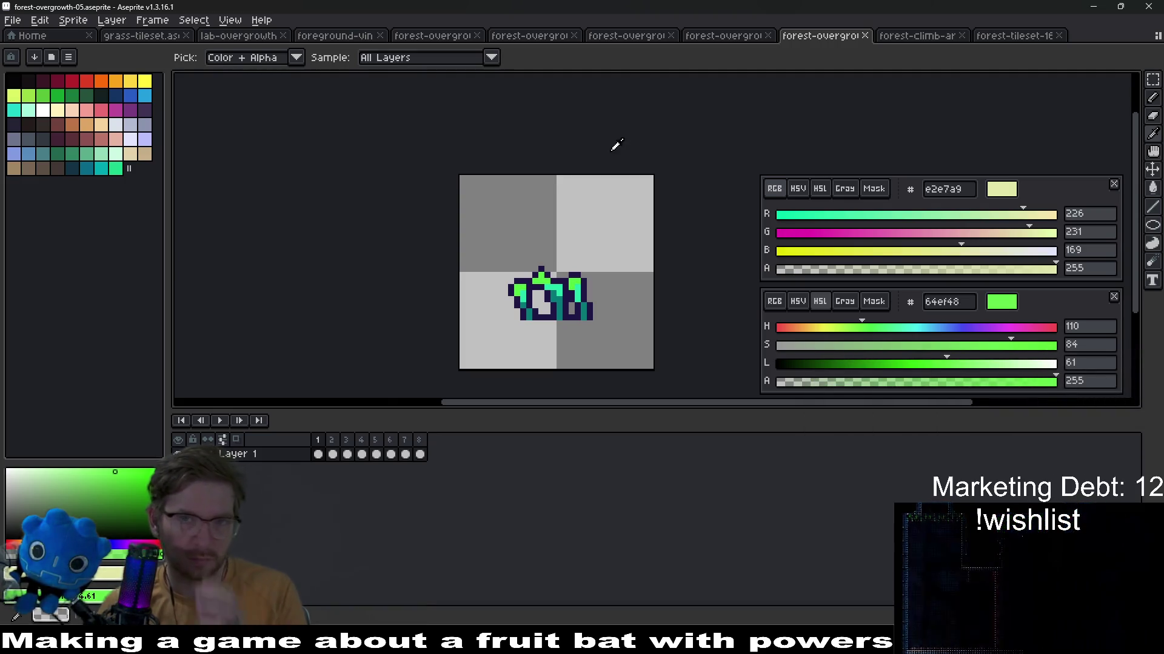
left_click(616, 36)
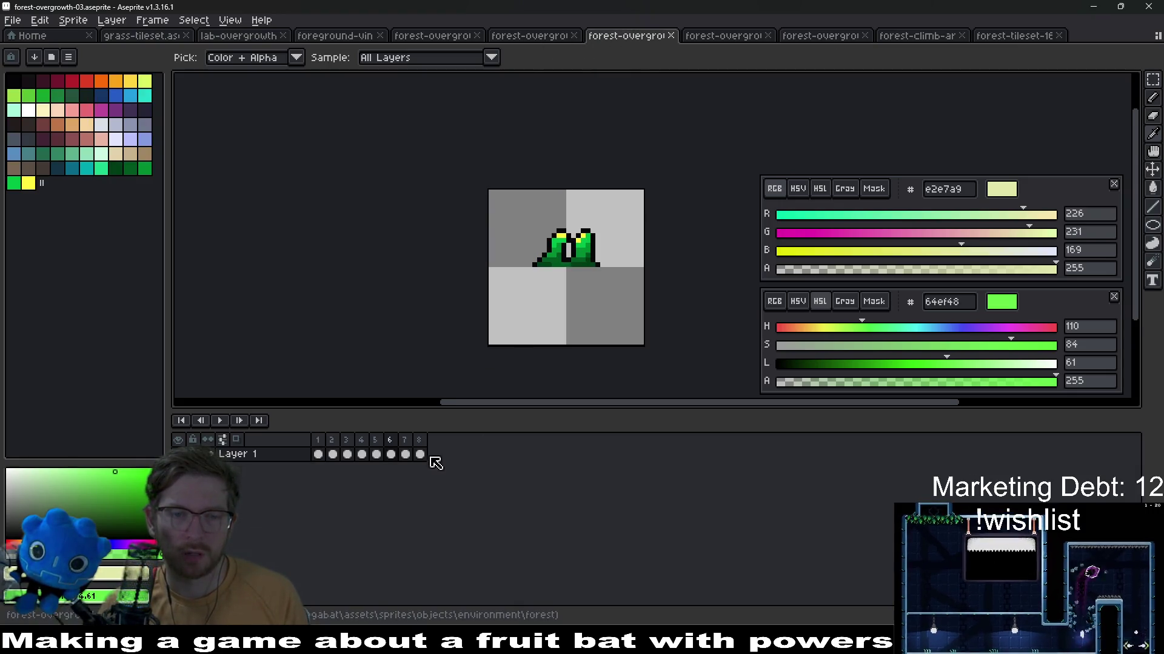
left_click(318, 456)
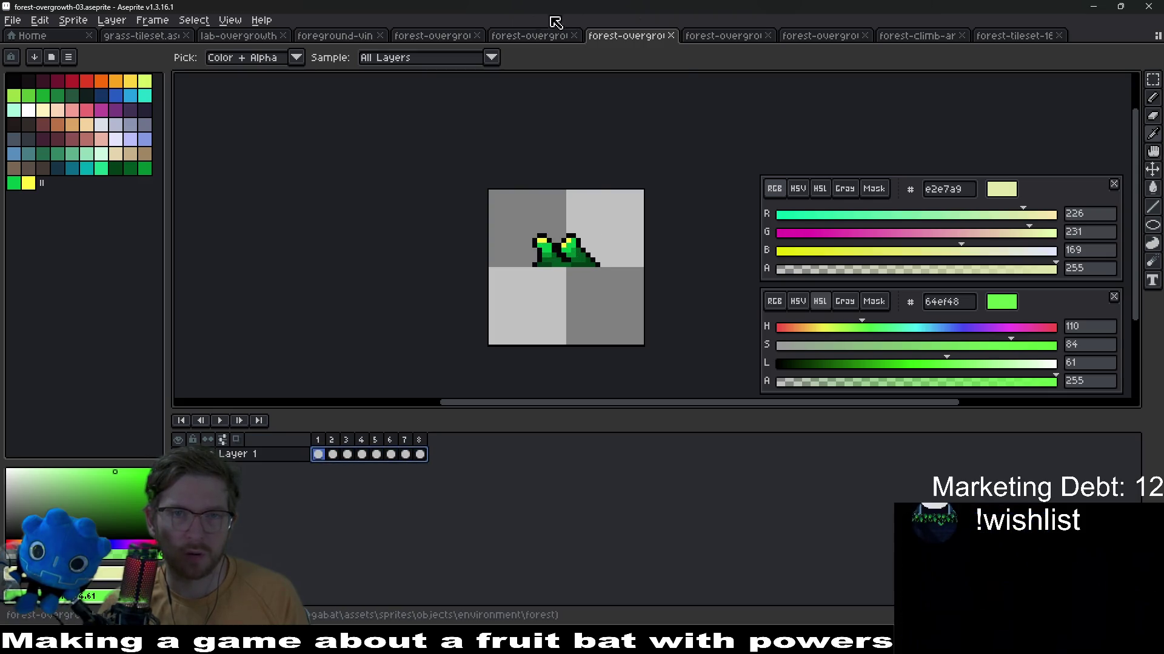
Go to forest-overgrowth-01 frame 1 and try a hue shift in Hue/Saturation, then cancel it
left_click(528, 35)
left_click(433, 35)
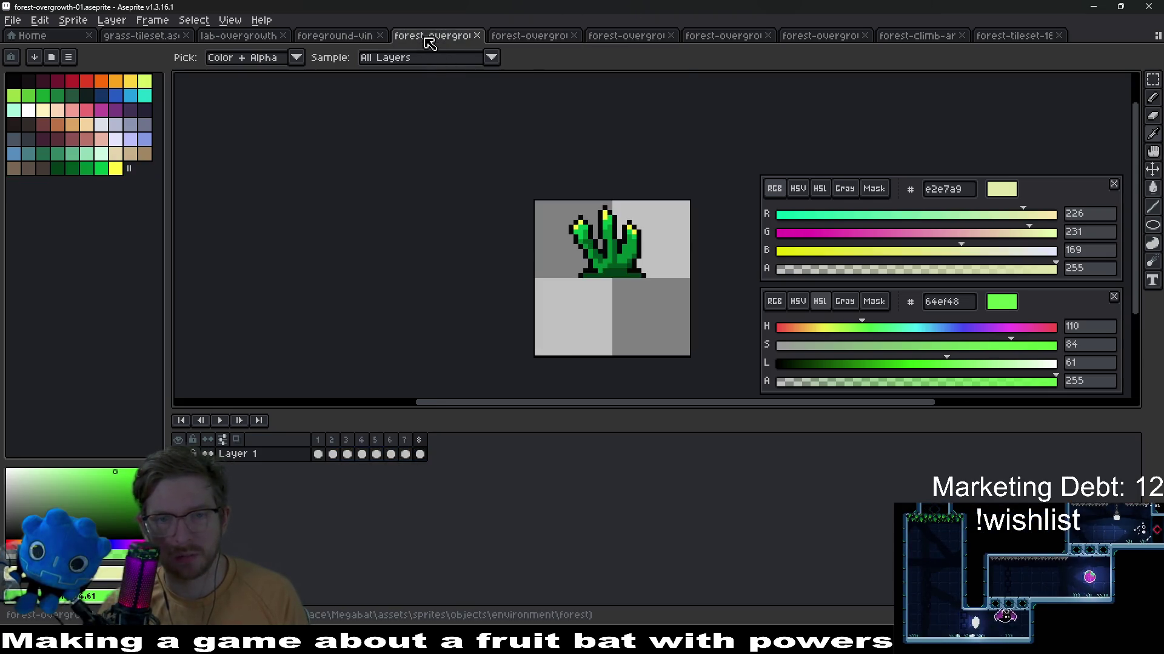
left_click(318, 454)
key("ctrl+u")
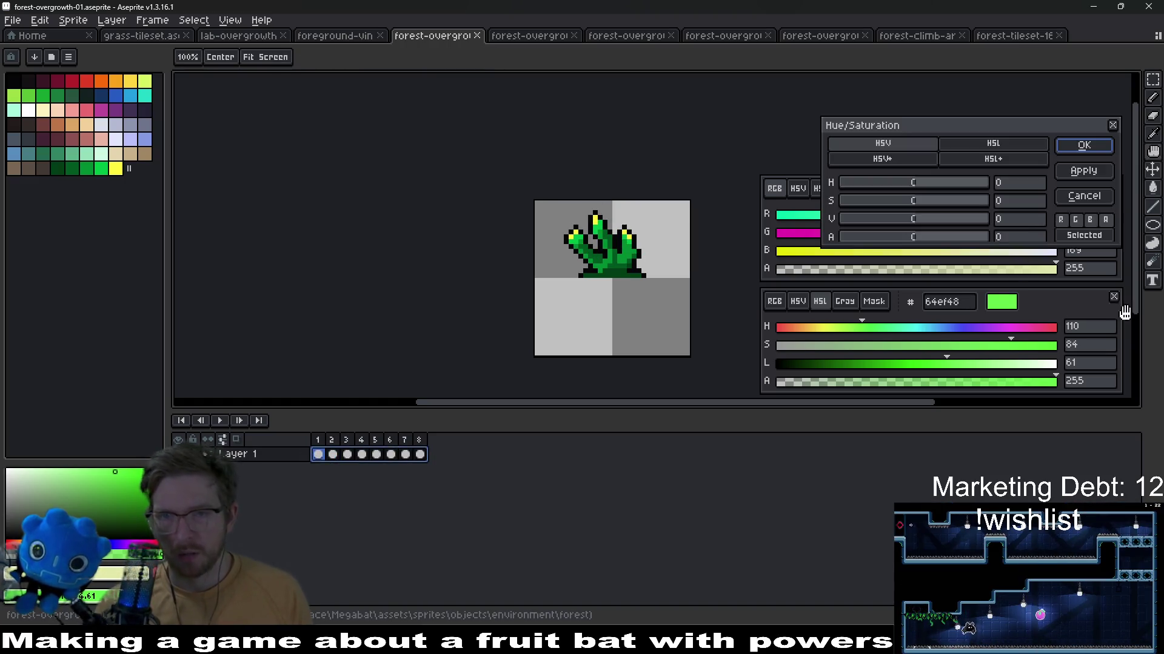
left_click_drag(934, 186, 961, 187)
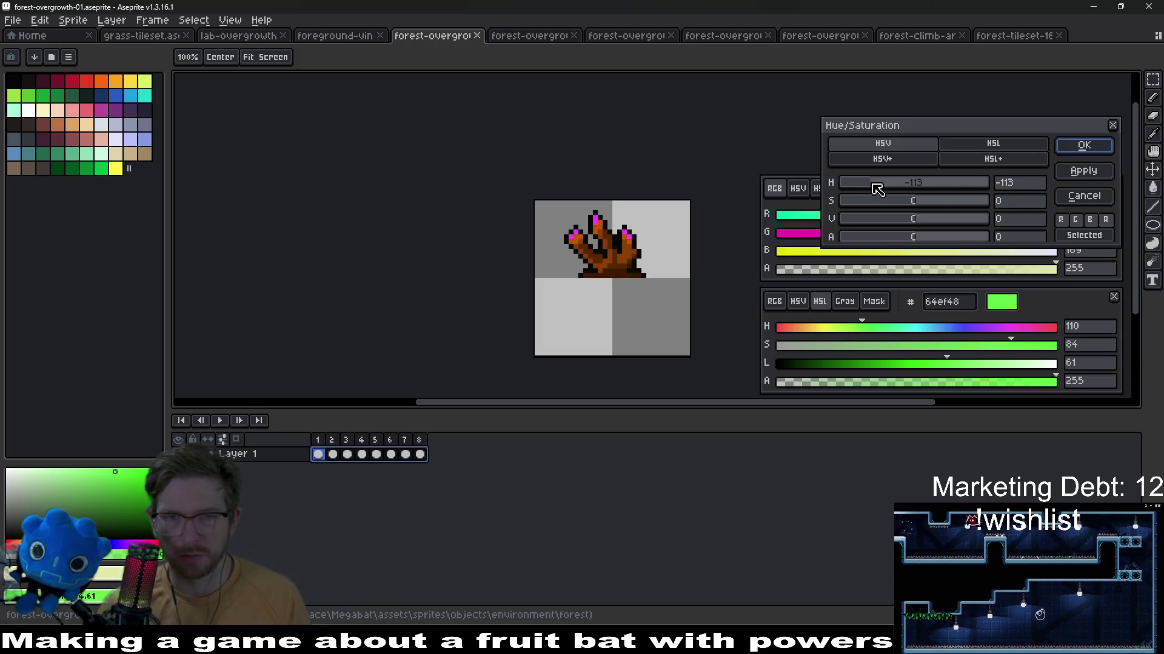
left_click_drag(887, 188, 862, 189)
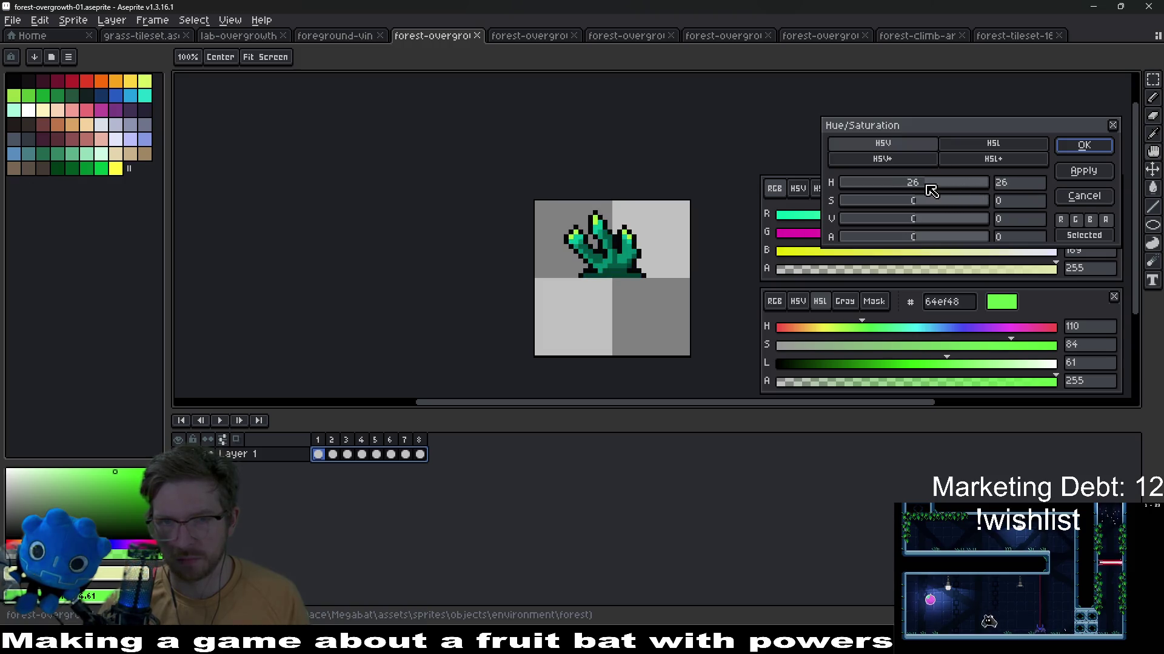
key("Escape")
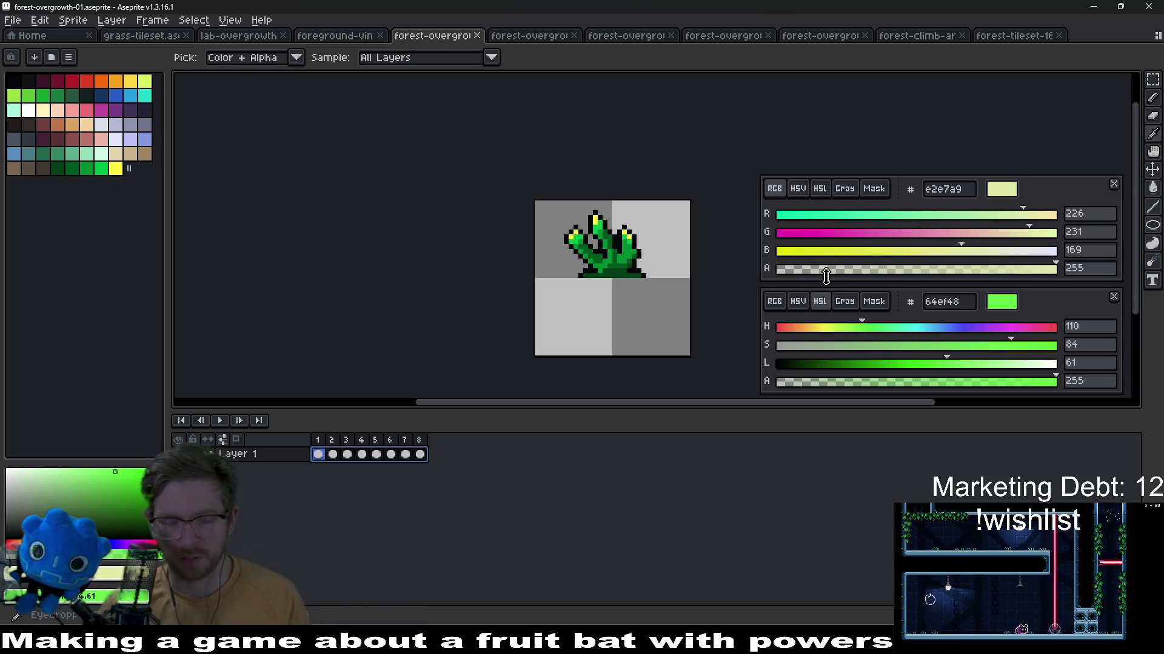
Darken and desaturate the forest-overgrowth-01 sprite with Hue/Saturation and apply it
key("ctrl+u")
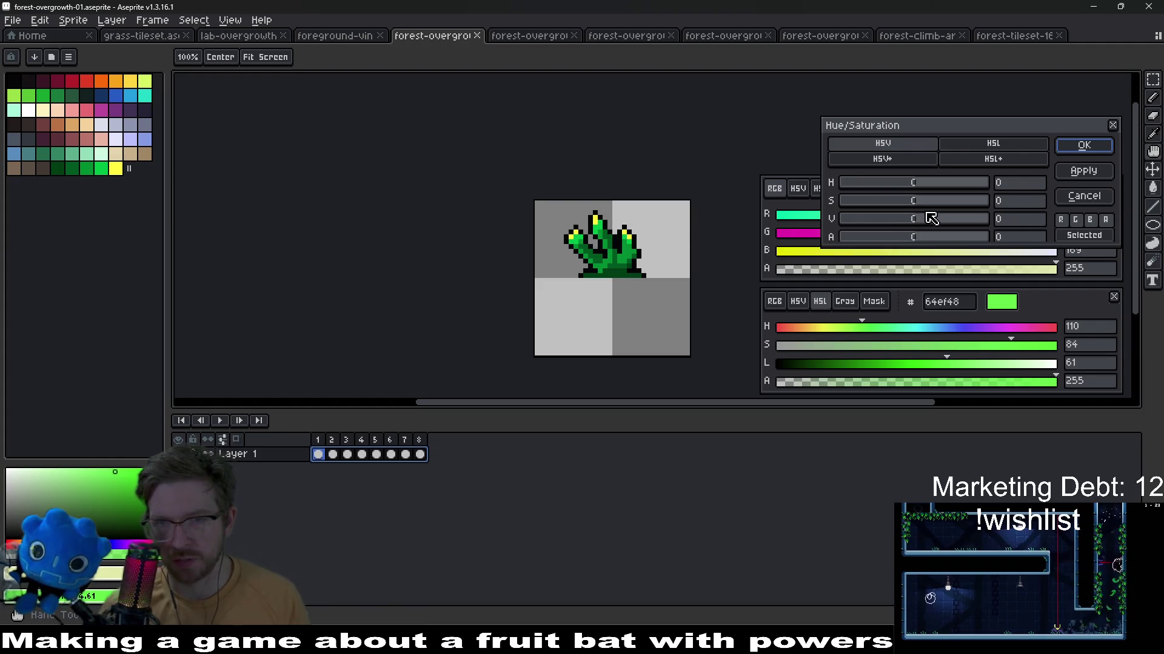
left_click_drag(904, 223, 891, 204)
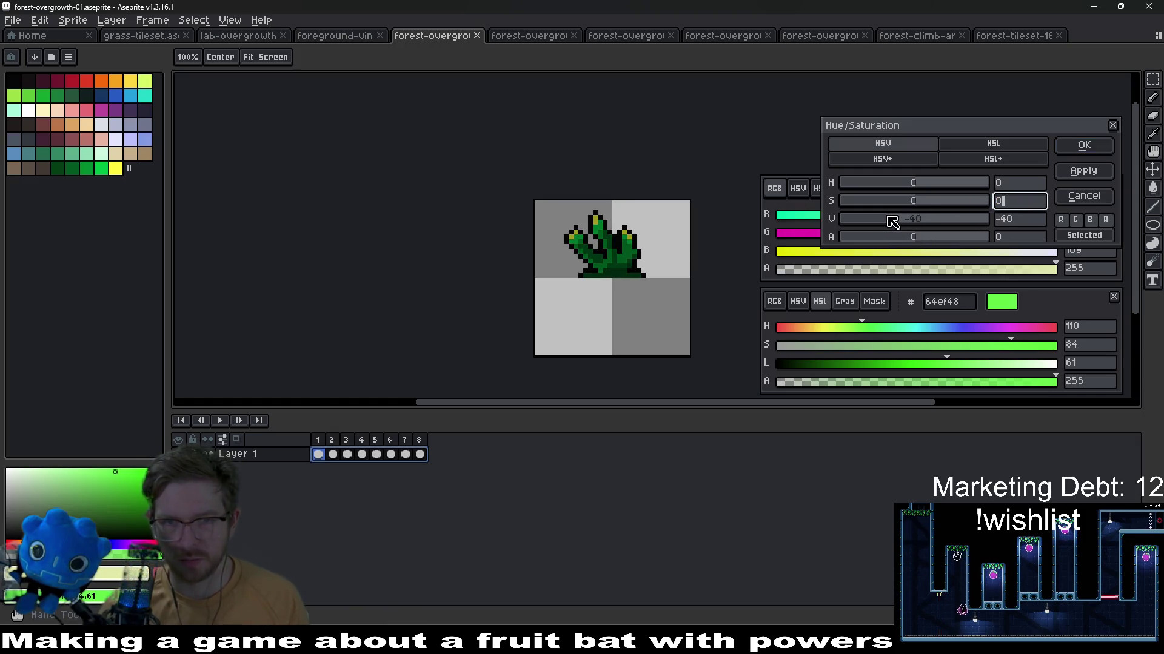
left_click(1085, 146)
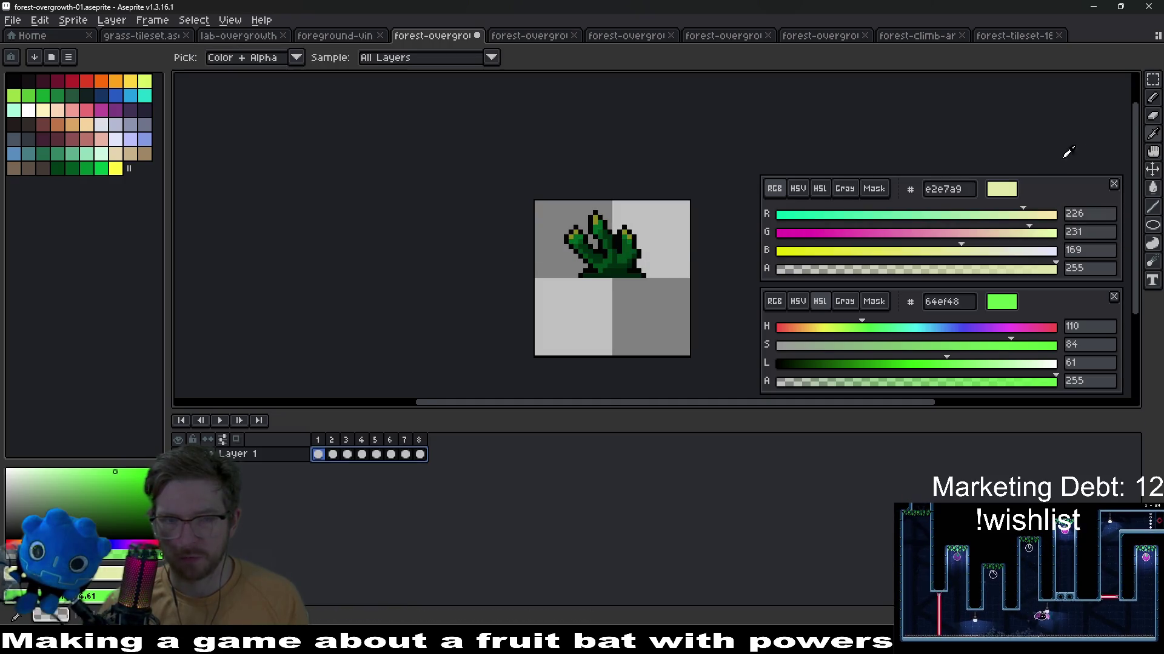
Re-export the sprite and its sprite sheet over the existing files, then launch the game from Godot
key("ctrl+alt+shift+s")
key("Return")
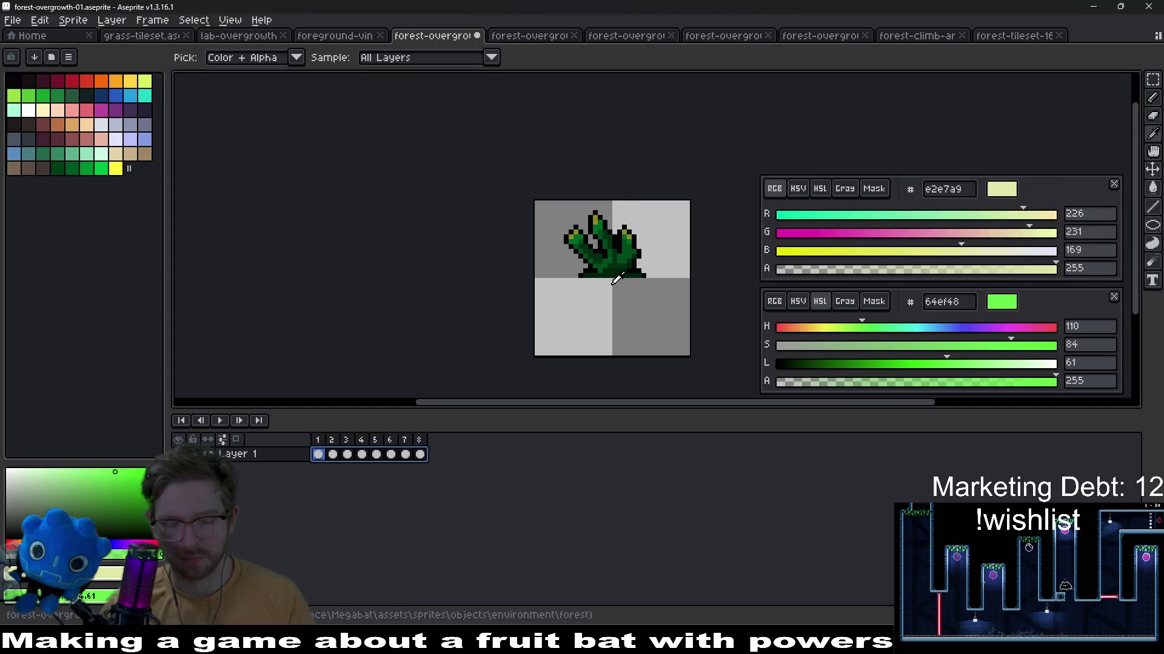
key("ctrl+e")
key("Return")
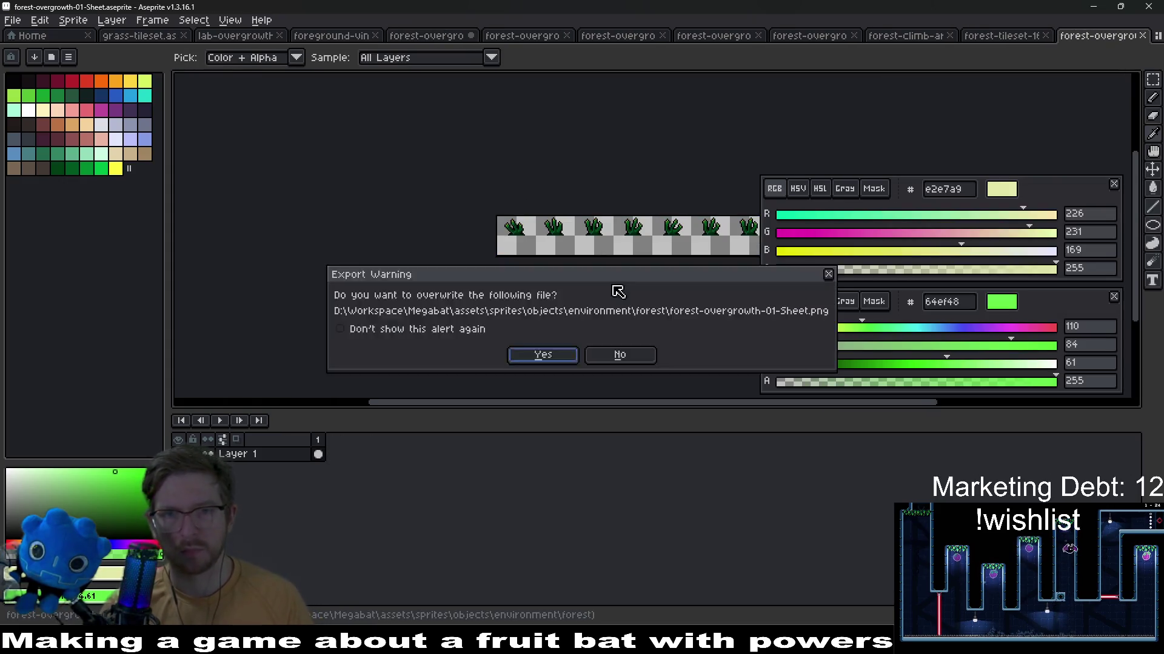
key("Return")
key("alt+Tab")
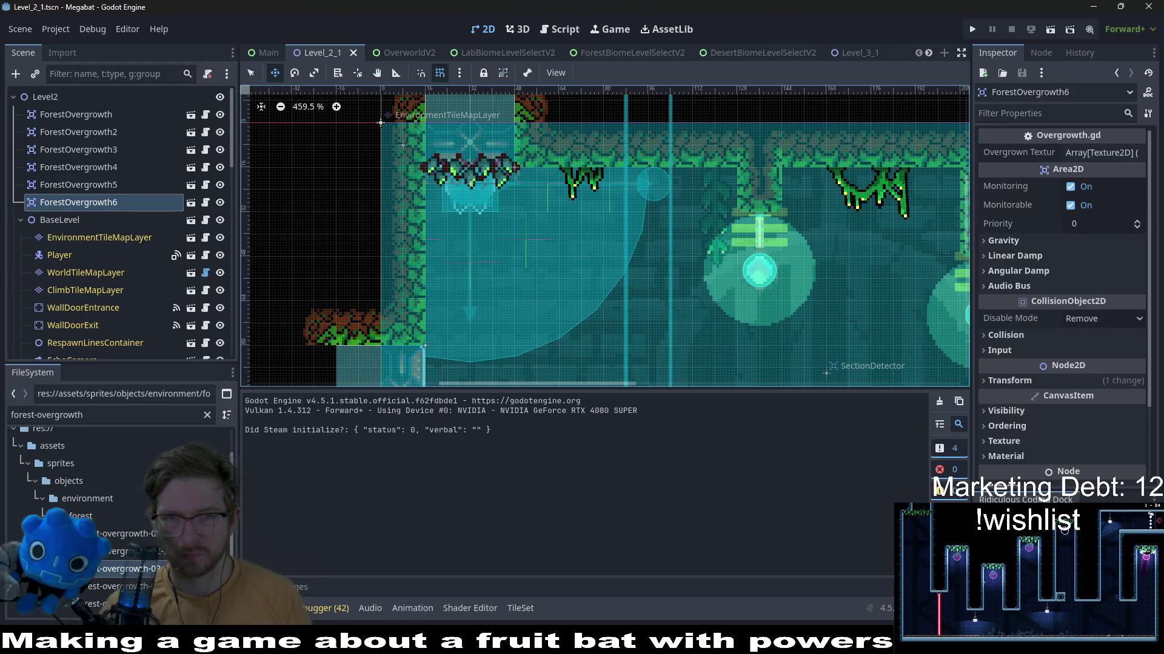
left_click(1051, 29)
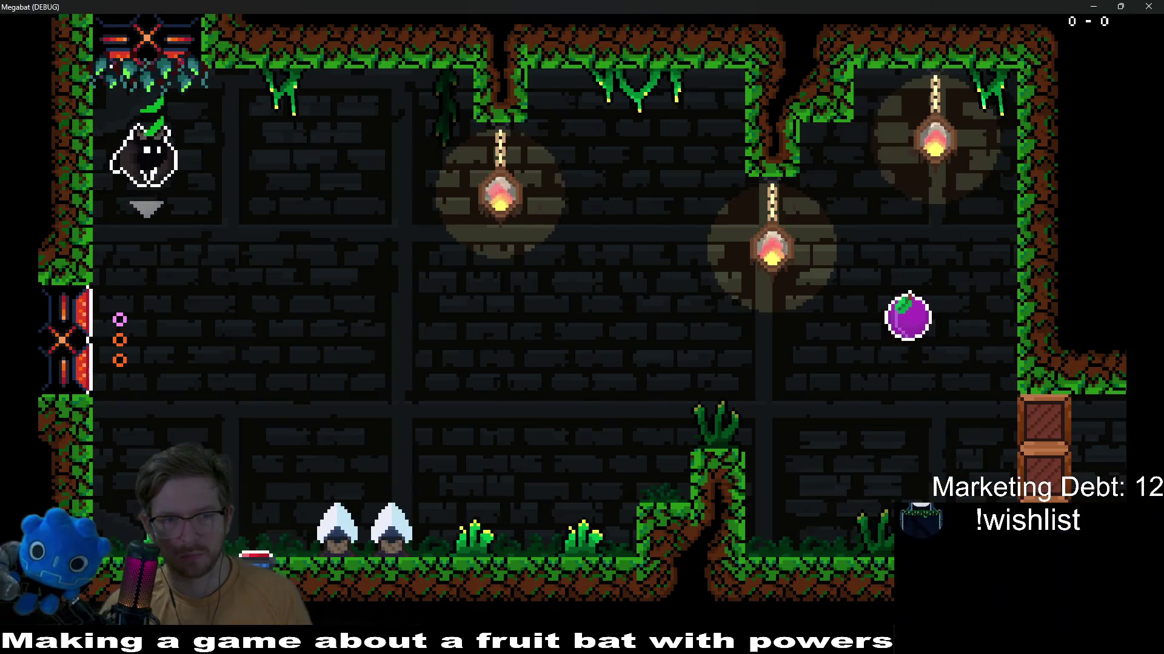
Fly the bat across the room onto the grassy pillar, then close the running game
key("Right")
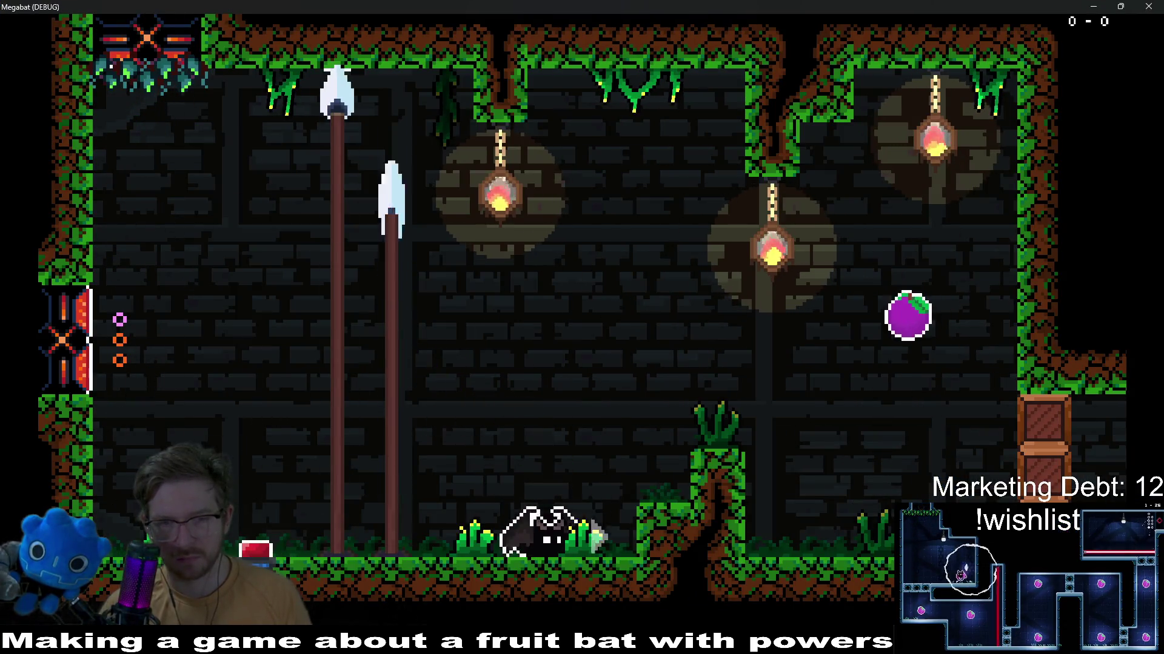
key("Right")
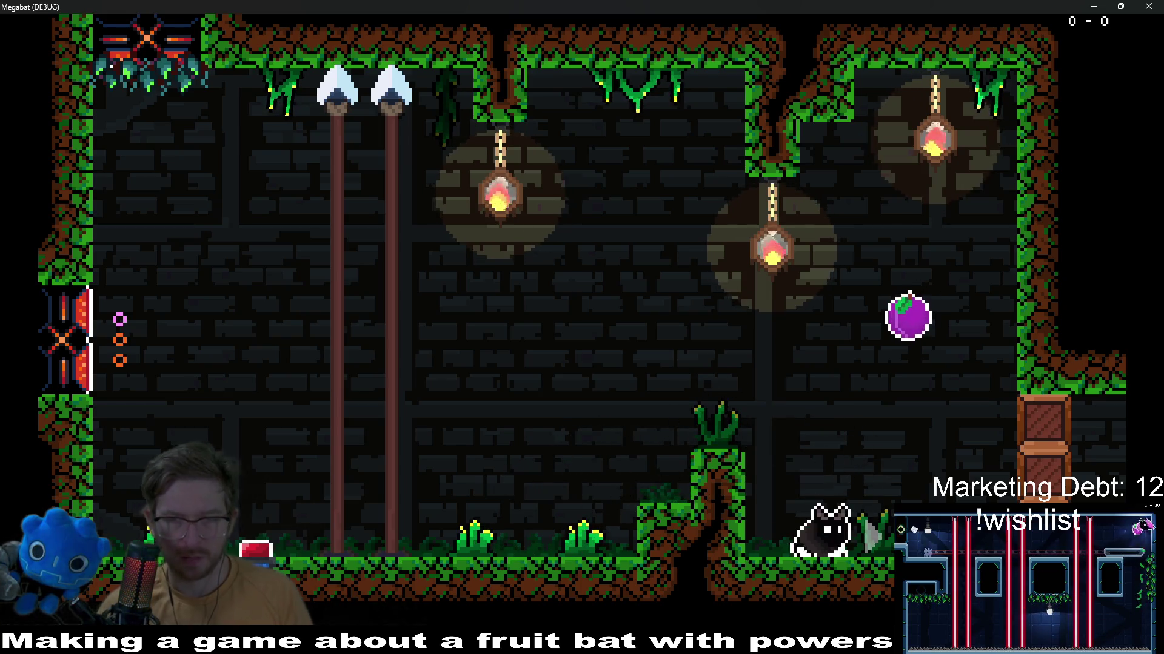
left_click(1146, 7)
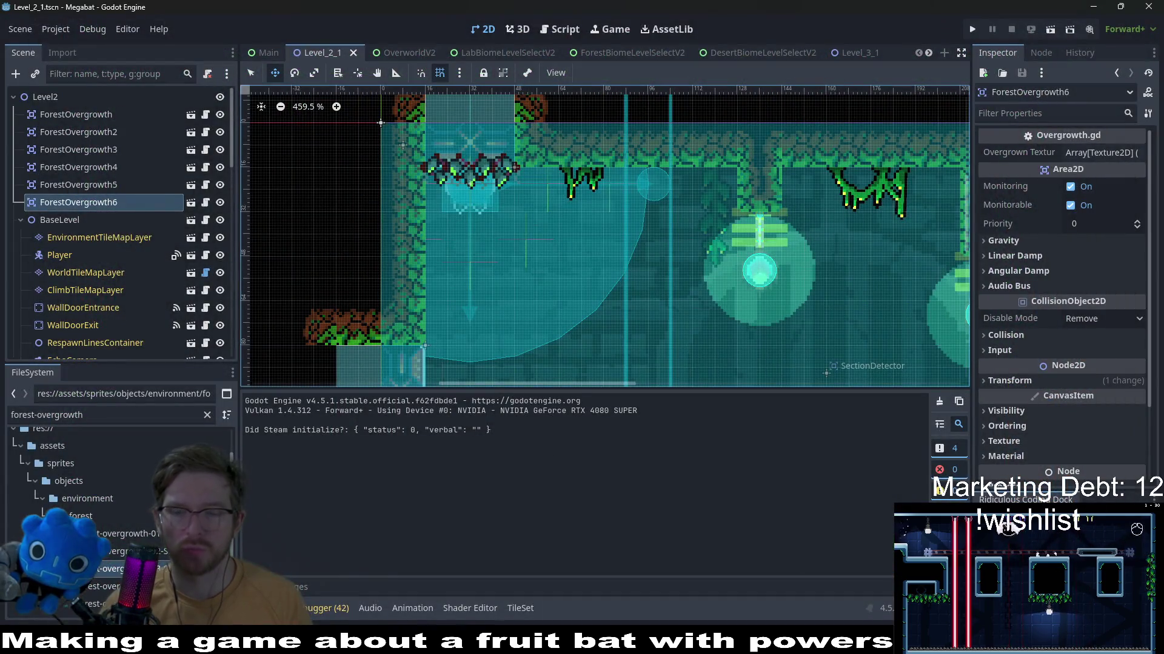
Switch from the Godot editor back to the Aseprite window
key("alt+Tab")
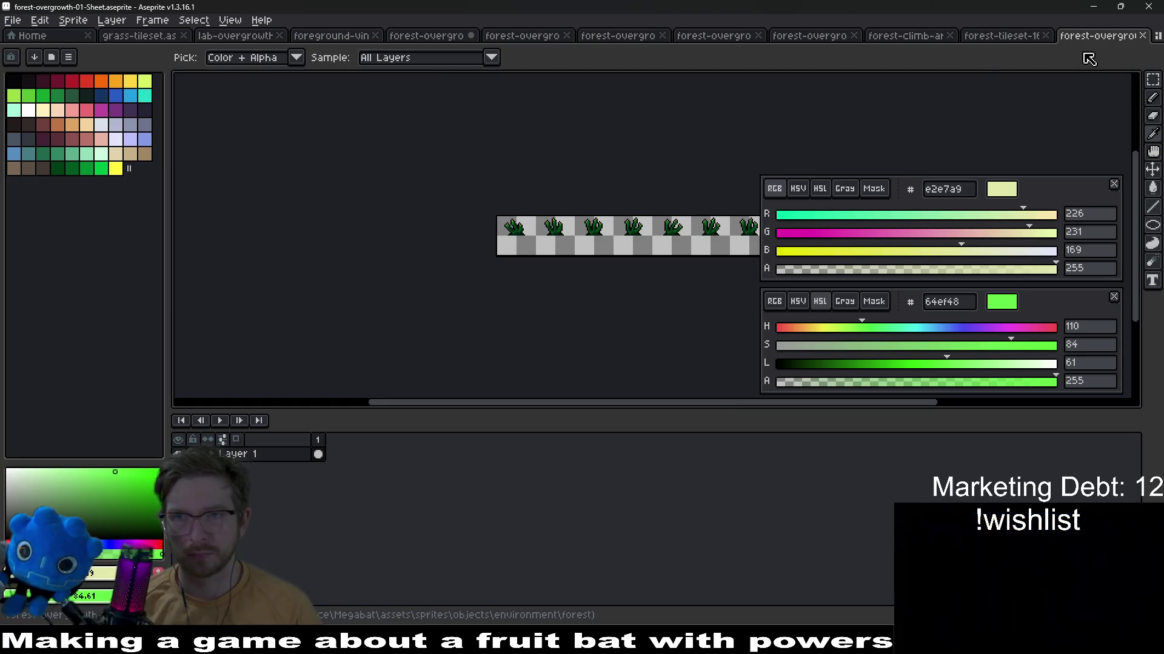
Close the old sheet, re-export forest-overgrowth-01 and its sprite sheet, and close the new sheet
left_click(1141, 36)
left_click(427, 36)
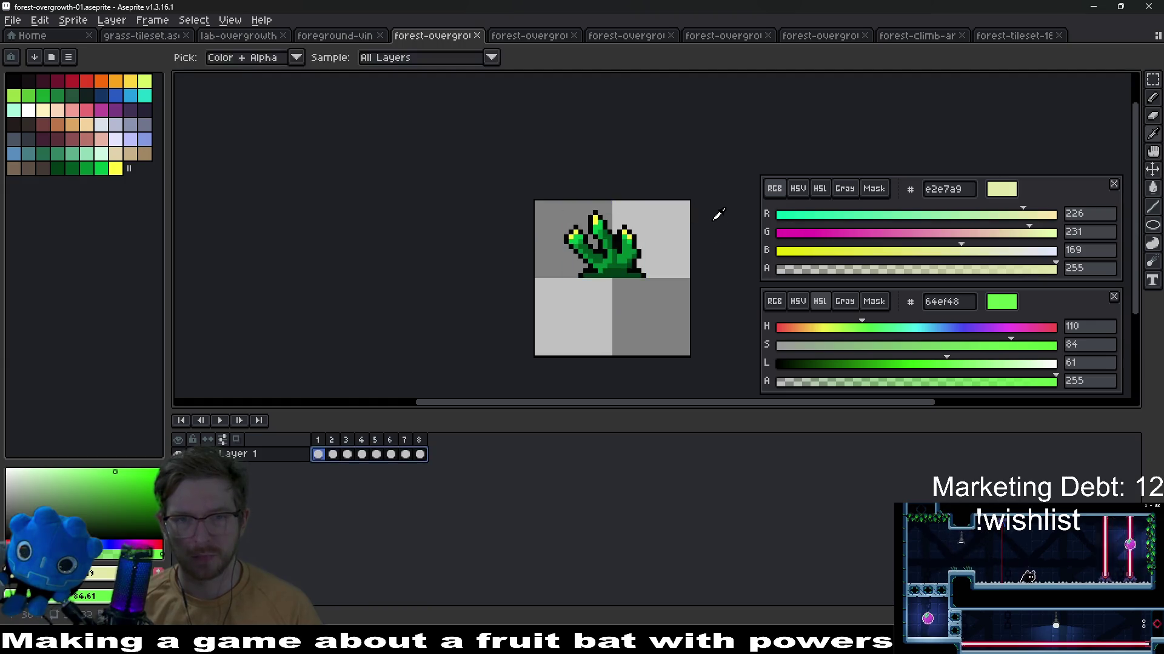
key("ctrl+alt+shift+s")
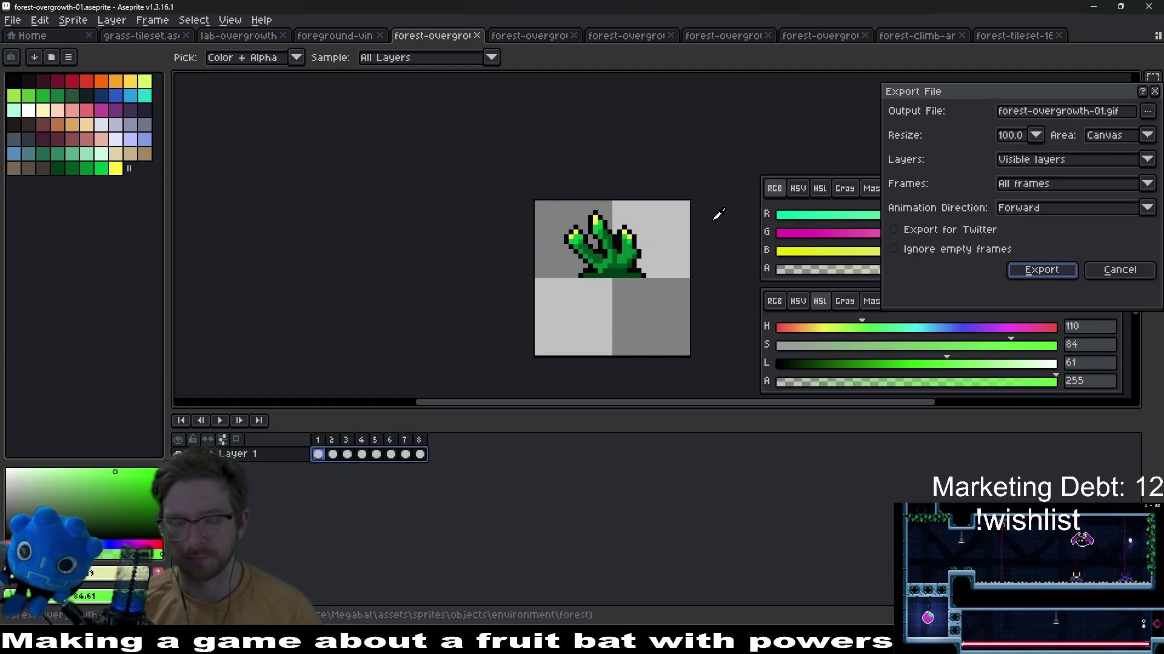
key("Return")
key("ctrl+e")
key("Return")
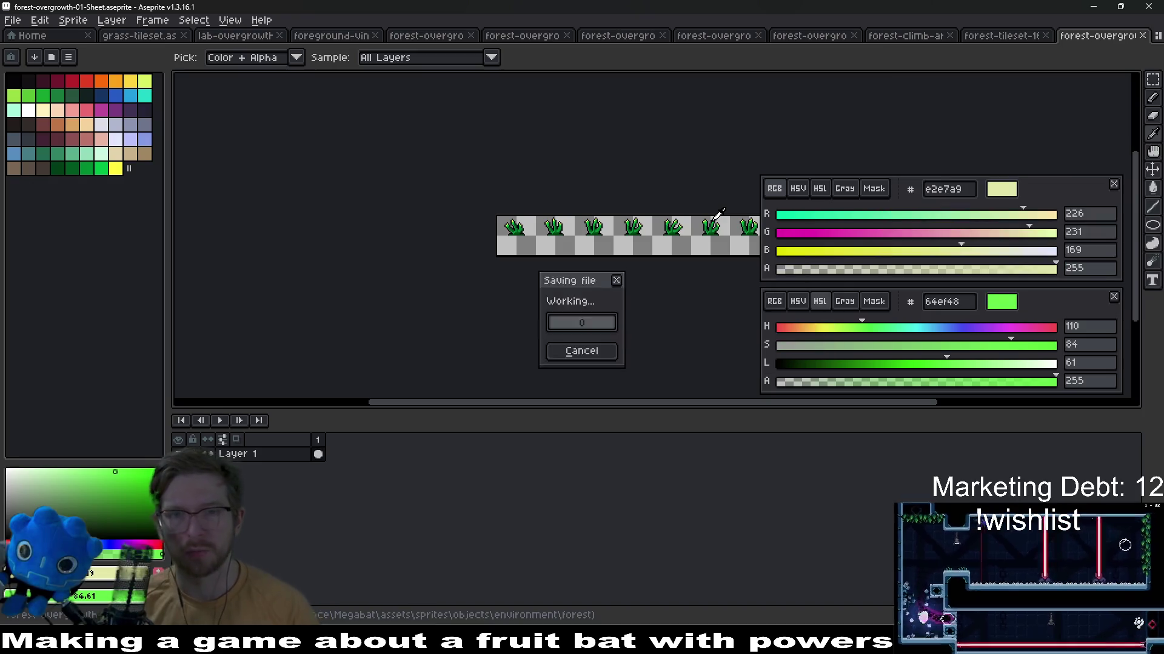
left_click(1142, 35)
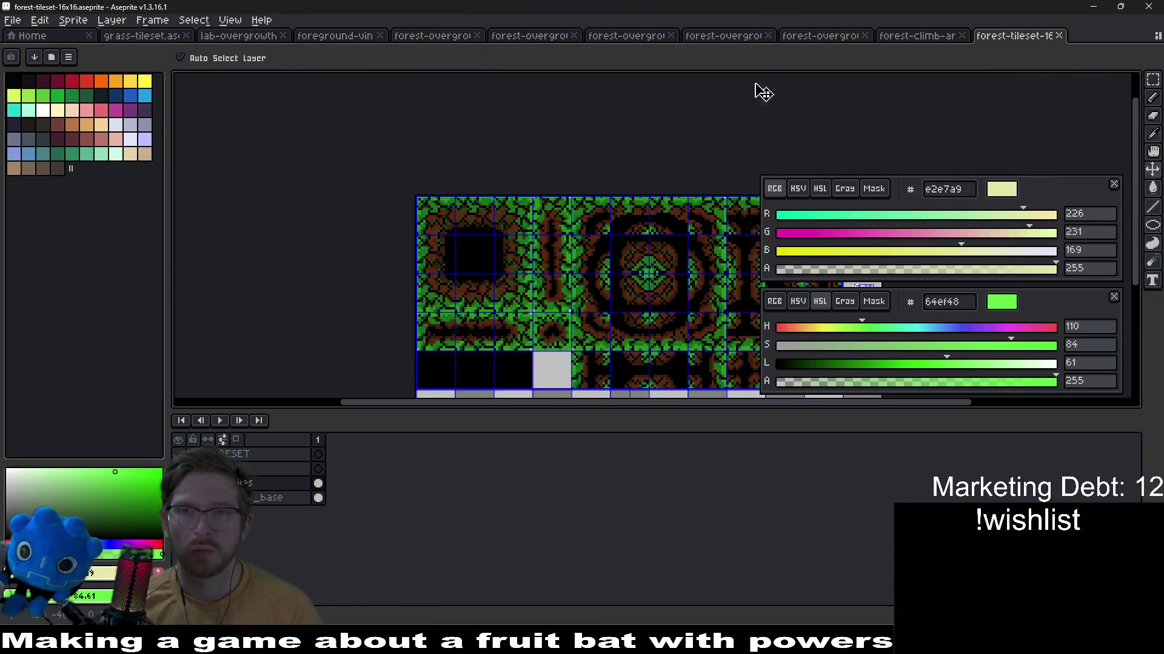
Start a new sprite from the File menu
left_click(13, 20)
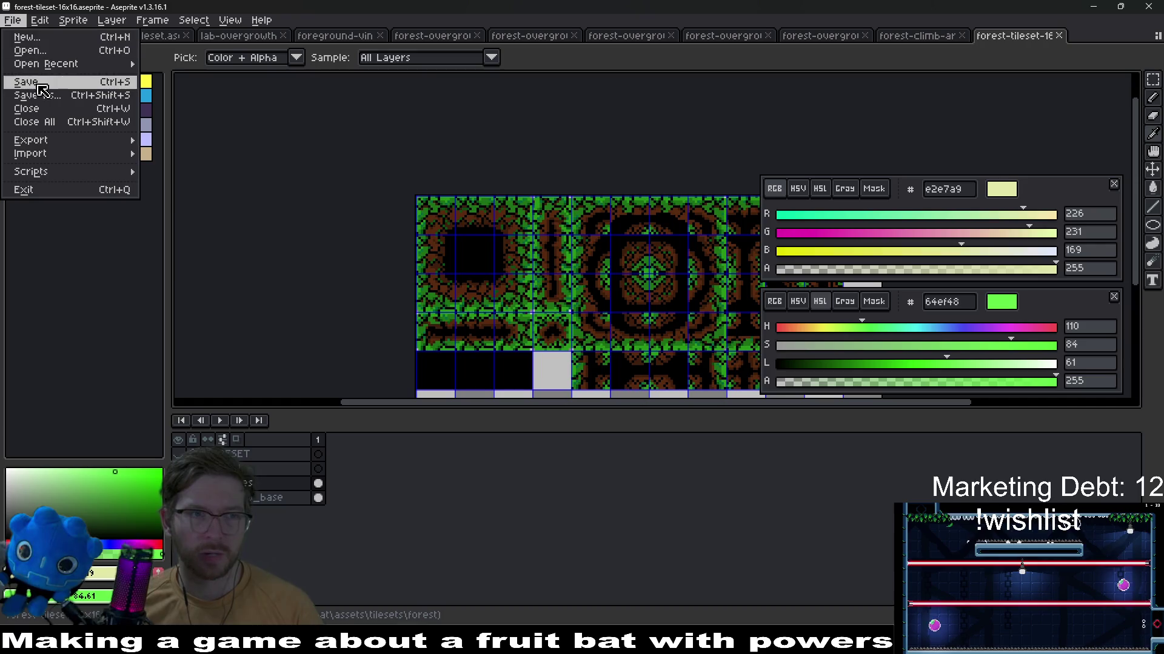
left_click(50, 37)
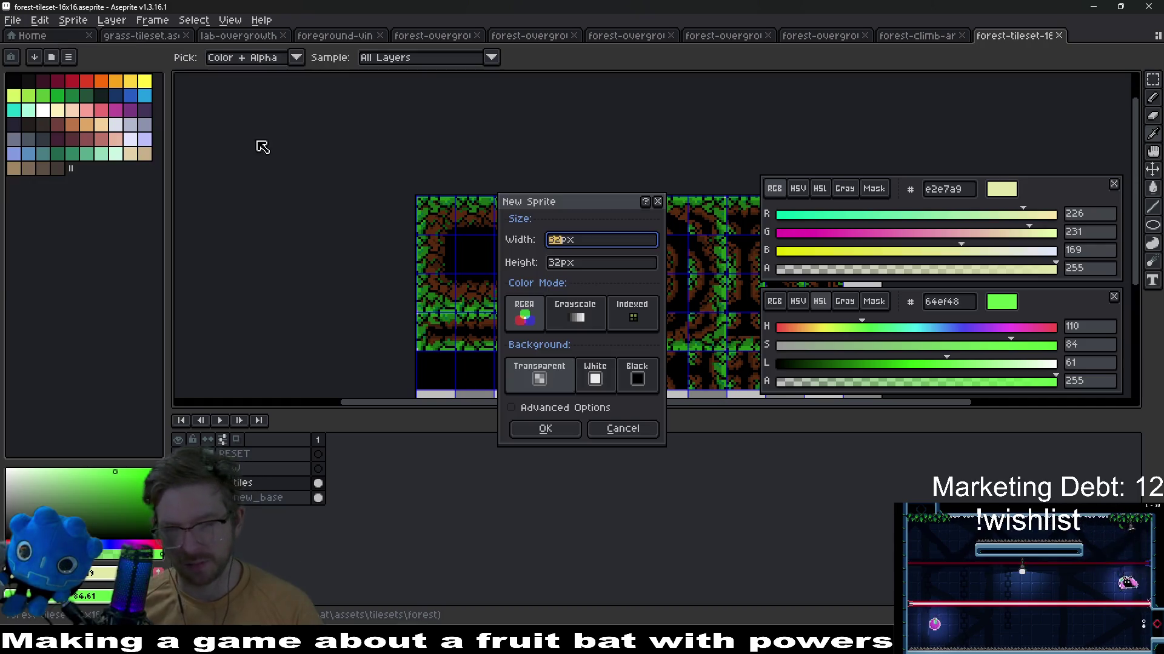
Create the blank 32×32 sprite and draw a black ellipse spanning the whole canvas
left_click(545, 429)
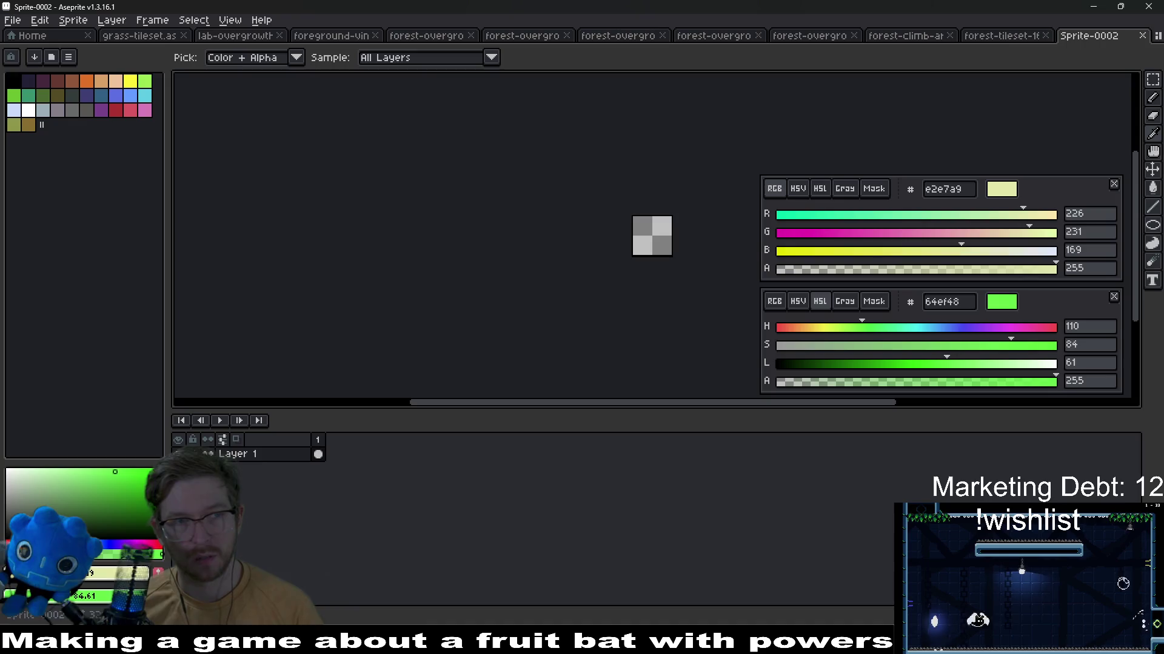
left_click(28, 91)
scroll(646, 234, "up", 3)
scroll(636, 200, "up", 2)
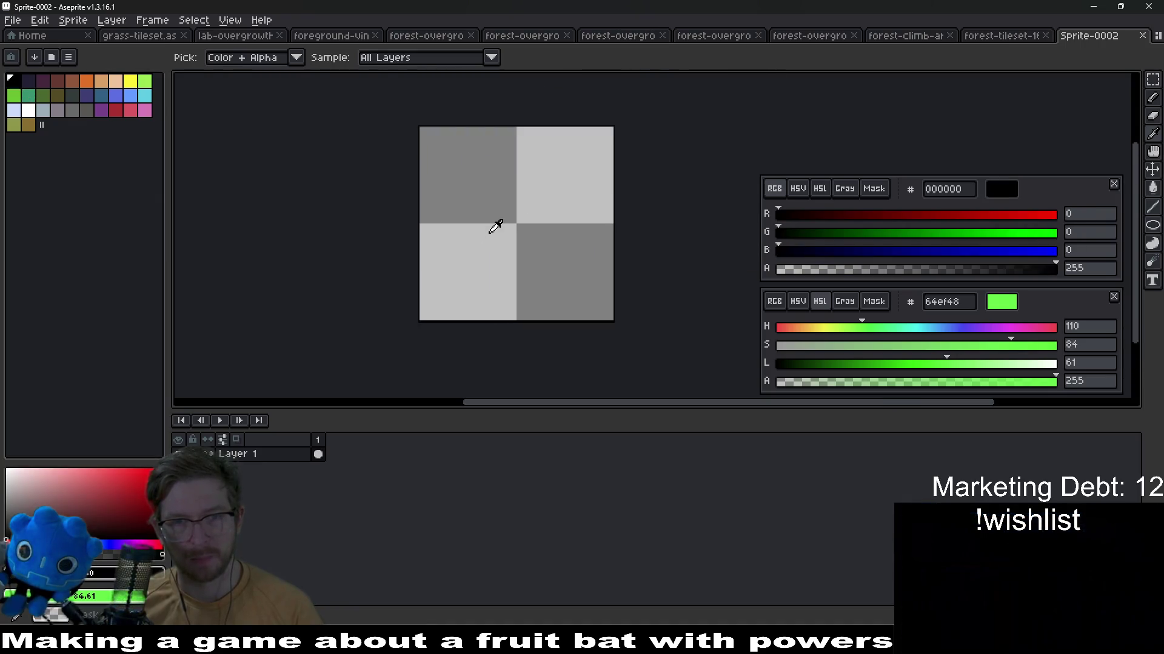
key("b")
scroll(531, 245, "up", 1)
key("m")
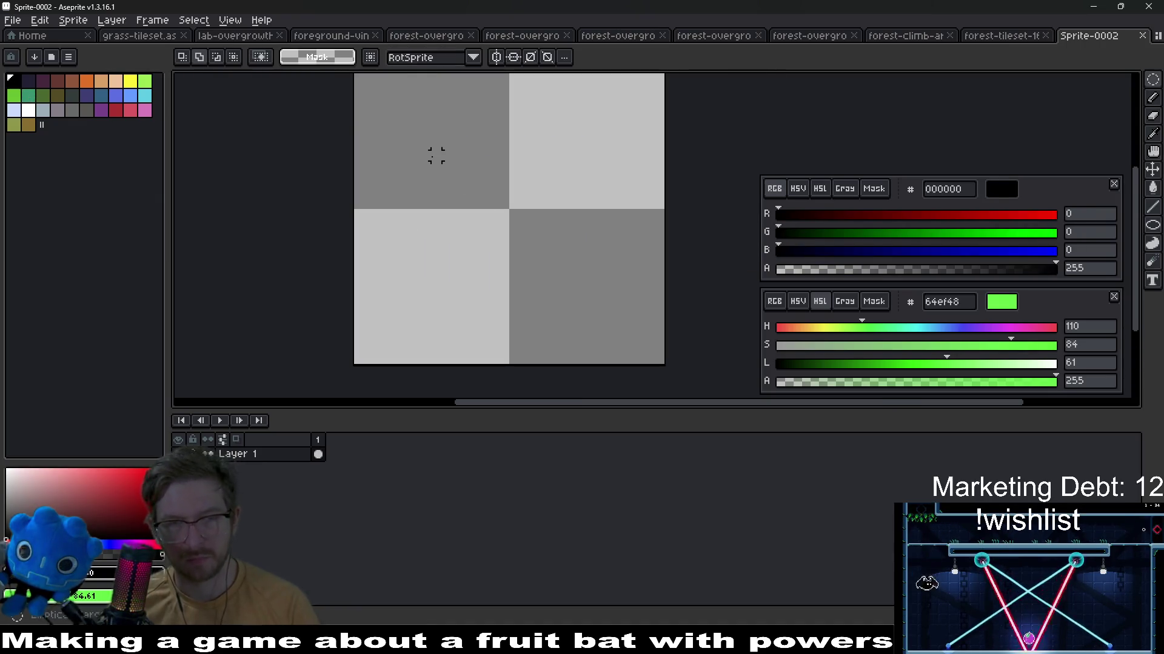
left_click_drag(436, 145, 573, 281)
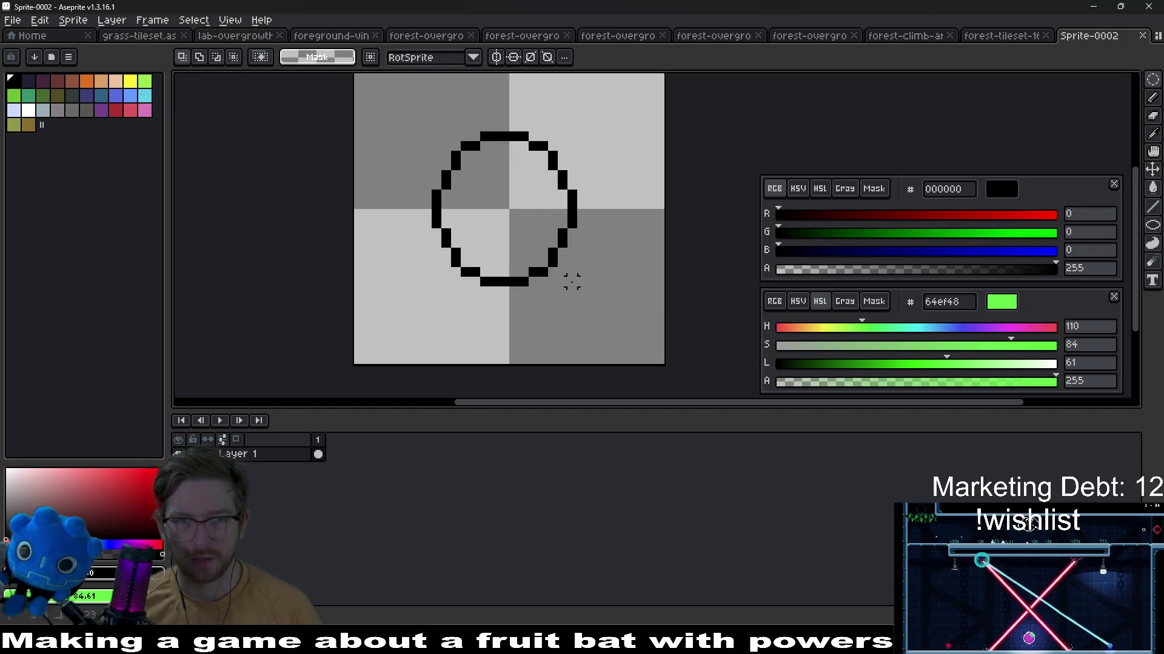
key("Delete")
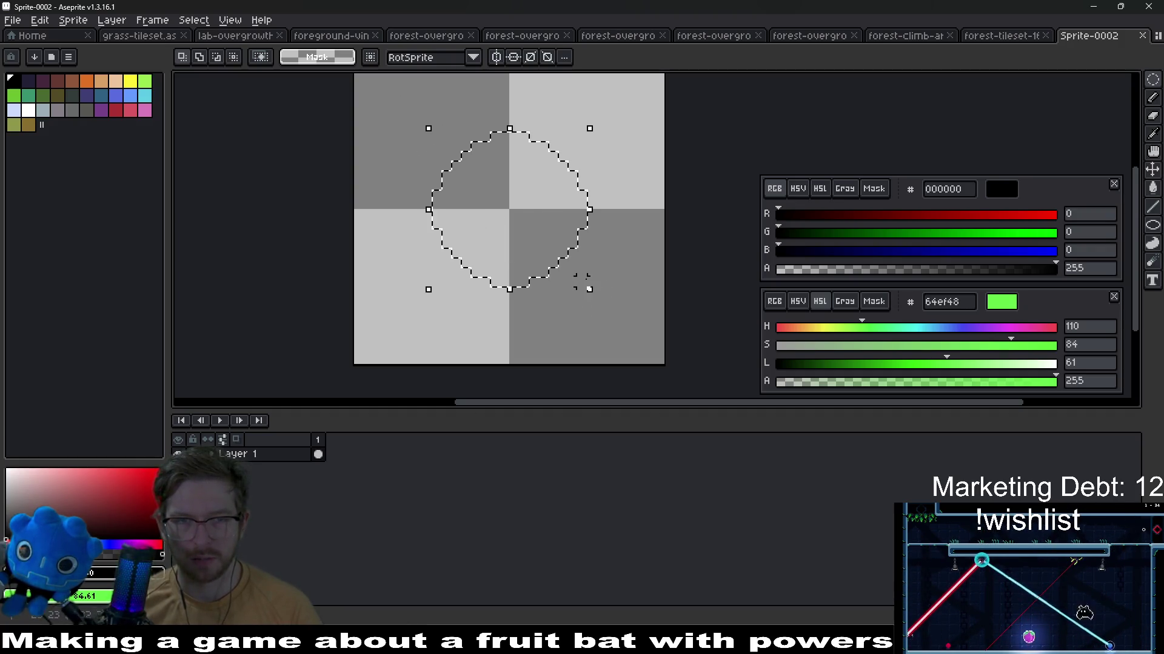
left_click_drag(620, 185, 436, 182)
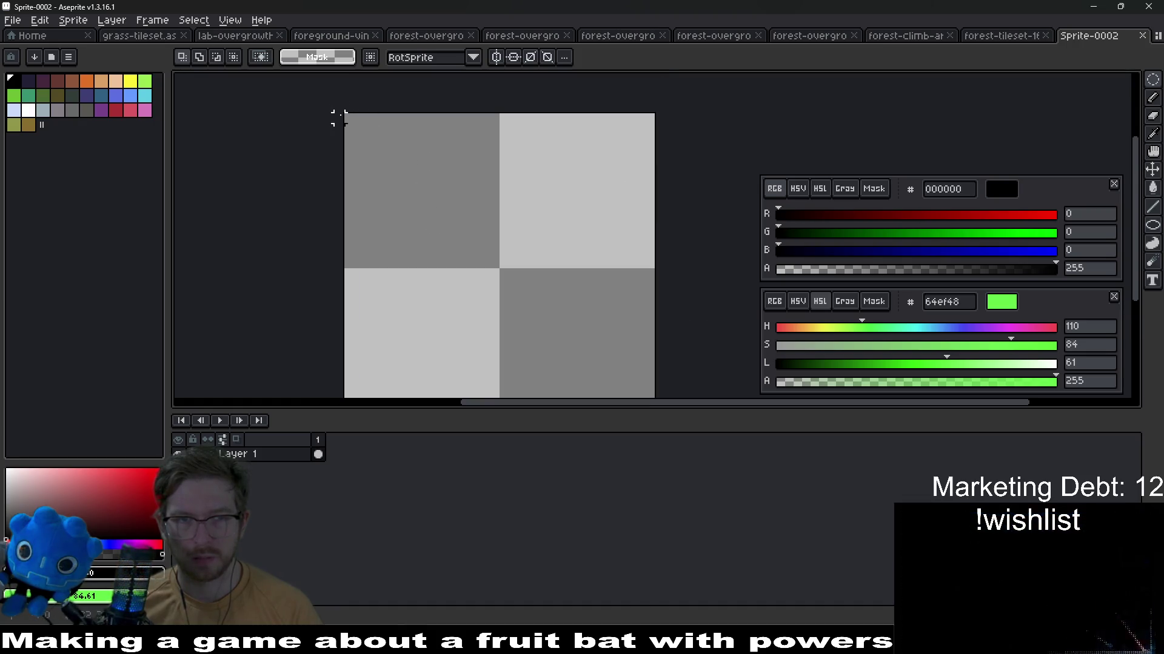
left_click_drag(351, 116, 651, 360)
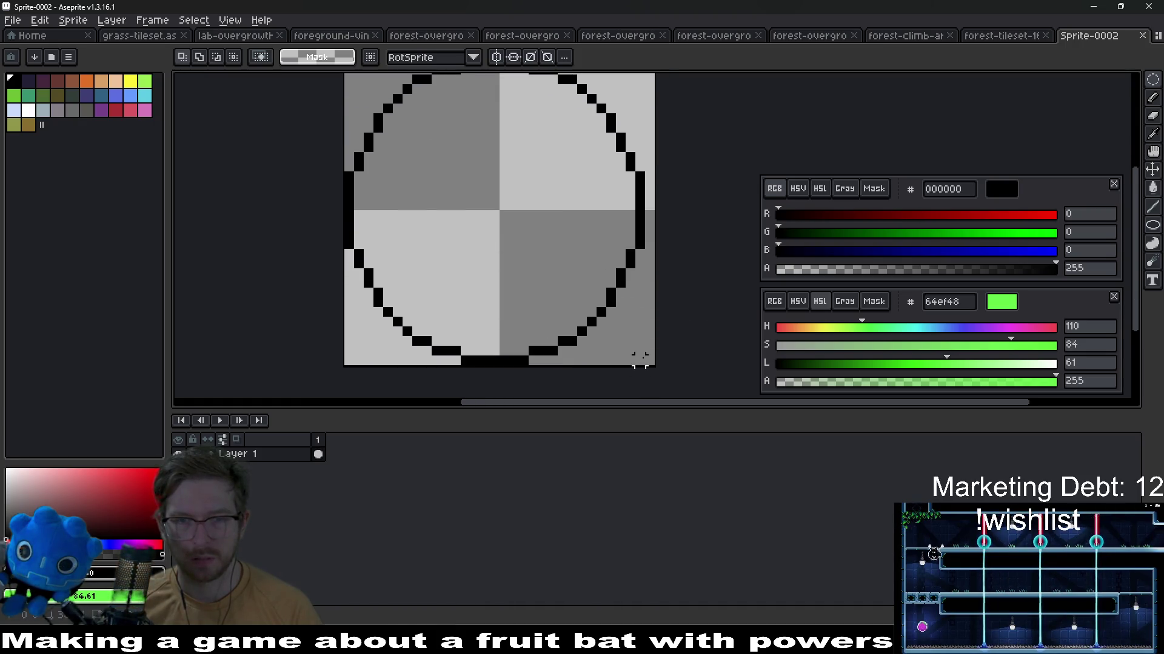
Fill the circle solid black and begin saving the new sprite into the forest folder
key("ctrl+z")
key("g")
left_click(501, 218)
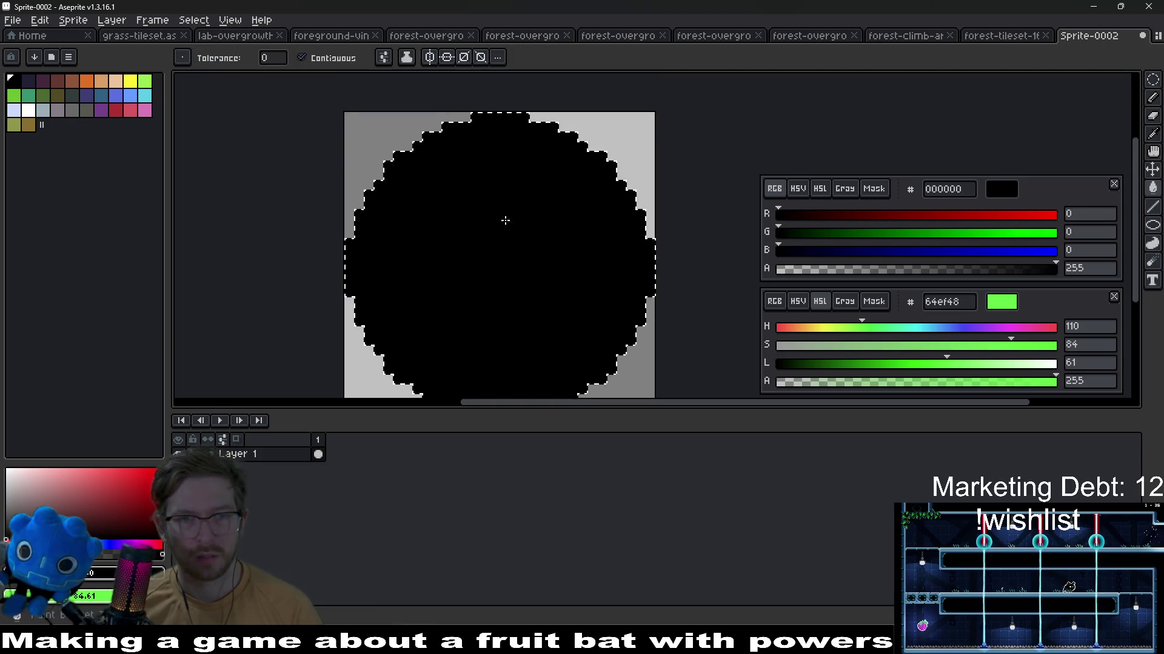
scroll(605, 253, "down", 1)
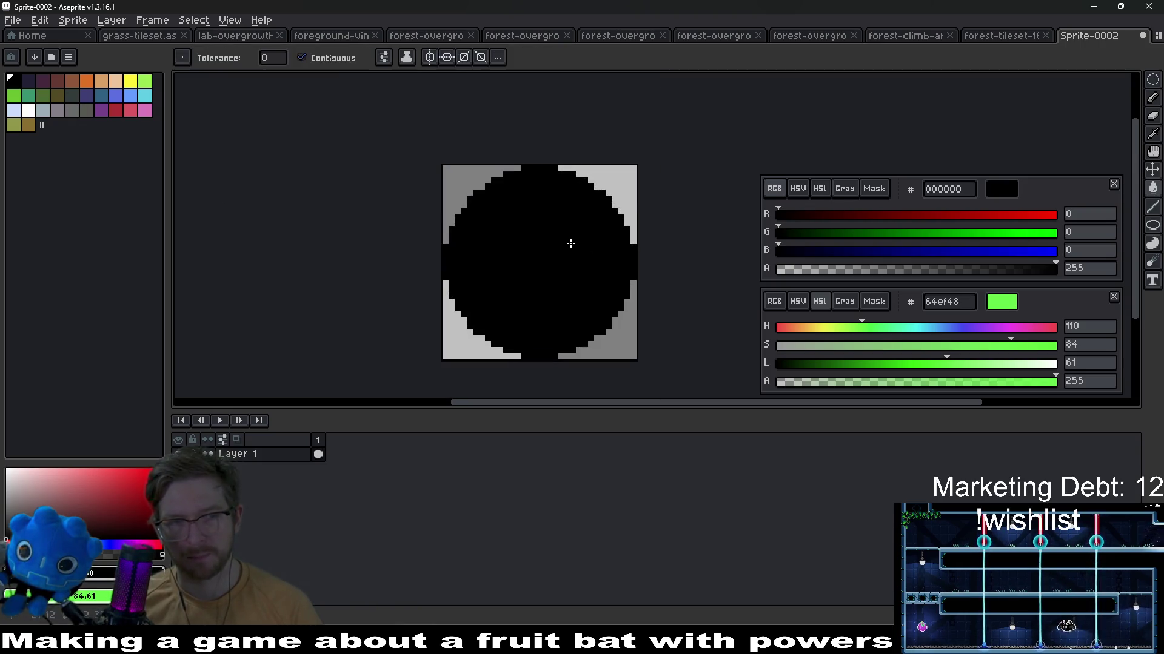
scroll(570, 244, "up", 1)
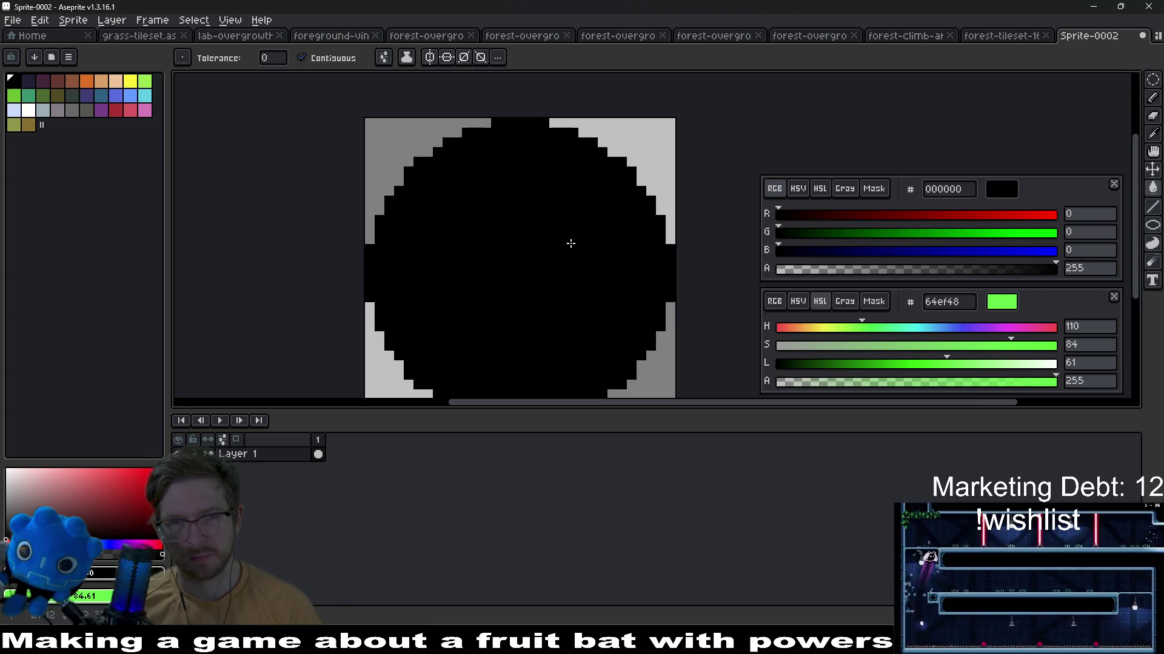
mouse_move(564, 236)
left_mouse_down()
mouse_move(537, 219)
mouse_move(593, 215)
left_mouse_up()
scroll(594, 216, "down", 1)
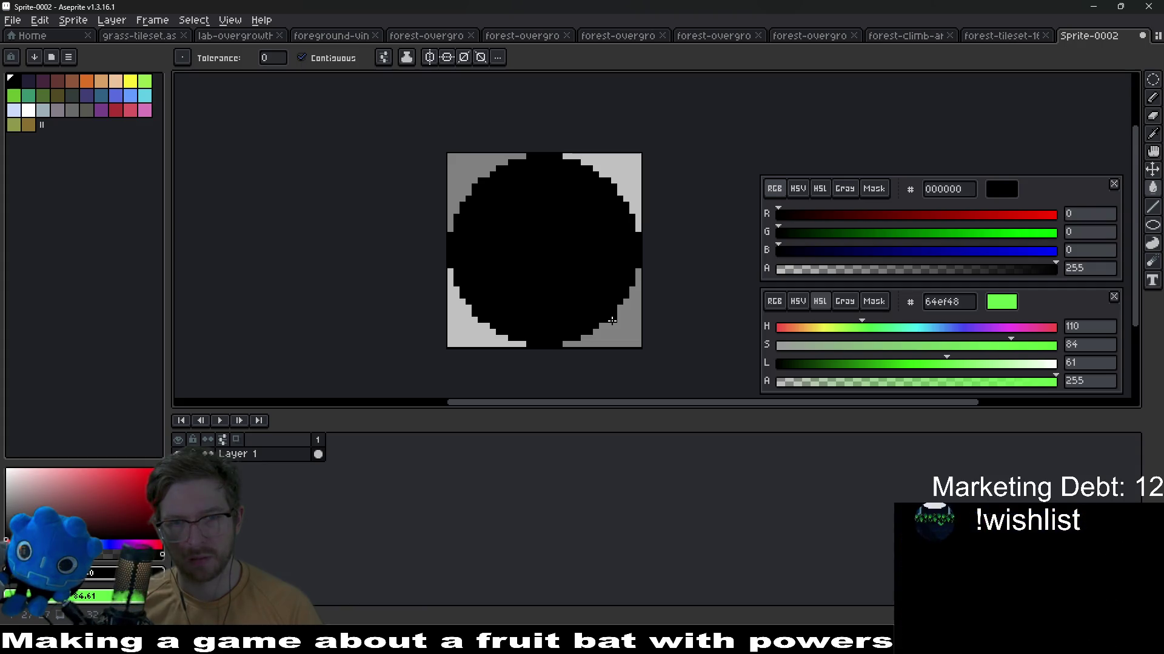
key("v")
key("ctrl+s")
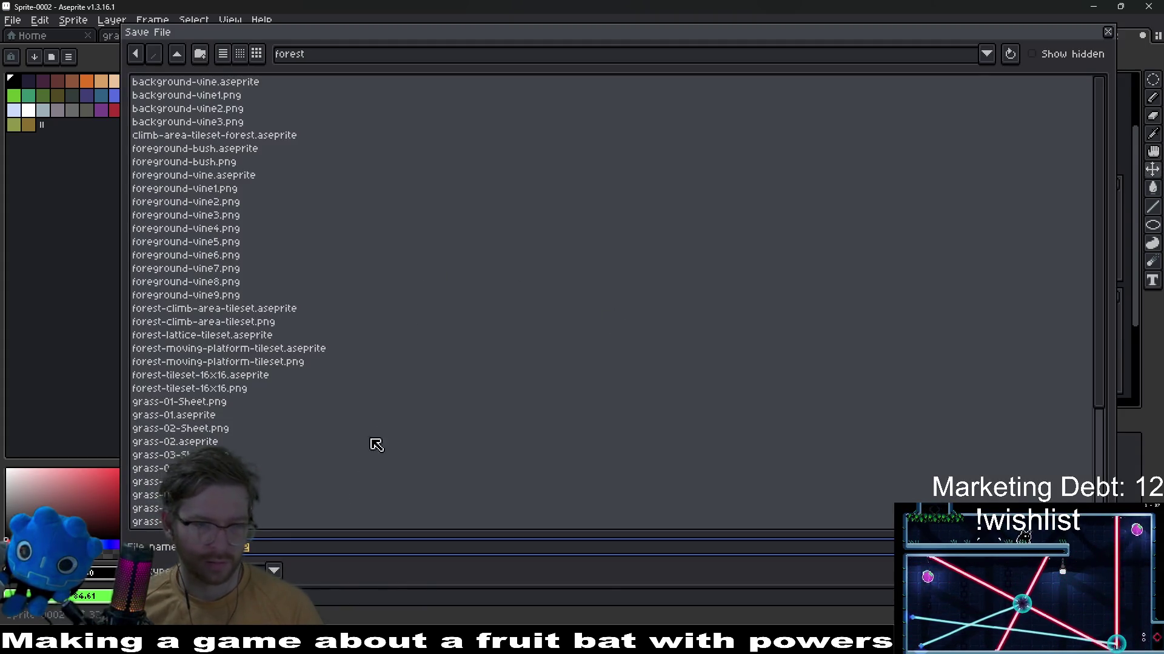